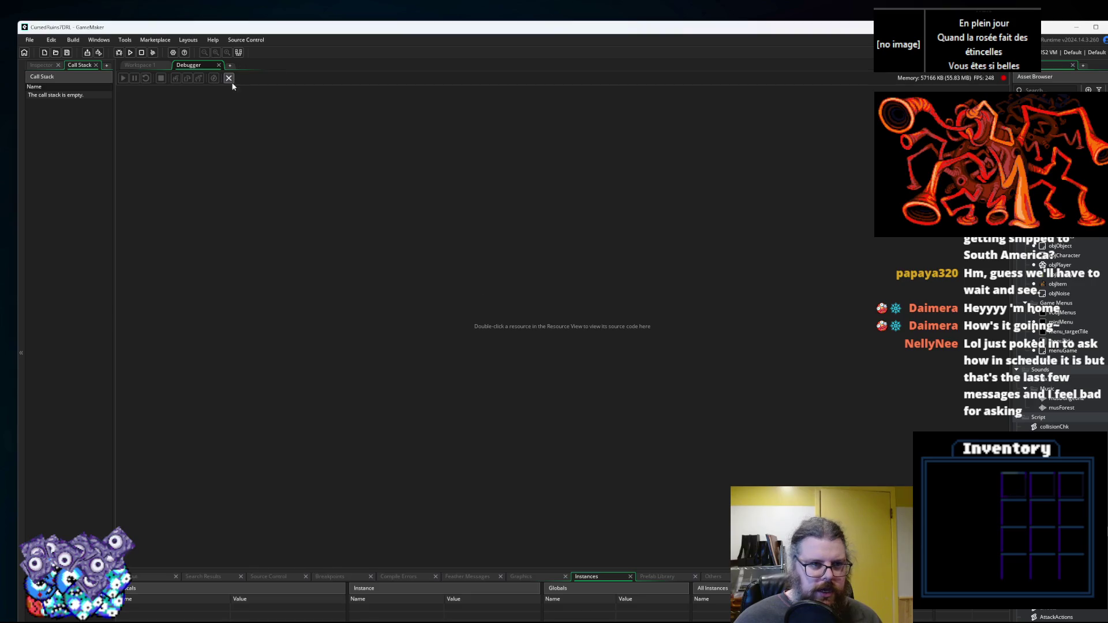
# Pan and scroll the workspace so aiSwitch_standard and rayCastCheck are fully visible.
pyautogui.moveTo(692, 345); pyautogui.dragTo(688, 352)
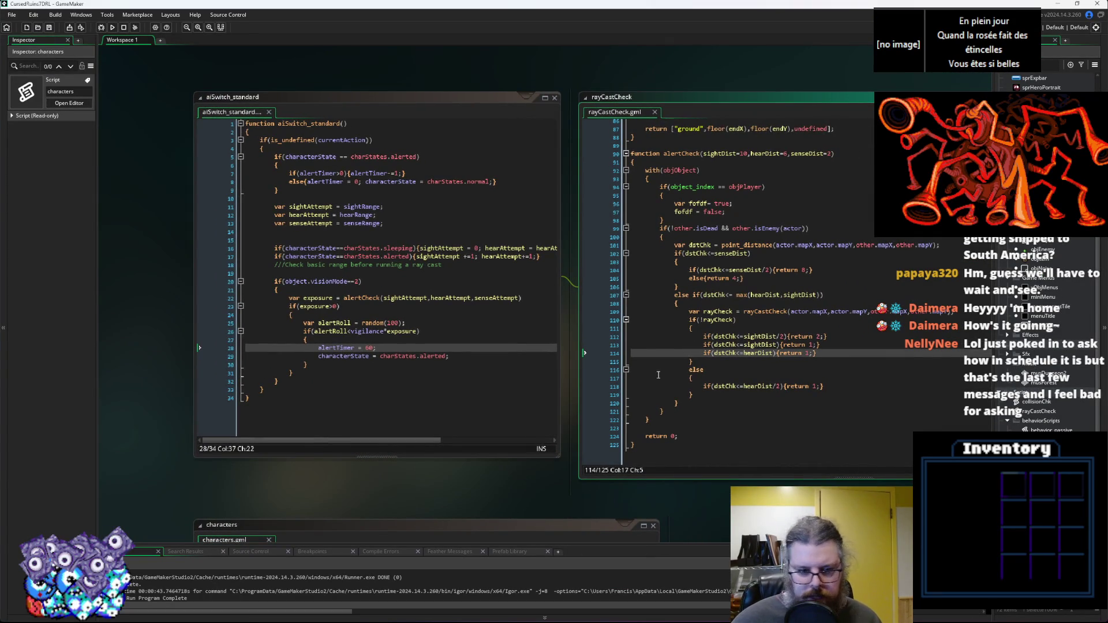
pyautogui.scroll(-5, 674, 357)
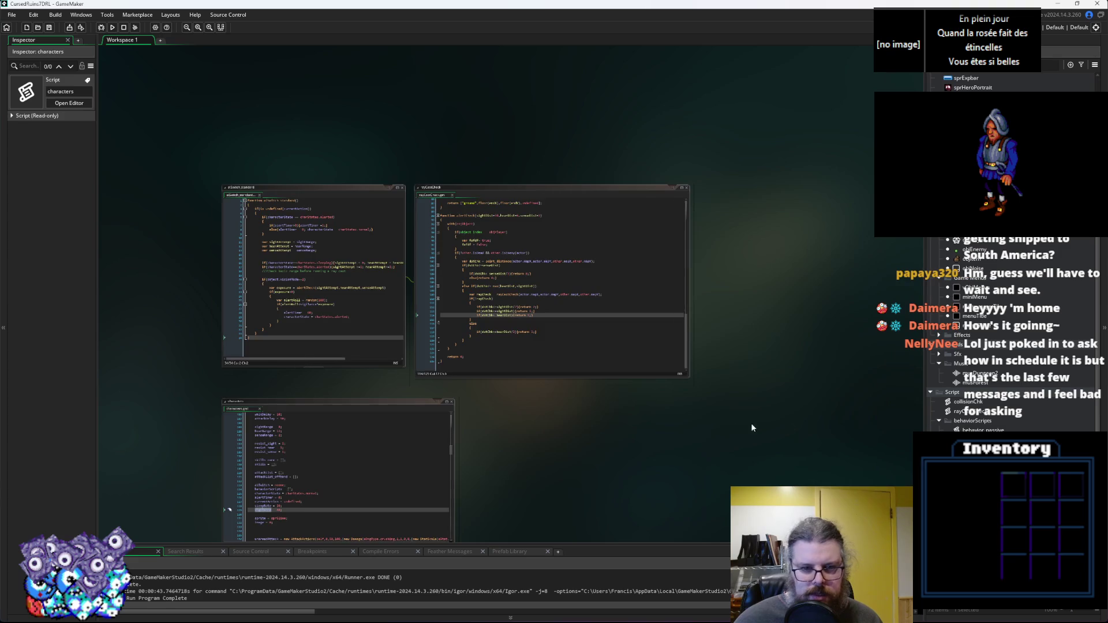
pyautogui.scroll(4, 665, 374)
pyautogui.click(369, 353)
pyautogui.scroll(10, 492, 361)
pyautogui.scroll(1, 492, 362)
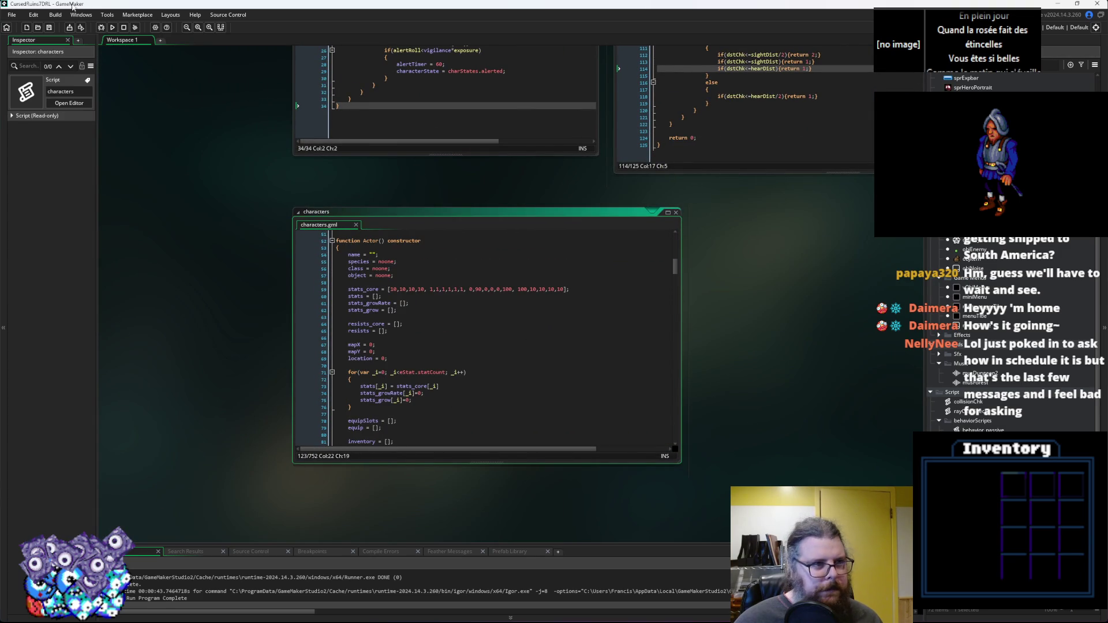
pyautogui.moveTo(779, 240); pyautogui.dragTo(643, 495)
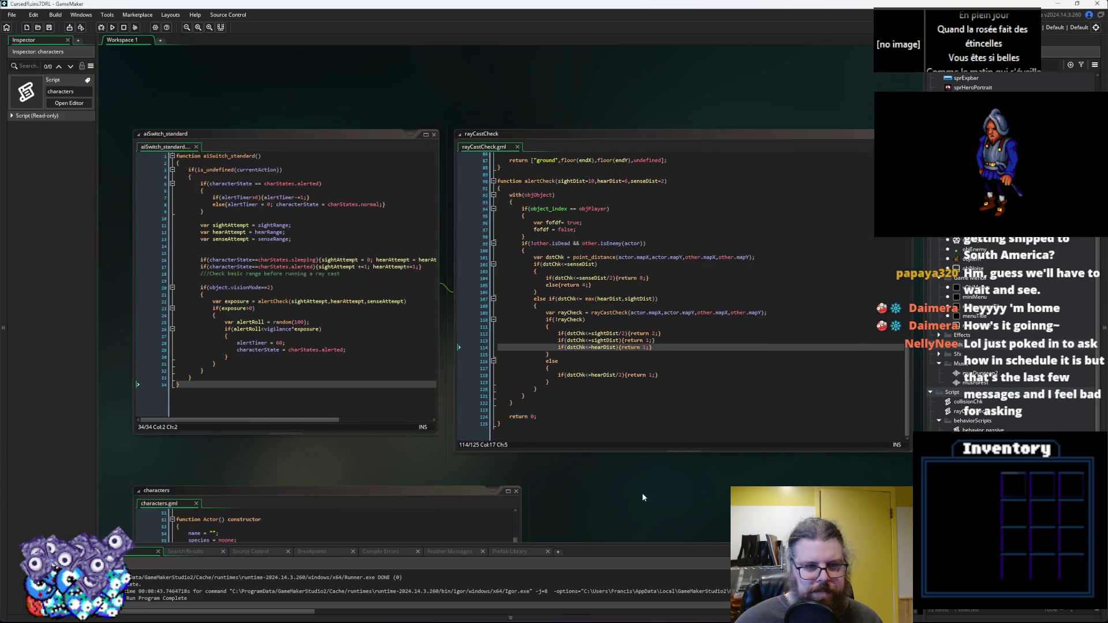
pyautogui.click(694, 345)
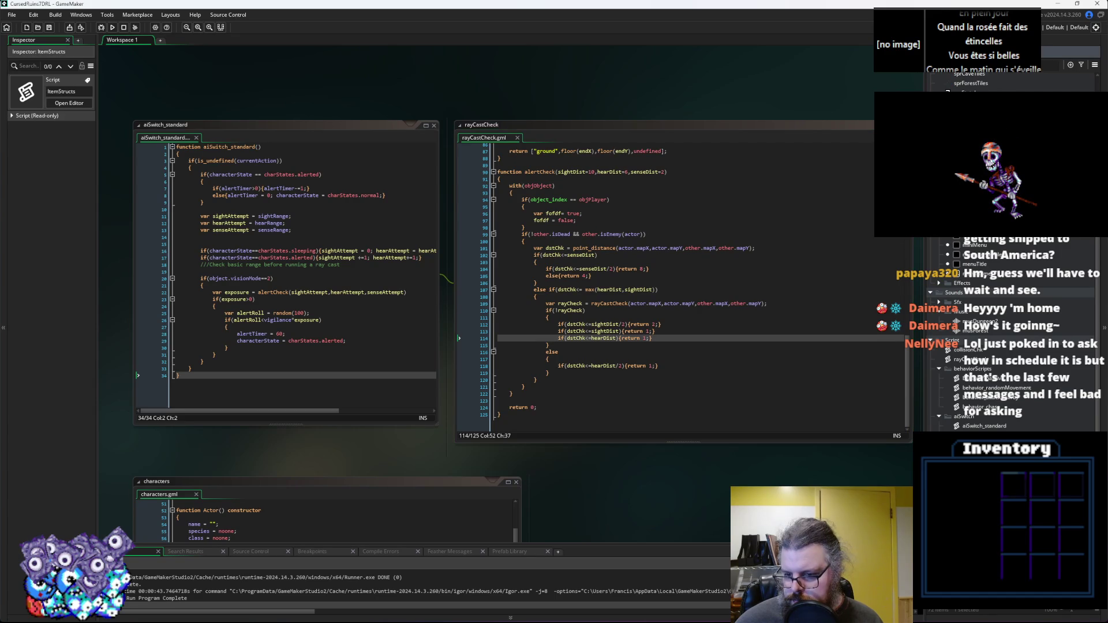
# Find the menuTitle object in the Asset Browser and open its editor.
pyautogui.click(993, 379)
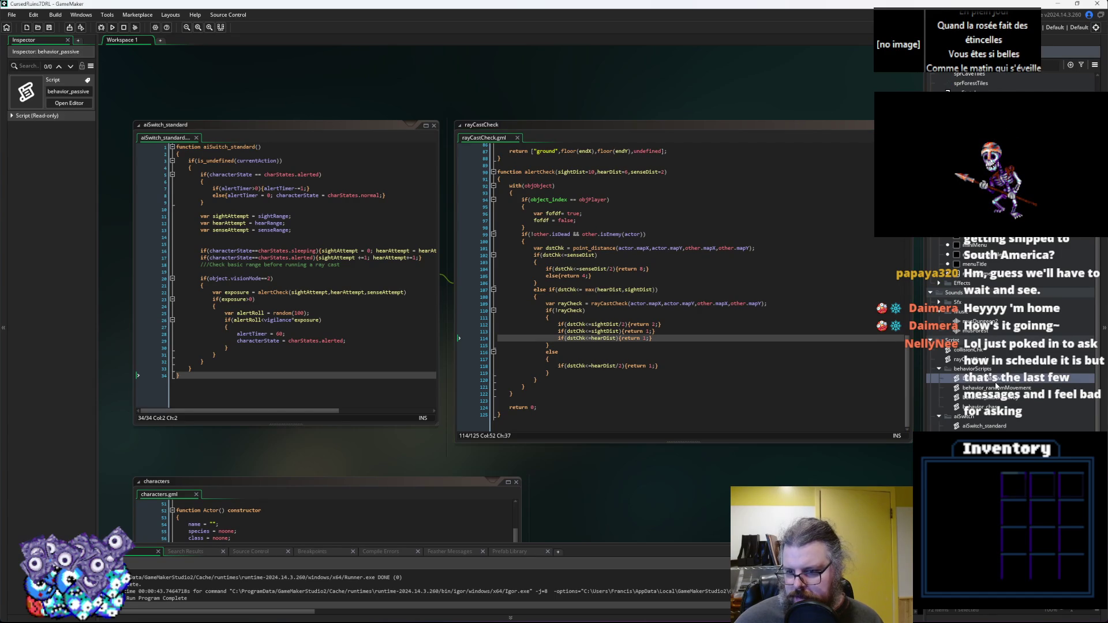
pyautogui.scroll(5, 989, 358)
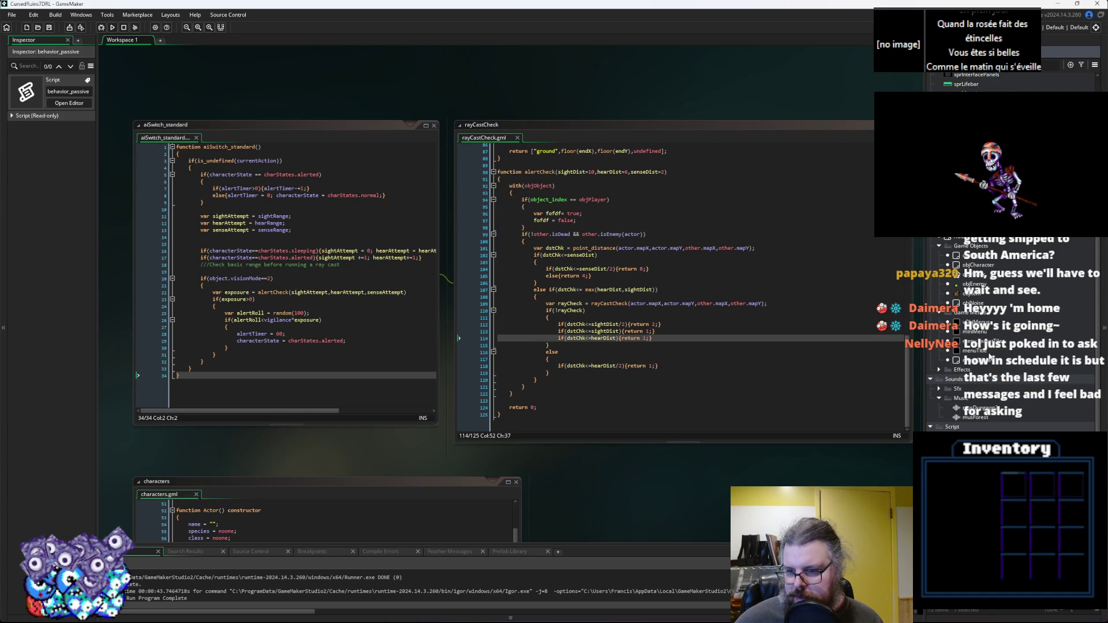
pyautogui.click(975, 332)
pyautogui.click(977, 350)
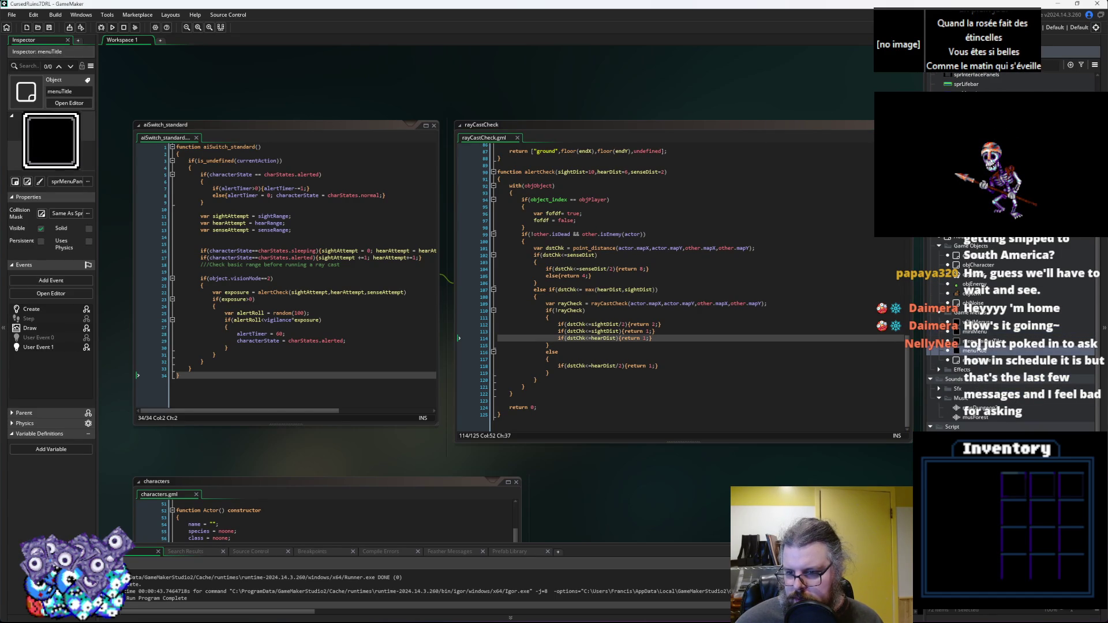
pyautogui.doubleClick(978, 350)
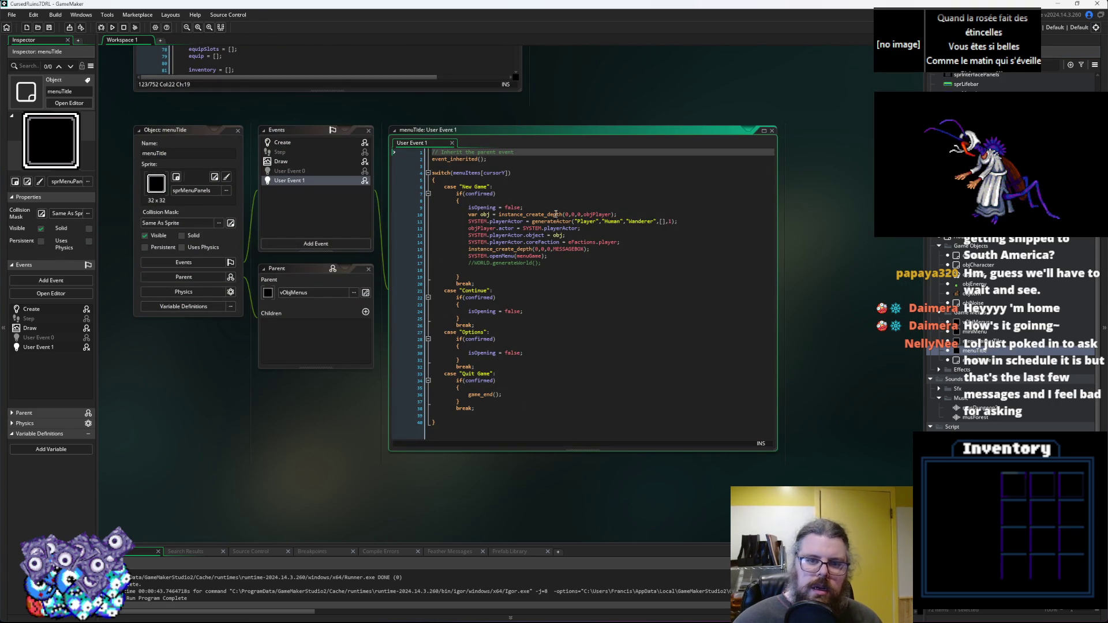
# Jump from the generateActor call on line 11 of User Event 1 to its definition in characters.gml.
pyautogui.moveTo(550, 221)
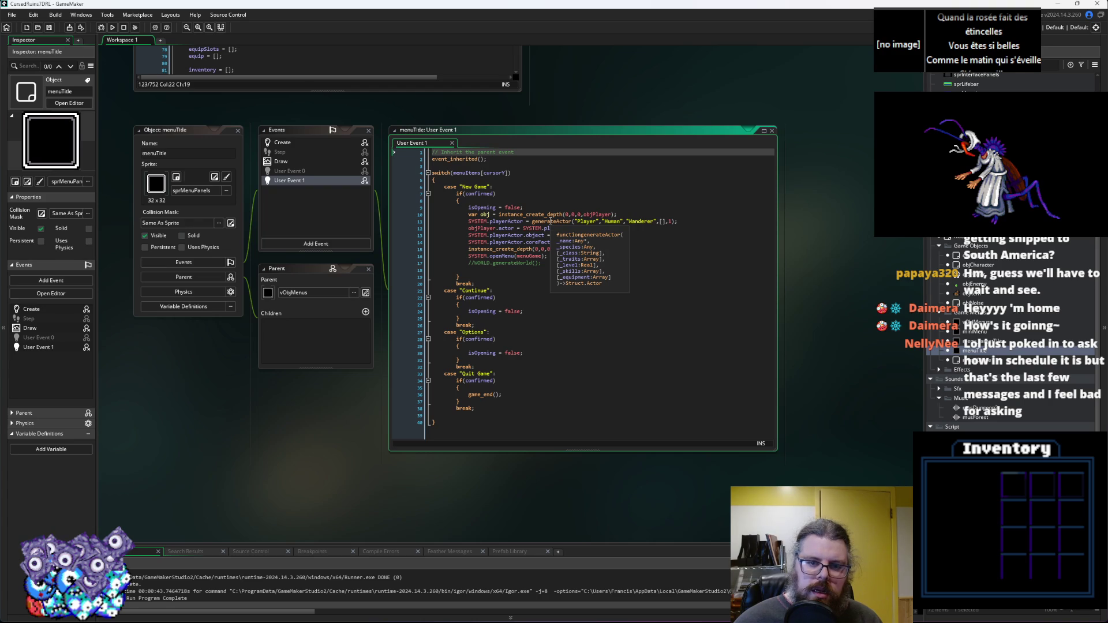
pyautogui.click(677, 223)
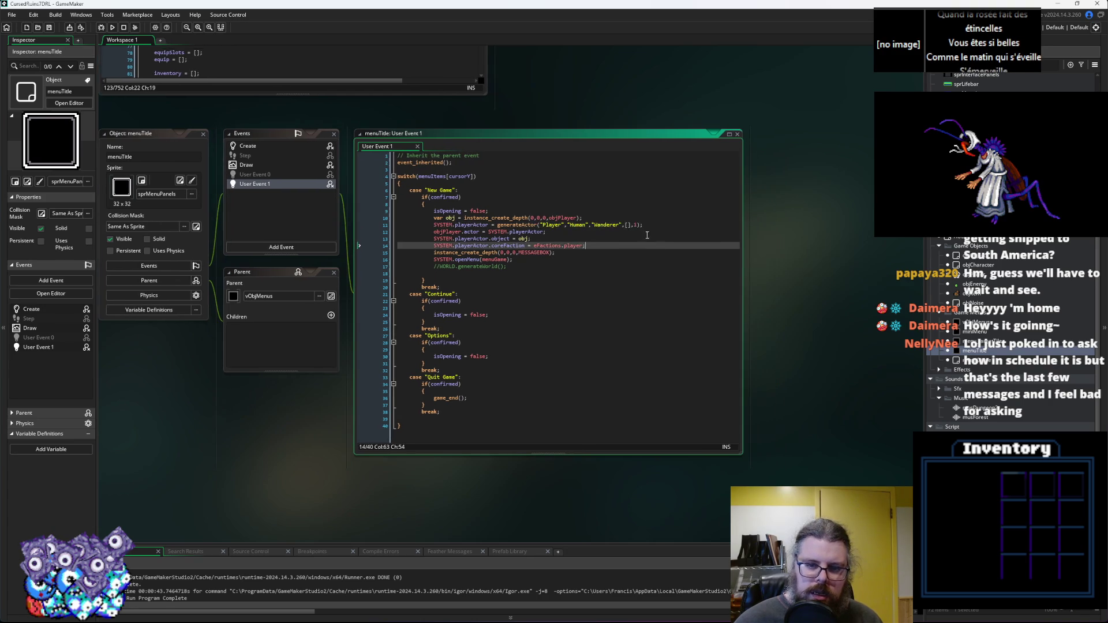
pyautogui.moveTo(522, 224)
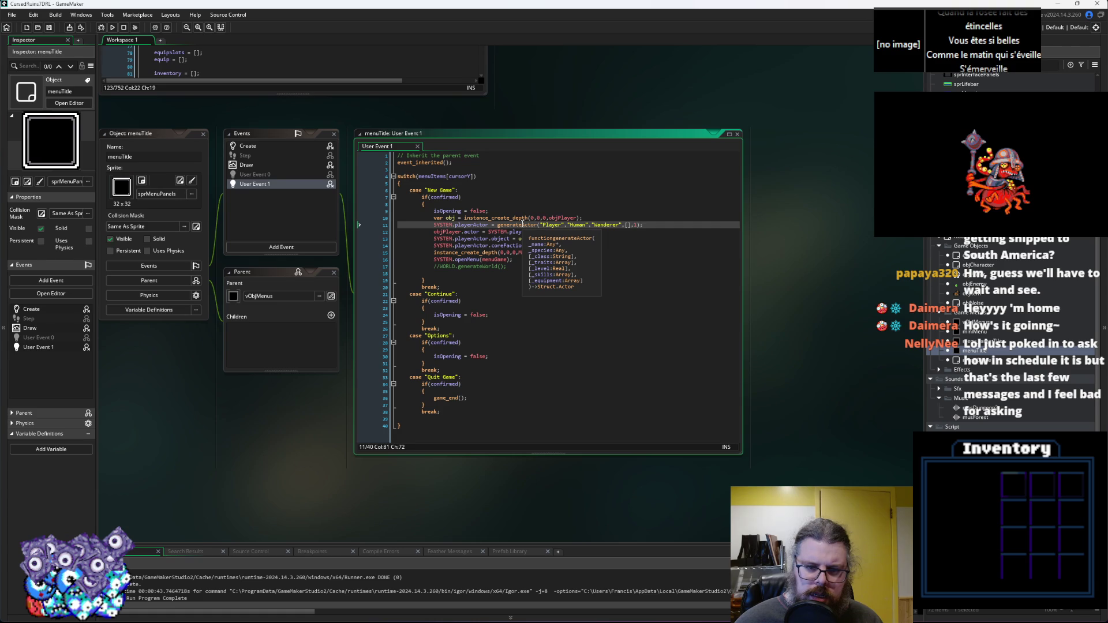
pyautogui.click(522, 223)
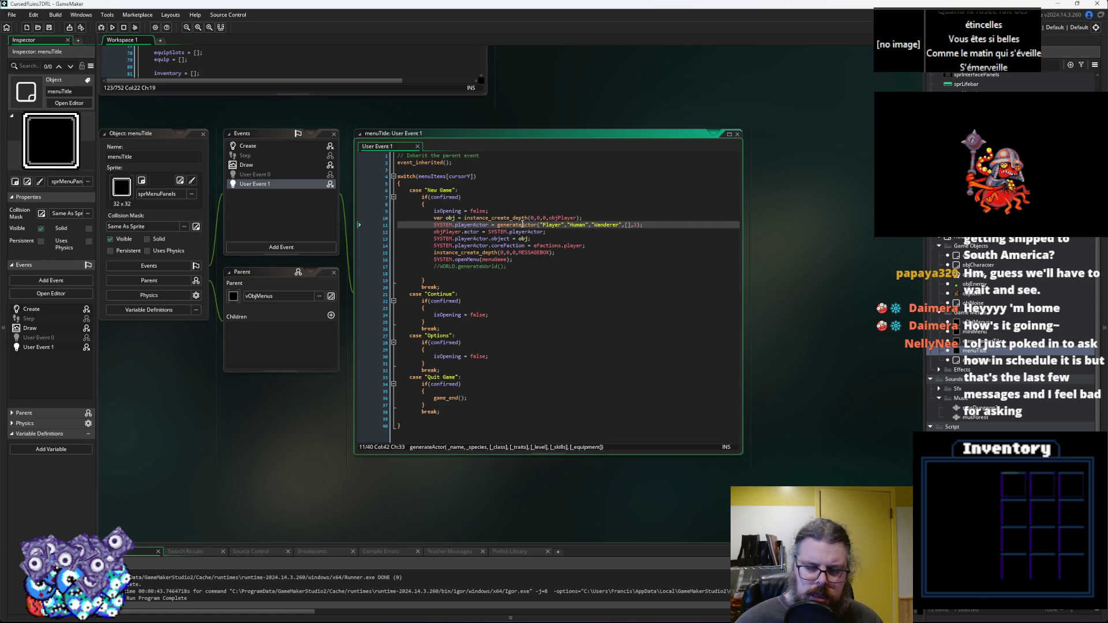
pyautogui.middleClick(532, 226)
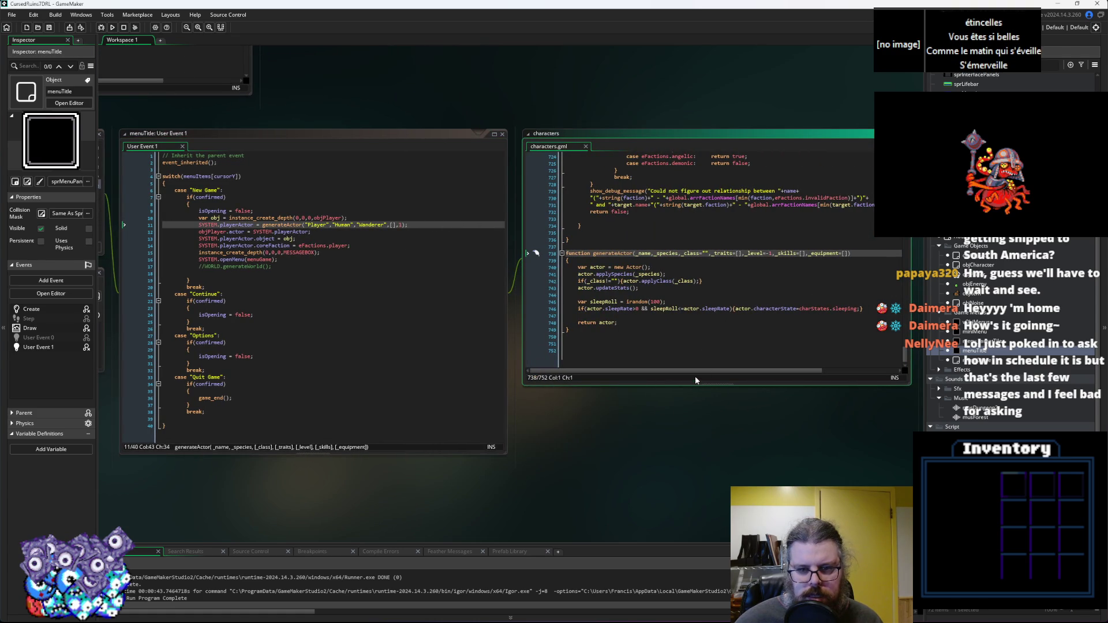
# Enlarge the characters window, fold the isEnemy function, and scroll up to applyBehavior's cases.
pyautogui.moveTo(698, 384); pyautogui.dragTo(699, 454)
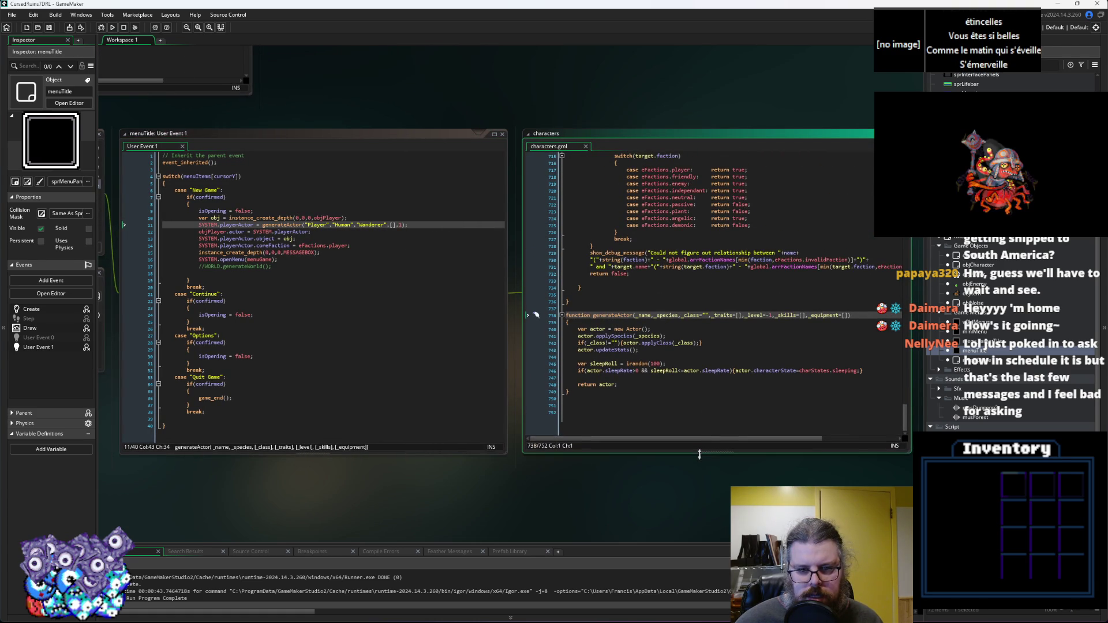
pyautogui.click(658, 384)
pyautogui.click(566, 367)
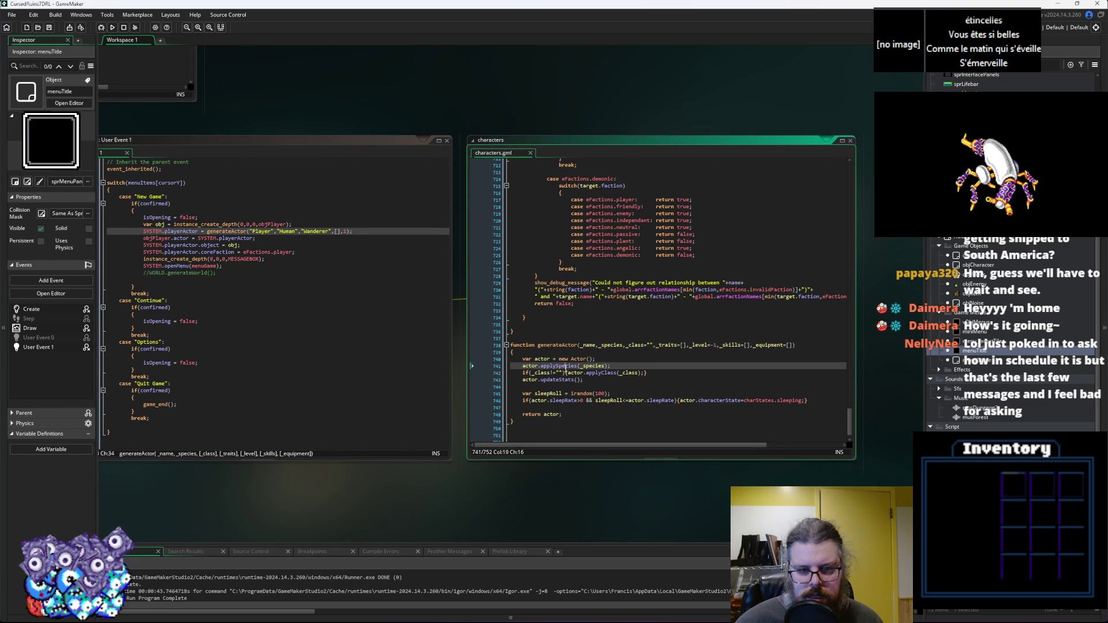
pyautogui.scroll(7, 637, 332)
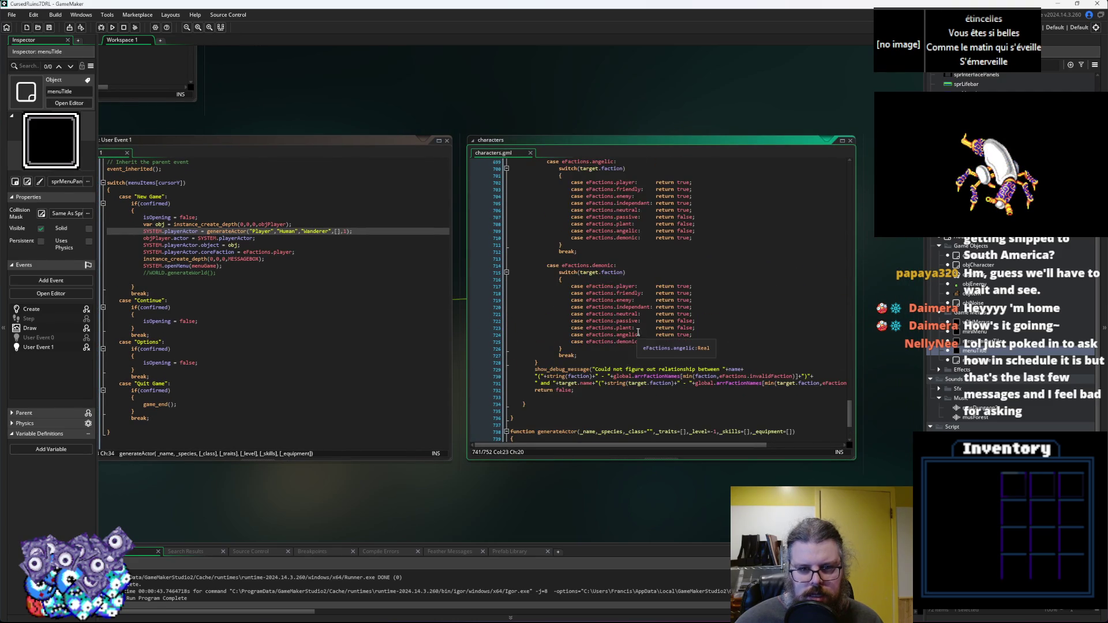
pyautogui.scroll(20, 638, 332)
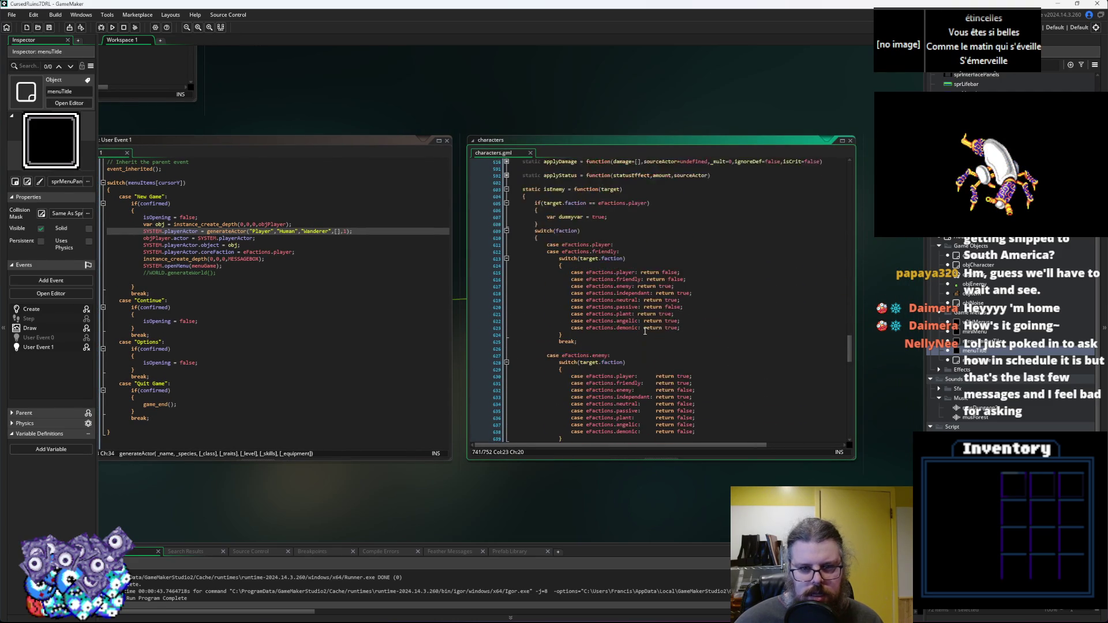
pyautogui.click(506, 327)
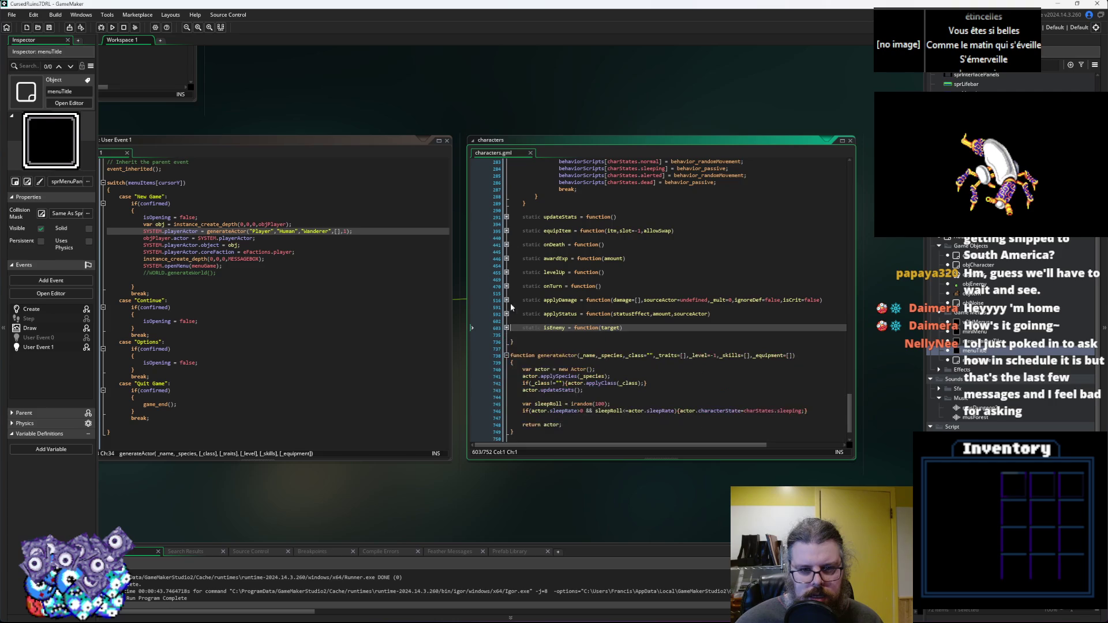
pyautogui.scroll(7, 515, 256)
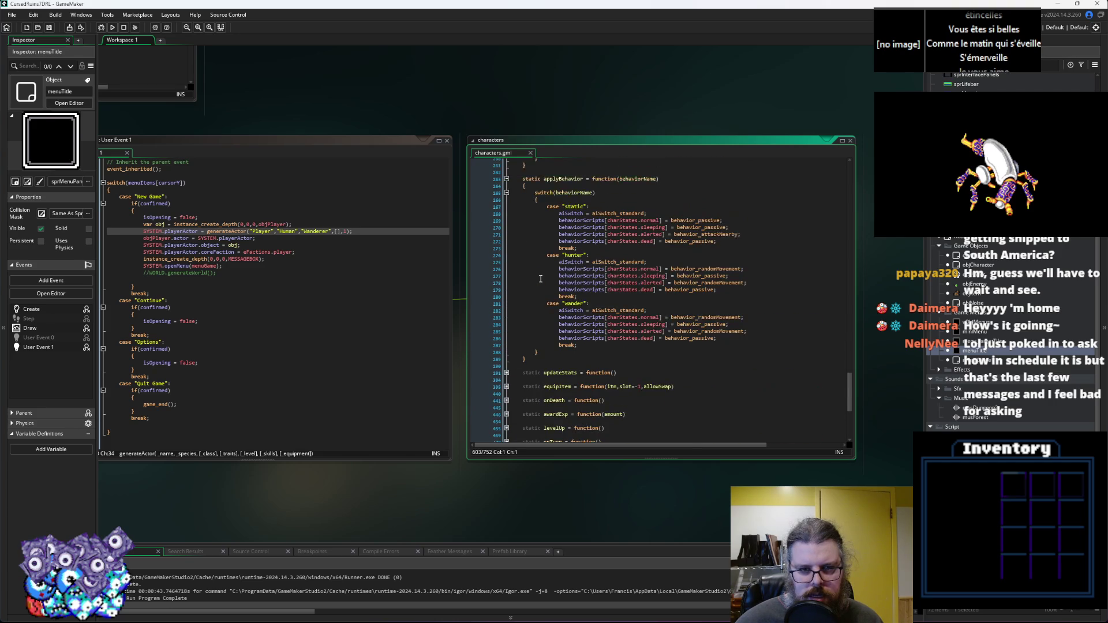
pyautogui.click(564, 179)
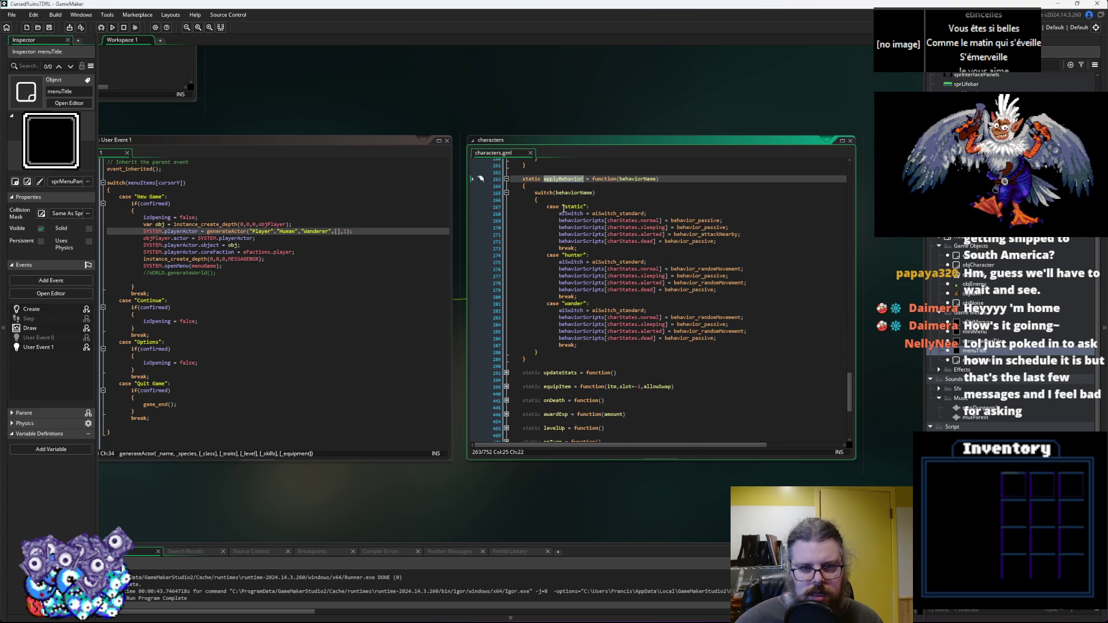
pyautogui.click(360, 259)
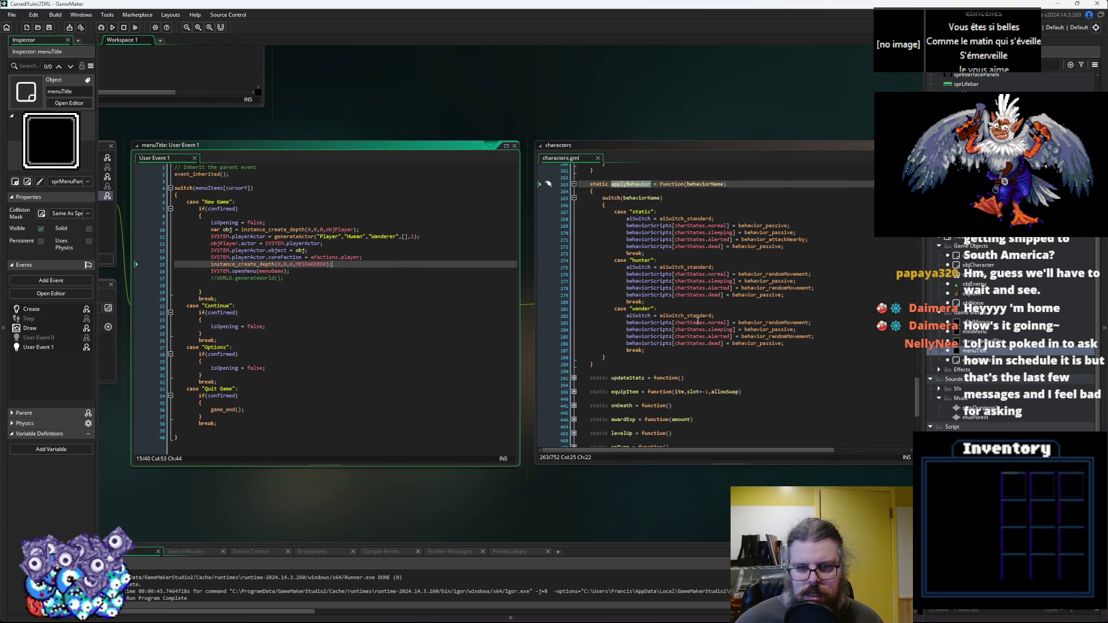
pyautogui.click(665, 351)
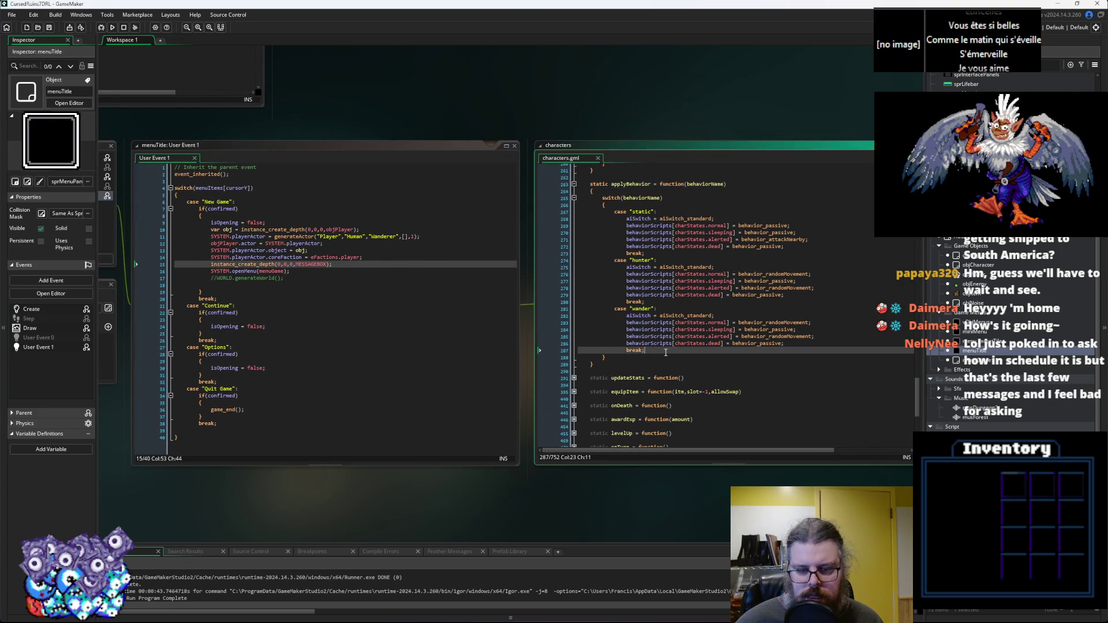
# Insert a new empty case label with a break at the top of the applyBehavior switch.
pyautogui.press('Up')
pyautogui.press('Up')
pyautogui.press('Up')
pyautogui.press('Up')
pyautogui.press('Up')
pyautogui.press('Up')
pyautogui.press('Return')
pyautogui.write('casd')
pyautogui.press('BackSpace')
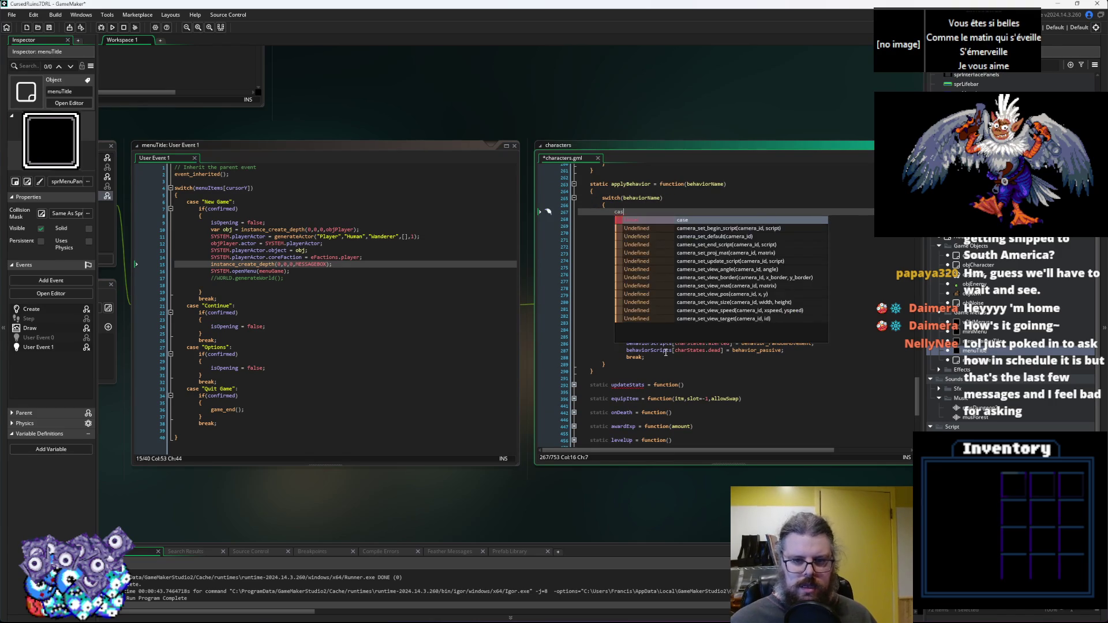
pyautogui.write('e"')
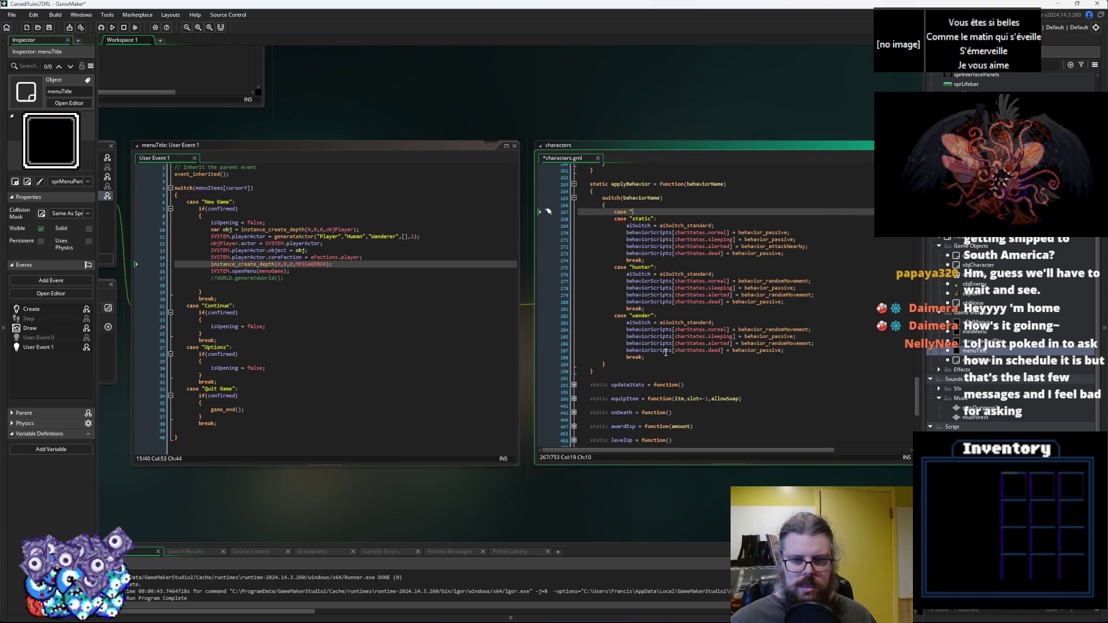
pyautogui.press('BackSpace')
pyautogui.write('"":')
pyautogui.press('Return')
pyautogui.write('bre')
pyautogui.press('Return')
pyautogui.write(';')
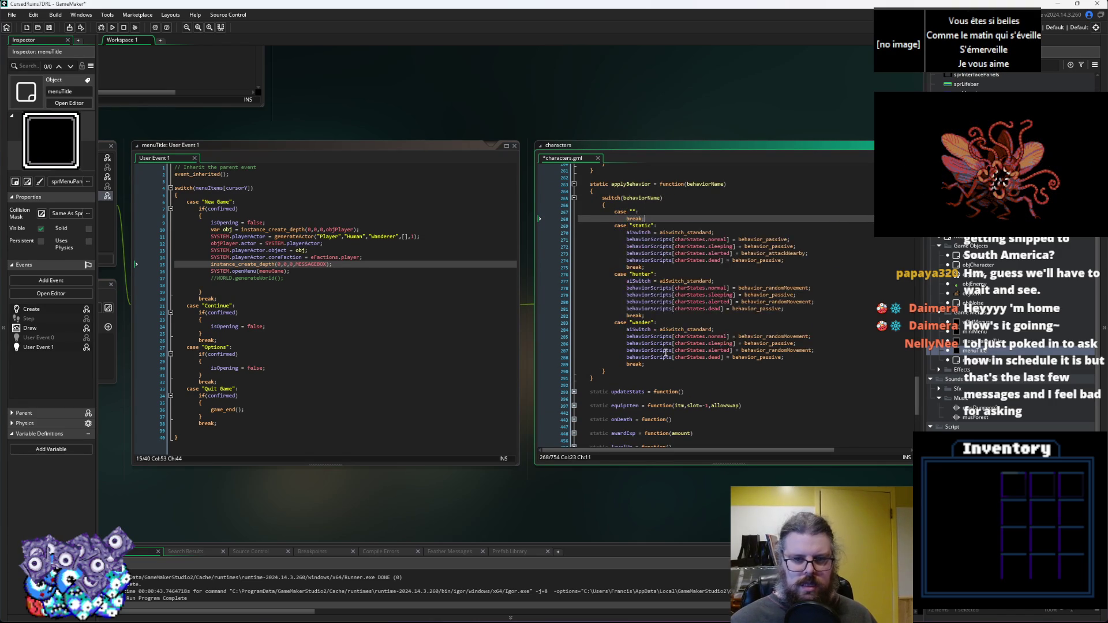
# Name the new case "player" and add a blank line beneath it.
pyautogui.press('Up')
pyautogui.press('Left')
pyautogui.press('Left')
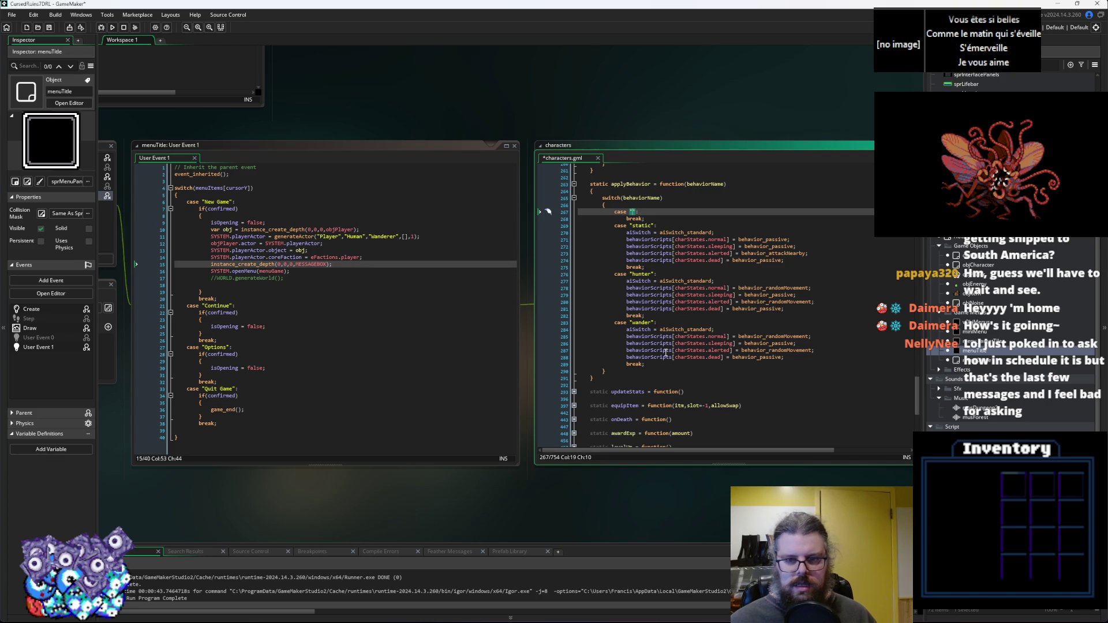
pyautogui.write('player')
pyautogui.press('Right')
pyautogui.press('Return')
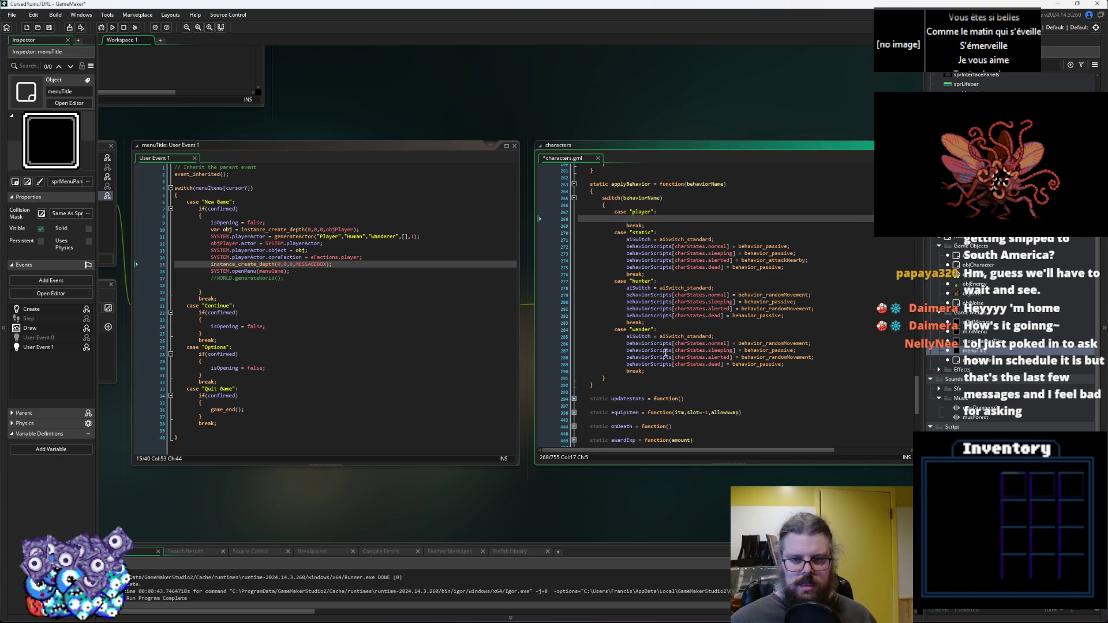
# Copy the static case's behaviour lines into the player case and change its aiSwitch to aiSwitch_passive.
pyautogui.moveTo(793, 269); pyautogui.dragTo(627, 239)
pyautogui.hotkey('ctrl', 'c')
pyautogui.press('Up')
pyautogui.press('Up')
pyautogui.press('Up')
pyautogui.hotkey('ctrl', 'v')
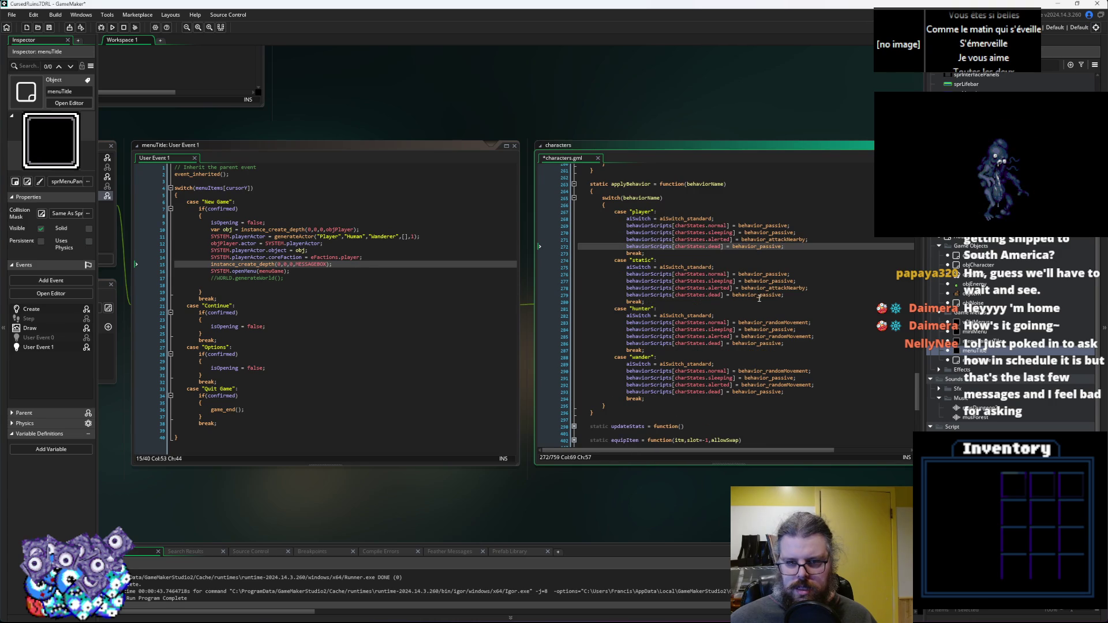
pyautogui.doubleClick(778, 239)
pyautogui.hotkey('ctrl', 'c')
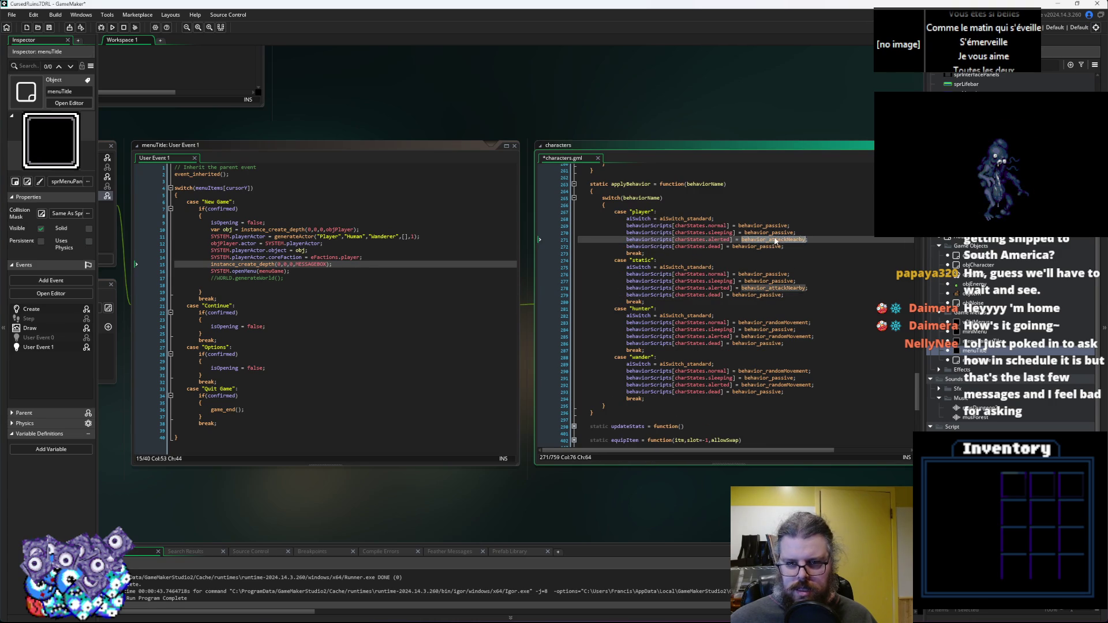
pyautogui.click(688, 219)
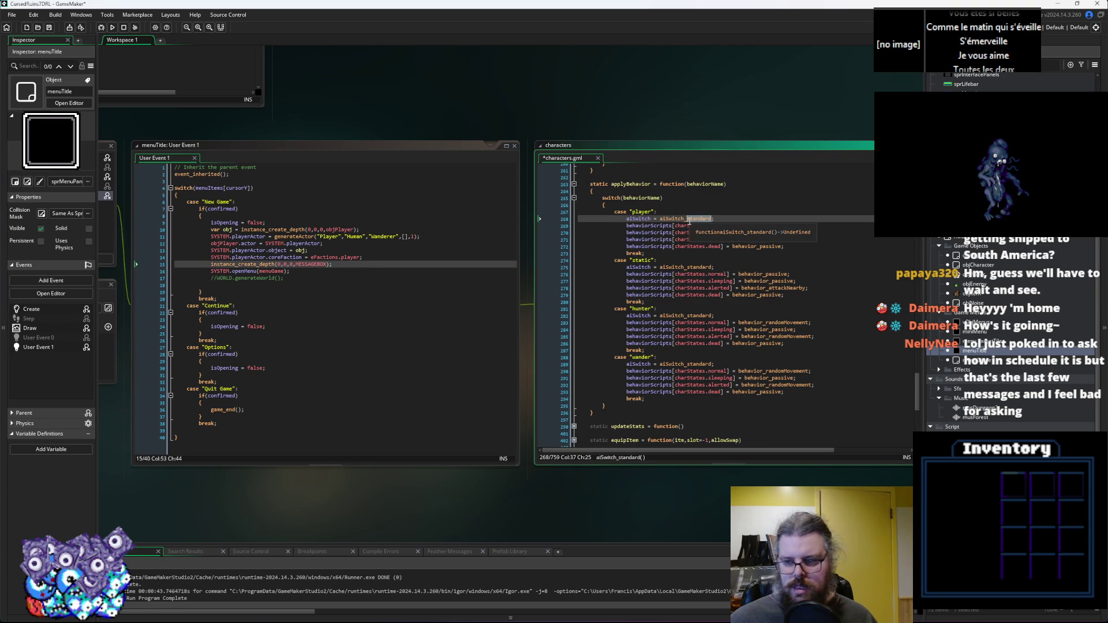
pyautogui.write('passive')
pyautogui.press('End')
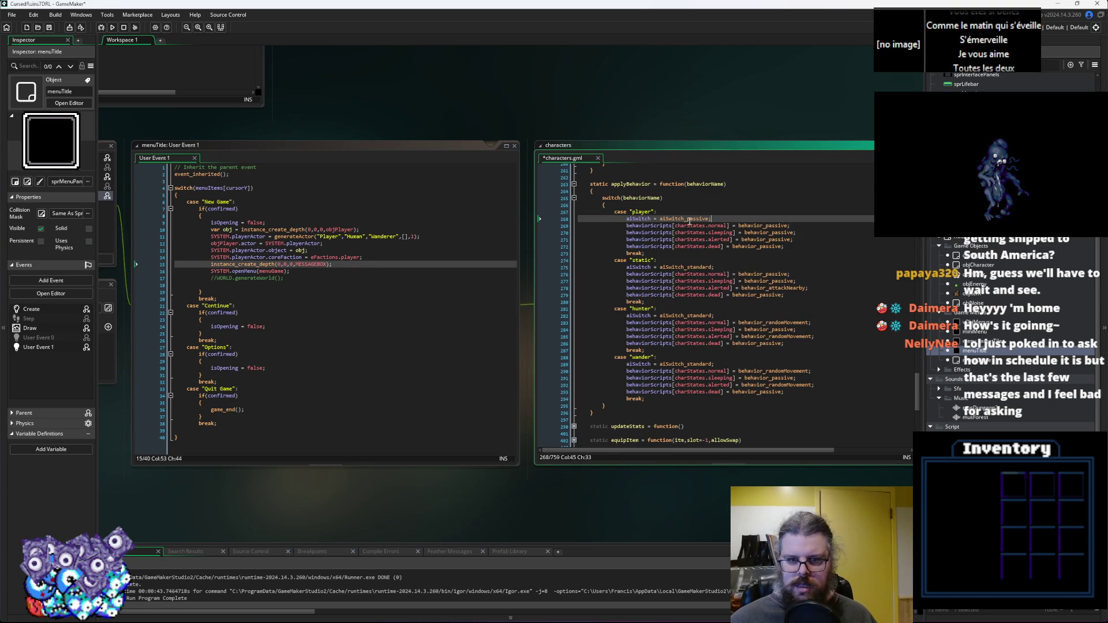
# Start a new line after the playerActor assignment in menuTitle's New Game case.
pyautogui.click(638, 184)
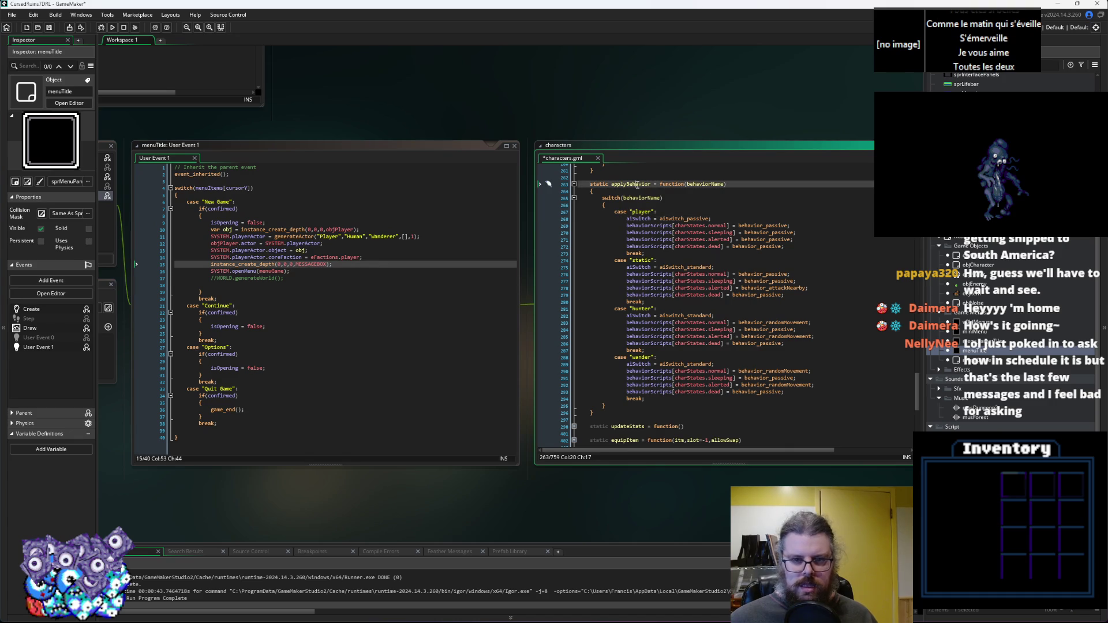
pyautogui.click(369, 248)
pyautogui.press('Return')
# Add SYSTEM.playerActor.applyBehavior("player"); after the playerActor assignment in New Game.
pyautogui.write('SYSTEM.pl')
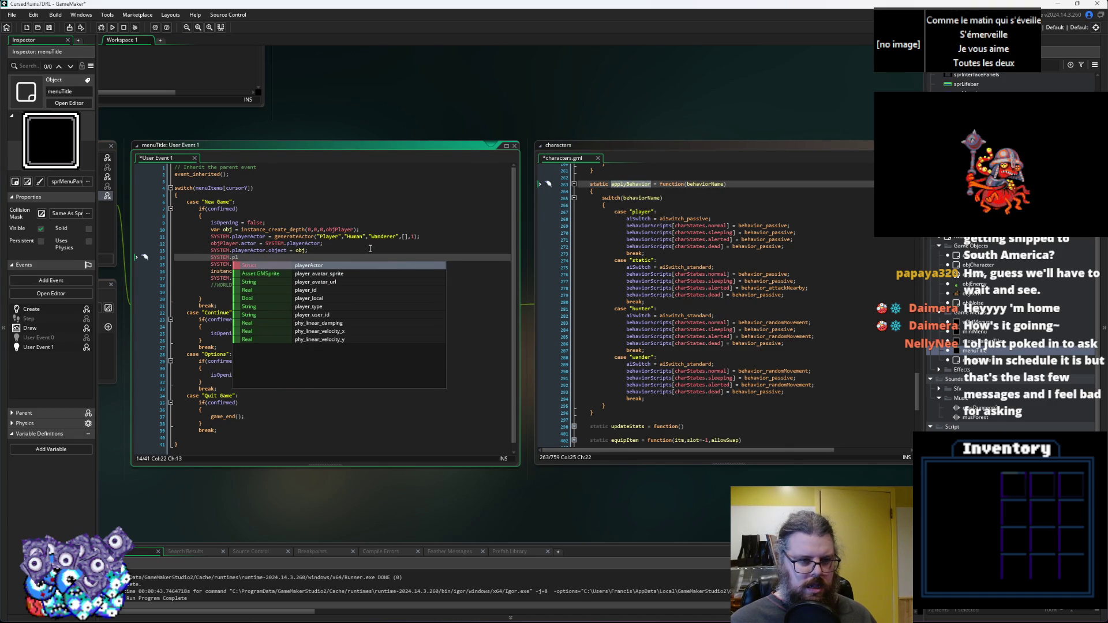
pyautogui.write('ayerActor.applyBehavior("p')
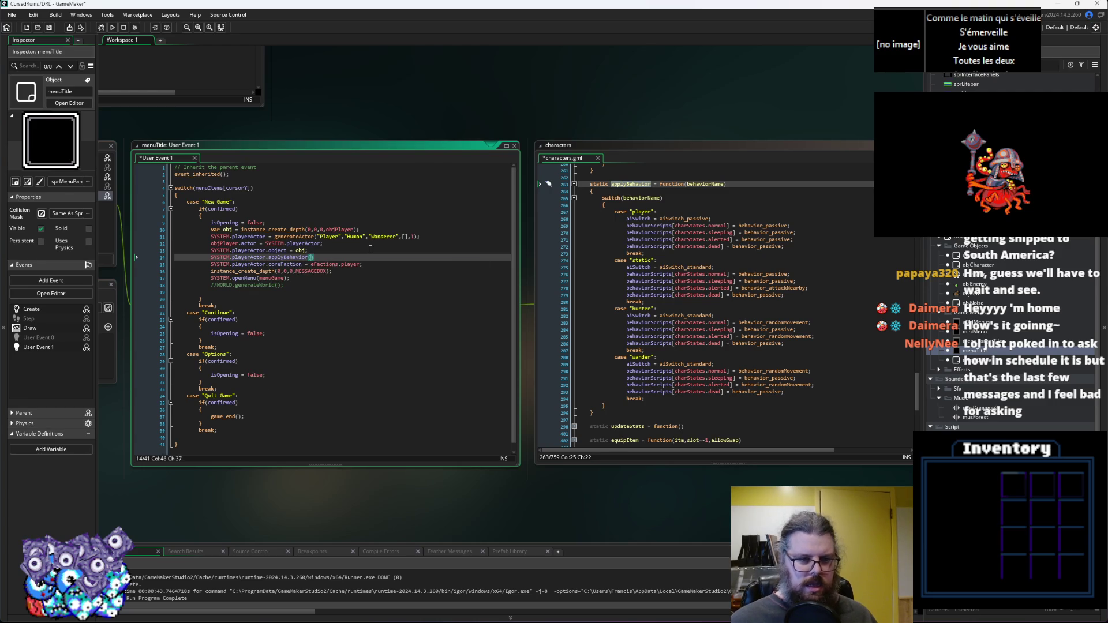
pyautogui.write('layer");')
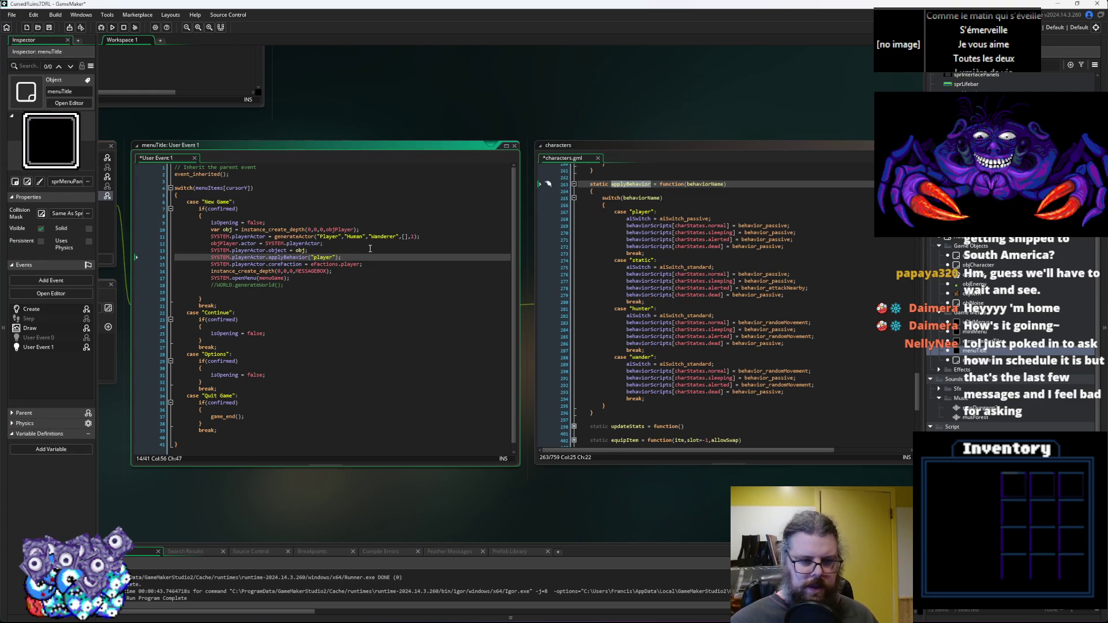
pyautogui.click(703, 364)
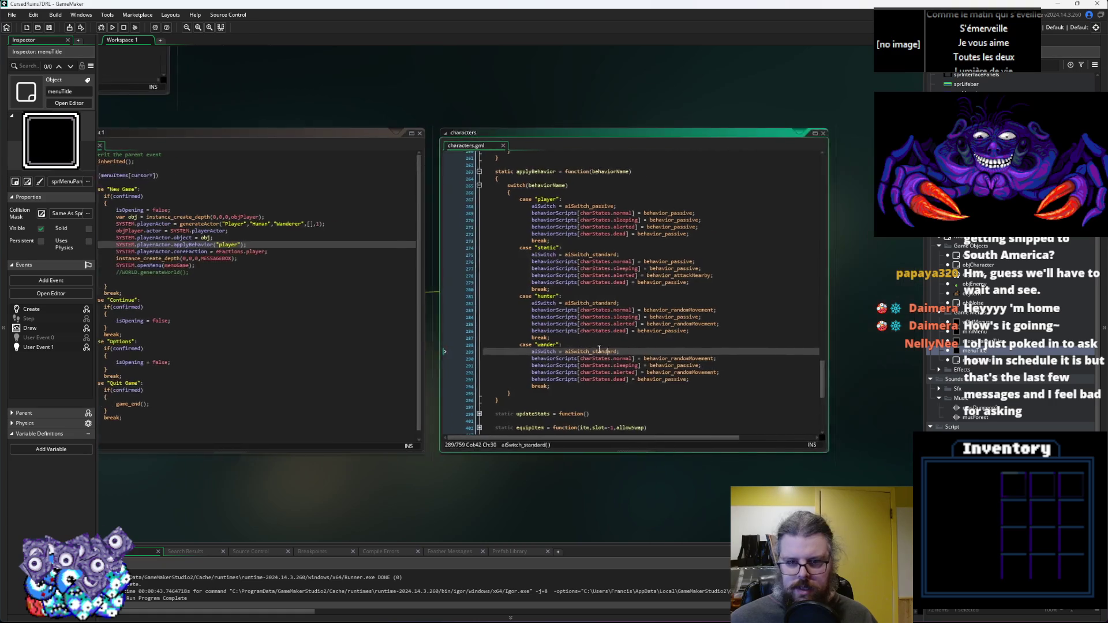
# Change the static case's aiSwitch from aiSwitch_standard to aiSwitch_passive.
pyautogui.click(573, 325)
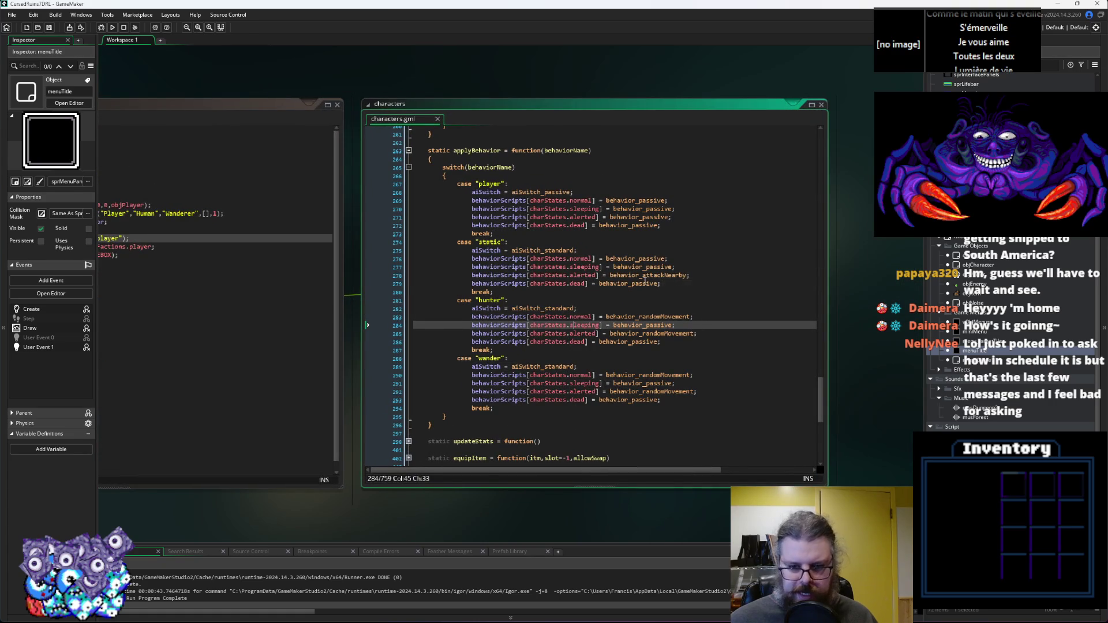
pyautogui.doubleClick(647, 282)
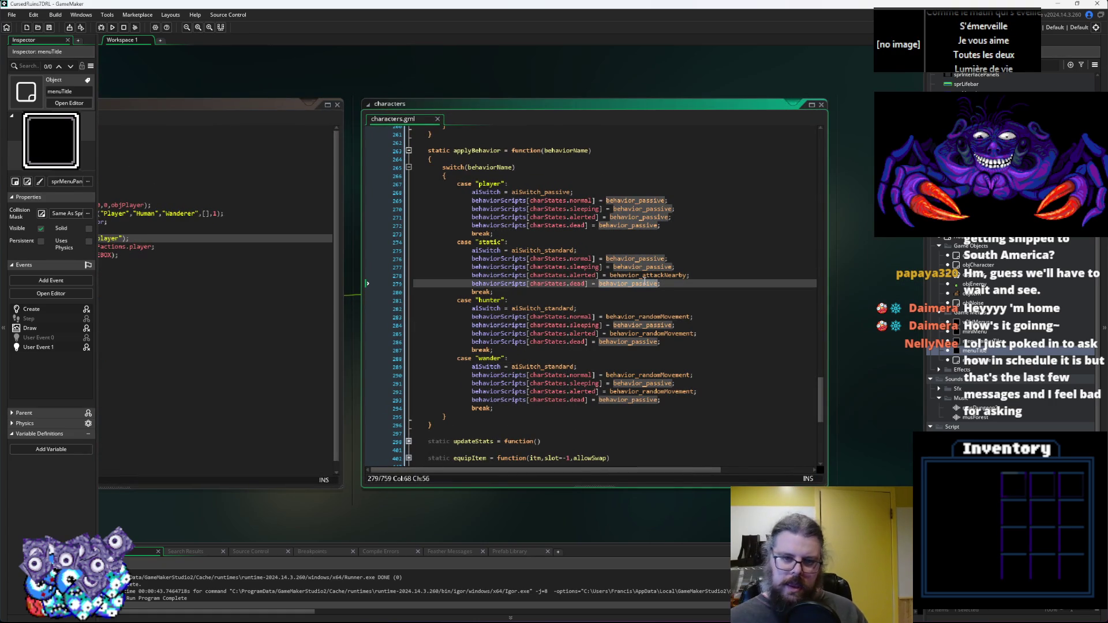
pyautogui.click(550, 252)
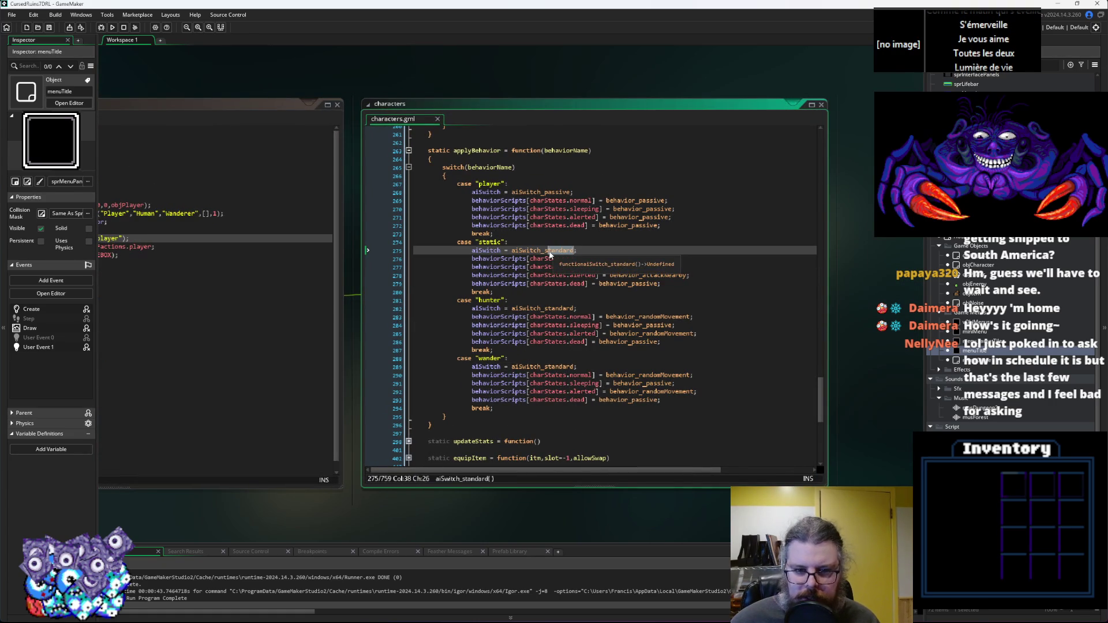
pyautogui.press('BackSpace')
pyautogui.write('pa')
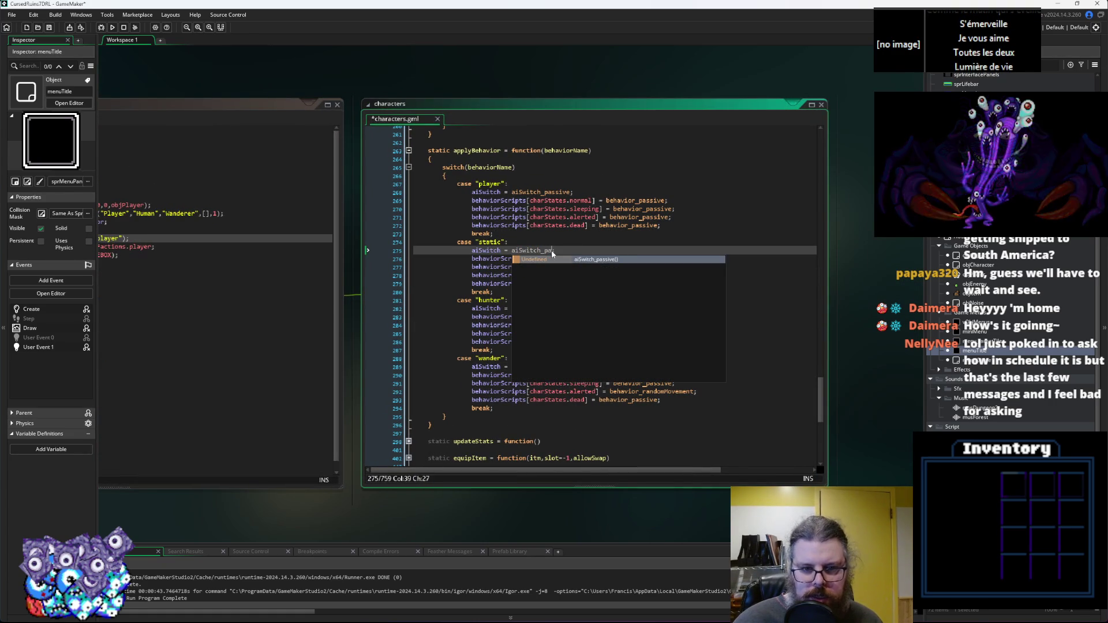
pyautogui.write('ssive;')
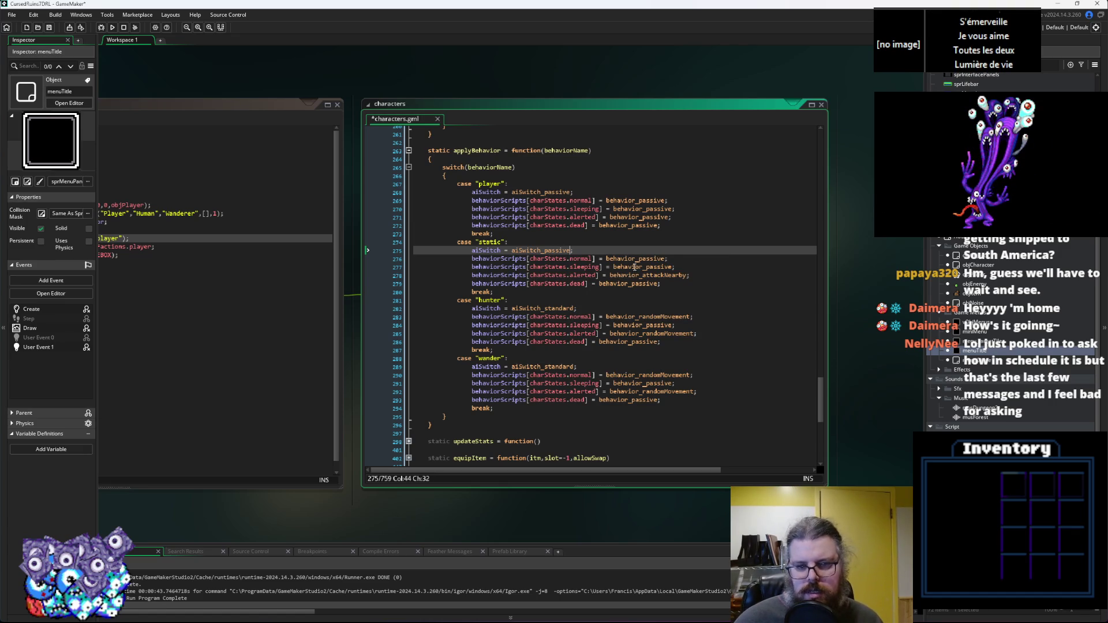
# Set the normal state to behavior_attackNearby, keeping sleeping and dead passive, then open aiSwitch_passive.
pyautogui.doubleClick(661, 277)
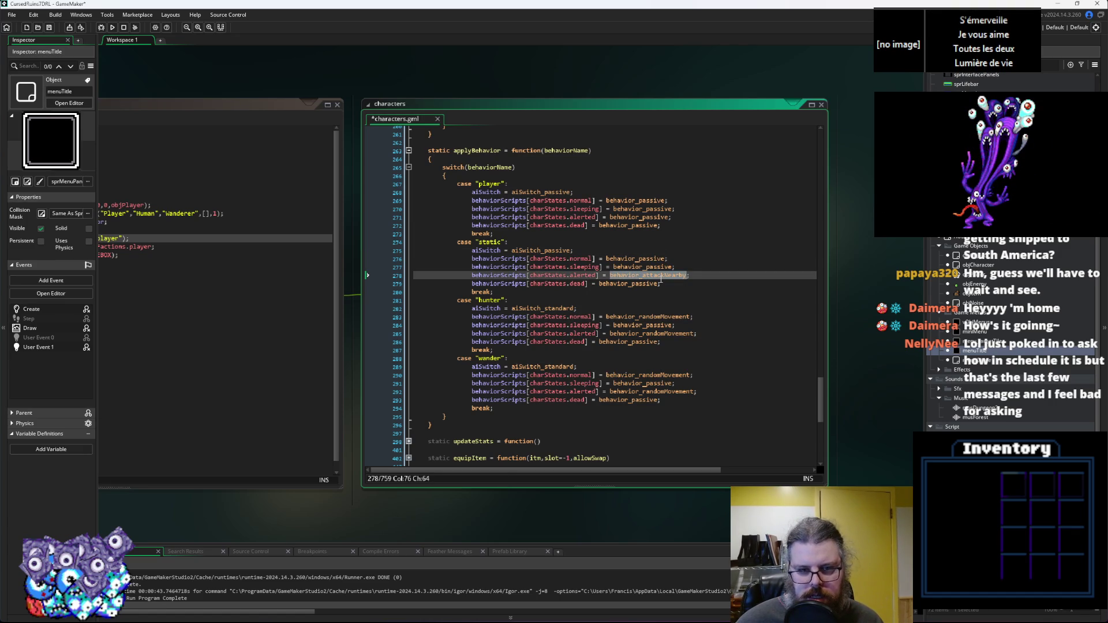
pyautogui.doubleClick(649, 268)
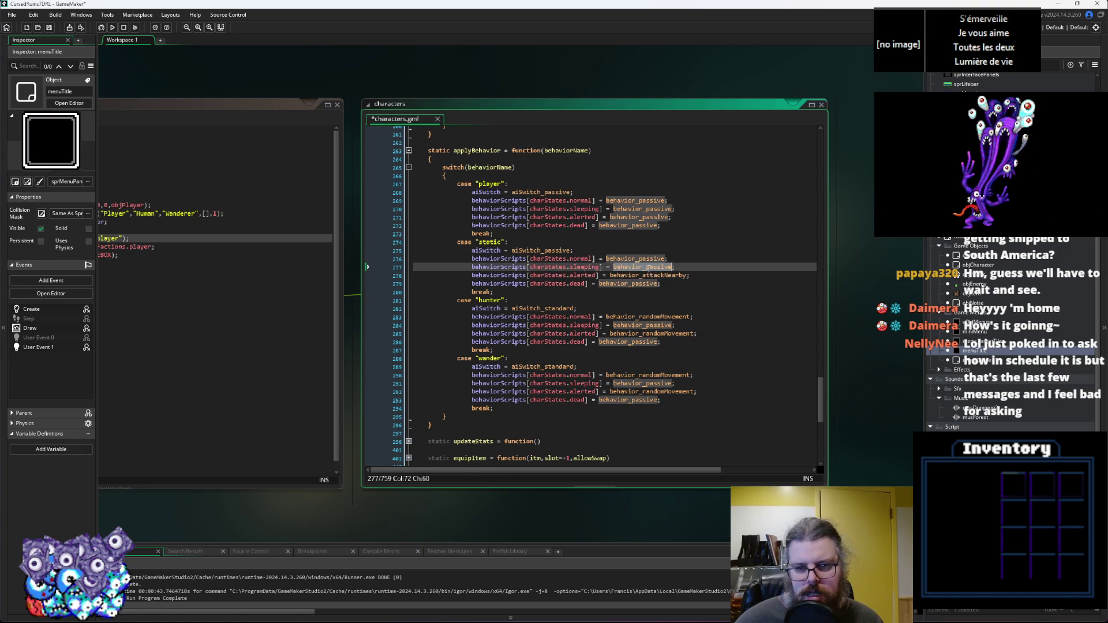
pyautogui.hotkey('ctrl', 'v')
pyautogui.doubleClick(647, 260)
pyautogui.hotkey('ctrl', 'v')
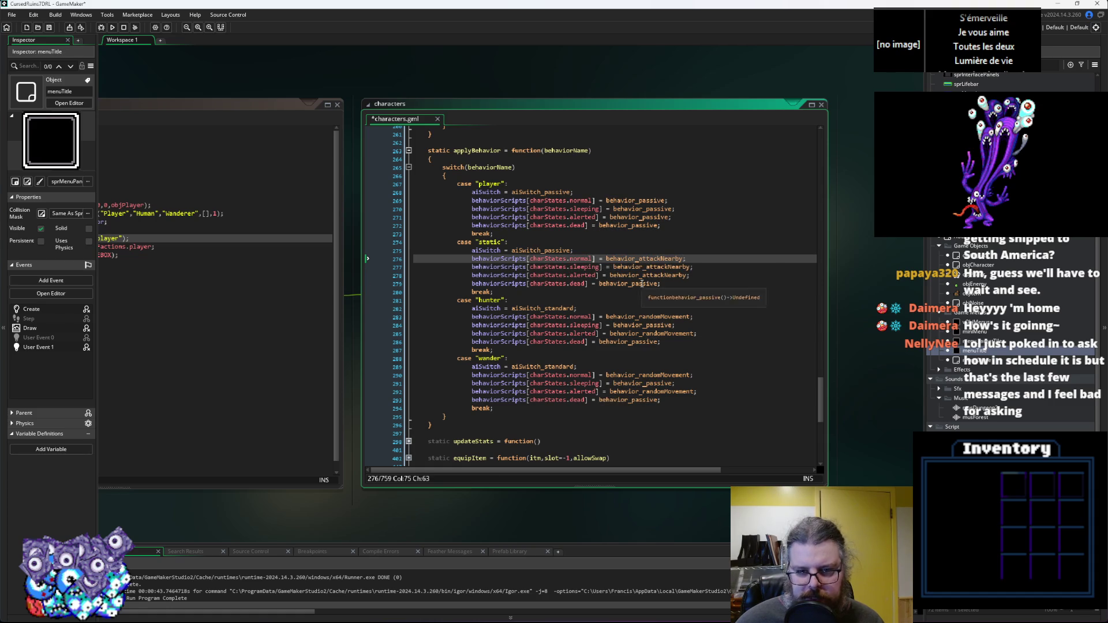
pyautogui.doubleClick(641, 283)
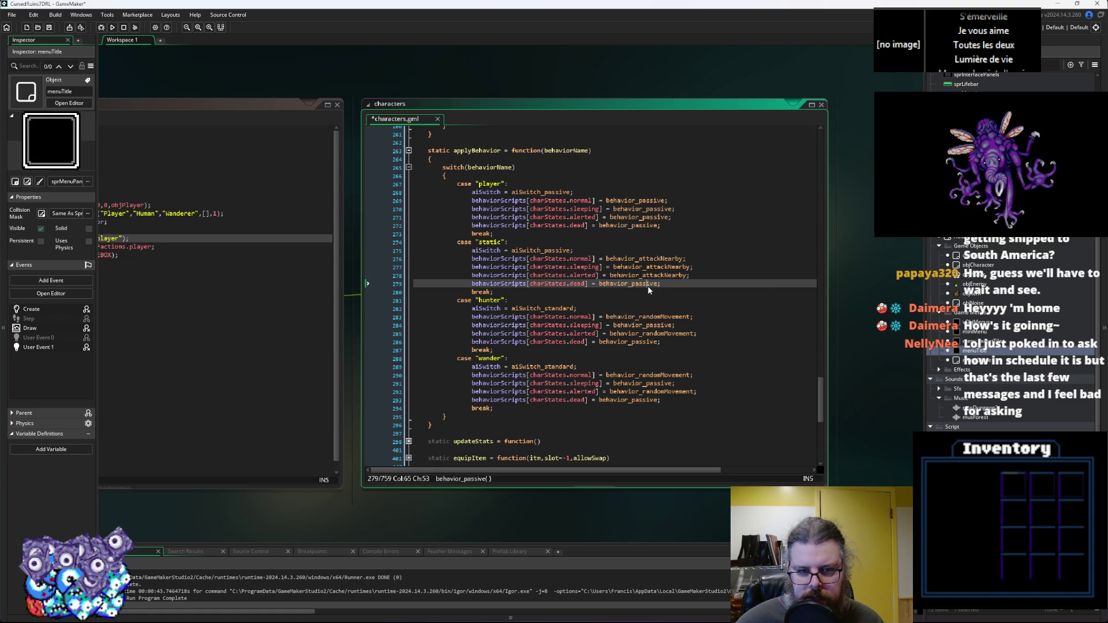
pyautogui.hotkey('ctrl', 'z')
pyautogui.hotkey('ctrl', 'z')
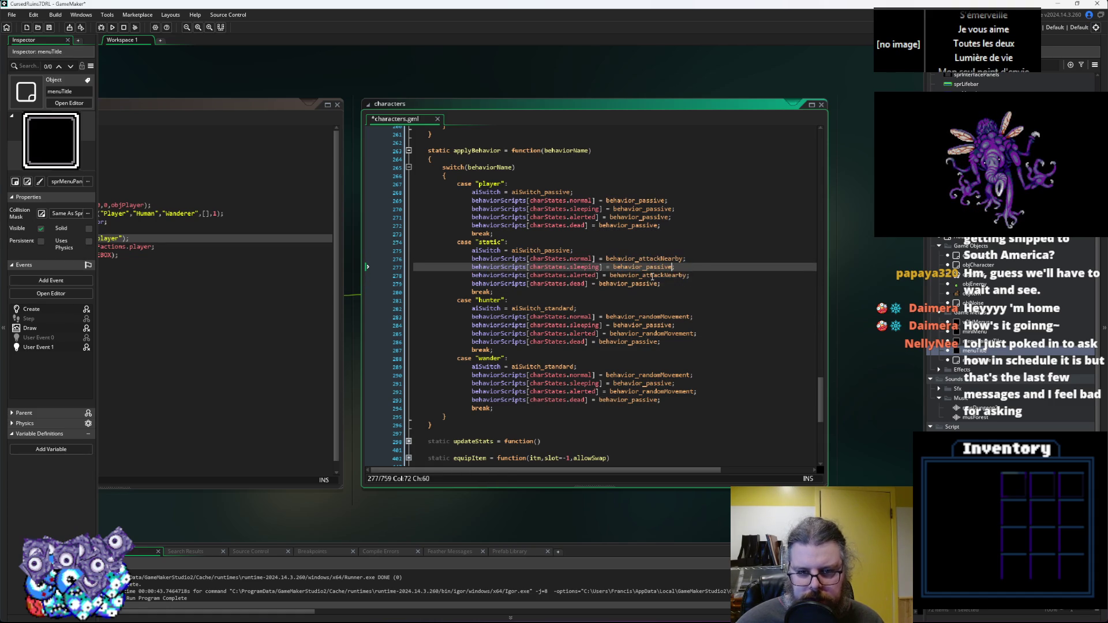
pyautogui.doubleClick(652, 276)
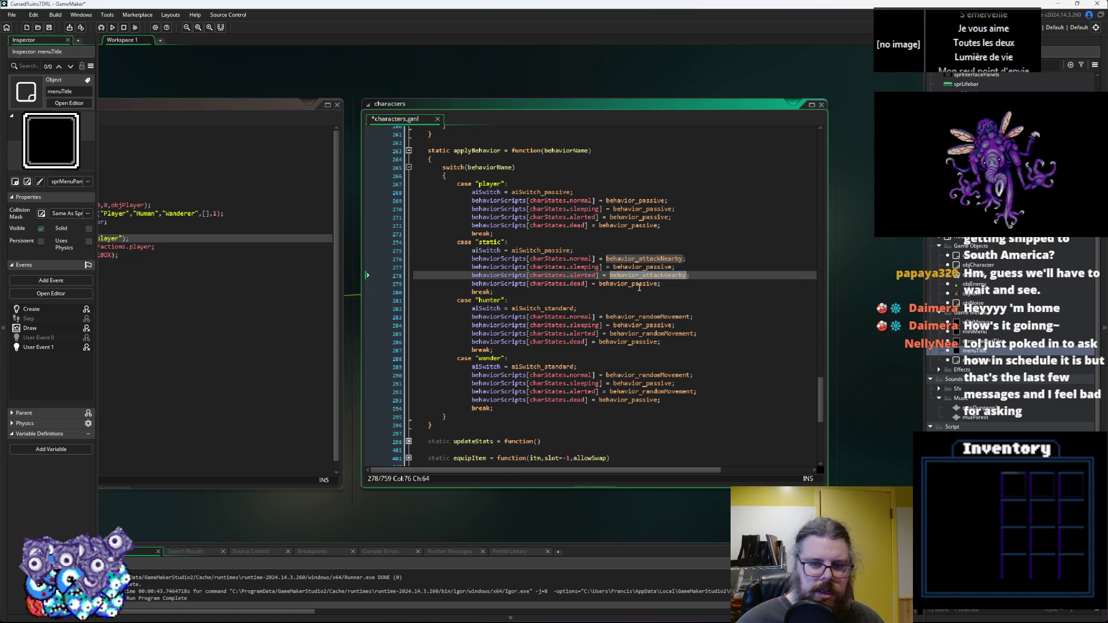
pyautogui.doubleClick(639, 285)
pyautogui.click(679, 284)
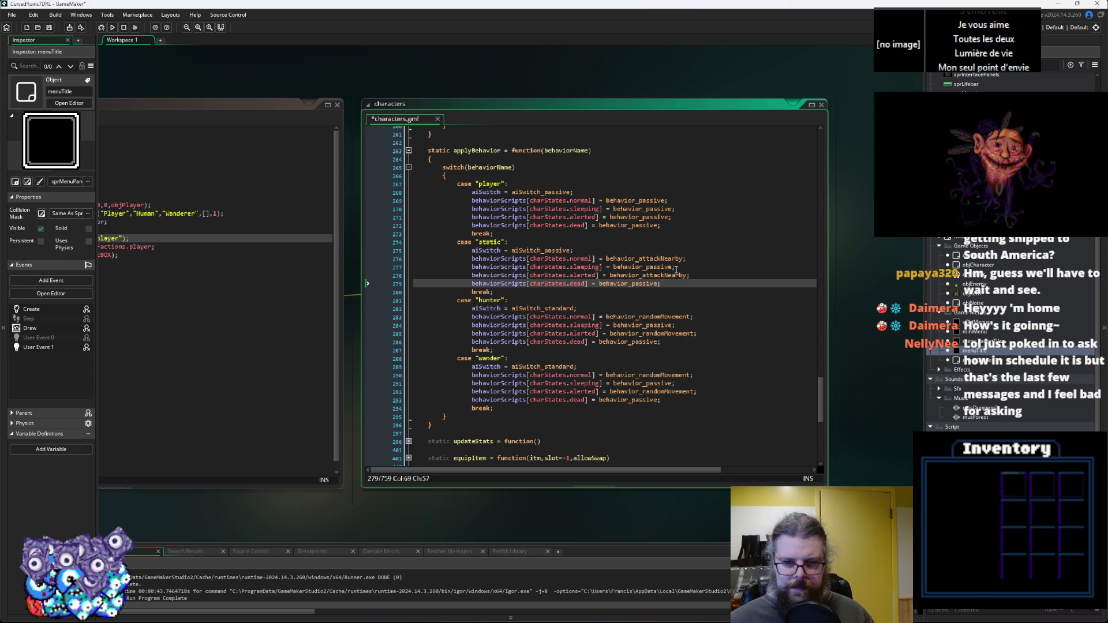
pyautogui.middleClick(555, 250)
pyautogui.click(613, 166)
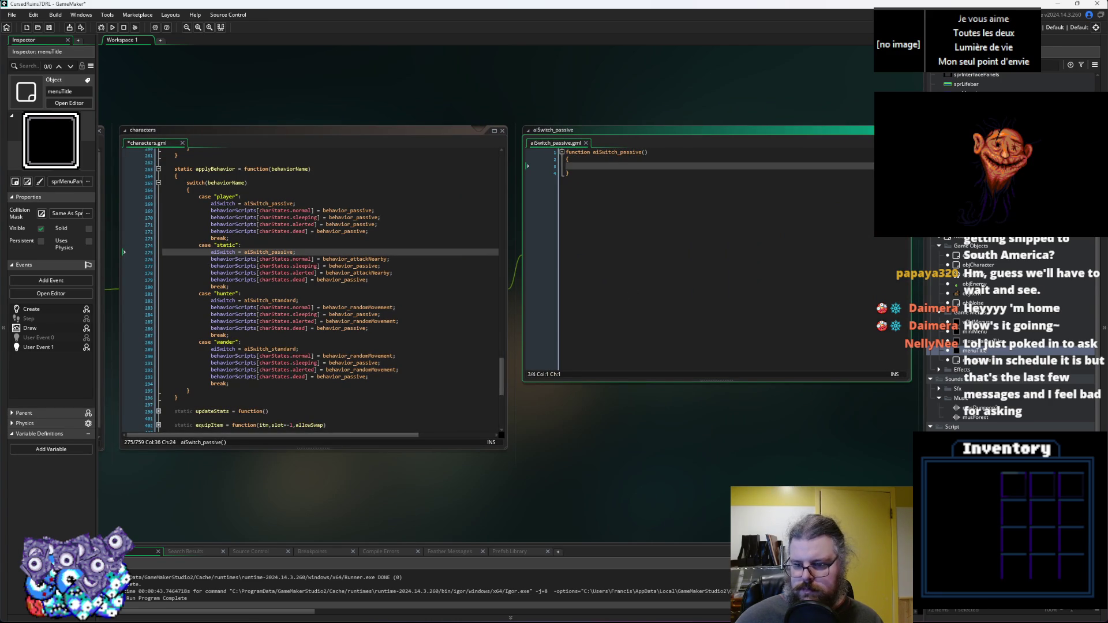
# Open aiSwitch_standard beside rayCastCheck's alertCheck function and review its code.
pyautogui.doubleClick(981, 450)
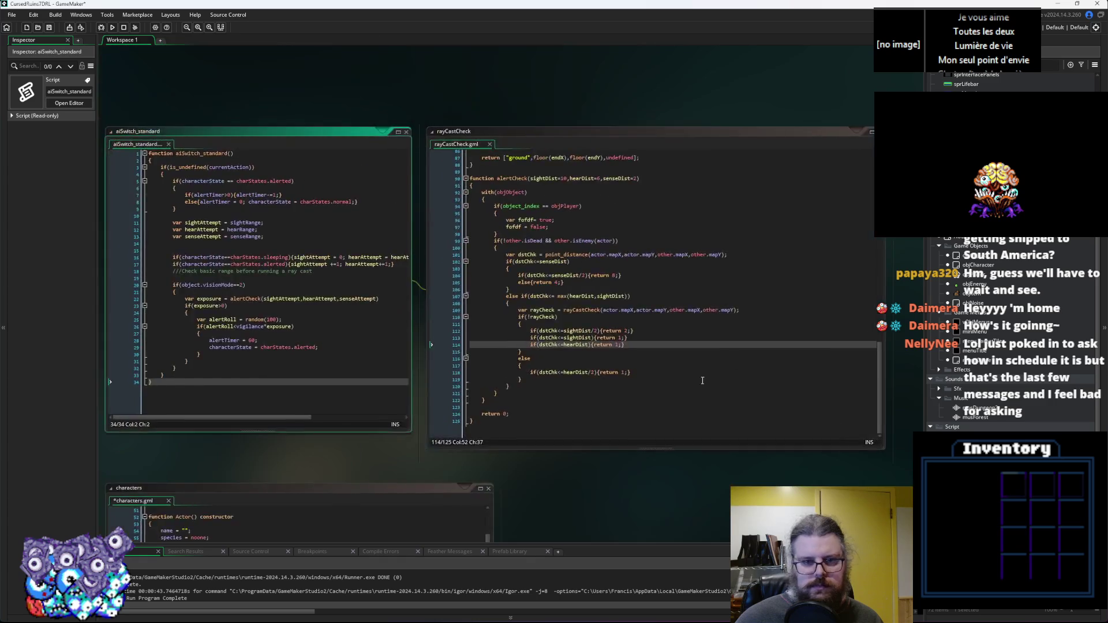
pyautogui.click(709, 378)
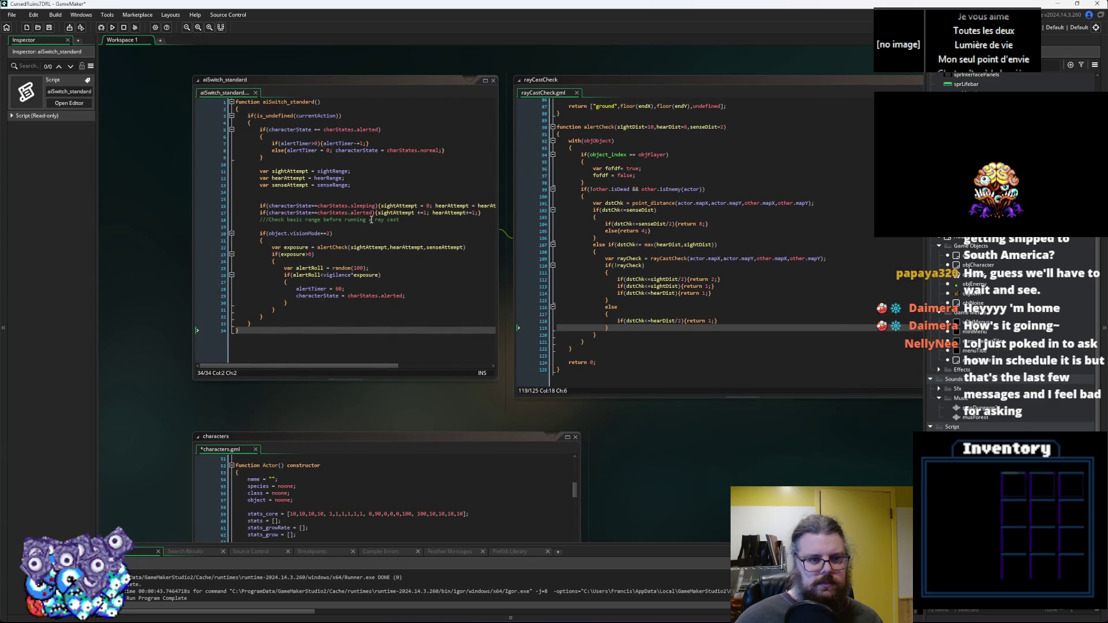
pyautogui.click(407, 295)
pyautogui.moveTo(415, 341); pyautogui.dragTo(215, 131)
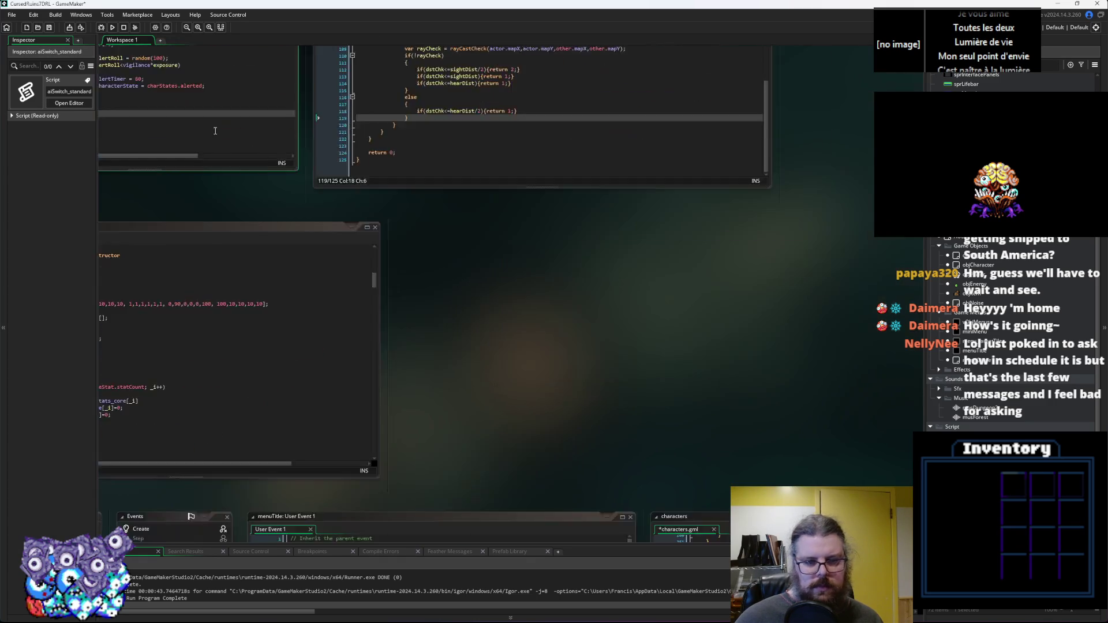
# Write characterState = charStates.normal; as the body of aiSwitch_passive.
pyautogui.click(534, 225)
pyautogui.press('Tab')
pyautogui.write('characterState = charStates.alerted;')
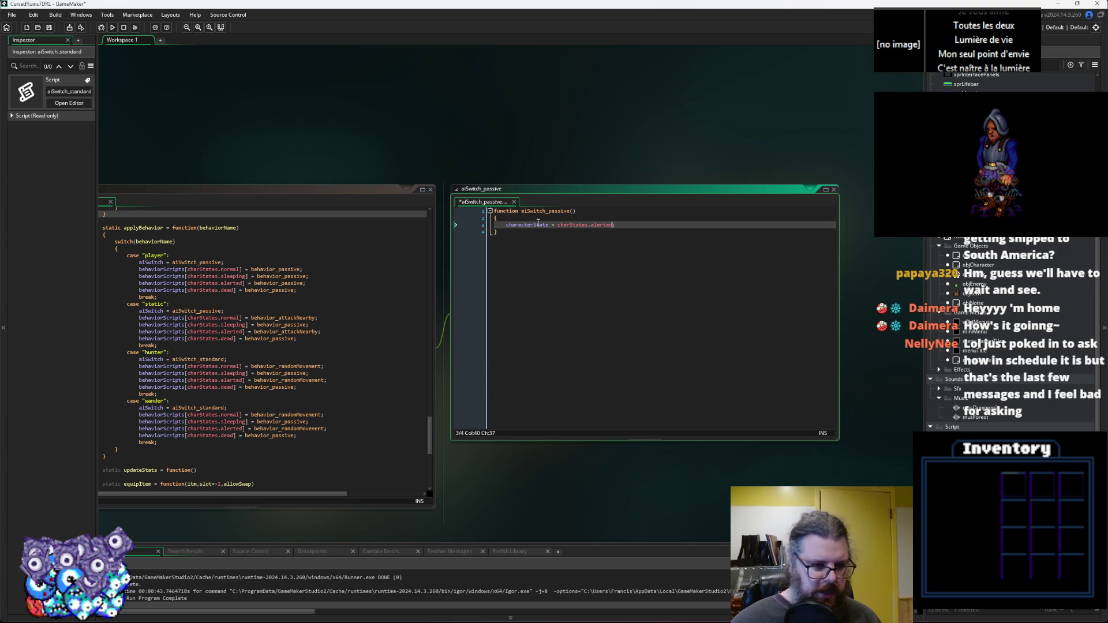
pyautogui.press('BackSpace')
pyautogui.press('BackSpace')
pyautogui.press('BackSpace')
pyautogui.press('BackSpace')
pyautogui.write('normal')
pyautogui.press('End')
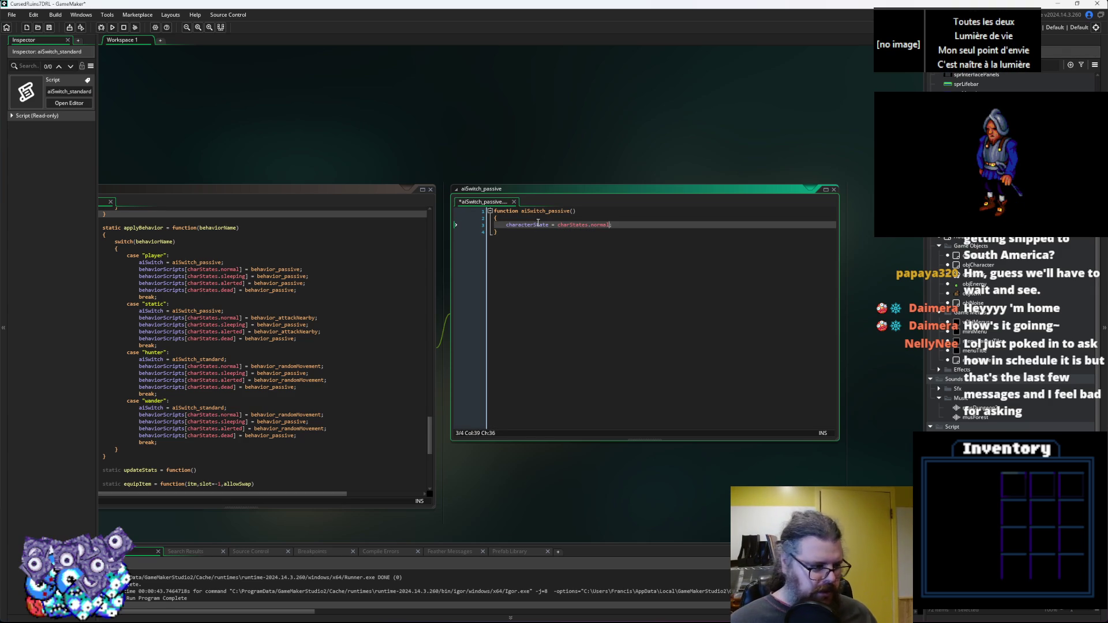
pyautogui.click(586, 247)
# Save all modified scripts and recentre the workspace on the characters script.
pyautogui.moveTo(572, 249); pyautogui.dragTo(685, 252)
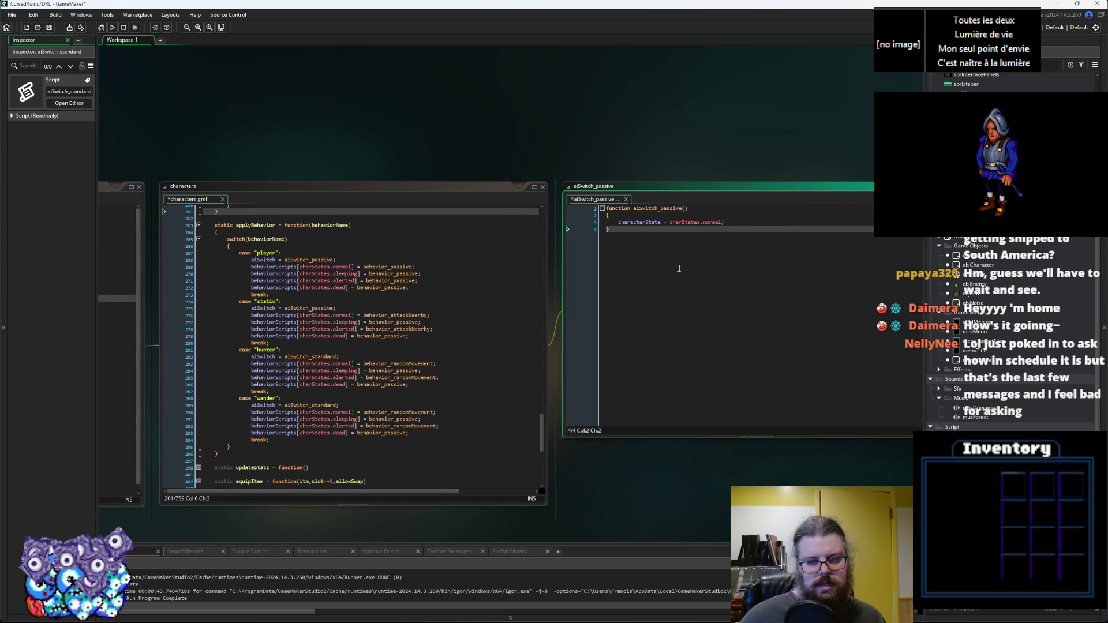
pyautogui.click(50, 29)
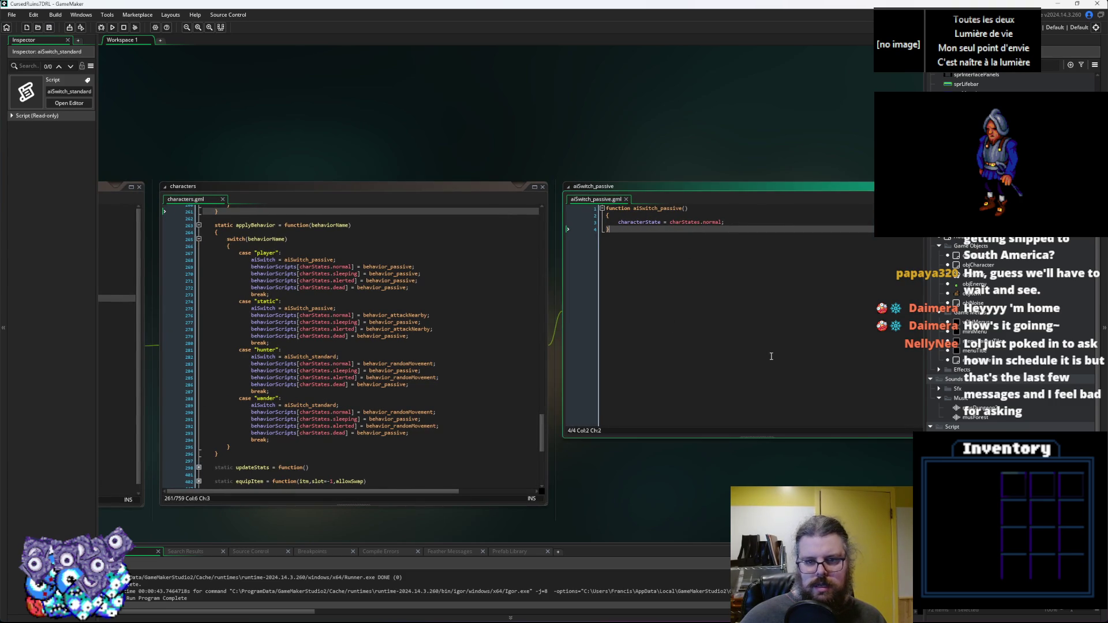
pyautogui.moveTo(770, 356); pyautogui.dragTo(731, 295)
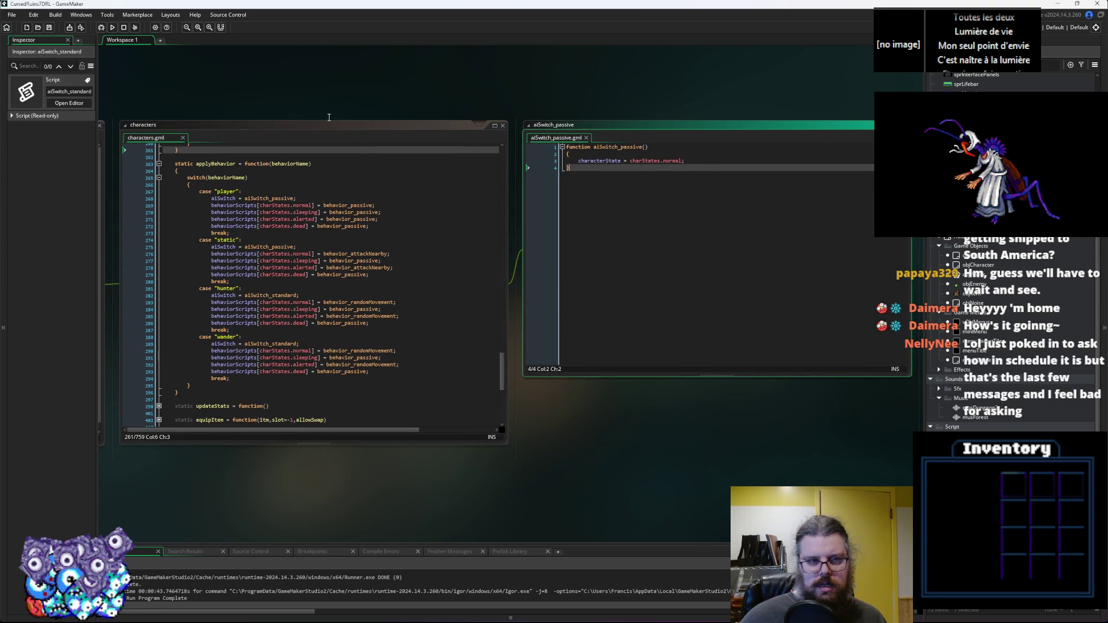
pyautogui.click(49, 28)
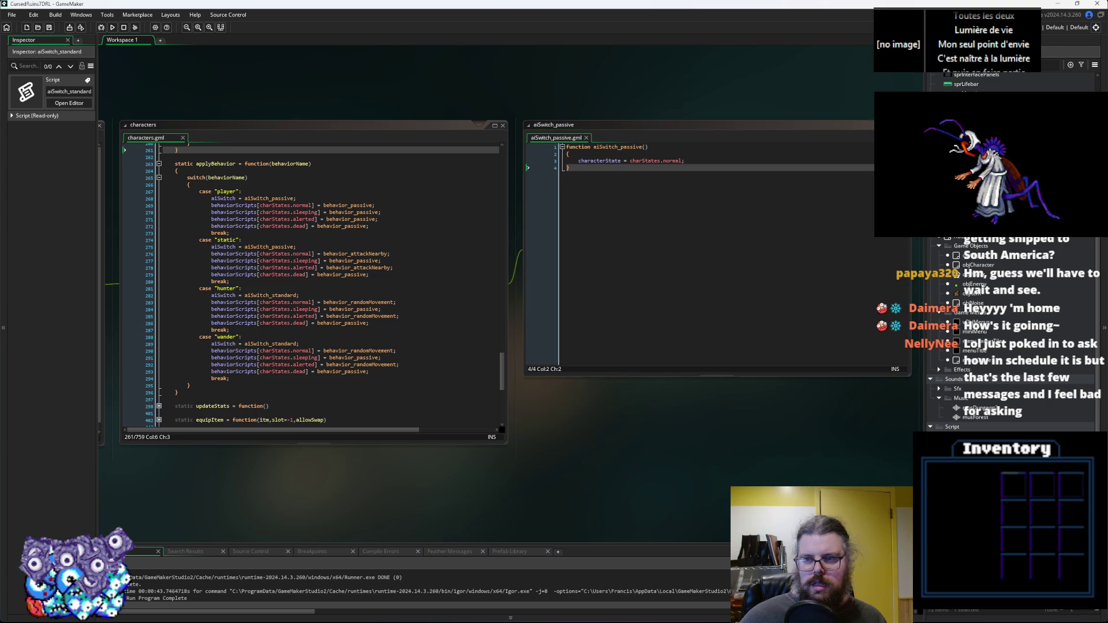
pyautogui.hotkey('alt', 'Left')
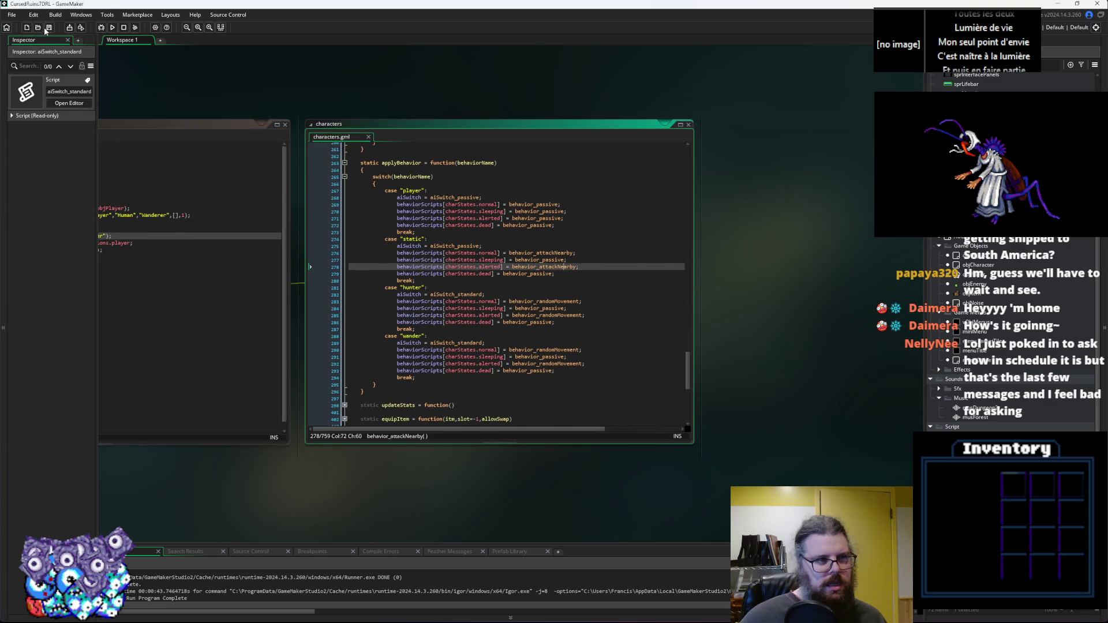
pyautogui.click(202, 119)
# Add a surprised state after sleeping in the charStates enum and save the Create event.
pyautogui.middleClick(458, 266)
pyautogui.press('Down')
pyautogui.press('Down')
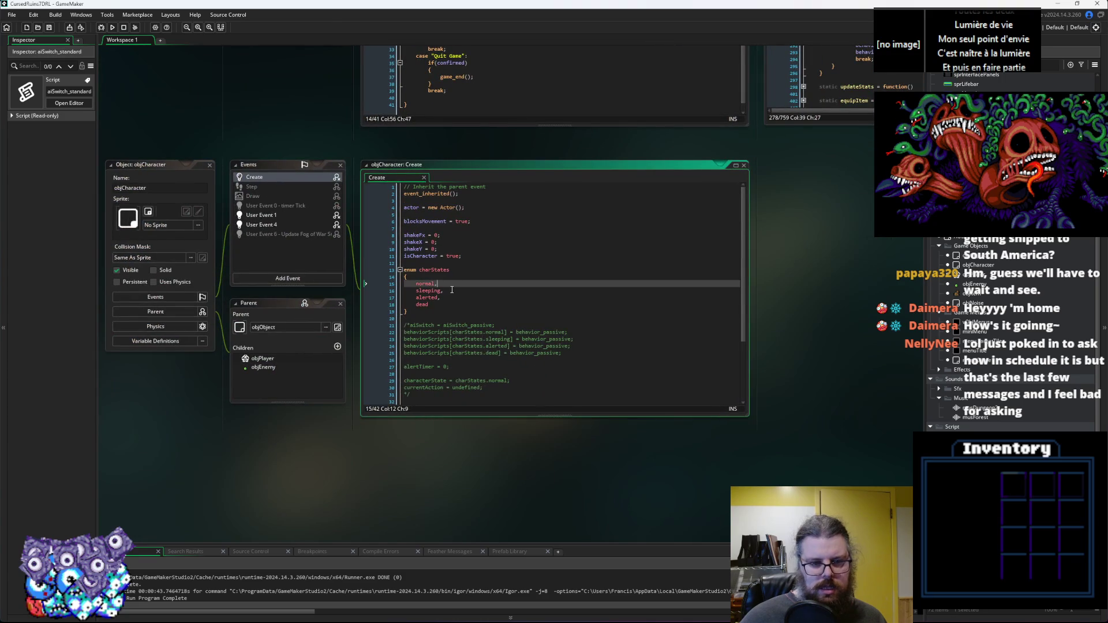
pyautogui.click(457, 289)
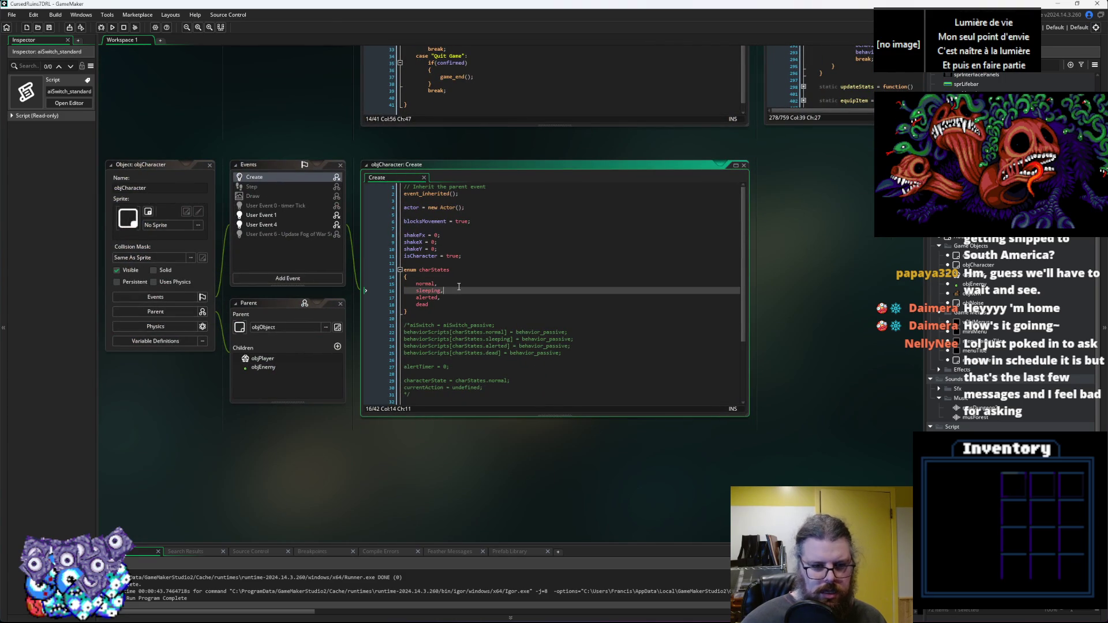
pyautogui.press('Return')
pyautogui.write('i')
pyautogui.press('BackSpace')
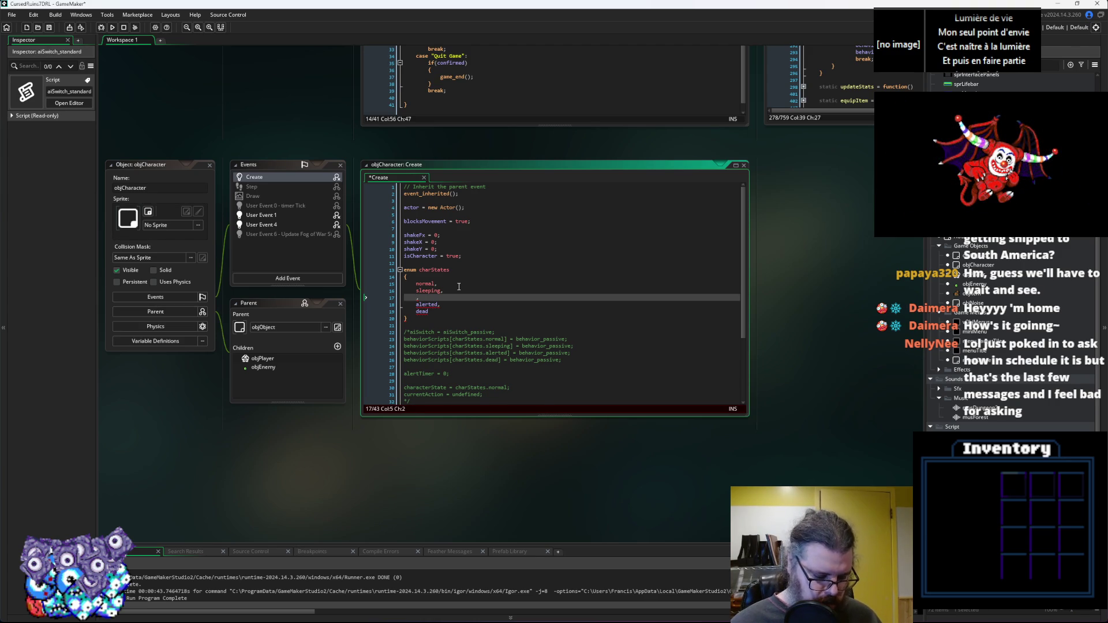
pyautogui.press('BackSpace')
pyautogui.press('BackSpace')
pyautogui.press('BackSpace')
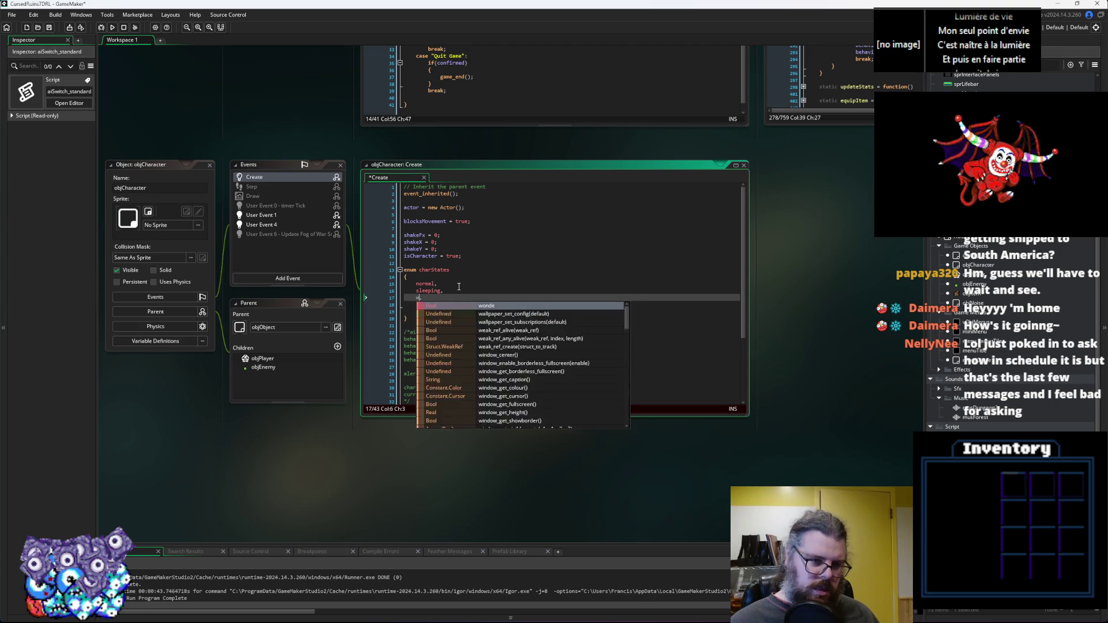
pyautogui.write('surprised,')
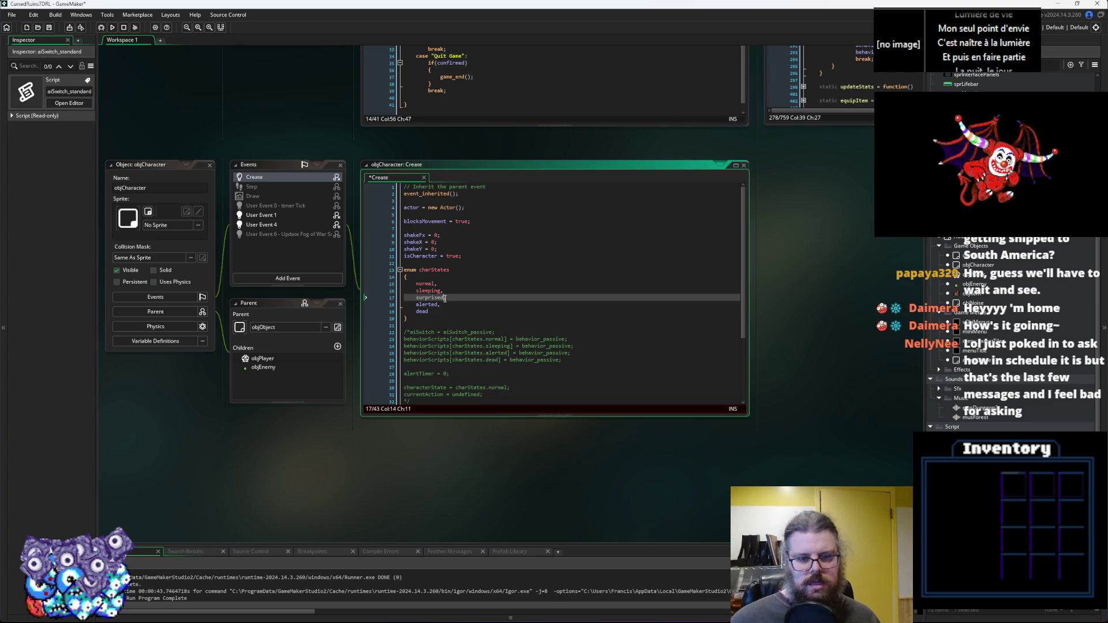
pyautogui.click(51, 28)
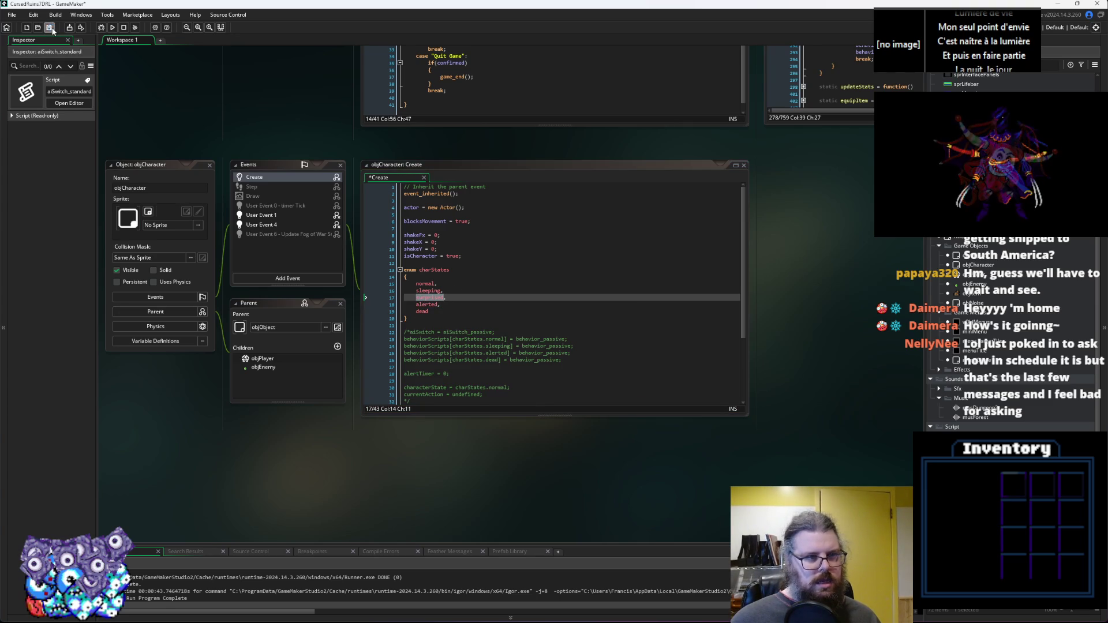
pyautogui.click(452, 294)
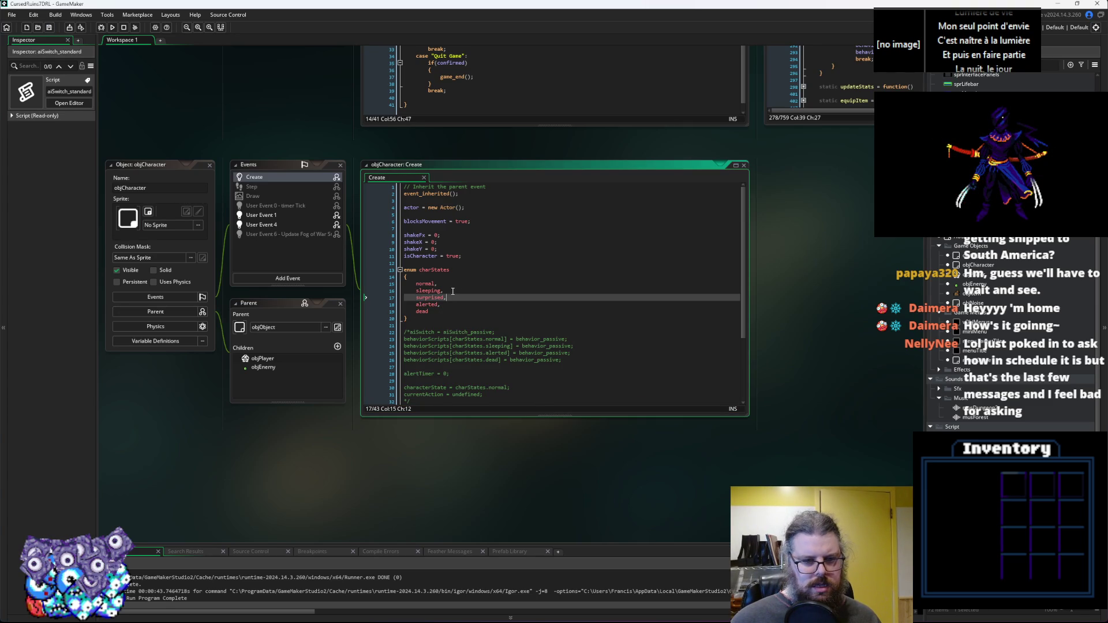
# Add a checking state after surprised in the charStates enum.
pyautogui.press('Return')
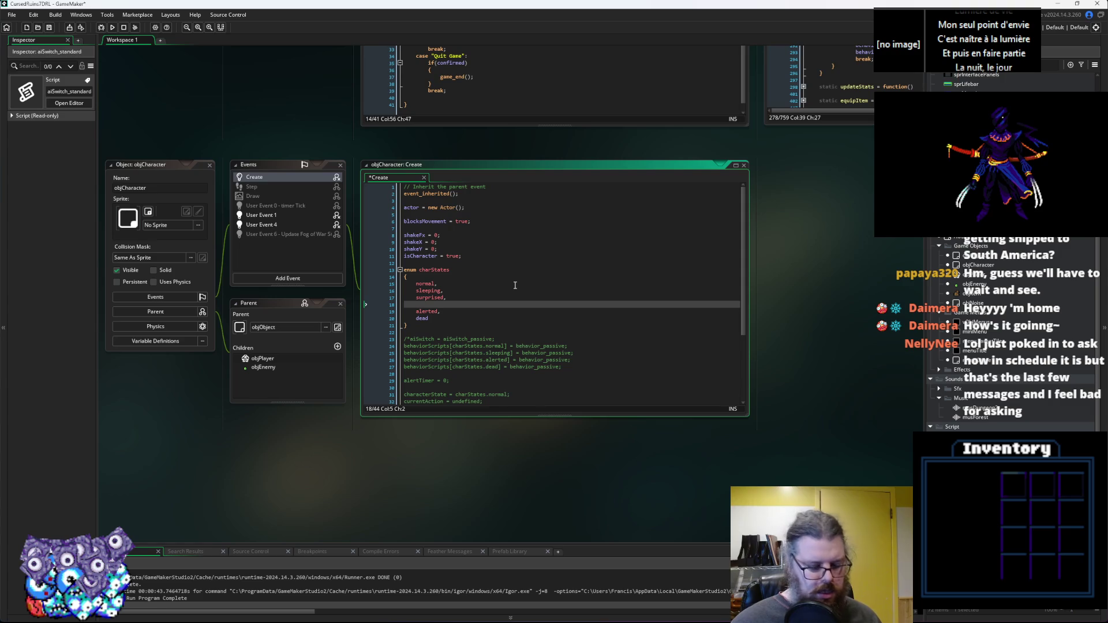
pyautogui.write('qo')
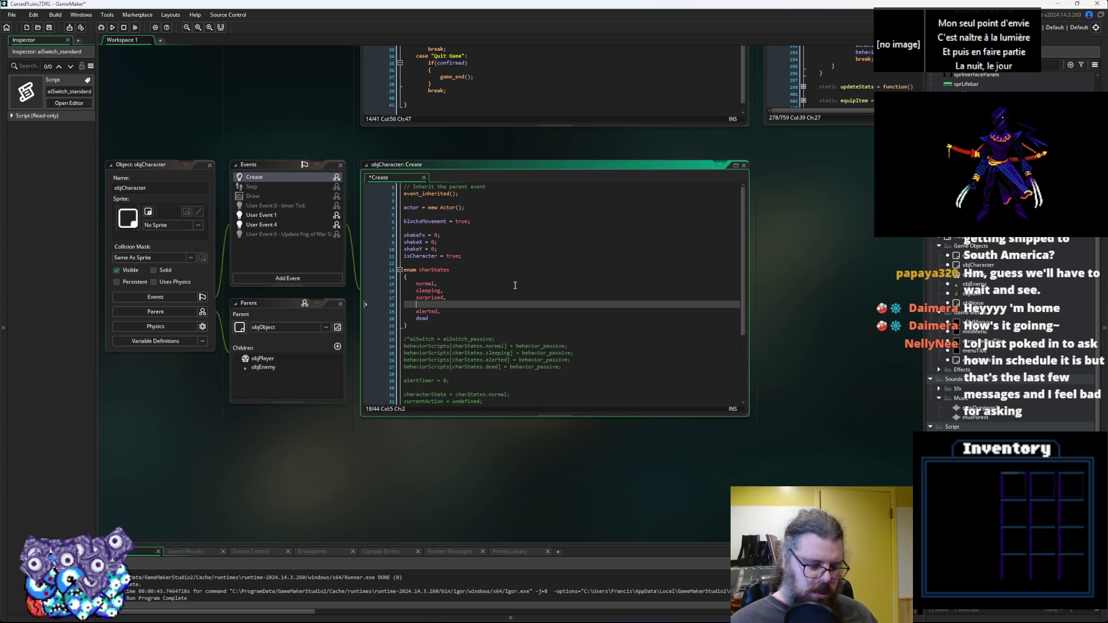
pyautogui.press('BackSpace')
pyautogui.press('BackSpace')
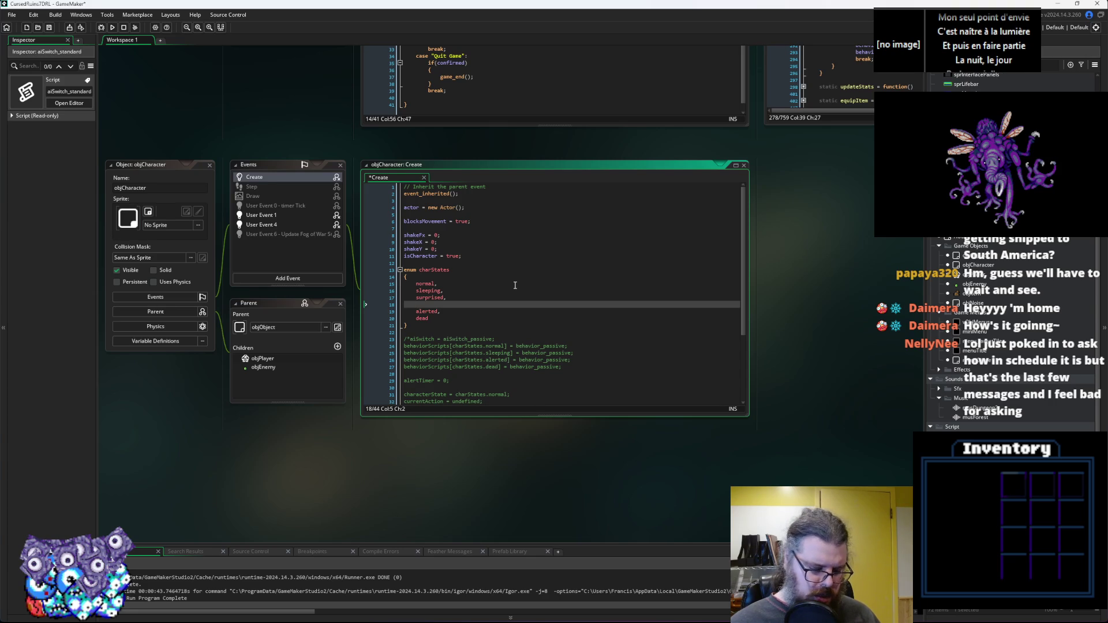
pyautogui.write('wande')
pyautogui.press('BackSpace')
pyautogui.press('BackSpace')
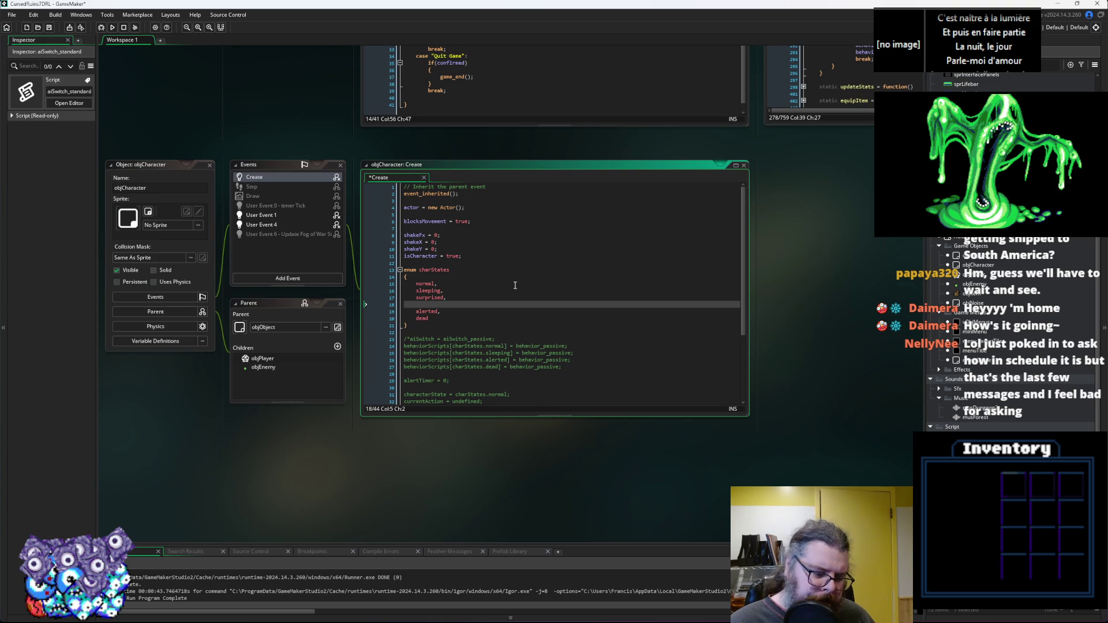
pyautogui.write('checking,')
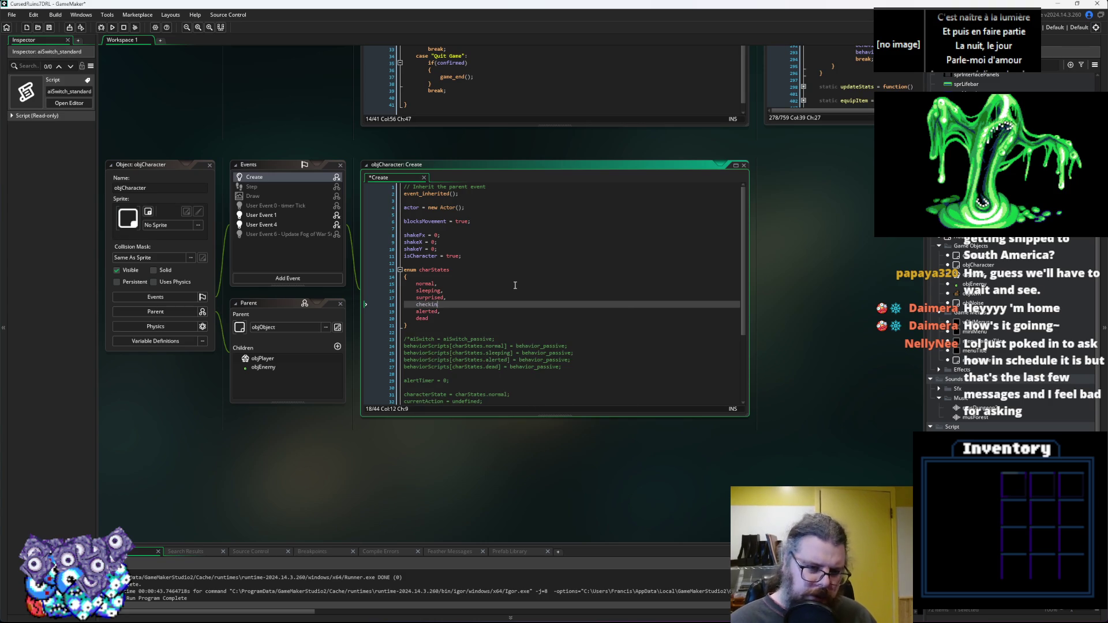
pyautogui.click(516, 297)
pyautogui.scroll(-3, 394, 392)
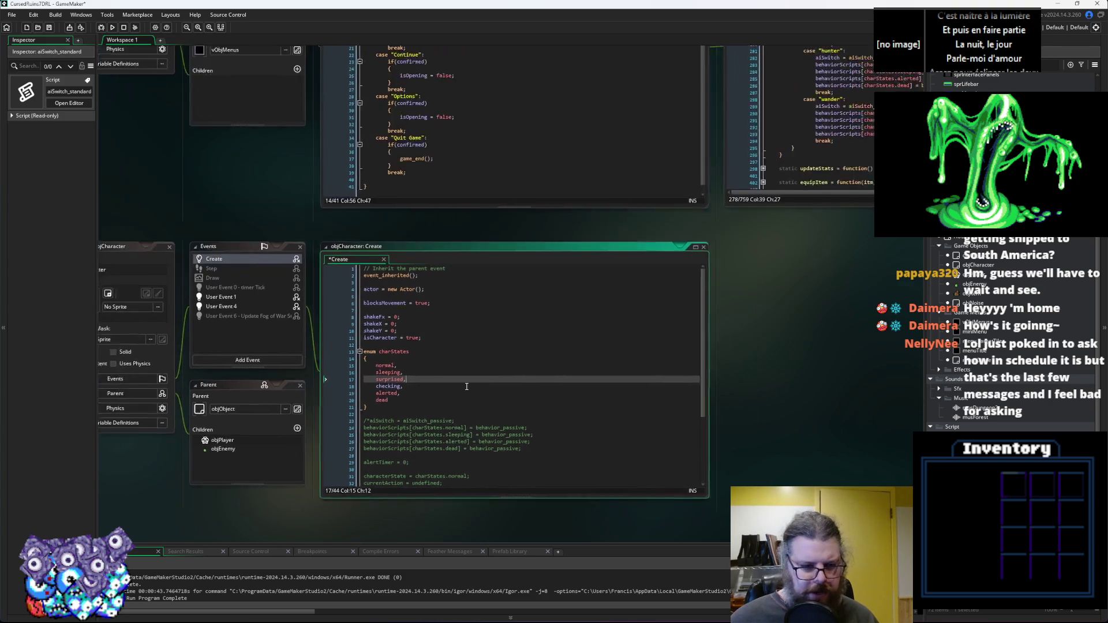
pyautogui.scroll(2, 394, 392)
pyautogui.click(557, 374)
pyautogui.scroll(1, 427, 327)
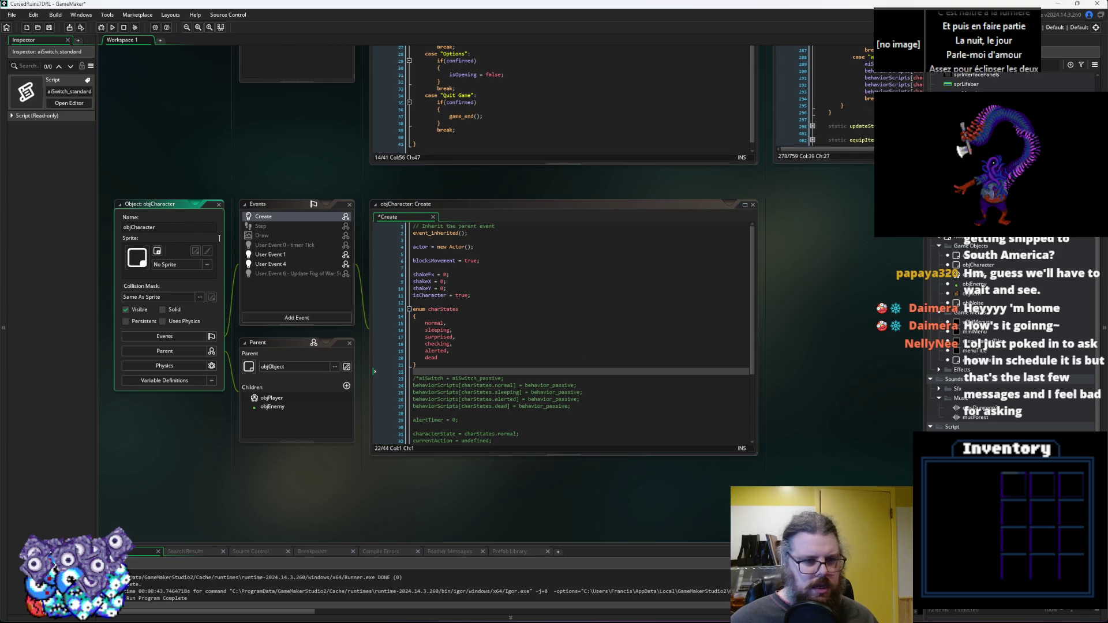
pyautogui.scroll(-2, 196, 211)
pyautogui.doubleClick(976, 258)
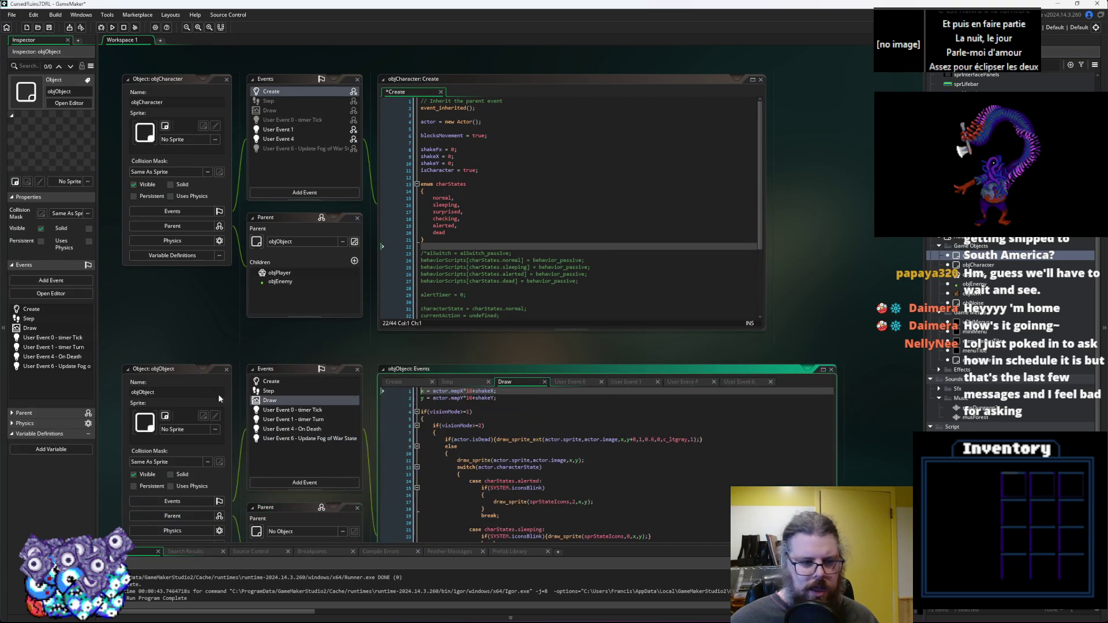
# Compact the Draw event's alerted case so its icon draw call sits on one line.
pyautogui.moveTo(154, 367); pyautogui.dragTo(129, 321)
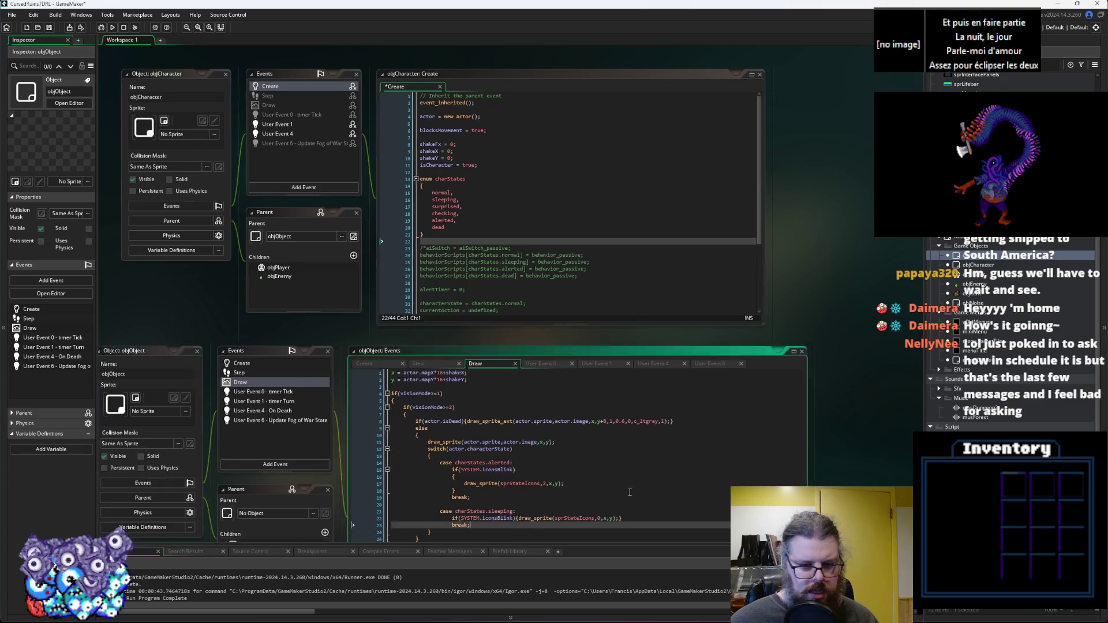
pyautogui.click(459, 434)
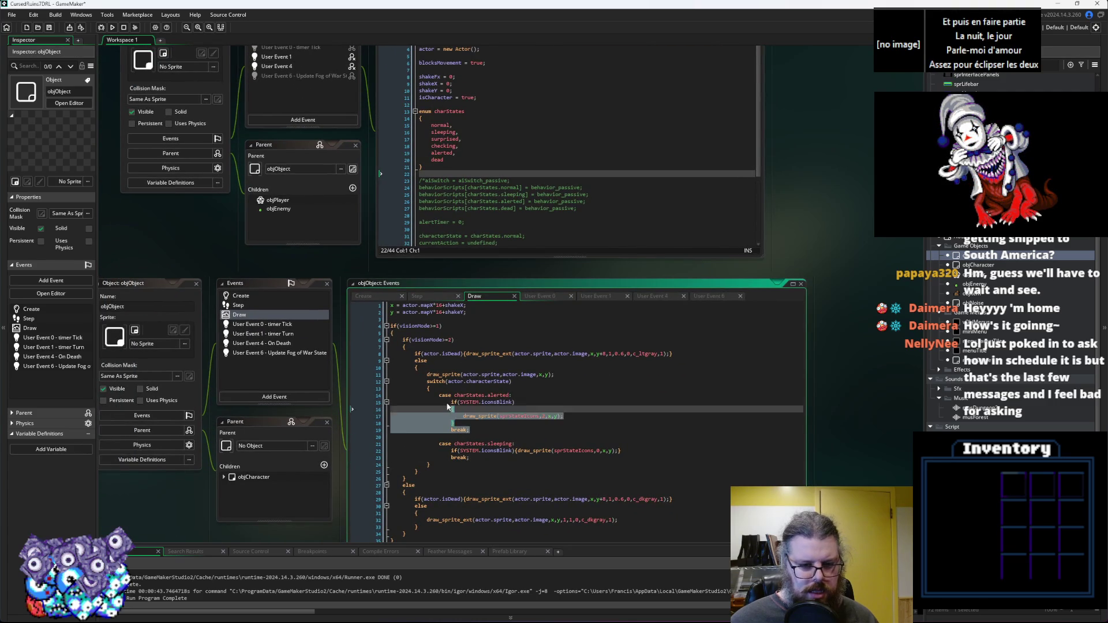
pyautogui.click(468, 416)
pyautogui.hotkey('shift', 'Home')
pyautogui.press('BackSpace')
pyautogui.press('BackSpace')
pyautogui.click(453, 417)
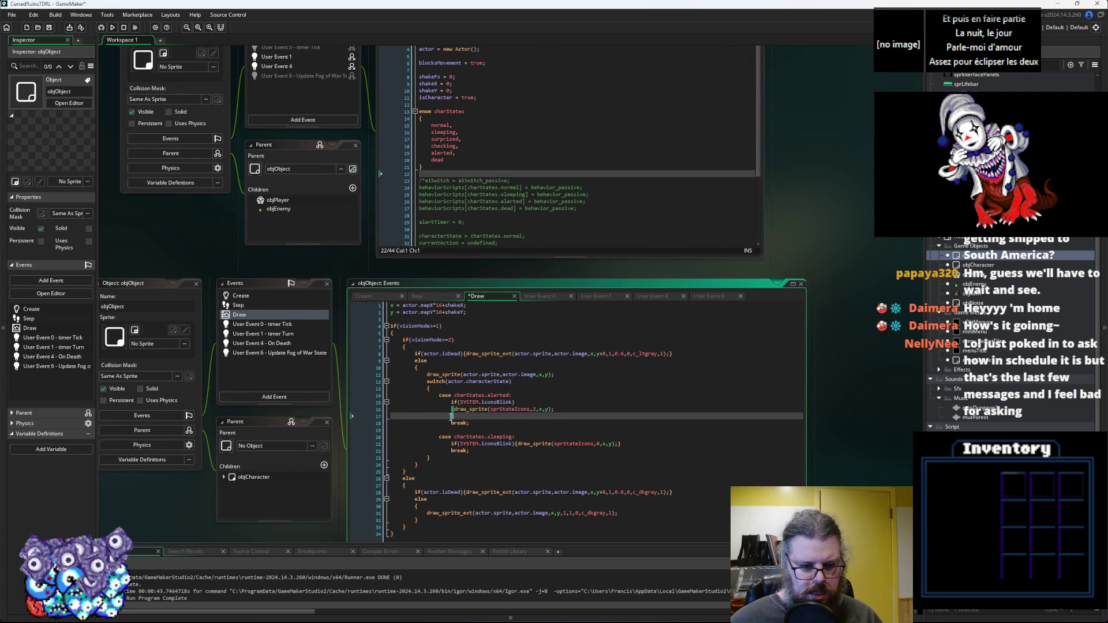
pyautogui.press('BackSpace')
pyautogui.write('}')
pyautogui.hotkey('shift', 'Home')
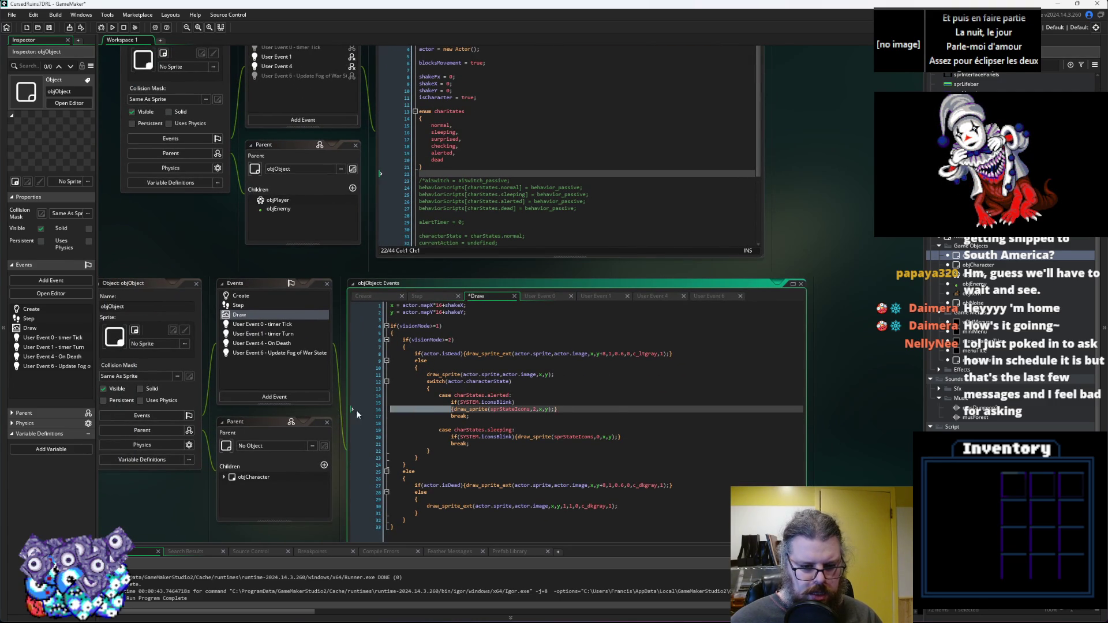
pyautogui.press('BackSpace')
pyautogui.press('BackSpace')
# Duplicate the alerted case block and rename the first copy to surprised.
pyautogui.moveTo(471, 409); pyautogui.dragTo(440, 395)
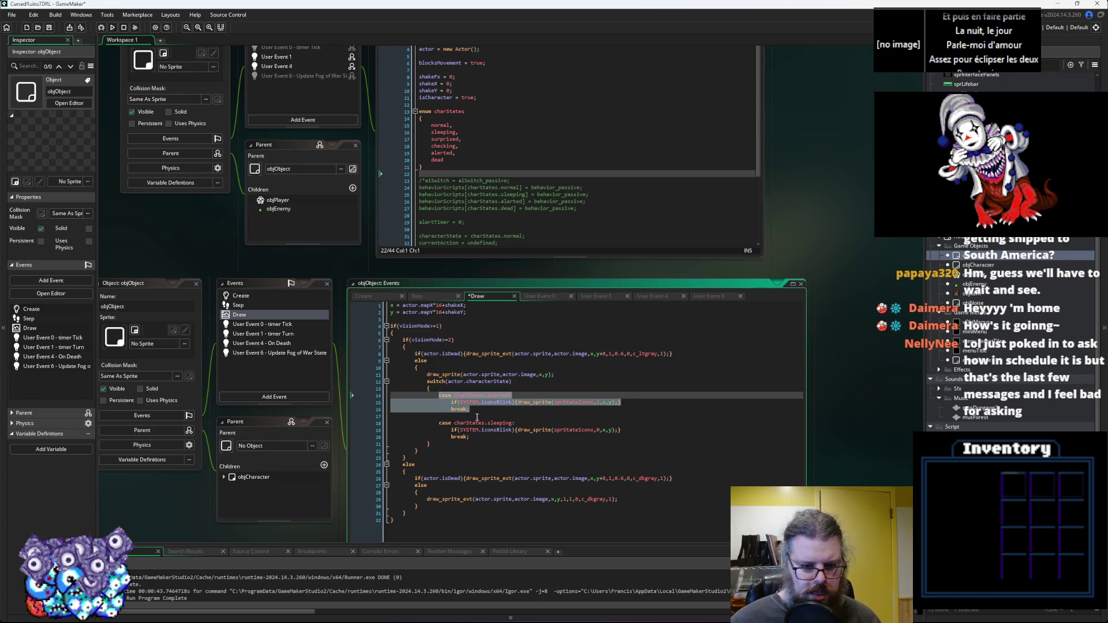
pyautogui.hotkey('ctrl', 'c')
pyautogui.click(507, 409)
pyautogui.press('Return')
pyautogui.press('Return')
pyautogui.hotkey('ctrl', 'v')
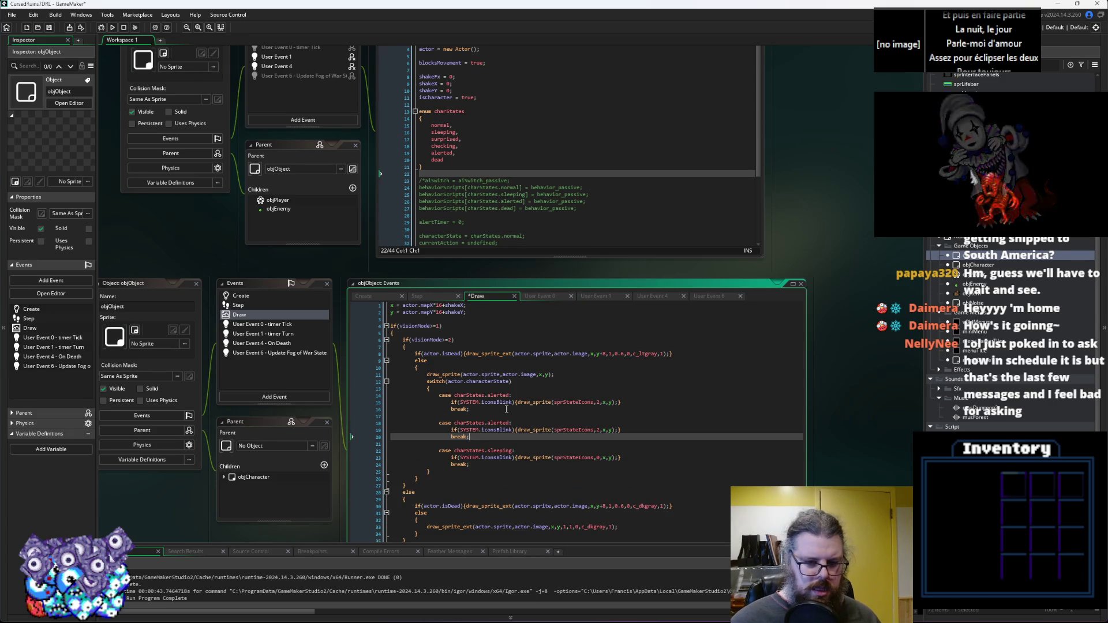
pyautogui.doubleClick(498, 396)
pyautogui.write('surpr')
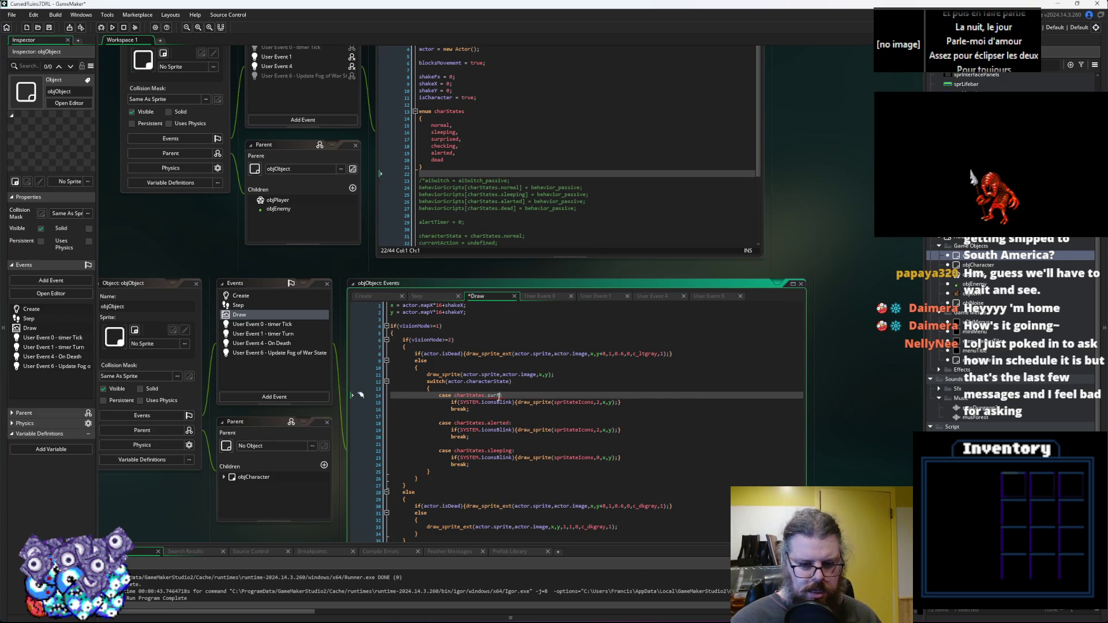
pyautogui.write('d:')
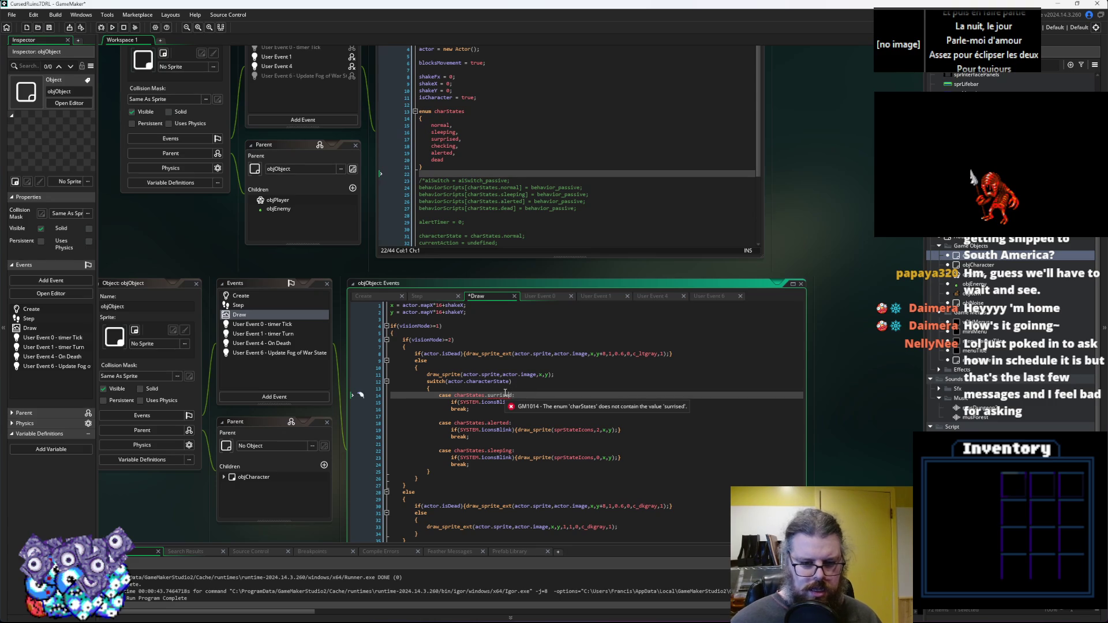
pyautogui.write('p')
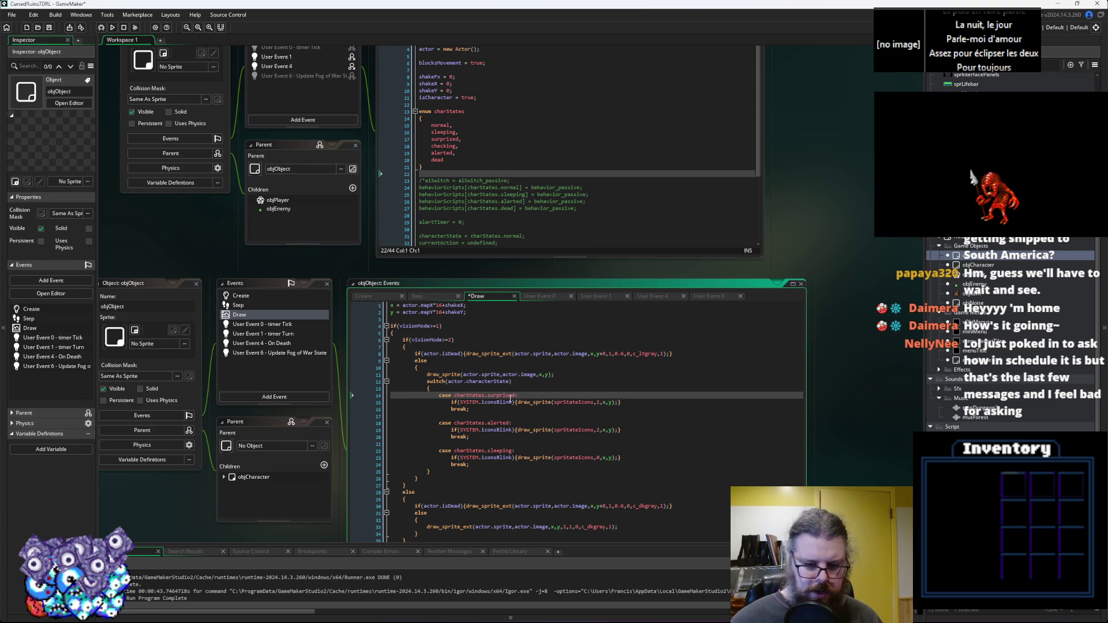
# Turn the second copy into the checking case drawing icon 1, and save the Draw event.
pyautogui.doubleClick(501, 423)
pyautogui.write('checking')
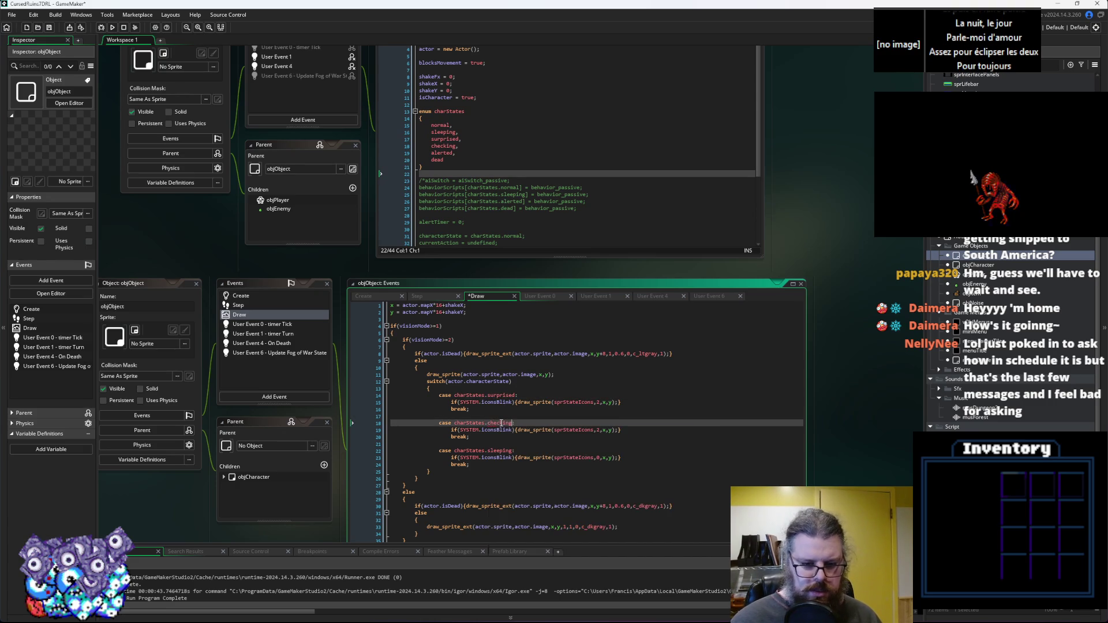
pyautogui.press('Return')
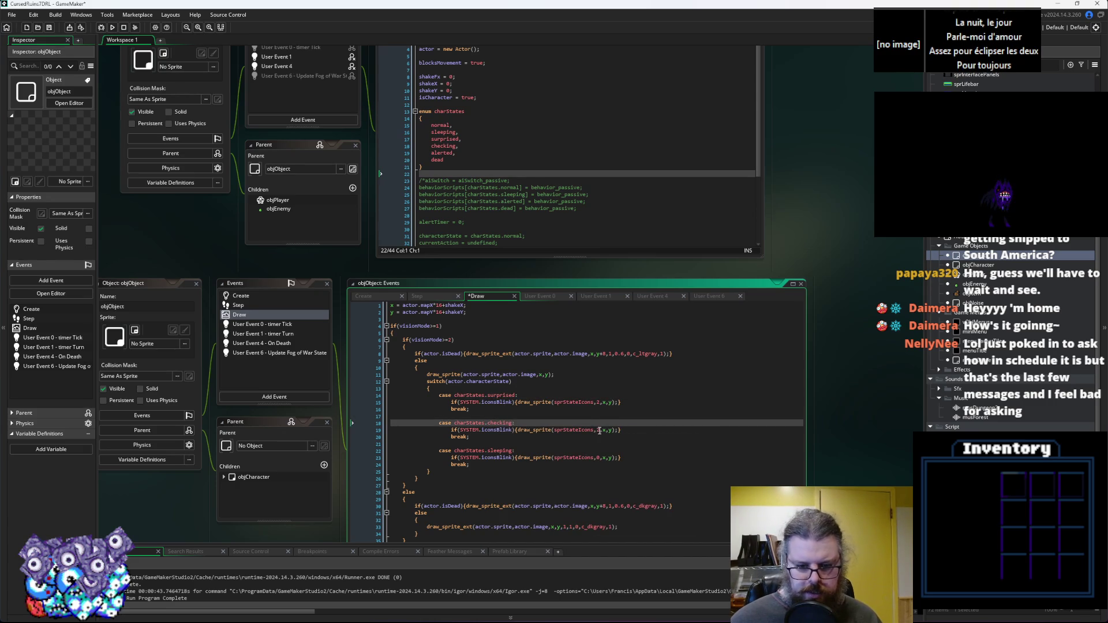
pyautogui.click(601, 430)
pyautogui.press('BackSpace')
pyautogui.write('1')
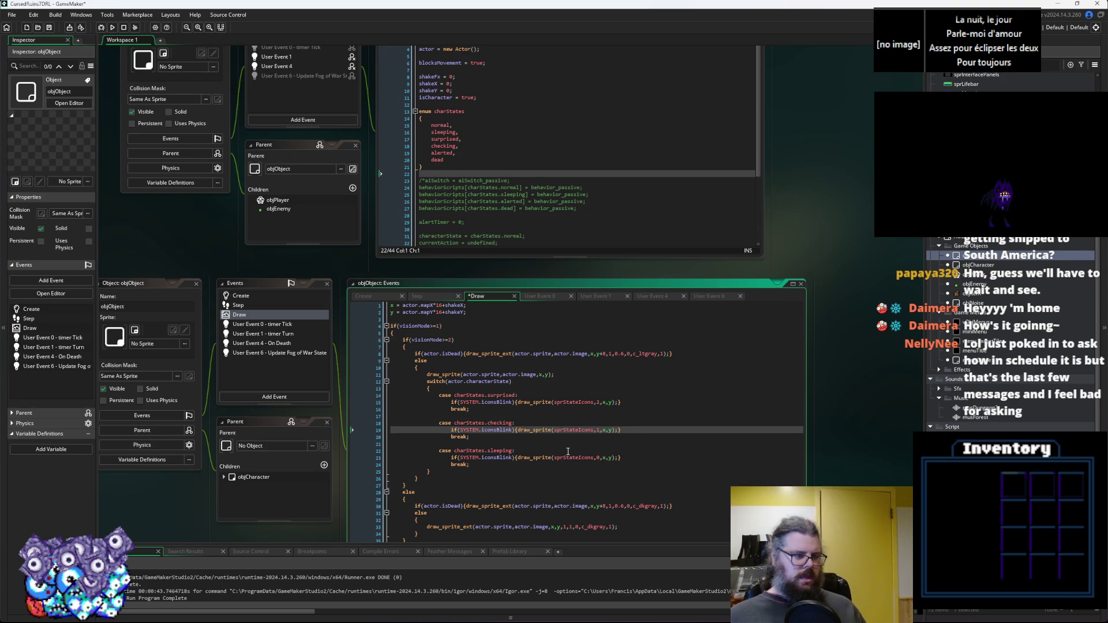
pyautogui.hotkey('ctrl', 's')
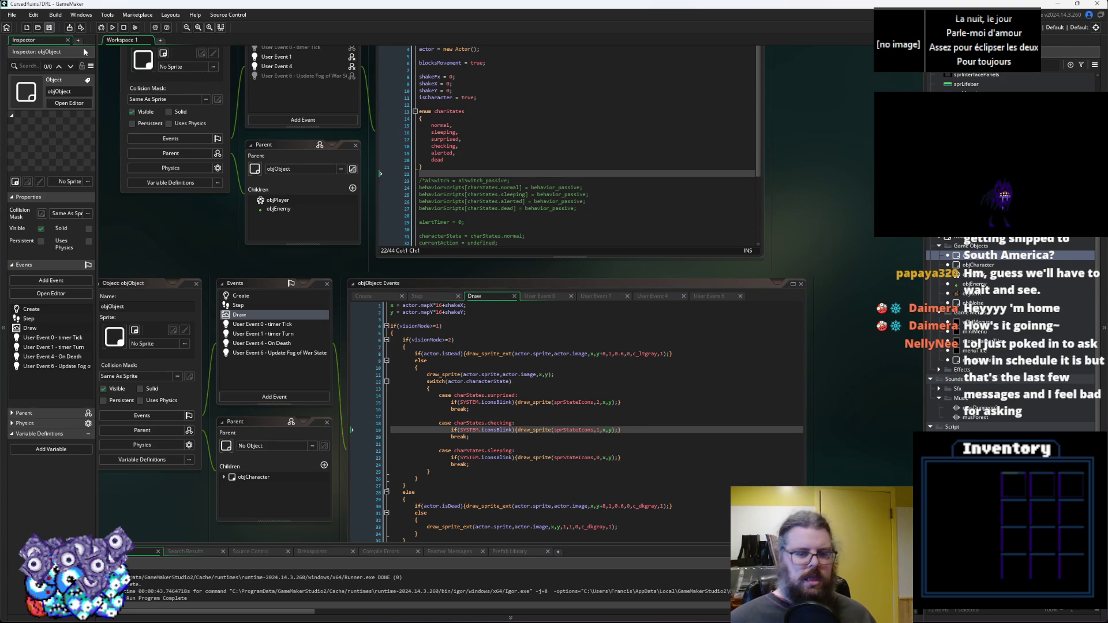
pyautogui.scroll(3, 586, 358)
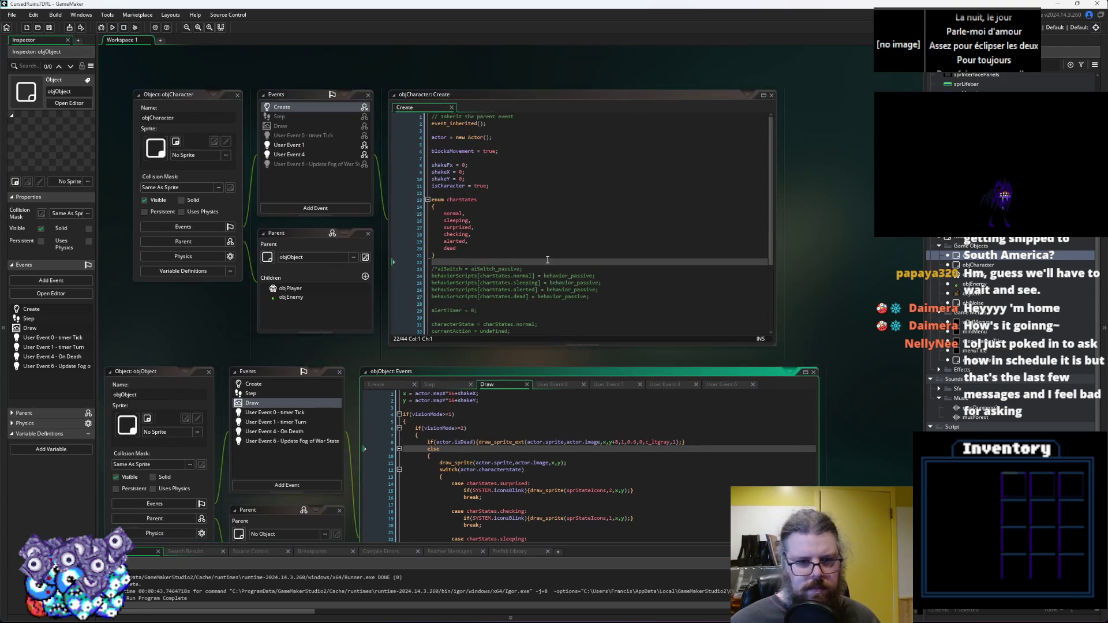
pyautogui.click(630, 206)
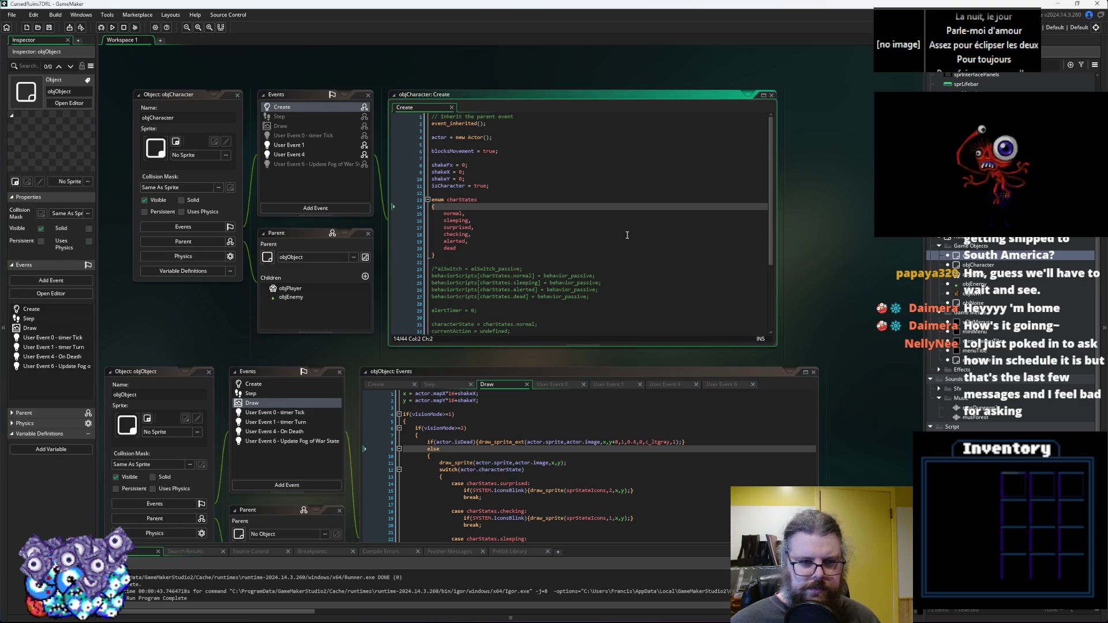
pyautogui.click(605, 235)
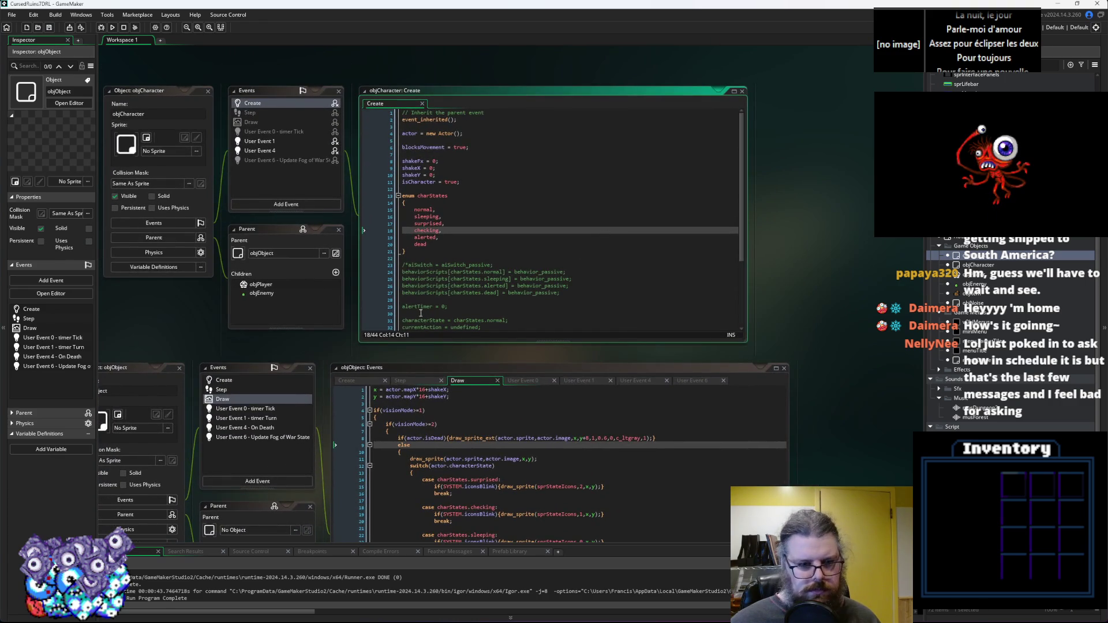
pyautogui.click(423, 314)
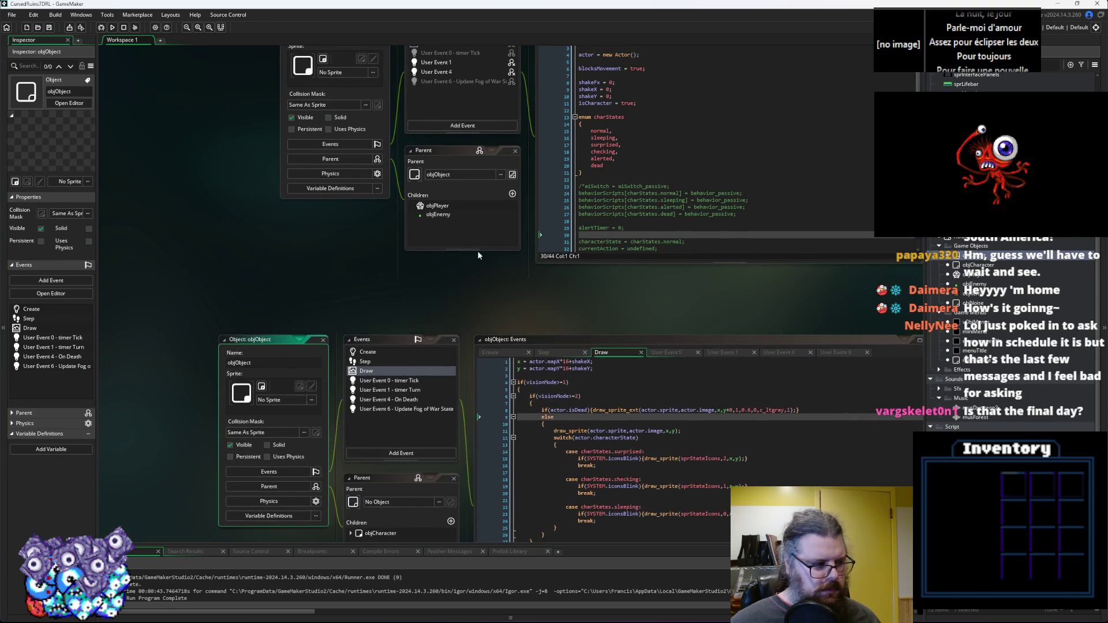
pyautogui.moveTo(206, 160); pyautogui.dragTo(199, 89)
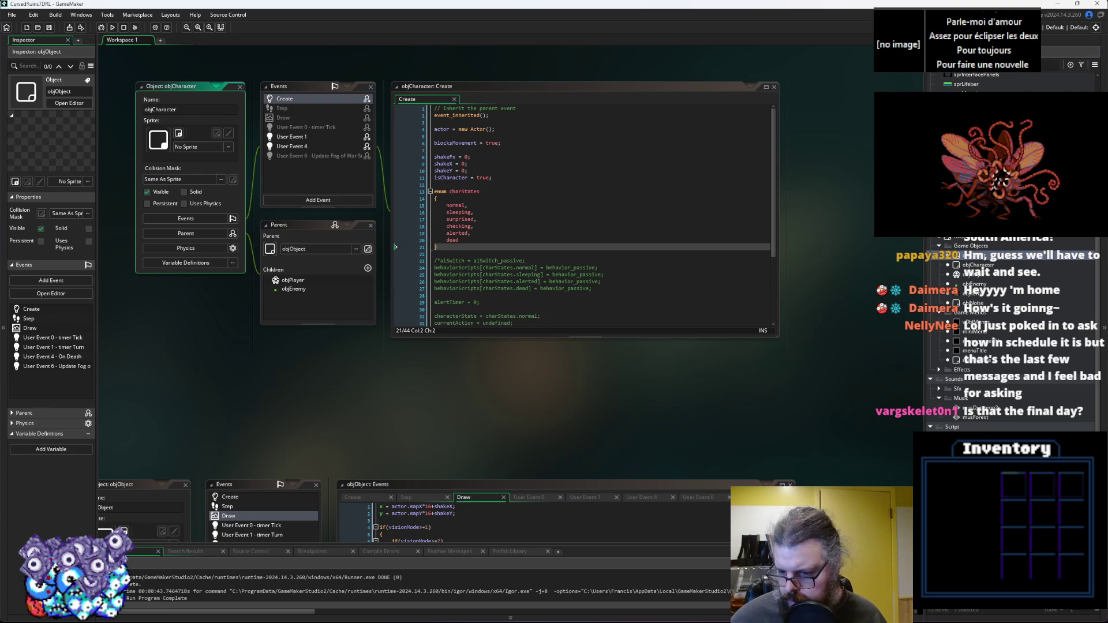
# Open the aiSwitch_standard script and enlarge its editor in the middle of the workspace.
pyautogui.doubleClick(970, 445)
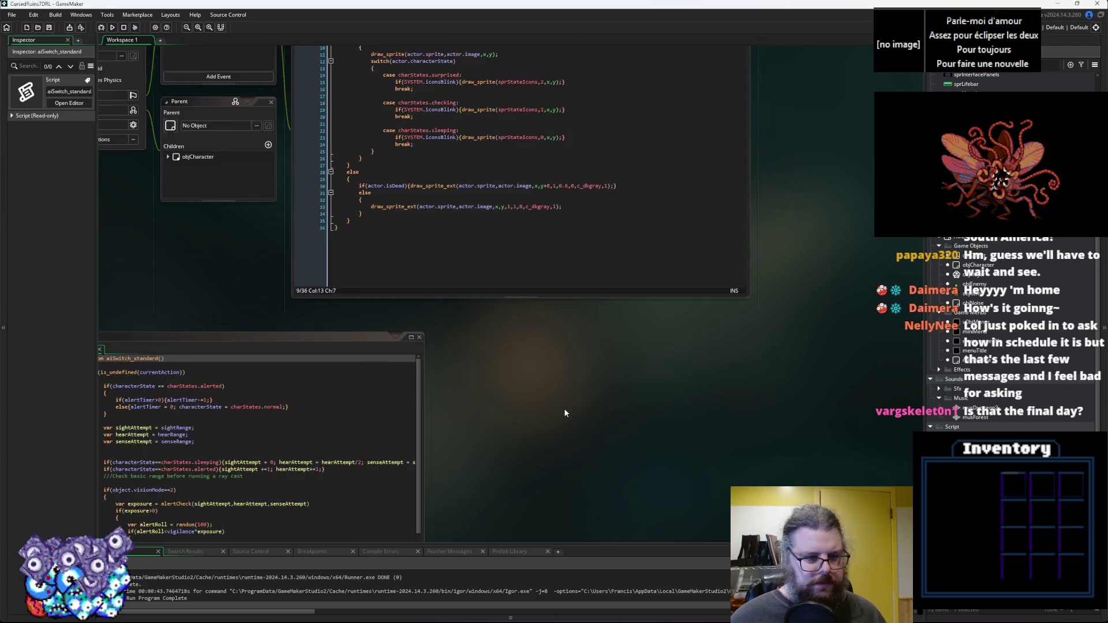
pyautogui.scroll(-4, 563, 407)
pyautogui.moveTo(352, 462)
pyautogui.mouseDown()
pyautogui.moveTo(421, 178)
pyautogui.moveTo(411, 163)
pyautogui.moveTo(362, 153)
pyautogui.mouseUp()
pyautogui.scroll(2, 267, 285)
pyautogui.moveTo(544, 351)
pyautogui.mouseDown()
pyautogui.moveTo(544, 366)
pyautogui.moveTo(804, 423)
pyautogui.moveTo(787, 425)
pyautogui.mouseUp()
# Place the cursor at the start of the alerted-state check line.
pyautogui.scroll(3, 388, 236)
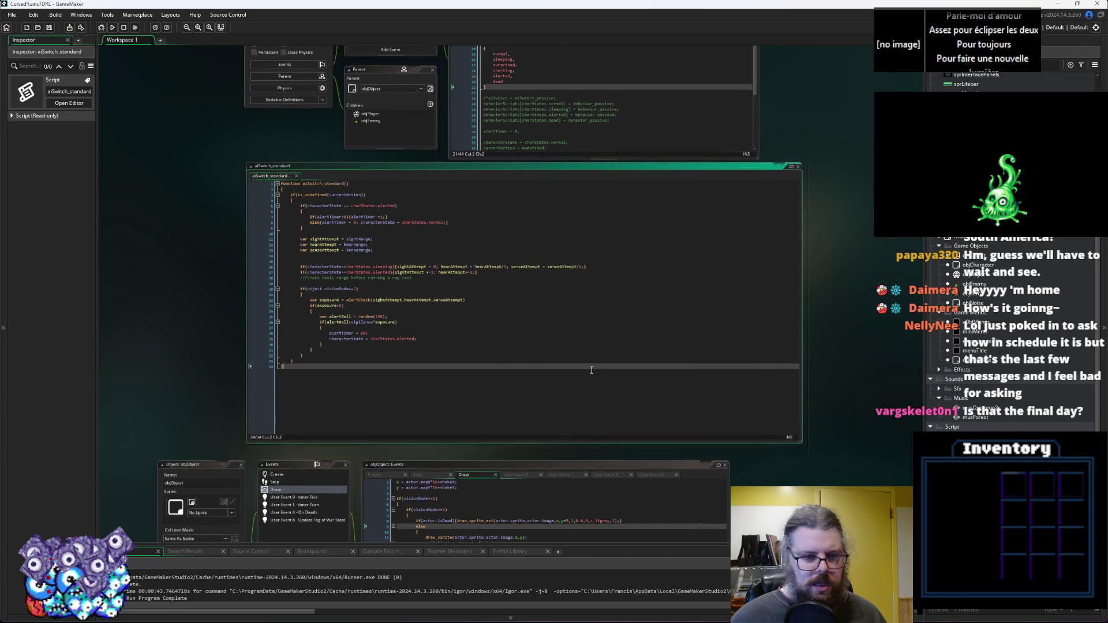
pyautogui.scroll(2, 387, 236)
pyautogui.click(663, 288)
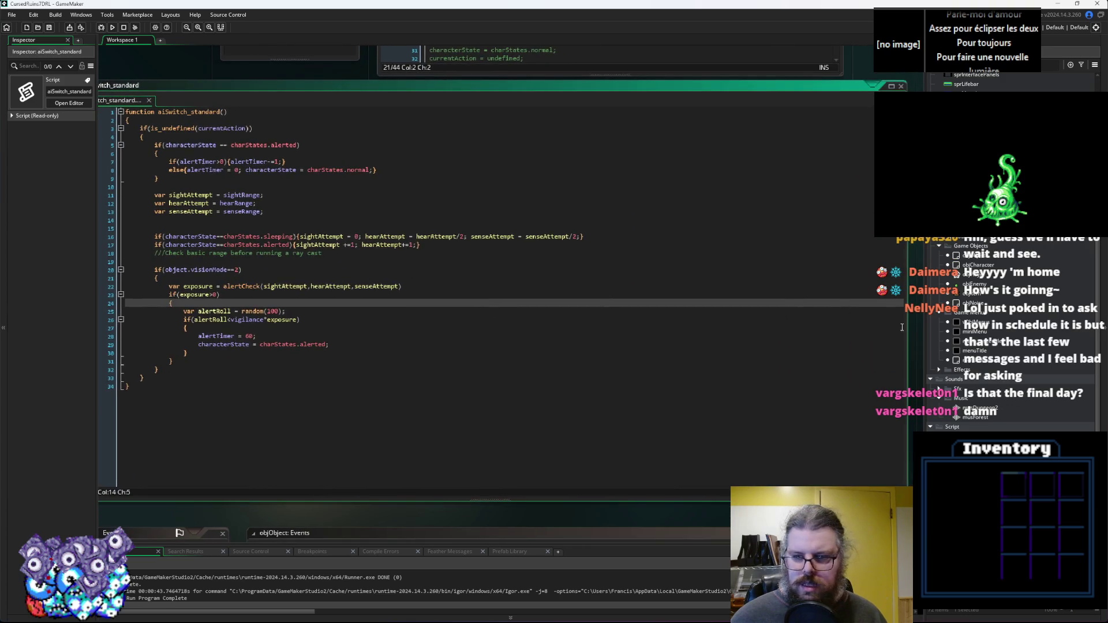
pyautogui.hscroll(-2, 577, 288)
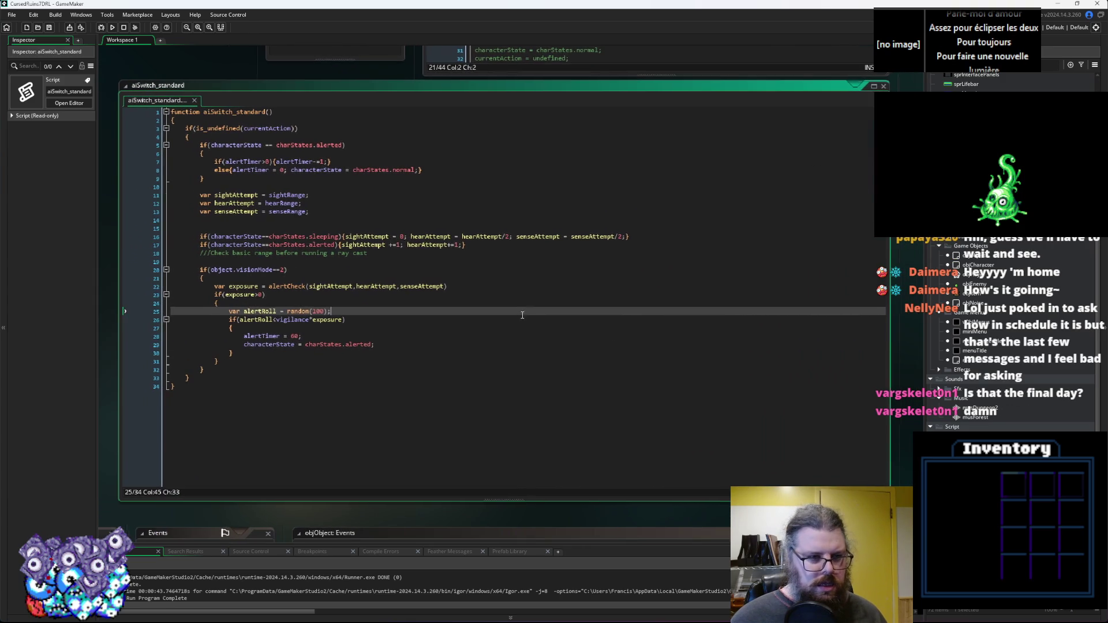
pyautogui.click(312, 244)
pyautogui.click(432, 251)
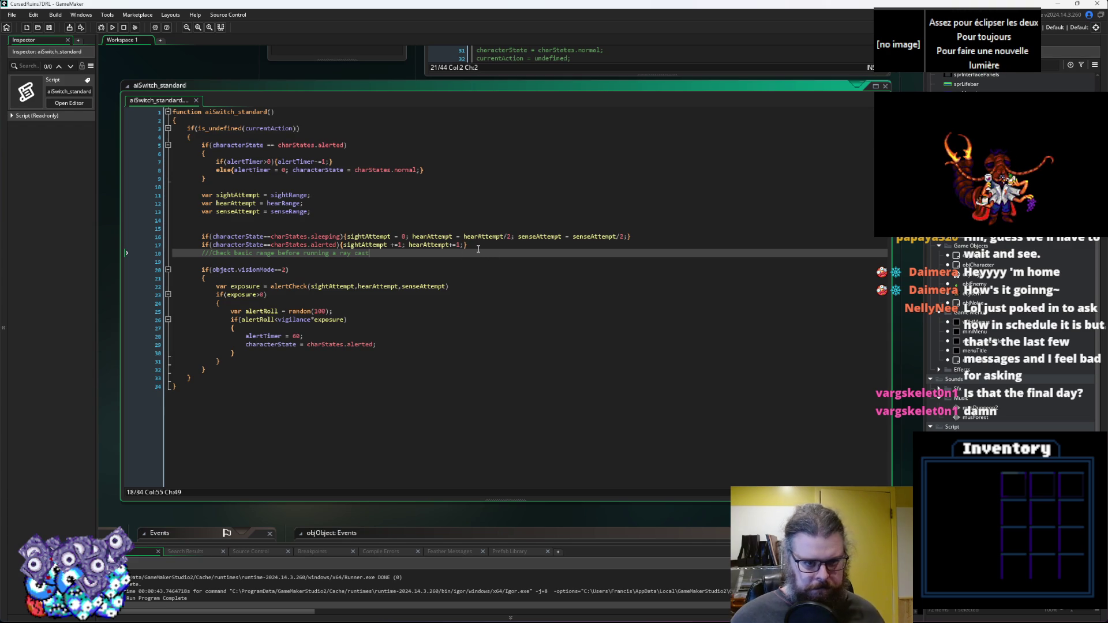
pyautogui.click(204, 247)
# Duplicate the alerted-state line and rename the copy's state to checking.
pyautogui.press('Return')
pyautogui.press('Return')
pyautogui.press('Return')
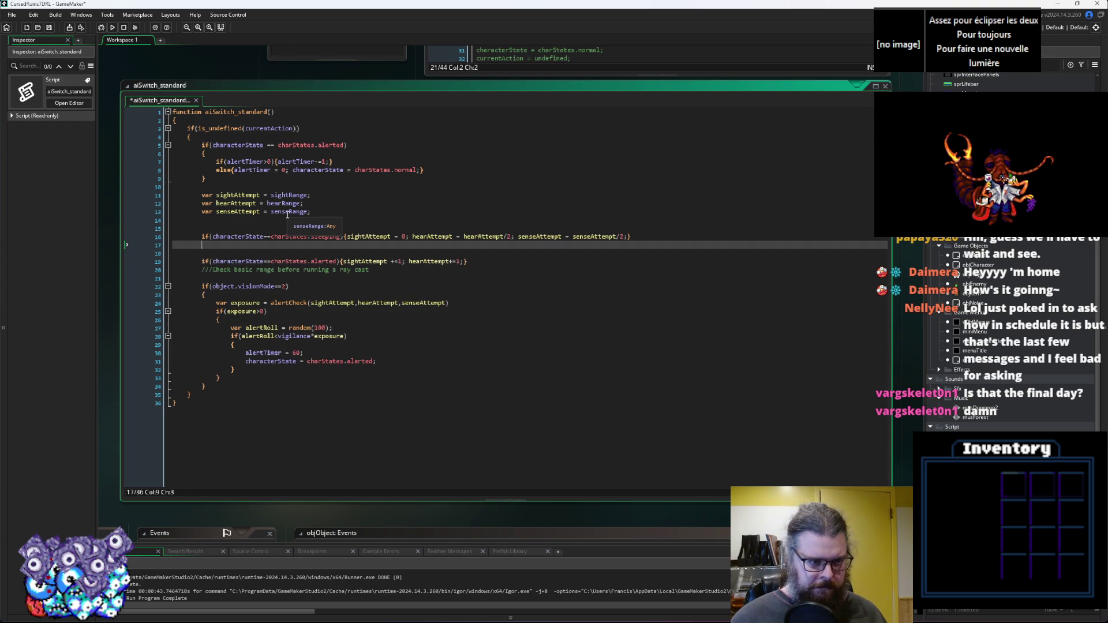
pyautogui.press('Up')
pyautogui.press('Up')
pyautogui.write('if(characterState==charStates.alerted){sightAttempt +=1; hearAttempt+=1;}')
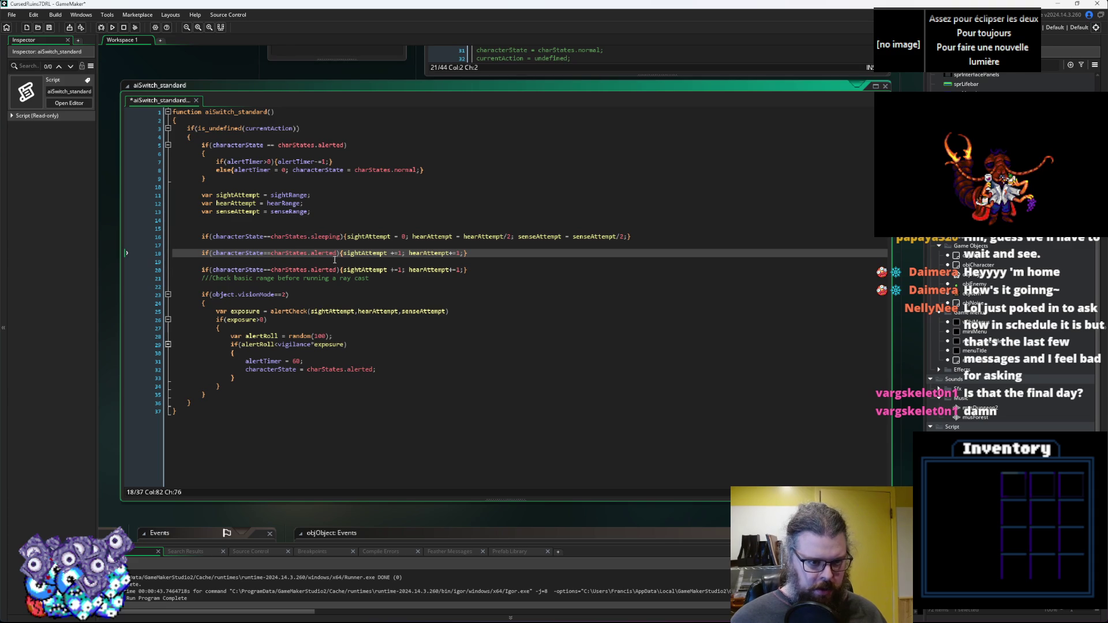
pyautogui.doubleClick(328, 254)
pyautogui.write('checking')
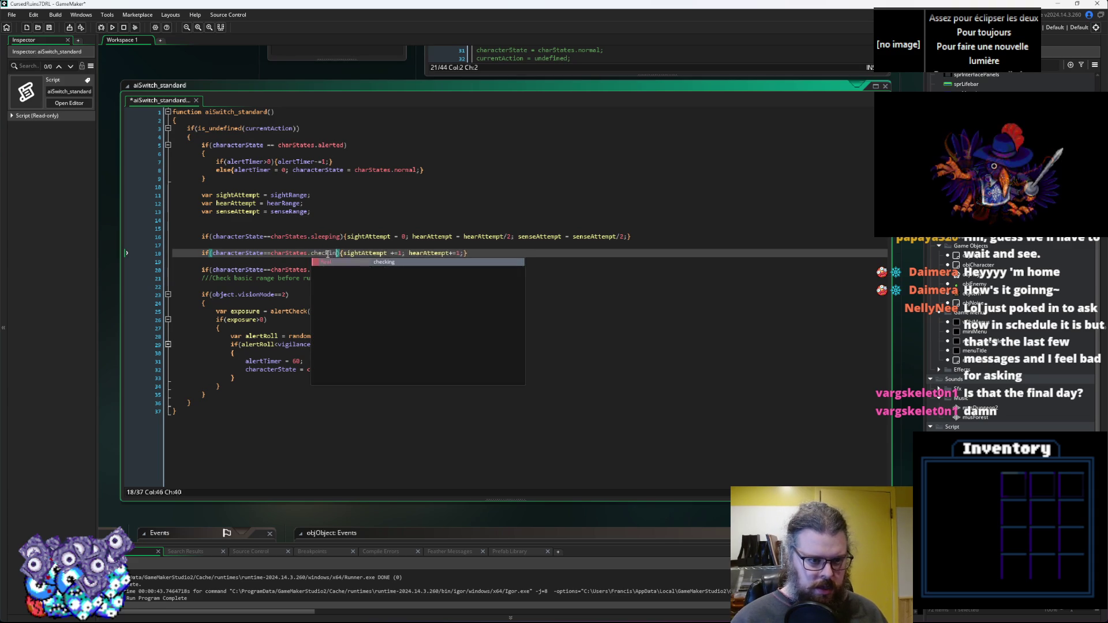
# Paste a copy of the checking line above it, renamed to surprised.
pyautogui.hotkey('shift', 'Home')
pyautogui.hotkey('ctrl', 'c')
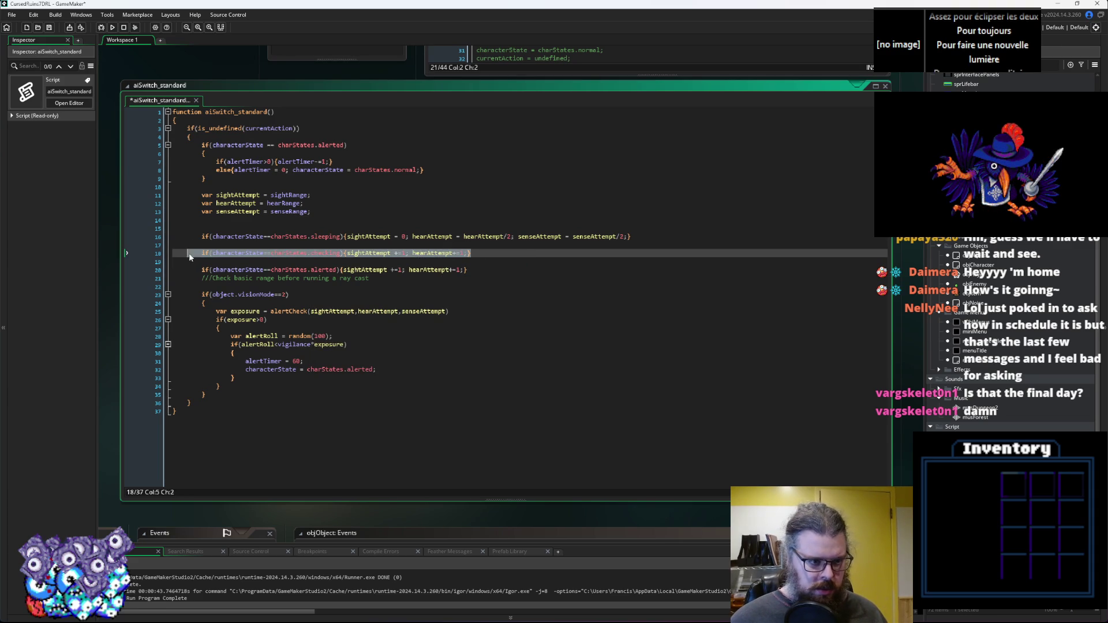
pyautogui.press('Home')
pyautogui.press('Return')
pyautogui.press('Up')
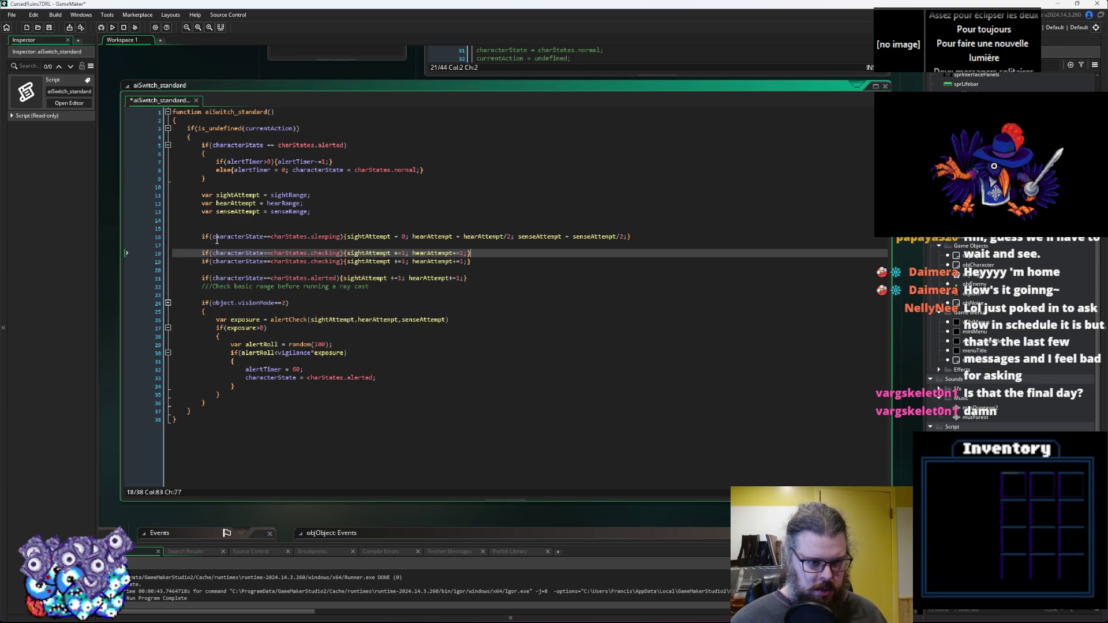
pyautogui.hotkey('ctrl', 'v')
pyautogui.doubleClick(326, 270)
pyautogui.write('surprised')
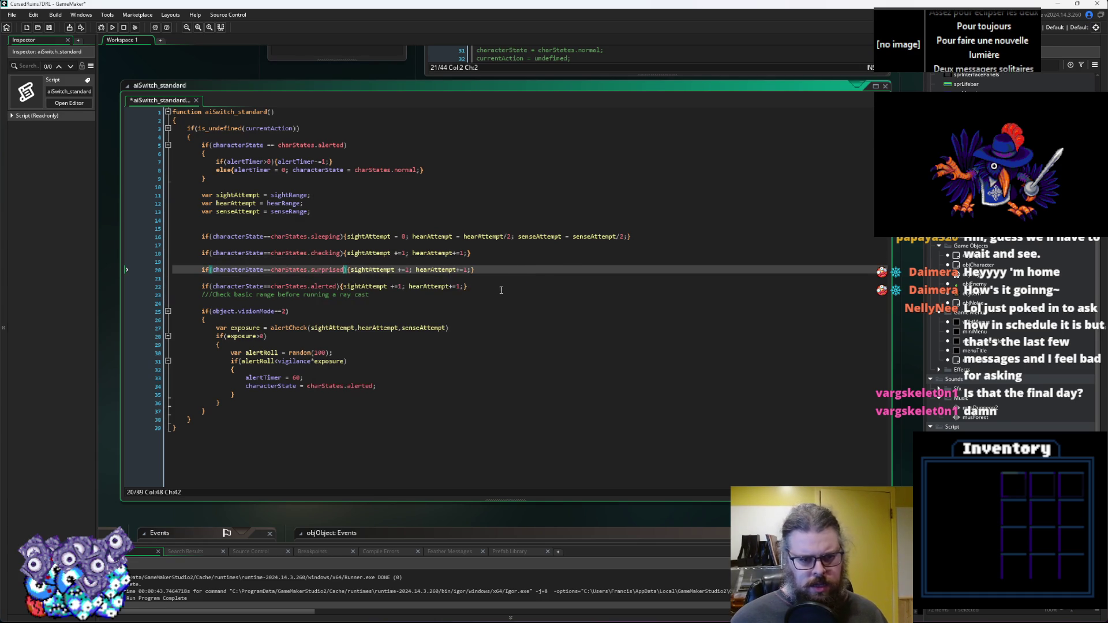
pyautogui.click(464, 269)
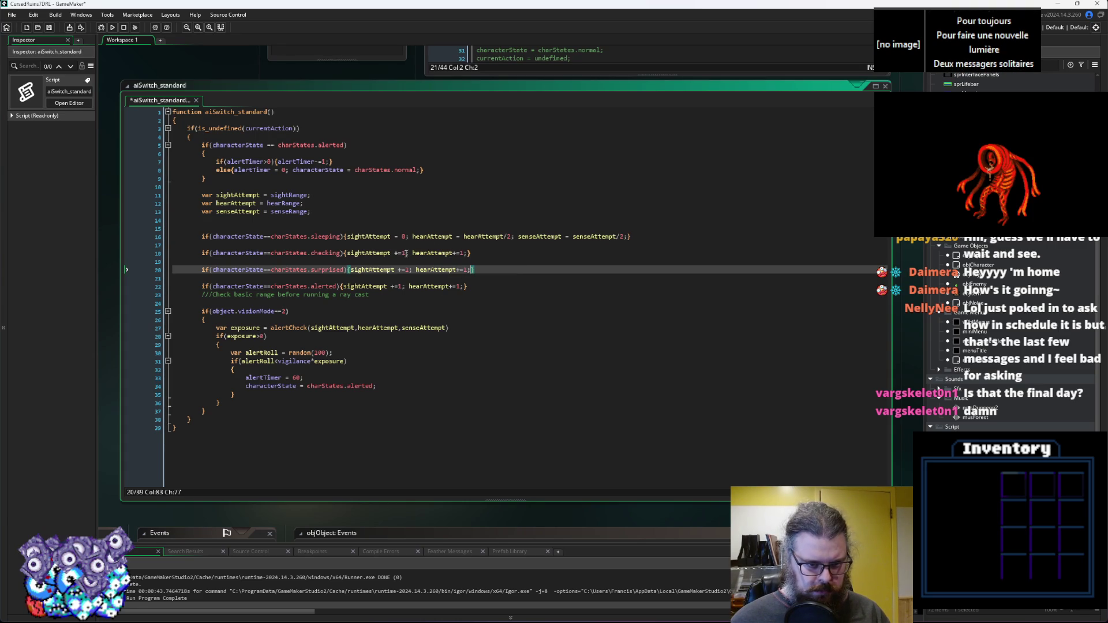
# Remove the alerted line's sightAttempt/hearAttempt increments and delete the surprised-state line.
pyautogui.doubleClick(400, 286)
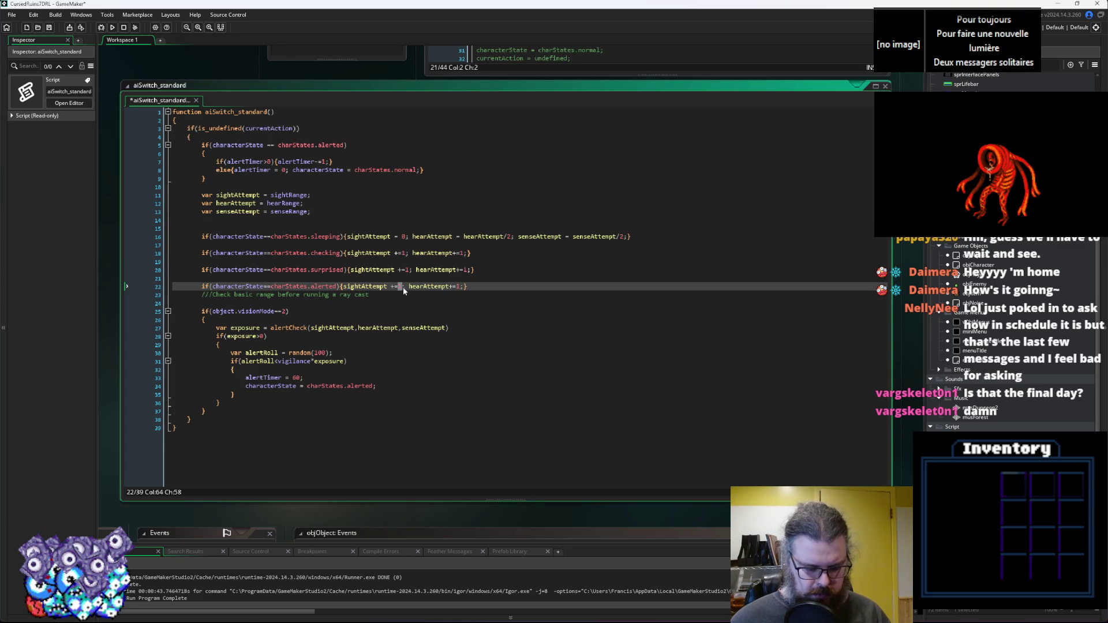
pyautogui.write('0')
pyautogui.moveTo(461, 286); pyautogui.dragTo(346, 288)
pyautogui.press('BackSpace')
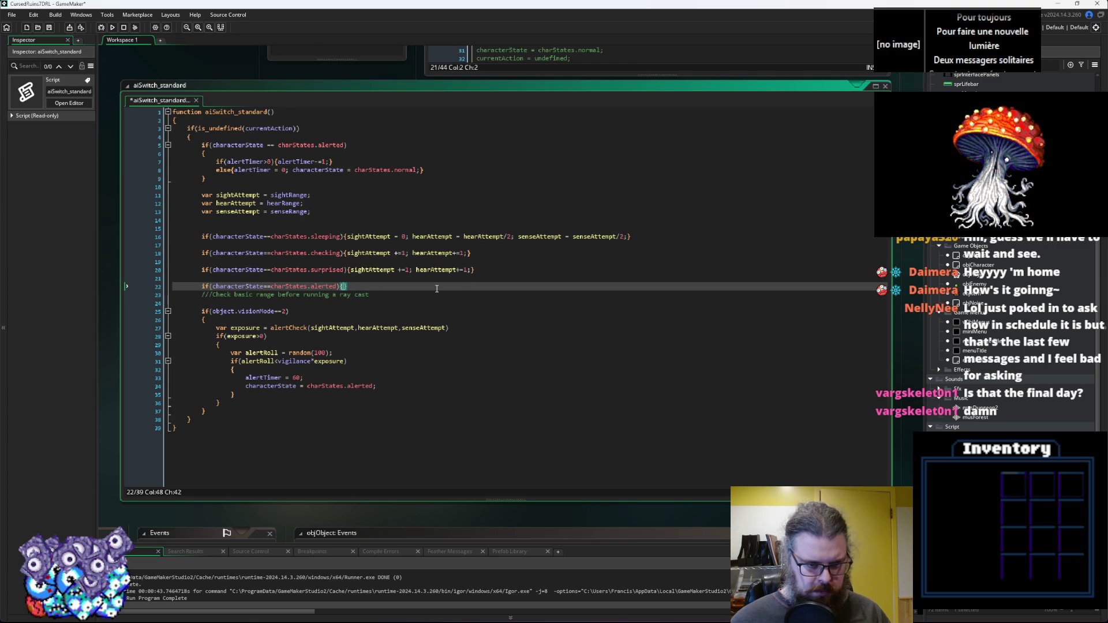
pyautogui.click(481, 256)
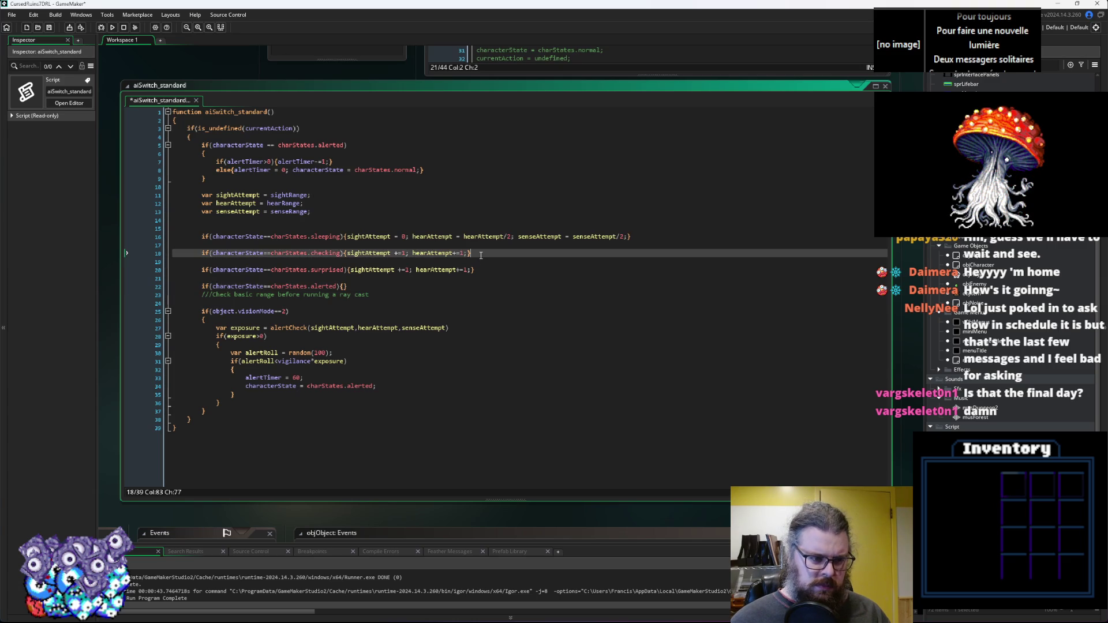
pyautogui.click(477, 263)
pyautogui.moveTo(483, 275); pyautogui.dragTo(154, 278)
pyautogui.press('BackSpace')
pyautogui.press('BackSpace')
pyautogui.press('BackSpace')
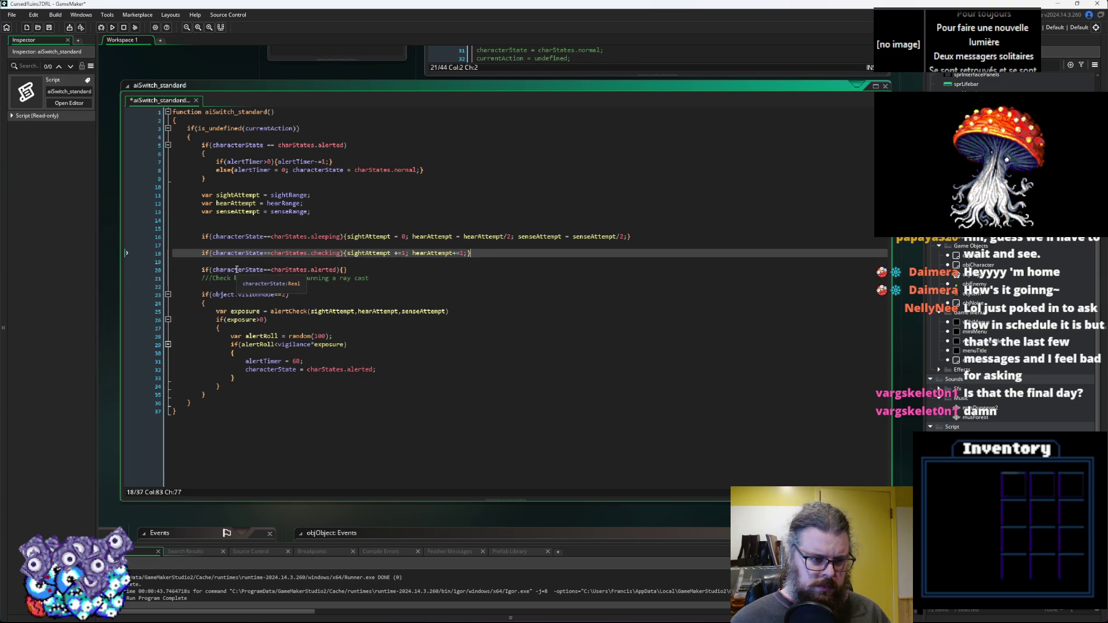
# Remove the empty lines around the new checking-state line.
pyautogui.click(249, 245)
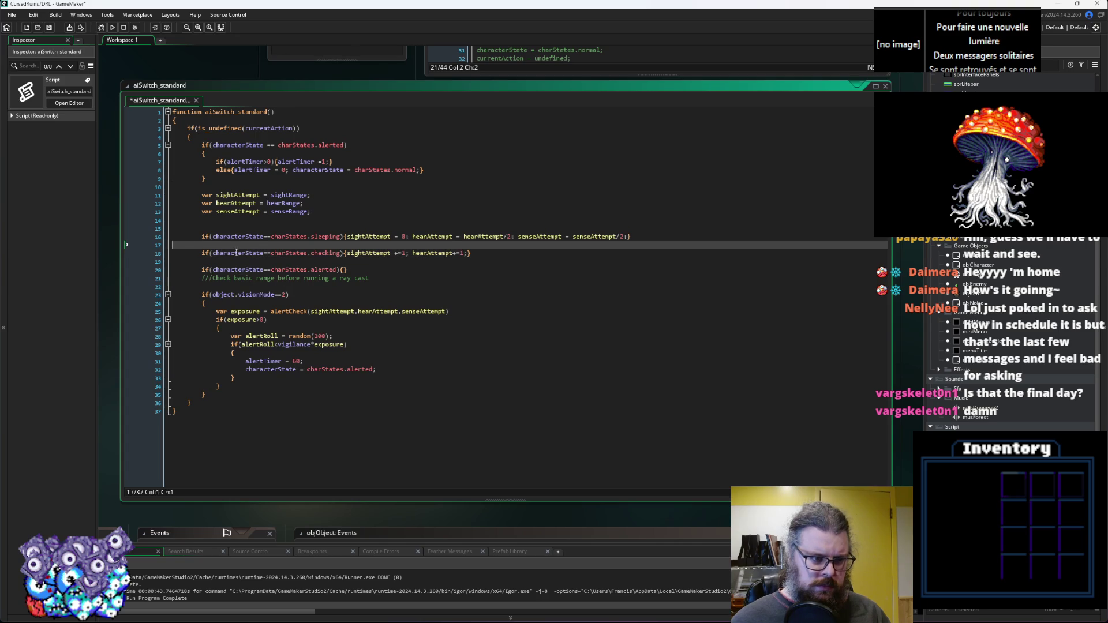
pyautogui.press('Delete')
pyautogui.press('End')
pyautogui.press('Delete')
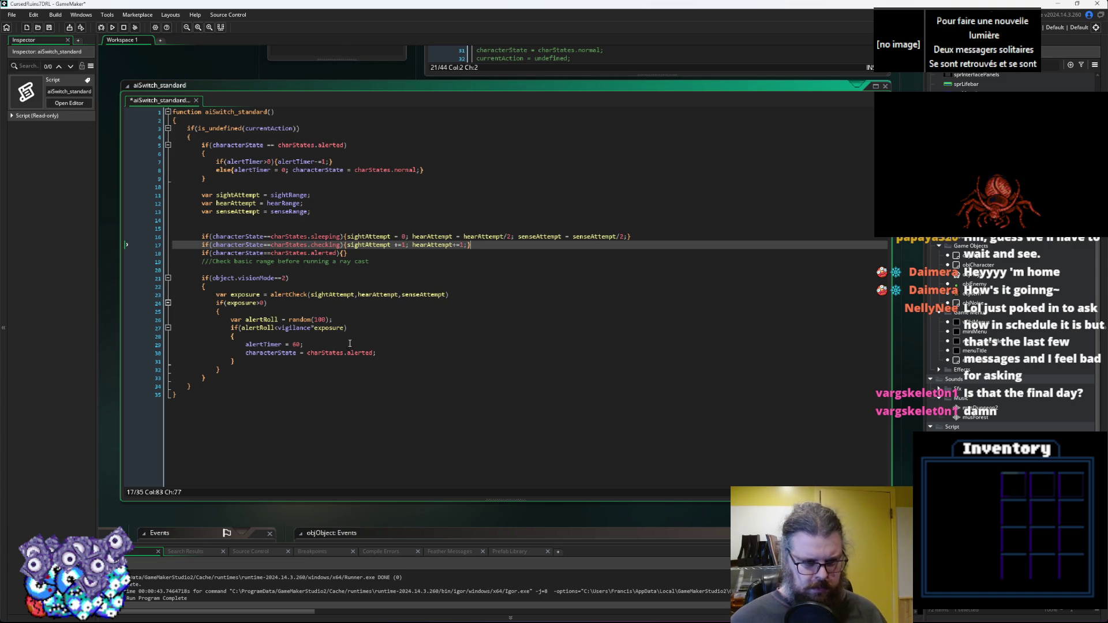
# Insert a blank line after the var alertRoll declaration, above the vigilance comparison.
pyautogui.click(361, 321)
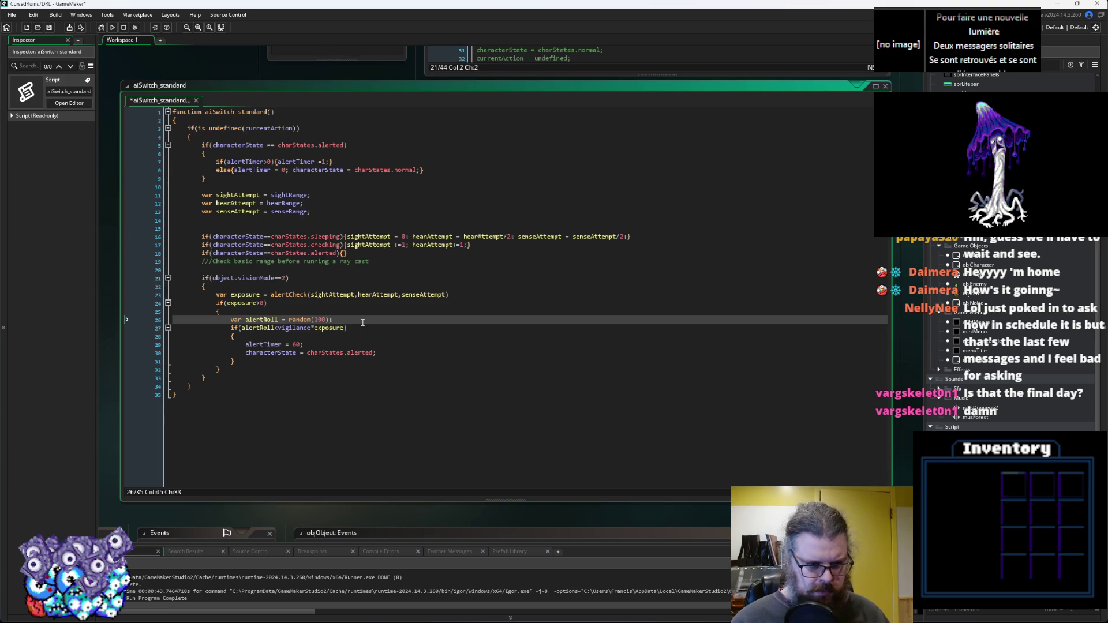
pyautogui.press('Return')
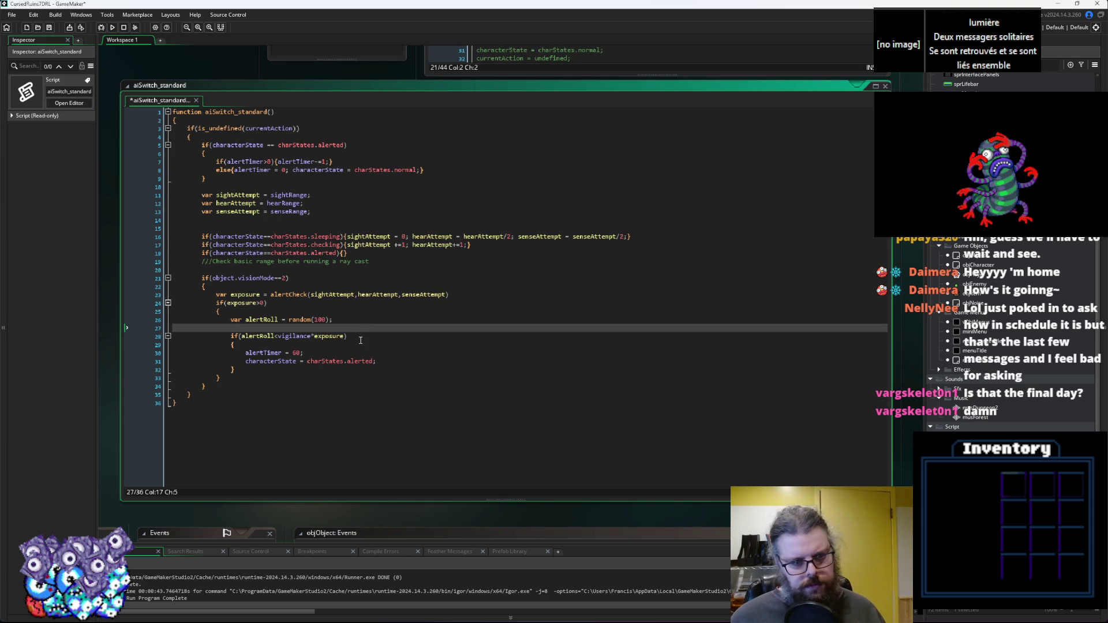
pyautogui.click(343, 343)
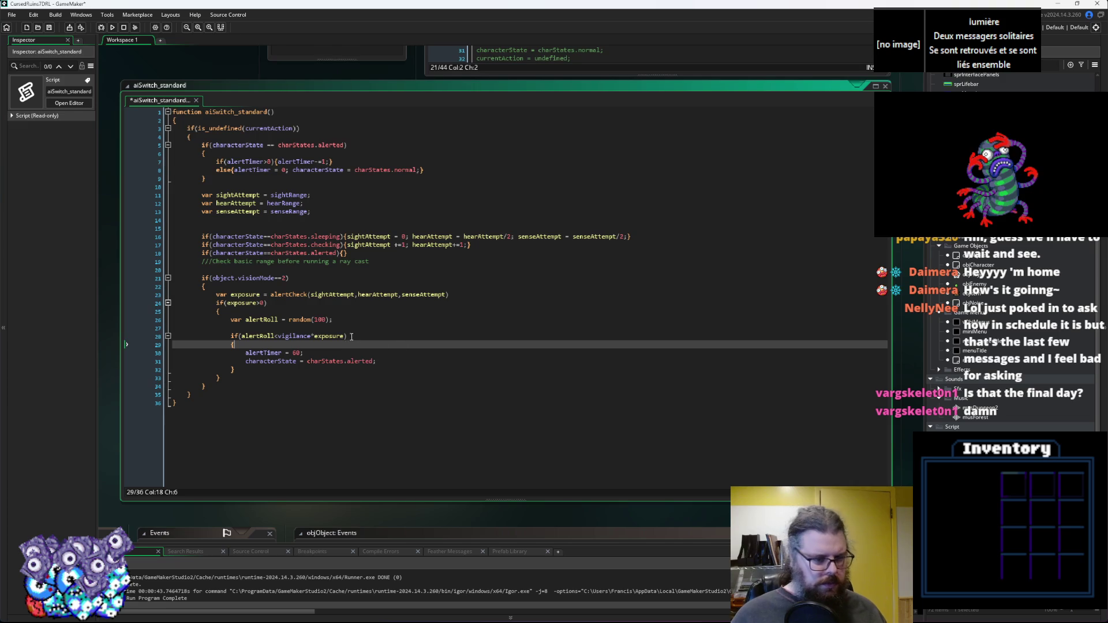
pyautogui.press('Up')
pyautogui.press('Up')
pyautogui.click(397, 259)
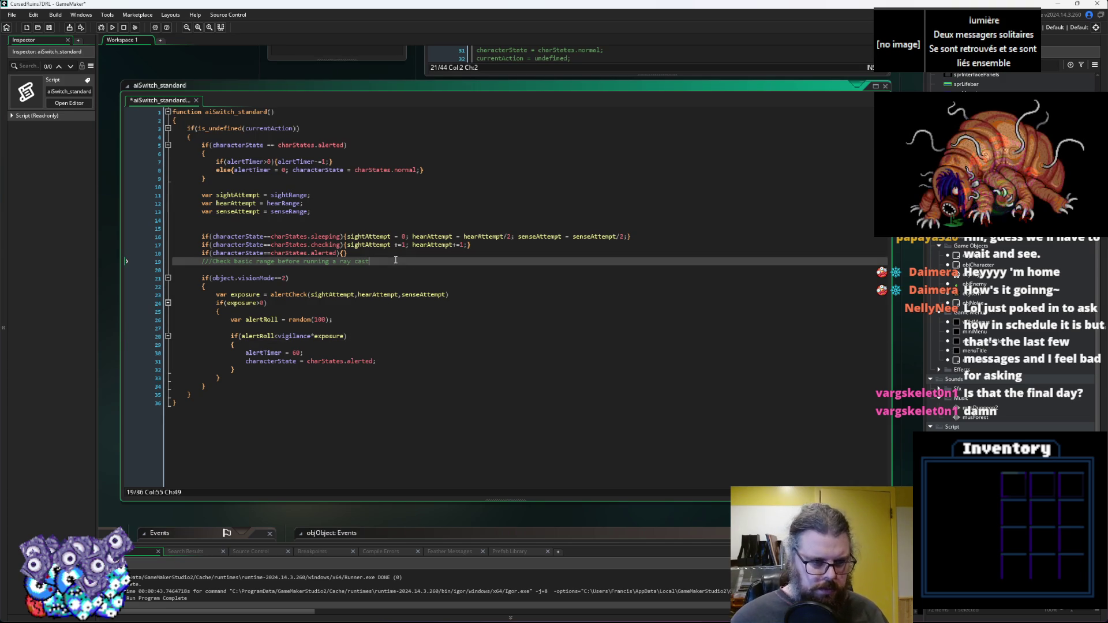
# Declare var vigilChance = vigilance and halve it with vigilChance = vigilChance/2 when sleeping.
pyautogui.press('Up')
pyautogui.press('Up')
pyautogui.press('Up')
pyautogui.press('Up')
pyautogui.press('Up')
pyautogui.write('var vigilChan')
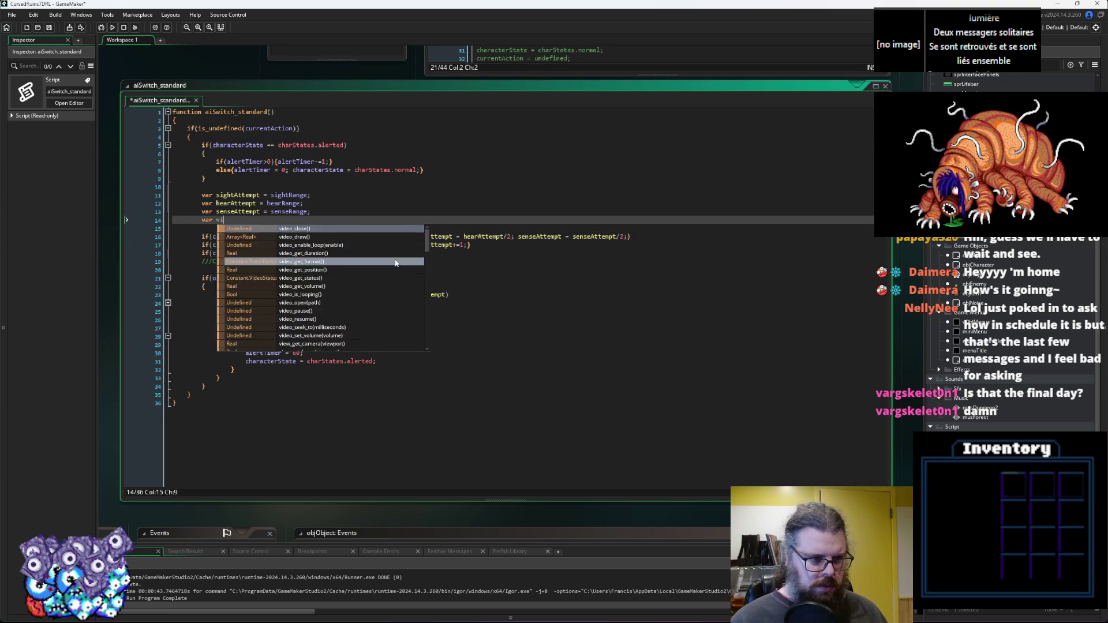
pyautogui.write('ce ')
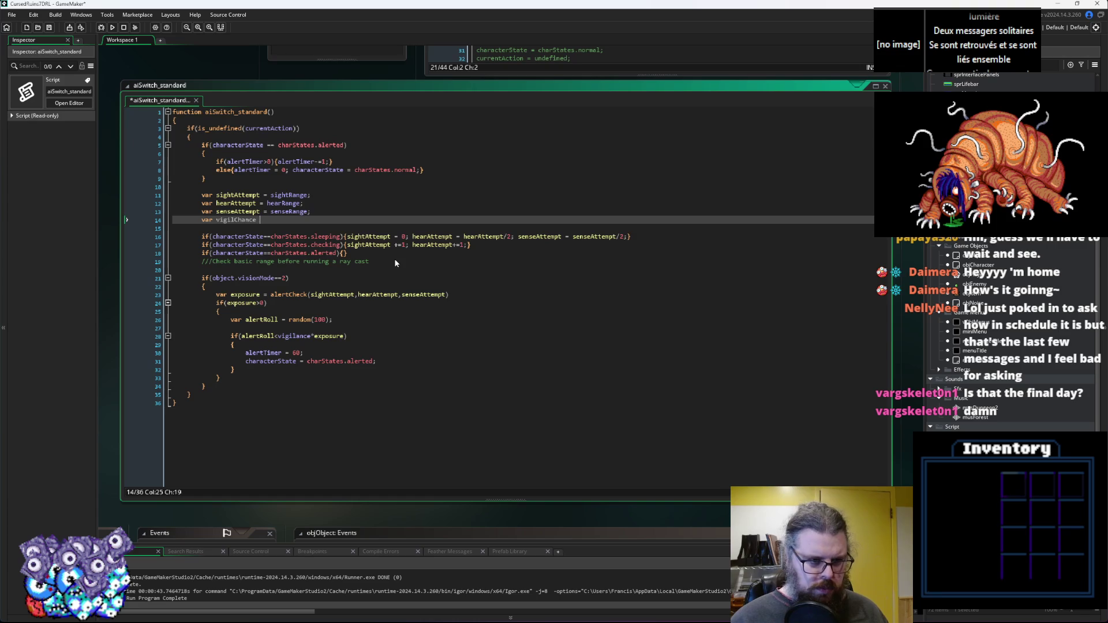
pyautogui.write('= vig')
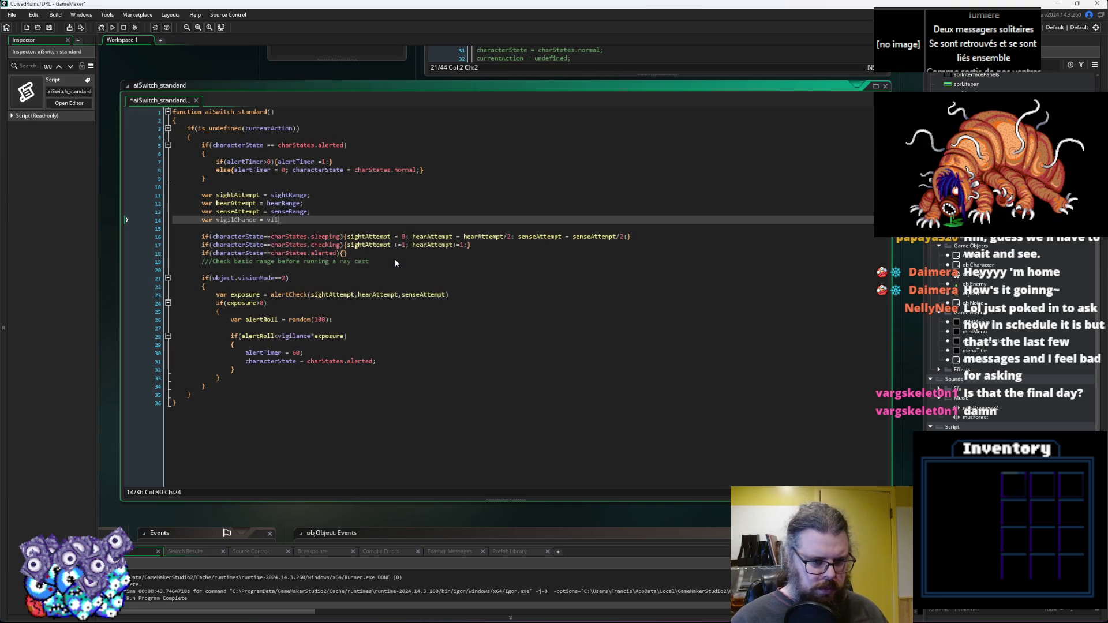
pyautogui.write('ilance;')
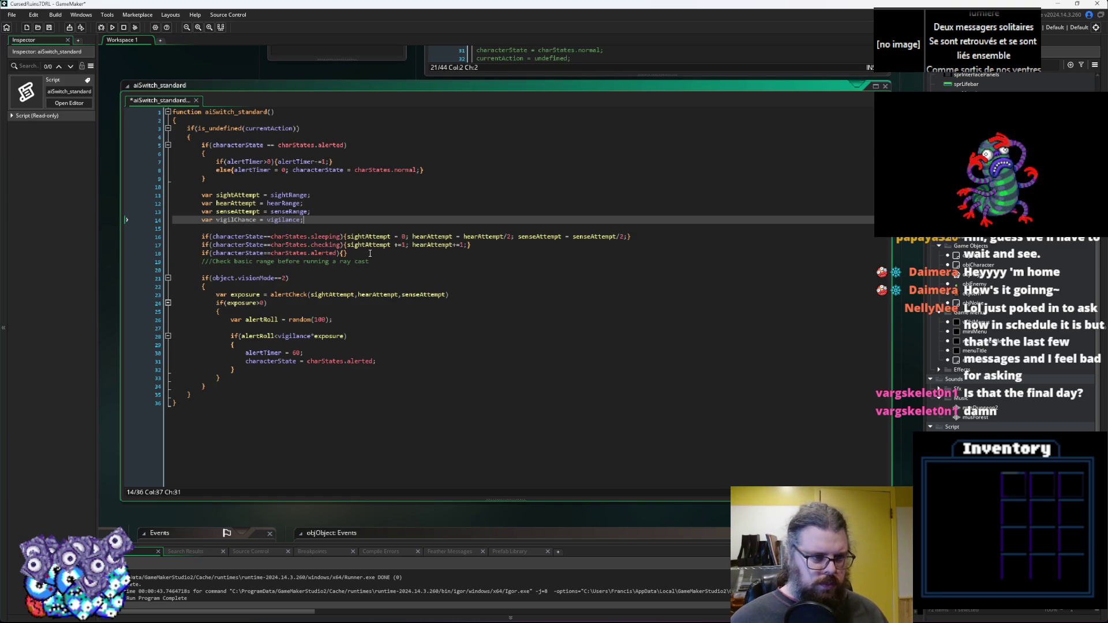
pyautogui.press('Left')
pyautogui.doubleClick(219, 221)
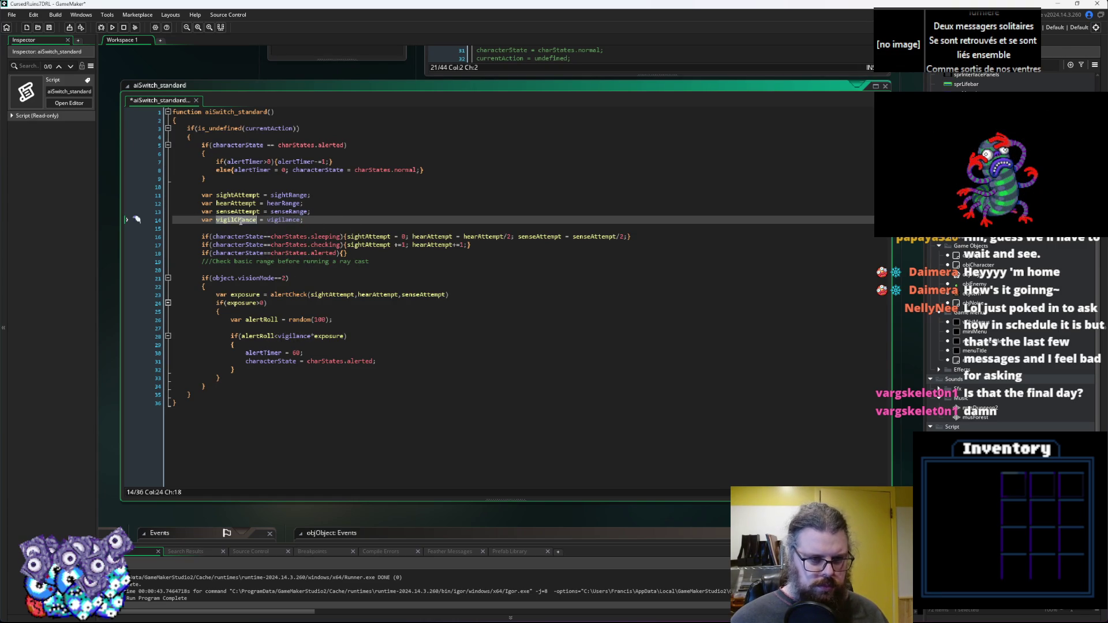
pyautogui.click(629, 237)
pyautogui.write('vigilChance = vigilChance/2;')
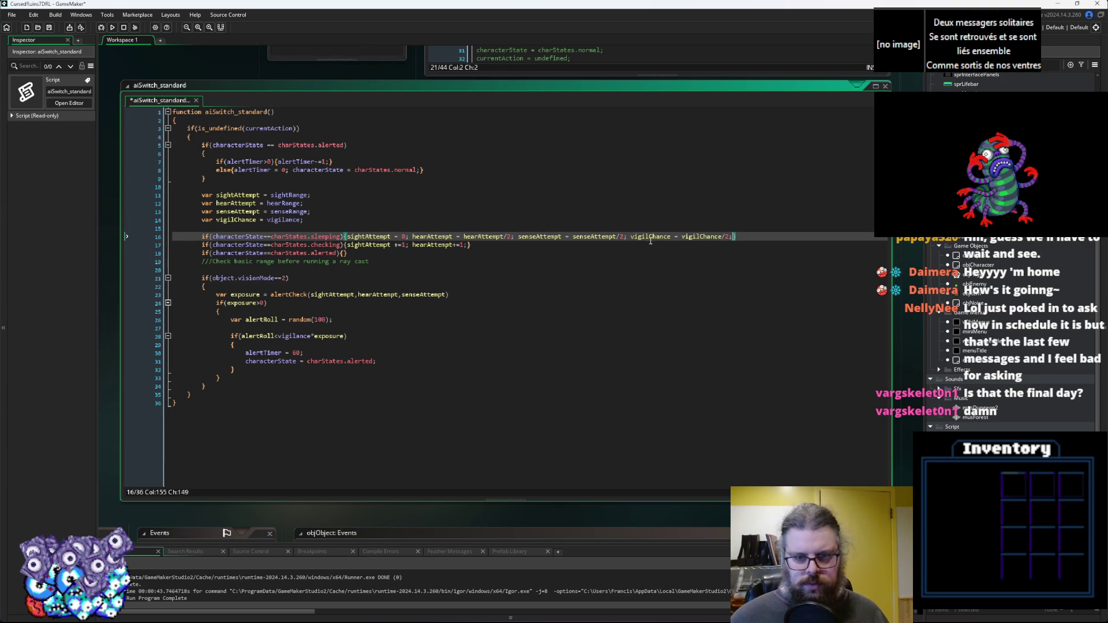
pyautogui.click(647, 240)
# Use vigilChance instead of vigilance in the alertRoll comparison.
pyautogui.doubleClick(295, 336)
pyautogui.write('vigilChance')
pyautogui.click(399, 336)
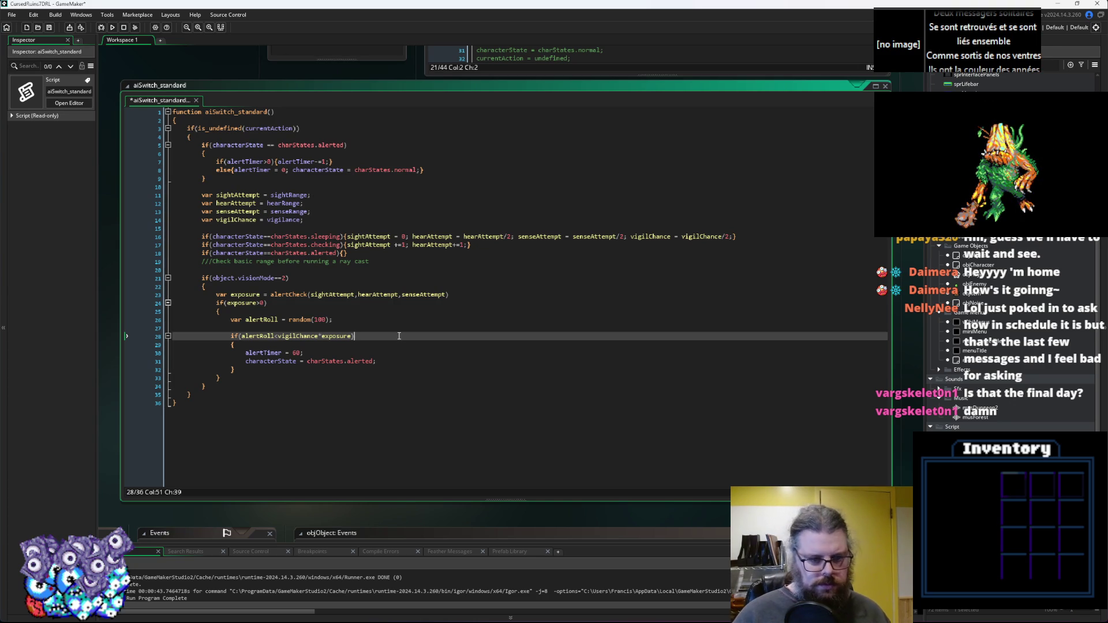
pyautogui.press('Down')
pyautogui.press('Down')
pyautogui.press('Down')
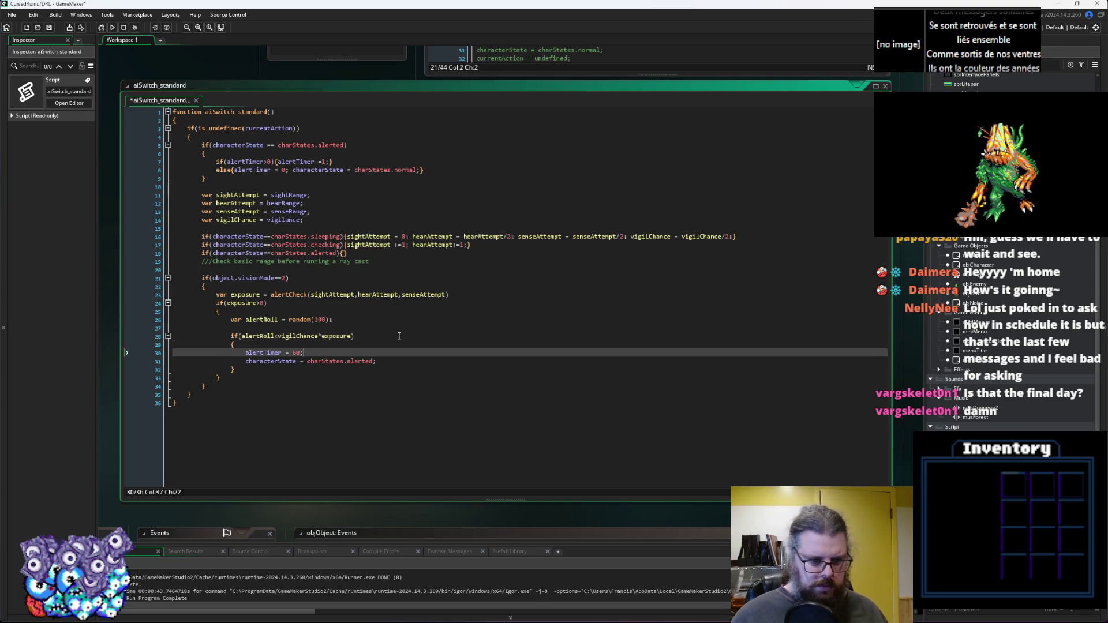
pyautogui.press('Up')
pyautogui.press('Up')
pyautogui.press('Up')
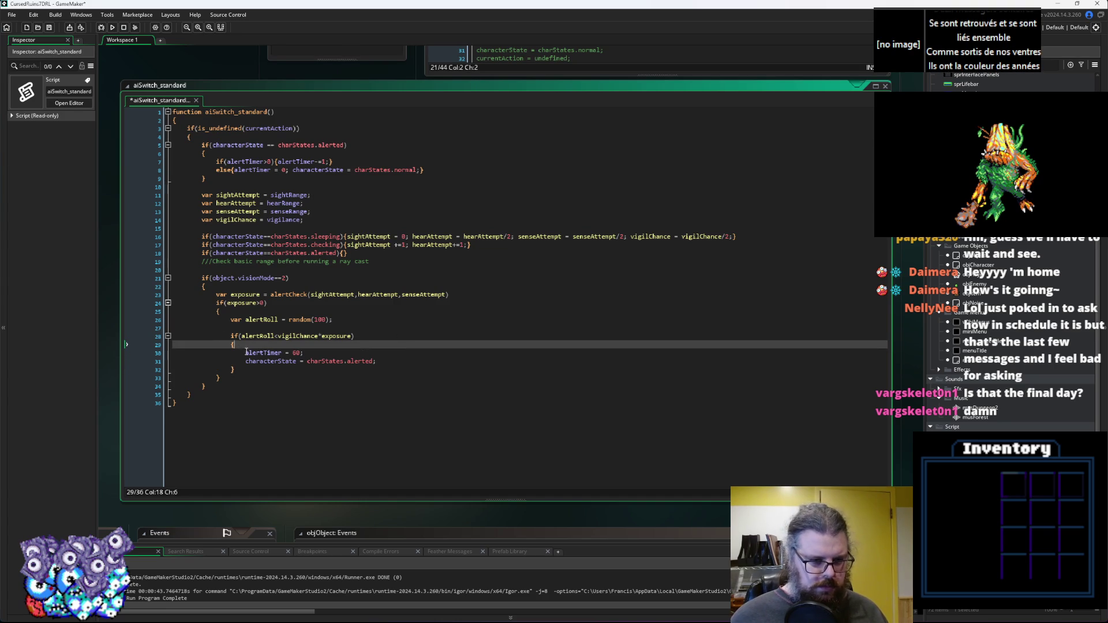
pyautogui.press('Up')
pyautogui.press('Up')
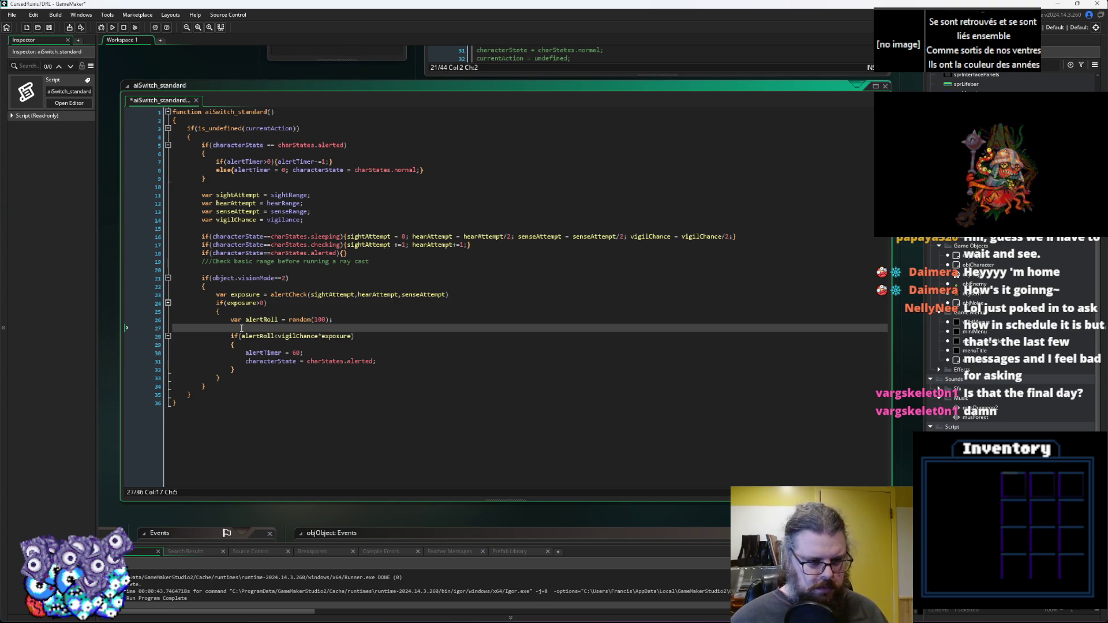
# Paste a duplicate alert-roll condition above and turn the original into an else if.
pyautogui.press('Down')
pyautogui.hotkey('ctrl', 'v')
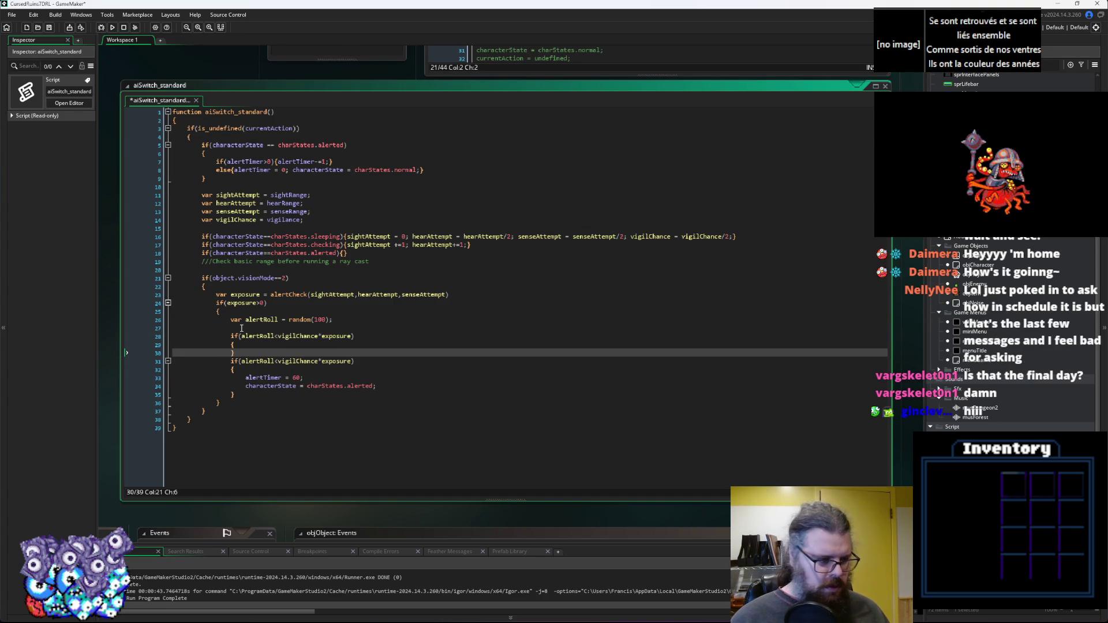
pyautogui.press('Return')
pyautogui.write('else')
pyautogui.press('Down')
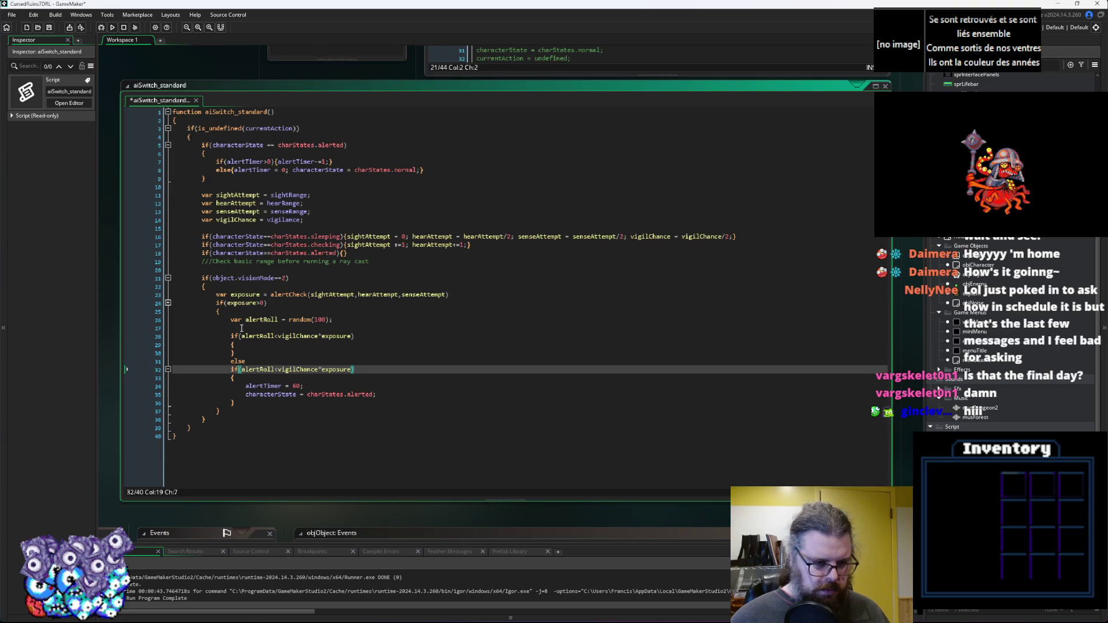
pyautogui.press('BackSpace')
pyautogui.press('BackSpace')
pyautogui.press('BackSpace')
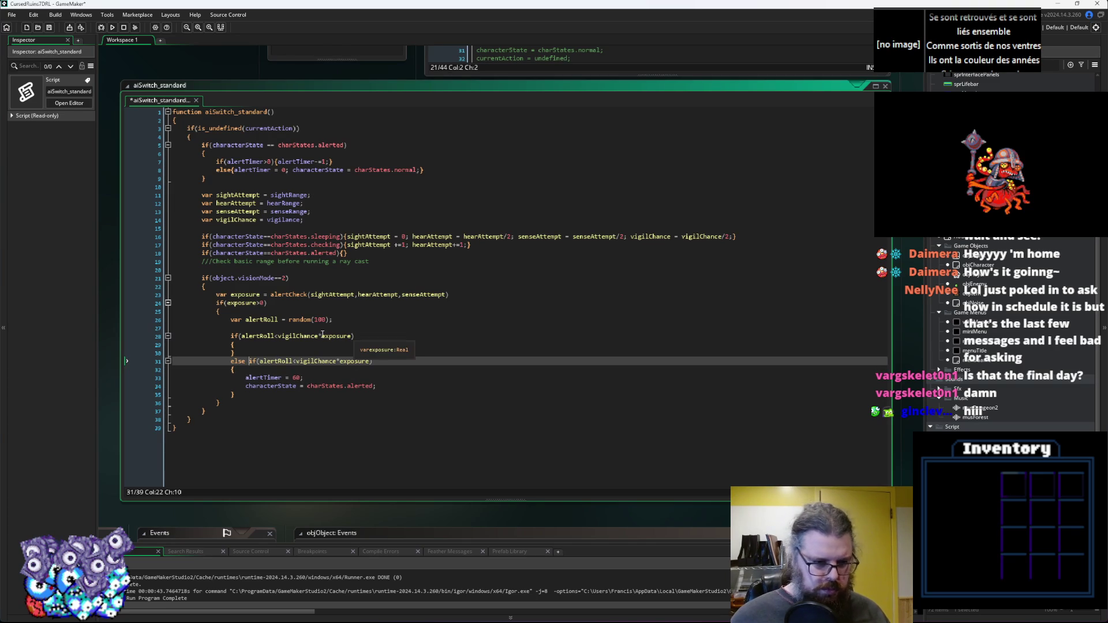
# Append /2 to the first condition and copy the alertTimer and alerted lines into it.
pyautogui.click(353, 335)
pyautogui.write('/2')
pyautogui.press('Down')
pyautogui.press('Return')
pyautogui.moveTo(376, 394); pyautogui.dragTo(137, 385)
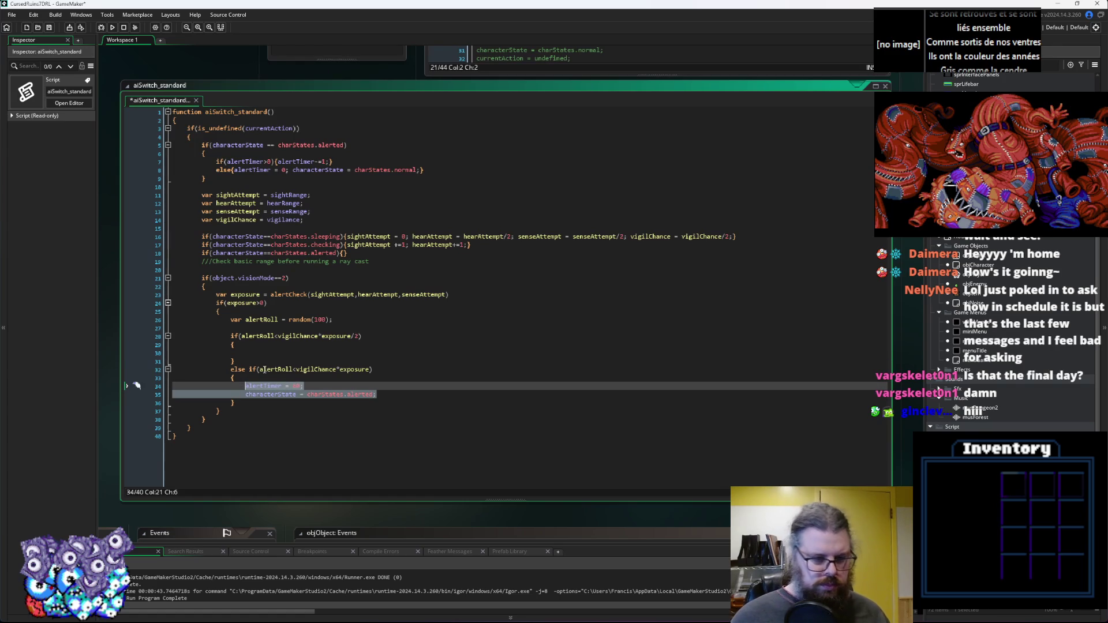
pyautogui.hotkey('ctrl', 'c')
pyautogui.click(301, 353)
pyautogui.hotkey('ctrl', 'v')
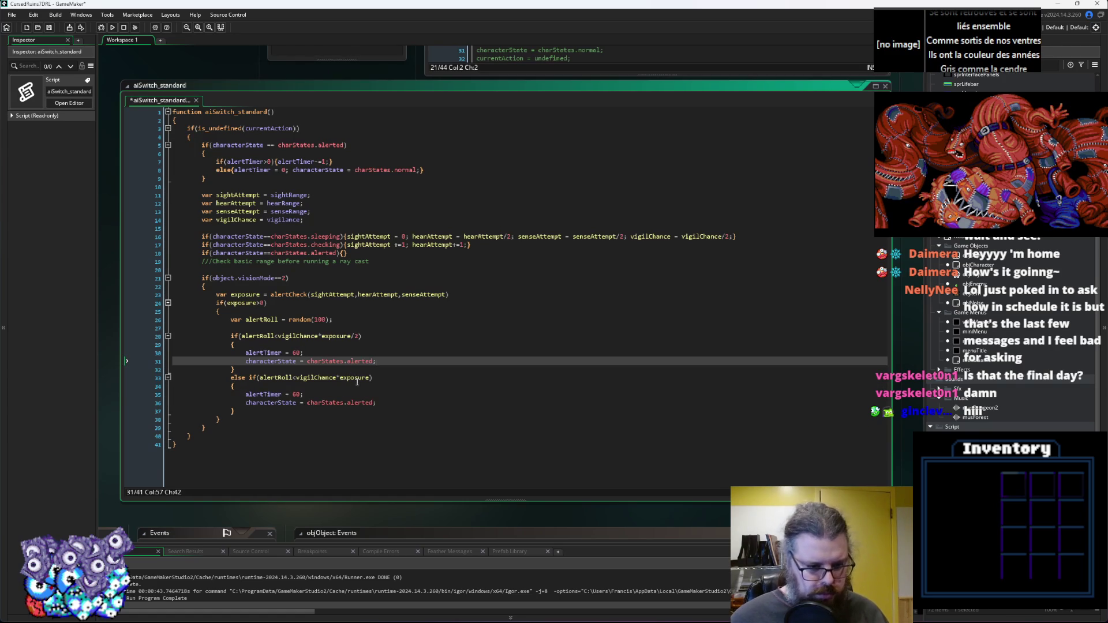
# Insert a blank line above alertTimer = 60 in the second else-if branch.
pyautogui.click(382, 403)
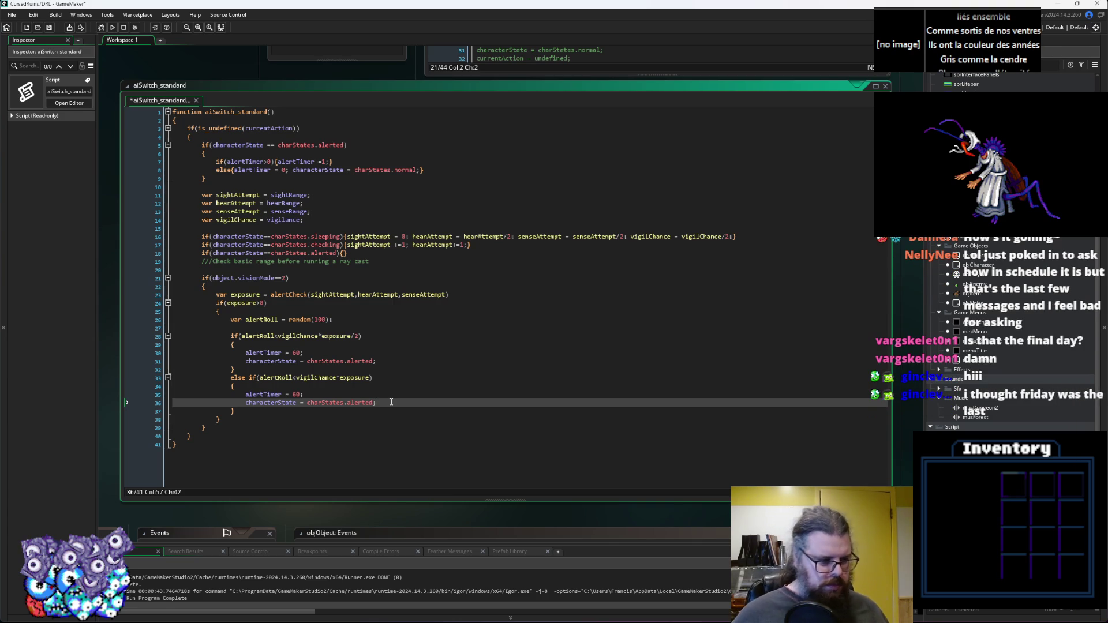
pyautogui.doubleClick(362, 361)
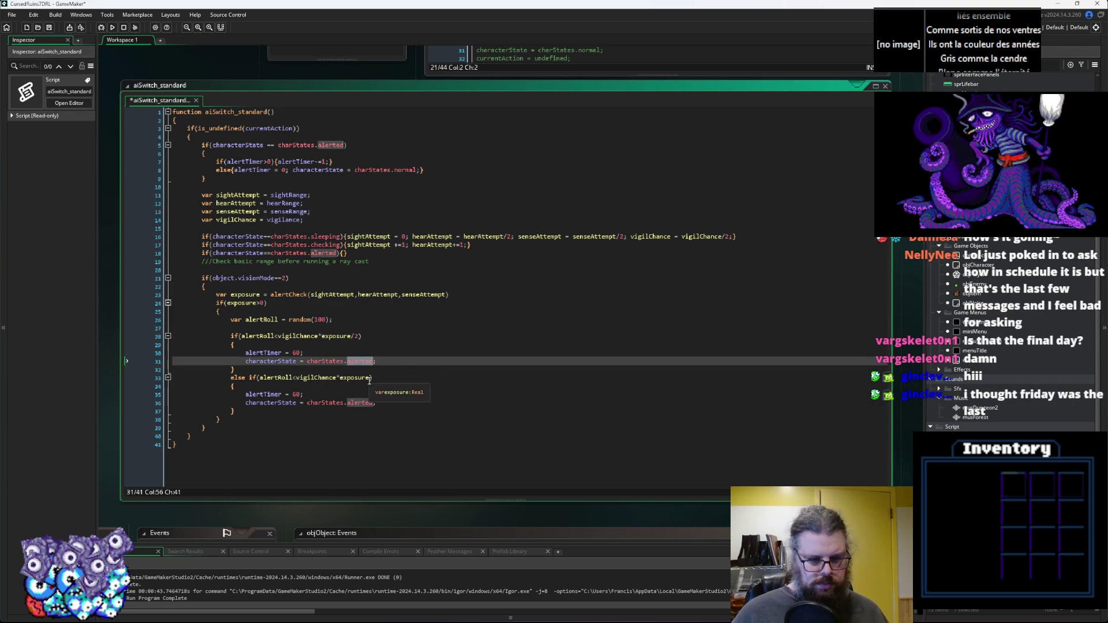
pyautogui.click(362, 403)
pyautogui.doubleClick(362, 403)
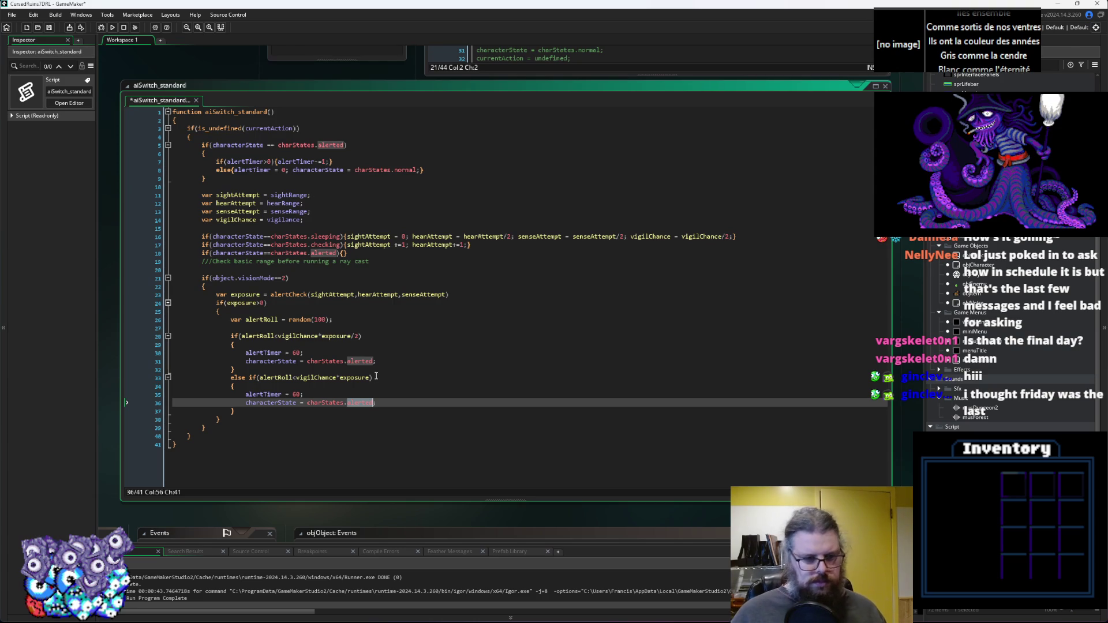
pyautogui.click(372, 394)
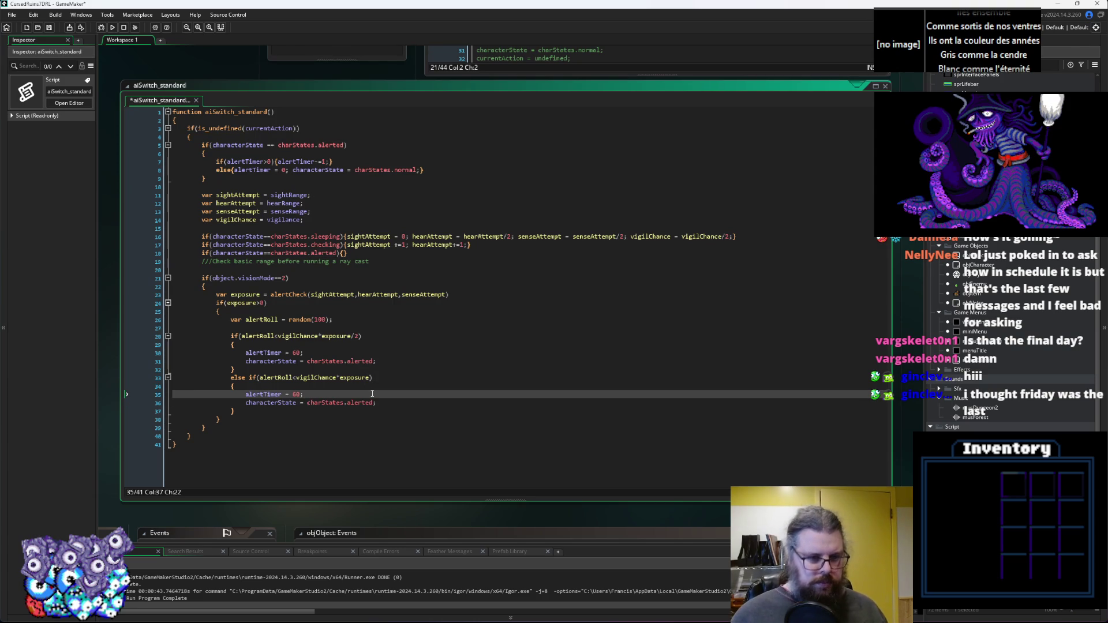
pyautogui.press('Up')
pyautogui.press('Return')
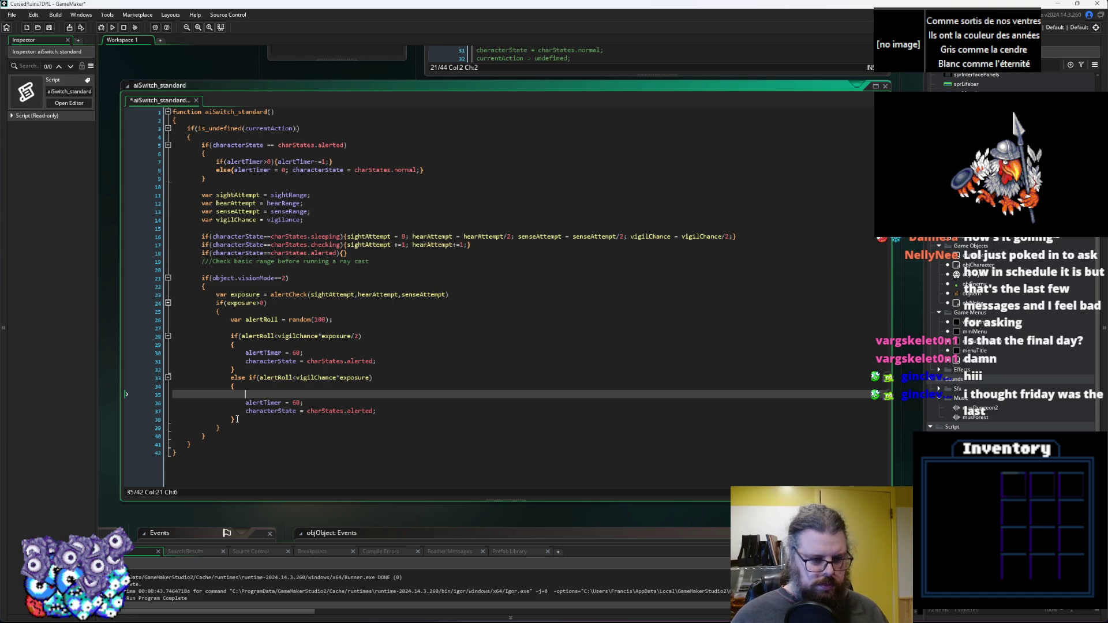
# Duplicate the whole else-if block below its closing brace.
pyautogui.moveTo(237, 420); pyautogui.dragTo(237, 385)
pyautogui.click(242, 420)
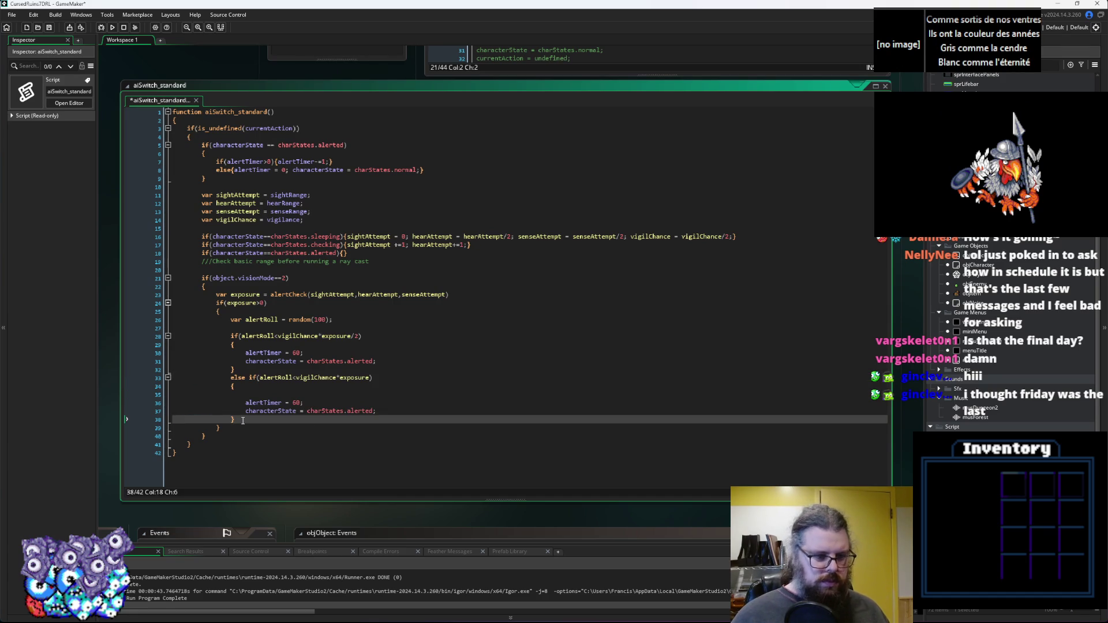
pyautogui.hotkey('ctrl', 'v')
# Make the middle branch test alertRoll<vigilChance*exposure*0.75 and remove its empty line.
pyautogui.scroll(-2, 272, 423)
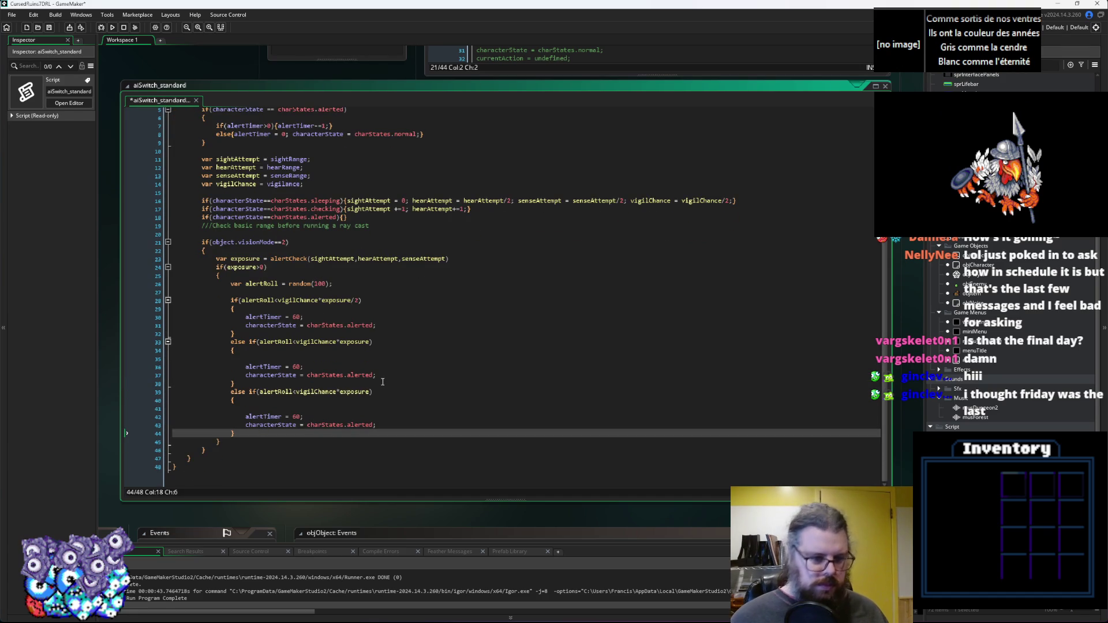
pyautogui.click(370, 400)
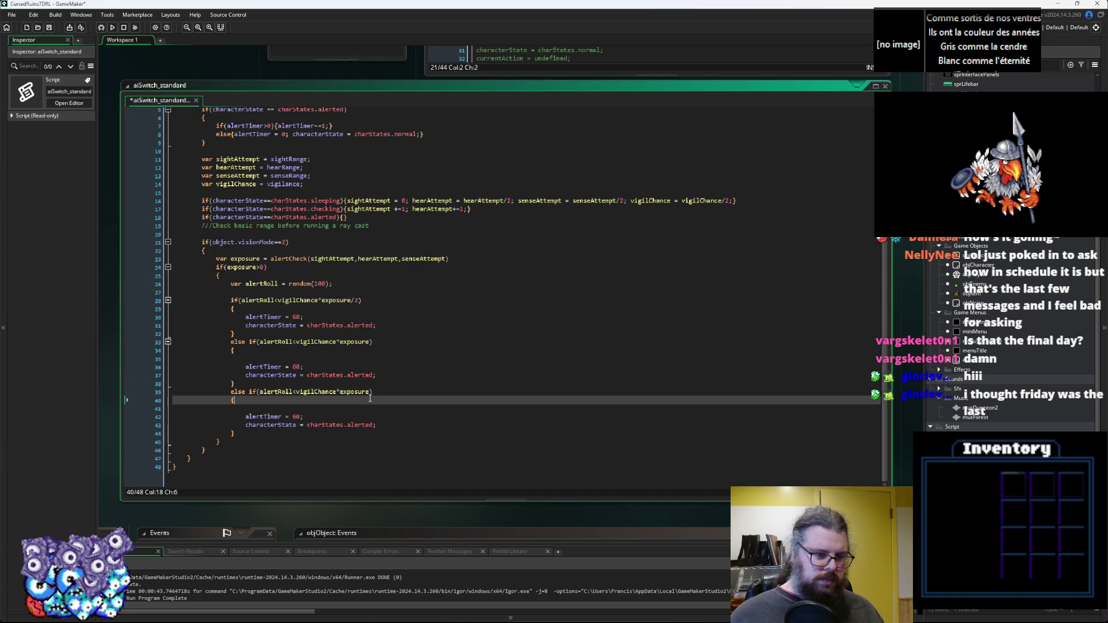
pyautogui.click(374, 343)
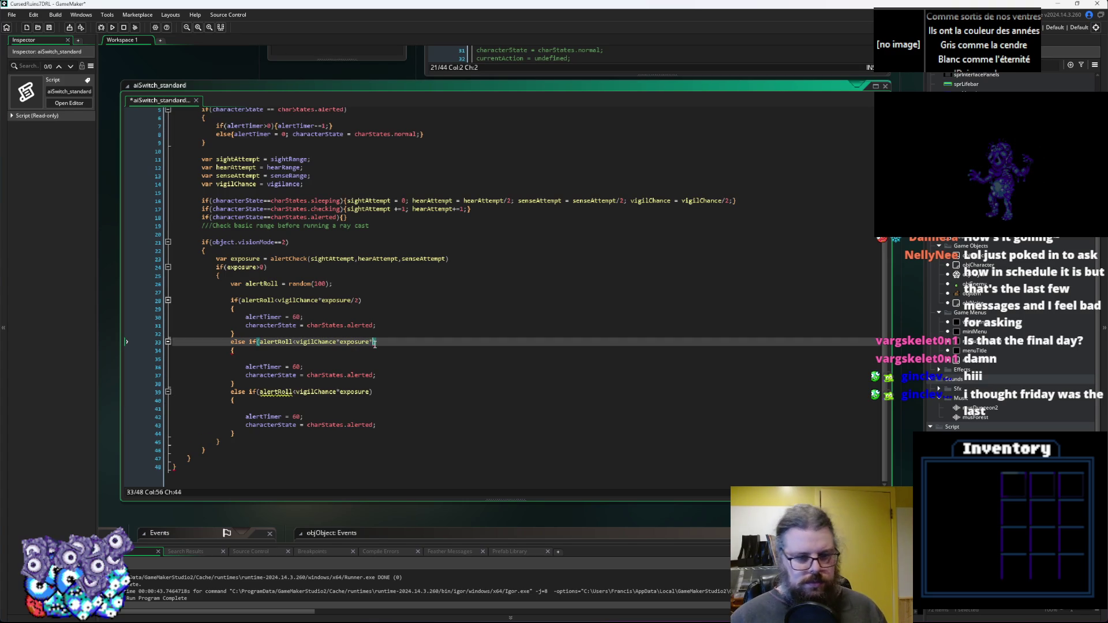
pyautogui.write('2')
pyautogui.write('75')
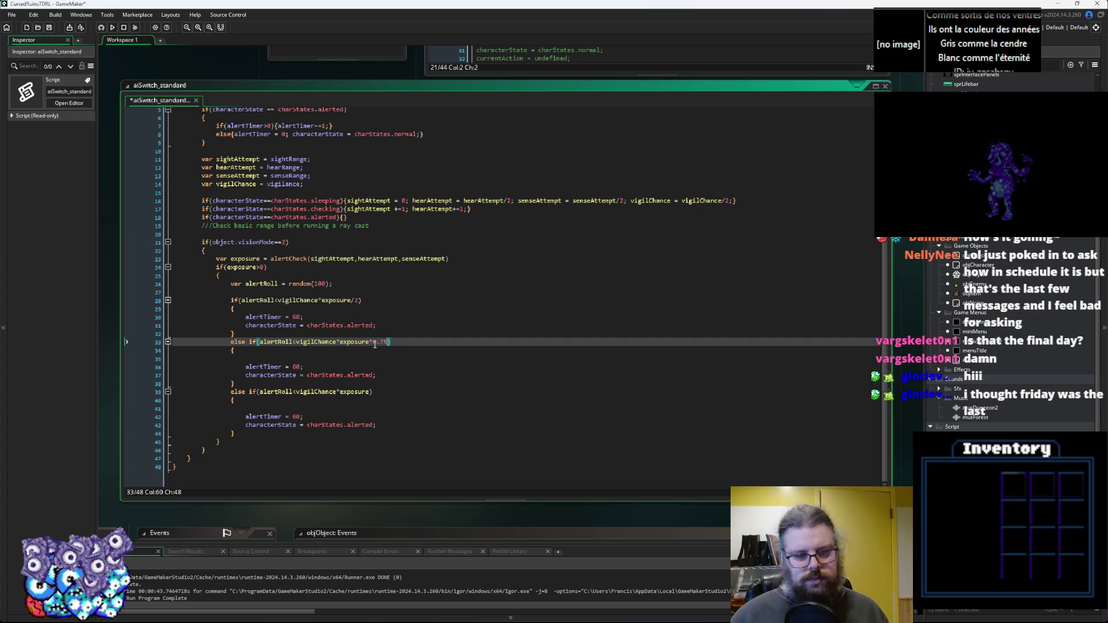
pyautogui.click(278, 361)
pyautogui.press('BackSpace')
pyautogui.press('BackSpace')
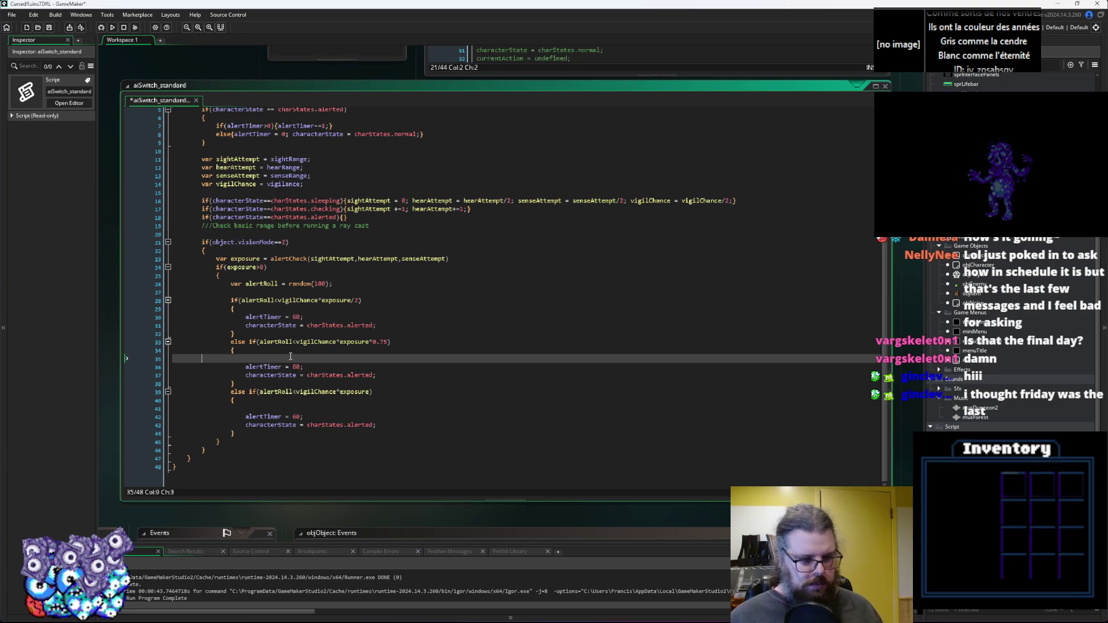
# Open a new line below the middle branch's alertTimer = 60.
pyautogui.click(383, 376)
pyautogui.click(383, 370)
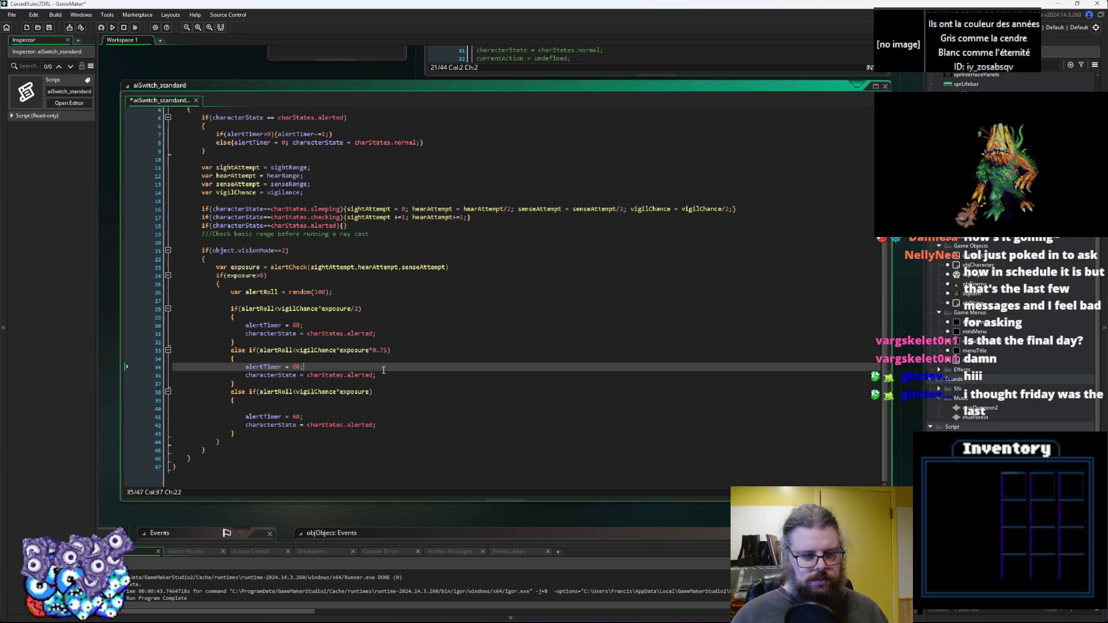
pyautogui.press('Return')
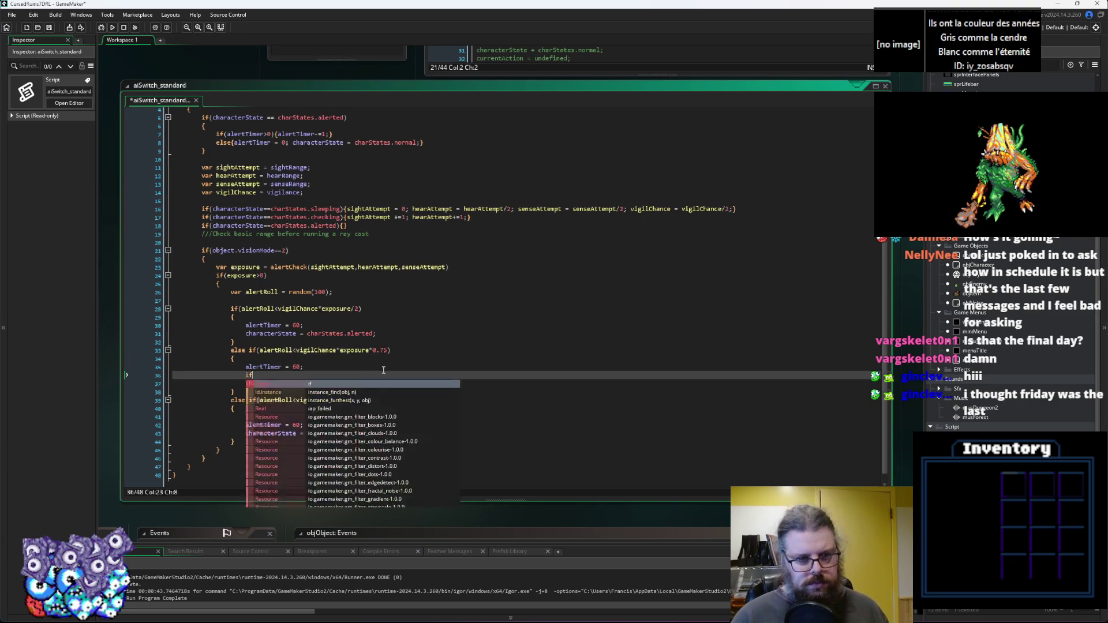
# Write if(characterState==charStates.checking){} under alertTimer = 60, copying the comparison from line 17.
pyautogui.write('(')
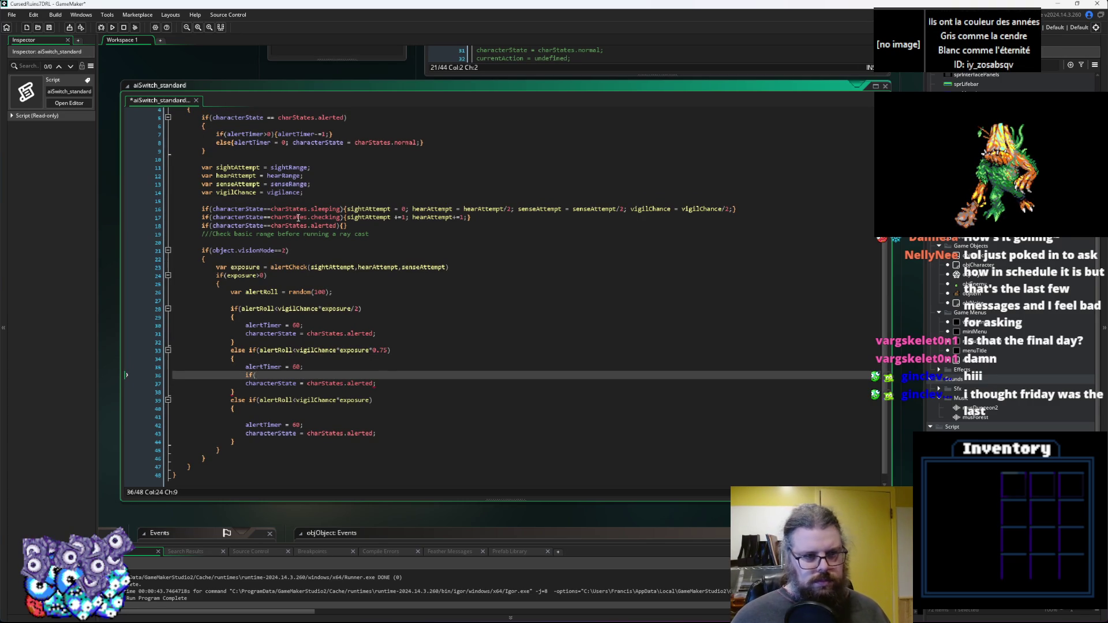
pyautogui.click(343, 217)
pyautogui.moveTo(343, 217); pyautogui.dragTo(212, 217)
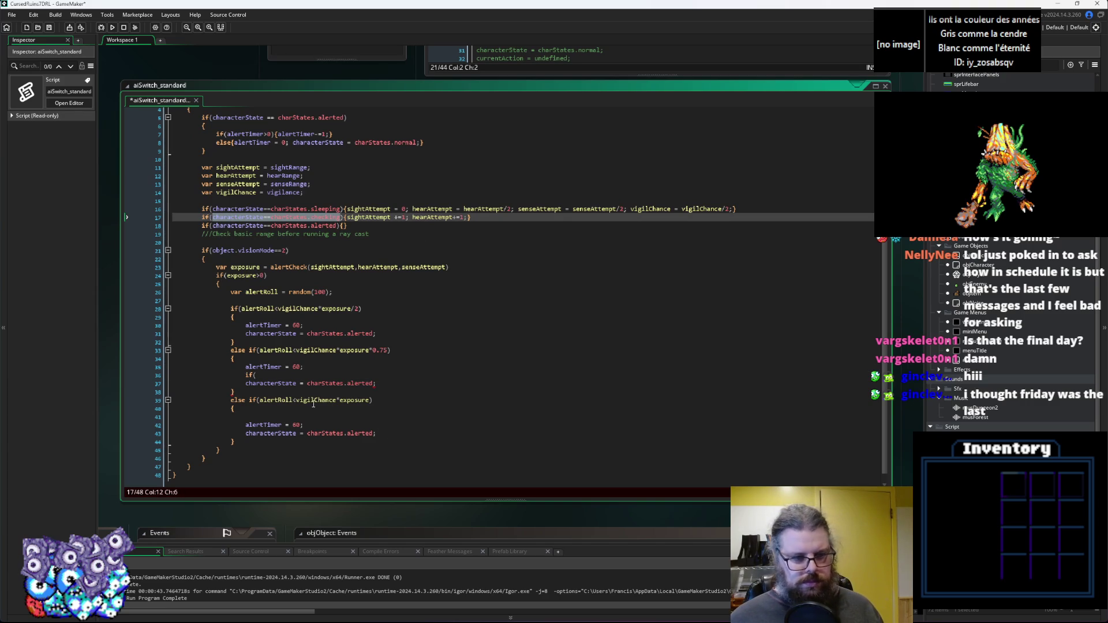
pyautogui.click(282, 377)
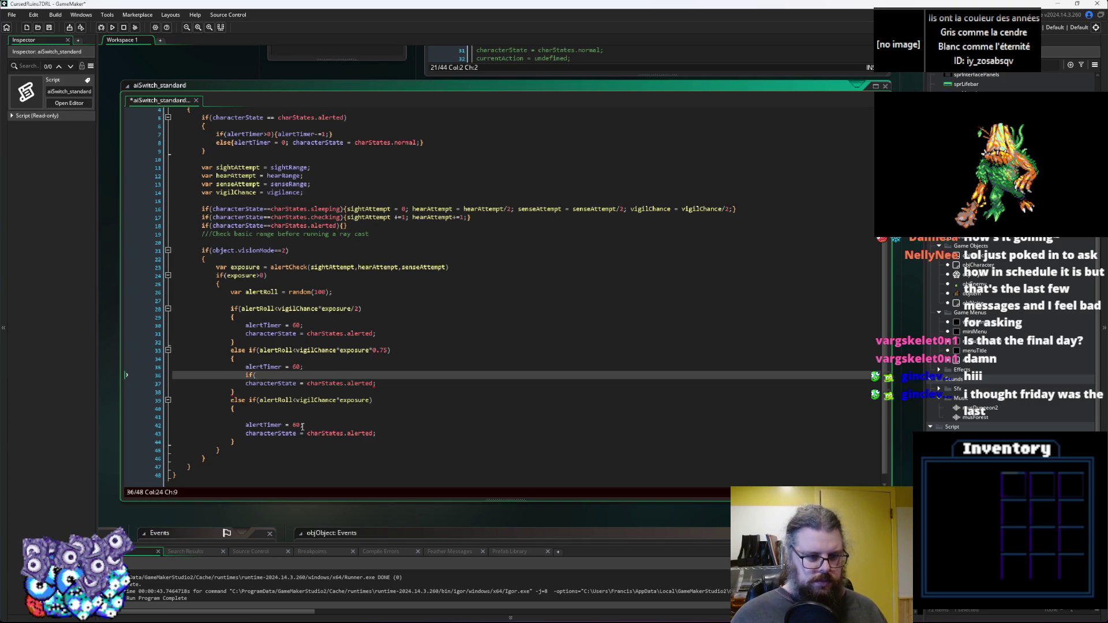
pyautogui.click(323, 417)
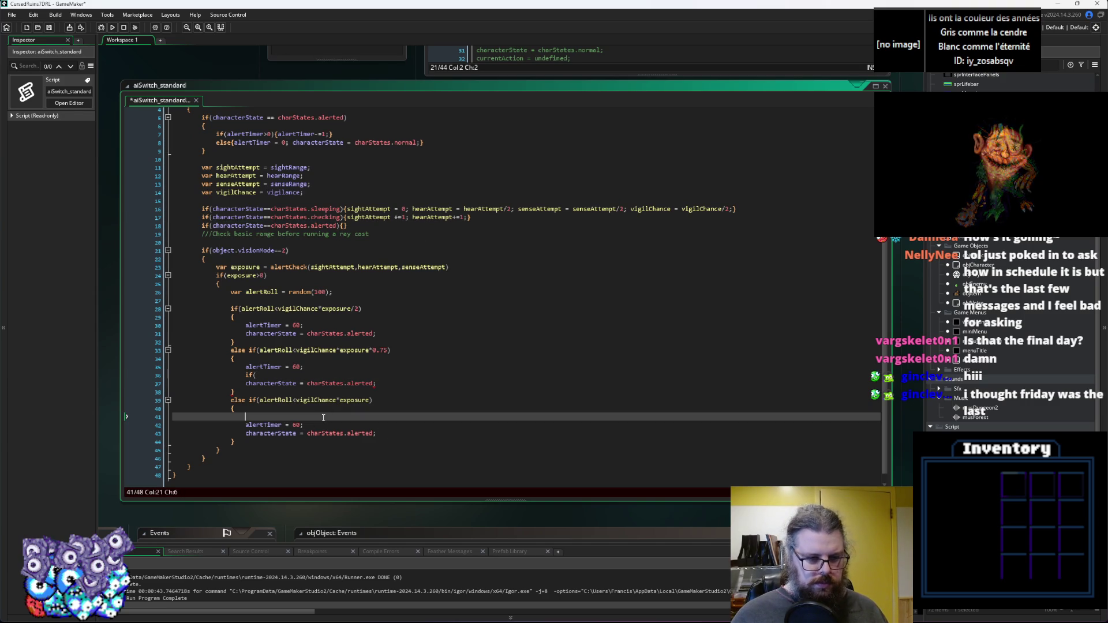
pyautogui.click(346, 373)
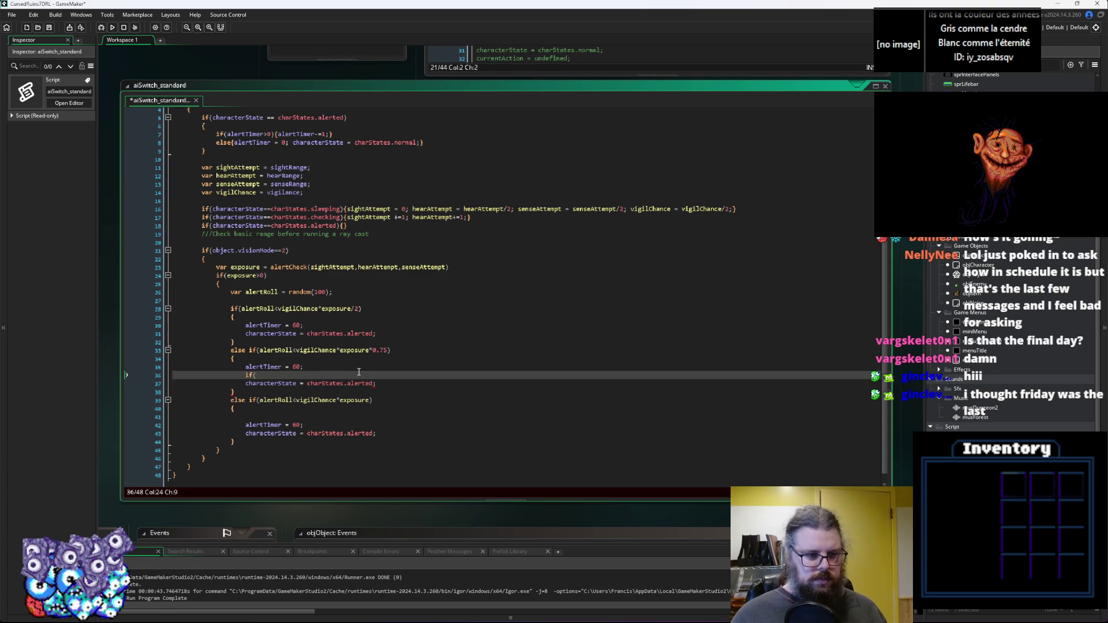
pyautogui.write('characterState==charStates.checking')
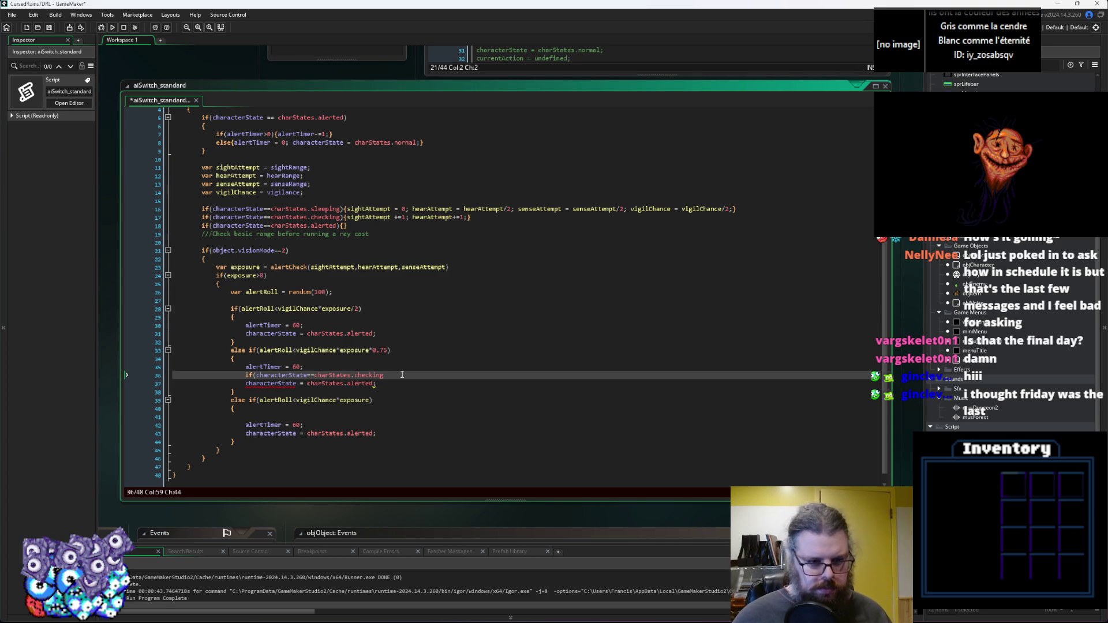
pyautogui.write('){}')
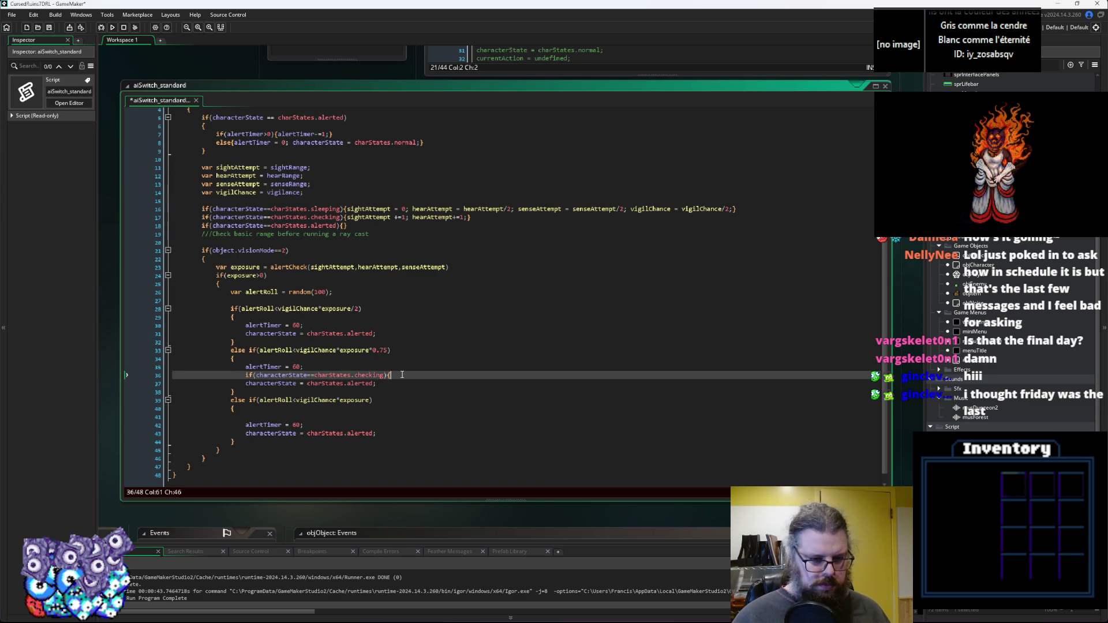
pyautogui.press('Return')
pyautogui.write('e ')
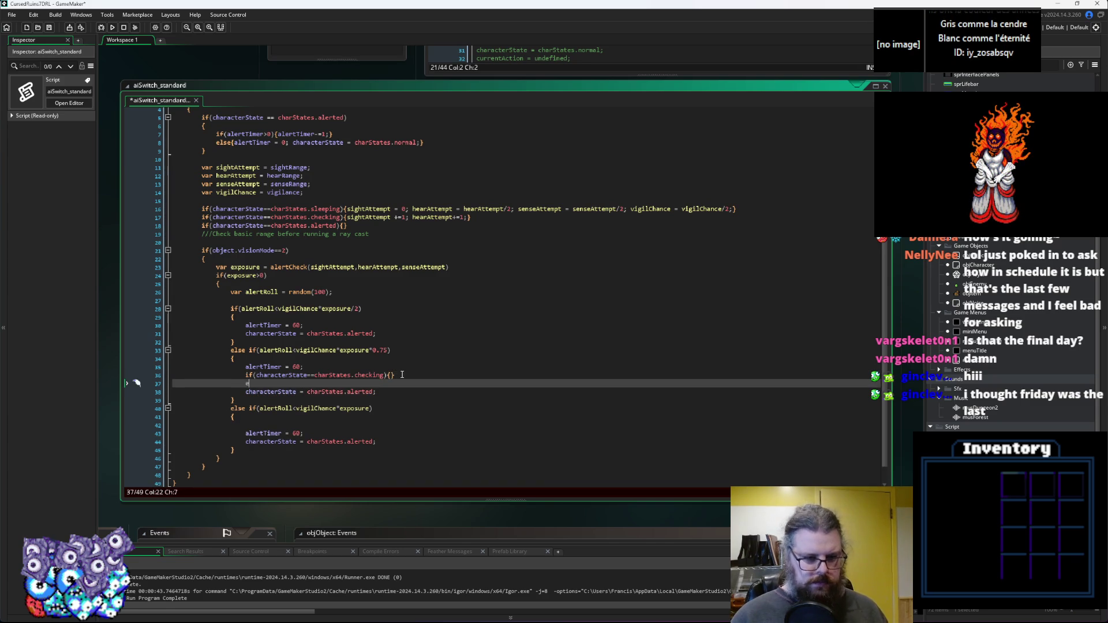
pyautogui.write('if characterState==charStates.checking')
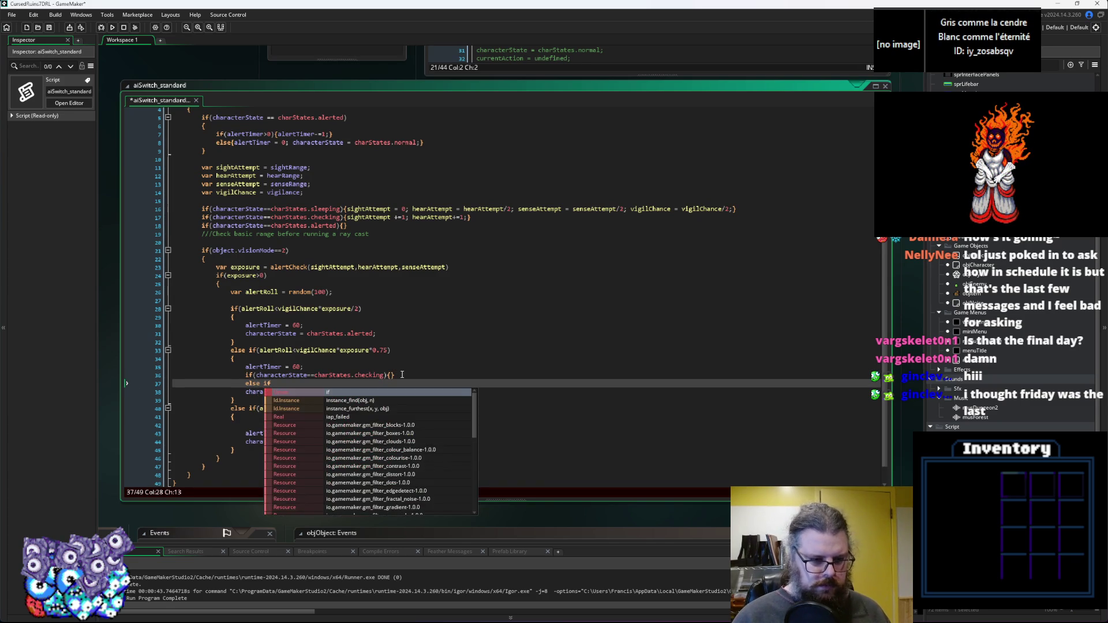
# Add an else if testing characterState==charStates.surprised after the checking case.
pyautogui.press('BackSpace')
pyautogui.press('BackSpace')
pyautogui.press('BackSpace')
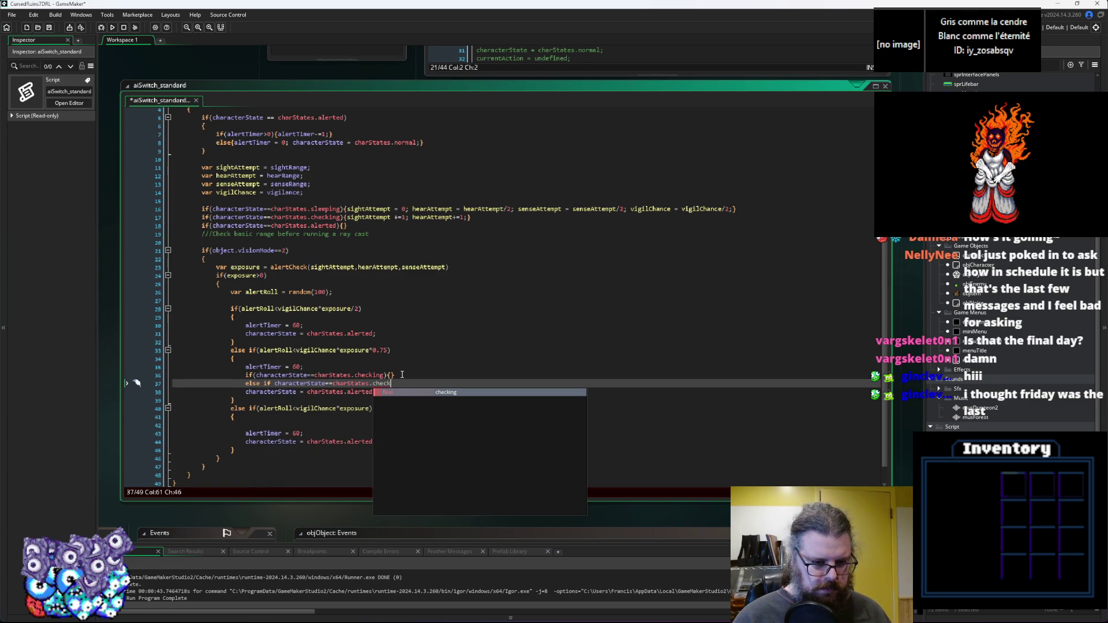
pyautogui.press('BackSpace')
pyautogui.press('BackSpace')
pyautogui.press('BackSpace')
pyautogui.write('(characterState==charStates.checking){')
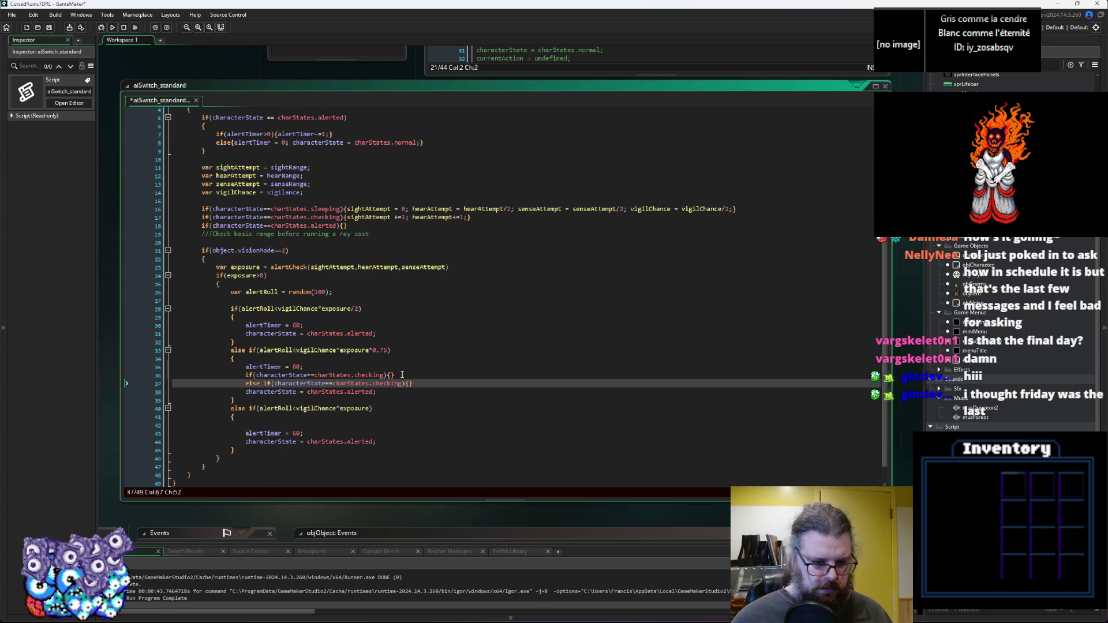
pyautogui.click(367, 382)
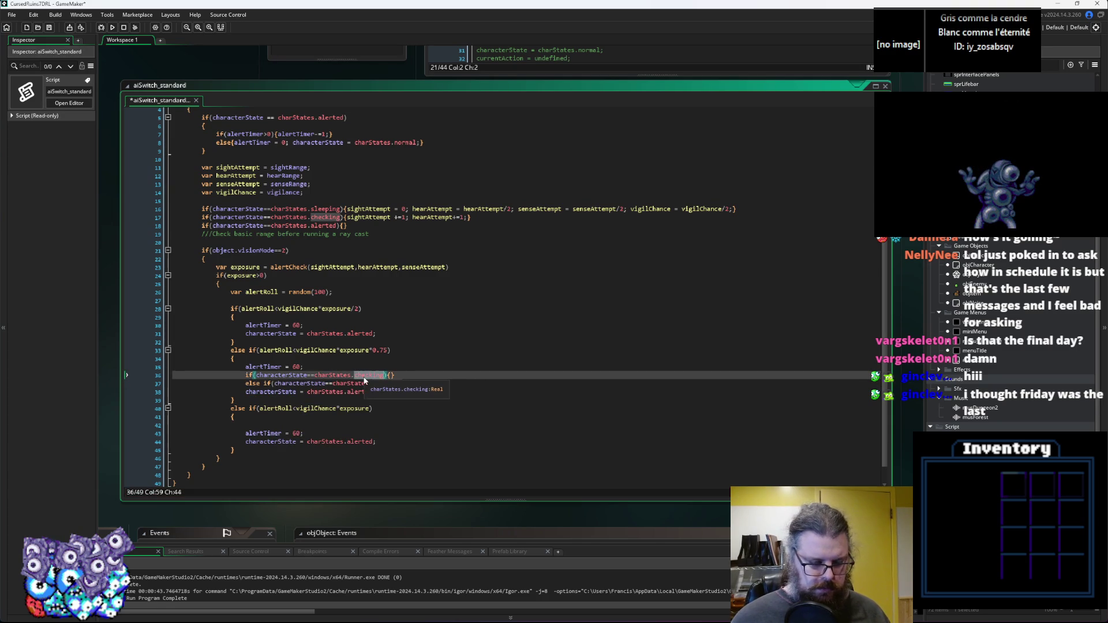
pyautogui.press('Up')
pyautogui.press('Up')
pyautogui.press('Up')
pyautogui.press('Right')
pyautogui.press('Right')
pyautogui.press('Right')
pyautogui.doubleClick(396, 383)
pyautogui.write('alert')
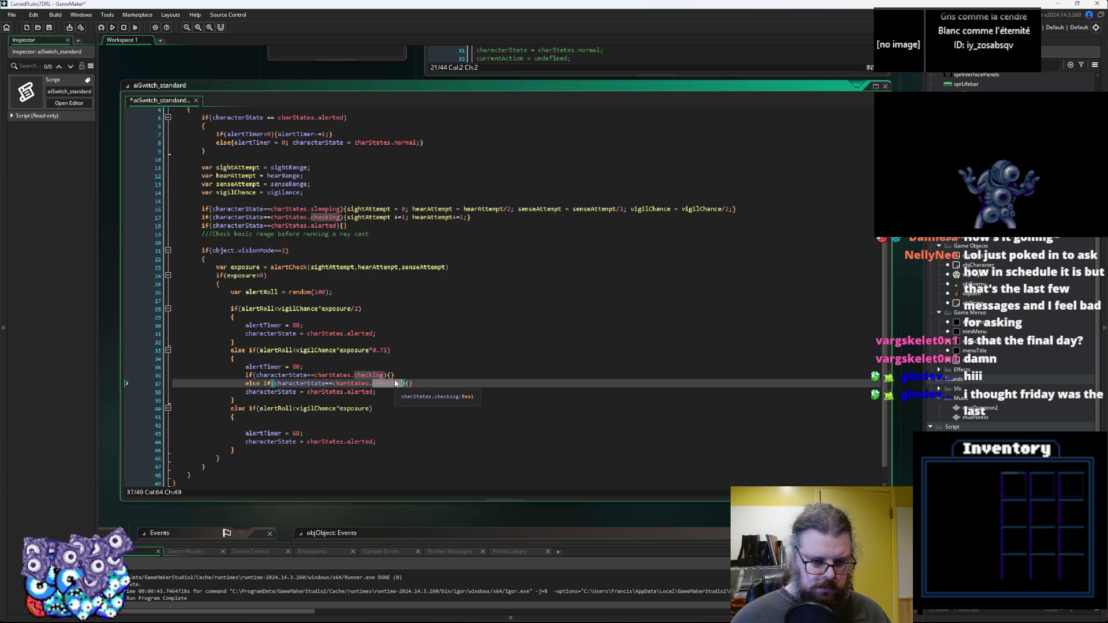
pyautogui.write('ed')
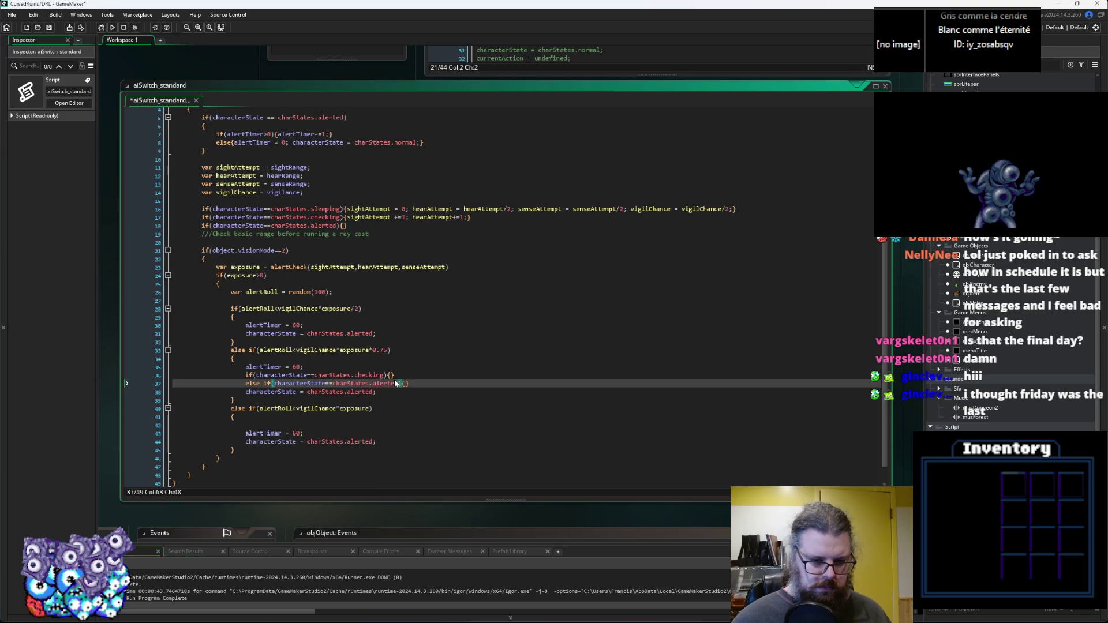
pyautogui.doubleClick(396, 383)
pyautogui.write('surprised')
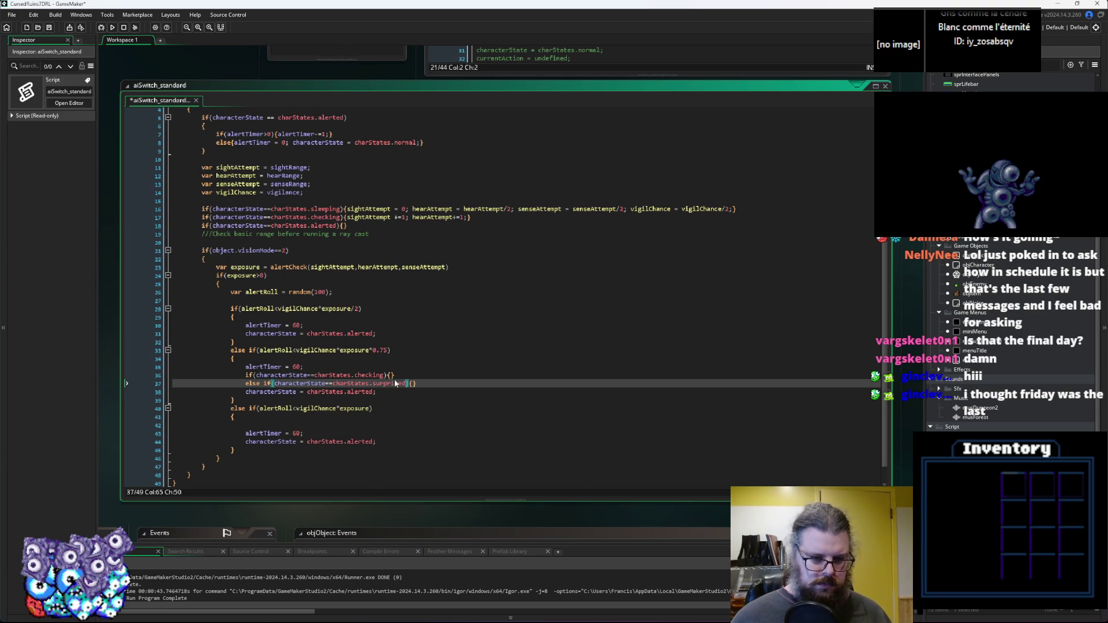
# Add an else {} case and cut the old alerted assignment out of the branch.
pyautogui.press('End')
pyautogui.hotkey('shift', 'Home')
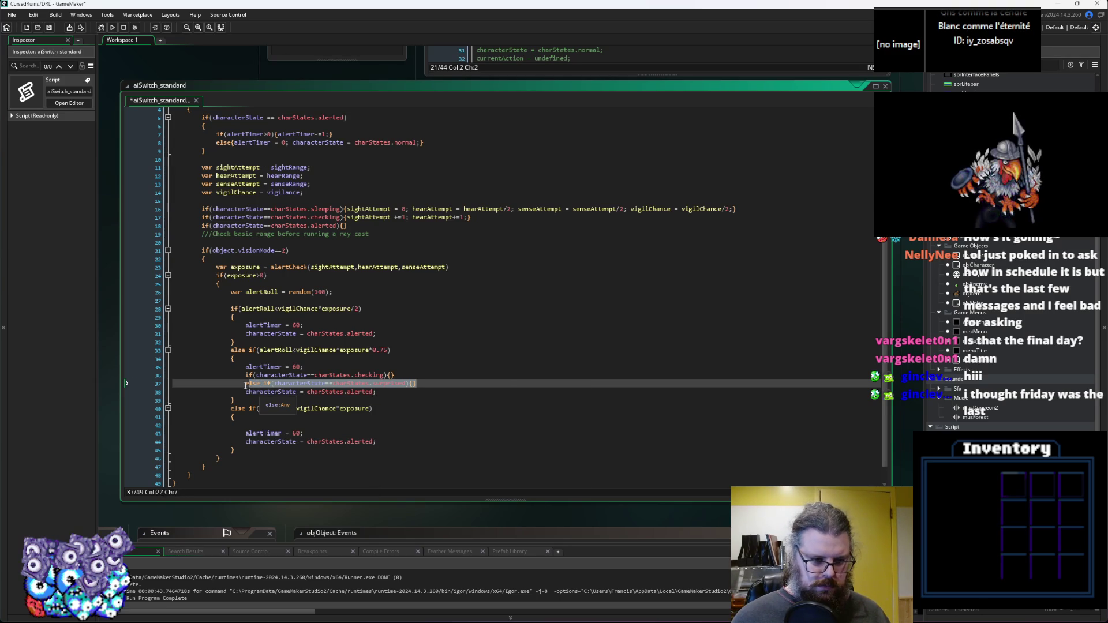
pyautogui.press('End')
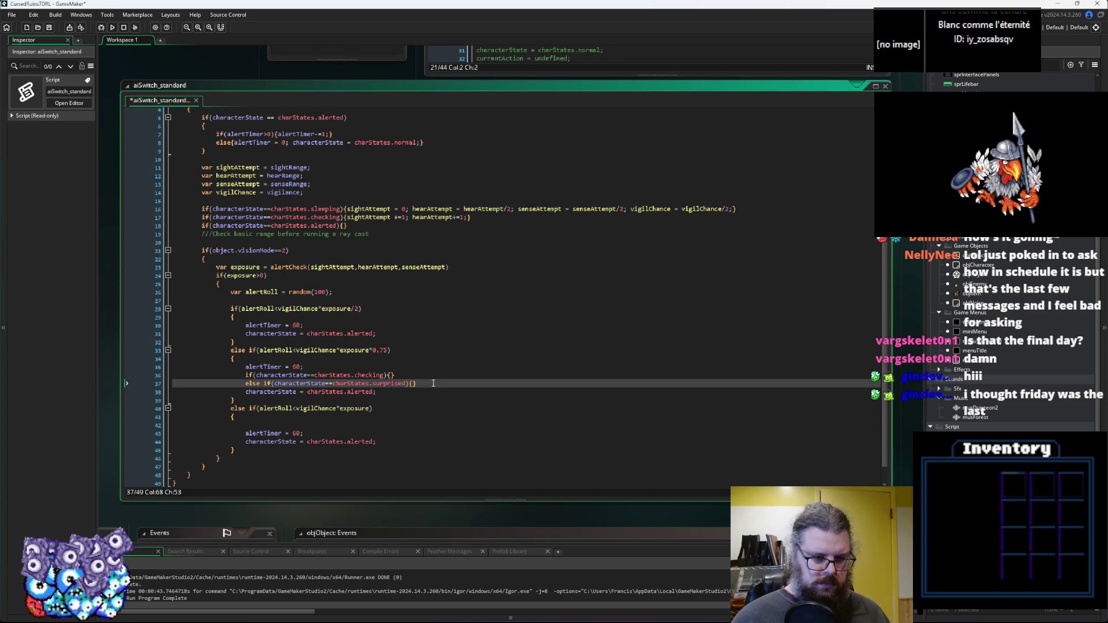
pyautogui.press('Return')
pyautogui.write('else{}')
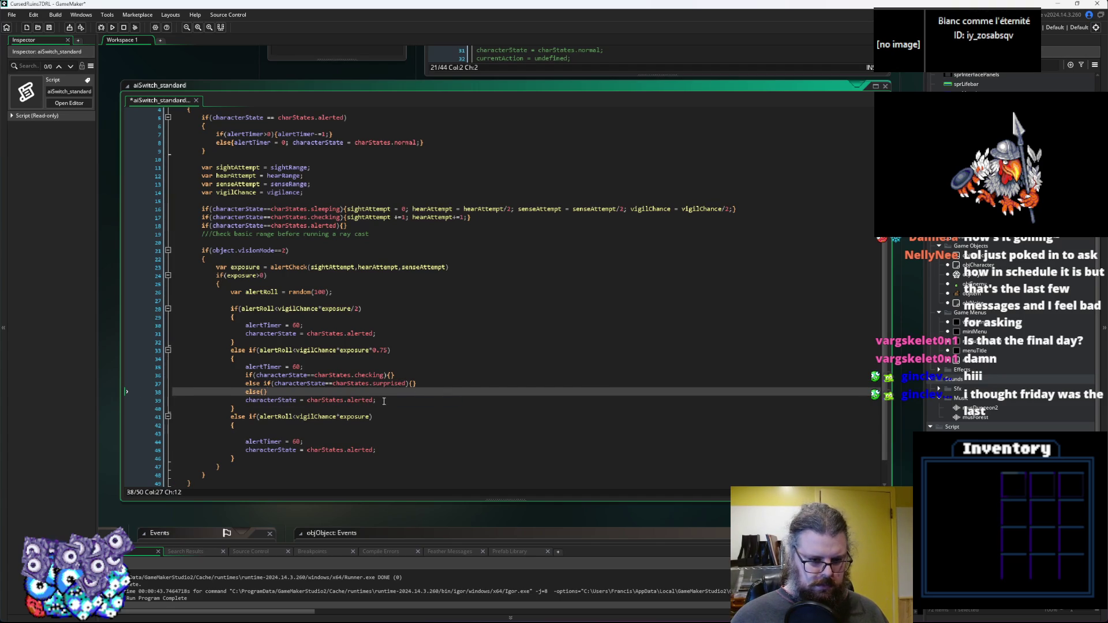
pyautogui.moveTo(381, 404); pyautogui.dragTo(245, 401)
pyautogui.hotkey('ctrl', 'x')
pyautogui.click(265, 393)
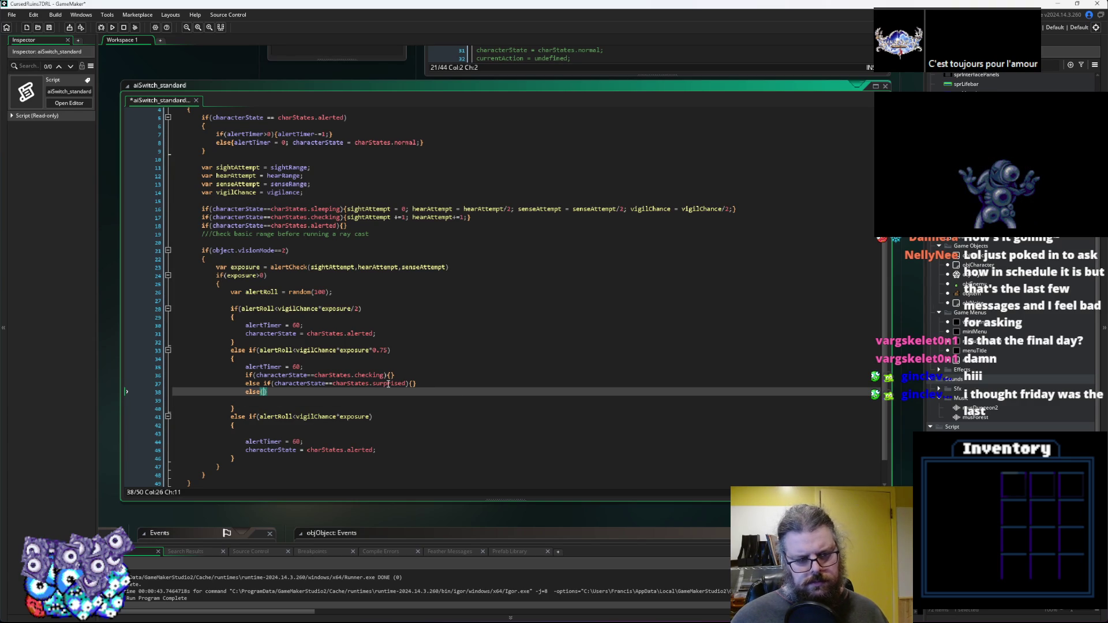
pyautogui.write('}')
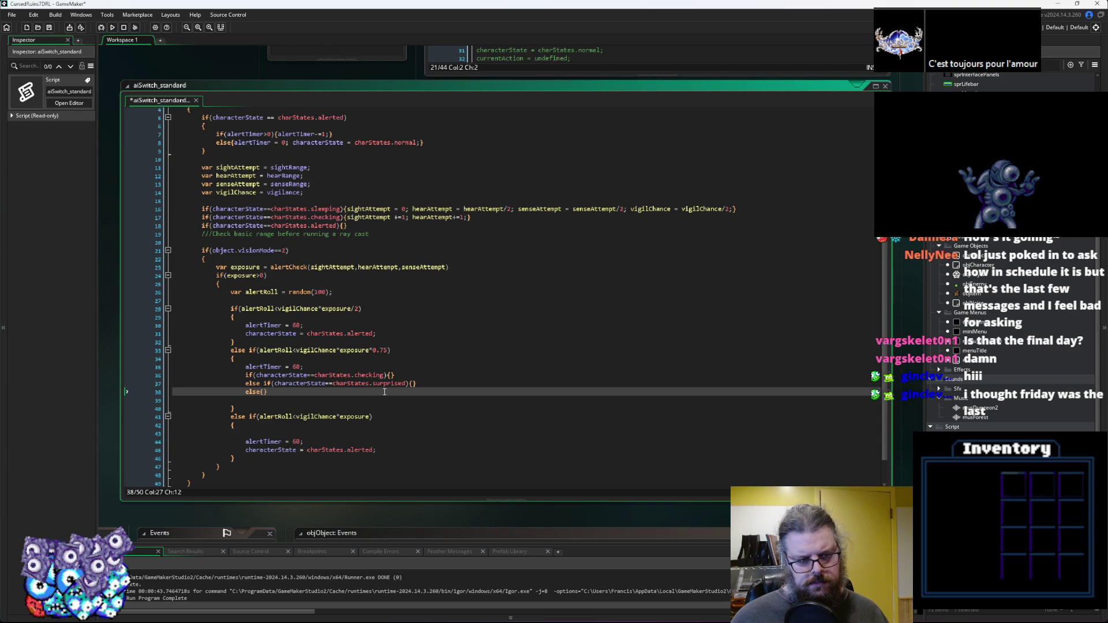
# Make the checking case set charStates.surprised and the surprised case set charStates.alerted.
pyautogui.click(390, 375)
pyautogui.write('characterState = charStates.alerted;')
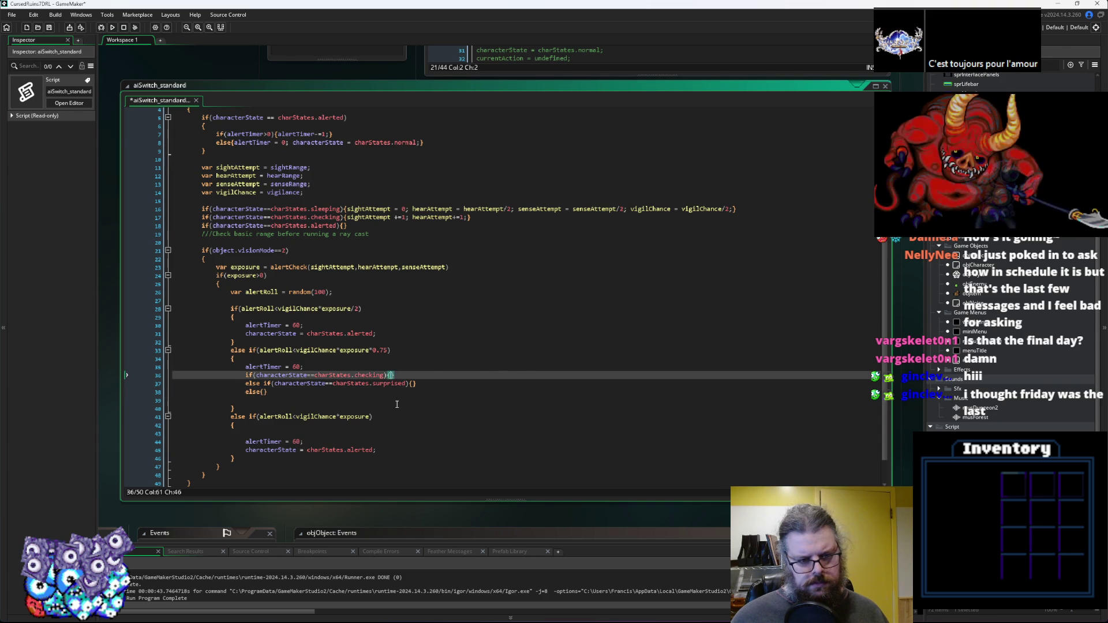
pyautogui.click(412, 384)
pyautogui.hotkey('ctrl', 'v')
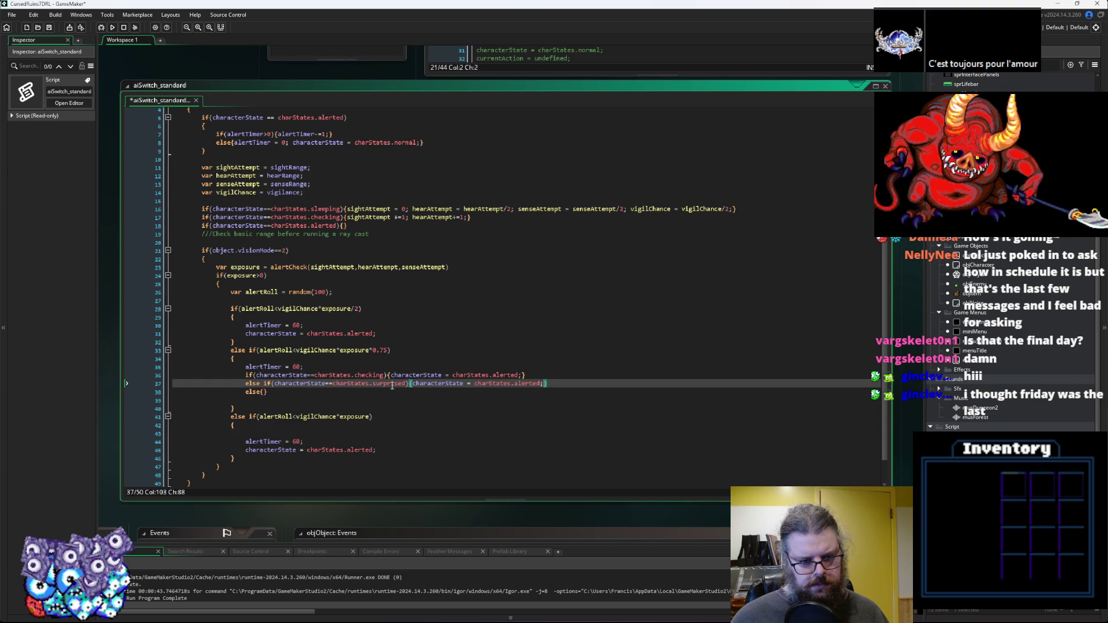
pyautogui.click(493, 376)
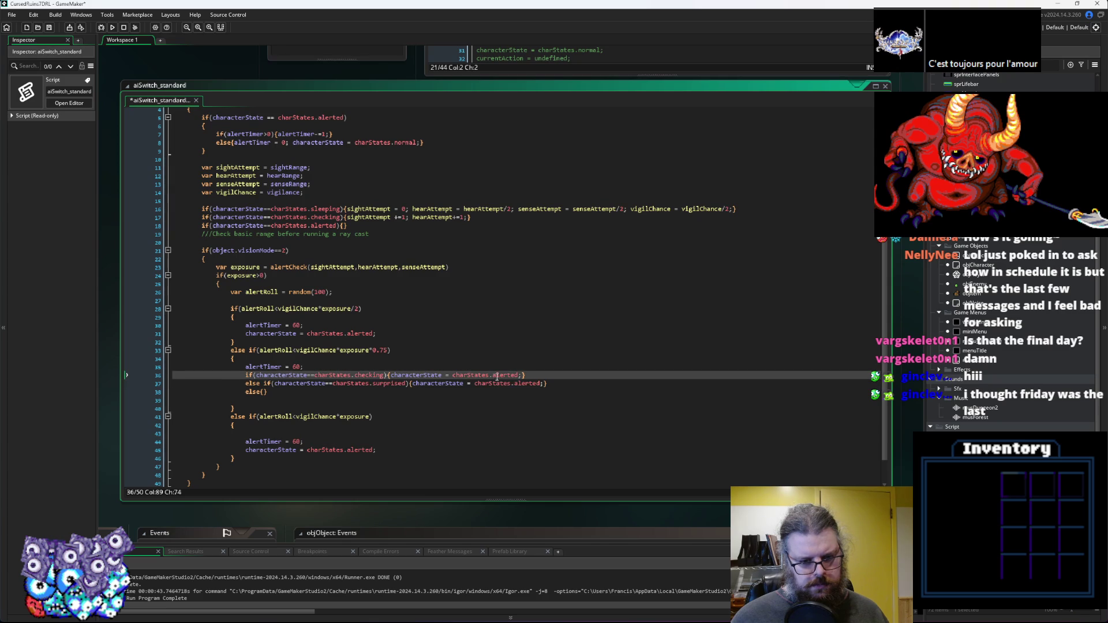
pyautogui.doubleClick(502, 376)
pyautogui.write('surprised')
# Give the else case characterState = charStates.checking.
pyautogui.moveTo(530, 375); pyautogui.dragTo(391, 375)
pyautogui.hotkey('ctrl', 'c')
pyautogui.click(264, 392)
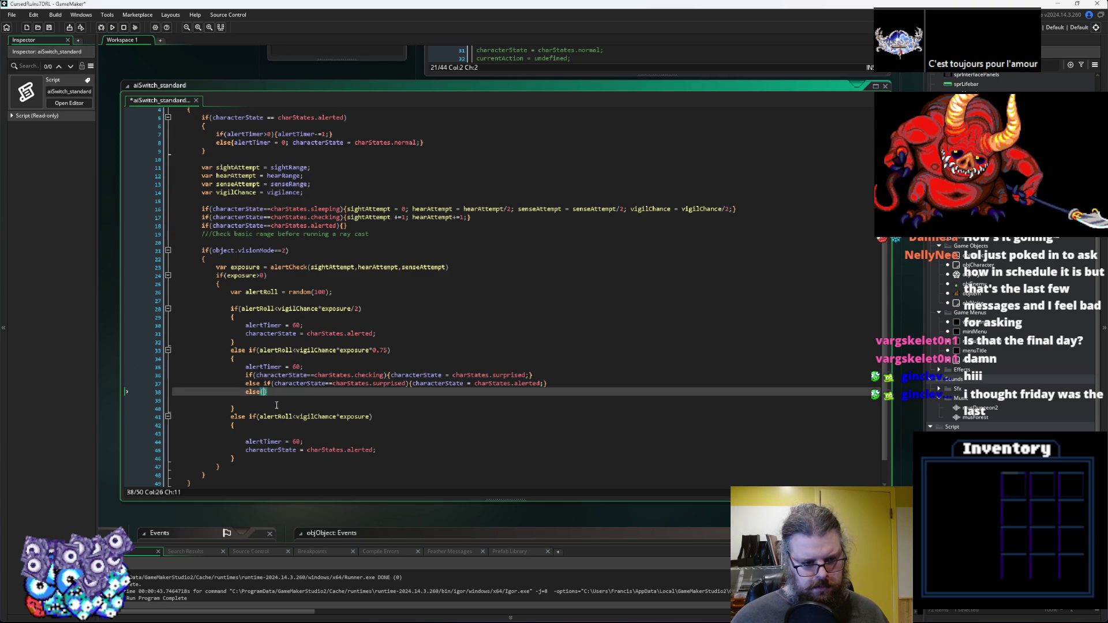
pyautogui.hotkey('ctrl', 'v')
pyautogui.doubleClick(382, 391)
pyautogui.write('checking')
pyautogui.click(448, 383)
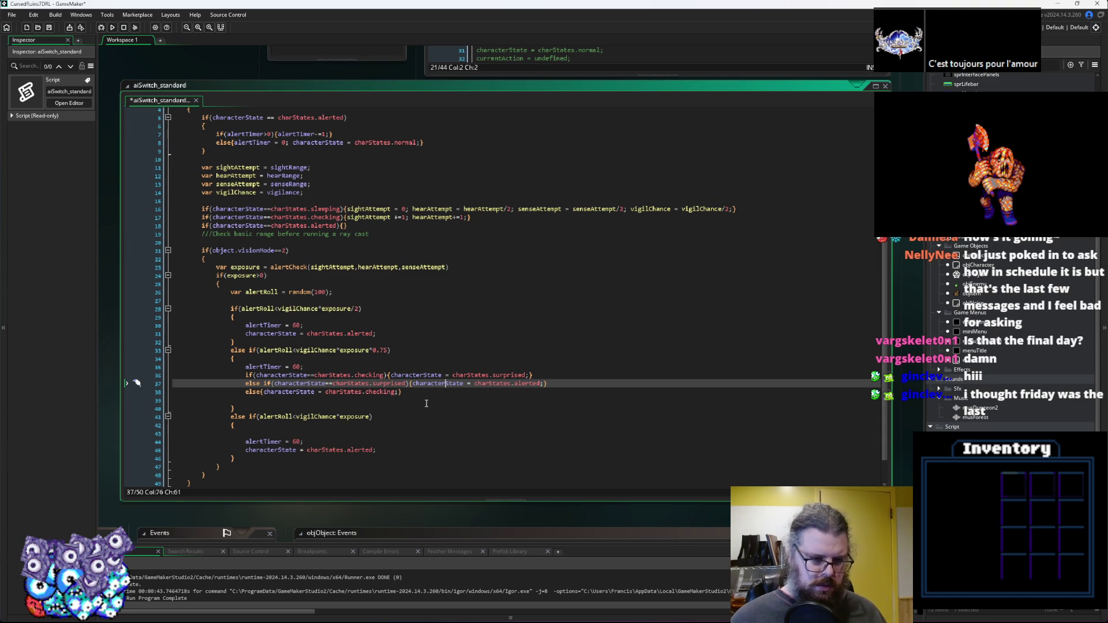
pyautogui.scroll(-1, 411, 383)
pyautogui.moveTo(413, 371)
pyautogui.mouseDown()
pyautogui.moveTo(185, 349)
pyautogui.moveTo(245, 354)
pyautogui.mouseUp()
# Paste the checking/surprised/alerted escalation chain over the last branch's alerted assignment and drop the blank line.
pyautogui.hotkey('ctrl', 'c')
pyautogui.moveTo(377, 428); pyautogui.dragTo(245, 429)
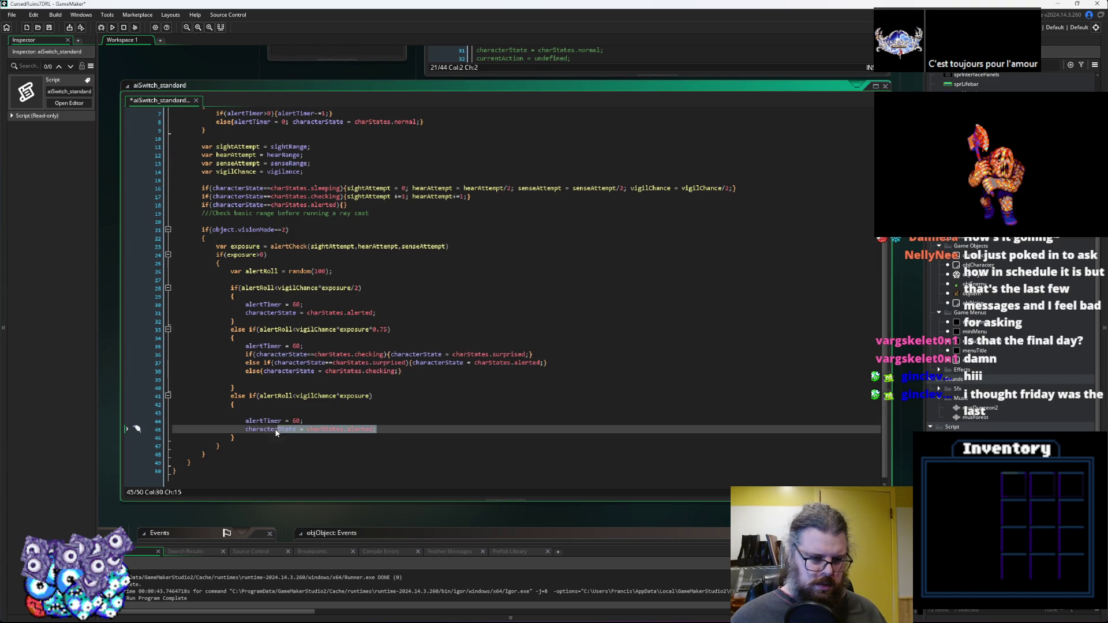
pyautogui.hotkey('ctrl', 'v')
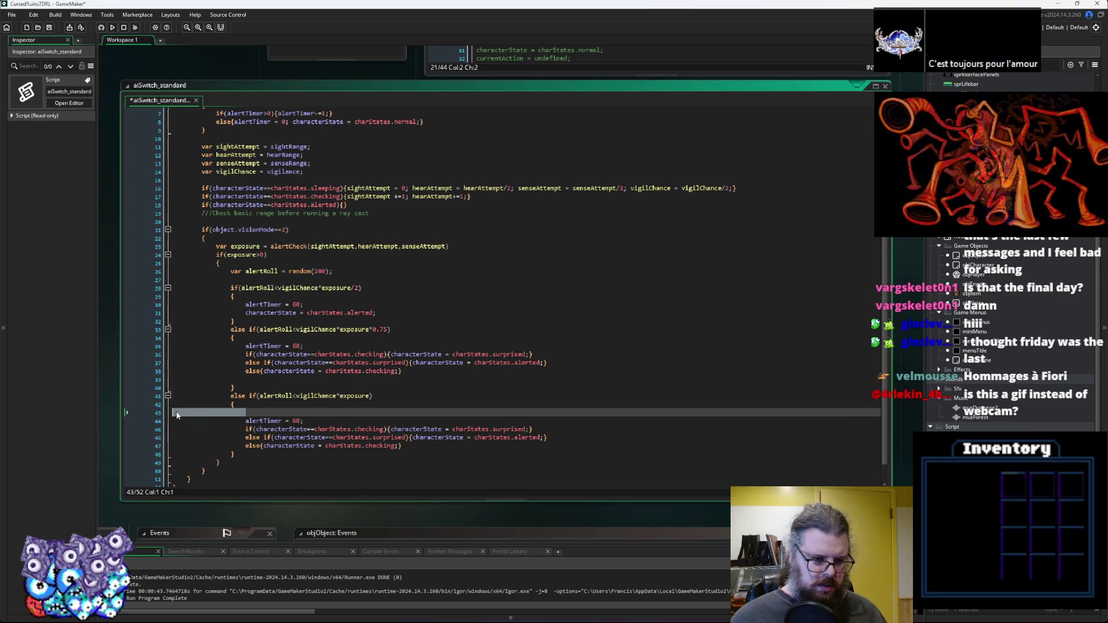
pyautogui.press('BackSpace')
pyautogui.press('BackSpace')
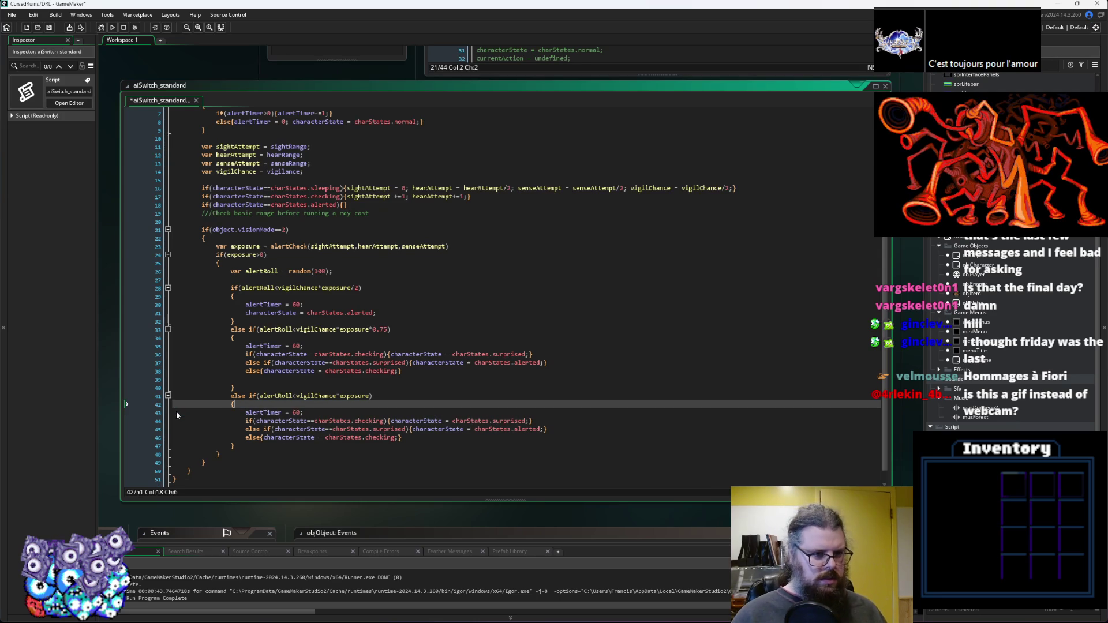
# Go to the 0.75 branch's surprised-to-alerted case to add alertTimer = 60.
pyautogui.scroll(2, 324, 300)
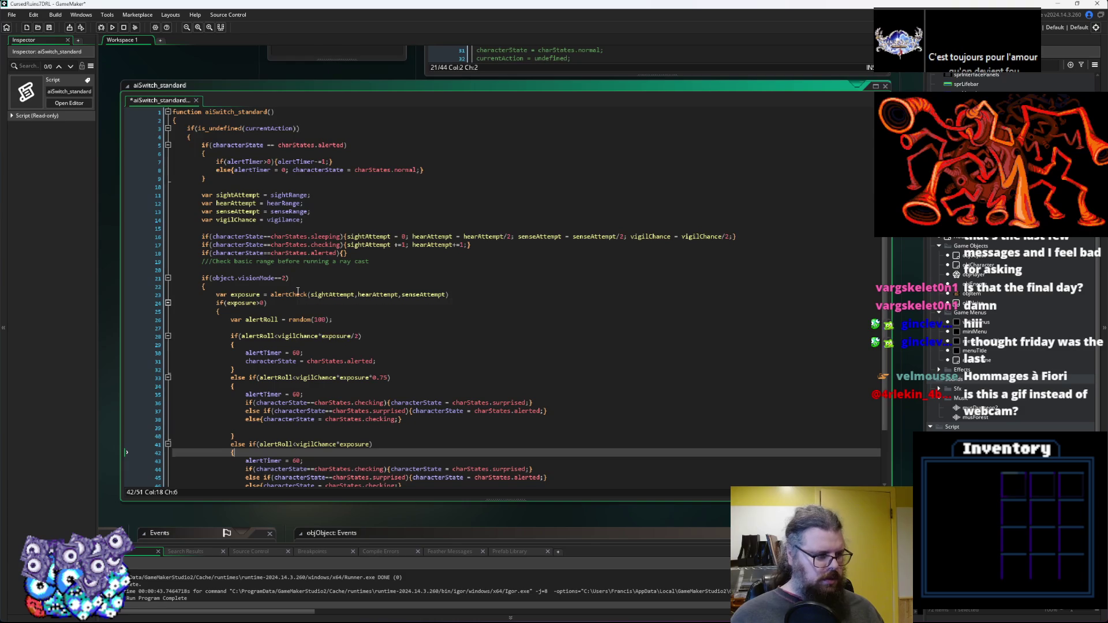
pyautogui.scroll(-3, 298, 291)
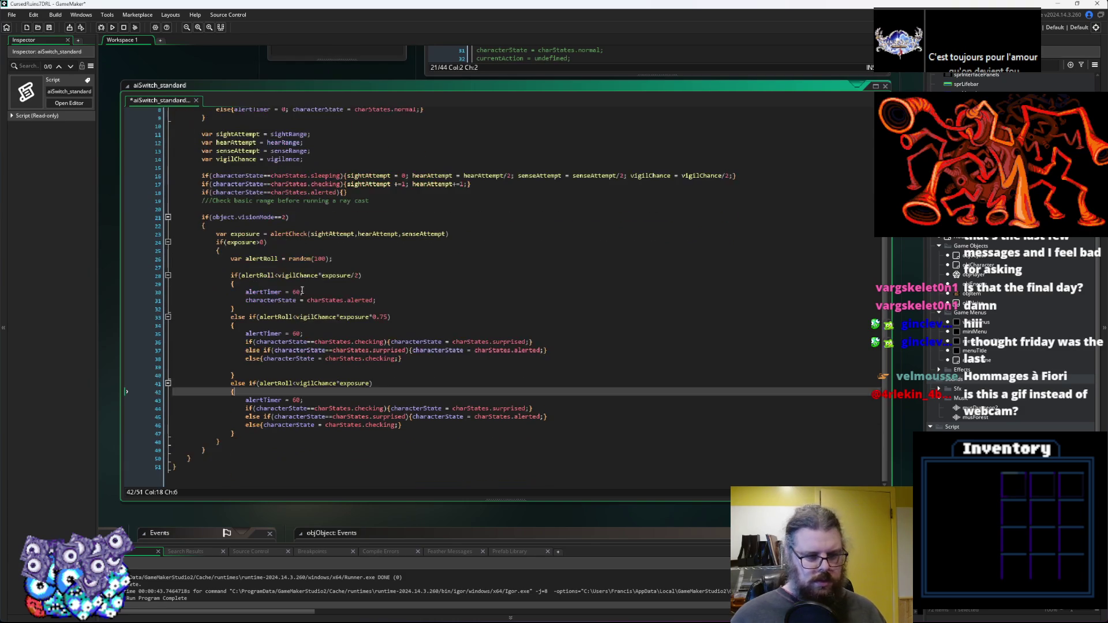
pyautogui.click(318, 331)
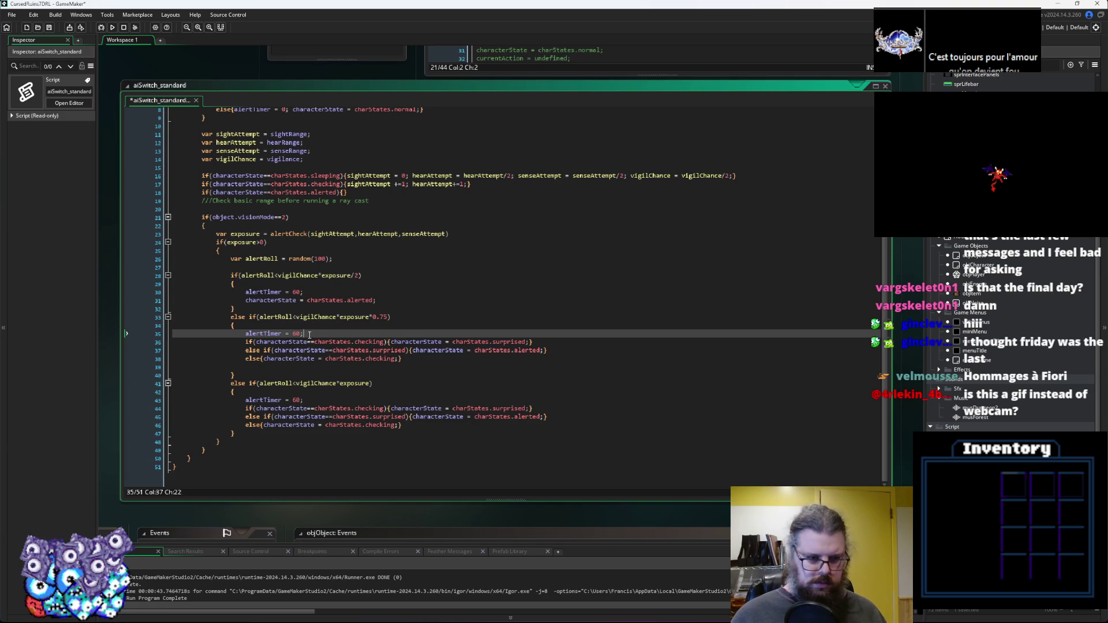
pyautogui.click(544, 350)
pyautogui.scroll(3, 504, 347)
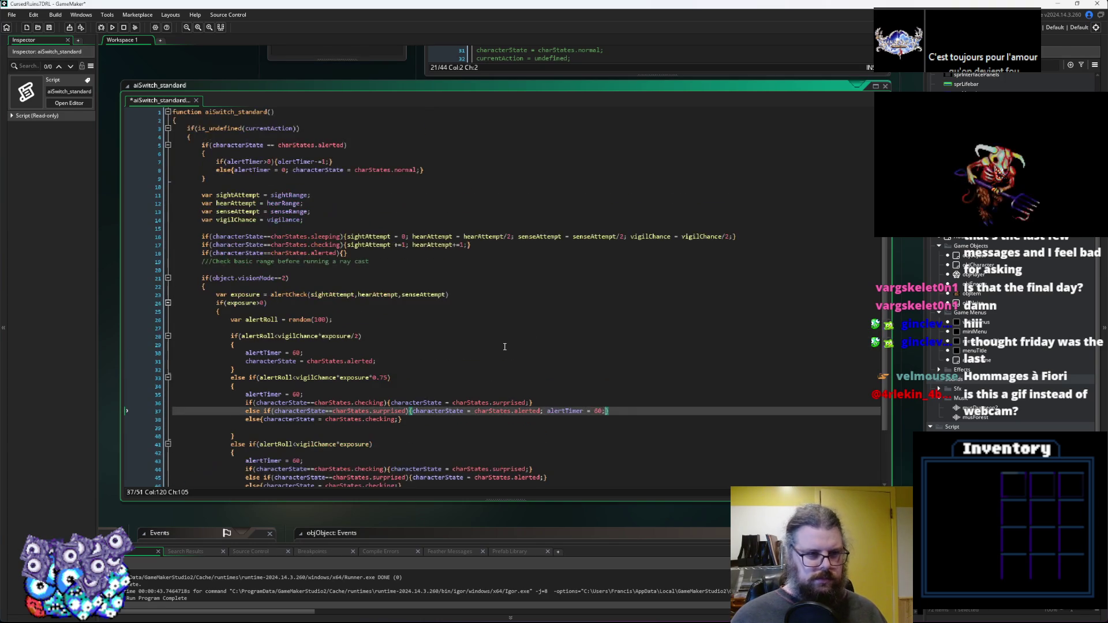
pyautogui.scroll(-3, 504, 347)
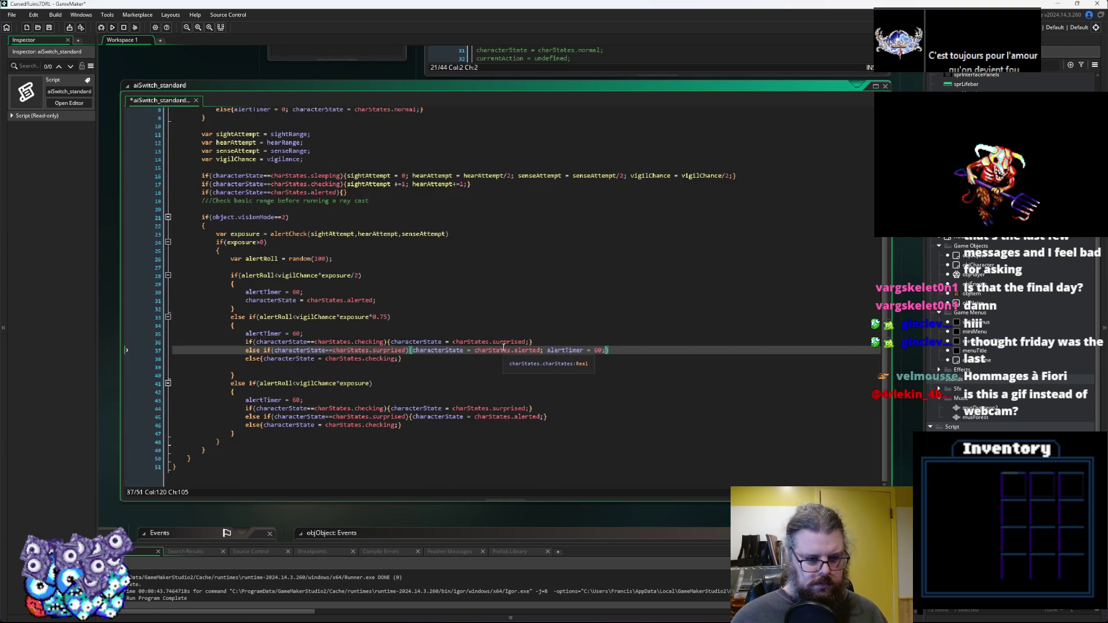
pyautogui.scroll(3, 503, 347)
pyautogui.scroll(-3, 503, 347)
pyautogui.scroll(3, 503, 347)
pyautogui.click(277, 269)
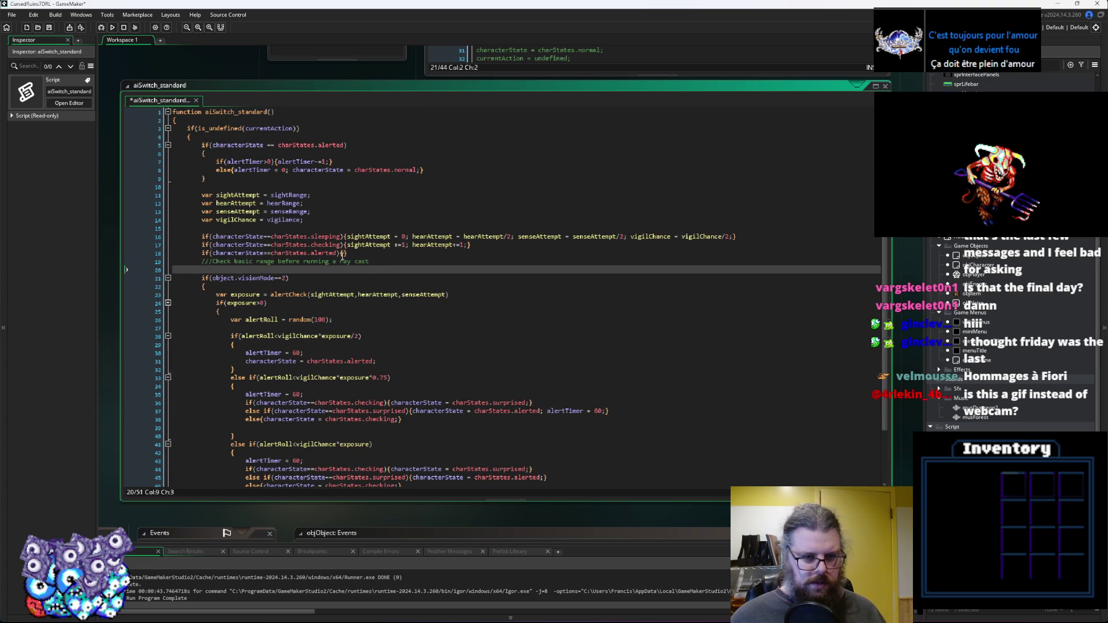
# Insert a new if() line and a blank line above the sleeping-state check.
pyautogui.press('Return')
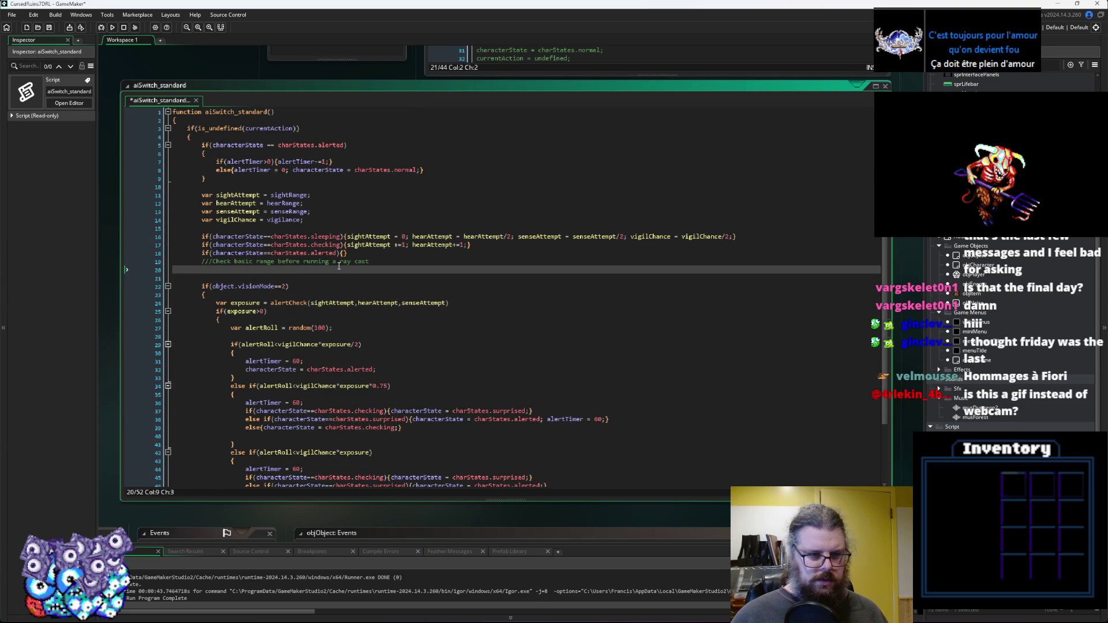
pyautogui.write('if()')
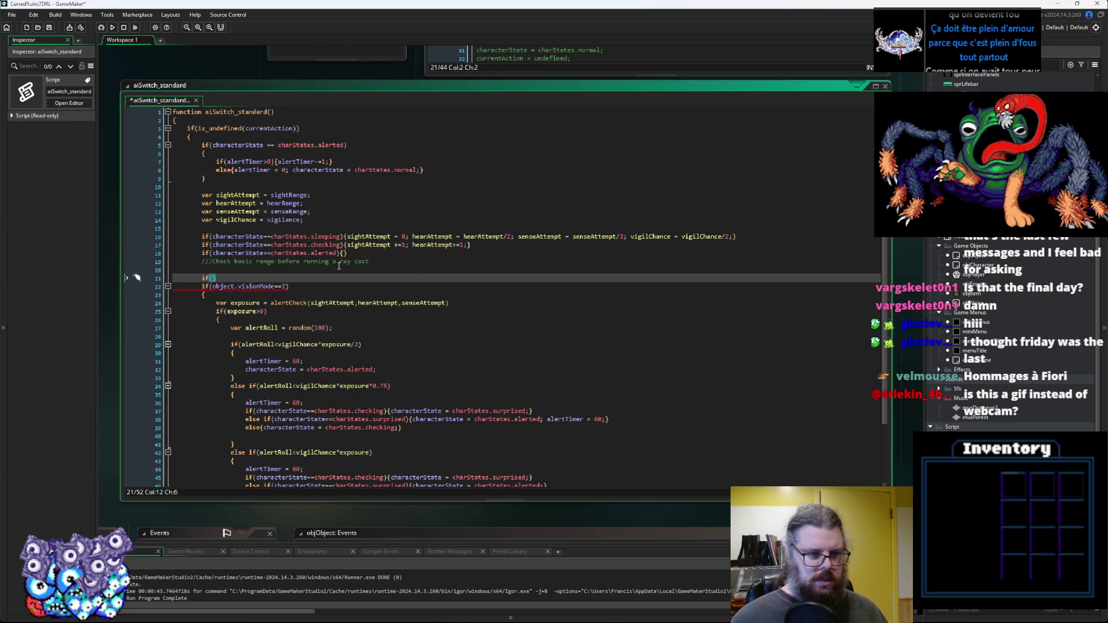
pyautogui.click(242, 236)
pyautogui.press('Home')
pyautogui.press('Return')
pyautogui.press('Return')
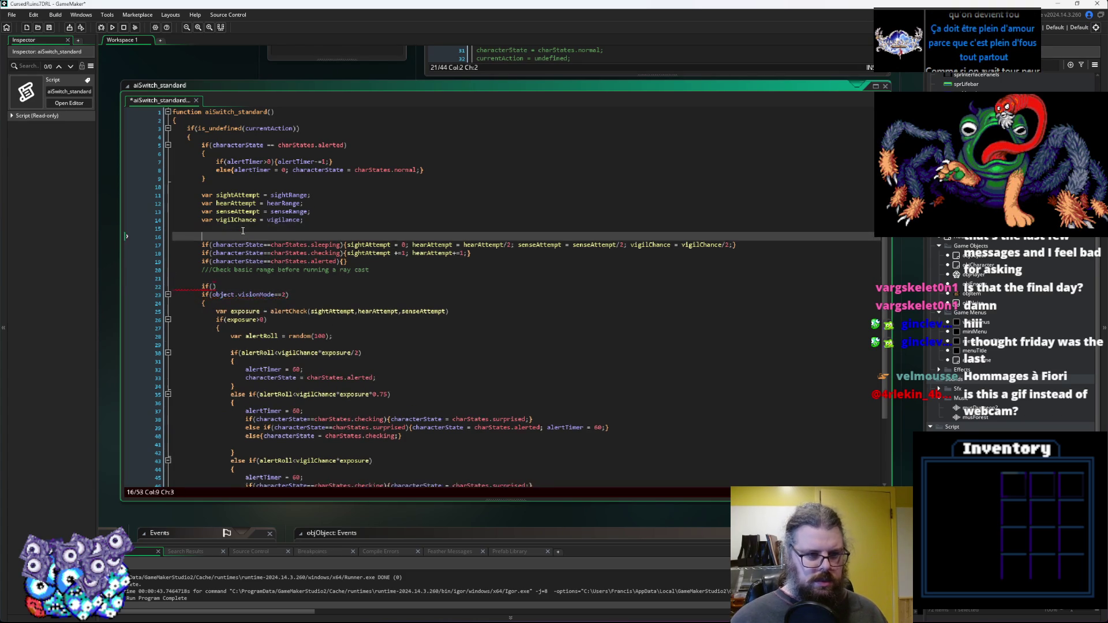
pyautogui.press('Up')
pyautogui.press('Up')
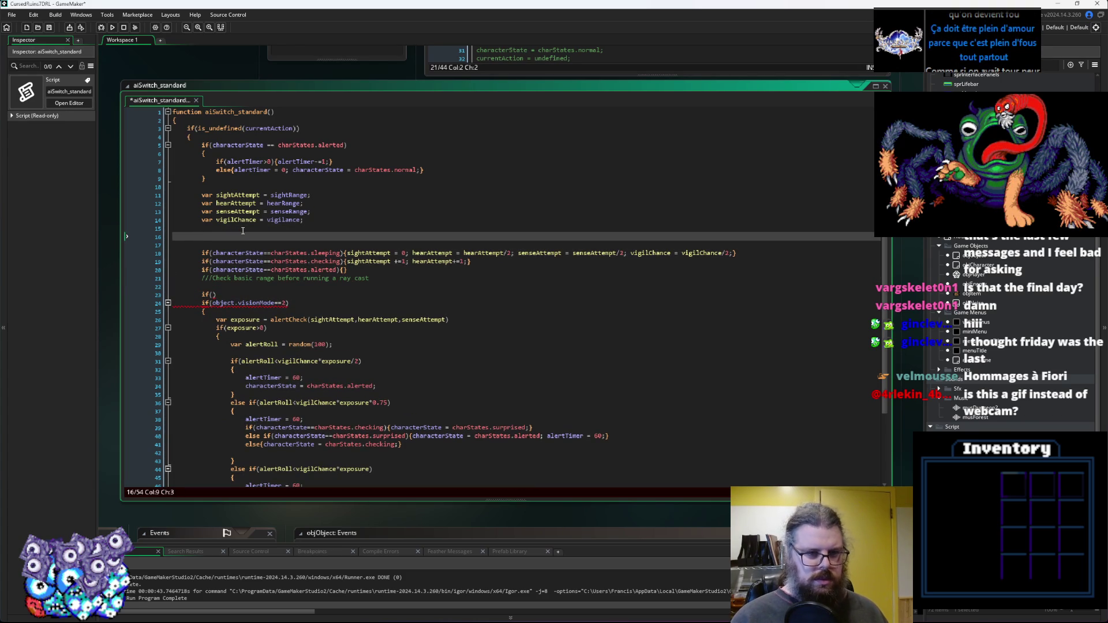
# Duplicate the checking-state range adjustment line below itself.
pyautogui.click(345, 261)
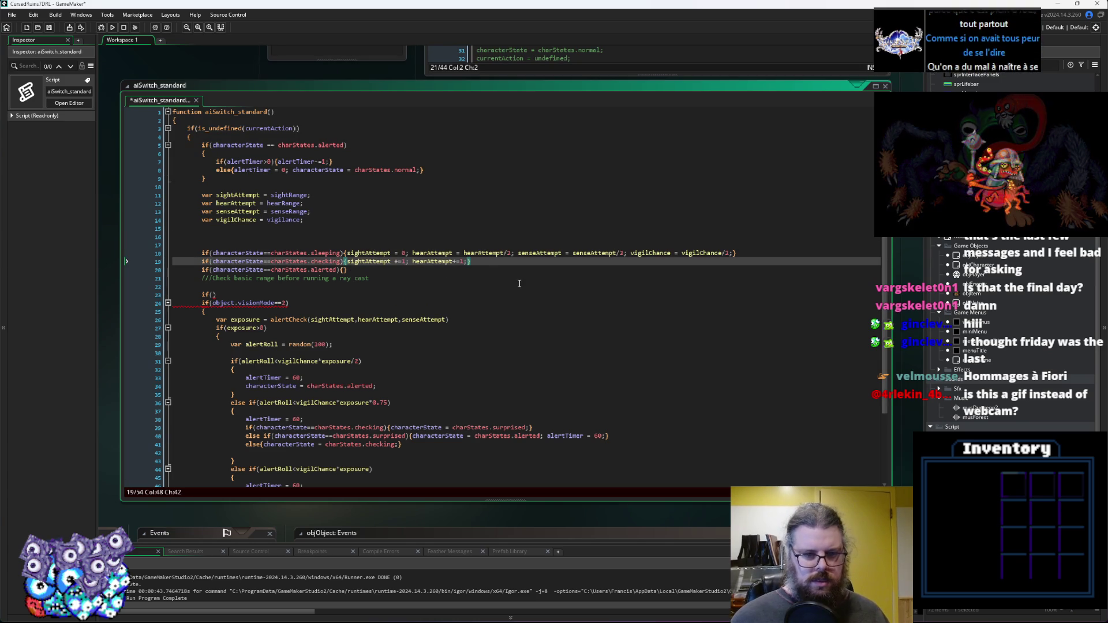
pyautogui.moveTo(471, 261); pyautogui.dragTo(202, 265)
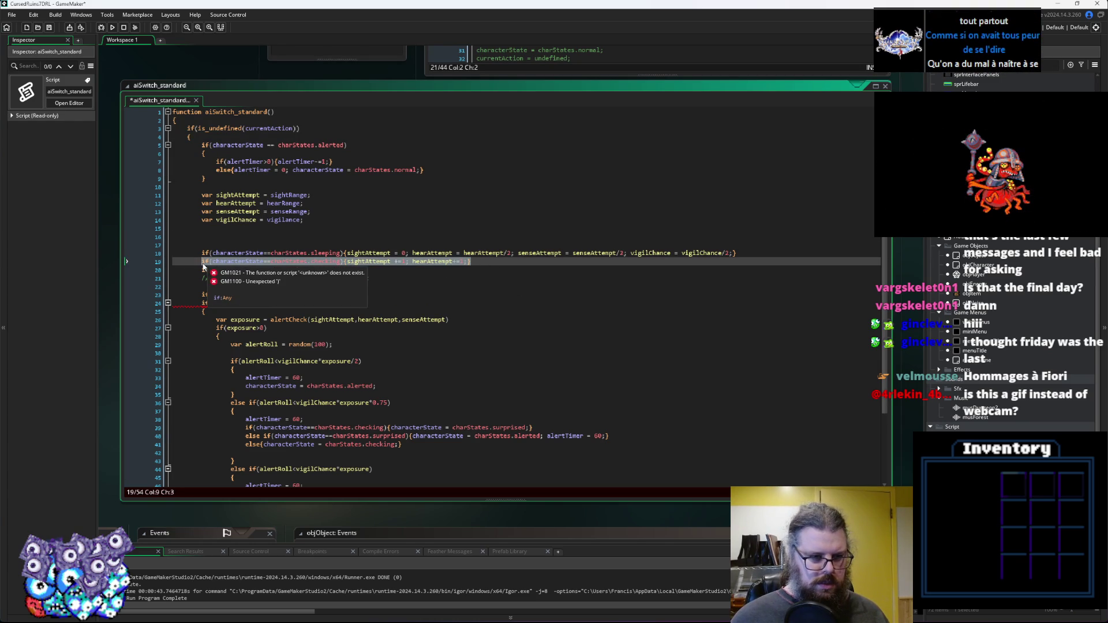
pyautogui.click(487, 258)
pyautogui.press('Return')
pyautogui.hotkey('ctrl', 'v')
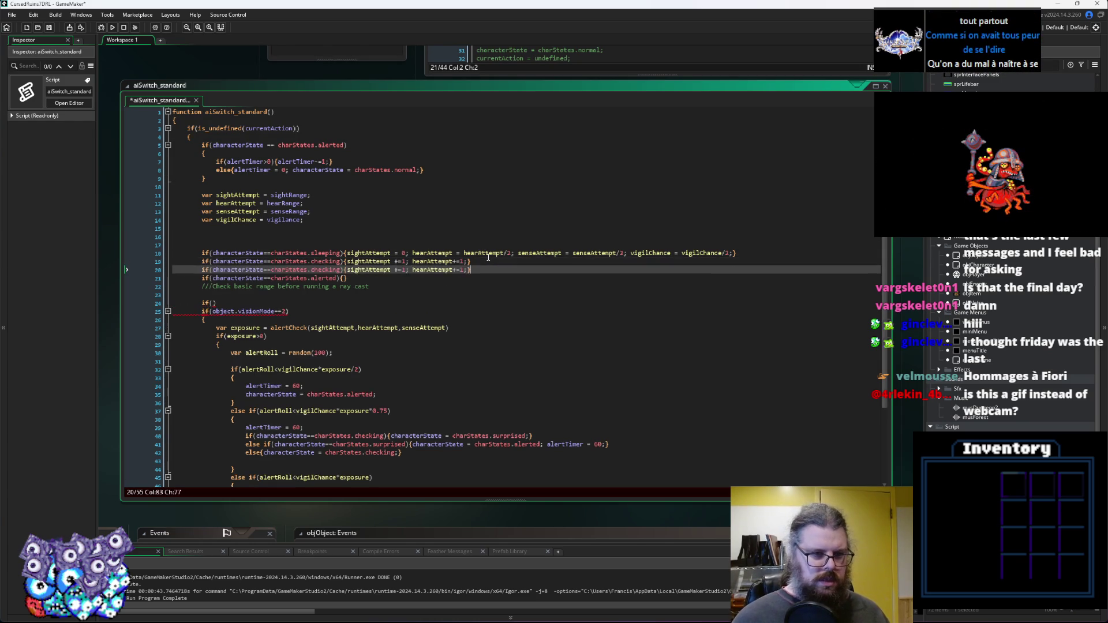
# Turn the duplicate into an empty if(characterState==charStates.surprised){} check.
pyautogui.doubleClick(318, 270)
pyautogui.write('alerted')
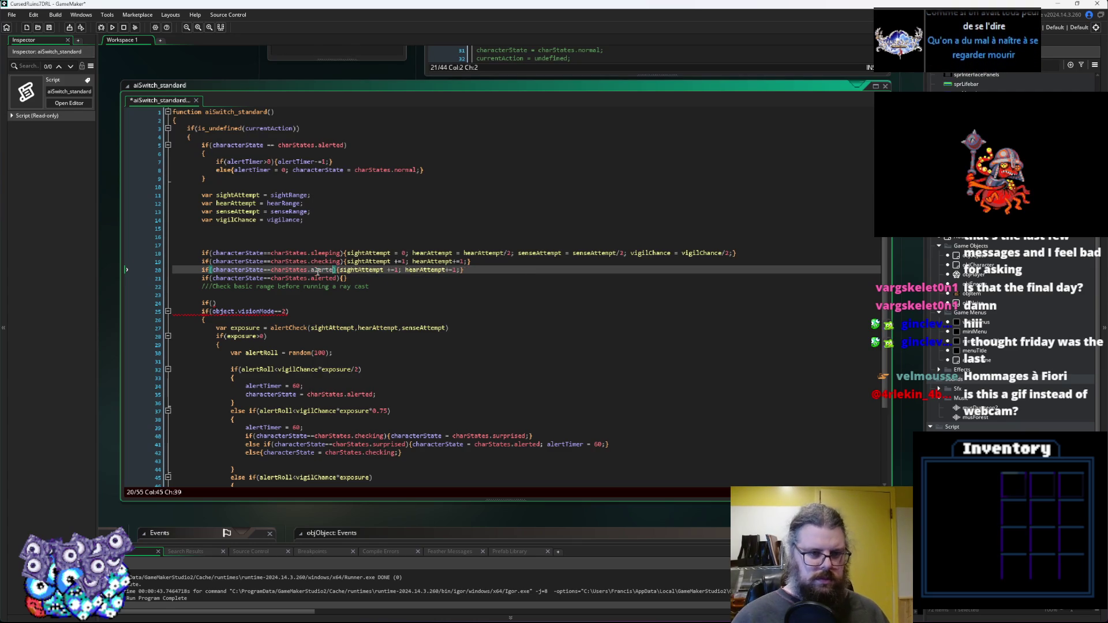
pyautogui.press('BackSpace')
pyautogui.press('BackSpace')
pyautogui.press('BackSpace')
pyautogui.write('surprised)')
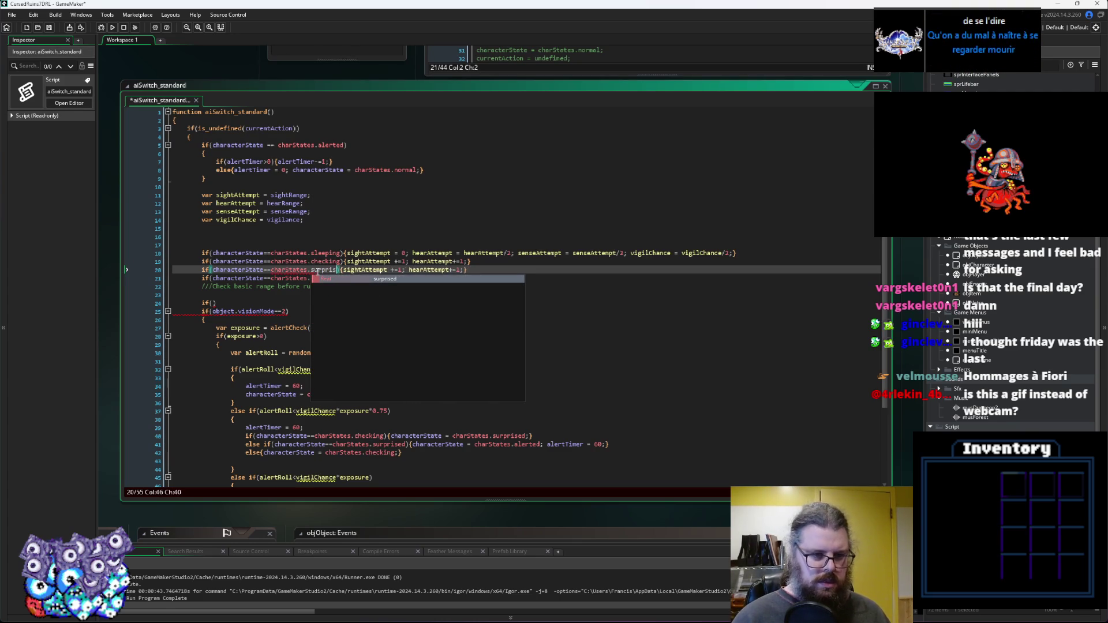
pyautogui.press('End')
pyautogui.press('Left')
pyautogui.press('Left')
pyautogui.press('Left')
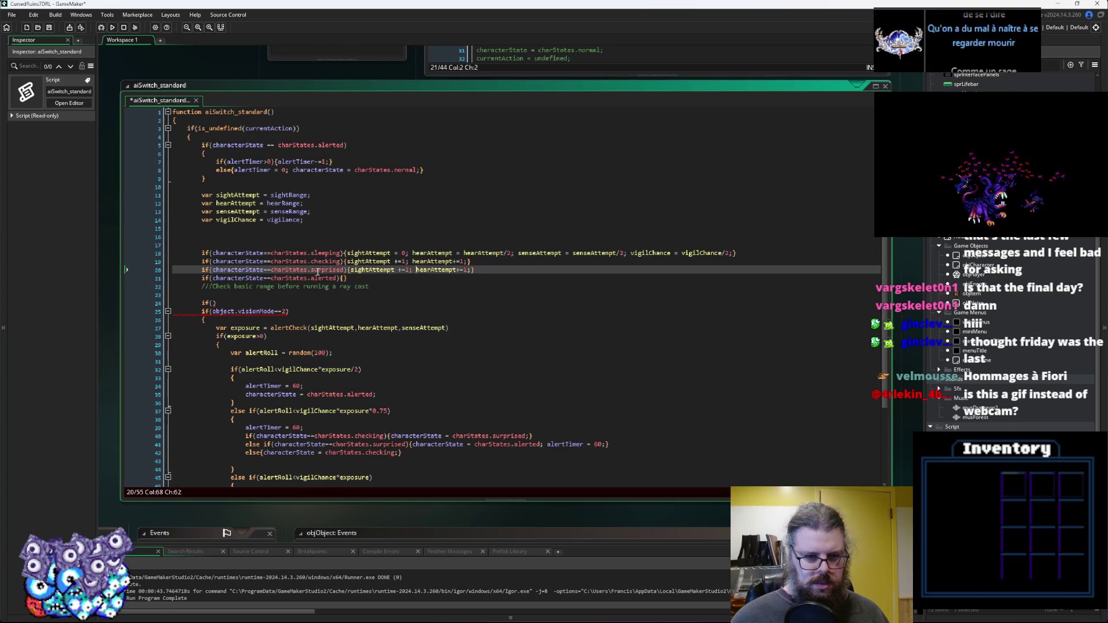
pyautogui.press('Right')
pyautogui.press('Right')
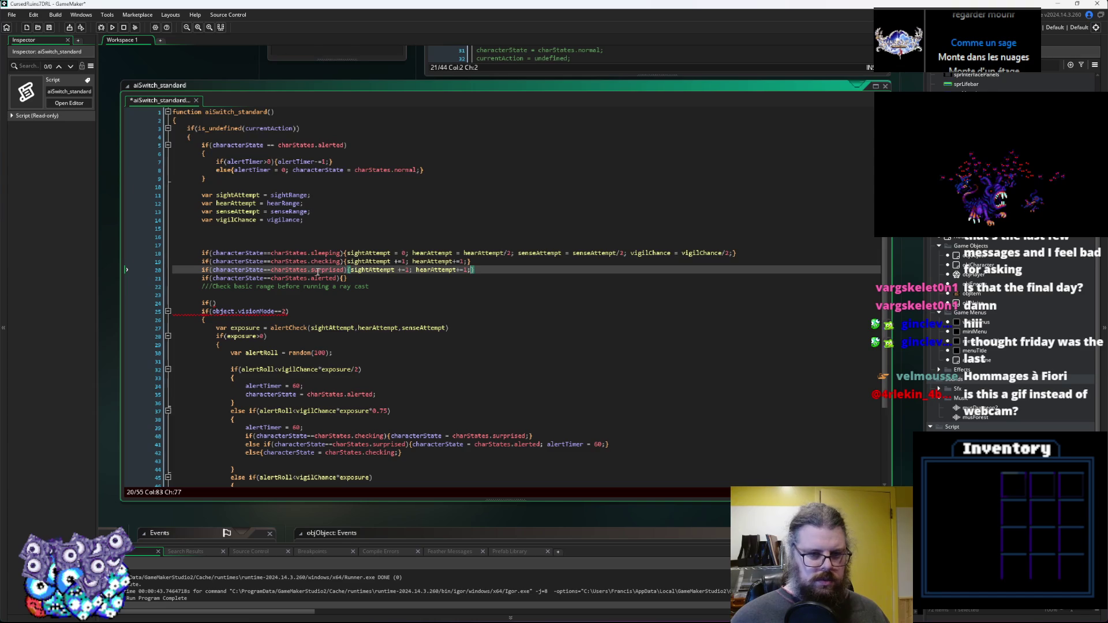
pyautogui.press('BackSpace')
pyautogui.press('BackSpace')
pyautogui.press('BackSpace')
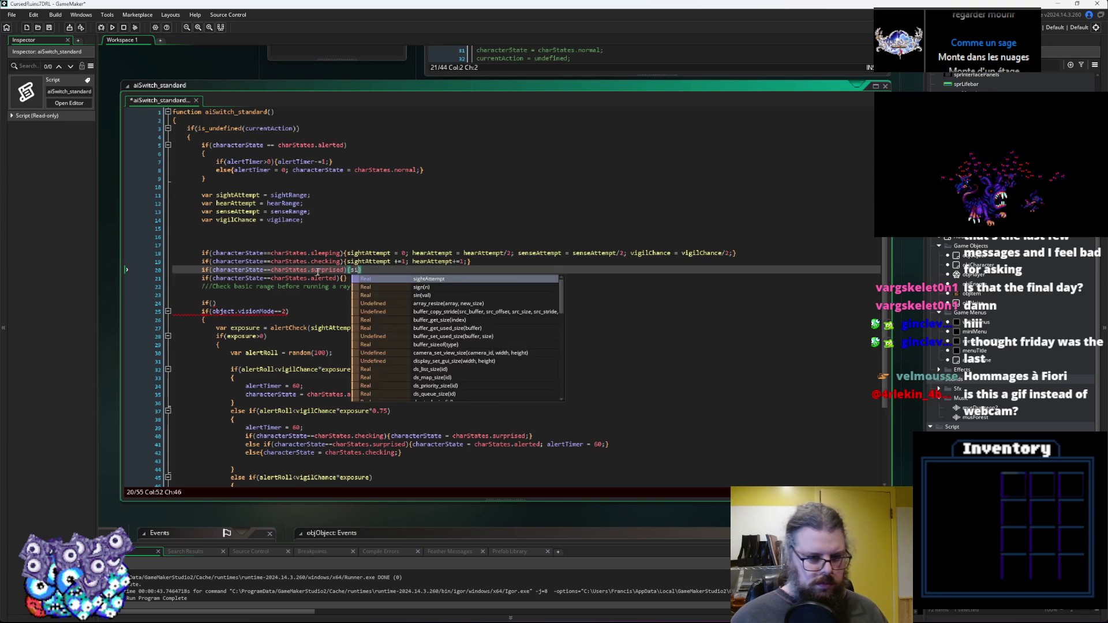
pyautogui.press('Up')
pyautogui.press('Up')
pyautogui.press('Up')
# Declare var skipCheck = false; and start an if(!skipCheck){ block before the vision check.
pyautogui.write('var ')
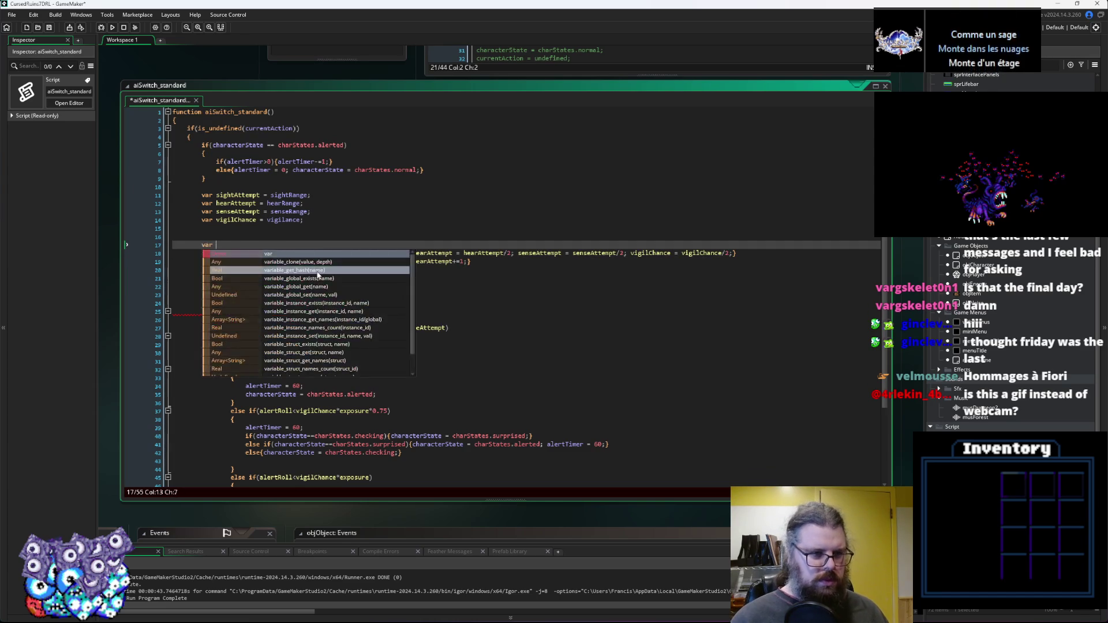
pyautogui.write('skipC')
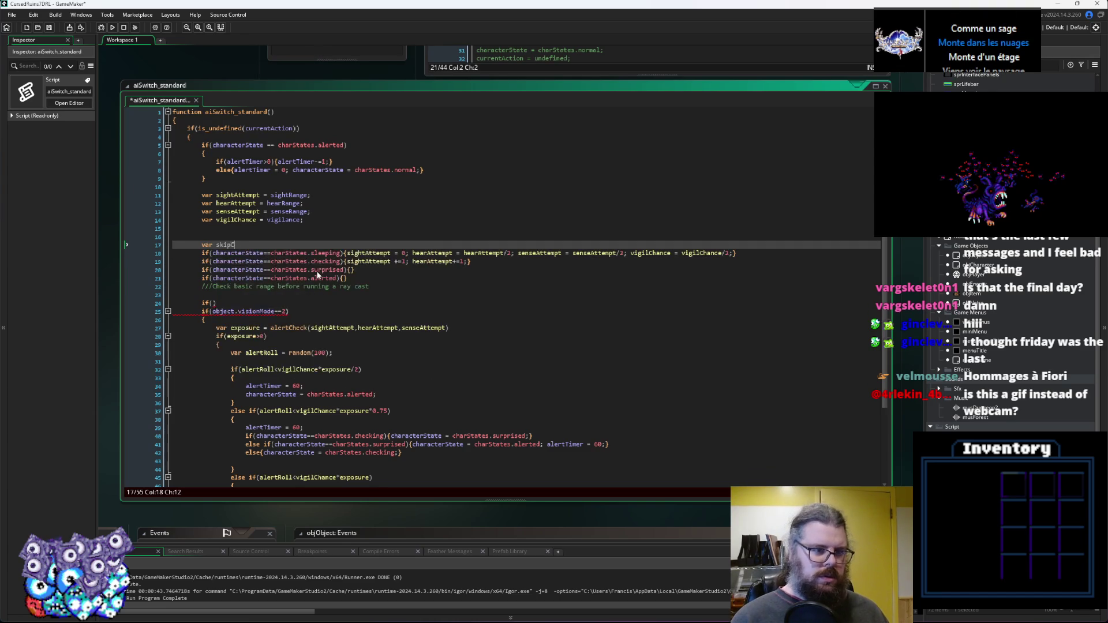
pyautogui.write('heck = false;')
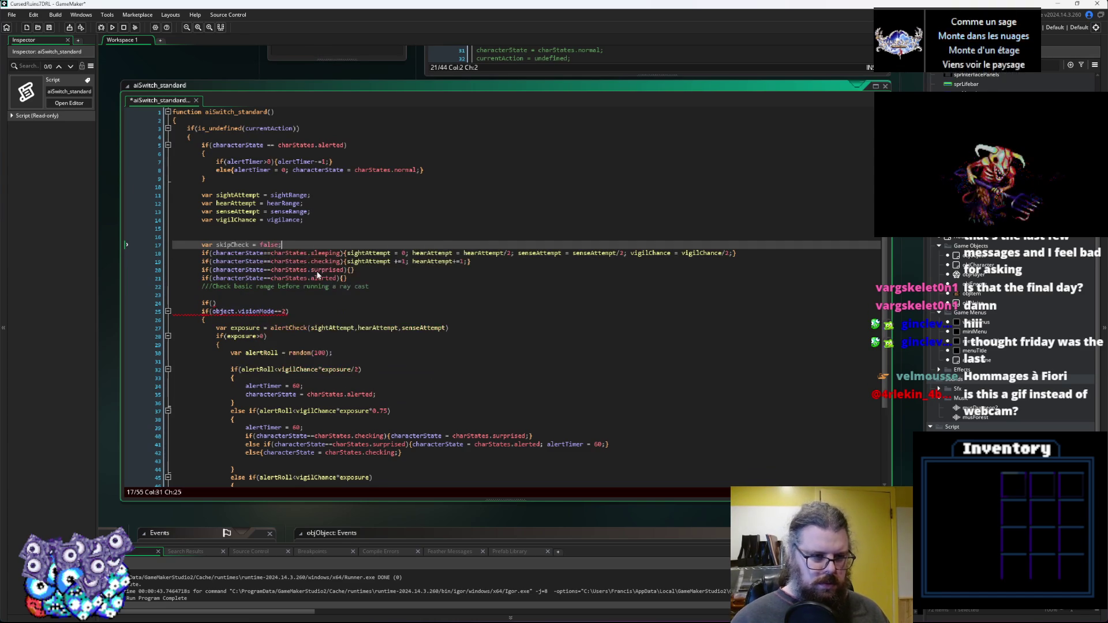
pyautogui.click(212, 303)
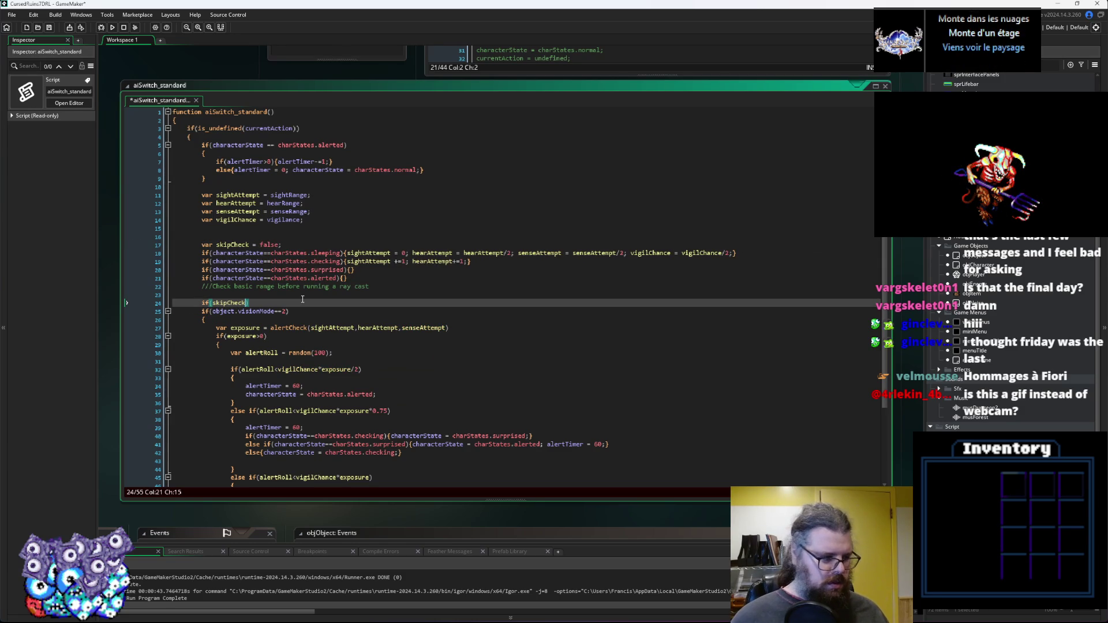
pyautogui.write(')')
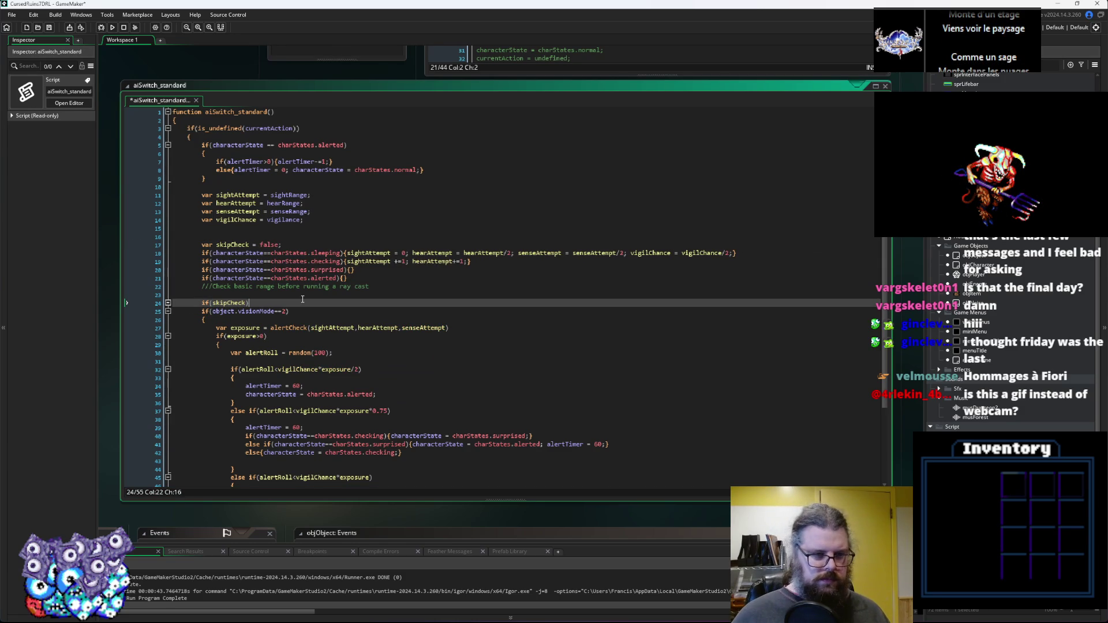
pyautogui.press('Return')
pyautogui.press('Up')
pyautogui.press('Right')
pyautogui.press('Right')
pyautogui.press('Right')
pyautogui.write('!')
pyautogui.press('Down')
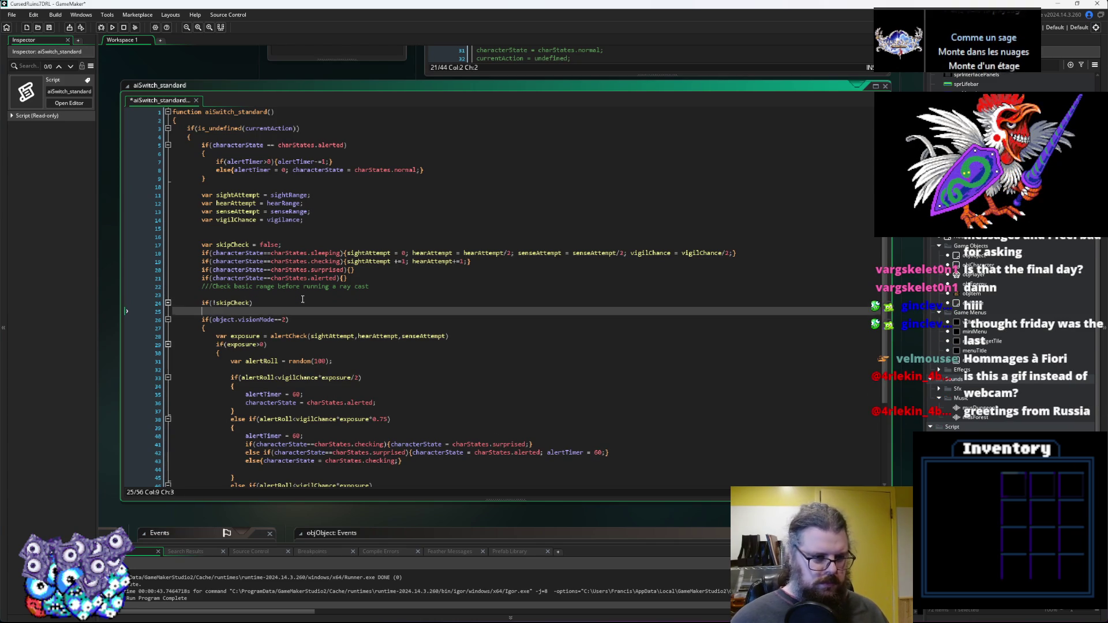
pyautogui.write('{')
# Close the skipCheck block after the alert roll and indent its contents one level.
pyautogui.scroll(-4, 221, 444)
pyautogui.click(222, 451)
pyautogui.press('Return')
pyautogui.write('}')
pyautogui.moveTo(224, 451)
pyautogui.mouseDown()
pyautogui.moveTo(136, 269)
pyautogui.moveTo(131, 211)
pyautogui.mouseUp()
pyautogui.press('Tab')
pyautogui.click(244, 268)
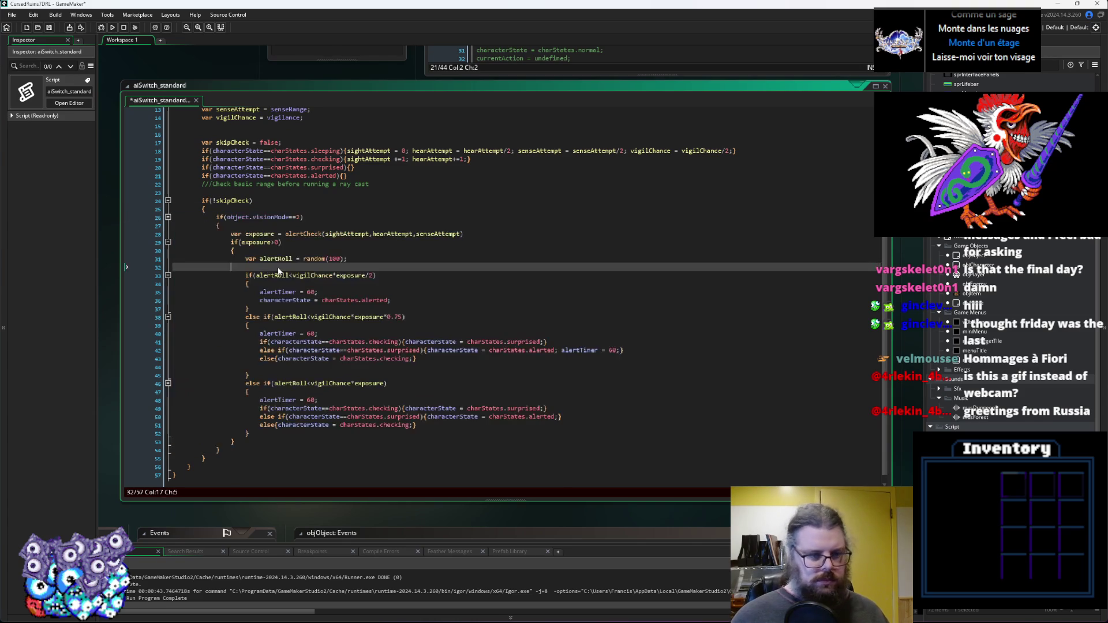
pyautogui.scroll(2, 244, 246)
pyautogui.click(244, 243)
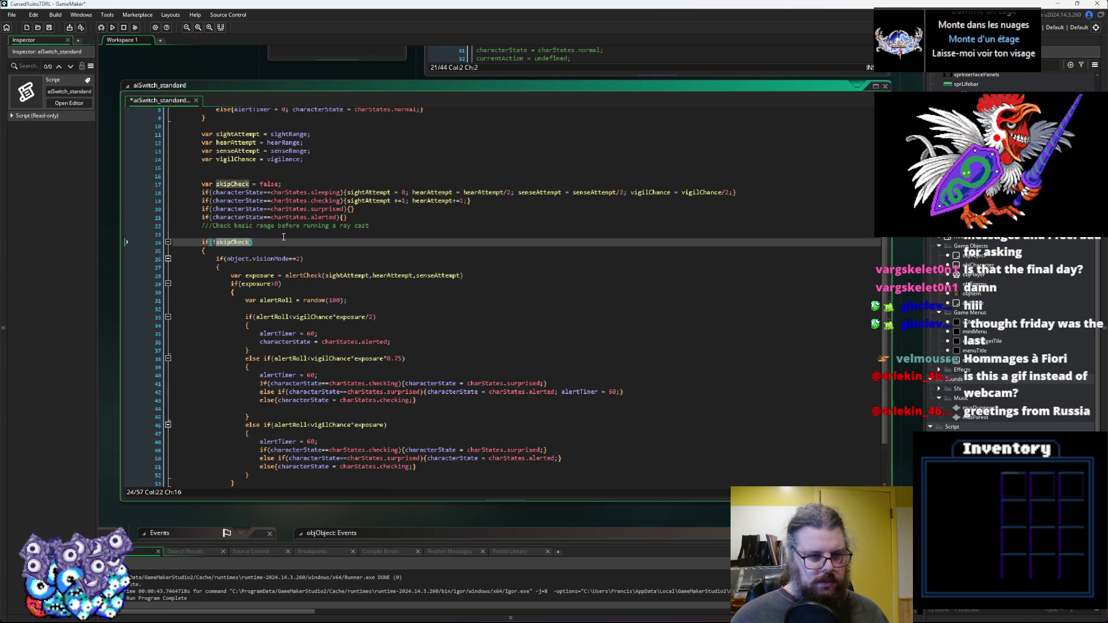
pyautogui.scroll(2, 284, 237)
pyautogui.click(445, 169)
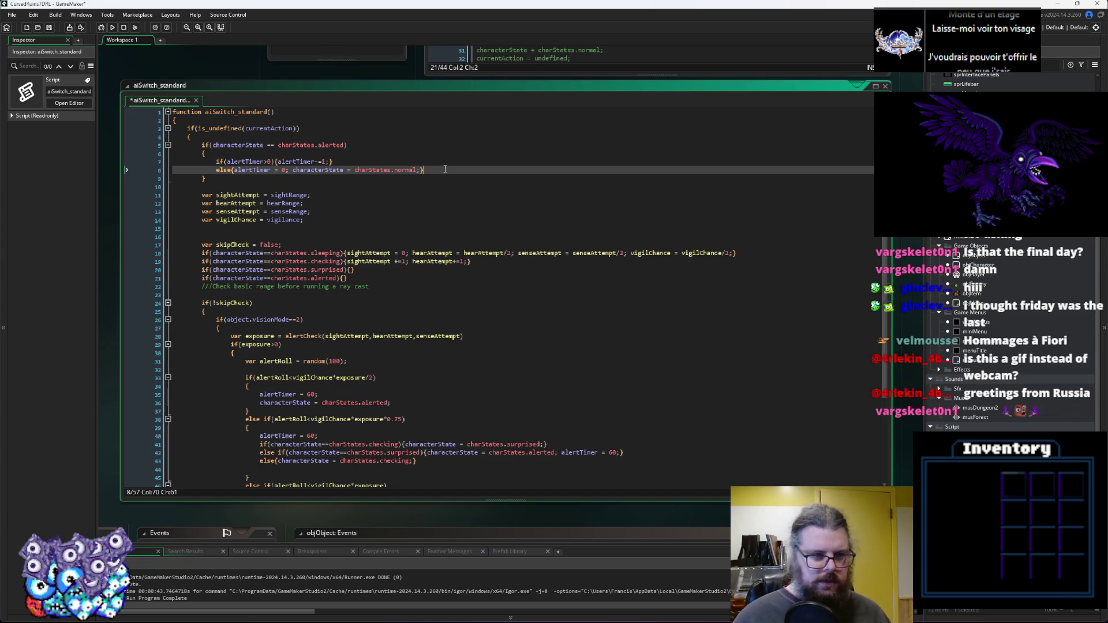
# Add if(alertTimer mod 10 != 1){skipCheck = true} under the alertTimer reset.
pyautogui.press('Return')
pyautogui.write('if(')
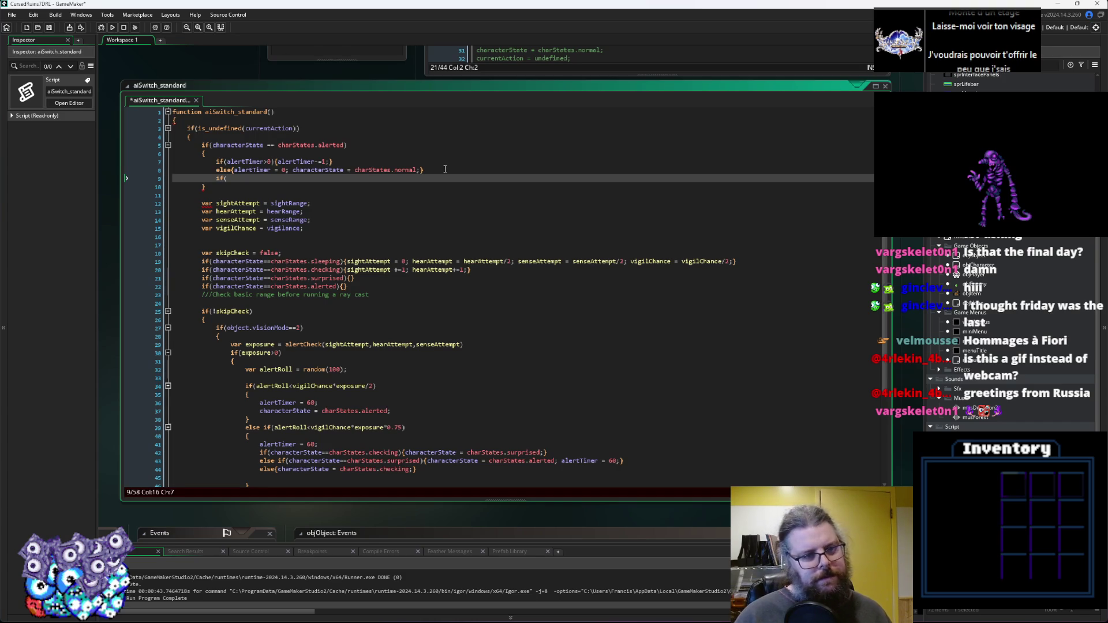
pyautogui.write('alertTimer mod 10 ==')
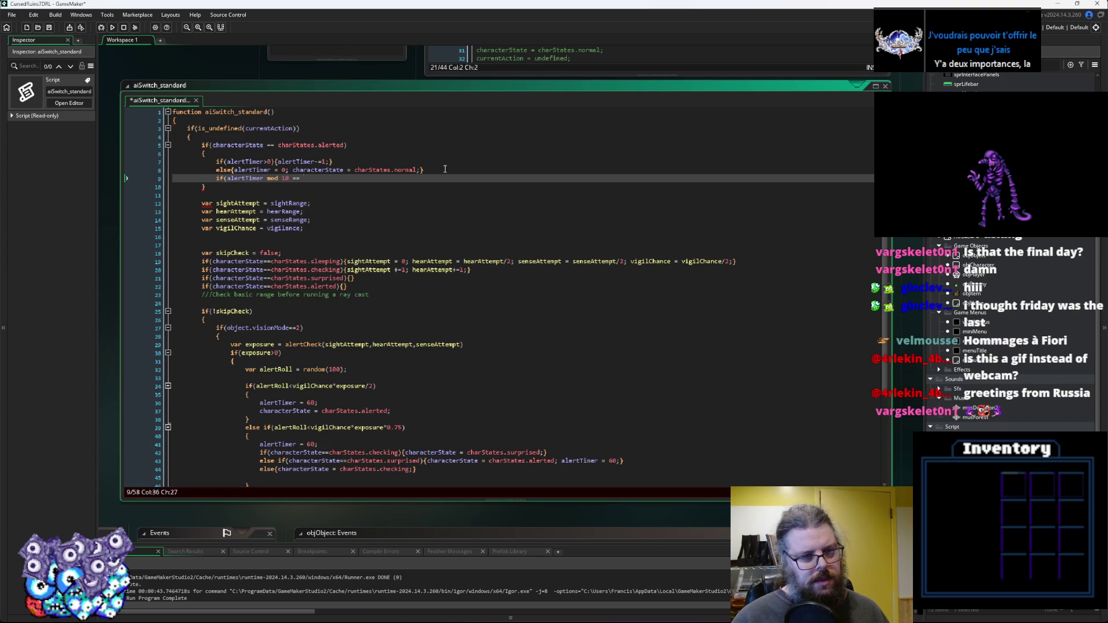
pyautogui.write(' 1){skipCheck')
pyautogui.hotkey('ctrl', 'BackSpace')
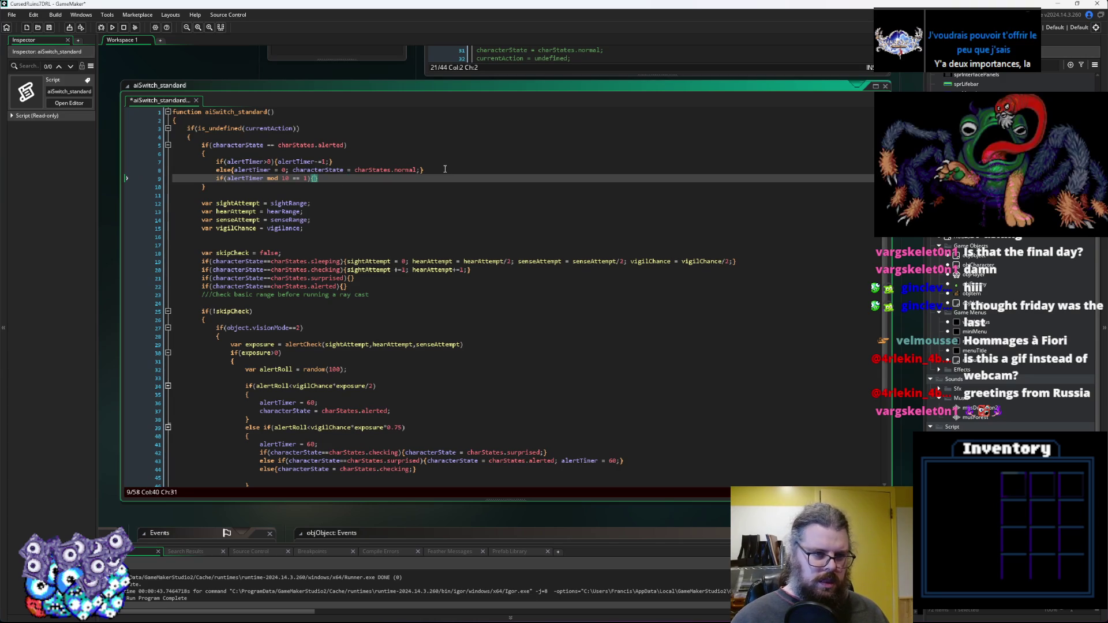
pyautogui.press('BackSpace')
pyautogui.press('BackSpace')
pyautogui.write('!=')
pyautogui.press('Right')
pyautogui.press('Right')
pyautogui.press('Right')
pyautogui.write('skipCheck ')
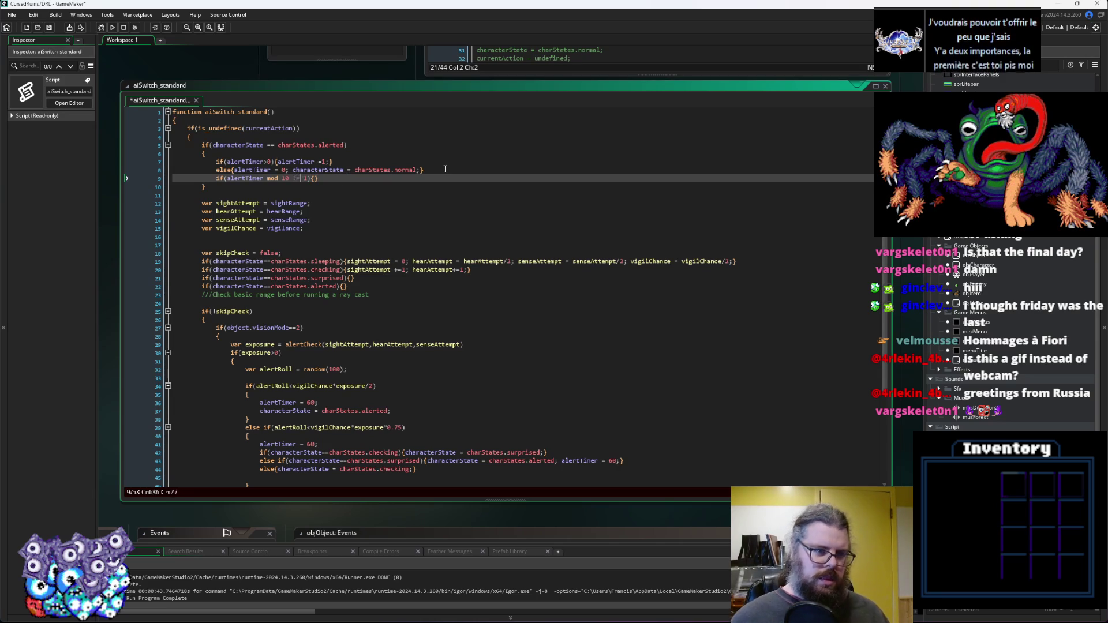
pyautogui.write('= true;')
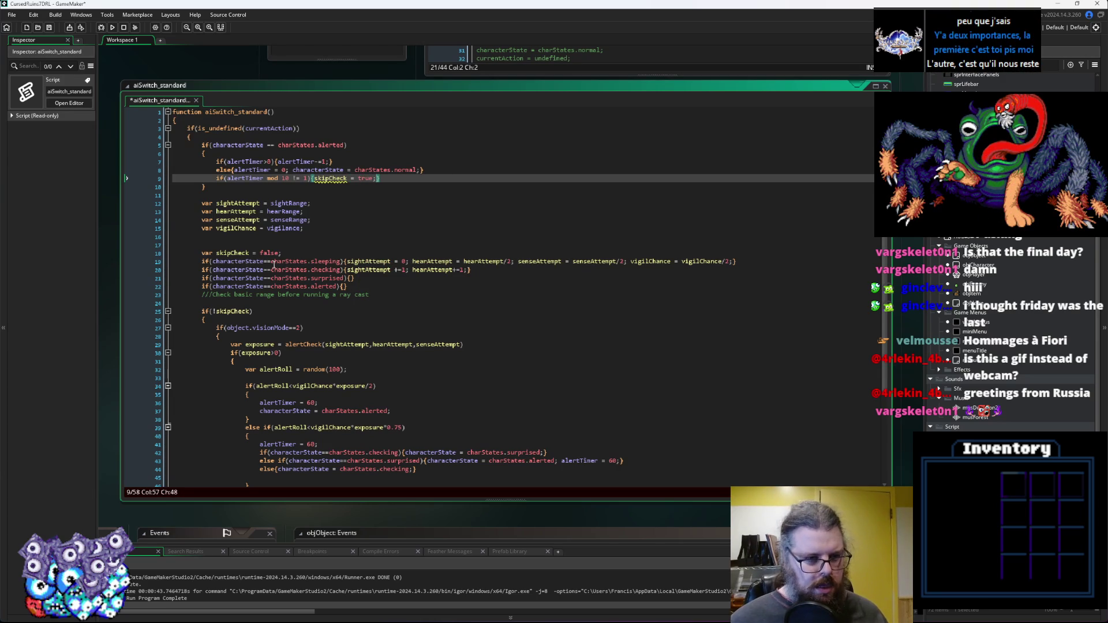
# Move var skipCheck = false; to just below the block's opening brace.
pyautogui.moveTo(281, 253); pyautogui.dragTo(201, 253)
pyautogui.hotkey('ctrl', 'c')
pyautogui.press('BackSpace')
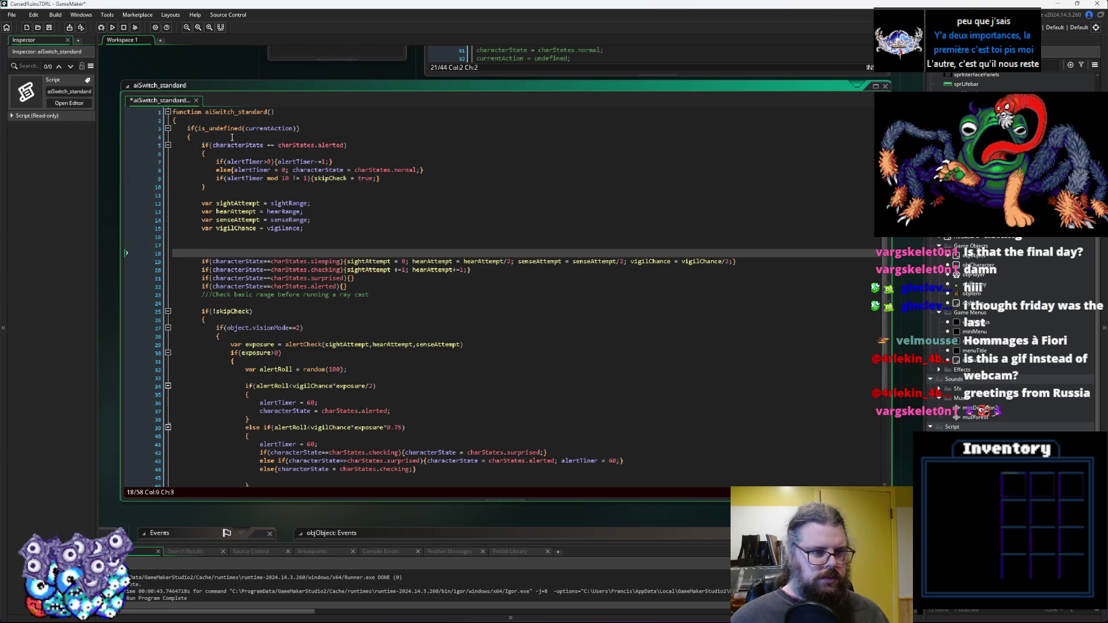
pyautogui.click(232, 137)
pyautogui.press('Return')
pyautogui.hotkey('ctrl', 'v')
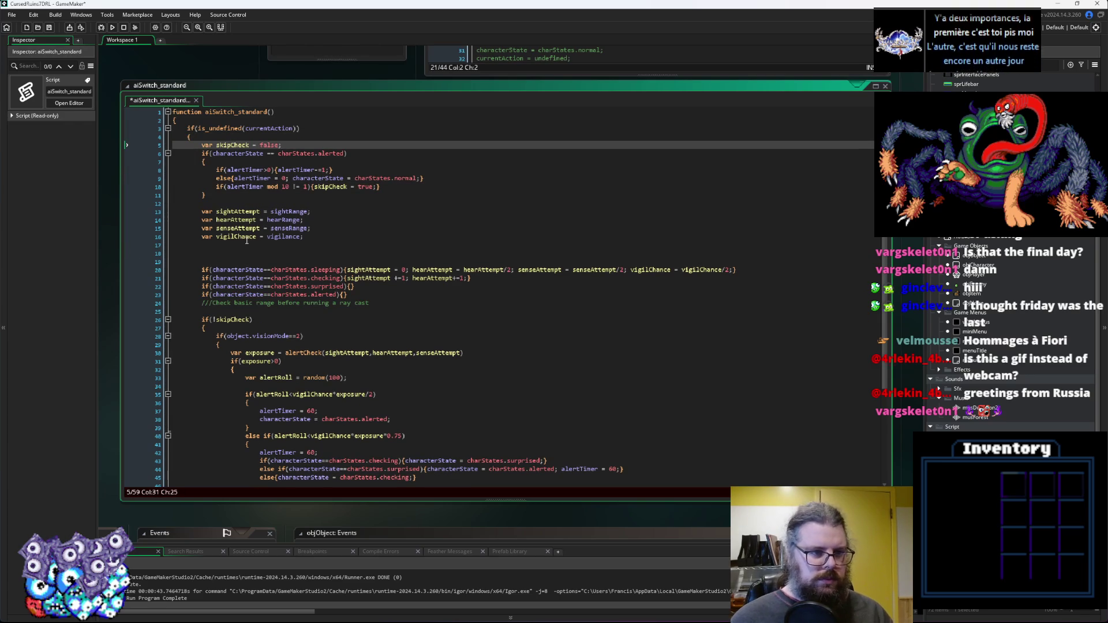
# Delete the extra blank lines before the state checks.
pyautogui.press('Return')
pyautogui.click(179, 261)
pyautogui.press('BackSpace')
pyautogui.press('BackSpace')
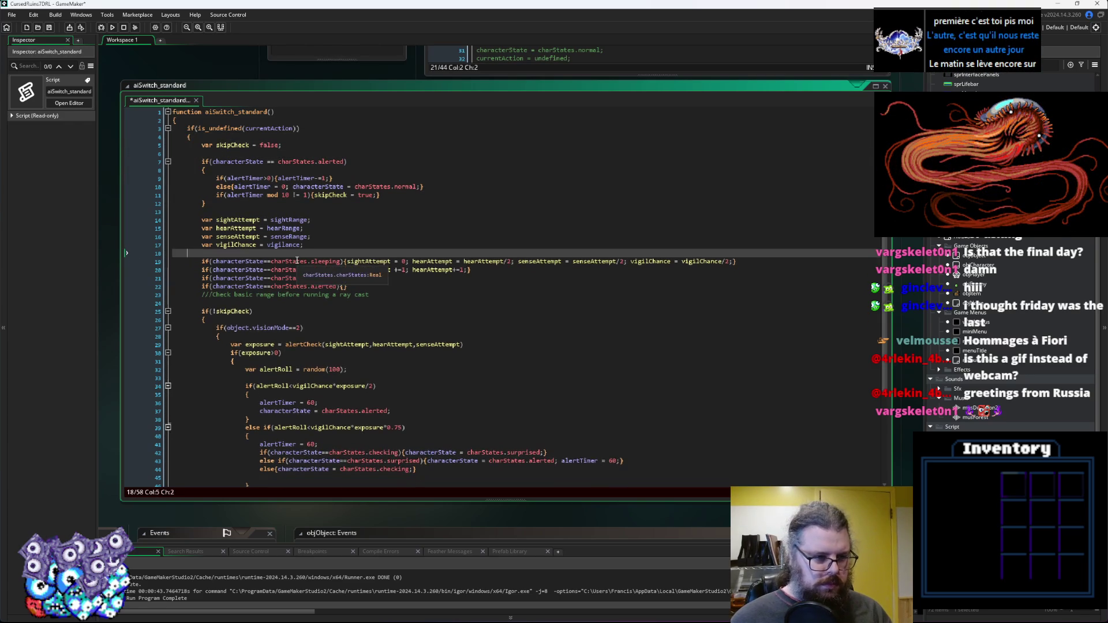
pyautogui.press('BackSpace')
pyautogui.press('BackSpace')
pyautogui.click(353, 240)
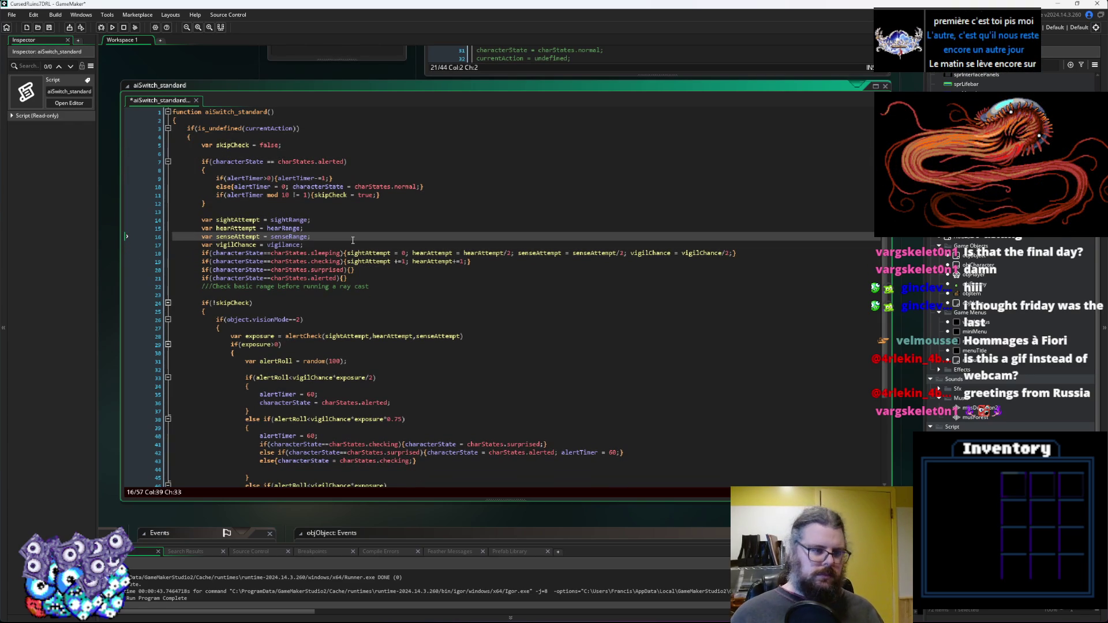
pyautogui.scroll(-3, 325, 275)
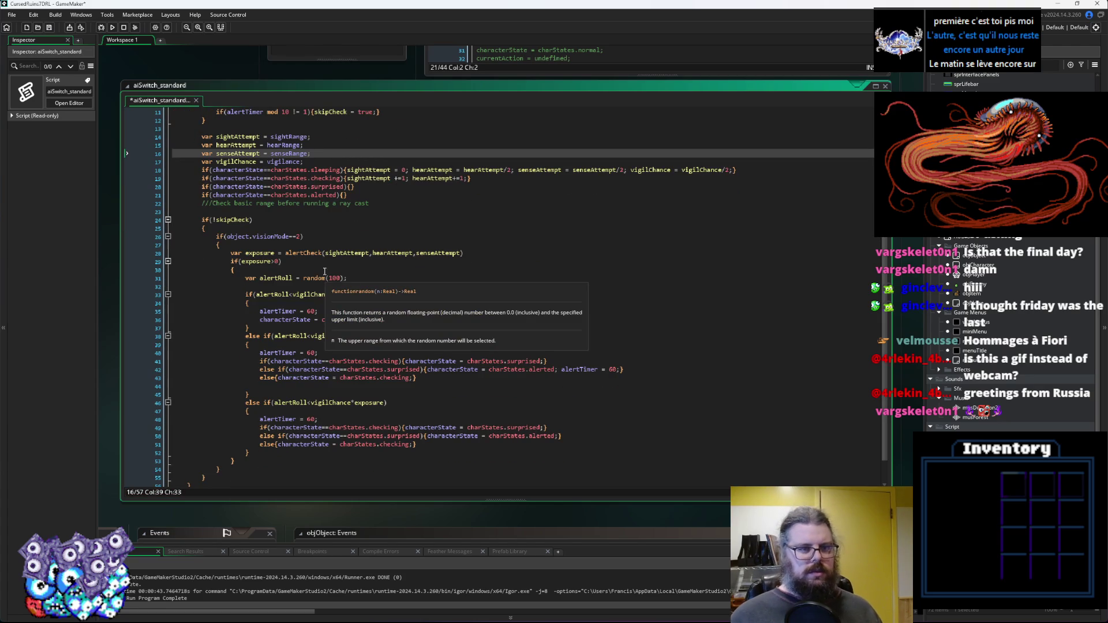
pyautogui.scroll(3, 332, 233)
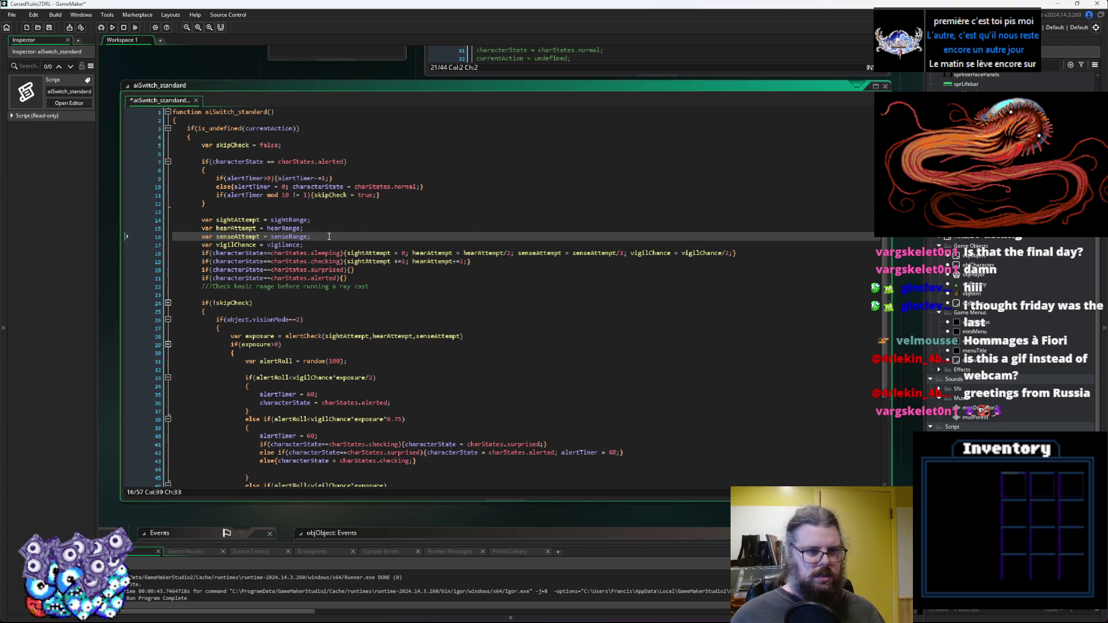
# Change the throttle condition to alertTimer mod 10 != 0.
pyautogui.click(313, 195)
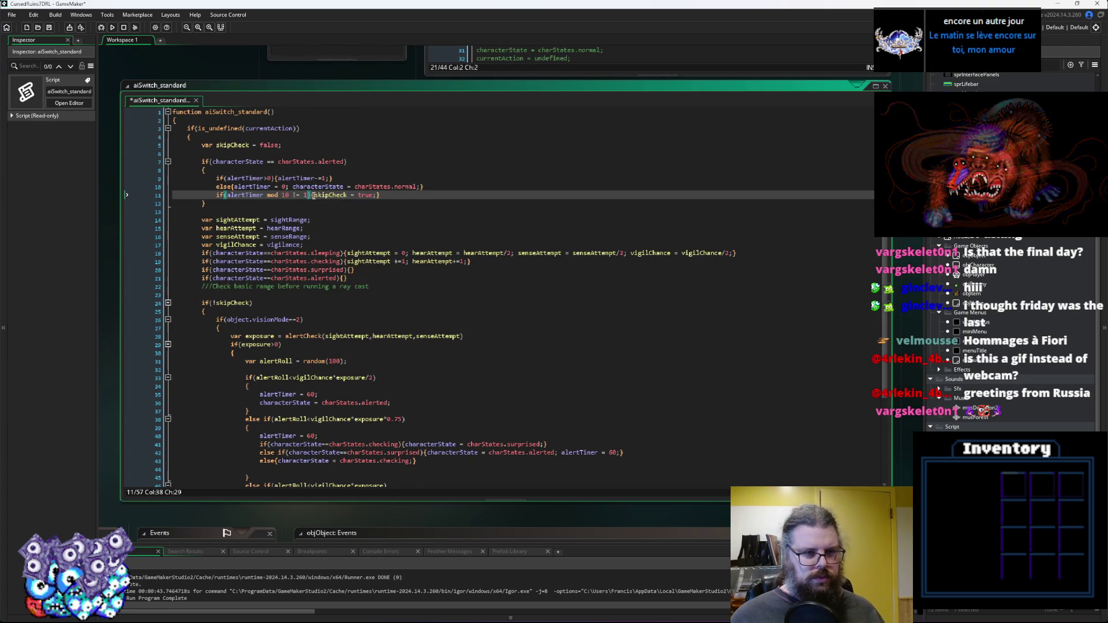
pyautogui.press('BackSpace')
pyautogui.write('5')
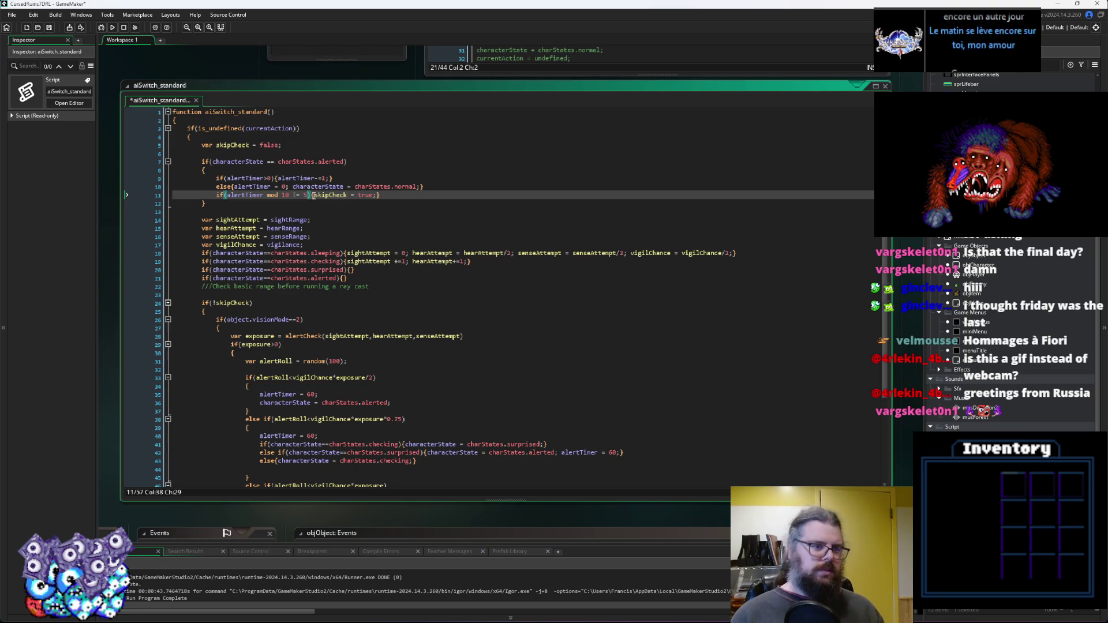
pyautogui.press('BackSpace')
pyautogui.write('0')
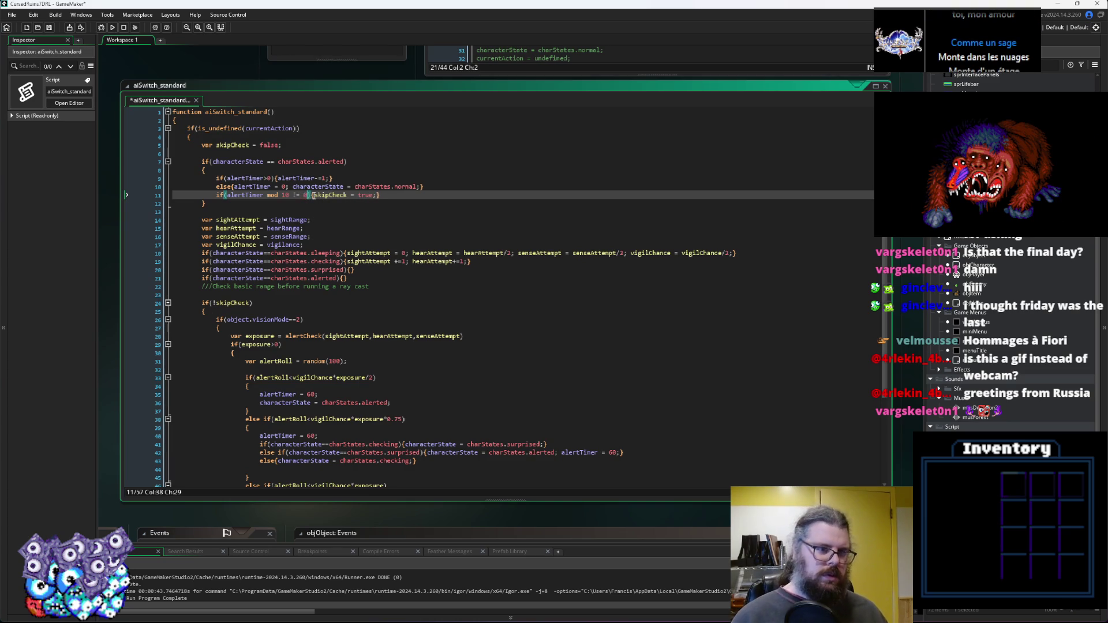
pyautogui.click(324, 222)
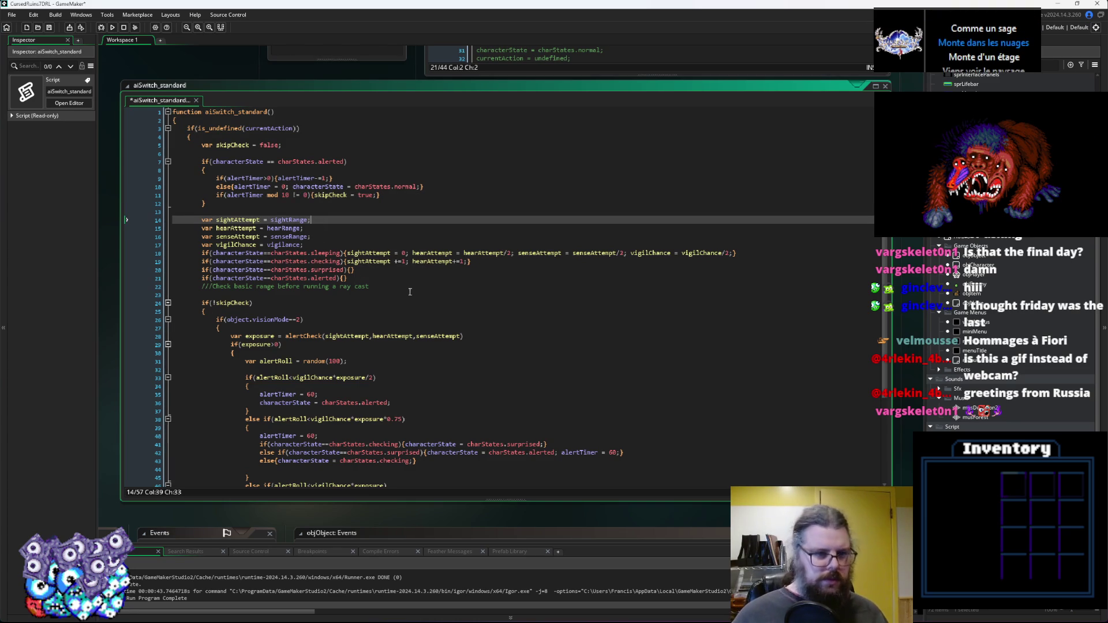
pyautogui.click(387, 293)
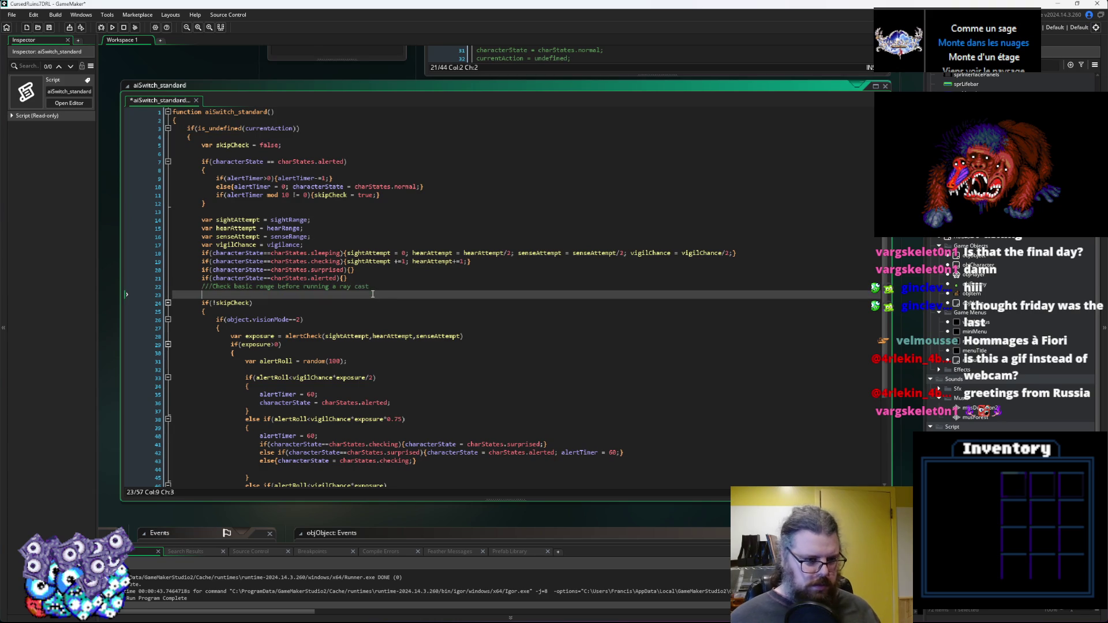
pyautogui.scroll(-4, 375, 294)
pyautogui.scroll(4, 373, 296)
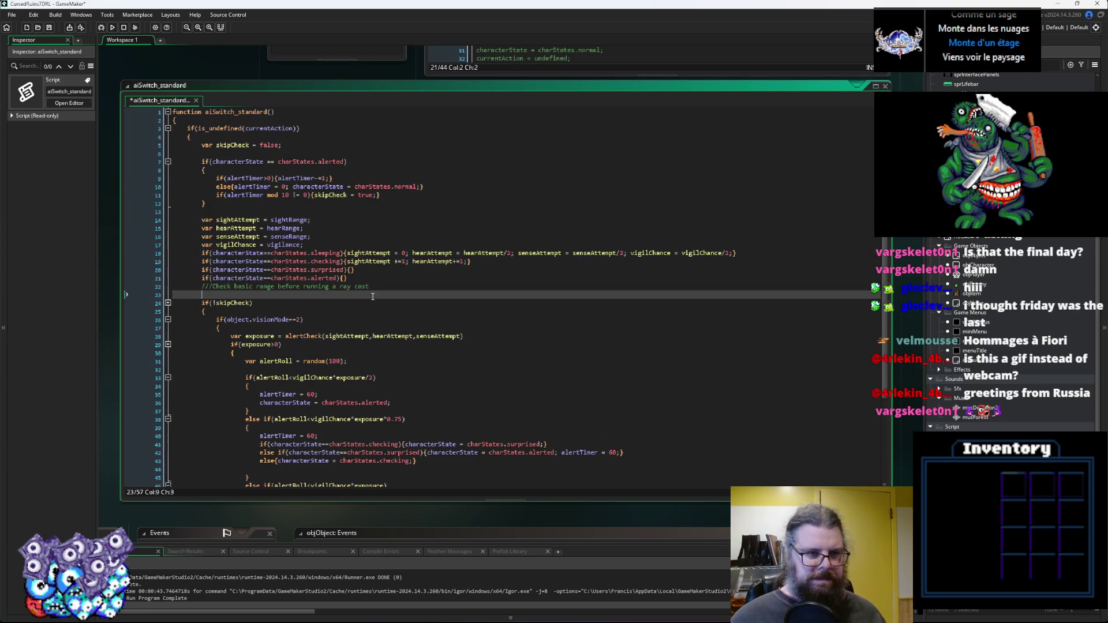
# Set the throttle divisor after mod to 10.
pyautogui.click(286, 195)
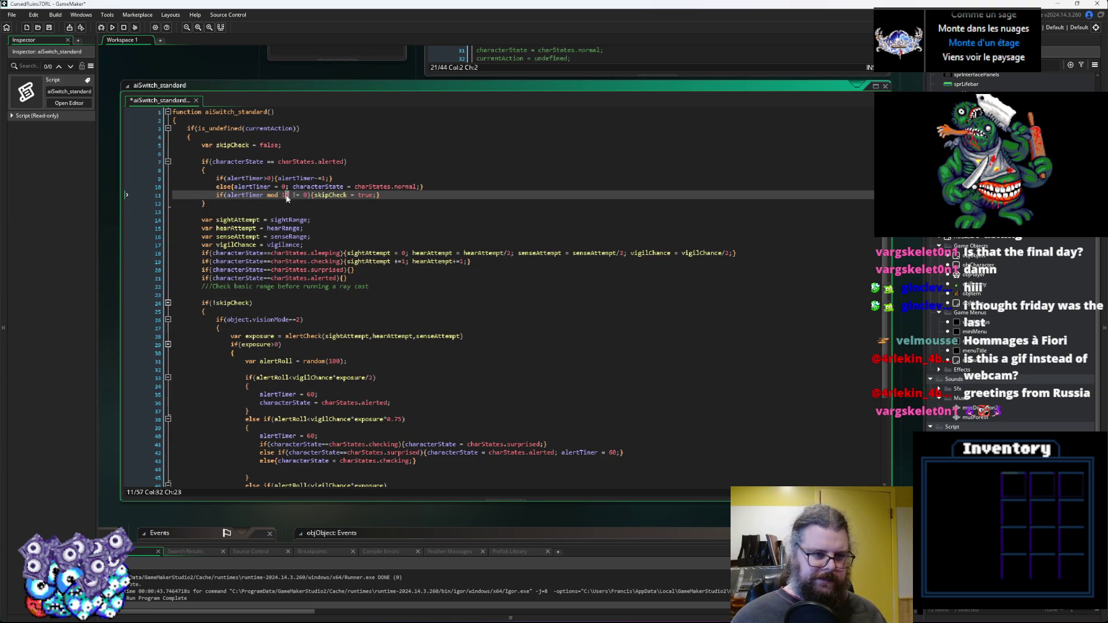
pyautogui.write('5')
pyautogui.click(329, 269)
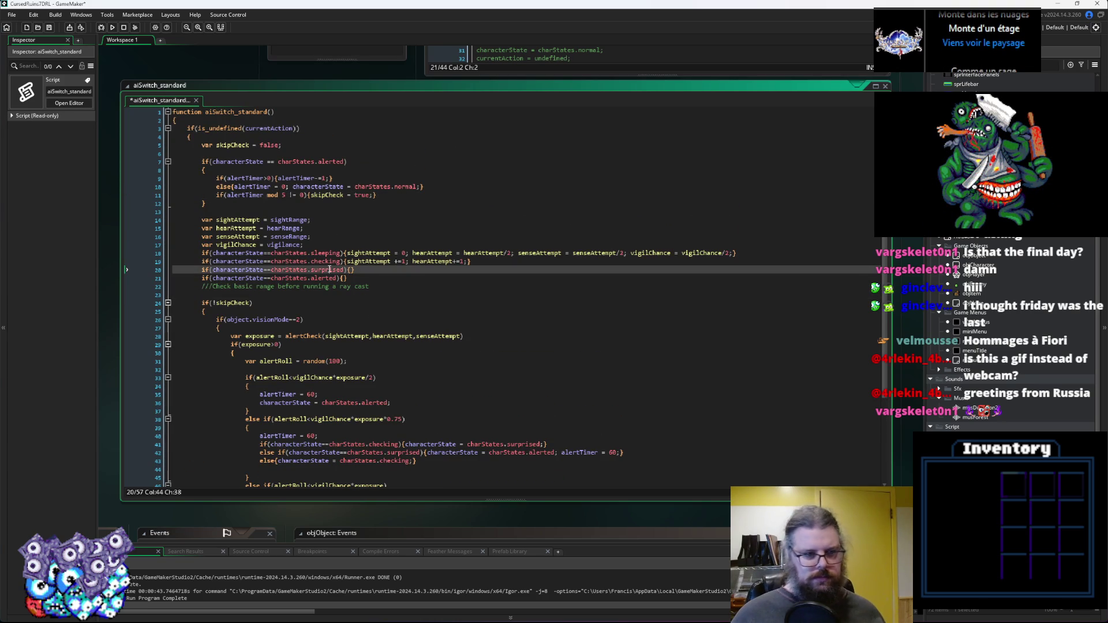
pyautogui.doubleClick(285, 195)
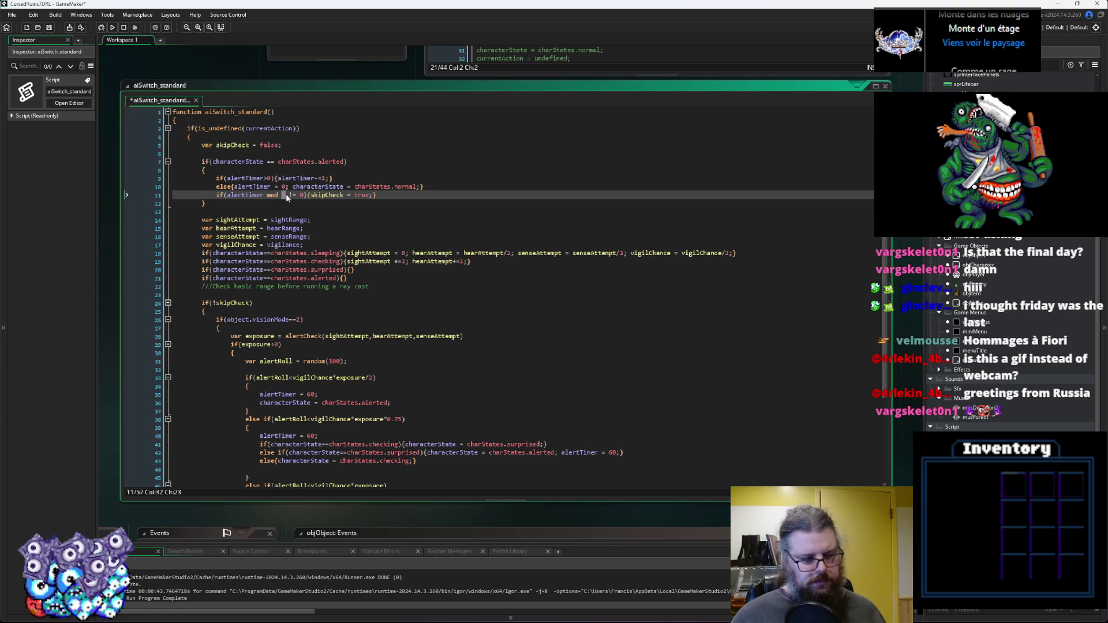
pyautogui.write('10')
# Review the alertTimer = 60 assignments and every alertTimer use across the alert branches.
pyautogui.click(357, 279)
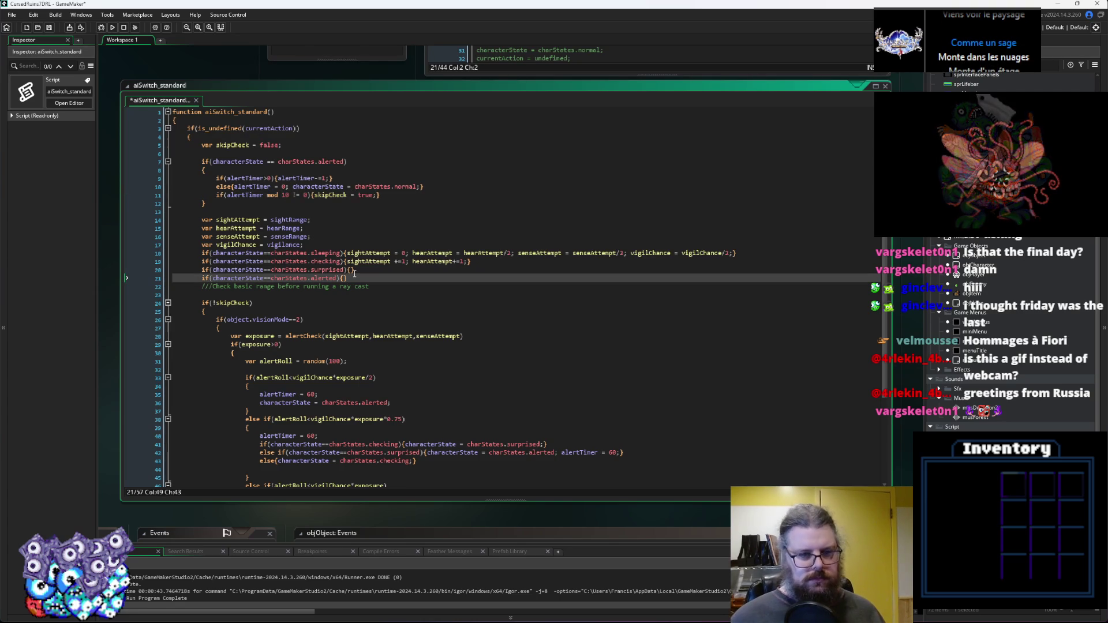
pyautogui.scroll(-4, 355, 276)
pyautogui.scroll(2, 354, 274)
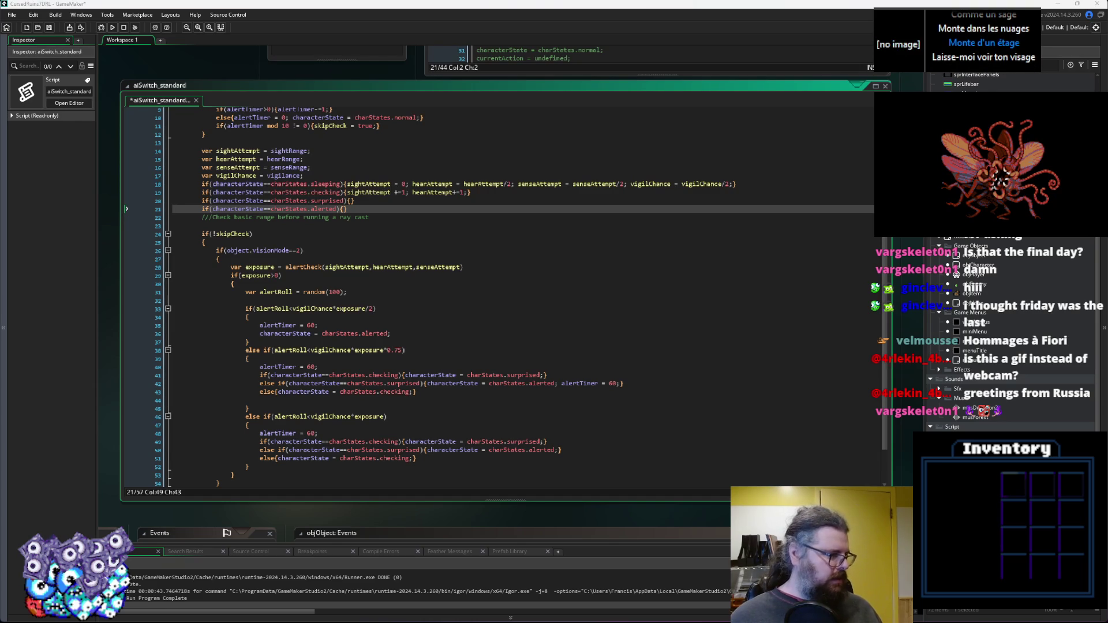
pyautogui.click(363, 367)
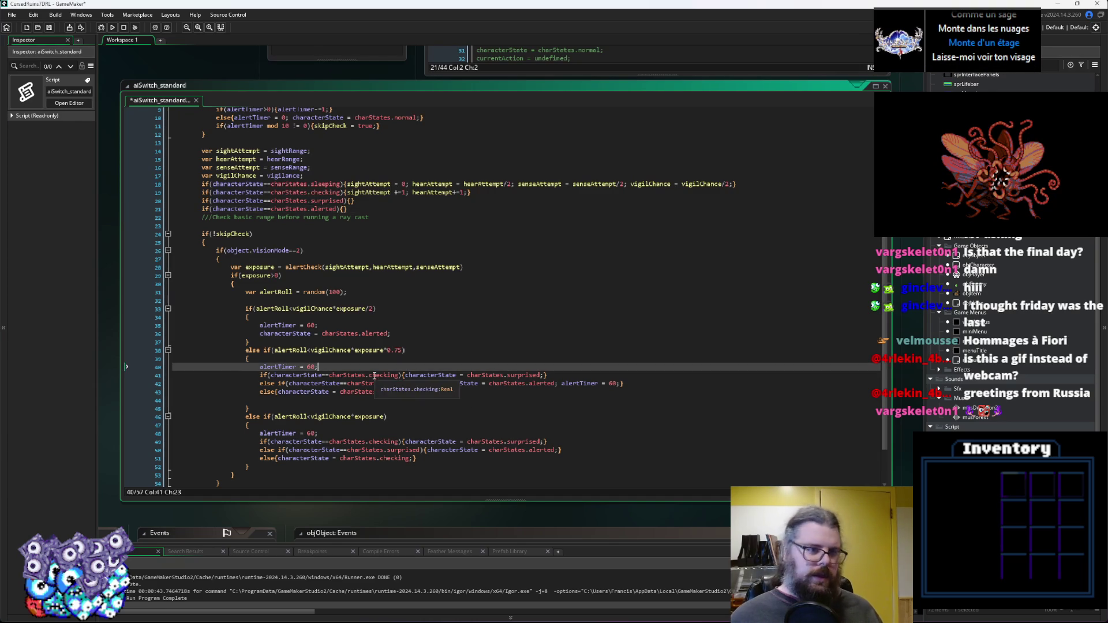
pyautogui.click(346, 342)
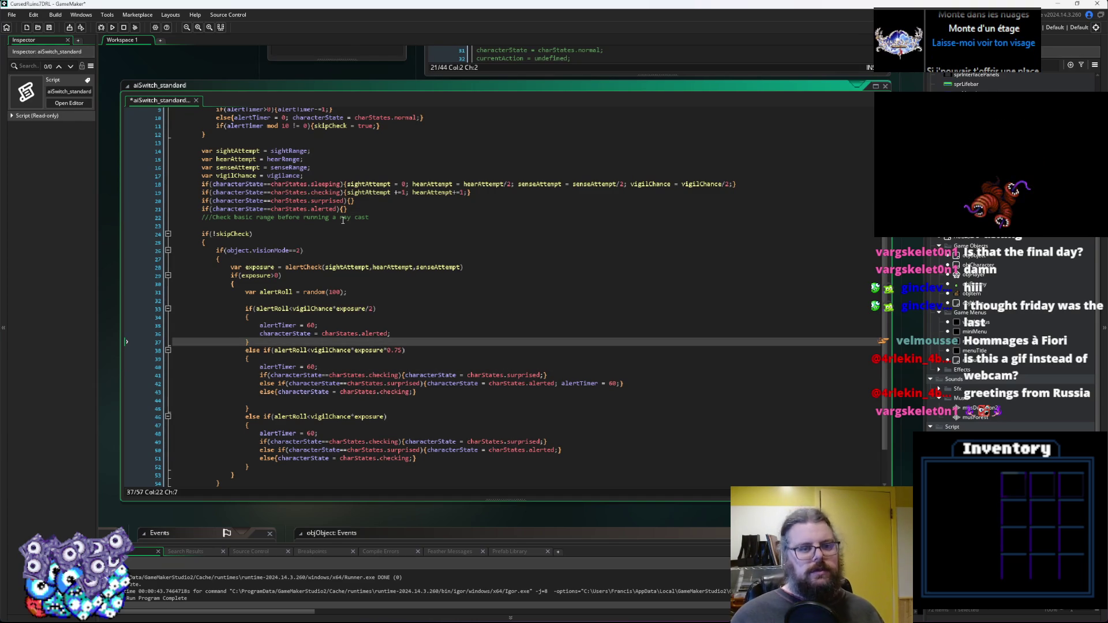
pyautogui.click(350, 200)
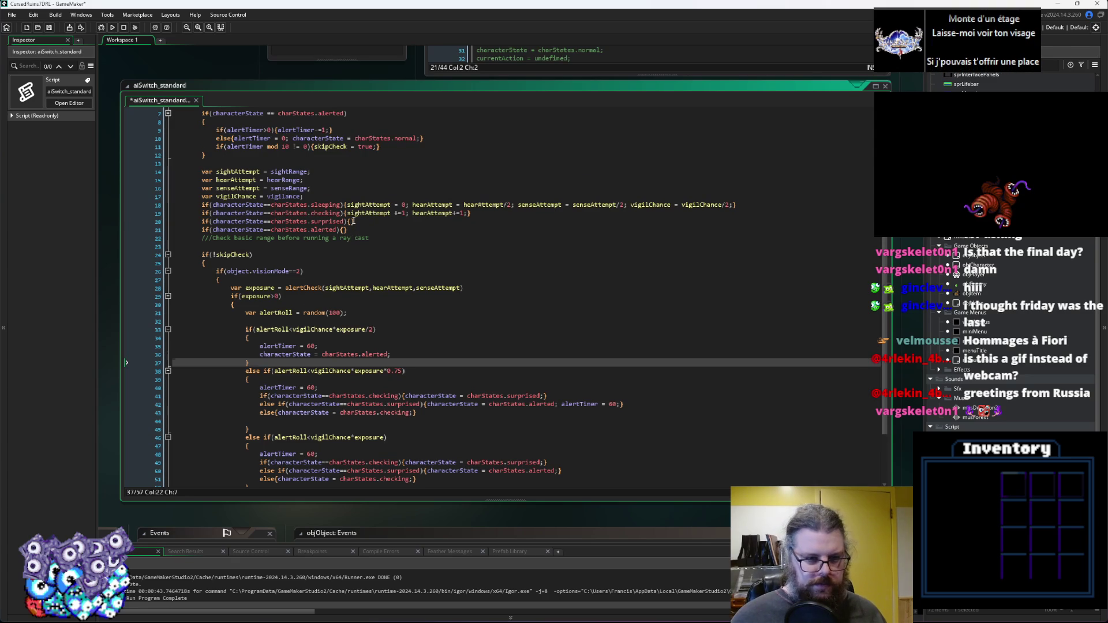
pyautogui.scroll(2, 387, 259)
pyautogui.scroll(1, 386, 259)
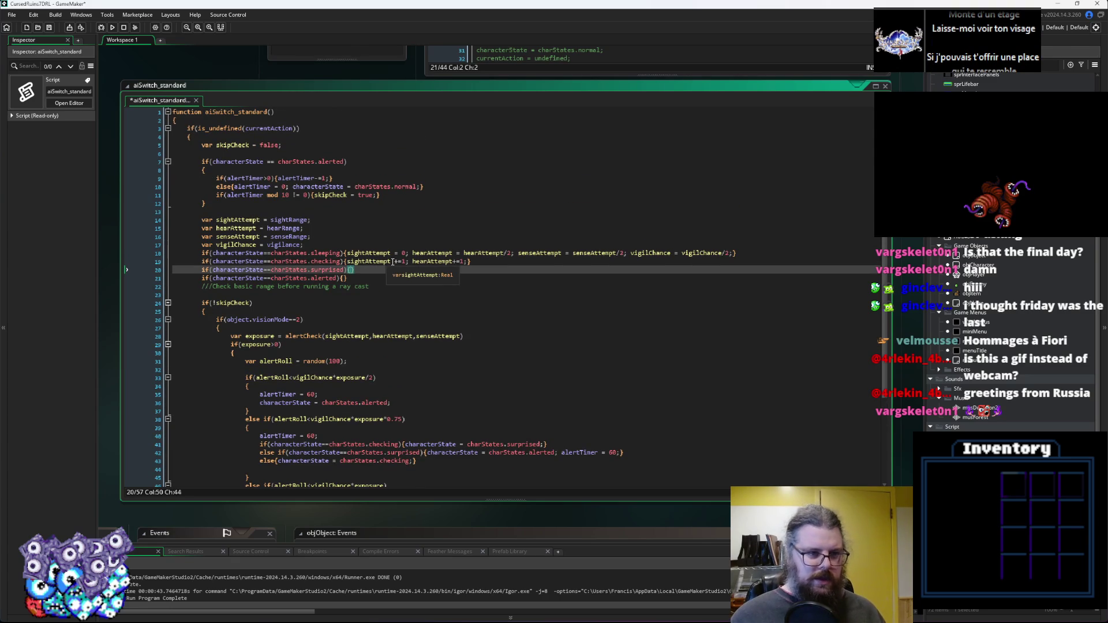
pyautogui.click(269, 186)
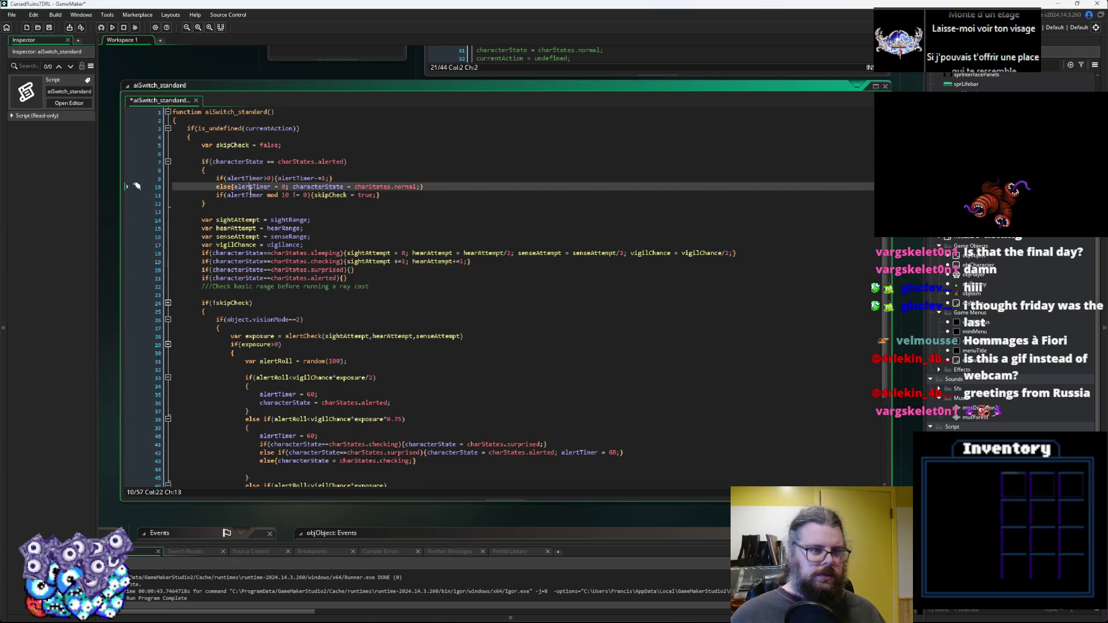
pyautogui.scroll(-4, 577, 400)
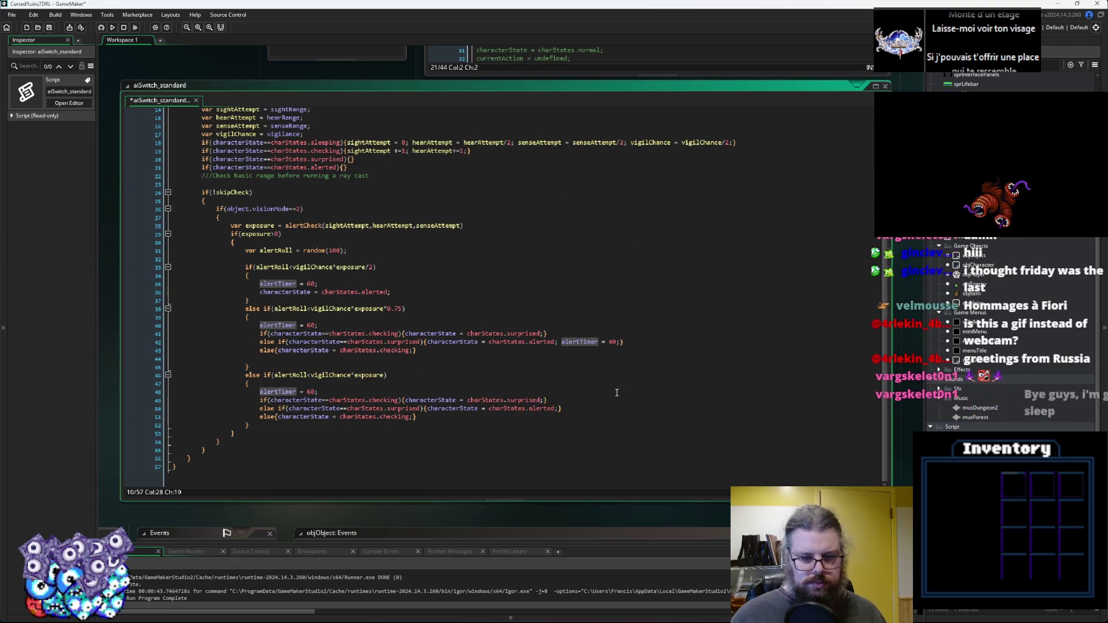
# Give the 0.75 branch's checking-to-surprised case a short alertTimer value and remove its standalone alertTimer = 60.
pyautogui.moveTo(619, 342); pyautogui.dragTo(558, 346)
pyautogui.click(546, 333)
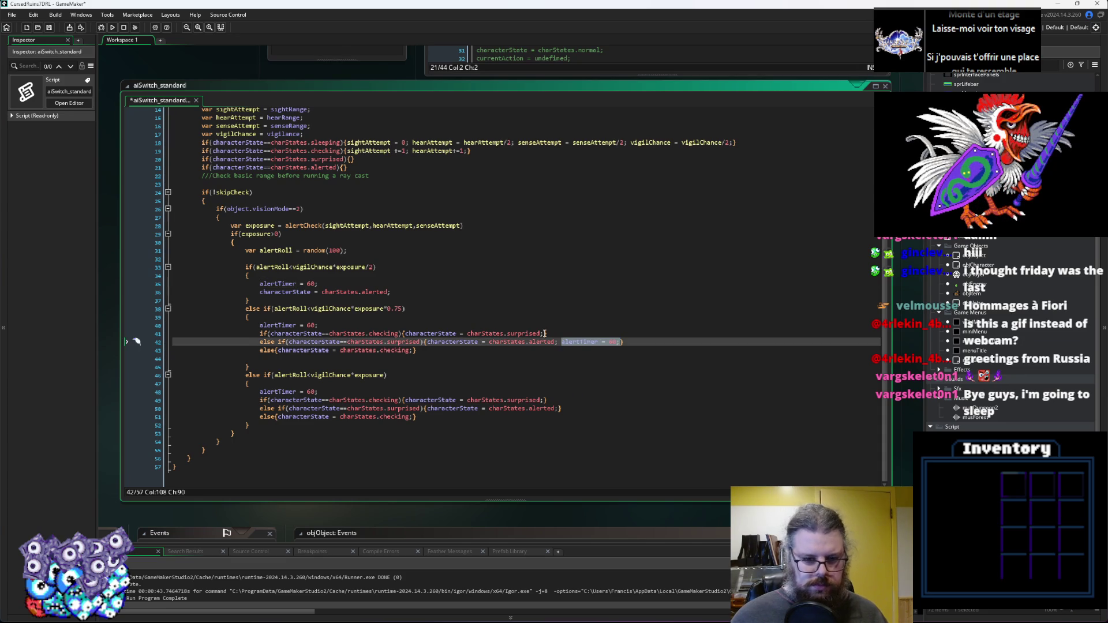
pyautogui.press('BackSpace')
pyautogui.press('BackSpace')
pyautogui.press('BackSpace')
pyautogui.write('2;')
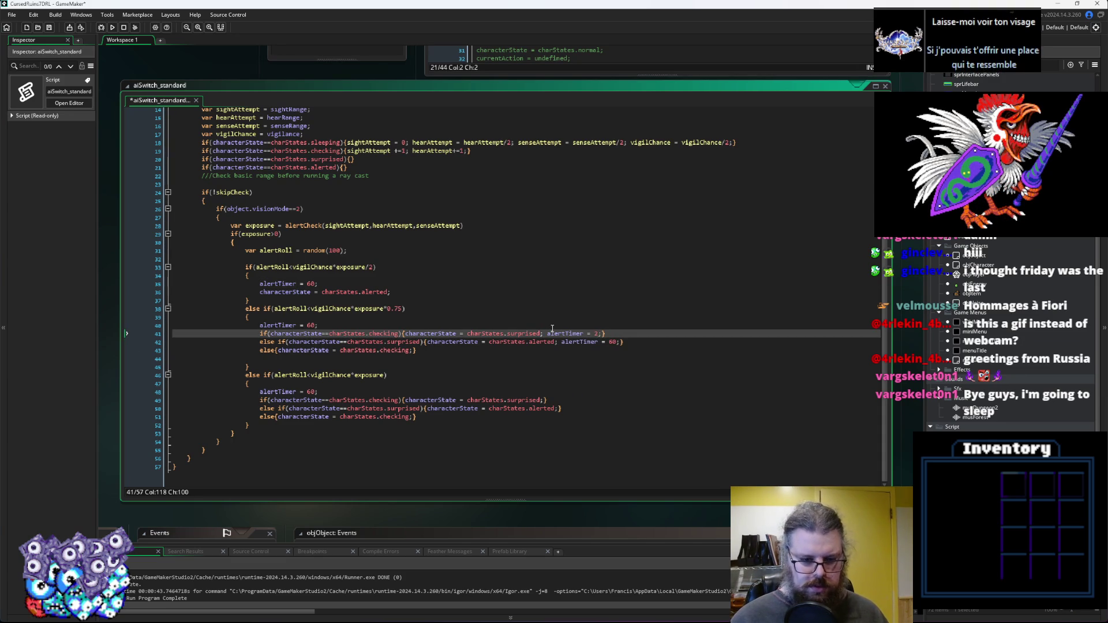
pyautogui.press('BackSpace')
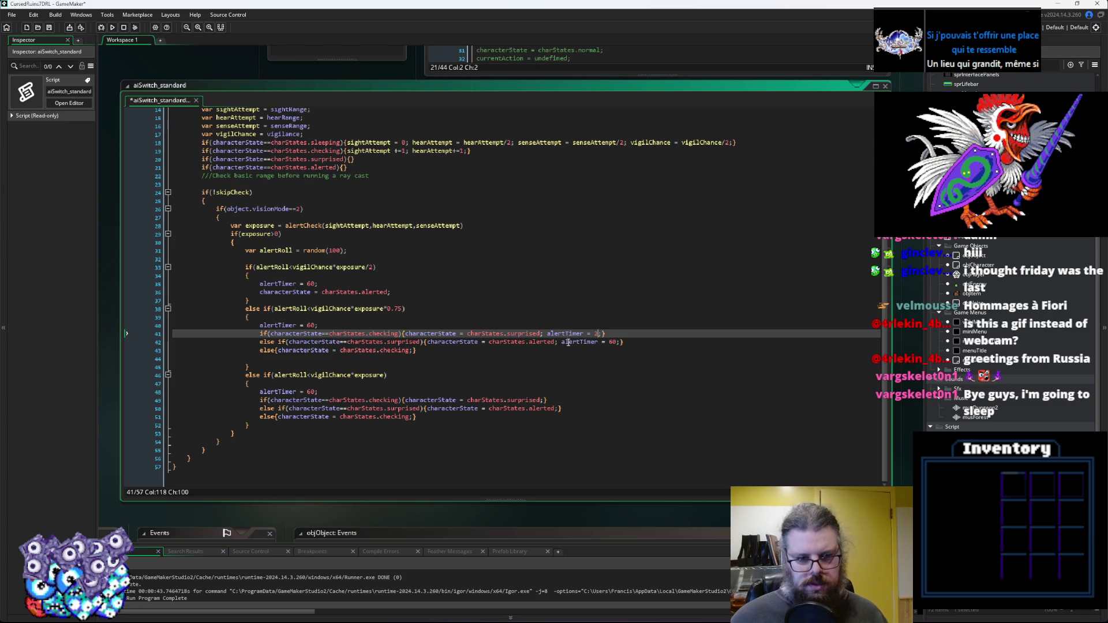
pyautogui.moveTo(603, 334); pyautogui.dragTo(547, 334)
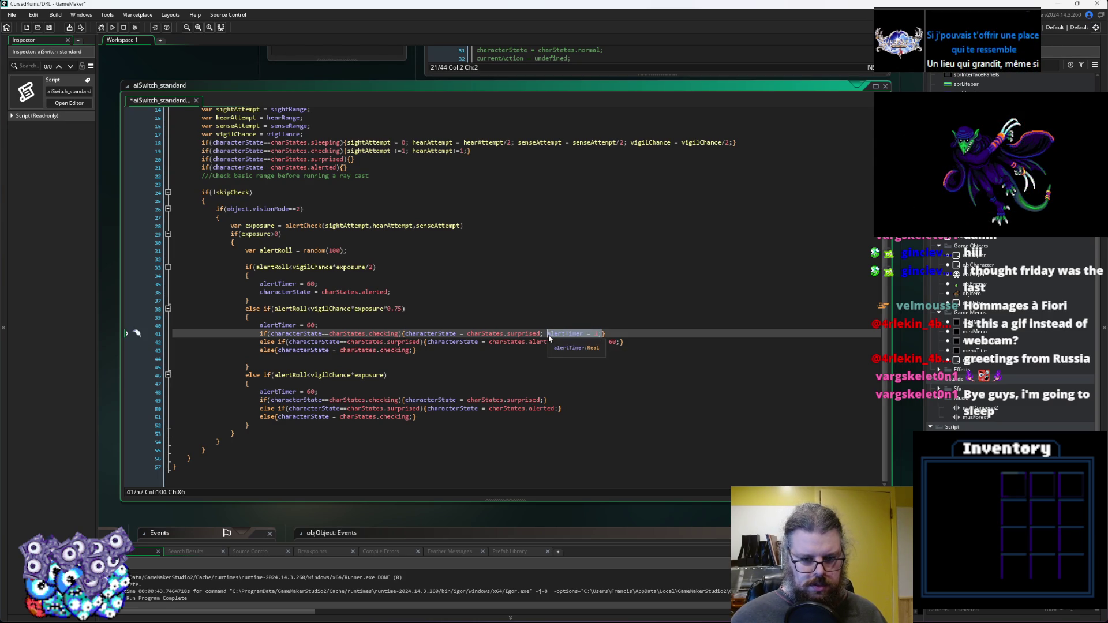
pyautogui.click(416, 353)
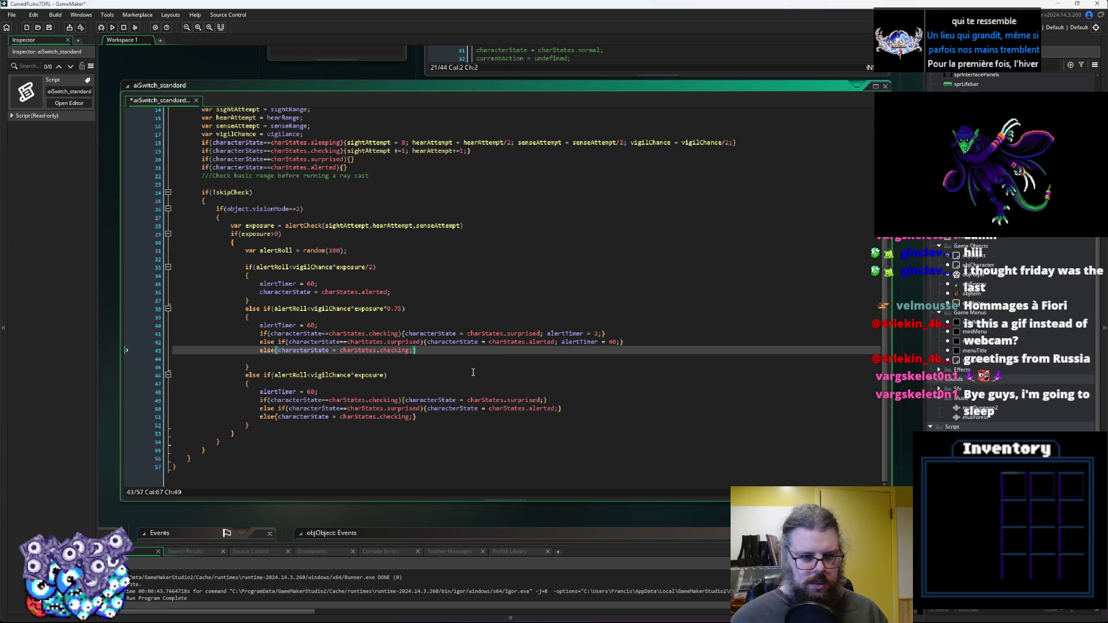
pyautogui.moveTo(331, 321)
pyautogui.mouseDown()
pyautogui.moveTo(175, 321)
pyautogui.moveTo(173, 337)
pyautogui.moveTo(164, 326)
pyautogui.mouseUp()
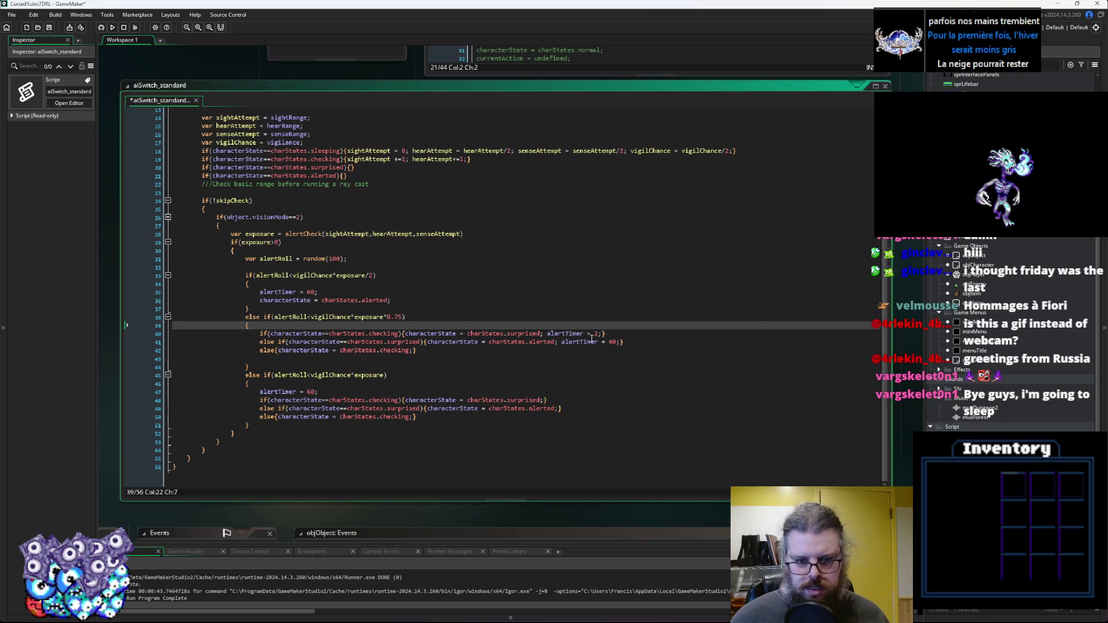
pyautogui.click(594, 335)
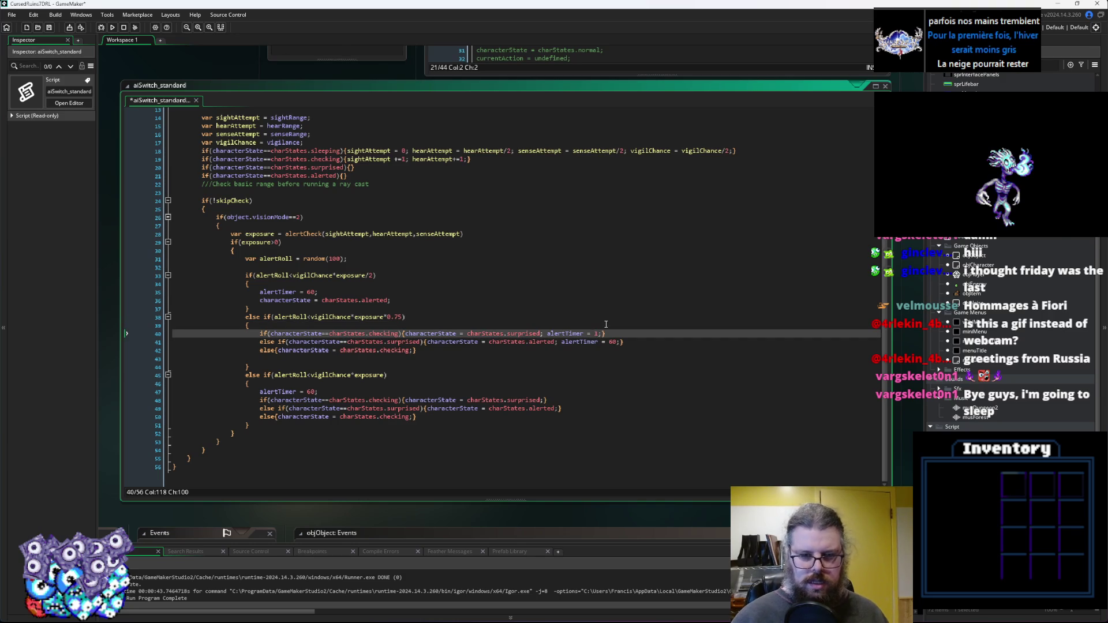
# Make the checking-to-surprised assignment alertTimer = irandom(3).
pyautogui.write('+irandom')
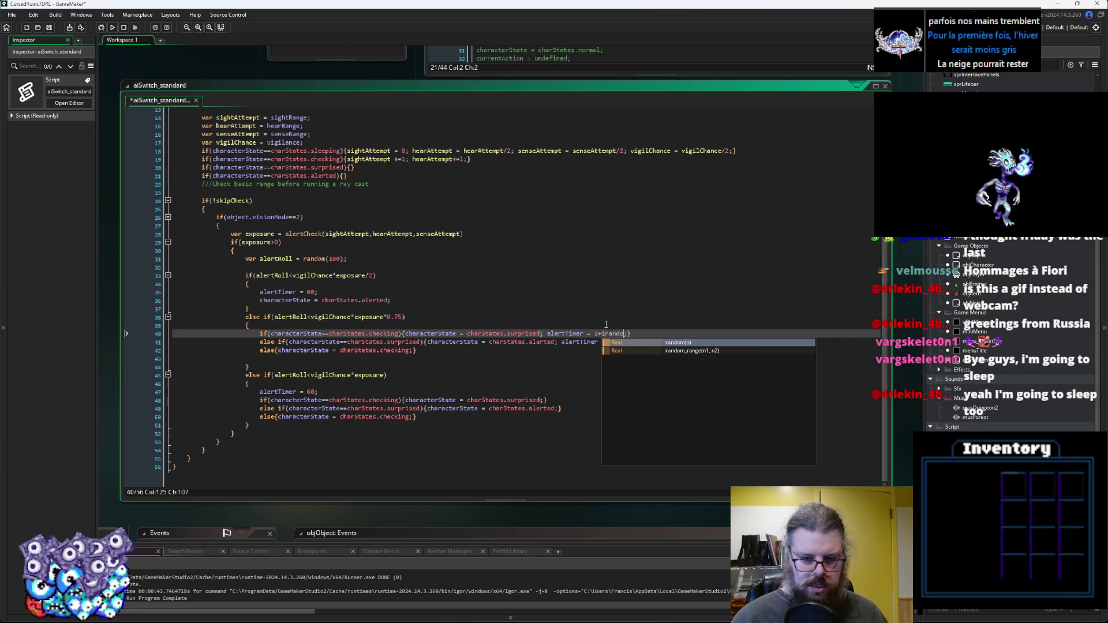
pyautogui.press('BackSpace')
pyautogui.press('BackSpace')
pyautogui.press('BackSpace')
pyautogui.write('irandom(2')
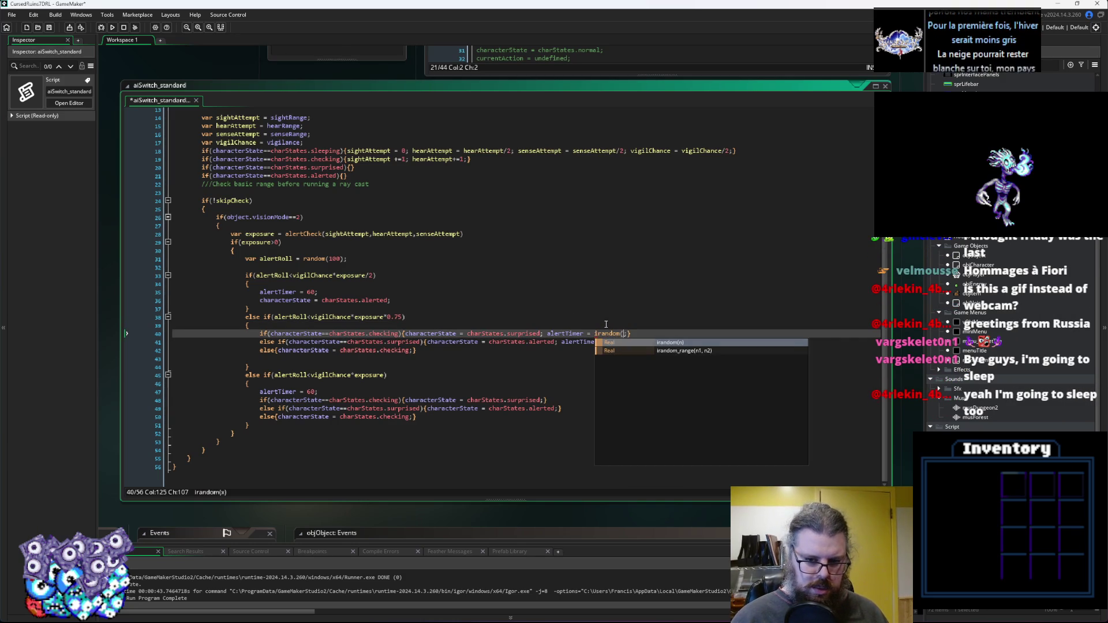
pyautogui.write(')')
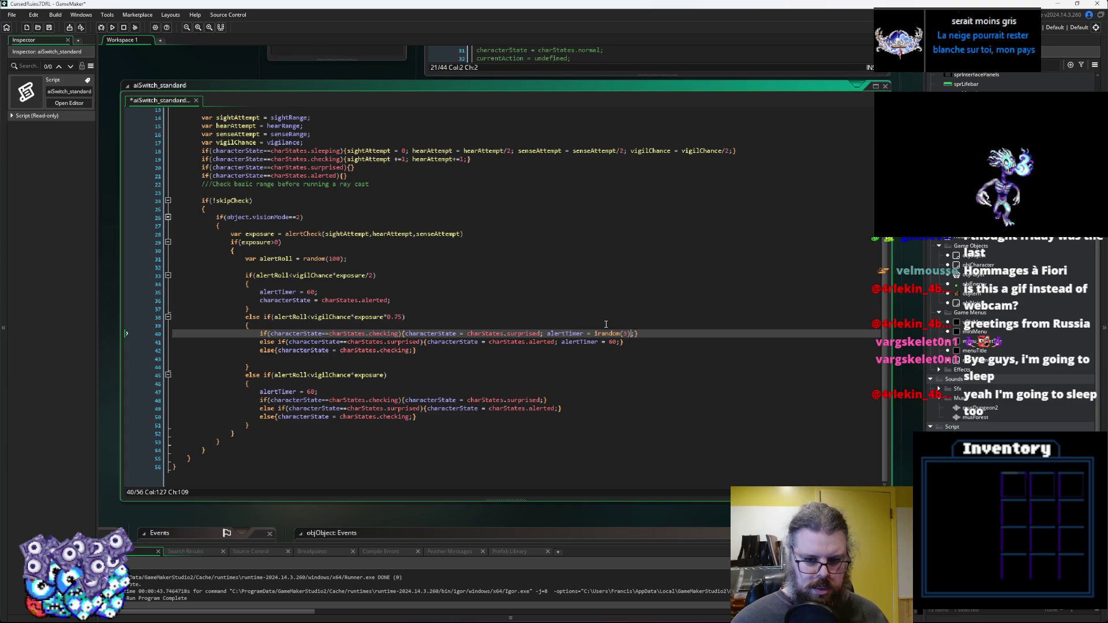
pyautogui.moveTo(635, 334); pyautogui.dragTo(547, 333)
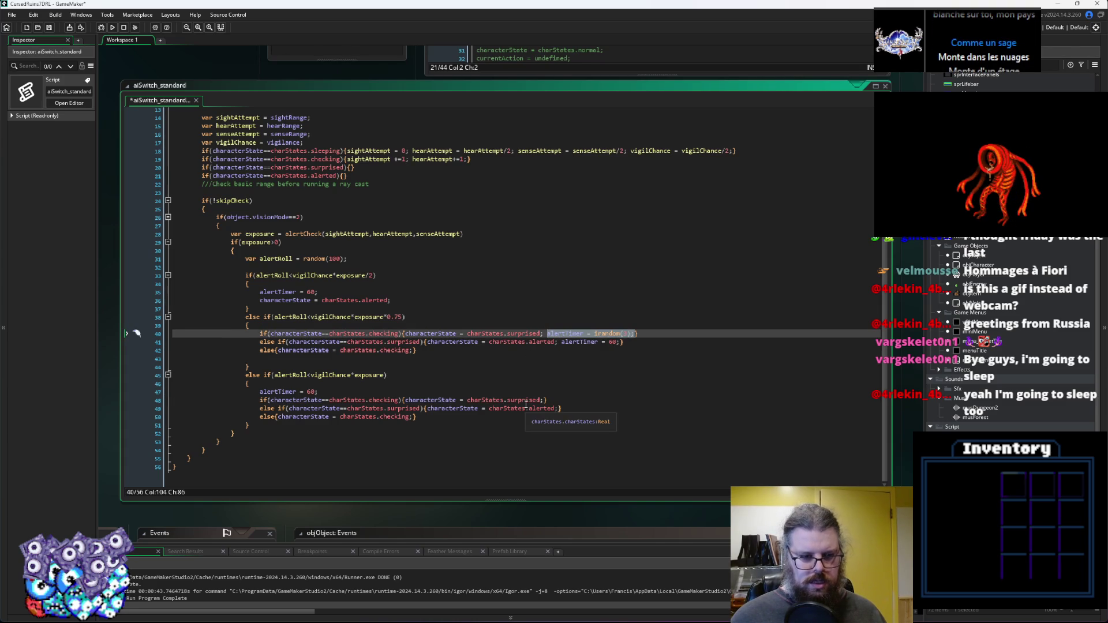
# Add it to the last branch's checking line and move alertTimer = 60 into its alerted case.
pyautogui.click(543, 400)
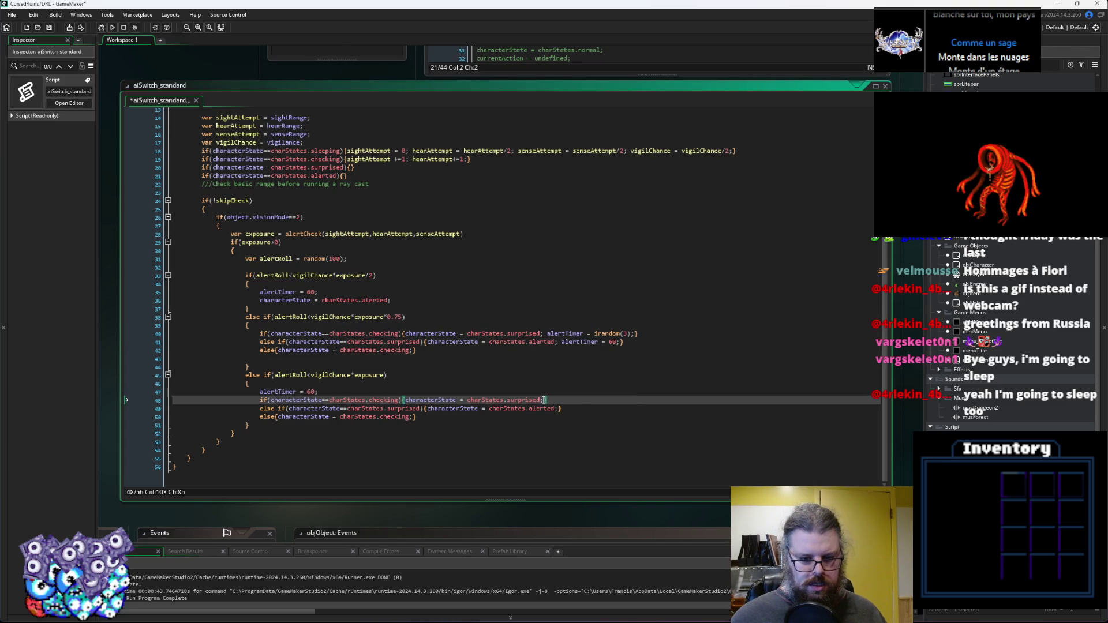
pyautogui.moveTo(318, 392); pyautogui.dragTo(137, 393)
pyautogui.click(559, 409)
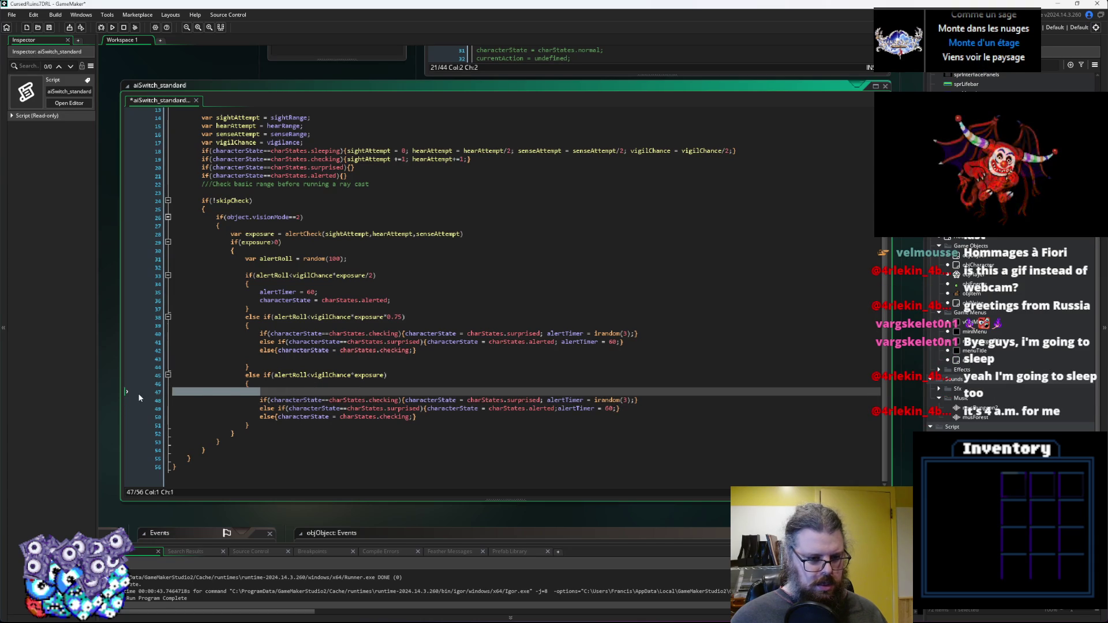
# Delete the leftover blank line and change the 0.75 branch's fallback state from checking to surprised.
pyautogui.press('BackSpace')
pyautogui.press('BackSpace')
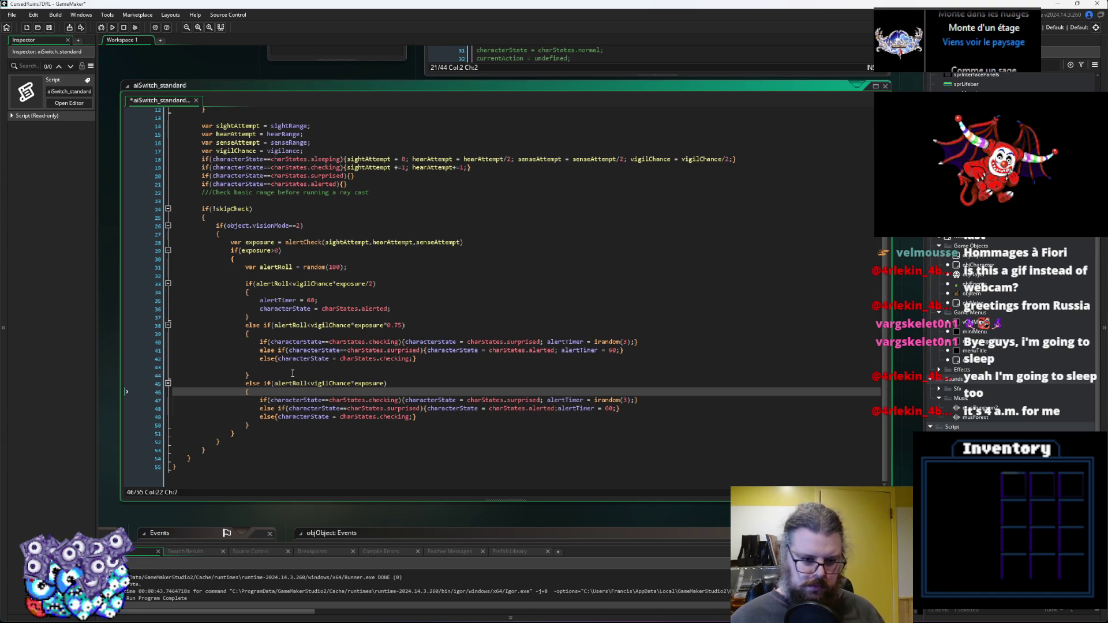
pyautogui.doubleClick(398, 358)
pyautogui.write('surprised')
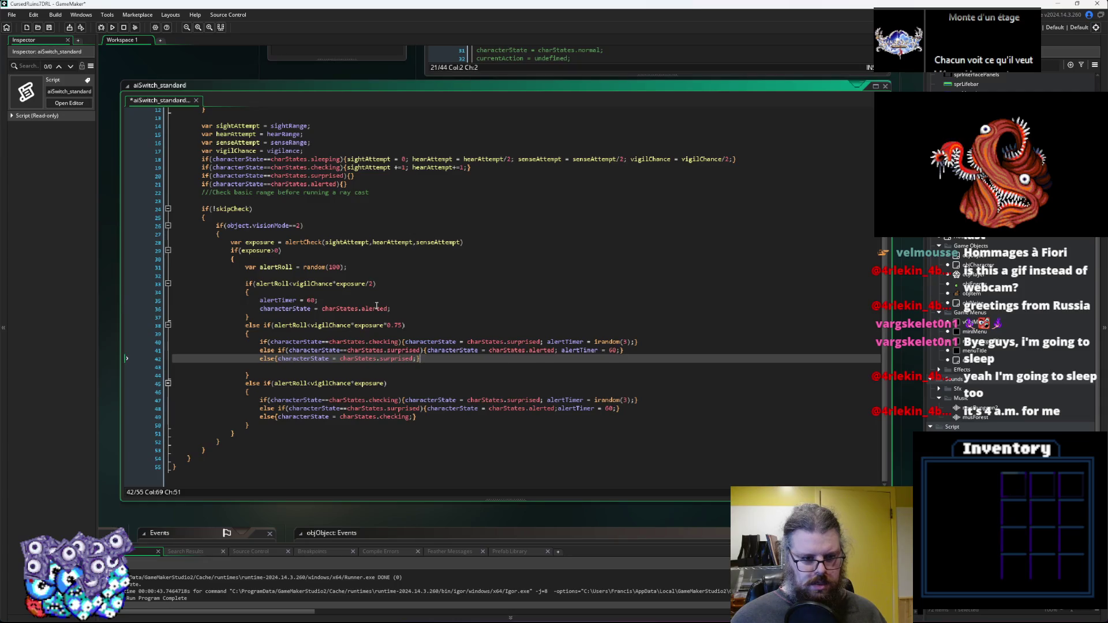
pyautogui.click(375, 301)
pyautogui.doubleClick(398, 359)
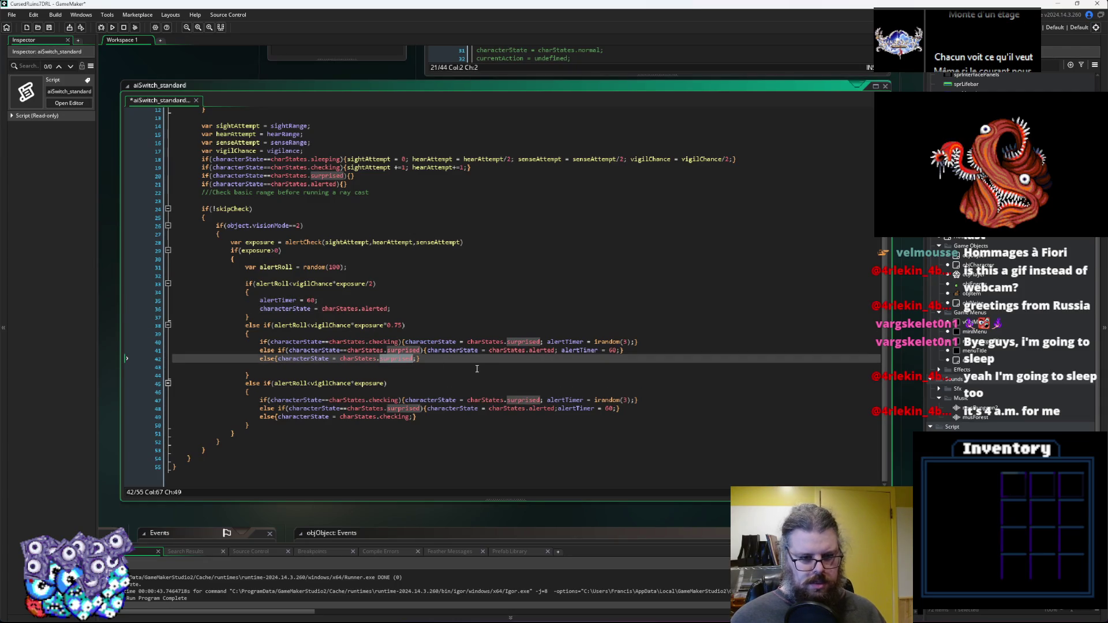
pyautogui.write('alerted')
pyautogui.hotkey('ctrl', 'z')
pyautogui.press('End')
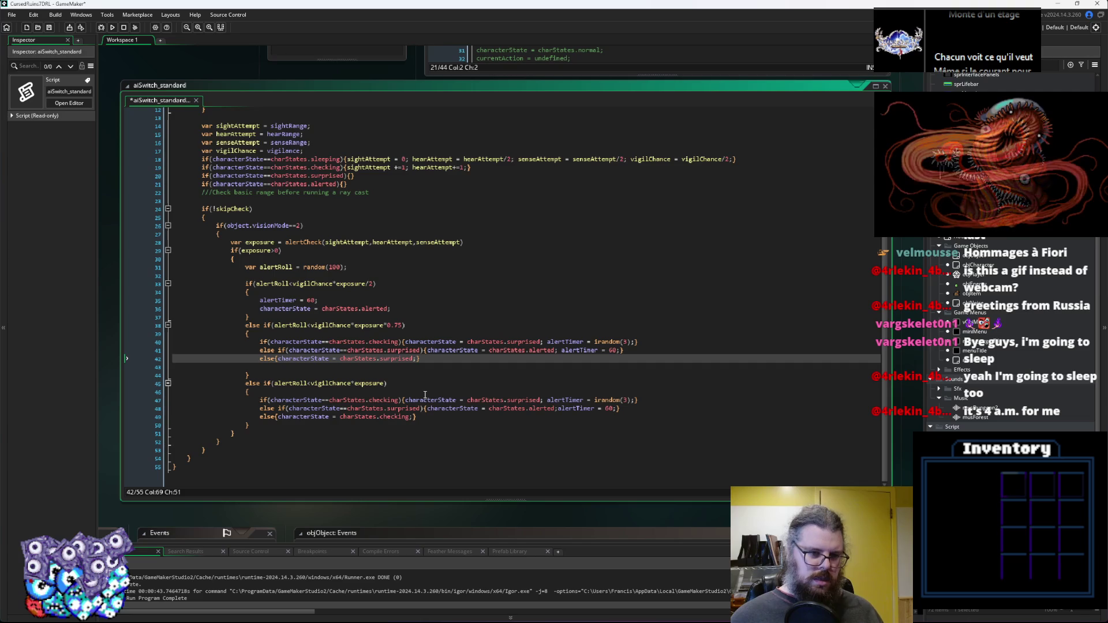
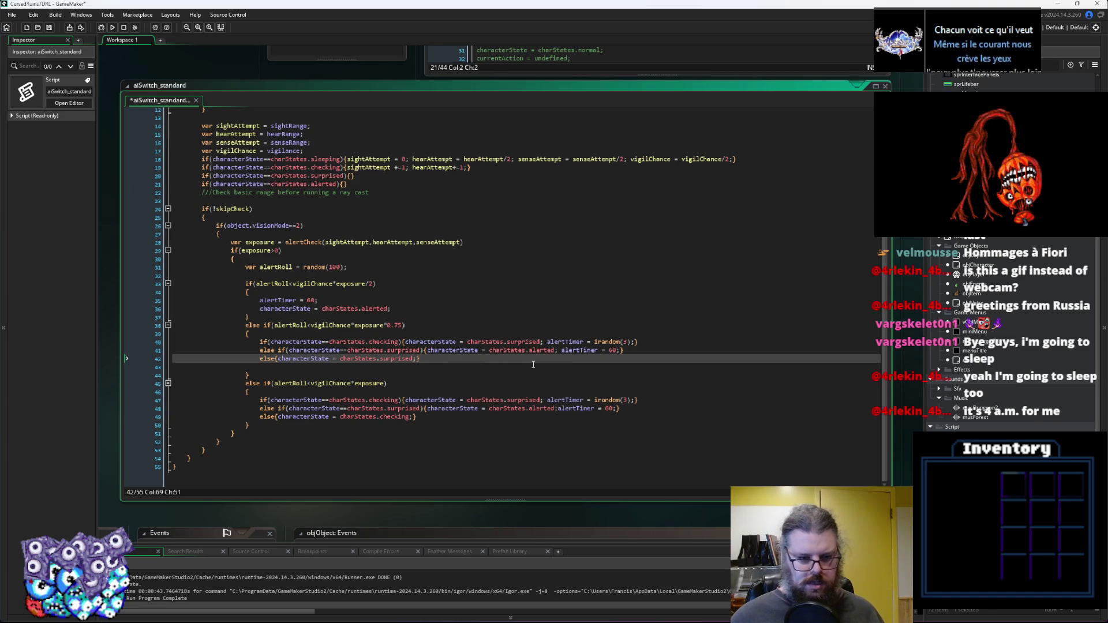
# Copy 'alertTimer = irandom(3);' from line 40 into the surprised-state else branch on line 42.
pyautogui.click(427, 416)
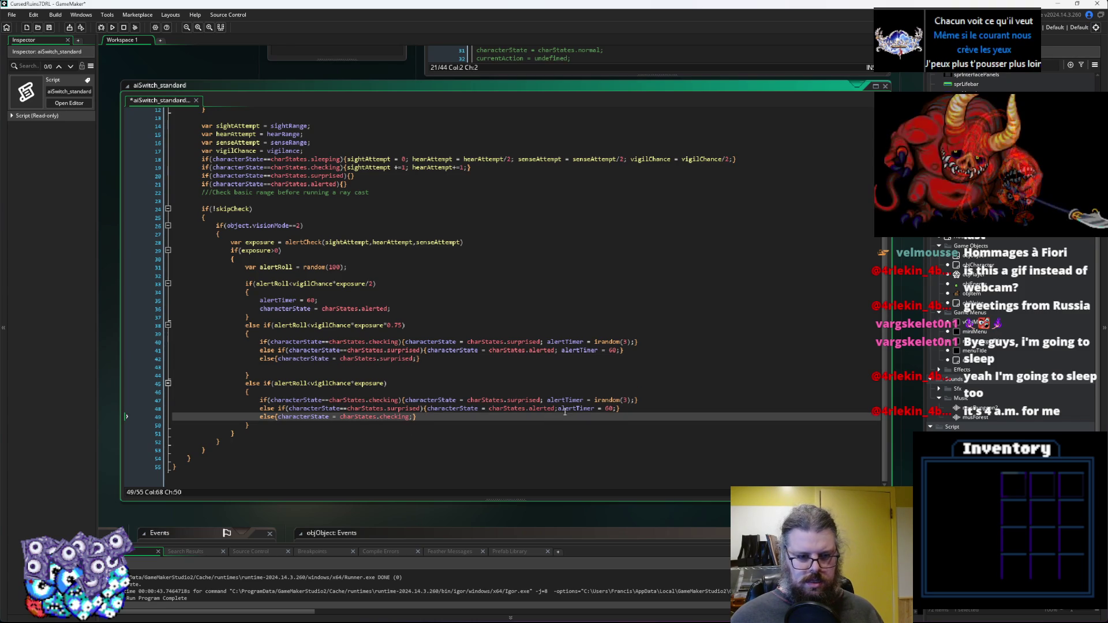
pyautogui.click(631, 342)
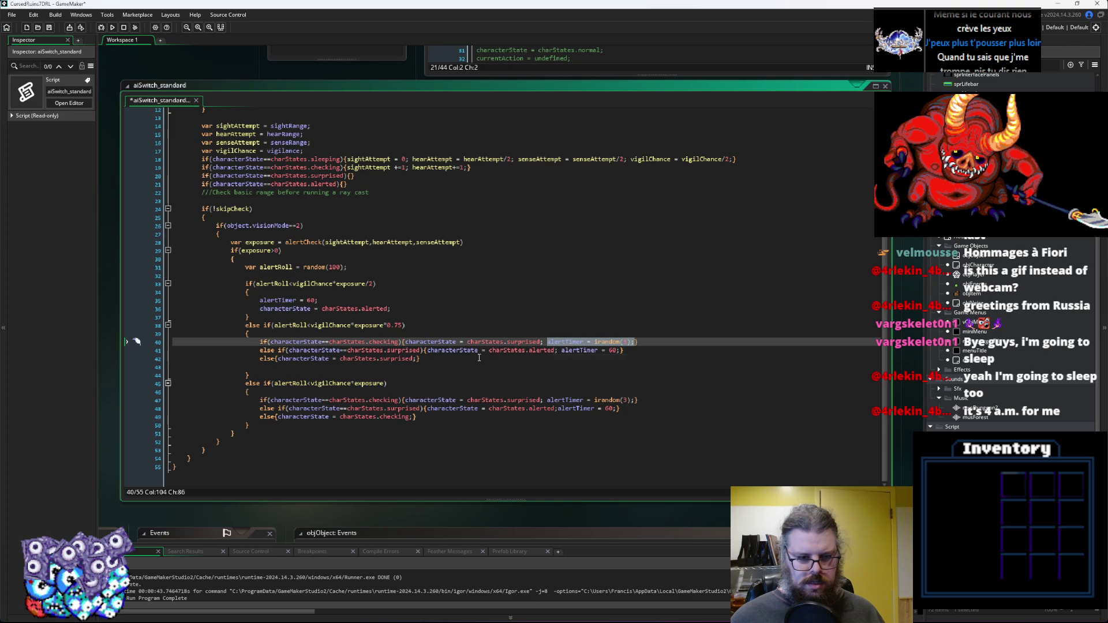
pyautogui.click(418, 358)
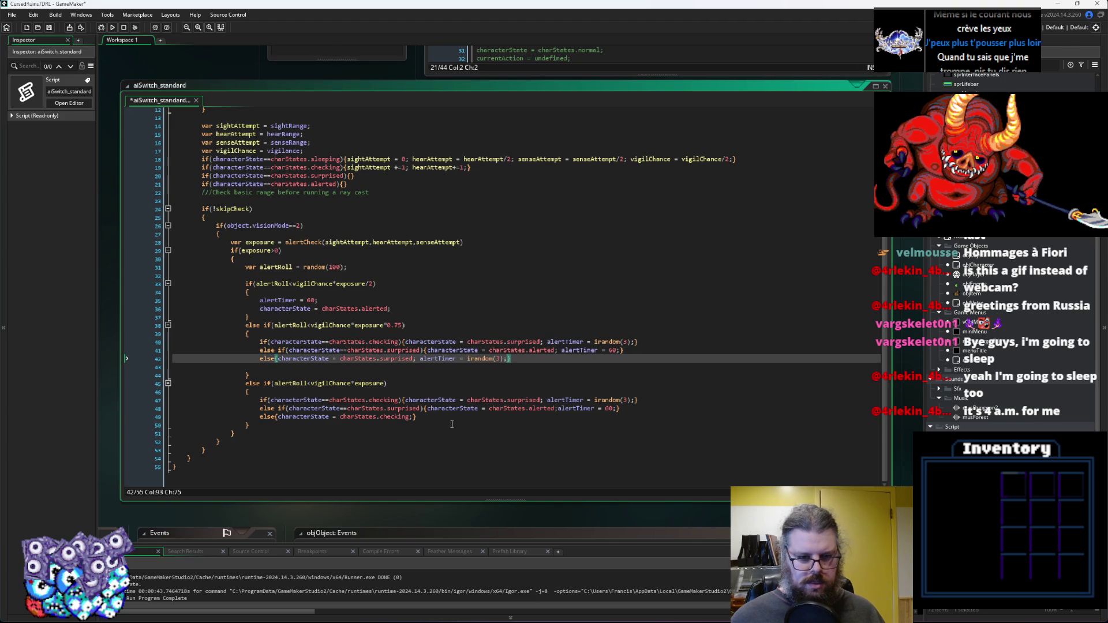
pyautogui.click(476, 434)
pyautogui.click(483, 418)
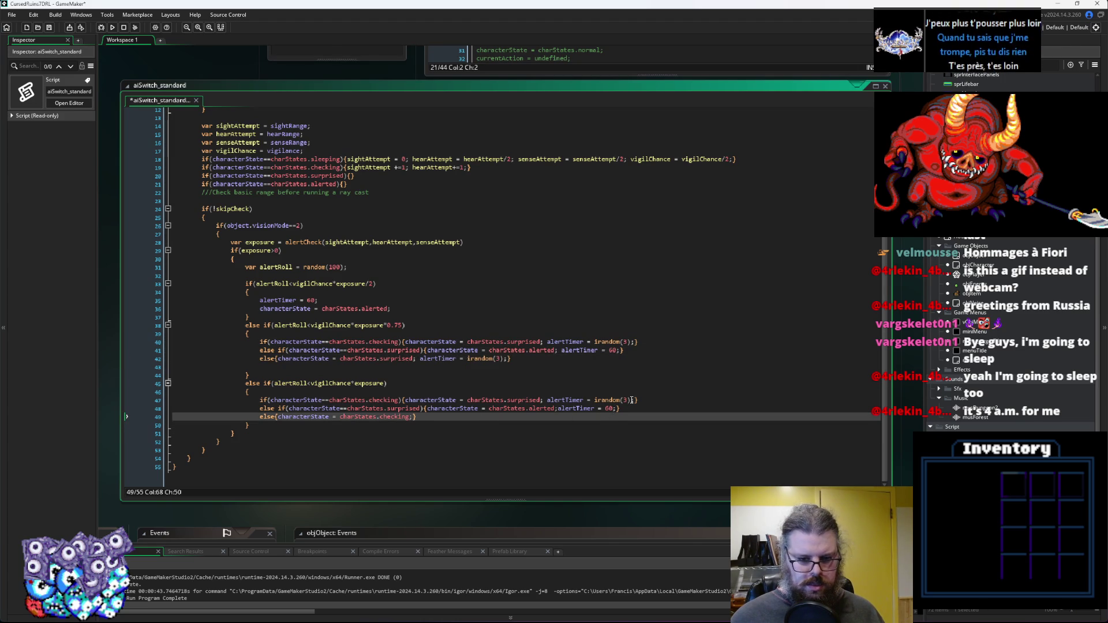
pyautogui.click(560, 408)
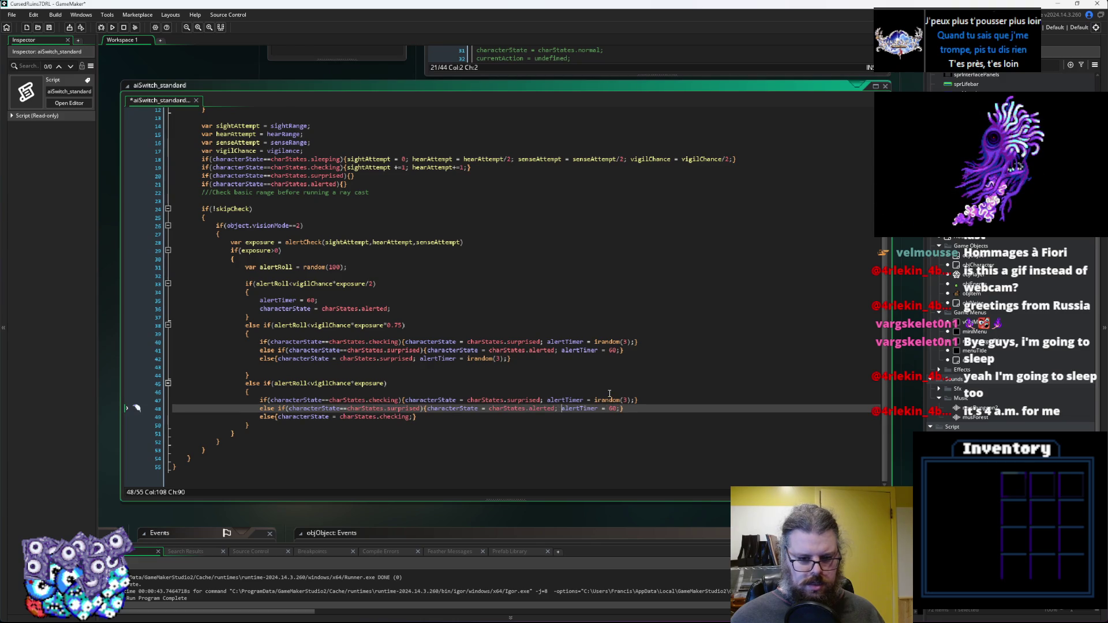
pyautogui.press('Down')
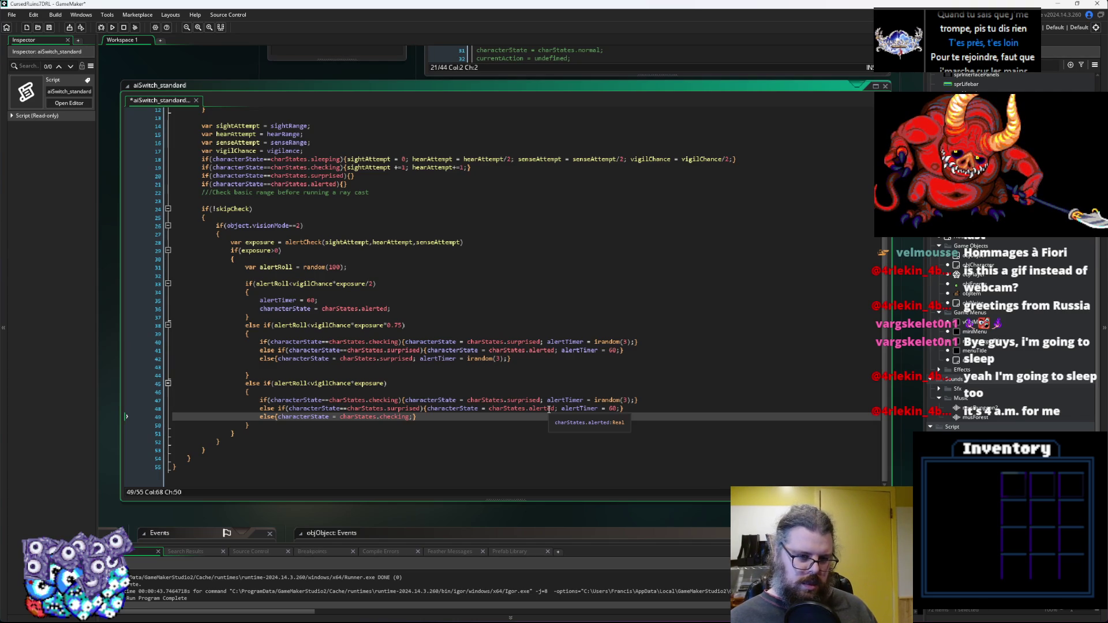
pyautogui.click(381, 350)
pyautogui.scroll(1, 363, 315)
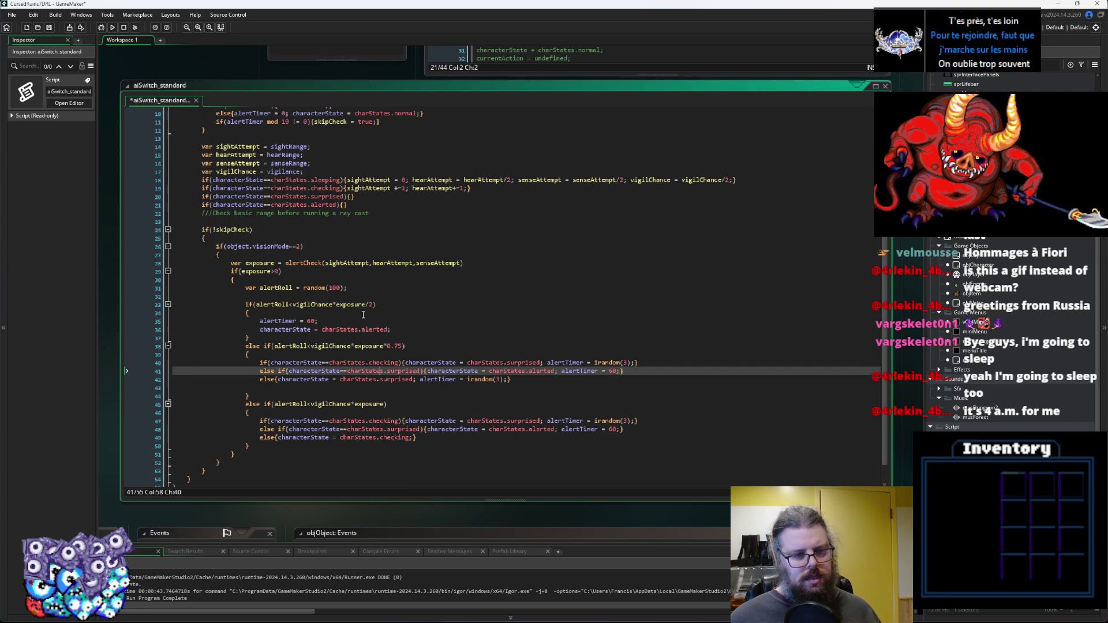
# Delete the blank line 32 after the alertRoll roll and save aiSwitch_standard.
pyautogui.click(310, 295)
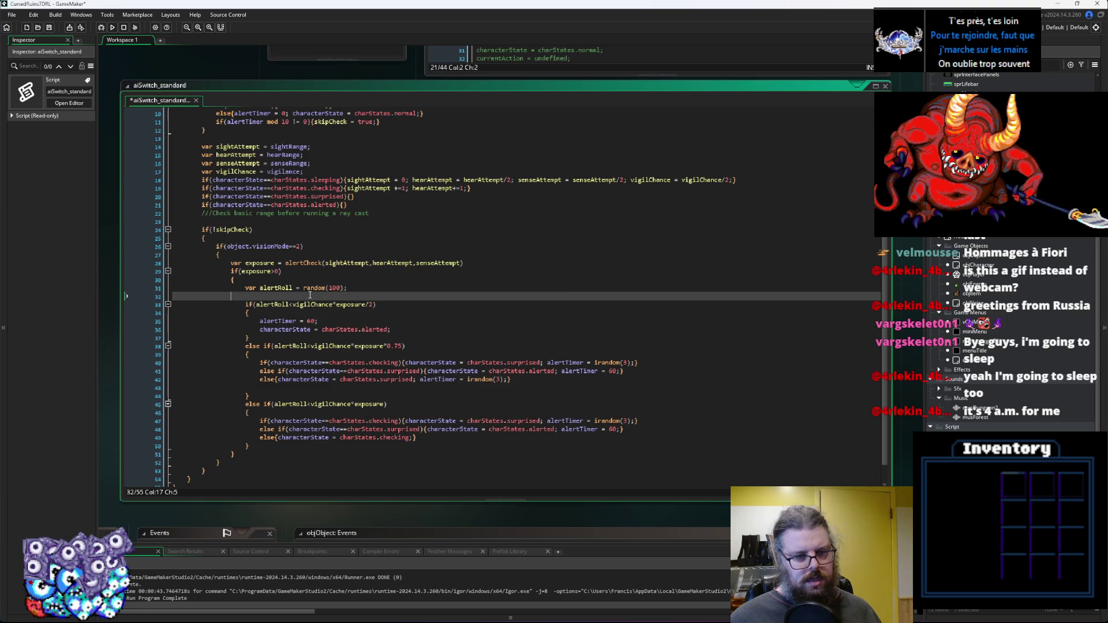
pyautogui.moveTo(311, 292)
pyautogui.press('BackSpace')
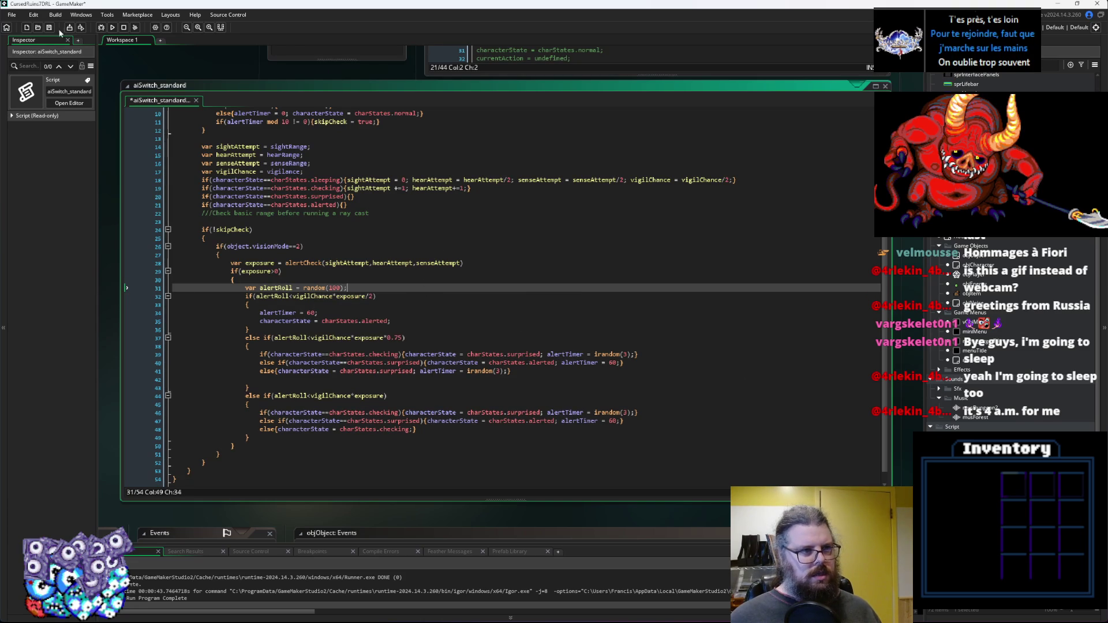
pyautogui.hotkey('ctrl', 's')
# Run the game, maximize its window, and leave the title menu to start playing.
pyautogui.scroll(-1, 317, 343)
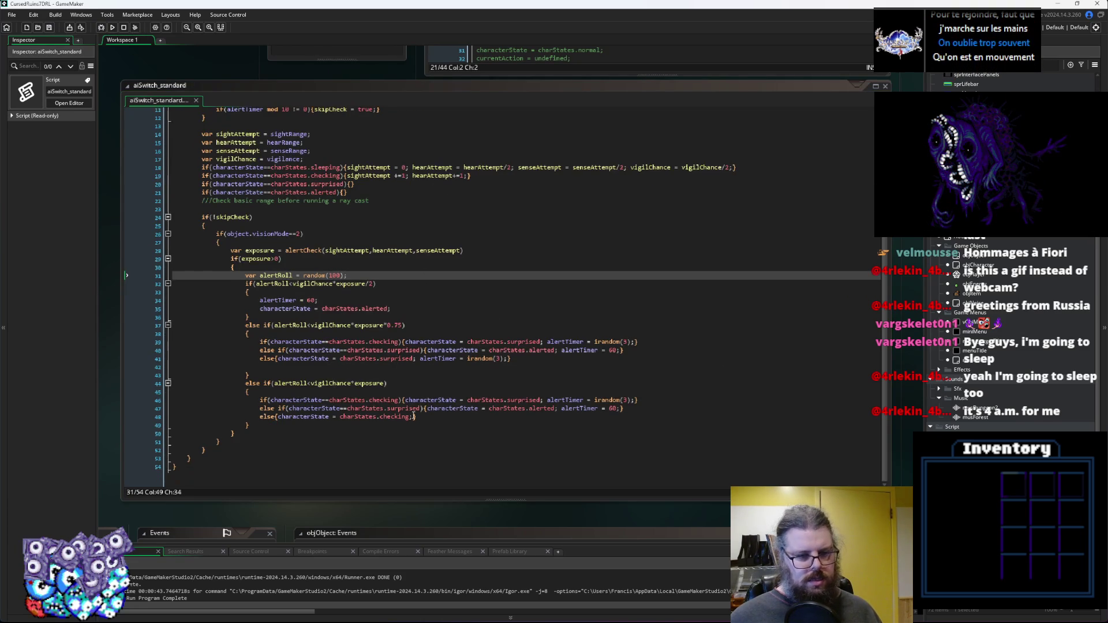
pyautogui.click(441, 416)
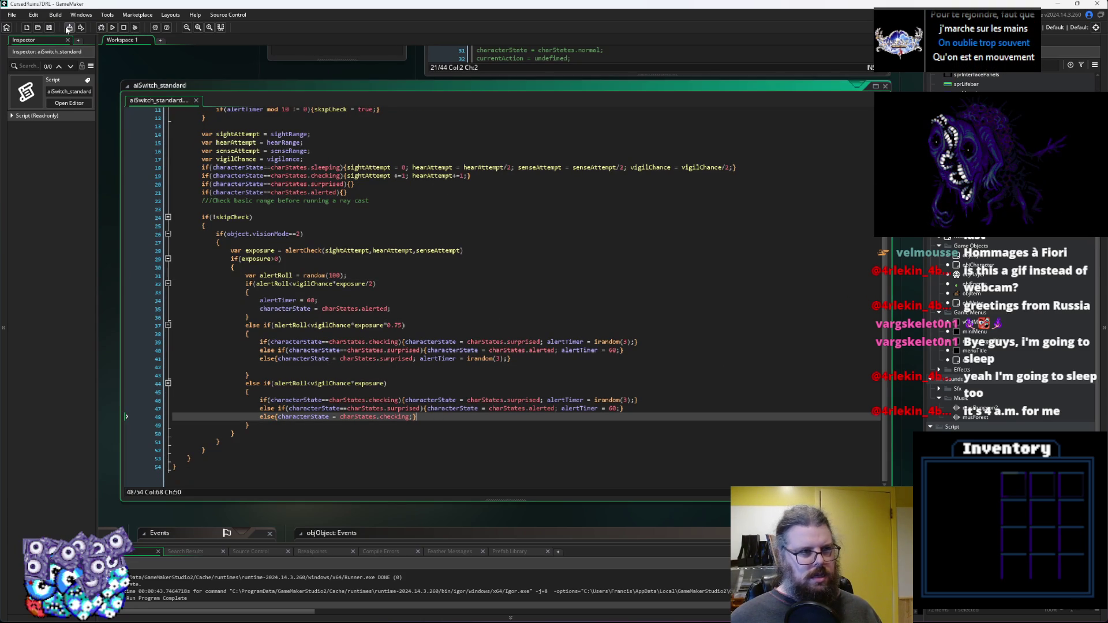
pyautogui.click(101, 27)
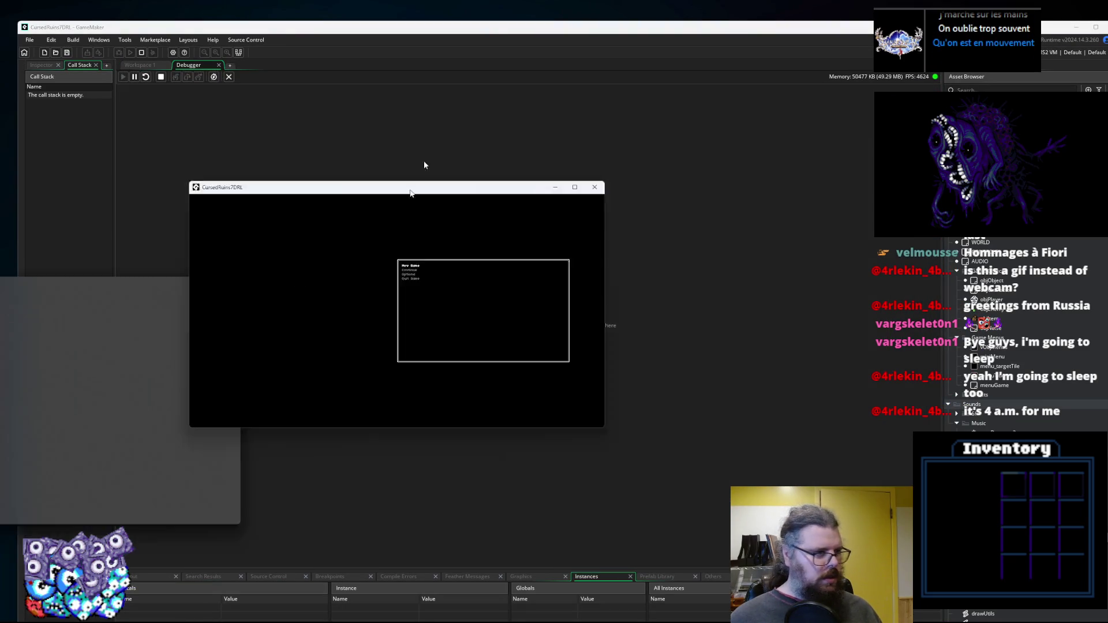
pyautogui.moveTo(411, 193); pyautogui.dragTo(392, 1)
pyautogui.press('Return')
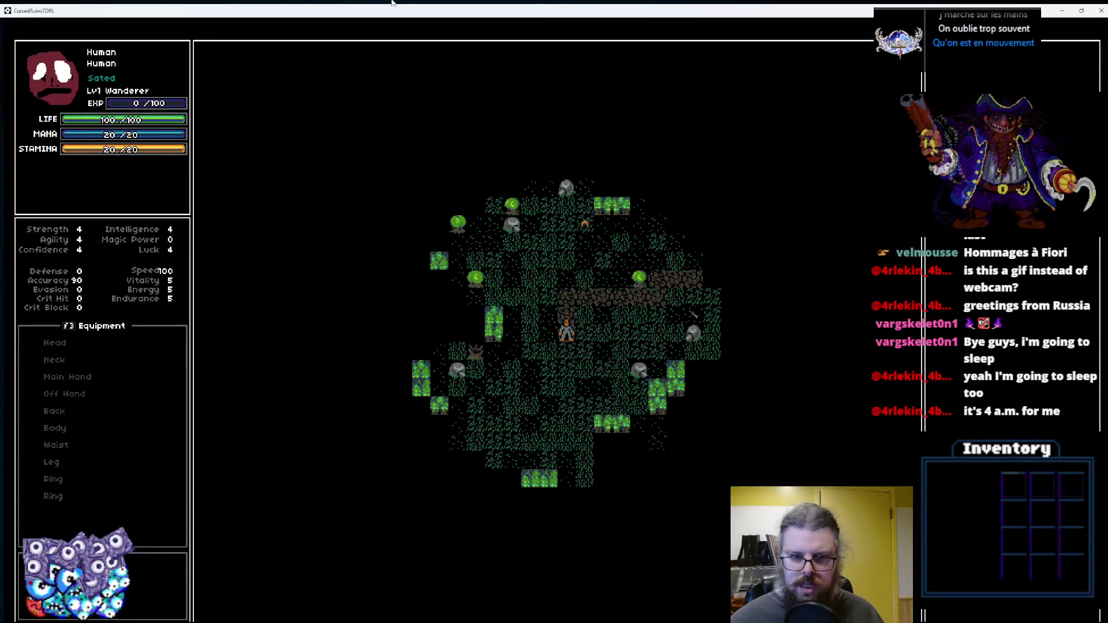
# Walk the hero along the dirt path and down toward the sleeping lizard.
pyautogui.press('Up')
pyautogui.press('Up')
pyautogui.press('Right')
pyautogui.press('Right')
pyautogui.press('Right')
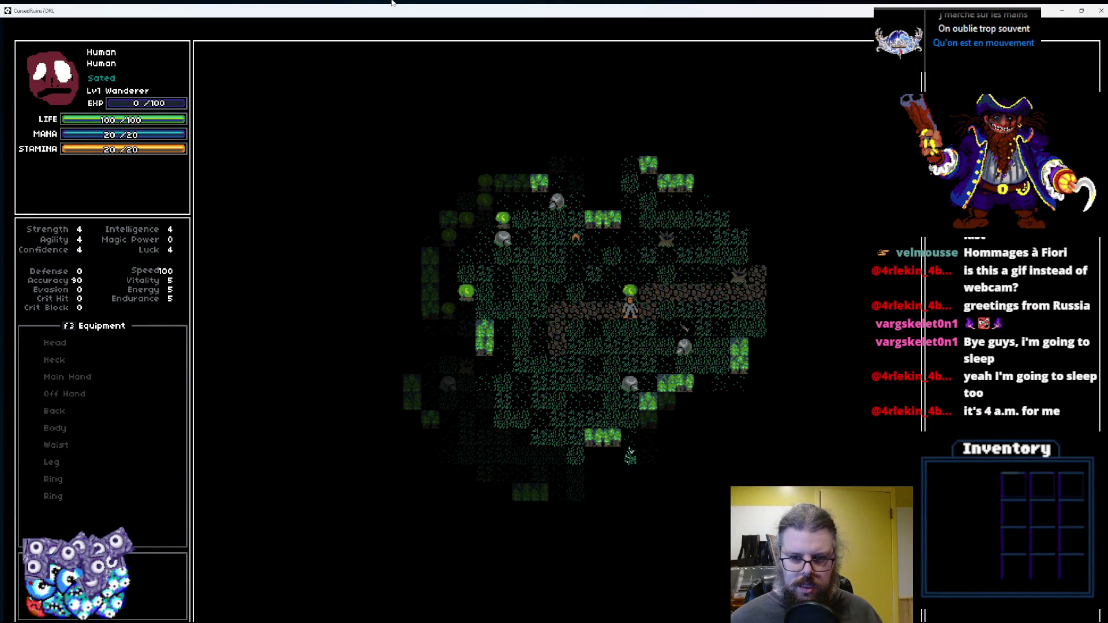
pyautogui.press('Right')
pyautogui.press('Right')
pyautogui.press('Right')
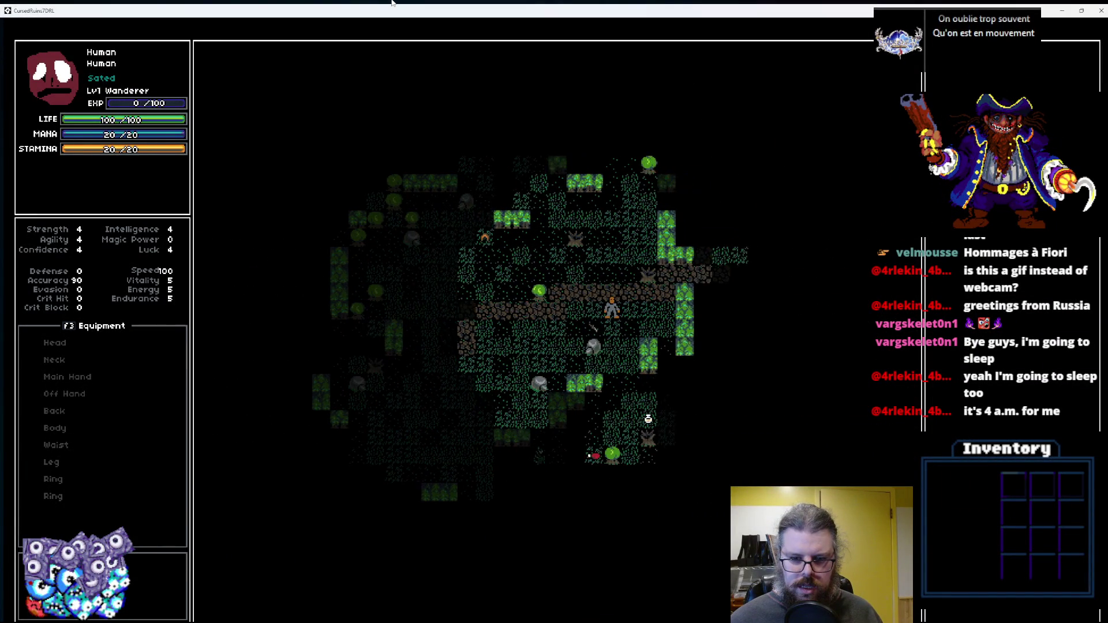
pyautogui.press('Right')
pyautogui.press('Right')
pyautogui.press('Up')
pyautogui.press('Right')
pyautogui.press('Up')
pyautogui.press('Right')
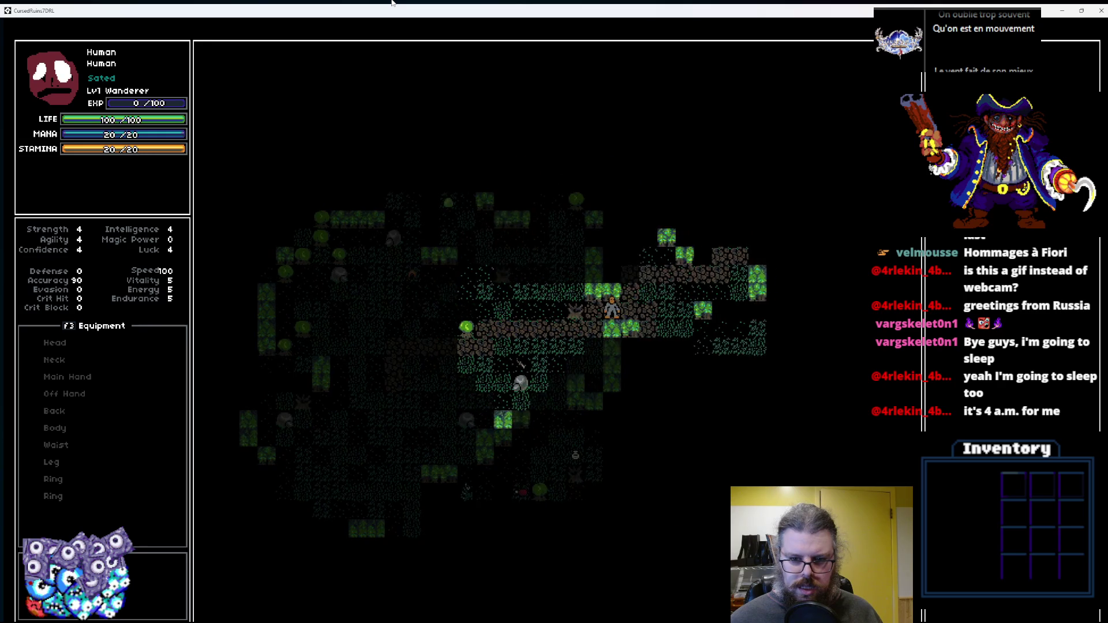
pyautogui.press('Right')
pyautogui.press('Right')
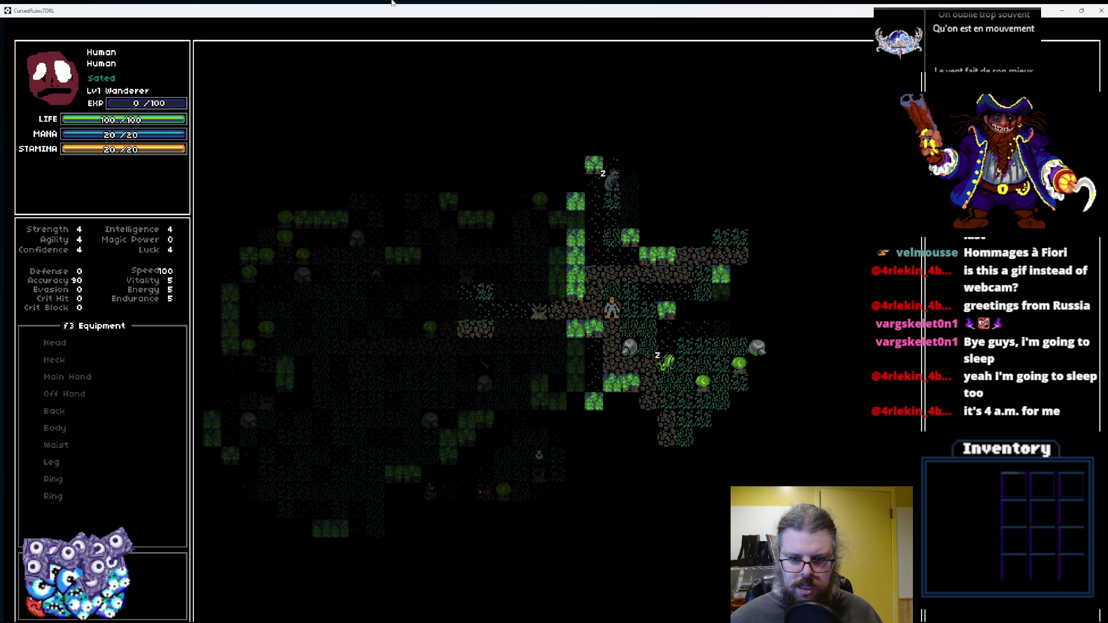
pyautogui.press('Right')
pyautogui.press('Right')
pyautogui.press('Down')
pyautogui.press('Right')
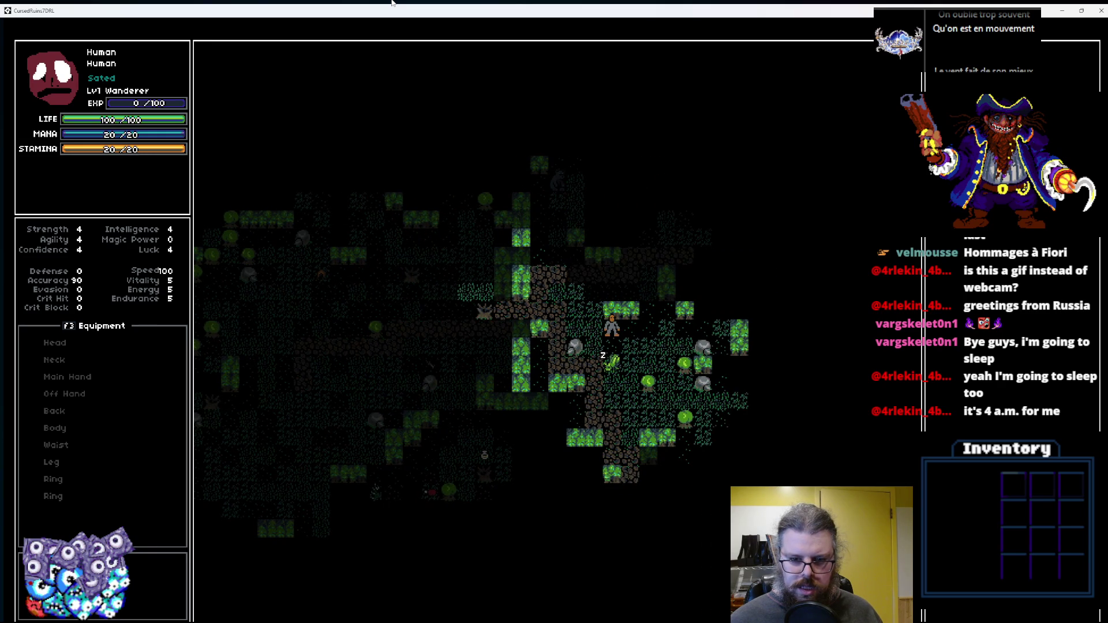
pyautogui.press('Down')
pyautogui.press('Down')
pyautogui.press('Right')
pyautogui.press('Down')
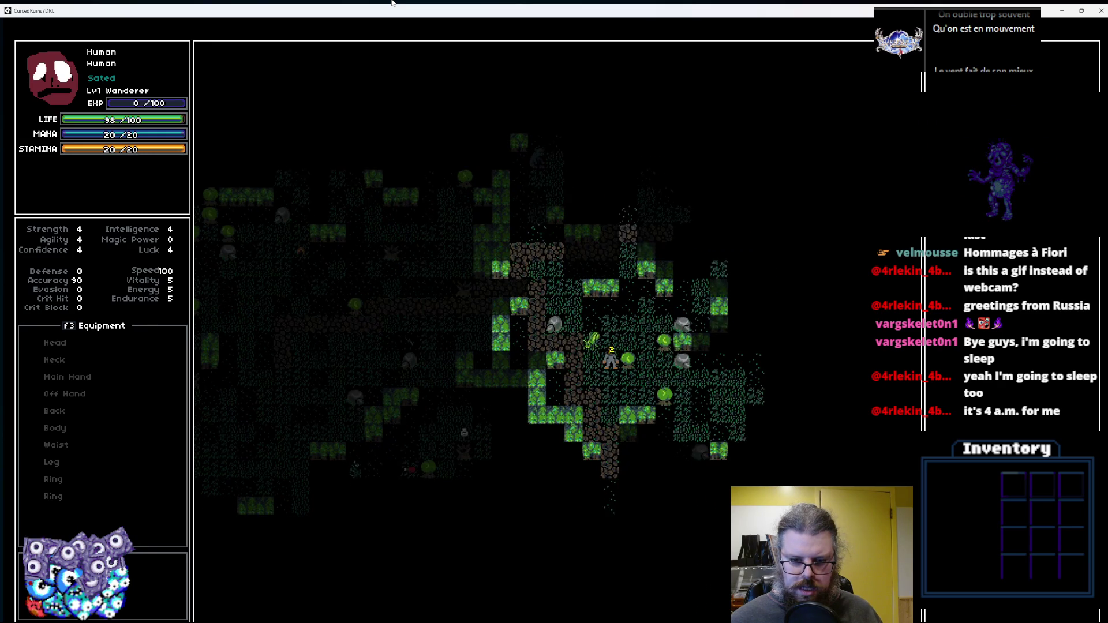
# Move above the plant creature and attack it twice from above.
pyautogui.press('Left')
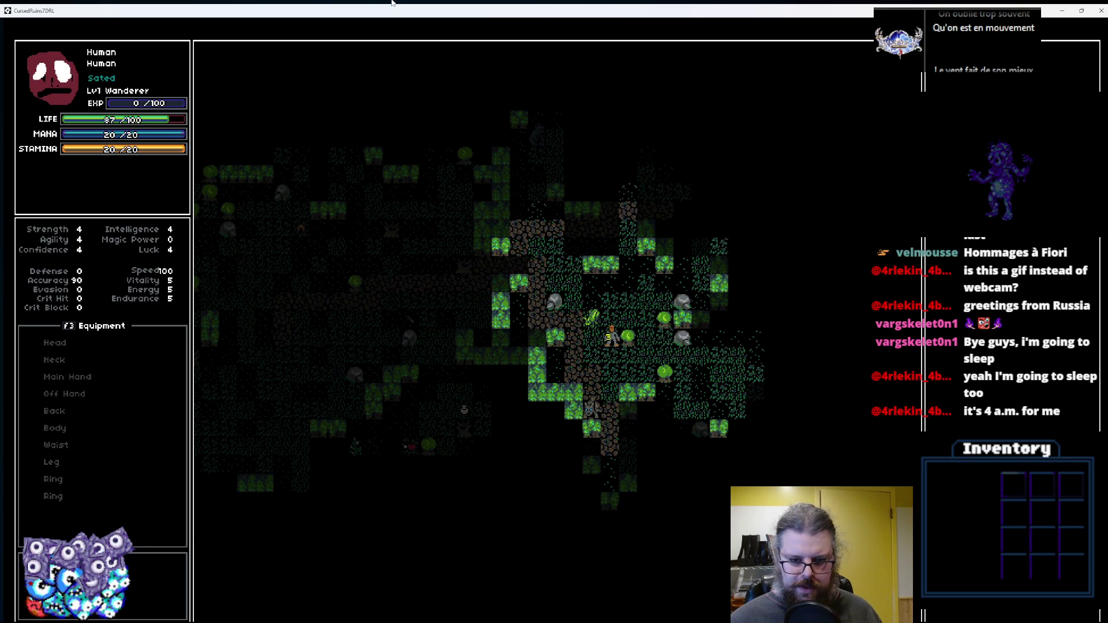
pyautogui.press('Right')
pyautogui.press('Up')
pyautogui.press('Up')
pyautogui.press('Left')
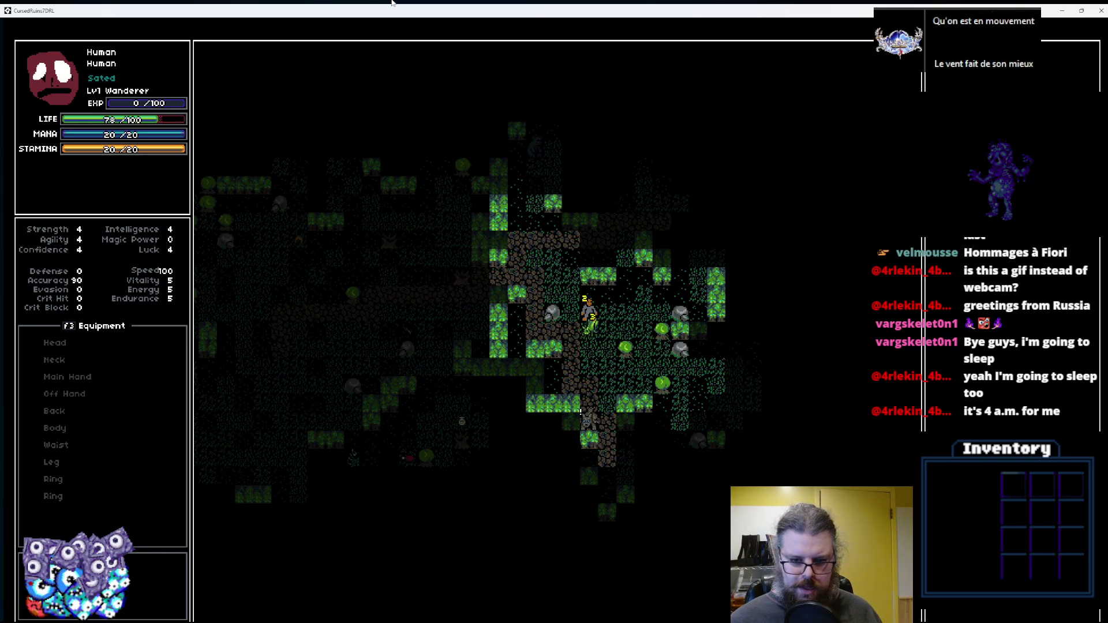
pyautogui.press('Down')
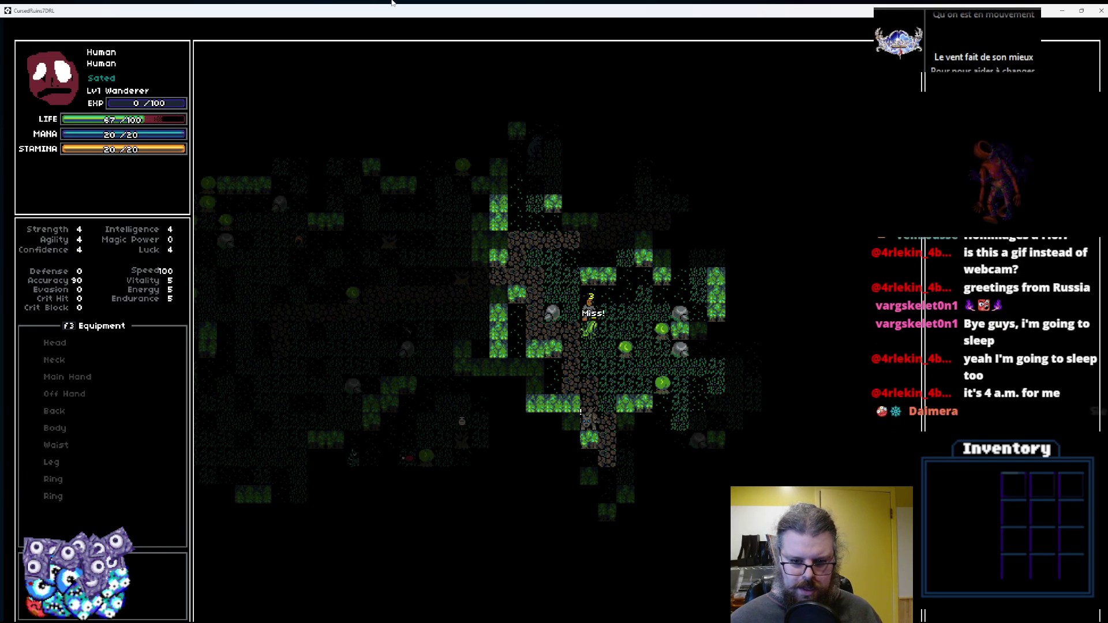
pyautogui.press('Down')
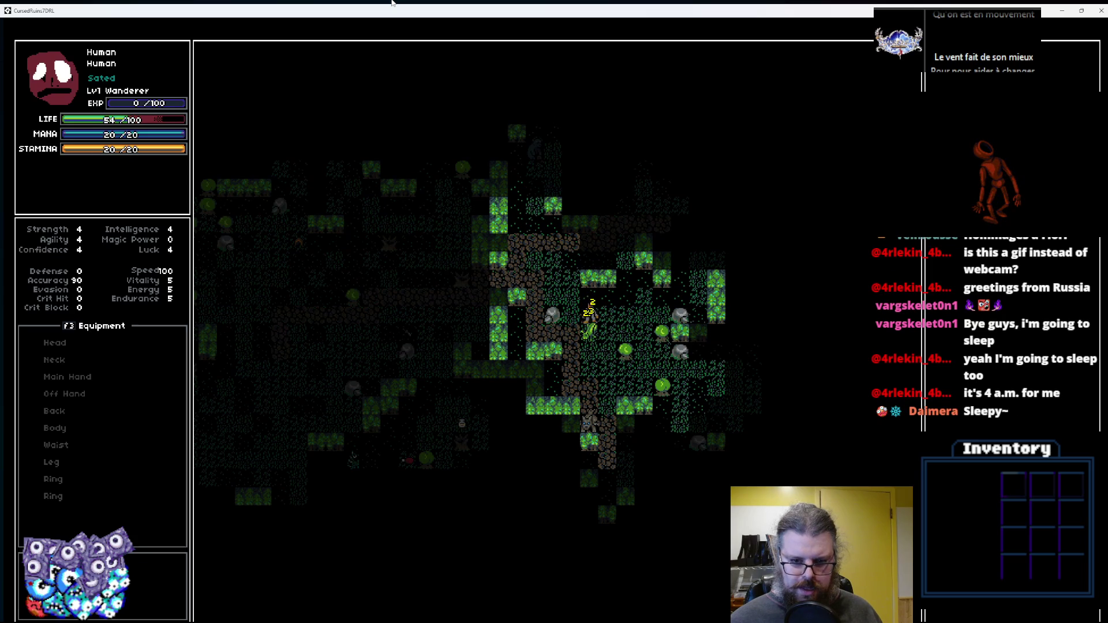
pyautogui.press('Down')
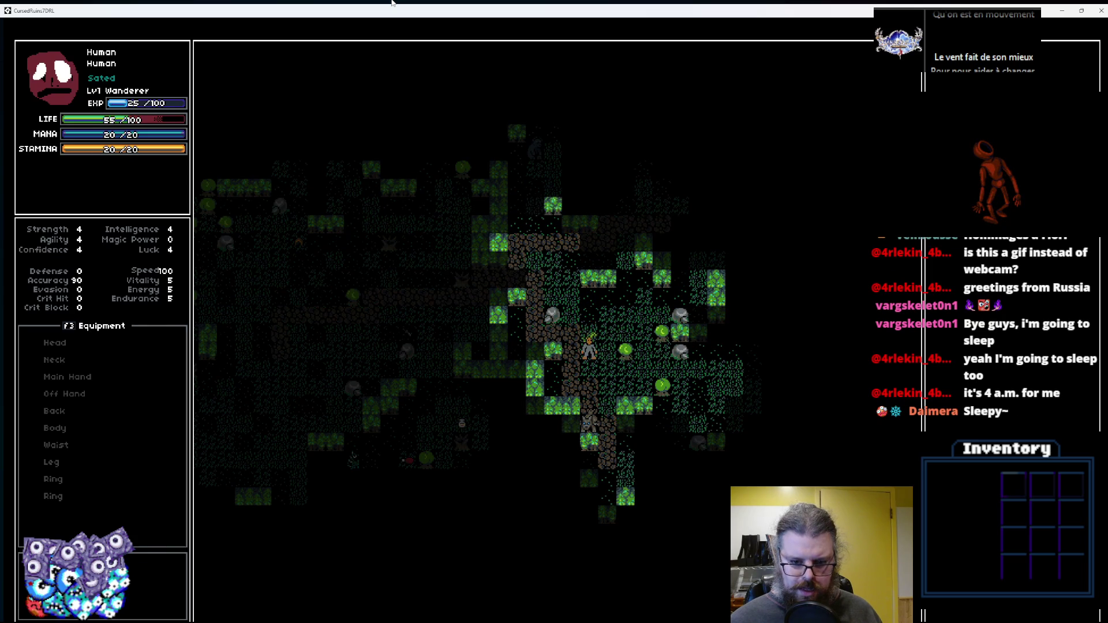
# Explore the cave, heading north and then left and down through it.
pyautogui.press('pagedown')
pyautogui.press('pagedown')
pyautogui.press('Right')
pyautogui.press('Right')
pyautogui.press('Right')
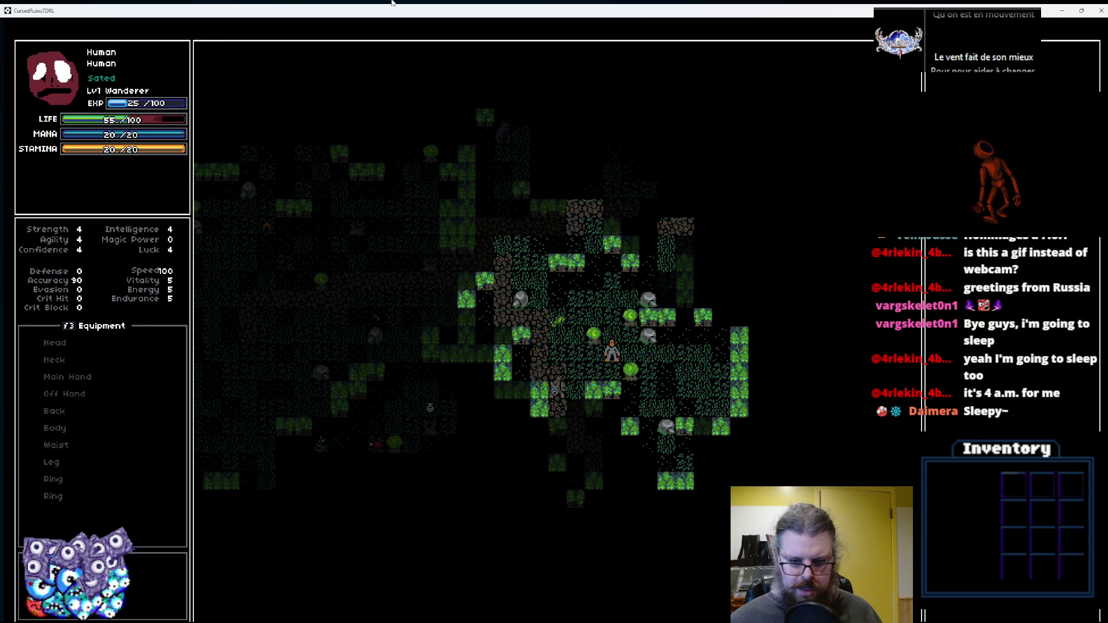
pyautogui.press('Left')
pyautogui.press('Left')
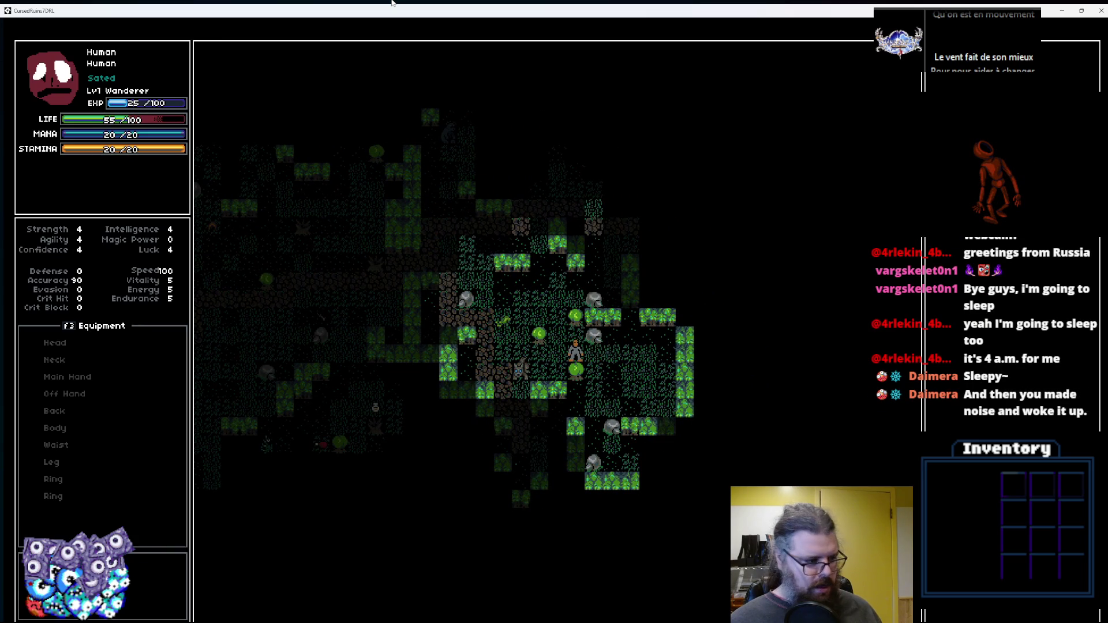
pyautogui.press('Up')
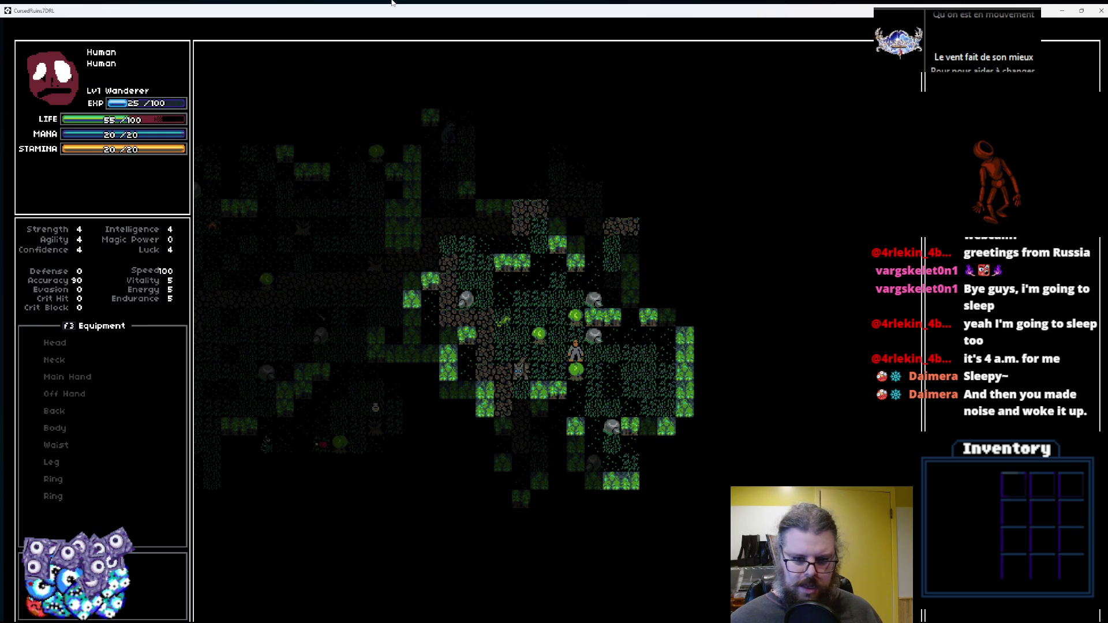
pyautogui.press('Home')
pyautogui.press('Up')
pyautogui.press('Up')
pyautogui.press('Up')
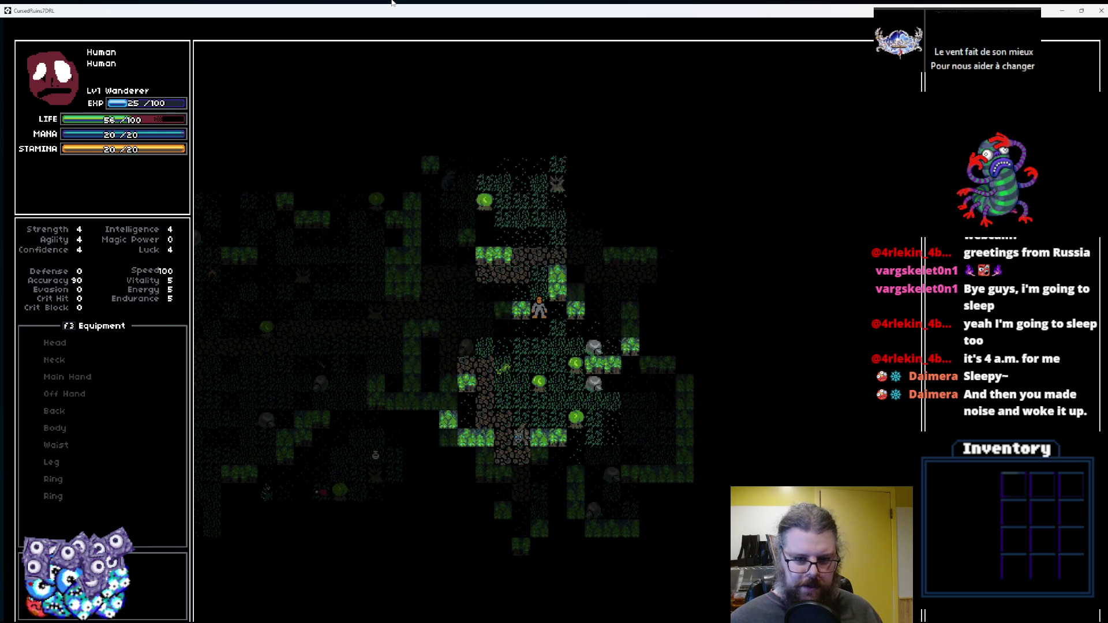
pyautogui.press('Home')
pyautogui.press('Up')
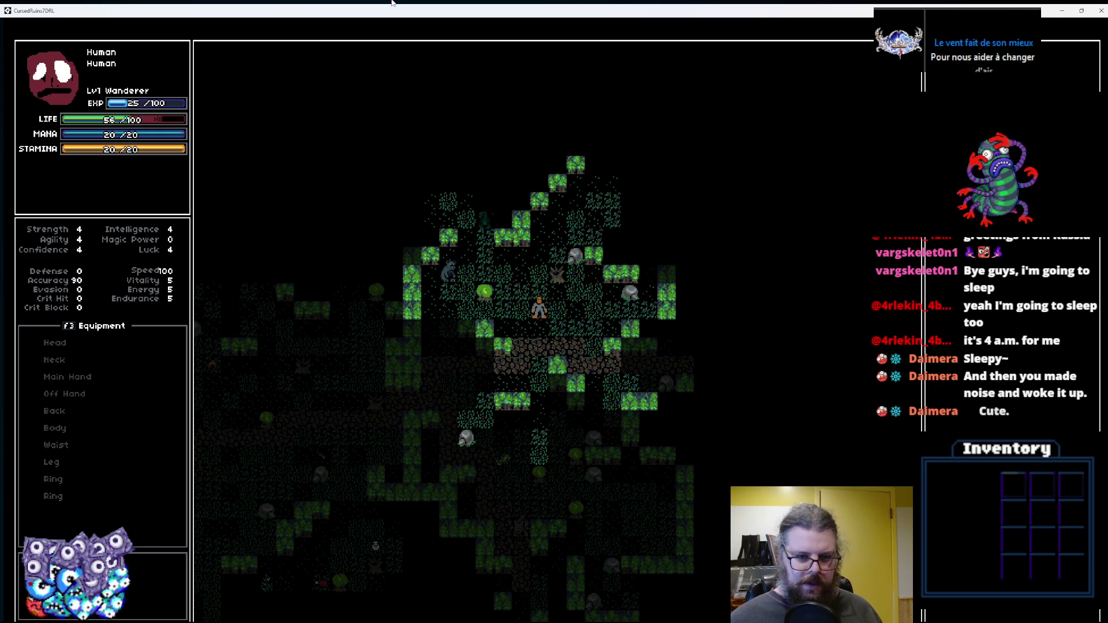
pyautogui.press('Up')
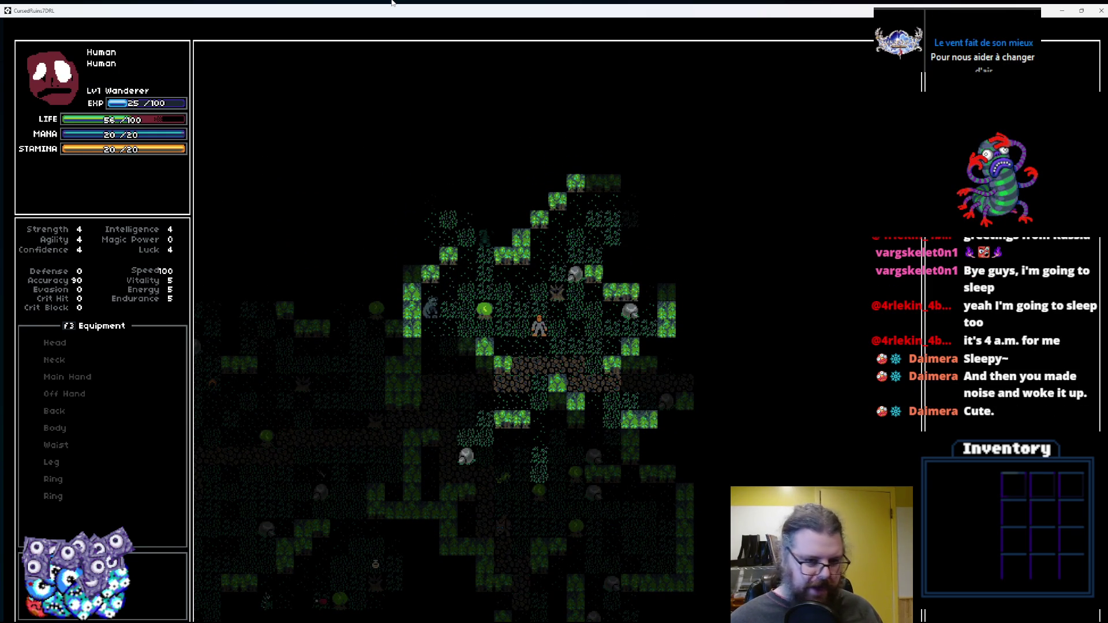
pyautogui.press('End')
pyautogui.press('Left')
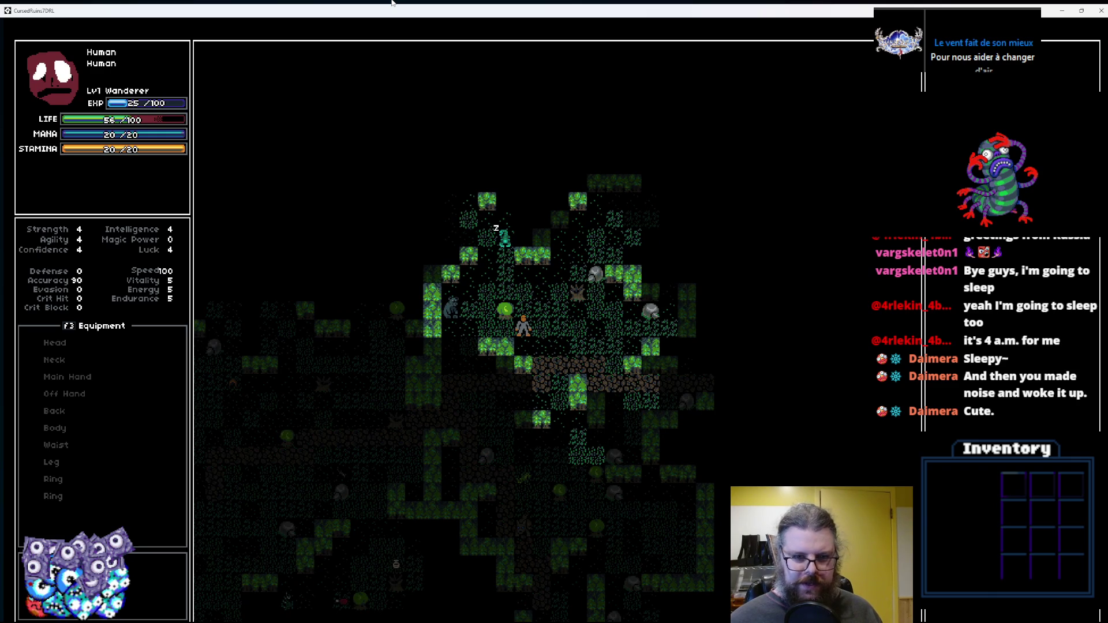
pyautogui.press('Left')
pyautogui.press('Left')
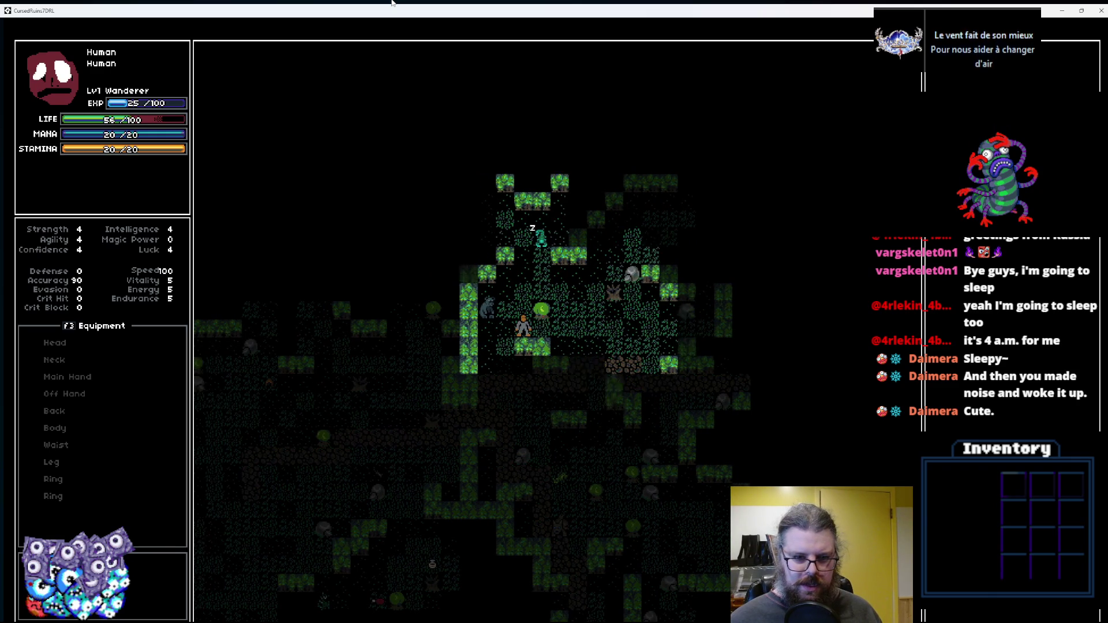
pyautogui.press('Left')
# Bump into the grey monster, retreat up and right, and restore the game to a window.
pyautogui.press('Up')
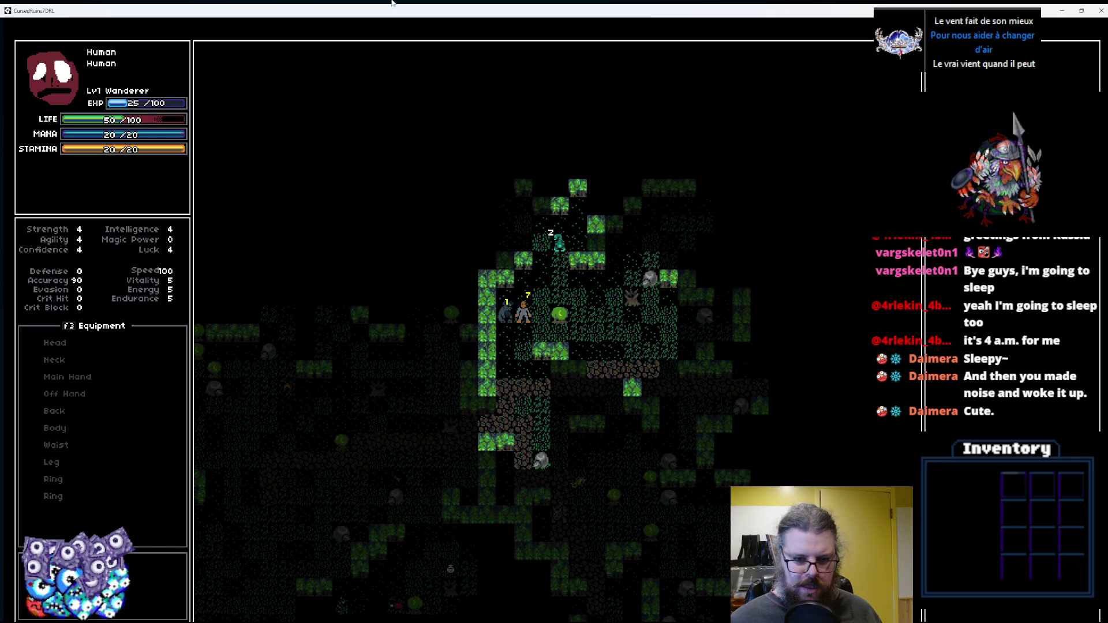
pyautogui.press('Right')
pyautogui.press('pageup')
pyautogui.press('Right')
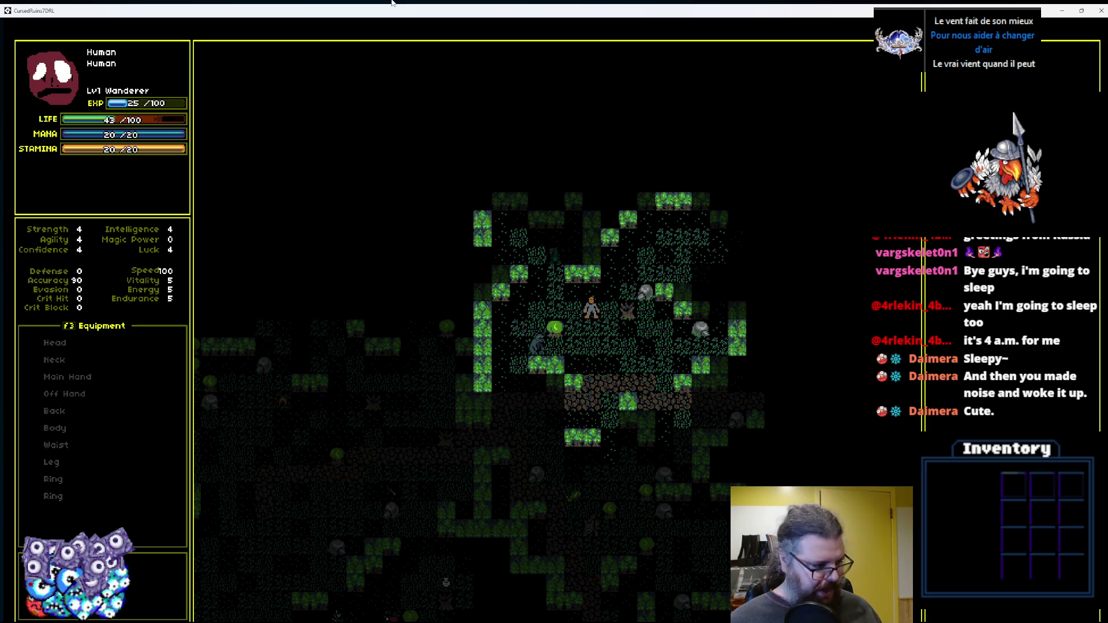
pyautogui.press('pageup')
pyautogui.press('pageup')
pyautogui.press('Right')
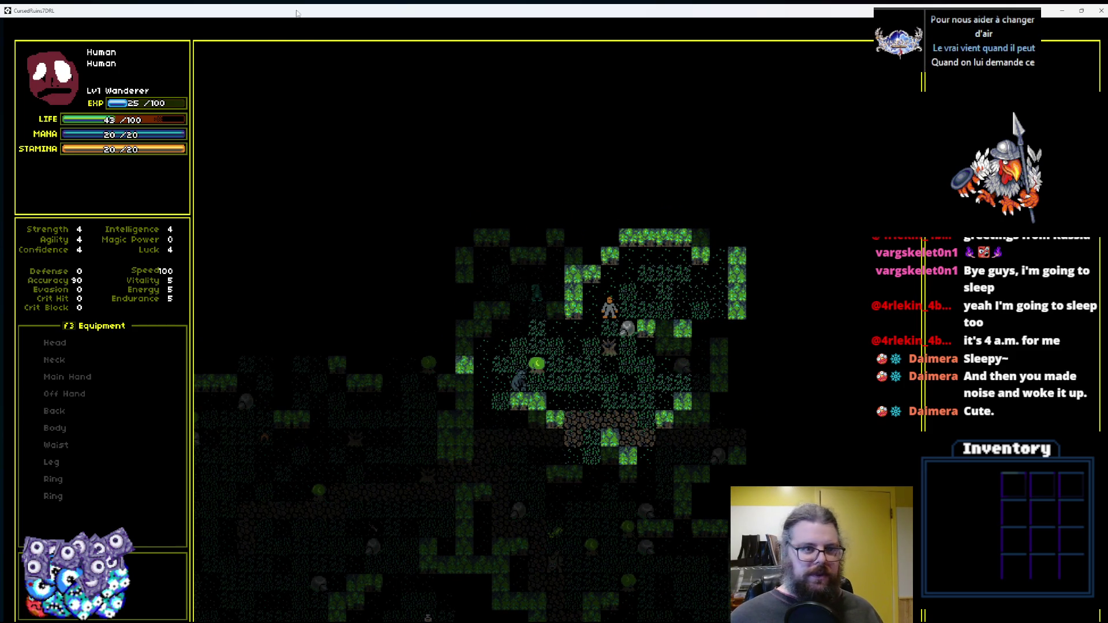
pyautogui.doubleClick(296, 12)
# Close the running game and the Debugger, returning to the aiSwitch_standard code.
pyautogui.click(563, 108)
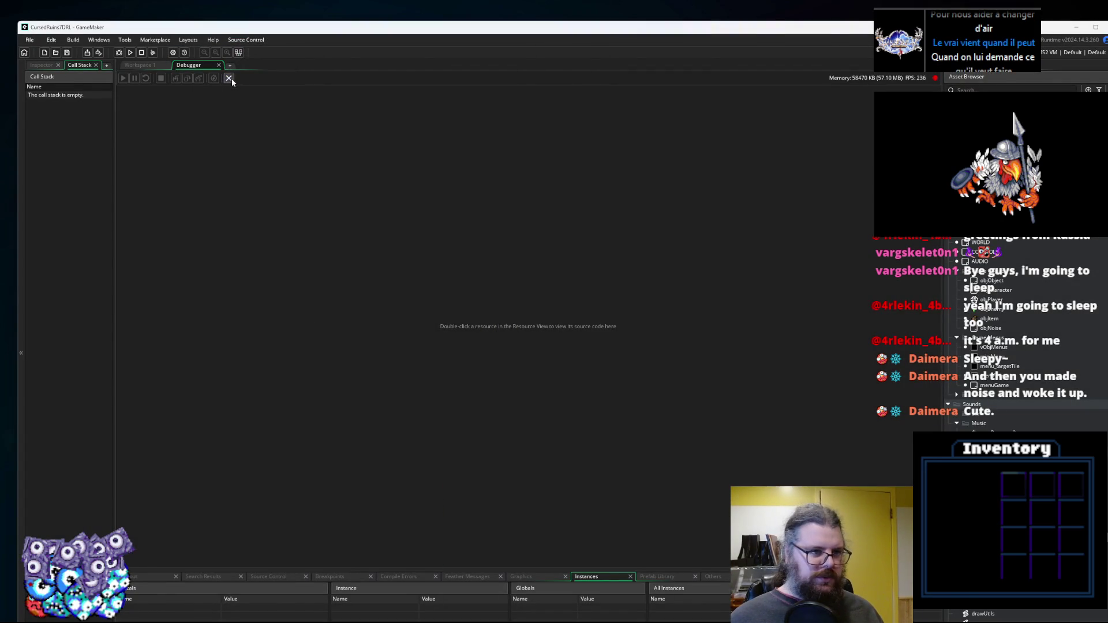
pyautogui.click(229, 78)
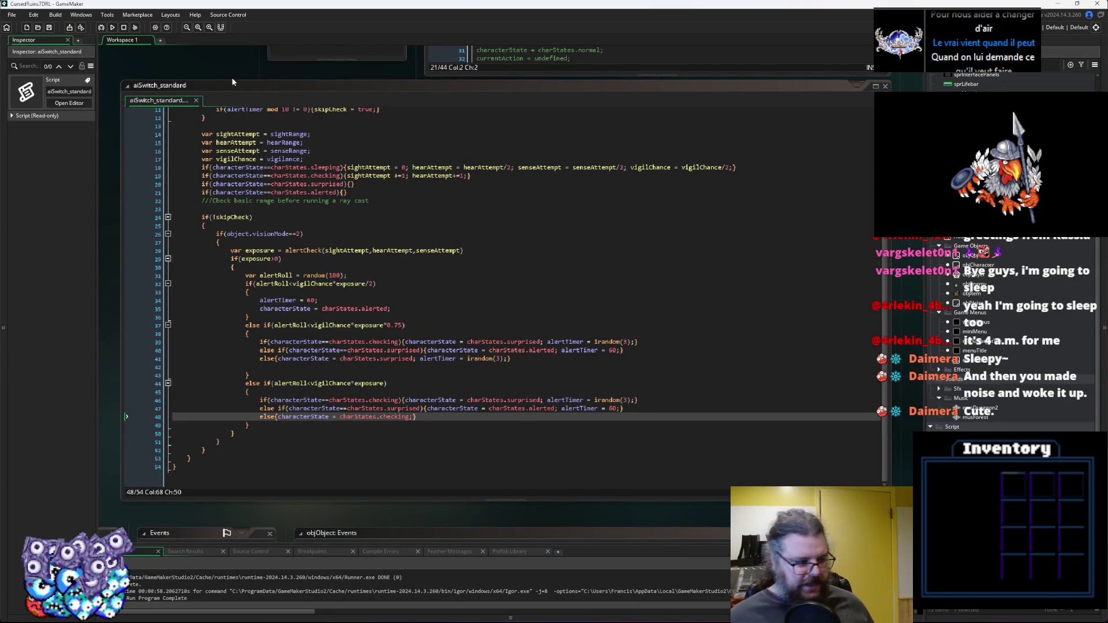
pyautogui.click(478, 317)
pyautogui.click(477, 300)
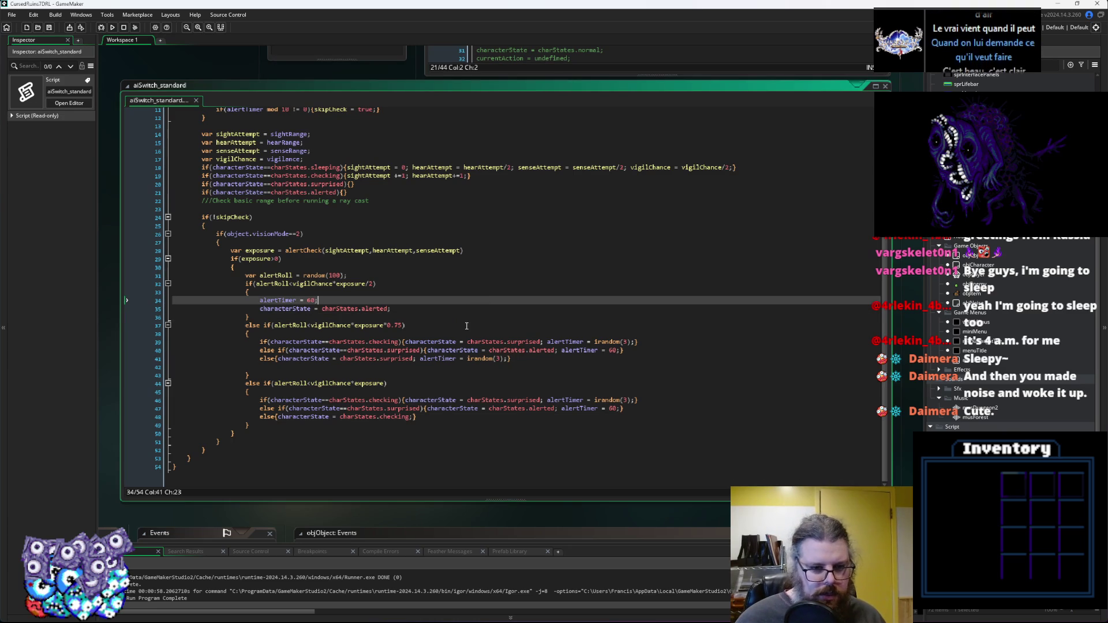
# Highlight the surprised and checking states on line 39 to review where they are used.
pyautogui.doubleClick(528, 342)
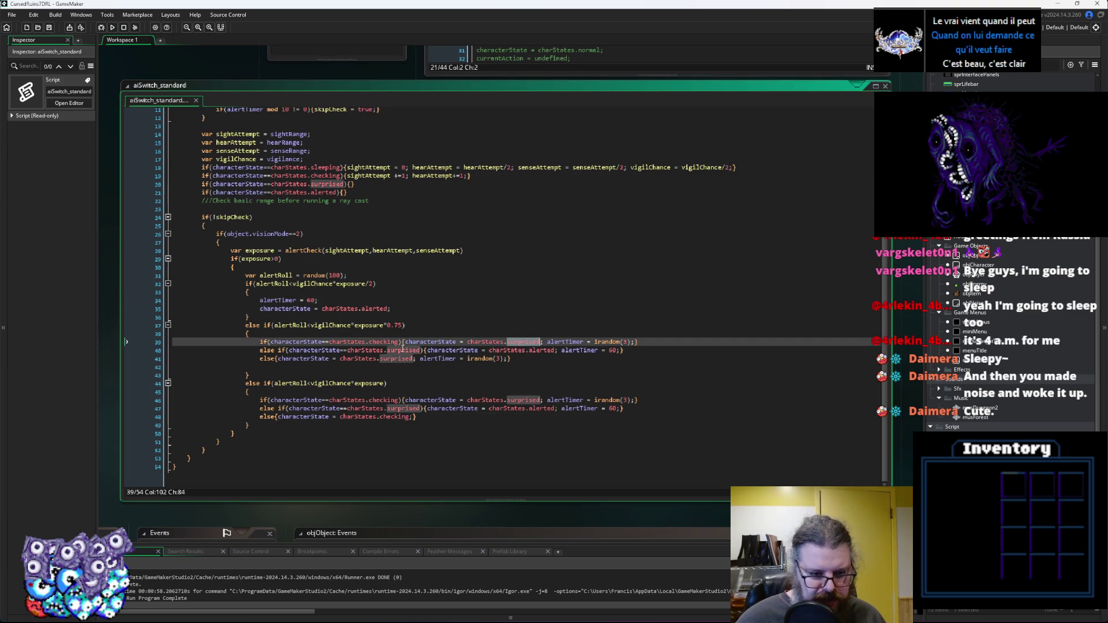
pyautogui.doubleClick(384, 342)
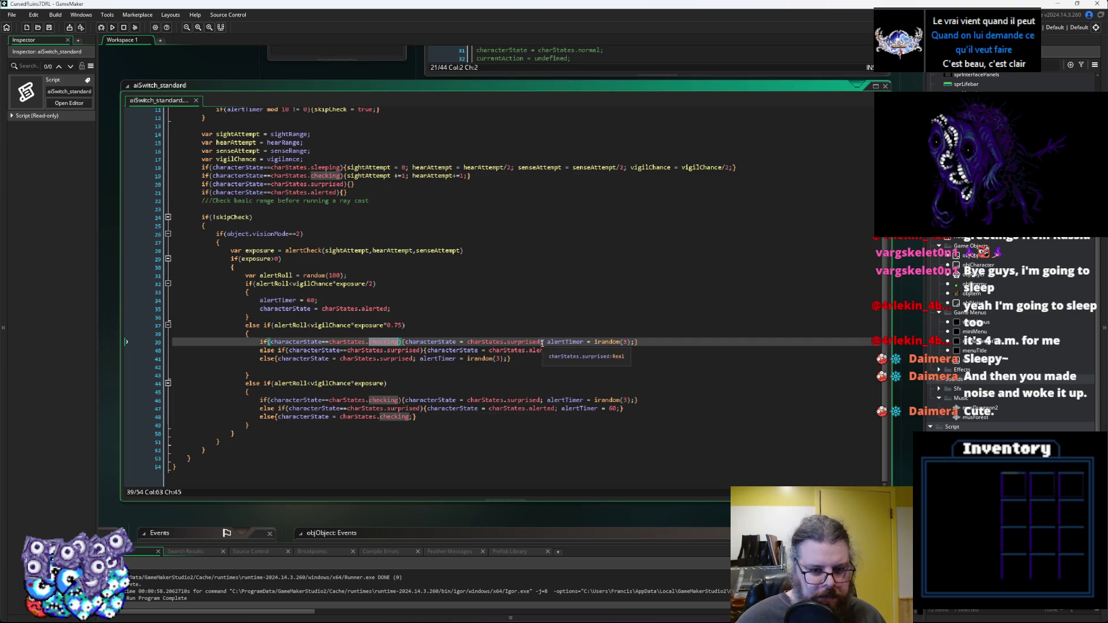
pyautogui.doubleClick(522, 343)
pyautogui.doubleClick(391, 343)
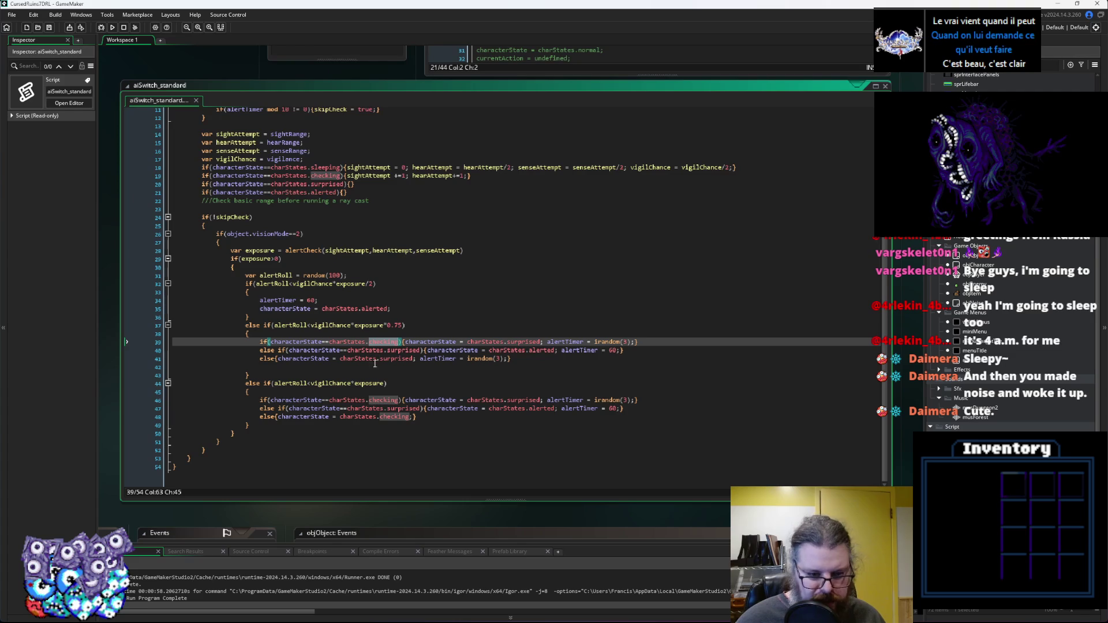
pyautogui.click(375, 399)
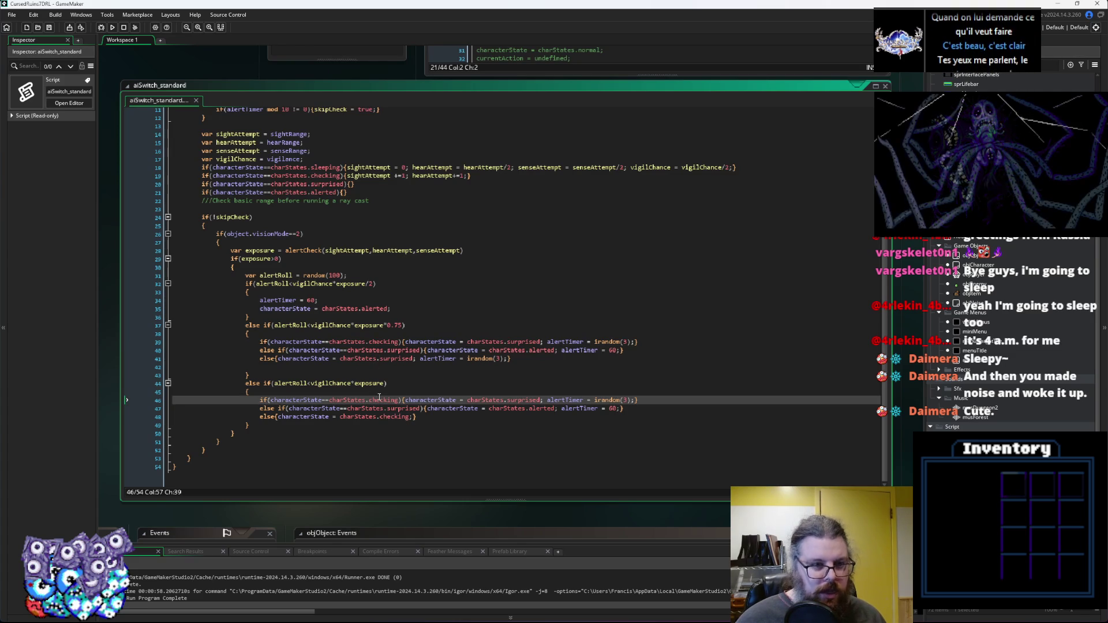
# Bring the objCharacter Create code and the aiSwitch_standard script back into view.
pyautogui.click(52, 30)
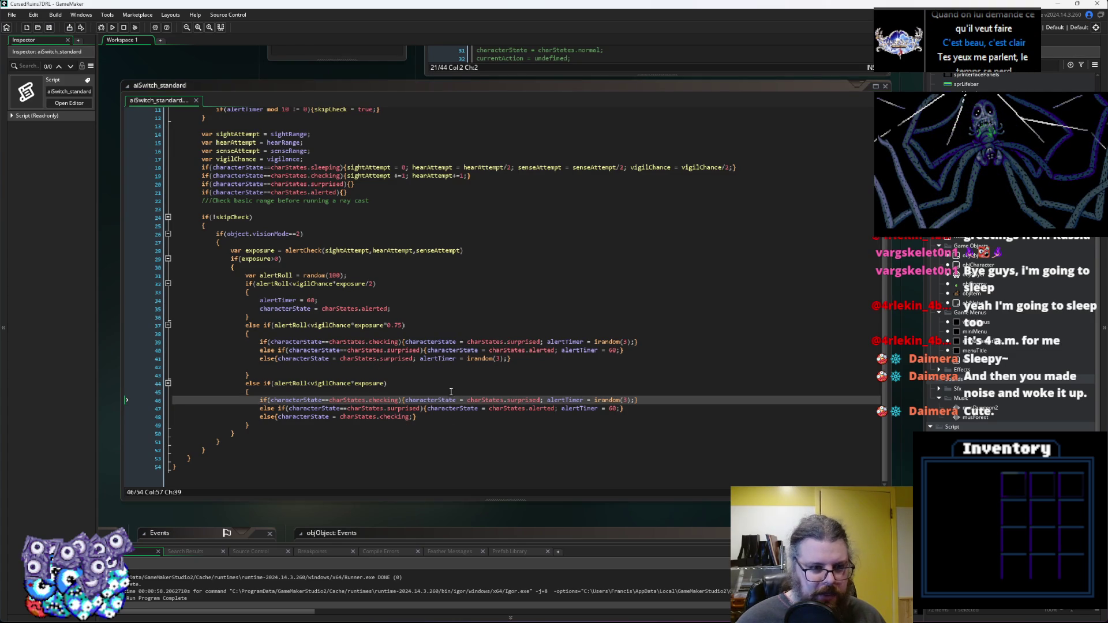
pyautogui.click(405, 430)
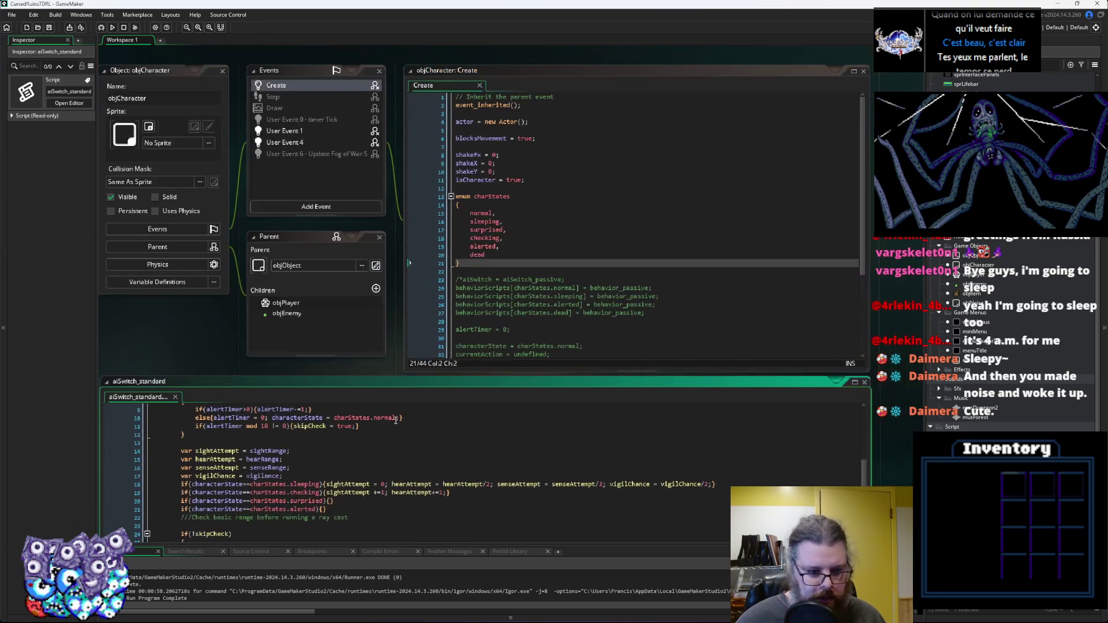
pyautogui.moveTo(351, 382); pyautogui.dragTo(342, 412)
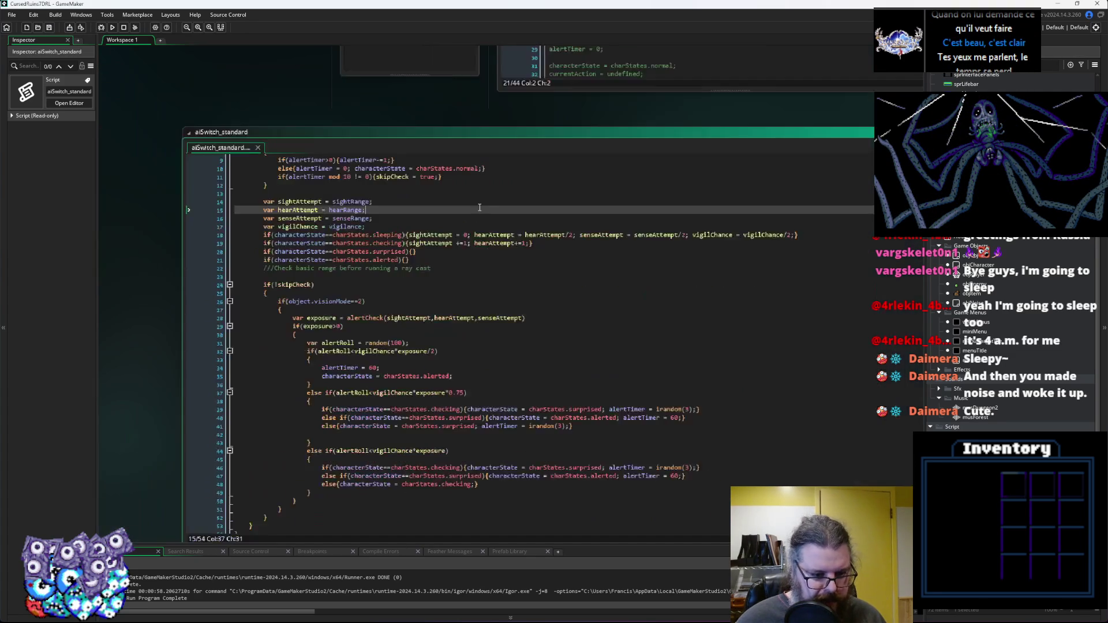
pyautogui.click(476, 218)
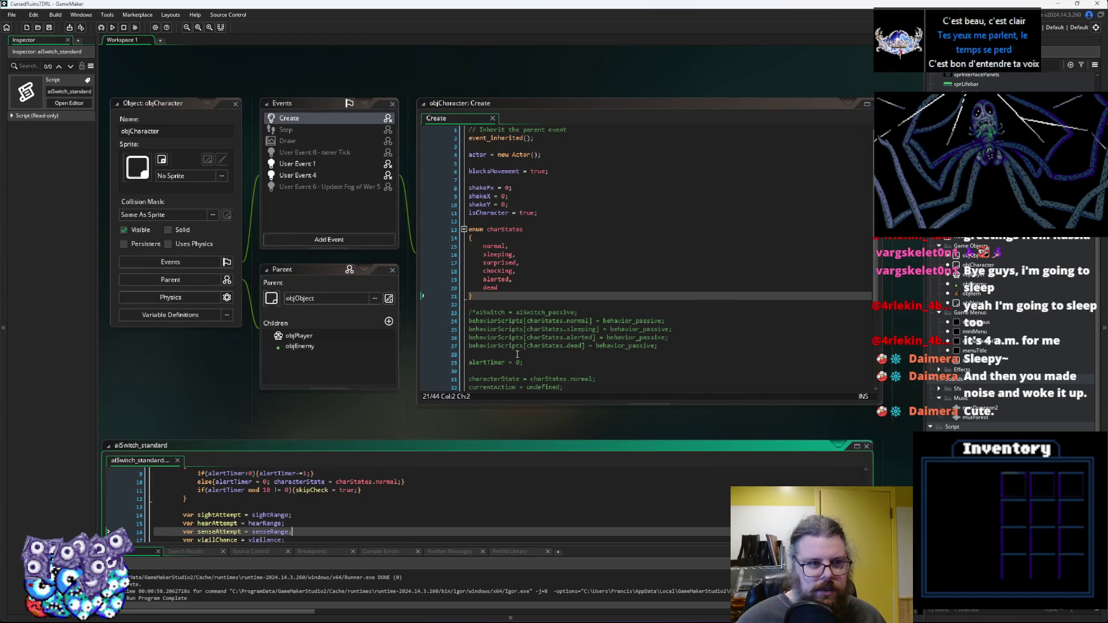
pyautogui.click(605, 366)
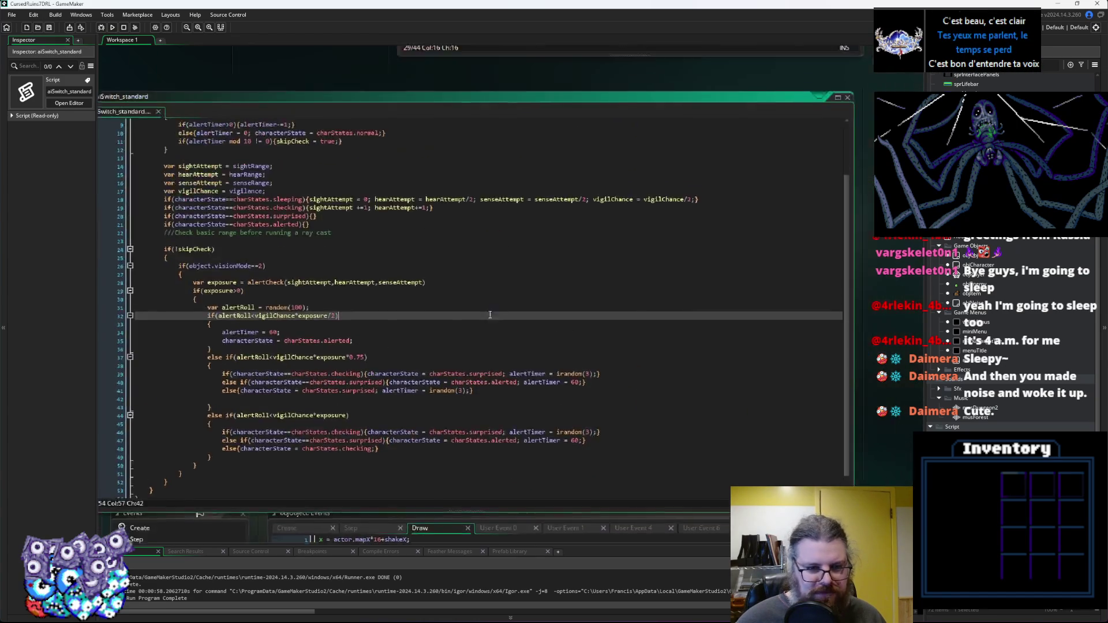
pyautogui.click(493, 323)
# Review the objObject Draw state switch, the alert timer countdown, and the charStates enum in Create.
pyautogui.click(588, 283)
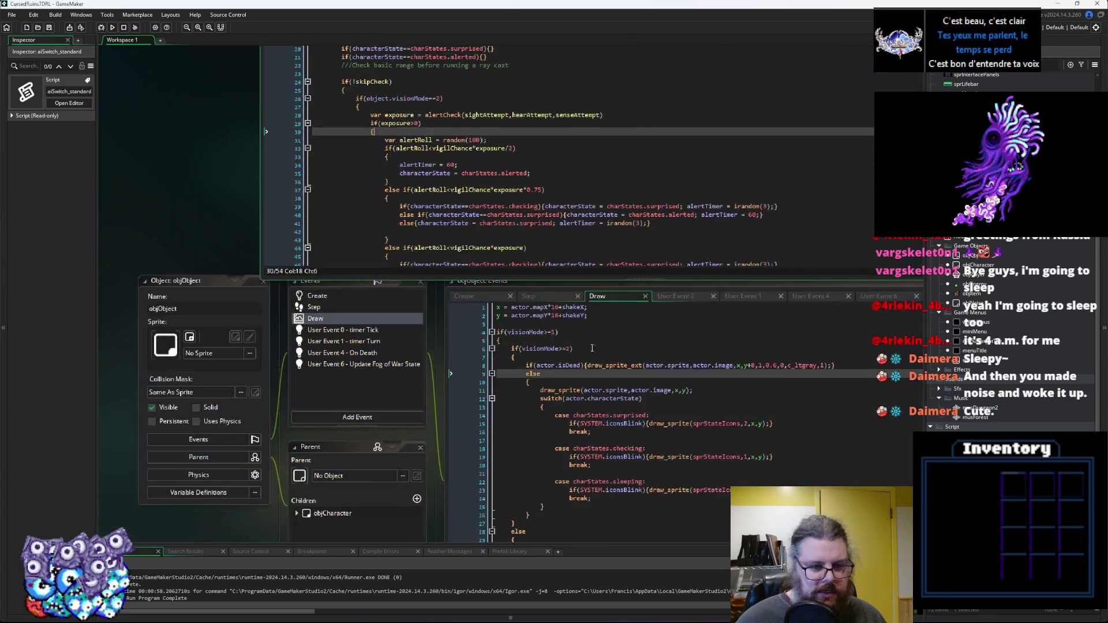
pyautogui.click(545, 355)
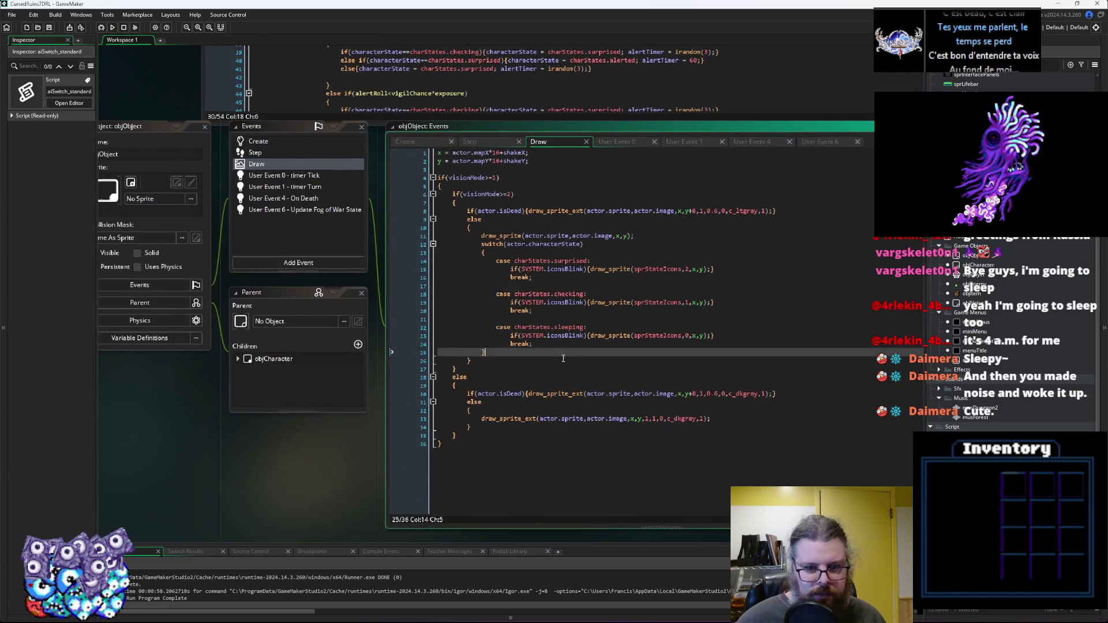
pyautogui.click(537, 118)
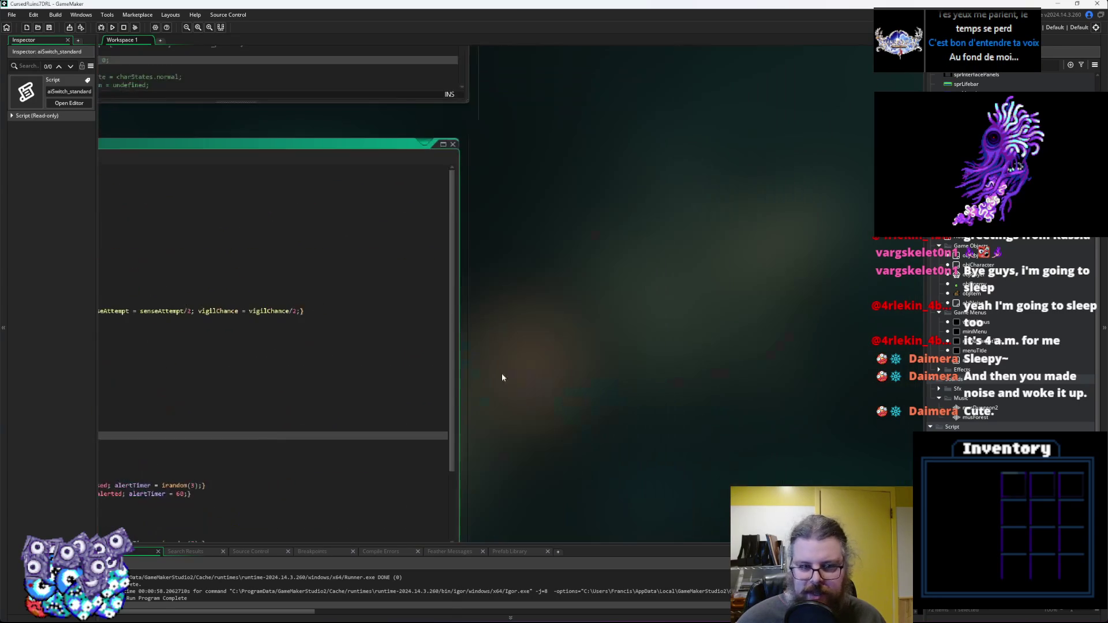
pyautogui.click(577, 200)
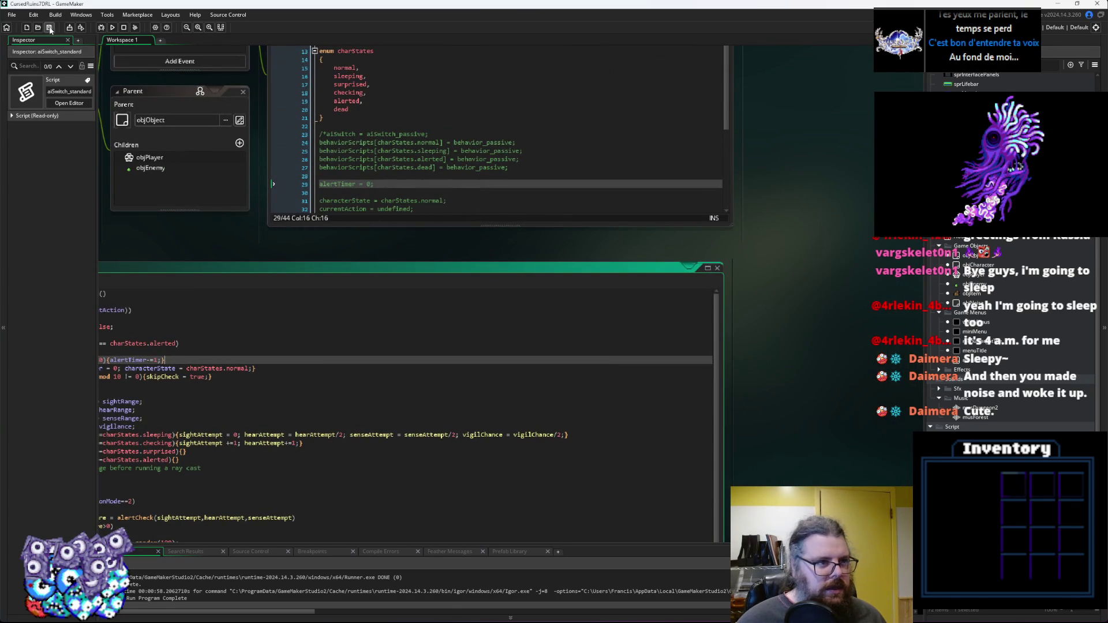
pyautogui.click(398, 115)
# Open the characters script and enlarge its window.
pyautogui.scroll(-2, 981, 335)
pyautogui.doubleClick(975, 375)
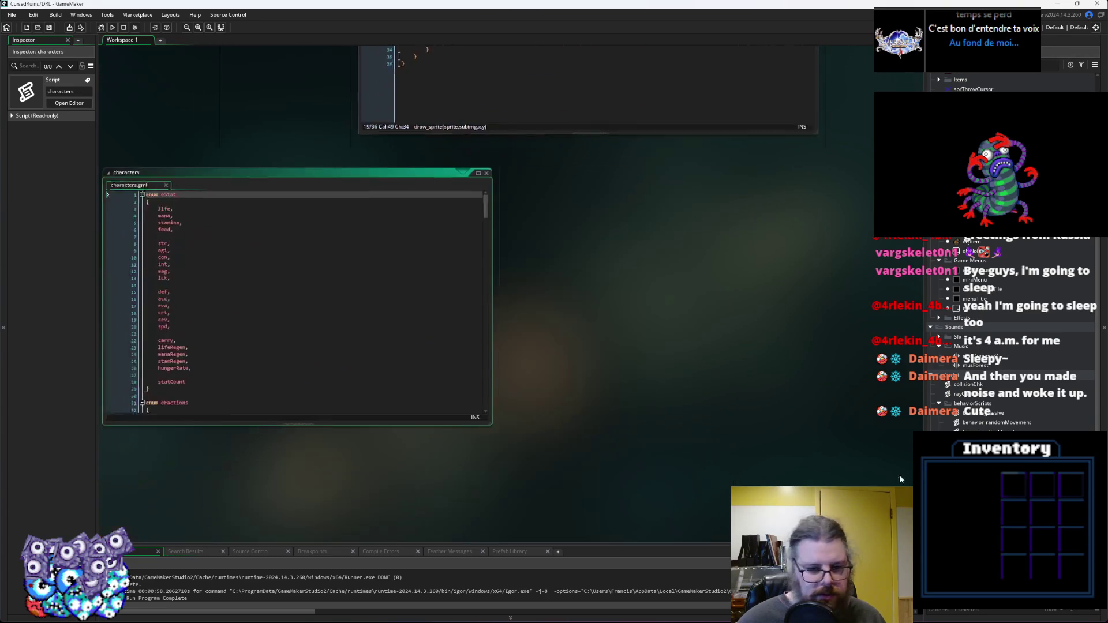
pyautogui.scroll(-15, 451, 335)
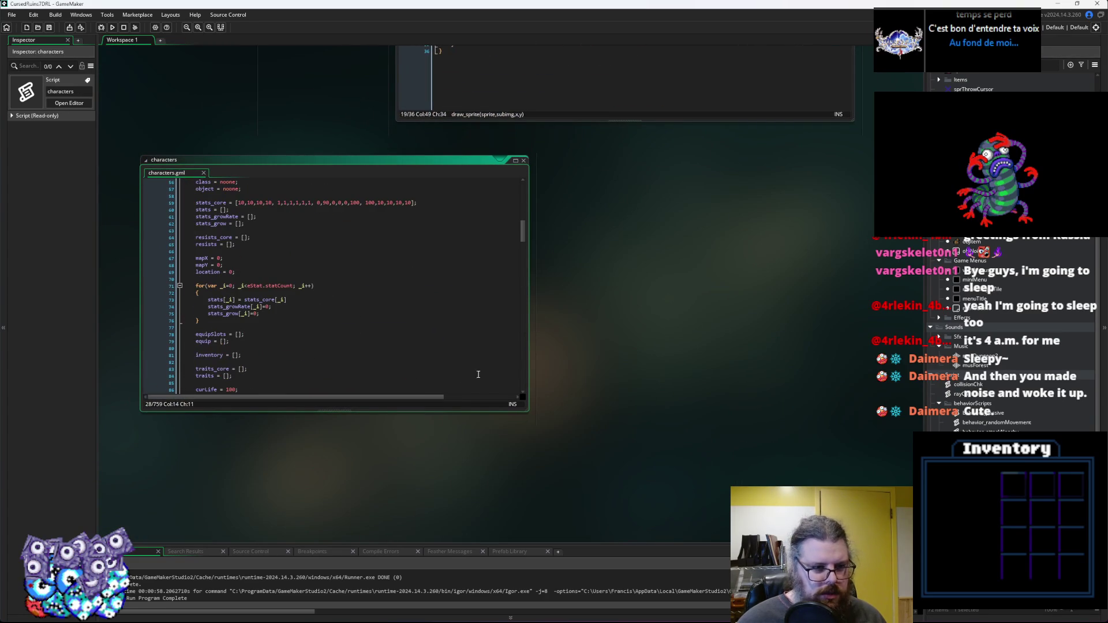
pyautogui.moveTo(526, 411); pyautogui.dragTo(603, 481)
pyautogui.scroll(-15, 277, 383)
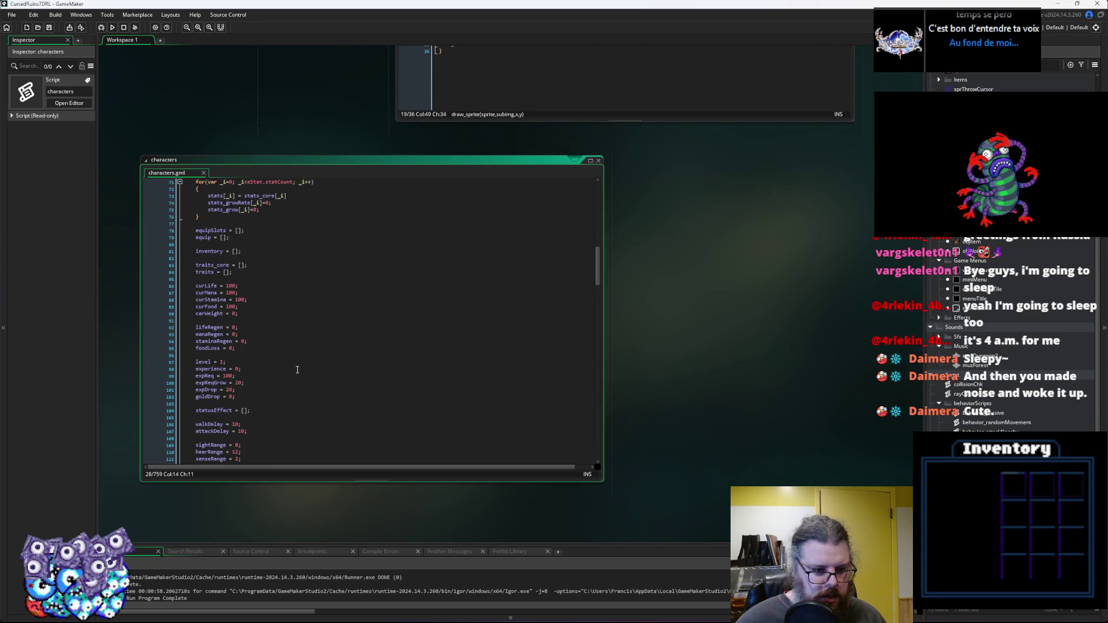
# Add 'wasHit = false;' after the vigilance = 40 line.
pyautogui.click(264, 404)
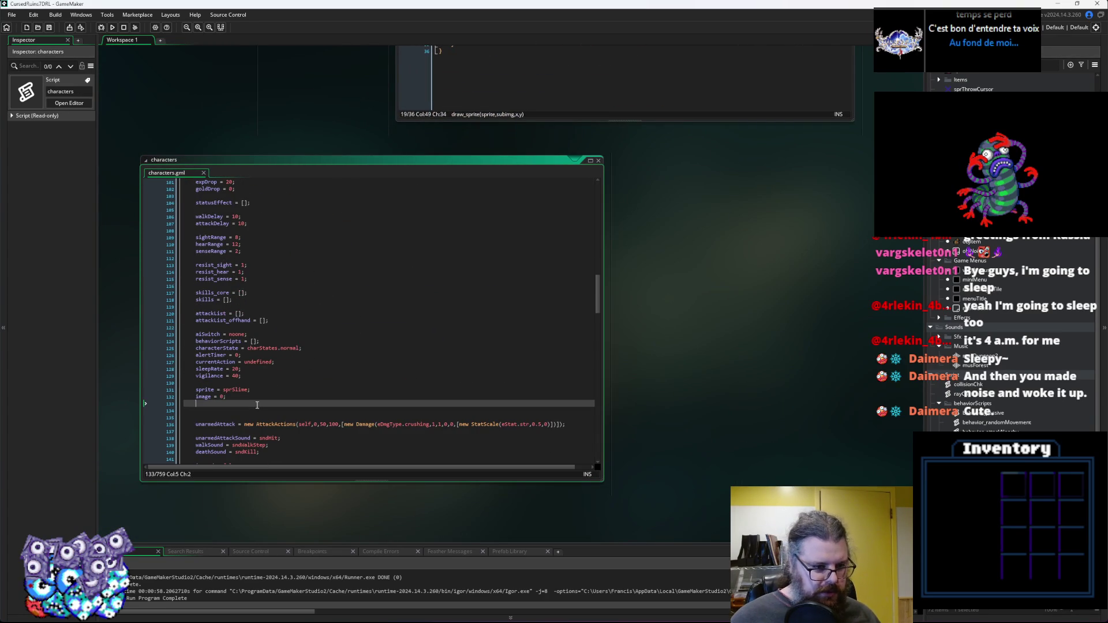
pyautogui.click(266, 376)
pyautogui.write('asHit = false;')
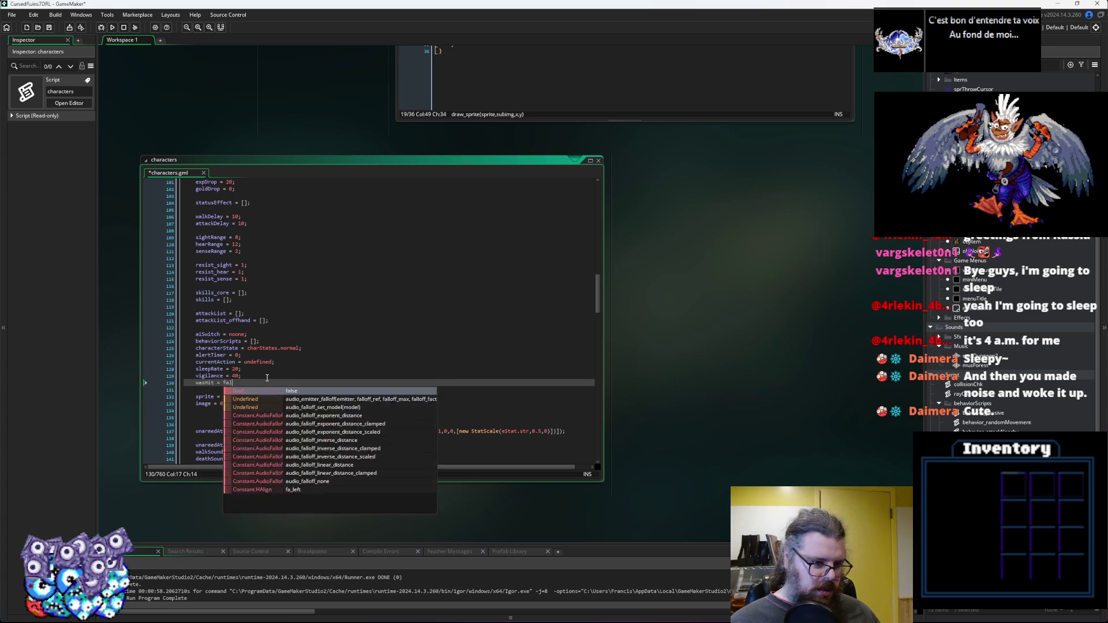
pyautogui.doubleClick(203, 383)
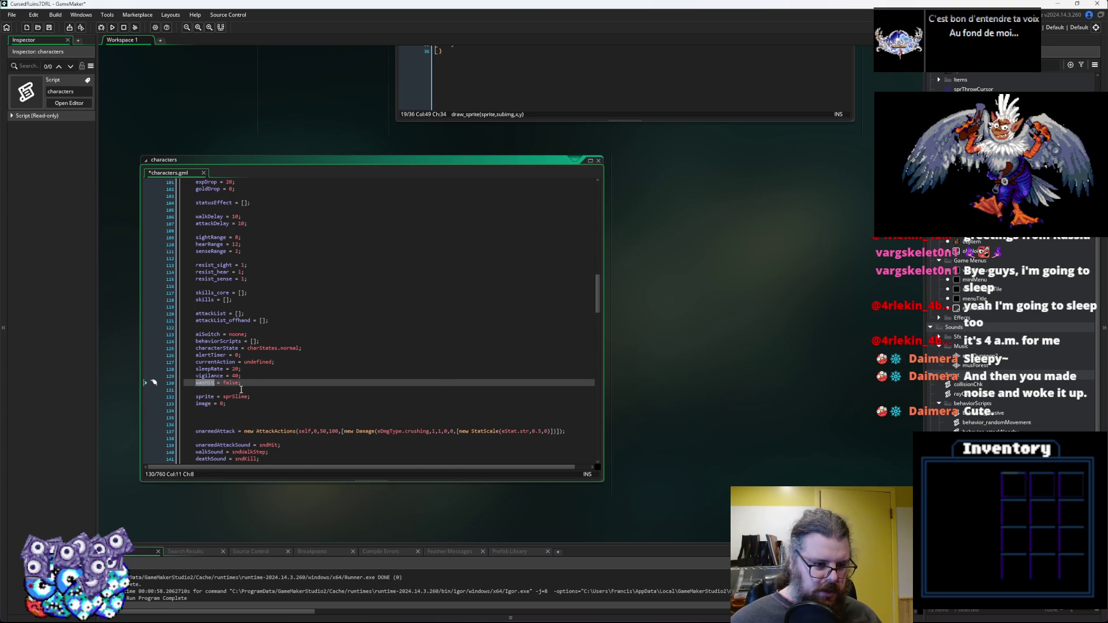
# Collapse the applyEquipSlots and applyBehavior functions.
pyautogui.scroll(-12, 203, 383)
pyautogui.scroll(-20, 253, 399)
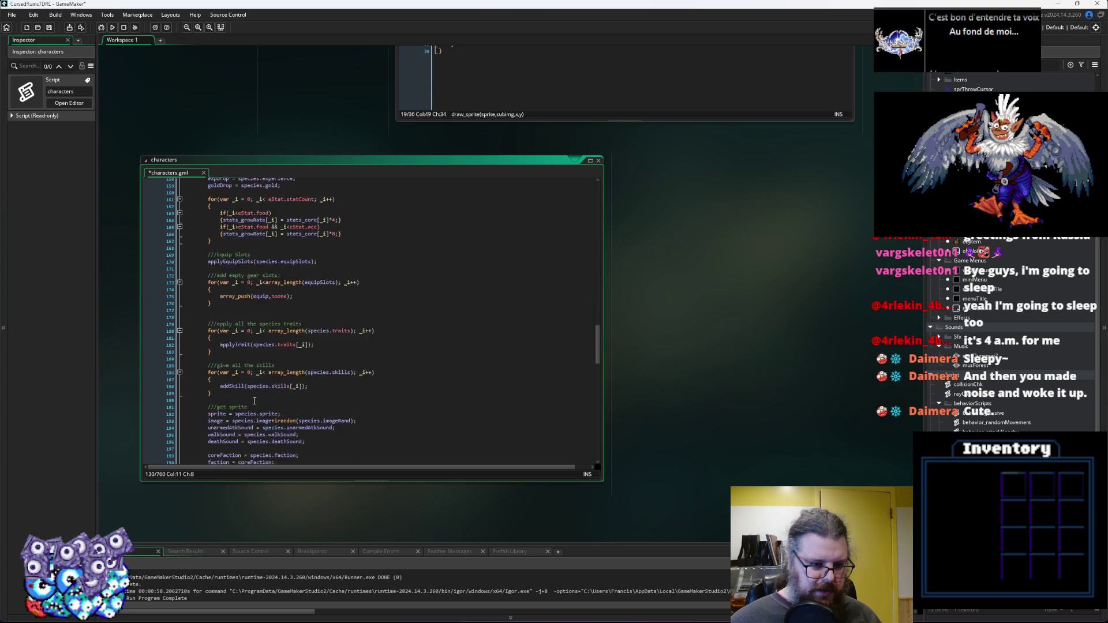
pyautogui.click(225, 351)
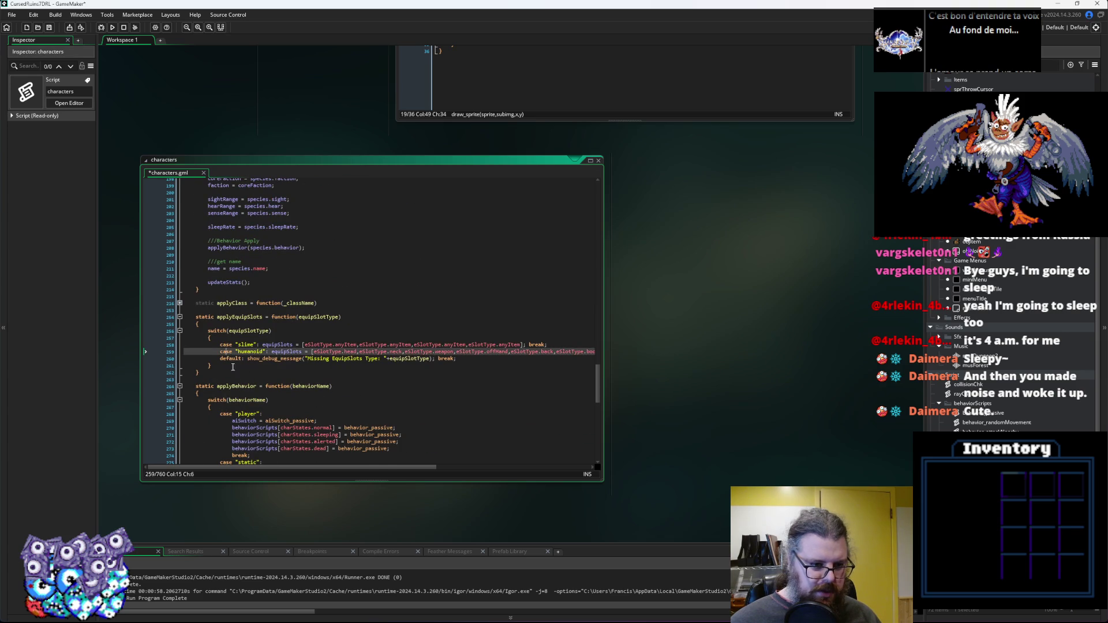
pyautogui.click(182, 385)
pyautogui.click(179, 316)
pyautogui.click(180, 331)
pyautogui.click(237, 364)
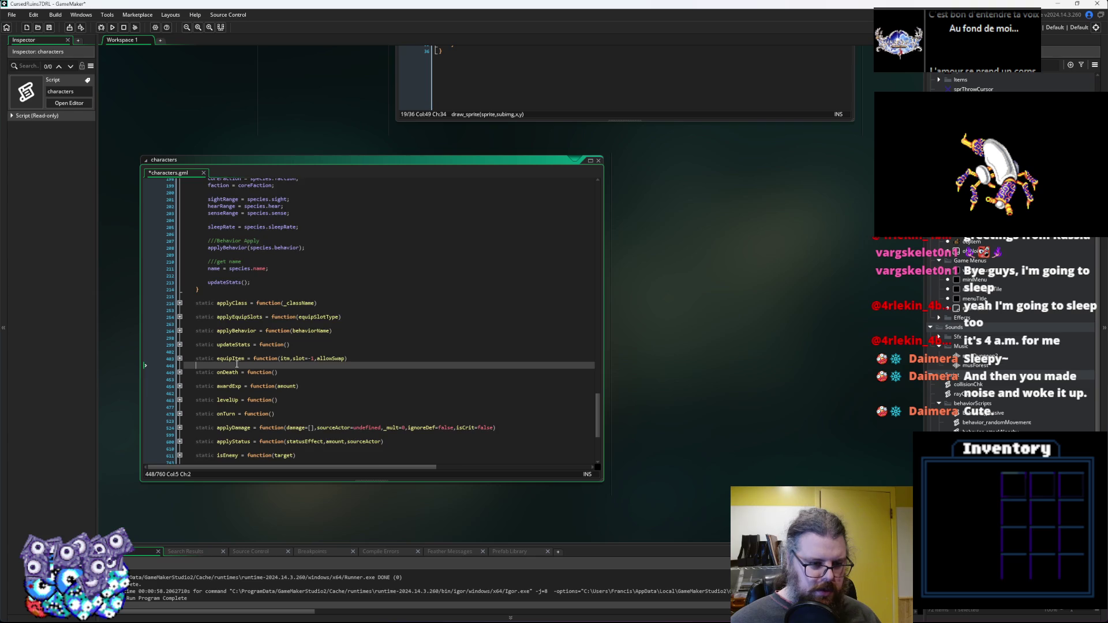
pyautogui.scroll(-1, 237, 365)
# Expand applyDamage and scroll to its totalDamage section.
pyautogui.click(181, 410)
pyautogui.click(284, 403)
pyautogui.scroll(-4, 284, 399)
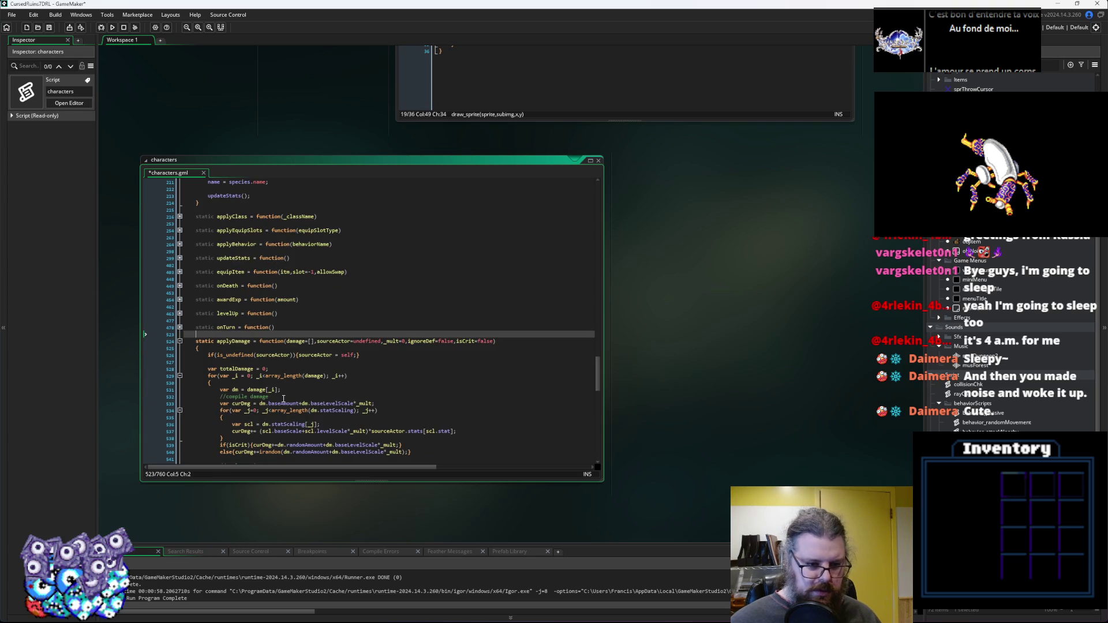
pyautogui.scroll(-1, 283, 399)
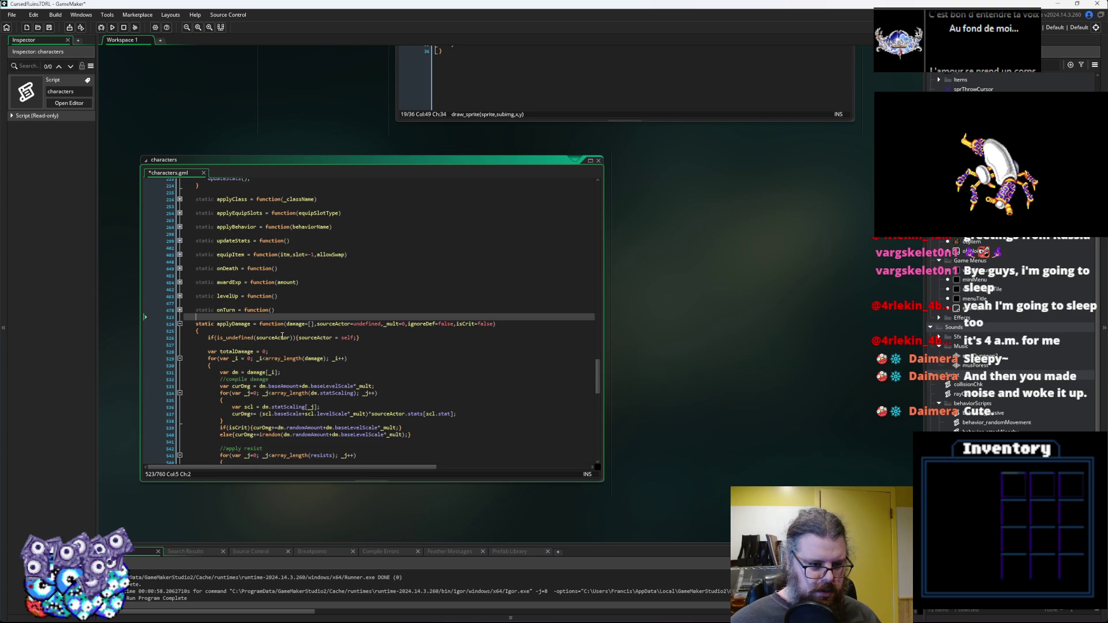
pyautogui.click(293, 324)
pyautogui.scroll(-13, 381, 362)
pyautogui.scroll(-6, 381, 362)
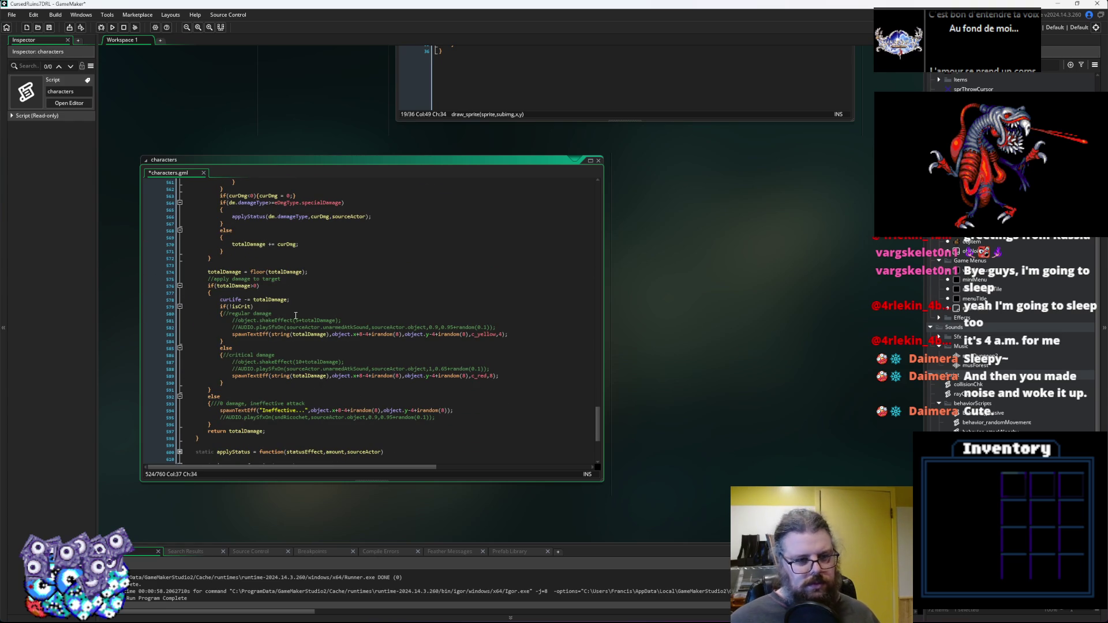
# Insert 'wasHit = true' inside the if(totalDamage>0) block, then jump back to aiSwitch_standard.
pyautogui.click(292, 291)
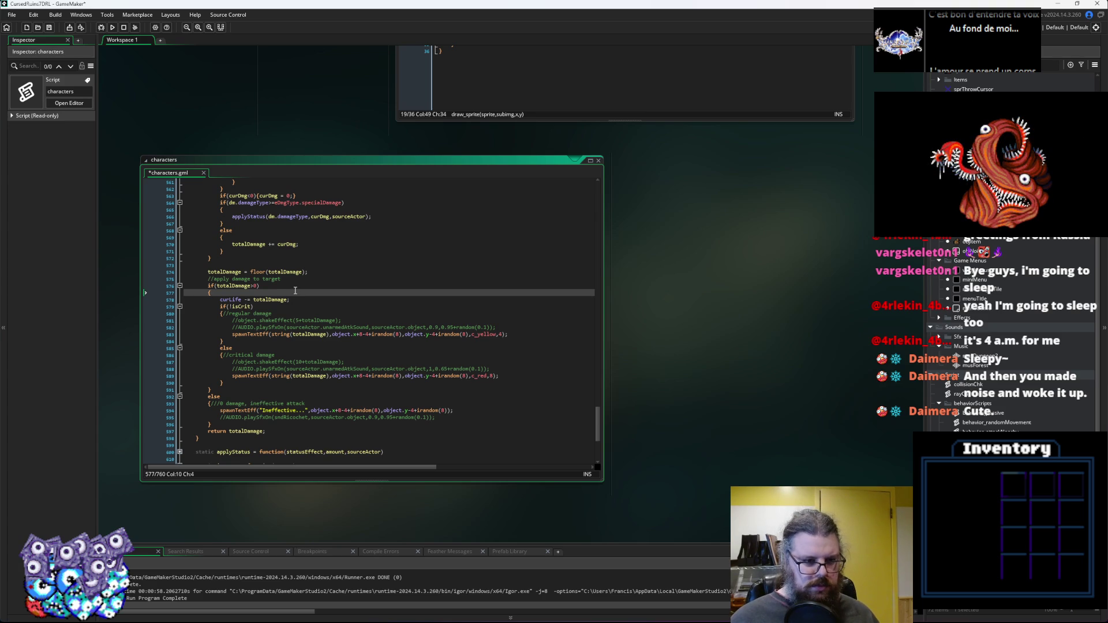
pyautogui.press('Return')
pyautogui.write('wasHit = ')
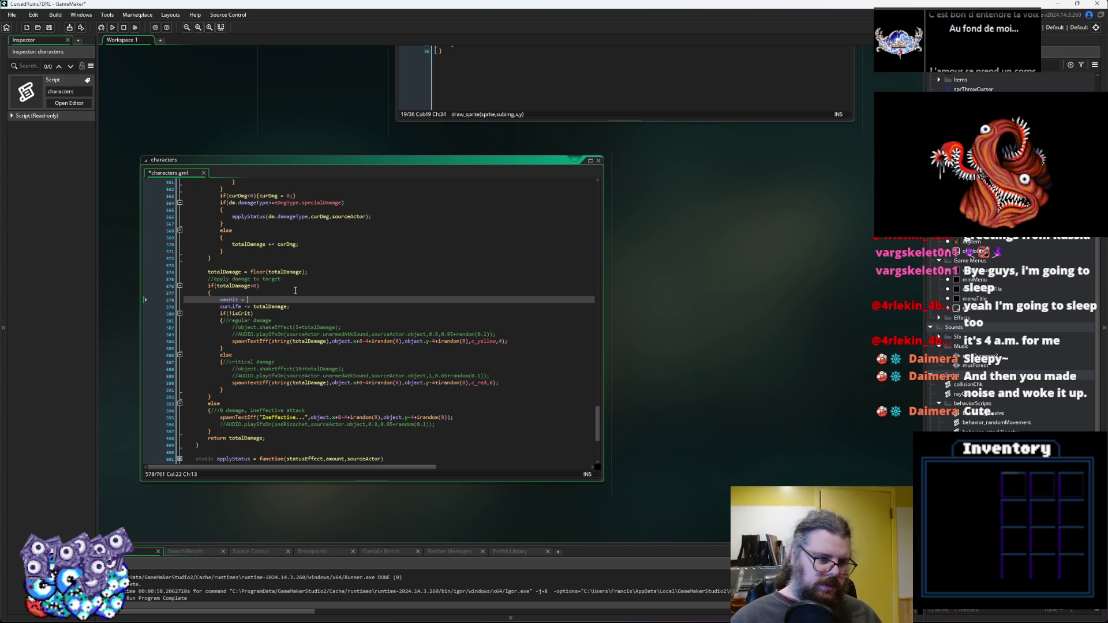
pyautogui.write('true;')
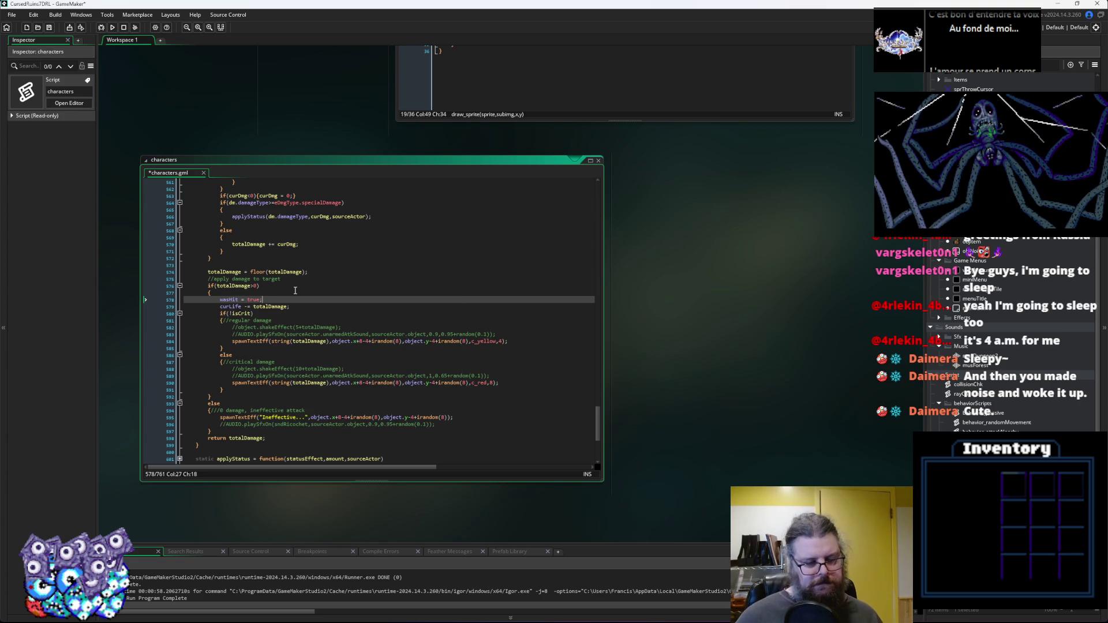
pyautogui.doubleClick(235, 300)
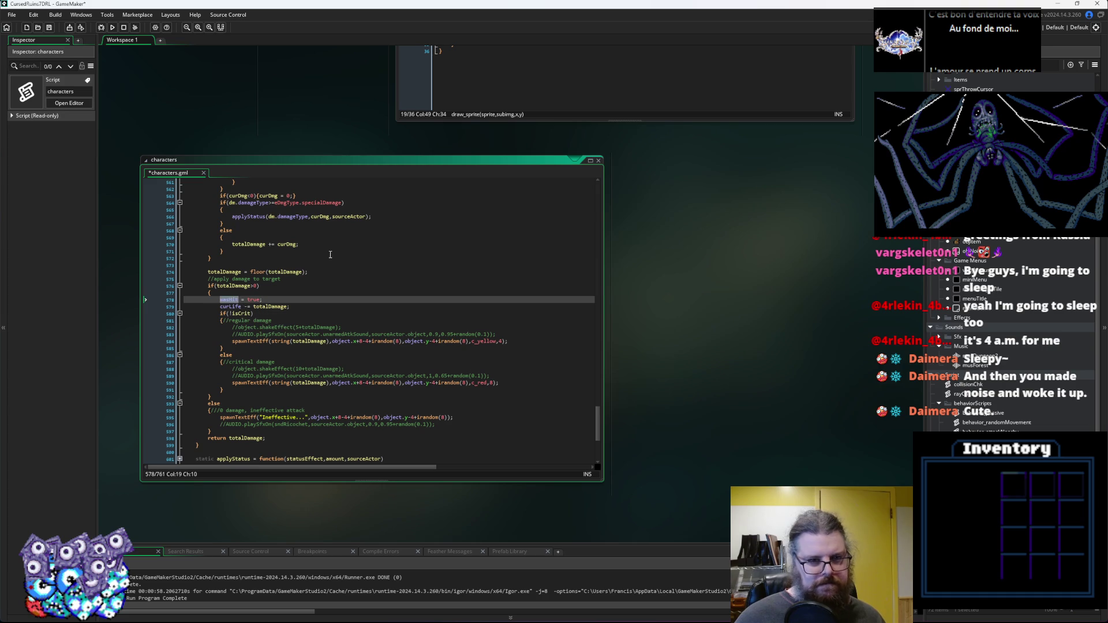
pyautogui.hotkey('alt', 'Left')
pyautogui.moveTo(418, 306); pyautogui.dragTo(422, 328)
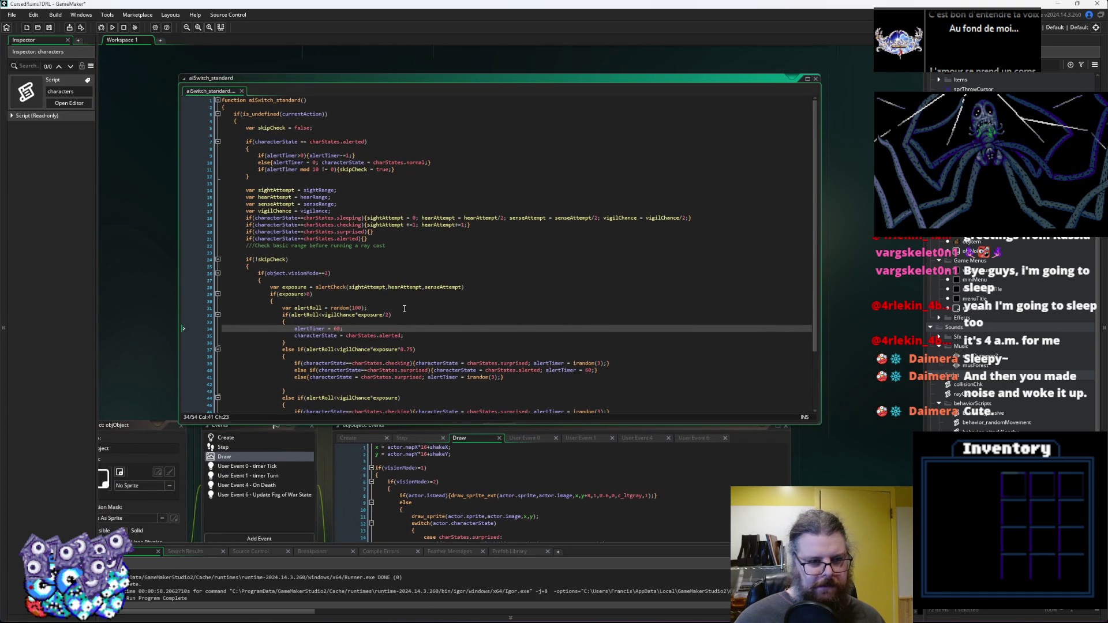
# After the alerted-state check, add 'if(wasHit){vigilChance = vigilChance*2'.
pyautogui.scroll(3, 404, 307)
pyautogui.click(335, 280)
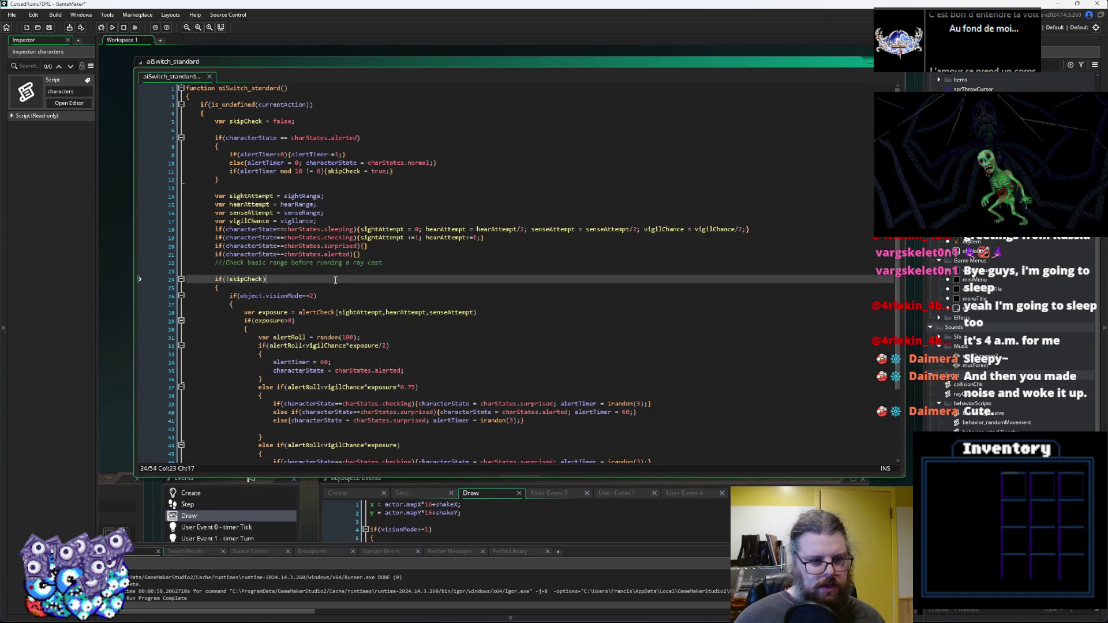
pyautogui.scroll(-3, 338, 288)
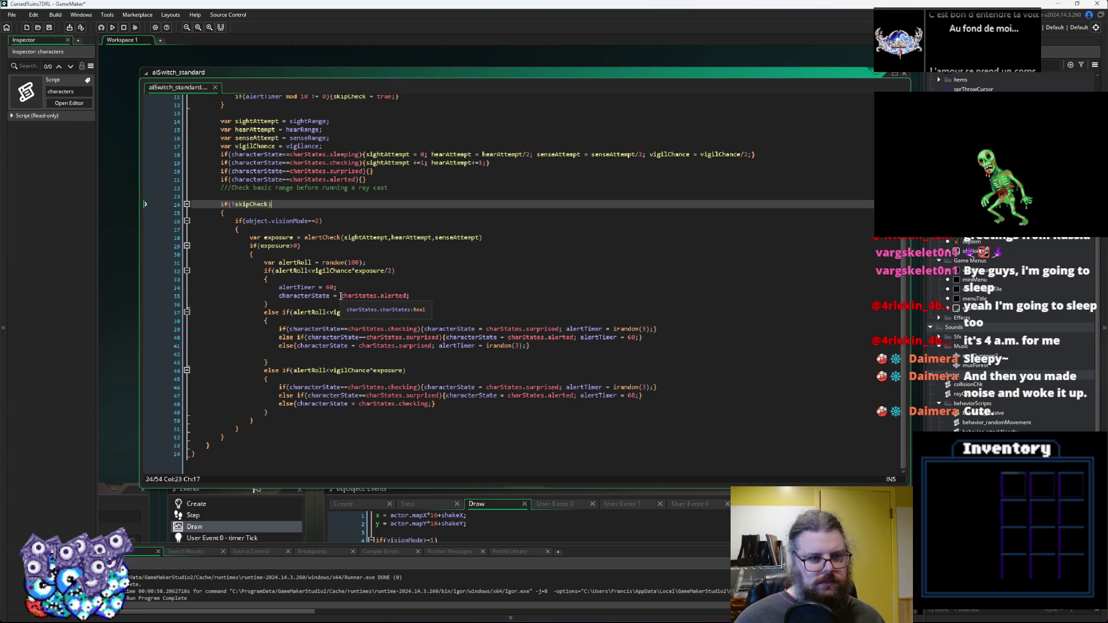
pyautogui.scroll(2, 358, 277)
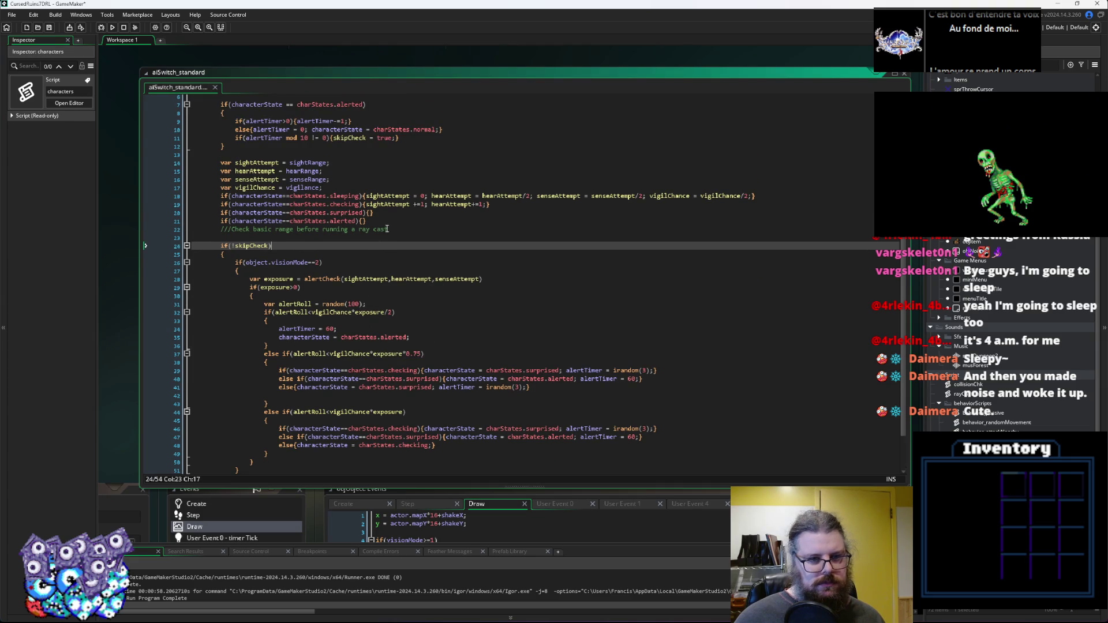
pyautogui.click(390, 221)
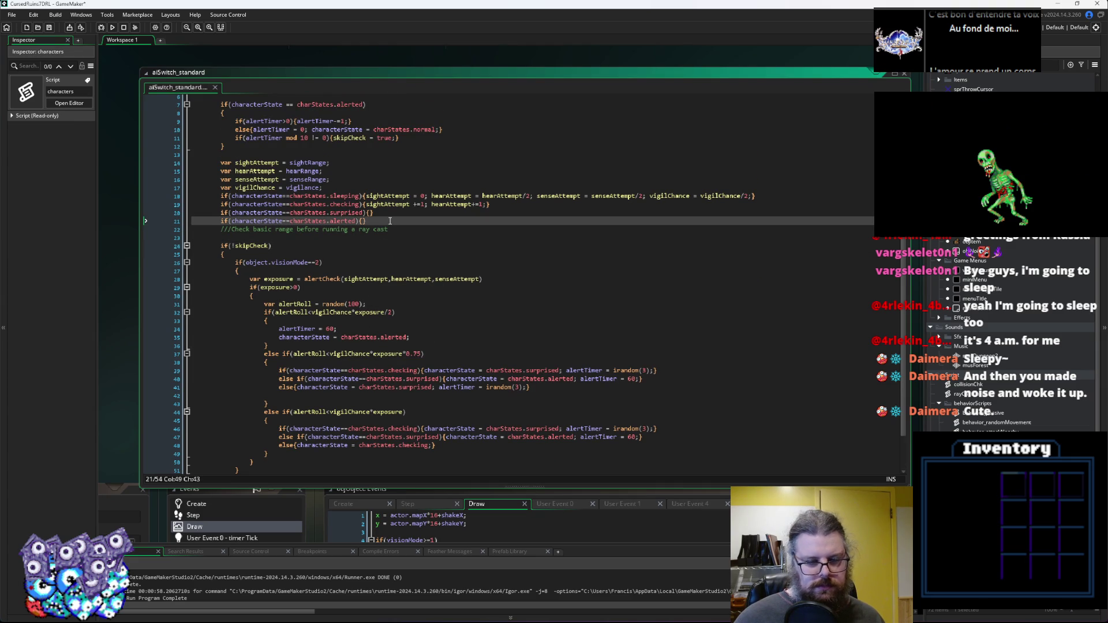
pyautogui.press('Return')
pyautogui.write('if')
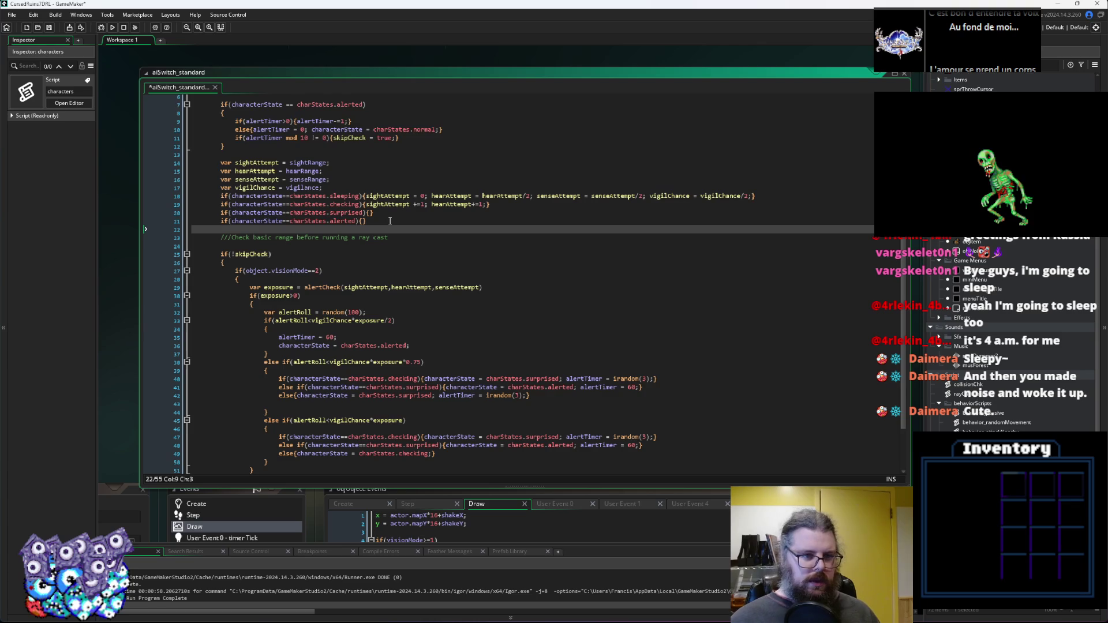
pyautogui.write('(wasHit){')
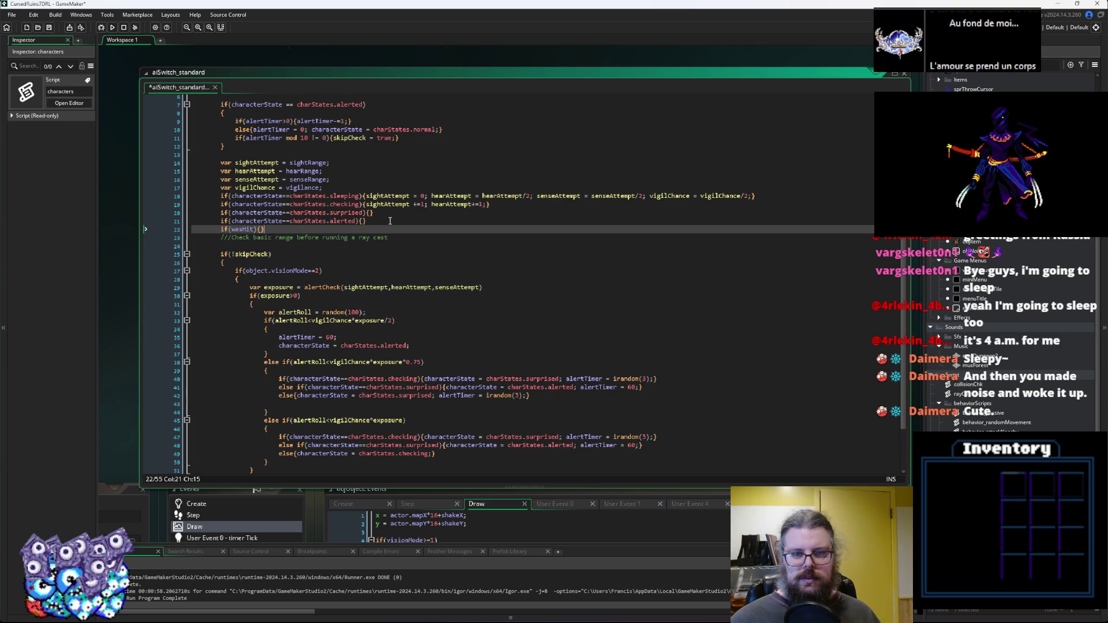
pyautogui.write('vigilChanc')
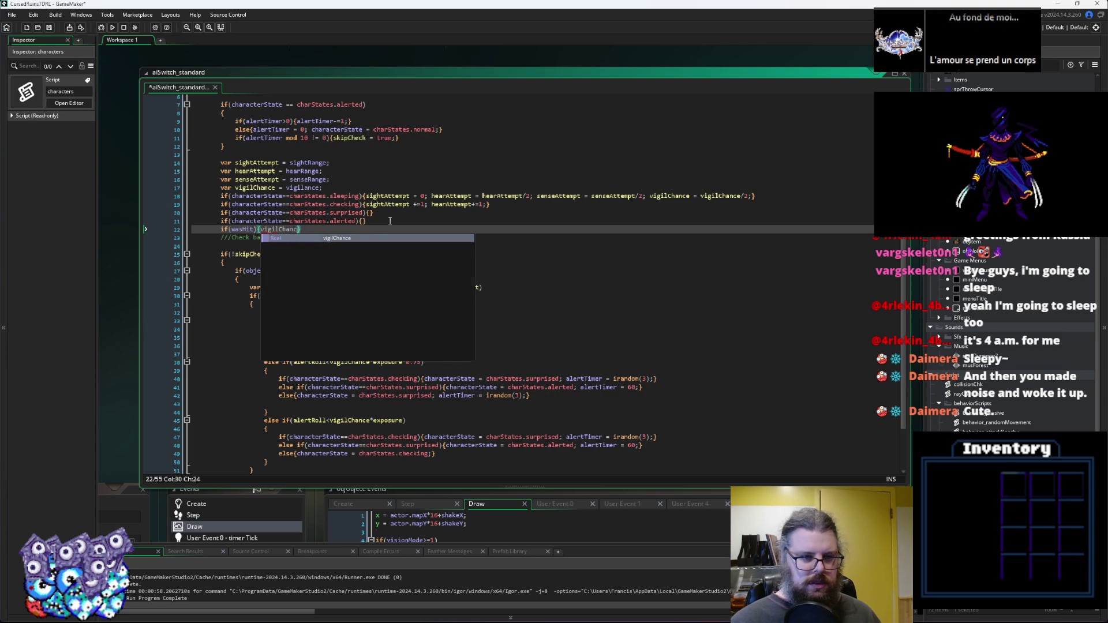
pyautogui.press('Return')
pyautogui.write('= ')
pyautogui.write('vigilCha')
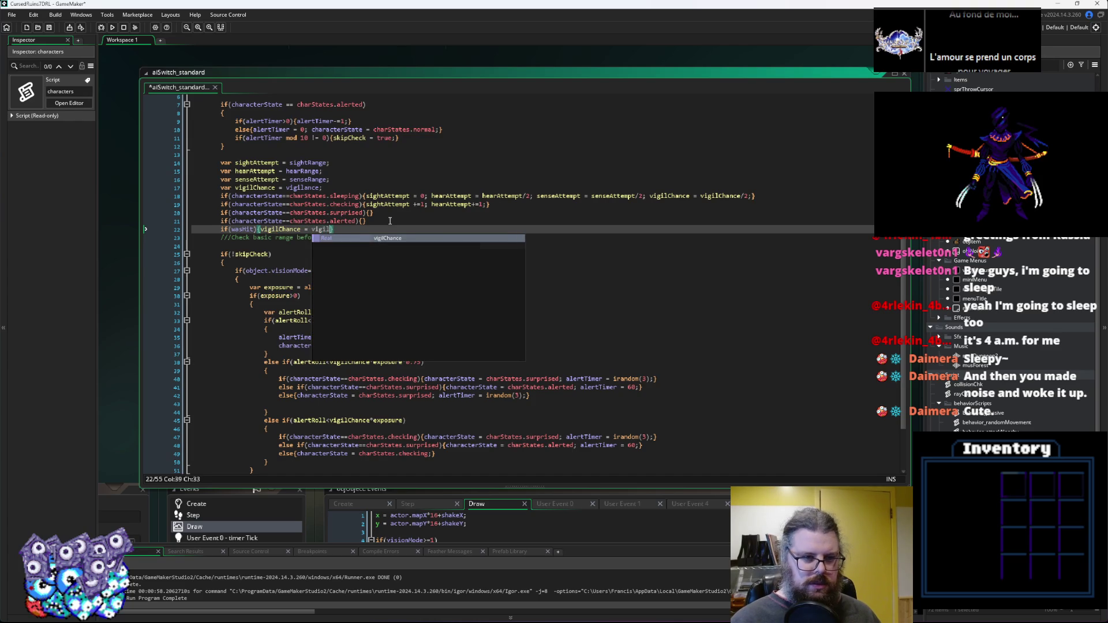
pyautogui.press('Return')
pyautogui.write('*2;')
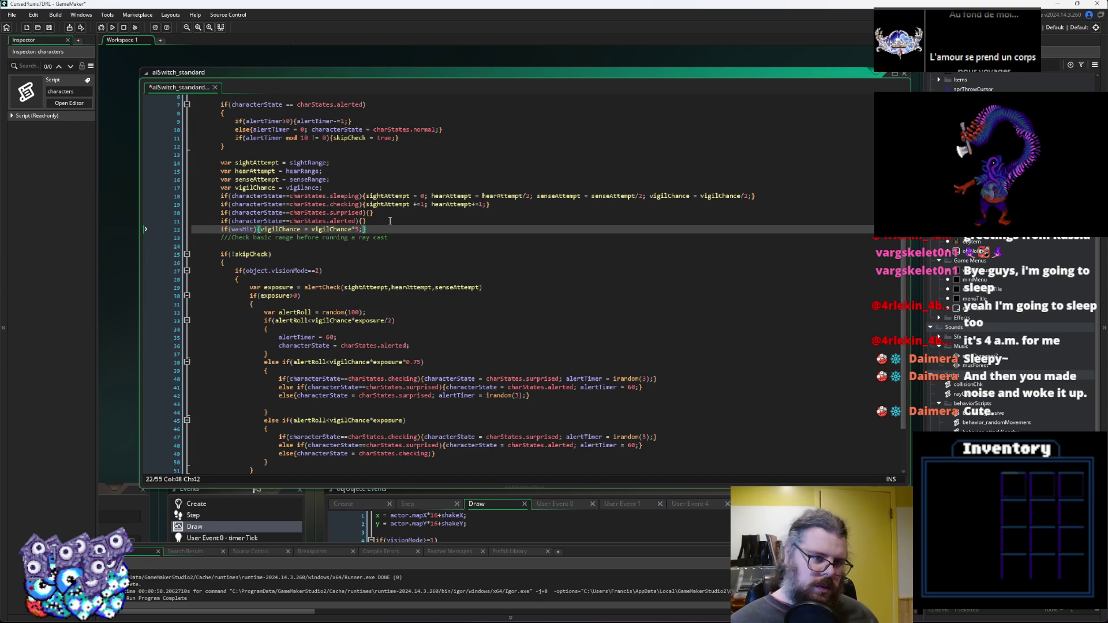
# Check where vigilChance and alertTimer = 60 are used, then save the project.
pyautogui.click(300, 229)
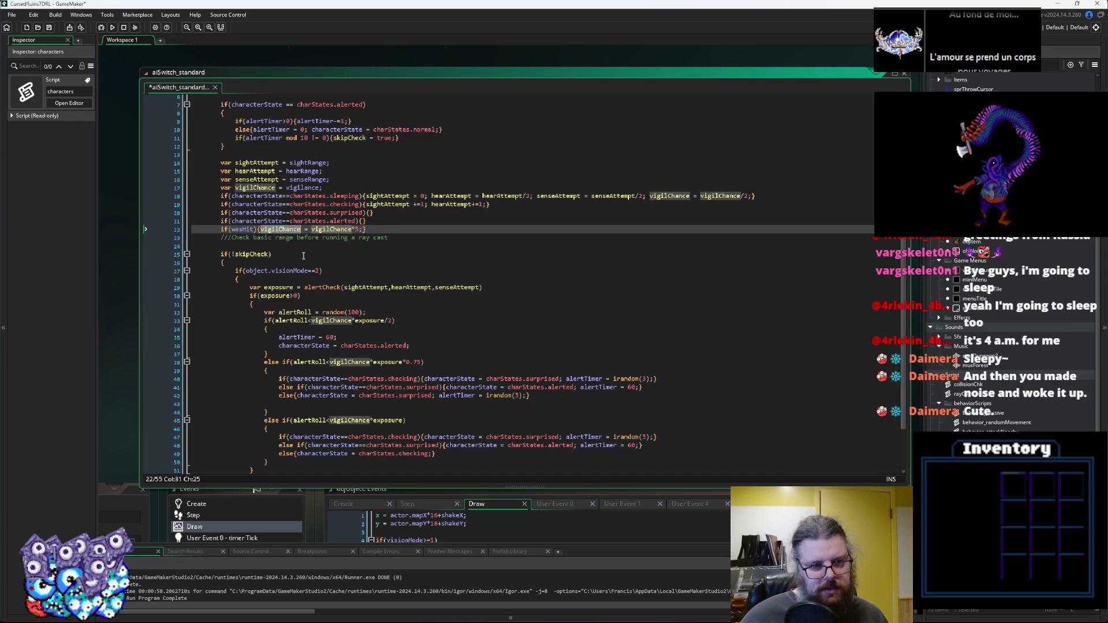
pyautogui.scroll(-2, 301, 229)
pyautogui.scroll(2, 326, 382)
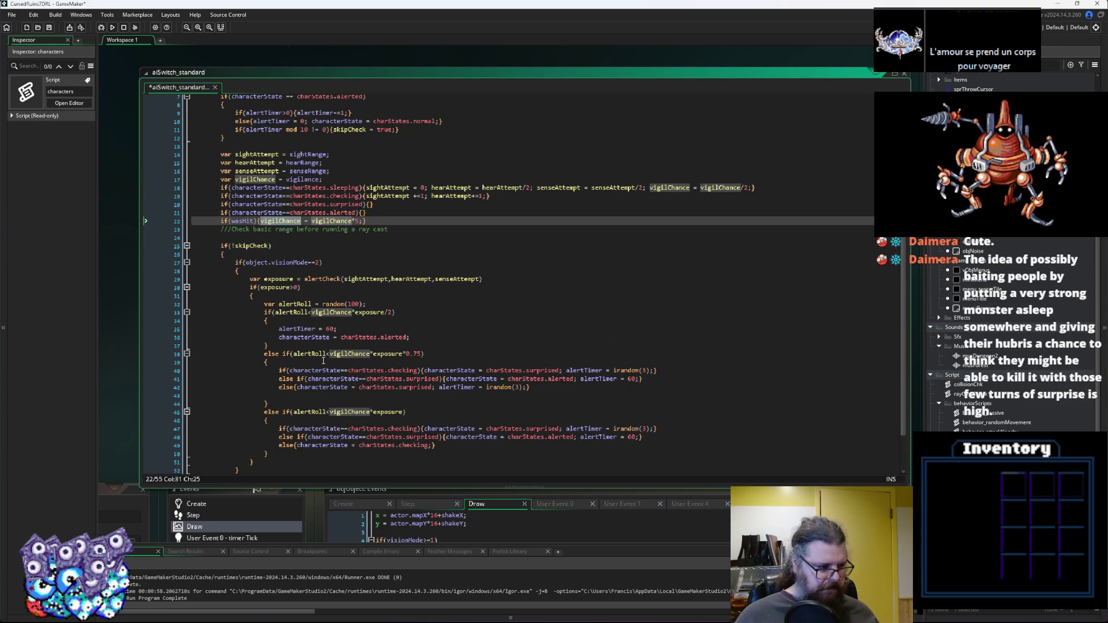
pyautogui.click(362, 327)
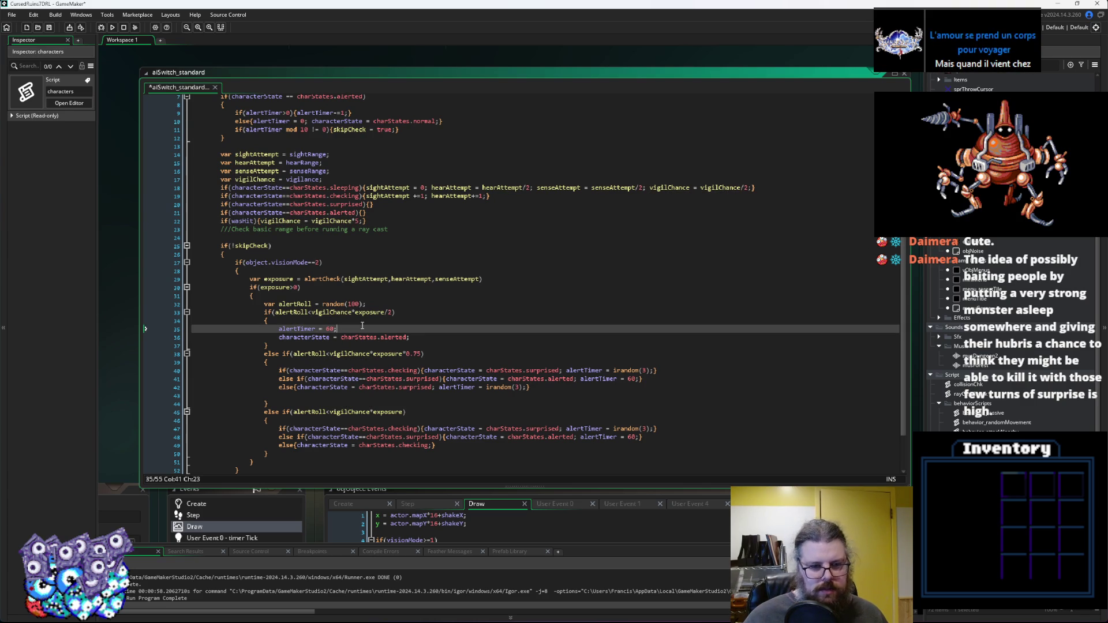
pyautogui.scroll(-2, 438, 445)
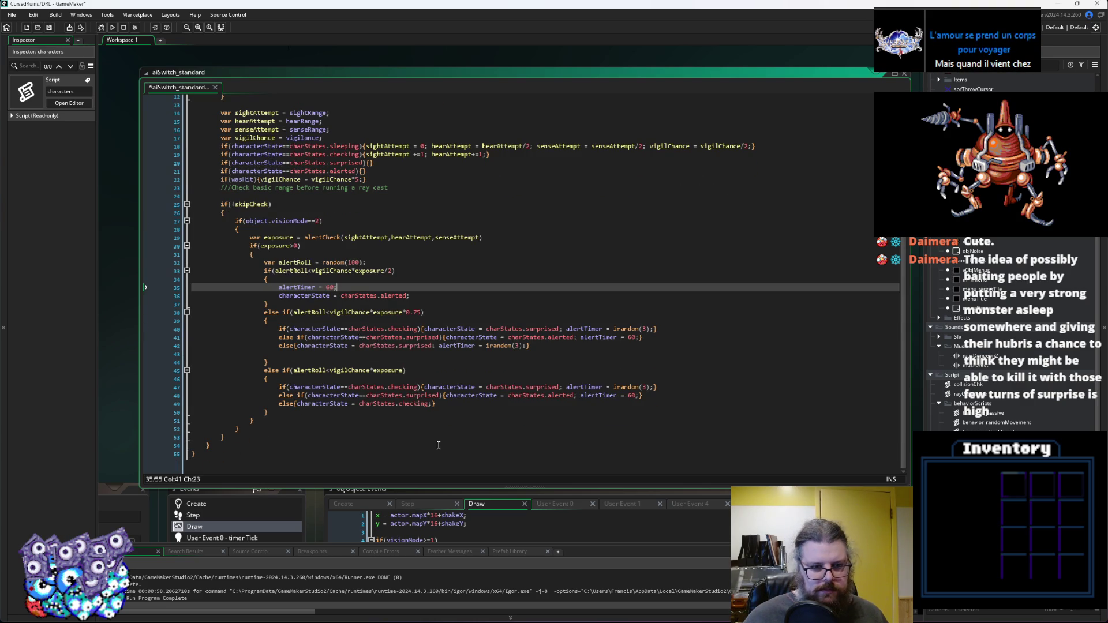
pyautogui.scroll(2, 425, 409)
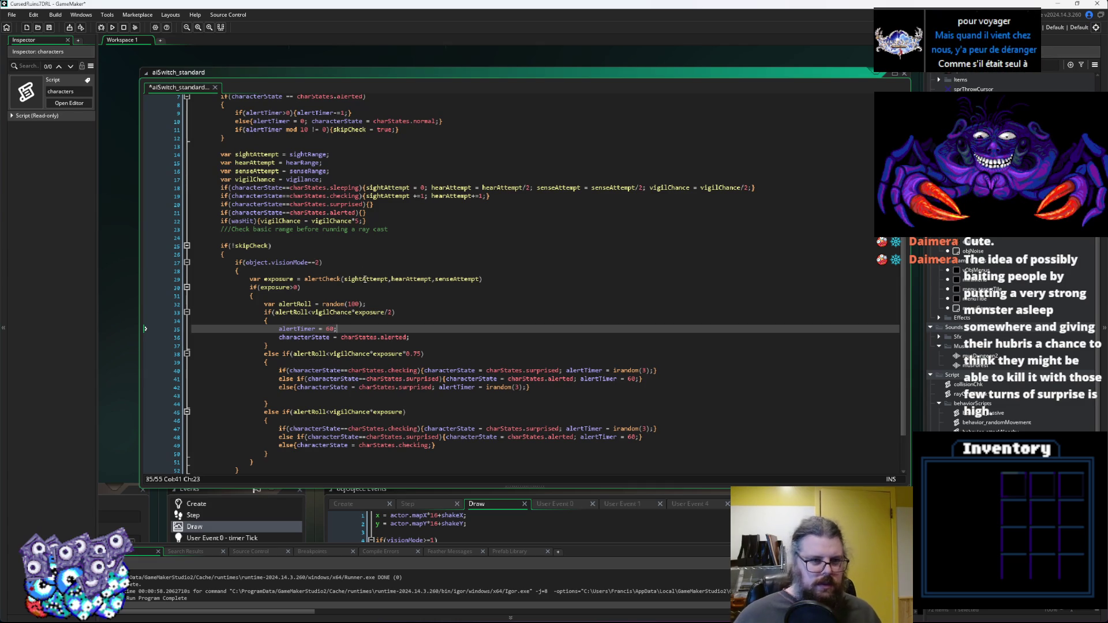
pyautogui.click(382, 219)
pyautogui.scroll(1, 536, 413)
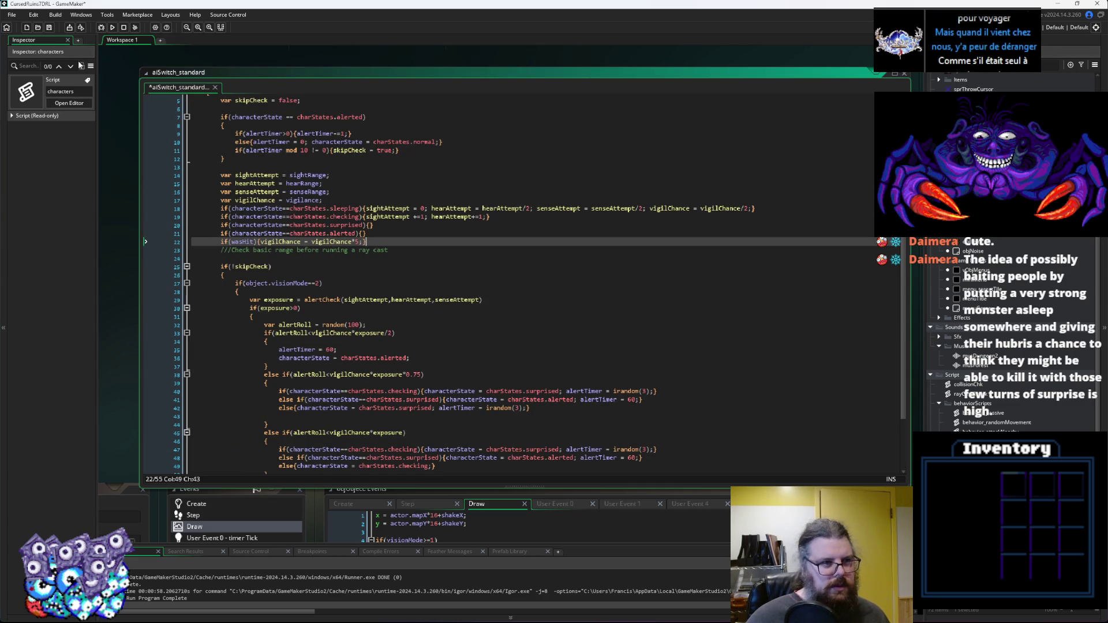
pyautogui.click(51, 28)
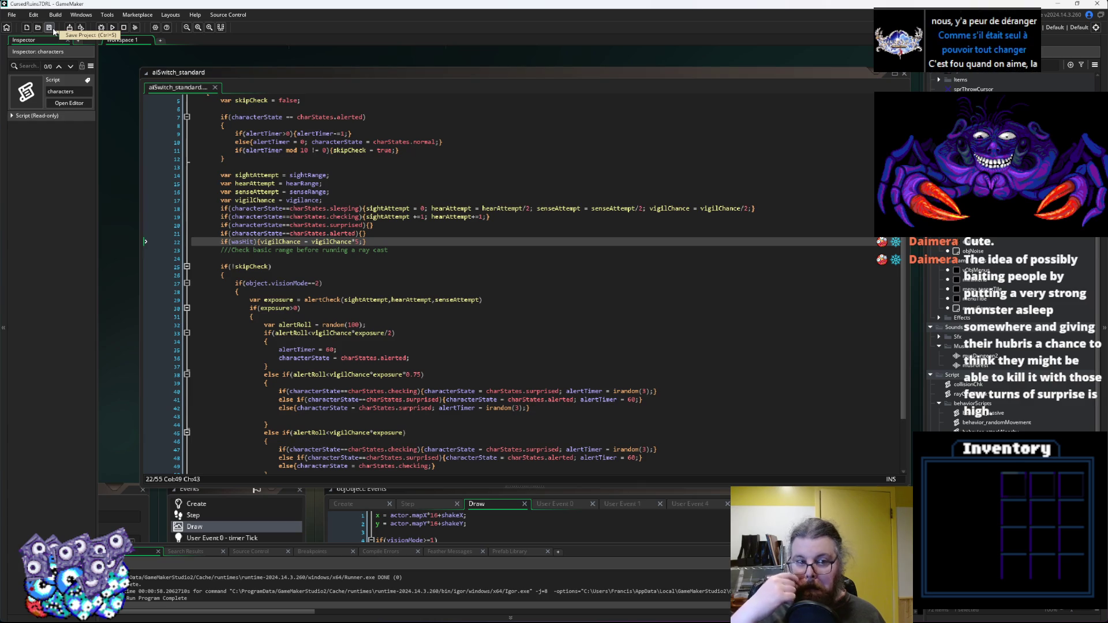
# Review vigilChance uses and line 40's irandom(3) timer, save, then cut the wasHit line to relocate it.
pyautogui.click(345, 280)
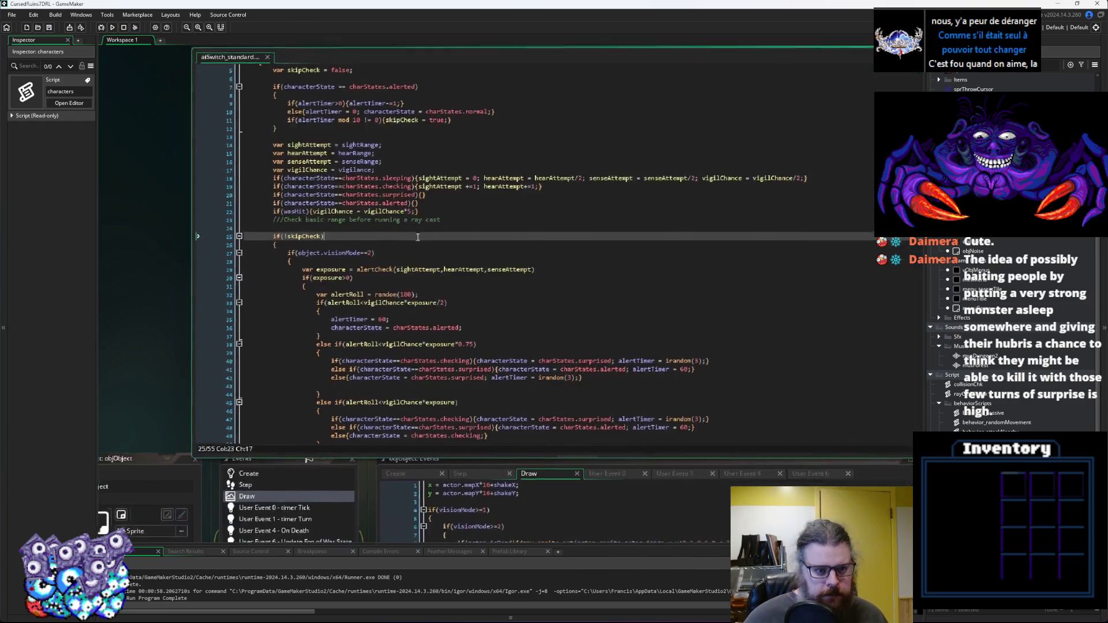
pyautogui.click(372, 256)
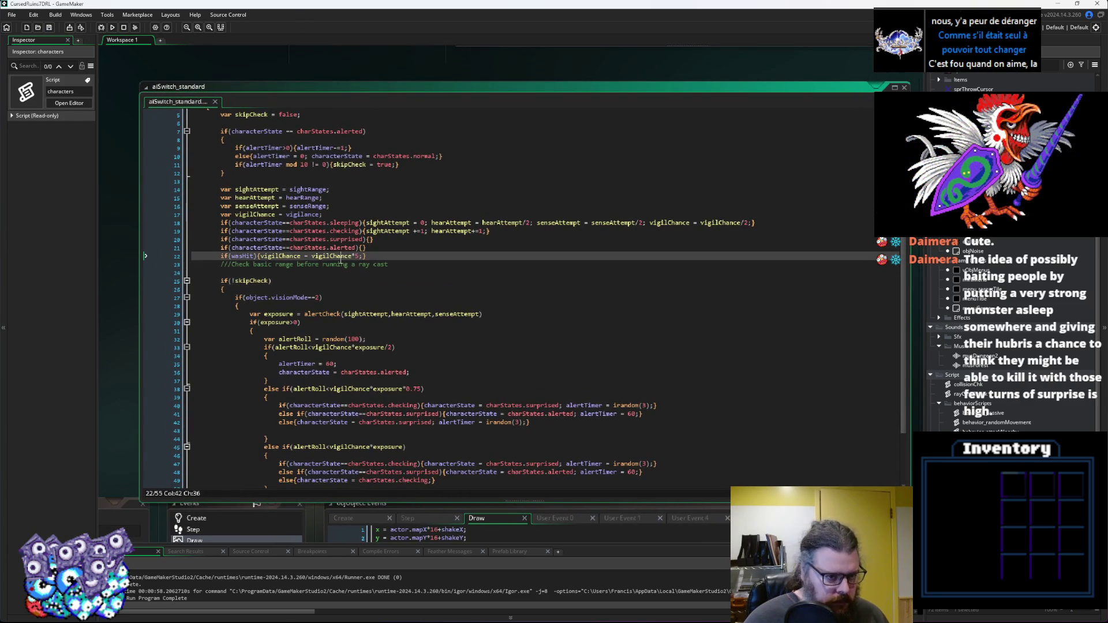
pyautogui.click(300, 255)
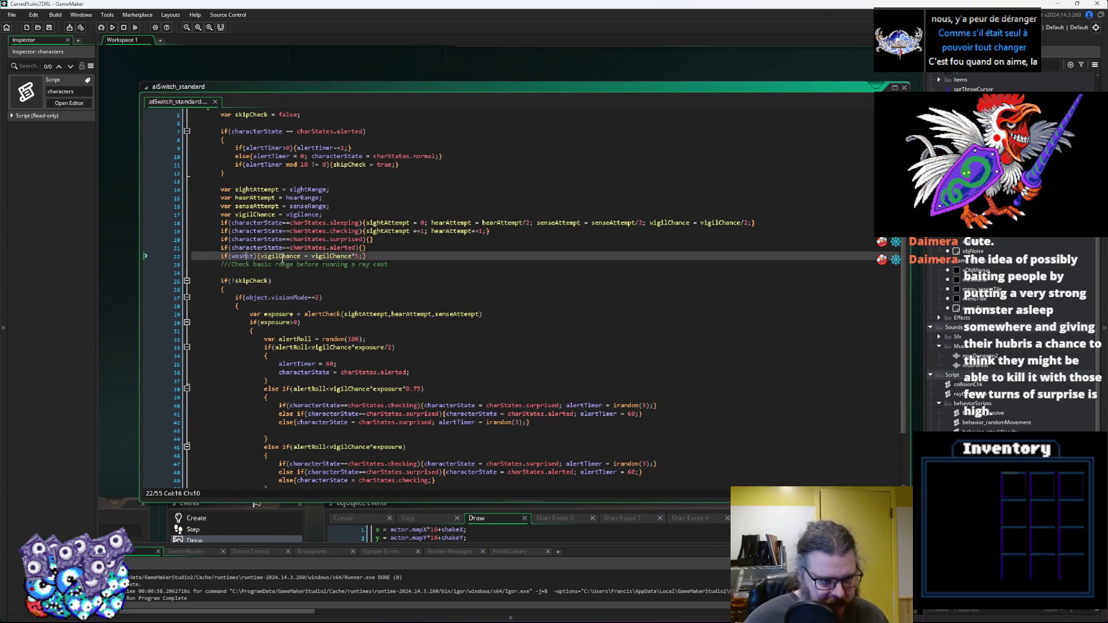
pyautogui.scroll(-3, 356, 341)
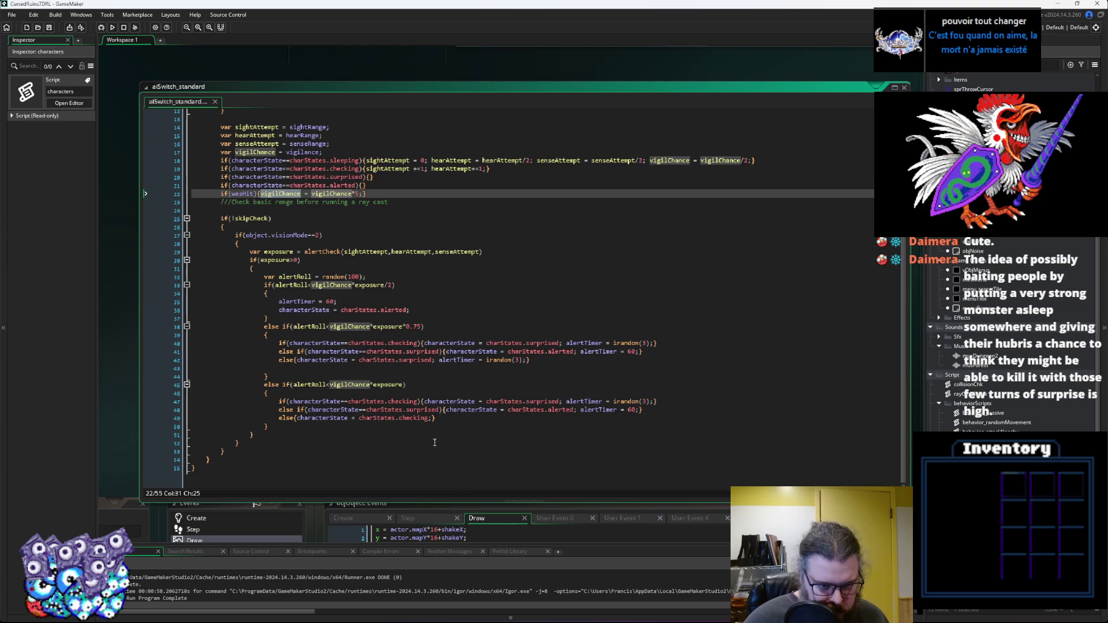
pyautogui.click(49, 27)
pyautogui.click(652, 343)
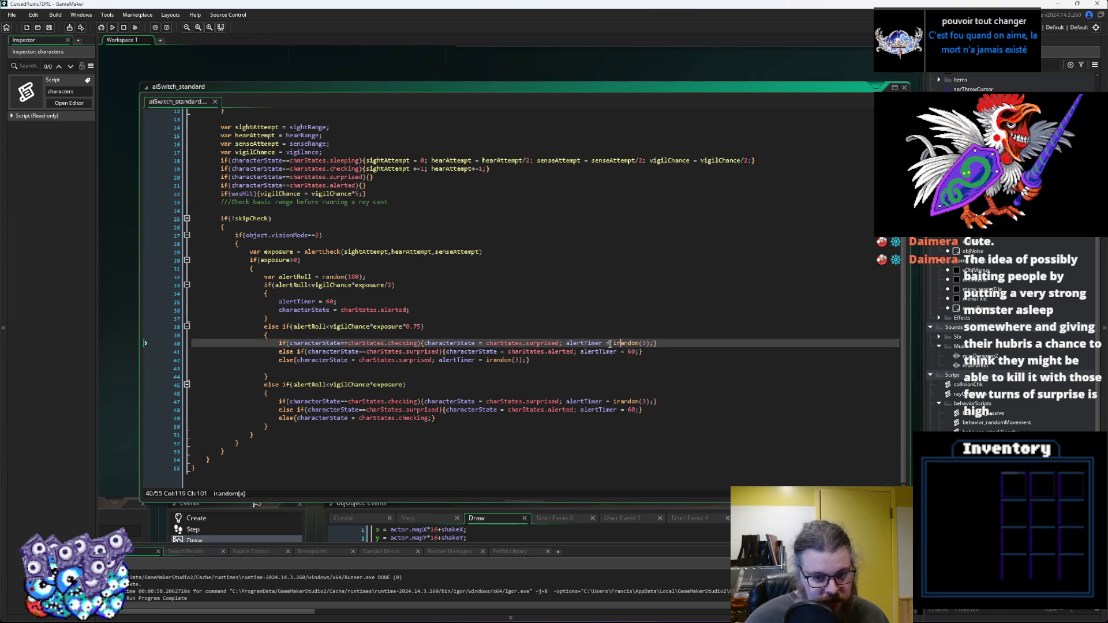
pyautogui.click(585, 342)
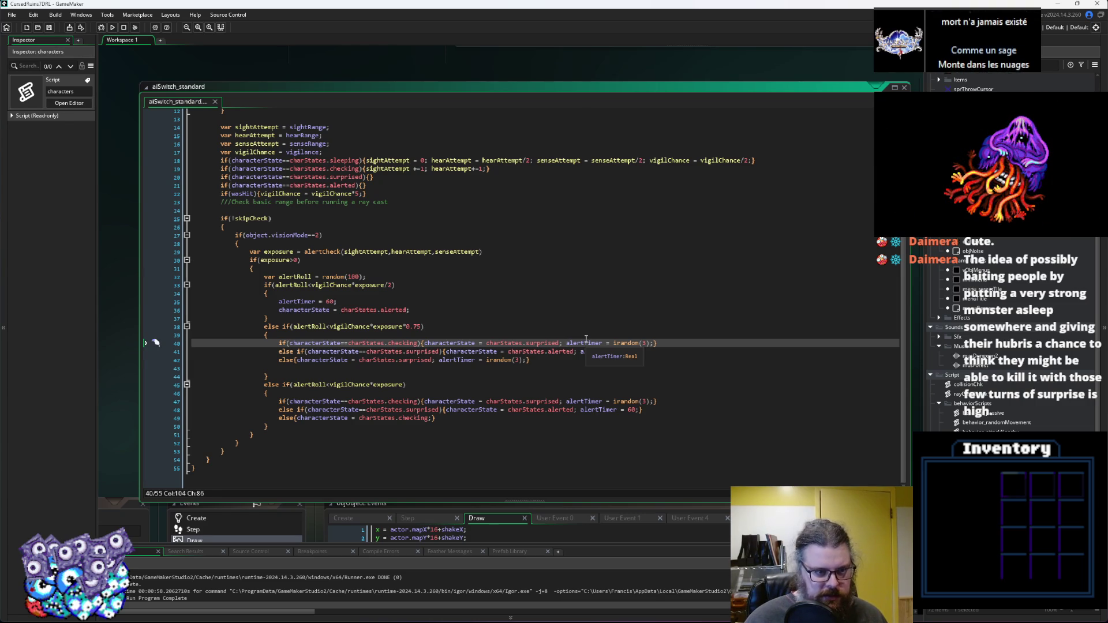
pyautogui.moveTo(374, 197); pyautogui.dragTo(221, 194)
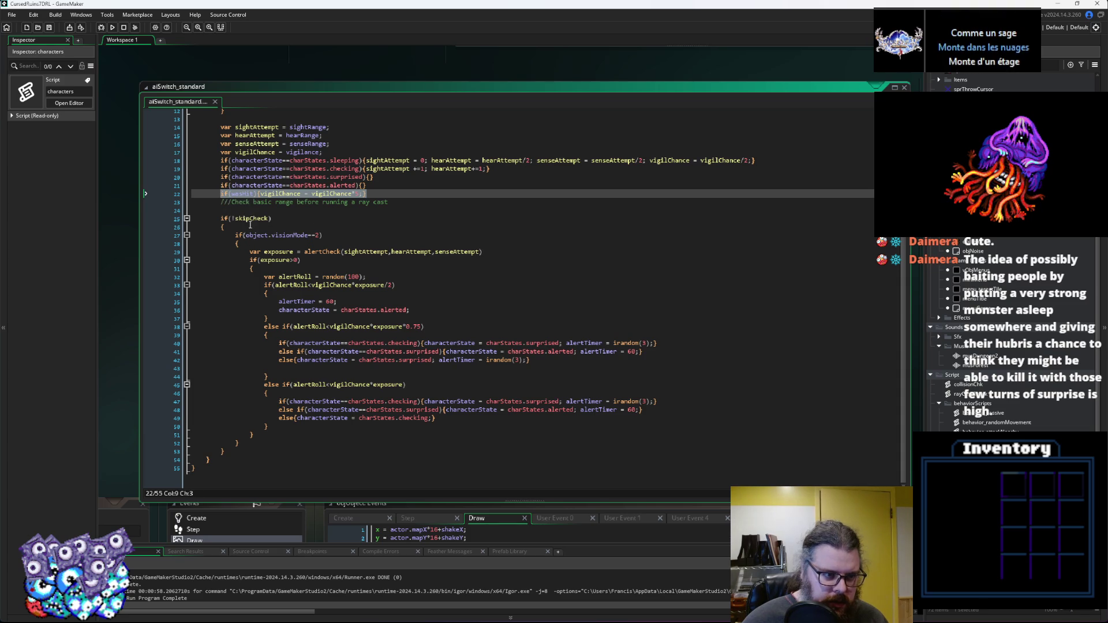
pyautogui.press('Delete')
# Paste the wasHit vigilance line inside the !skipCheck block and append wasHit = false; after it.
pyautogui.click(290, 219)
pyautogui.press('Down')
pyautogui.press('Return')
pyautogui.write('if(wasHit){vigilChance = vigilChance*5;}')
pyautogui.doubleClick(261, 235)
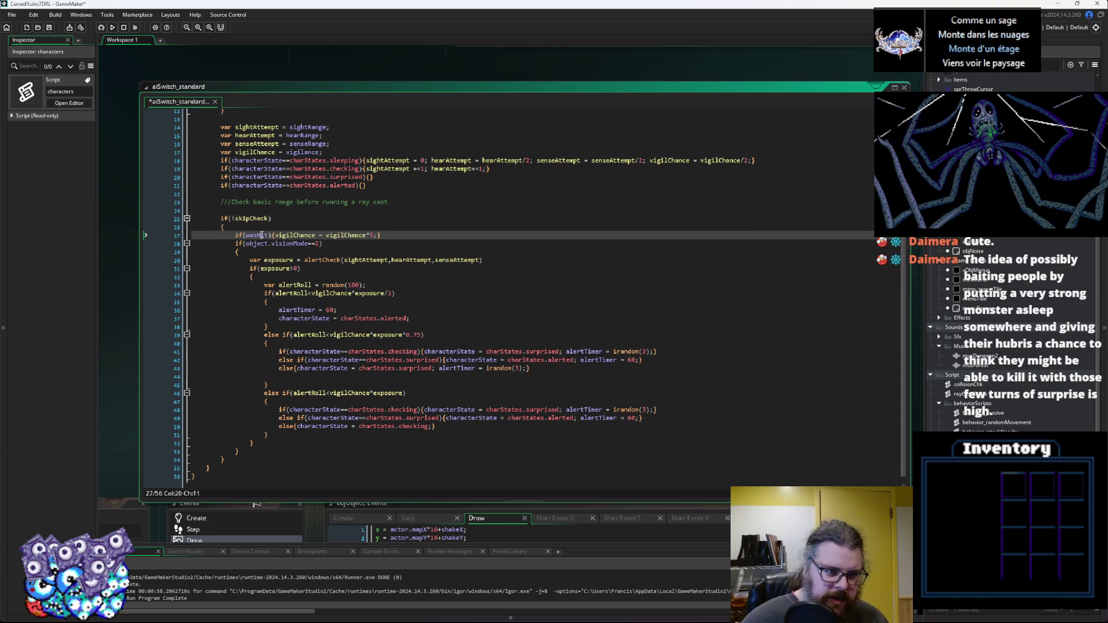
pyautogui.click(377, 235)
pyautogui.write('wasHit = false;')
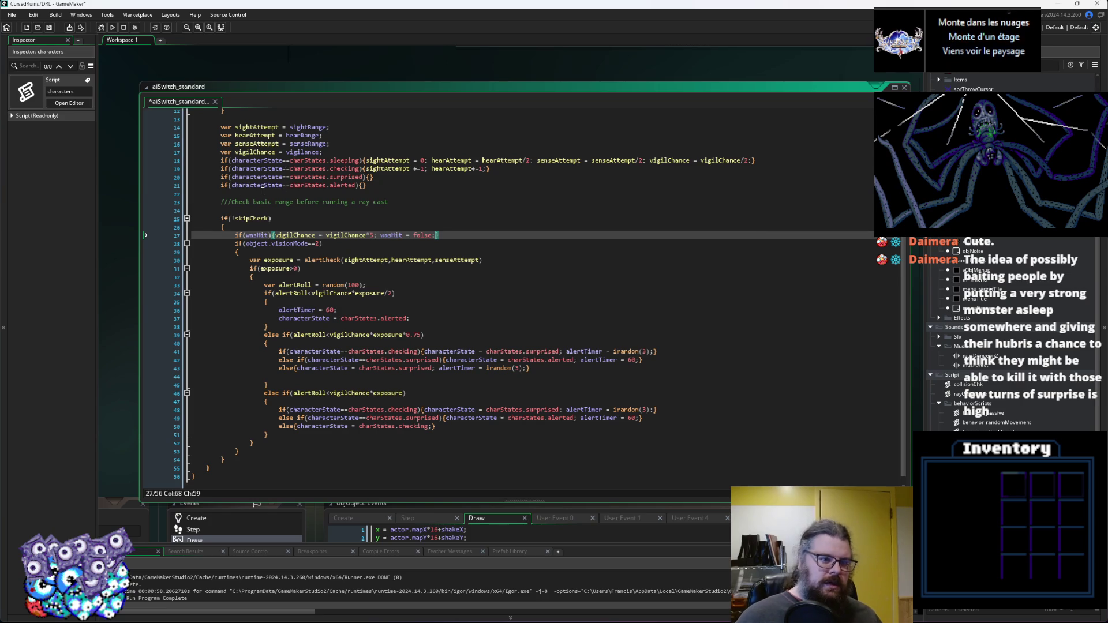
# Delete the leftover blank line and save the script.
pyautogui.click(263, 191)
pyautogui.press('BackSpace')
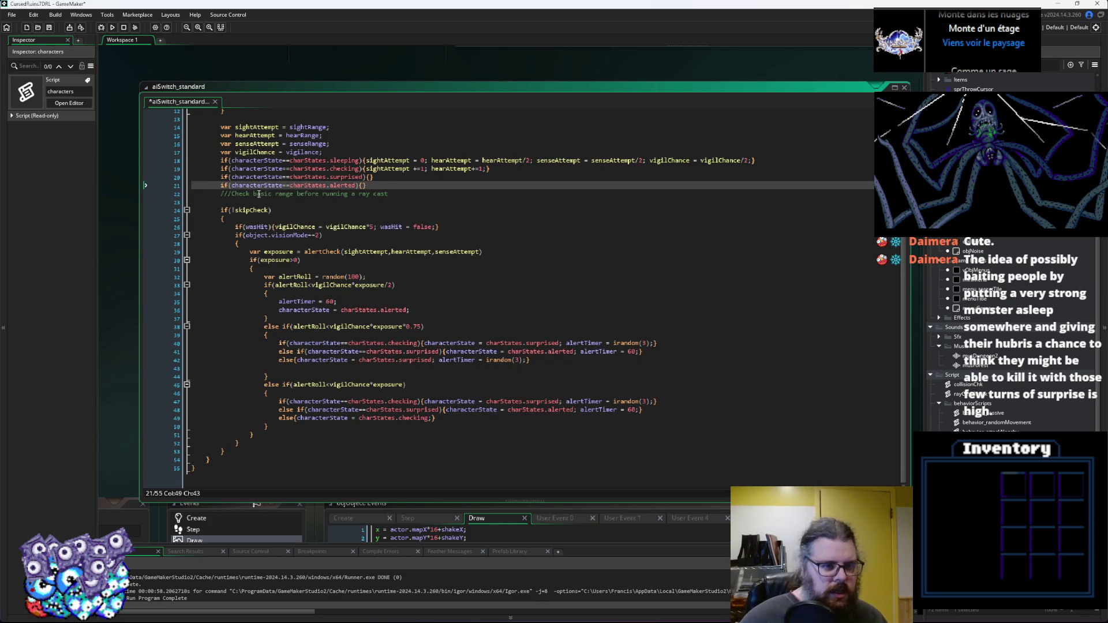
pyautogui.hotkey('ctrl', 's')
# Review the alerted-state assignment on line 36 and move the aiSwitch_standard window higher.
pyautogui.click(364, 310)
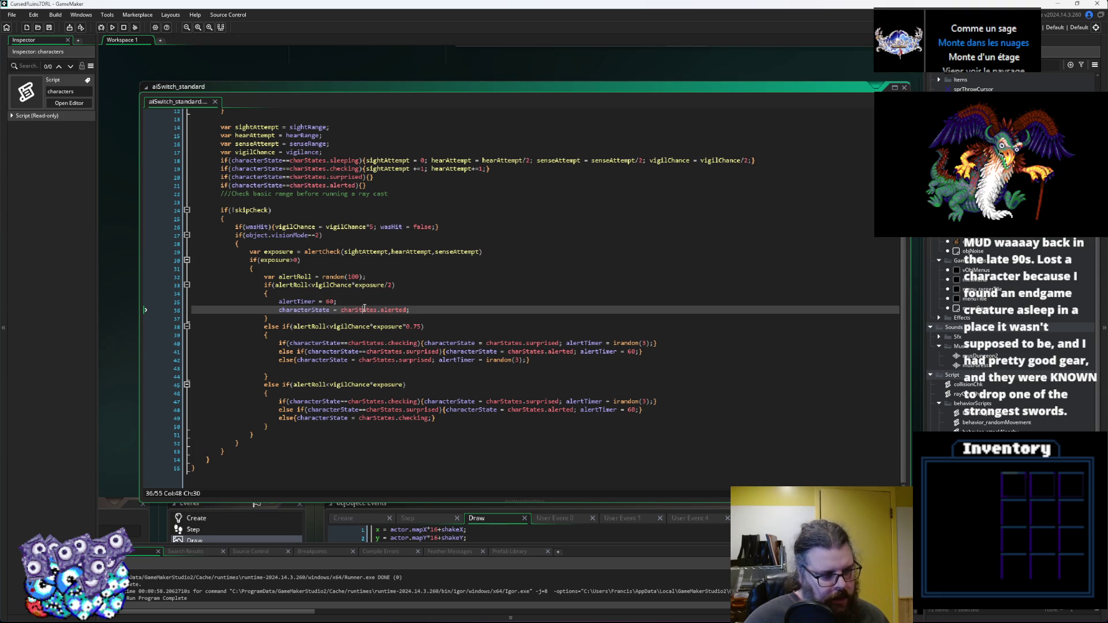
pyautogui.click(411, 310)
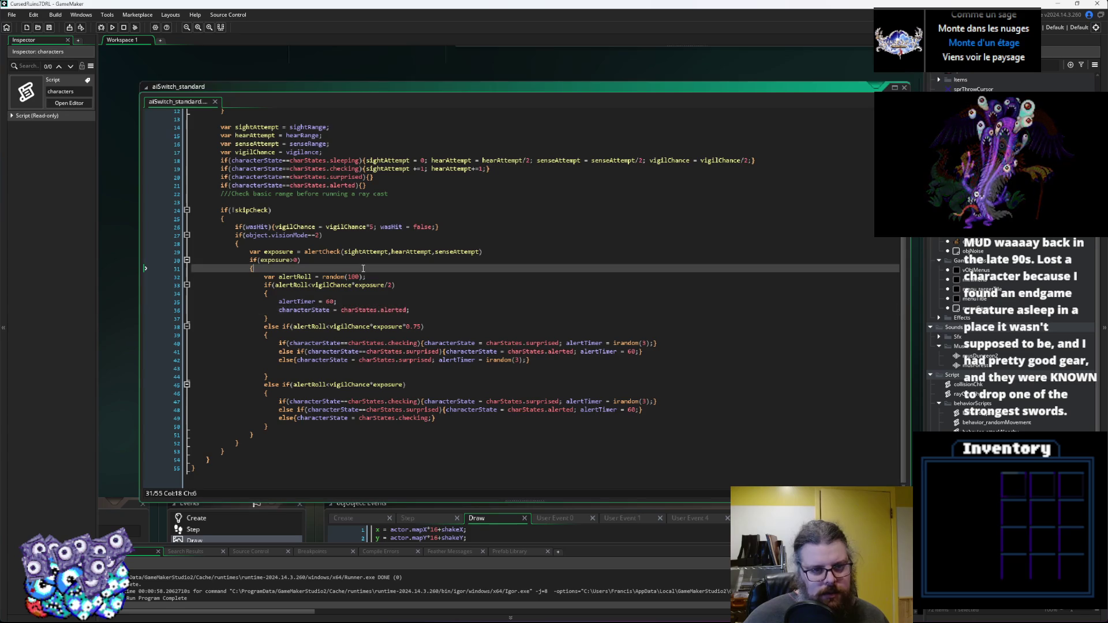
pyautogui.click(522, 349)
pyautogui.moveTo(407, 111); pyautogui.dragTo(407, 87)
pyautogui.click(411, 209)
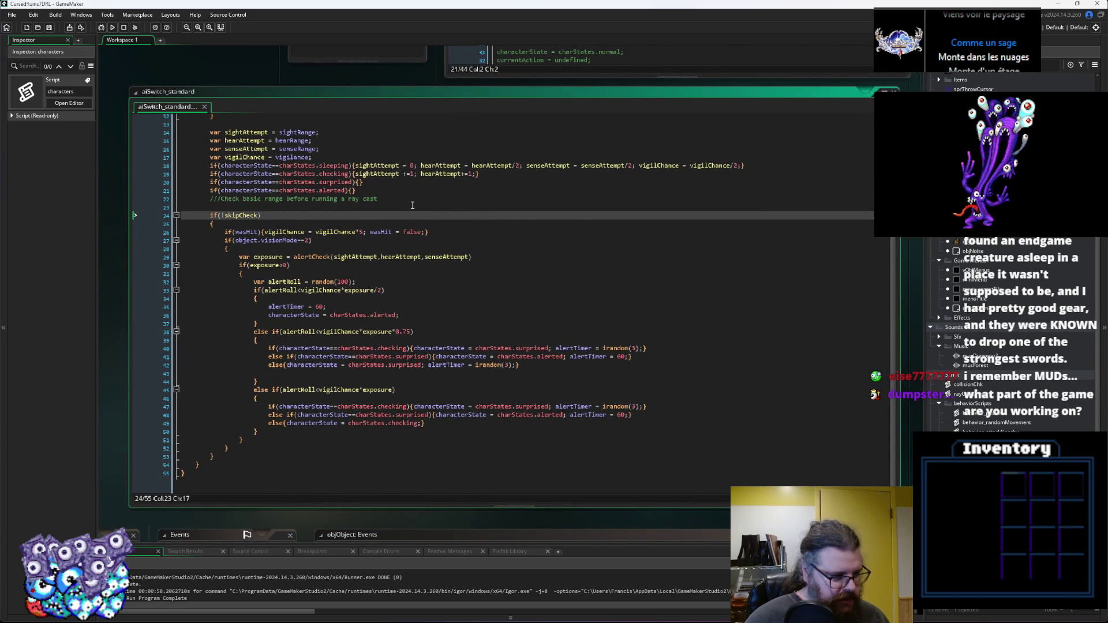
pyautogui.click(368, 432)
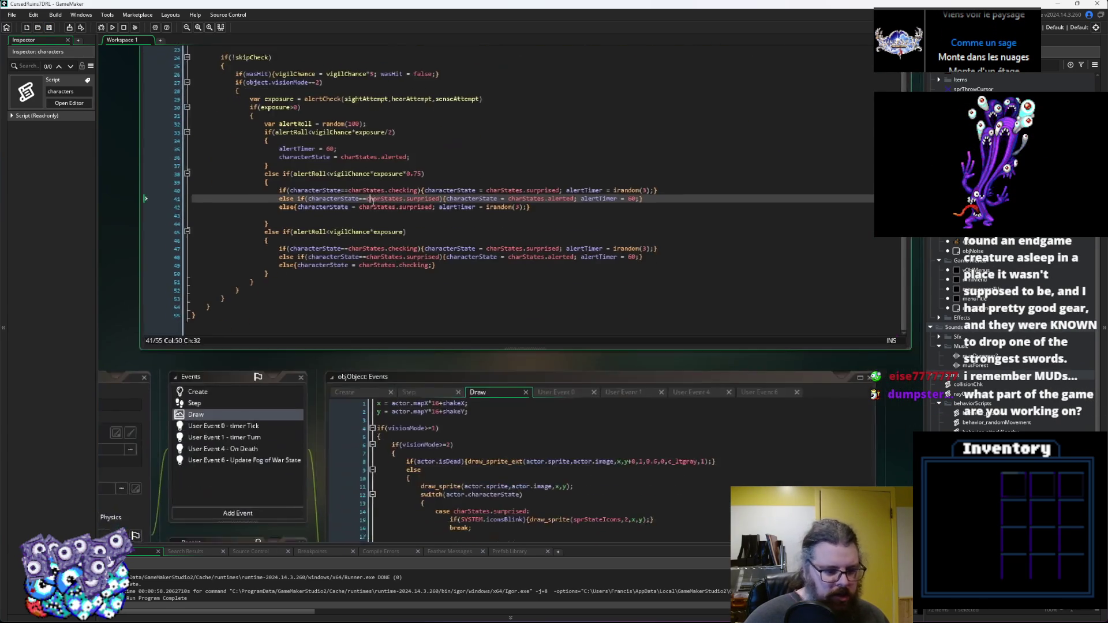
pyautogui.click(622, 394)
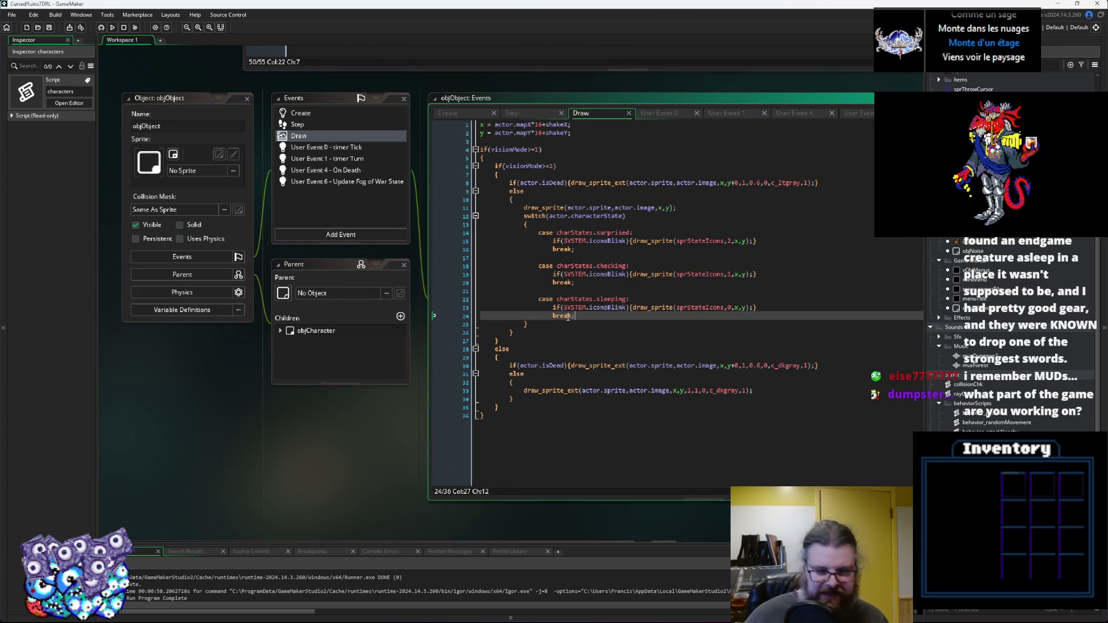
pyautogui.click(630, 266)
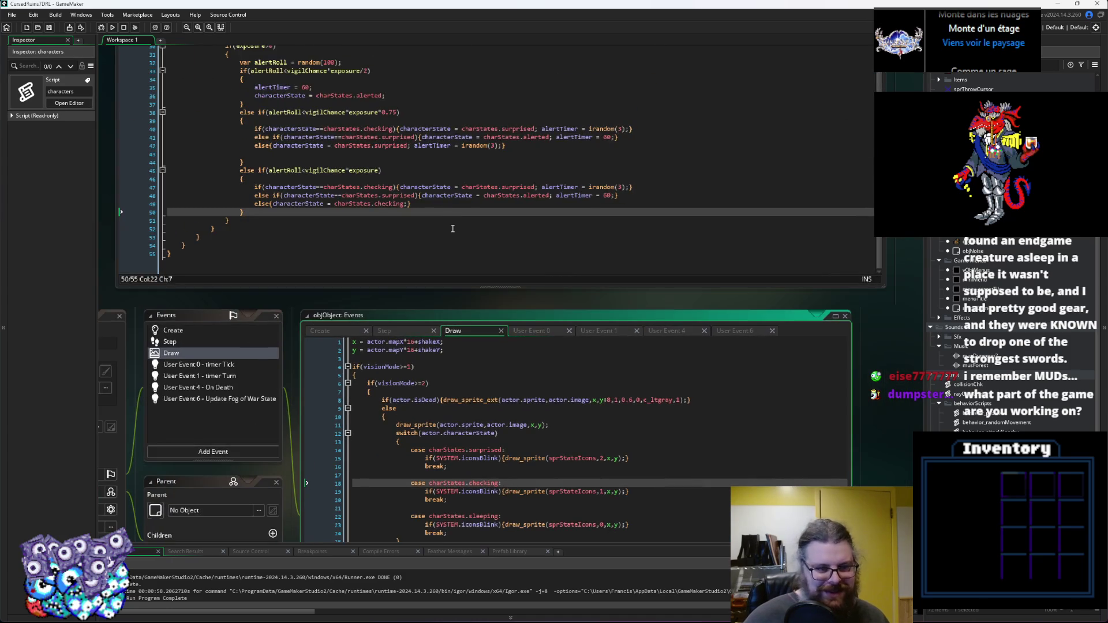
pyautogui.scroll(10, 453, 229)
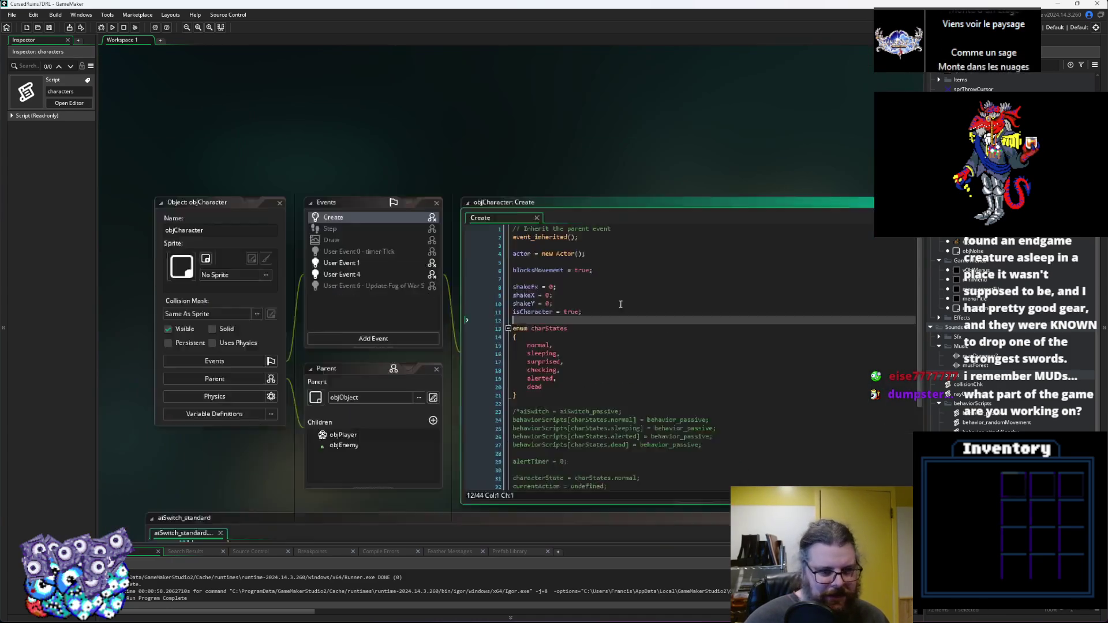
pyautogui.click(594, 345)
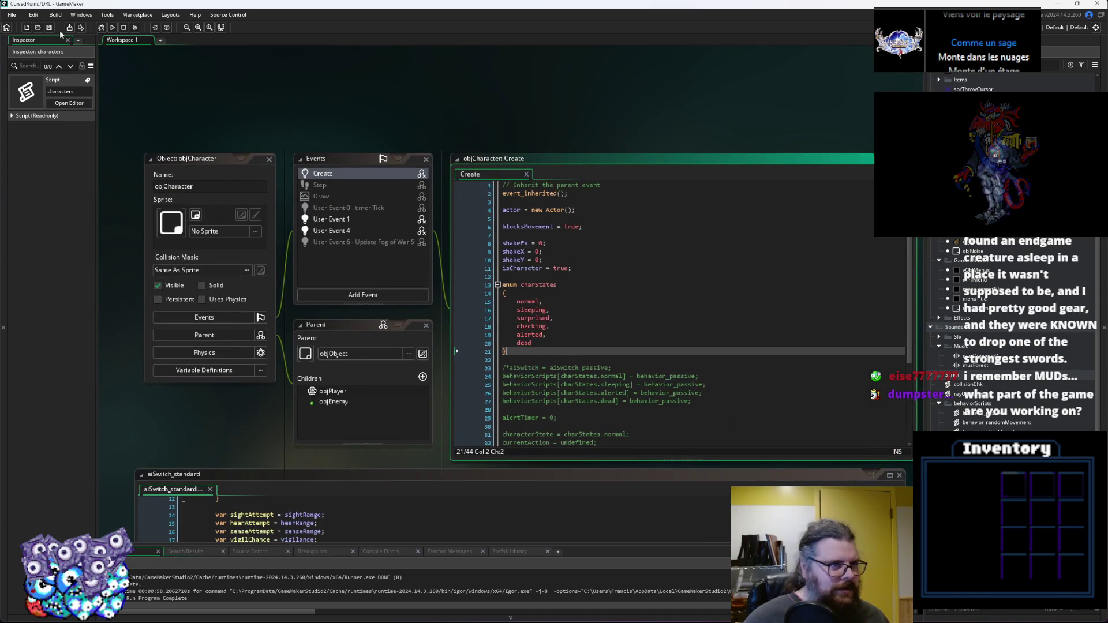
pyautogui.click(48, 28)
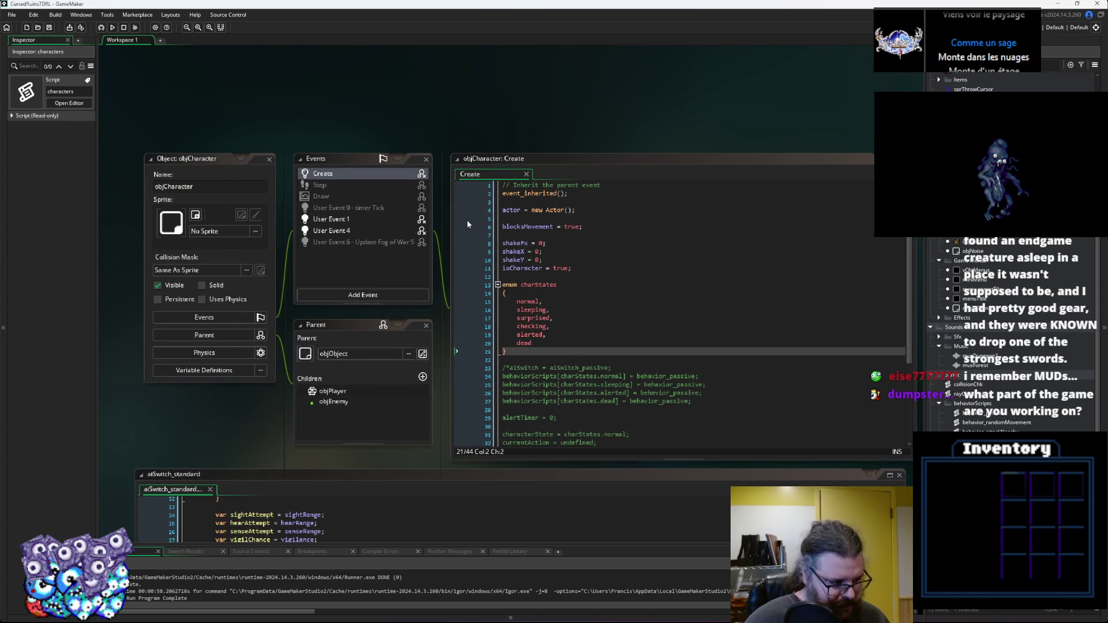
pyautogui.tripleClick(752, 327)
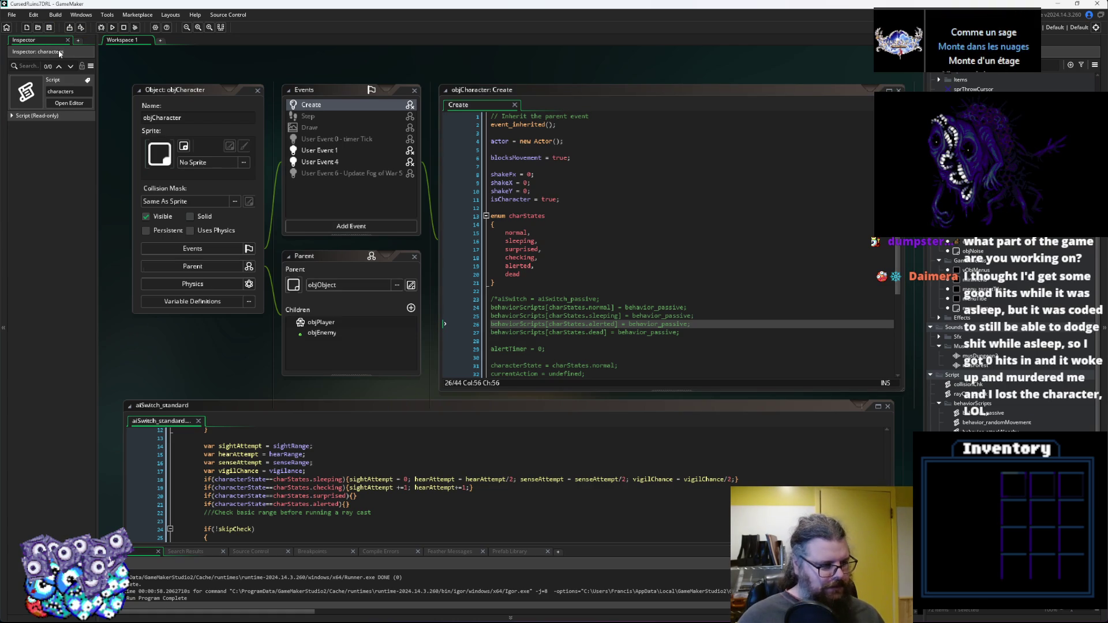
pyautogui.click(591, 348)
pyautogui.scroll(-3, 592, 300)
pyautogui.scroll(3, 443, 168)
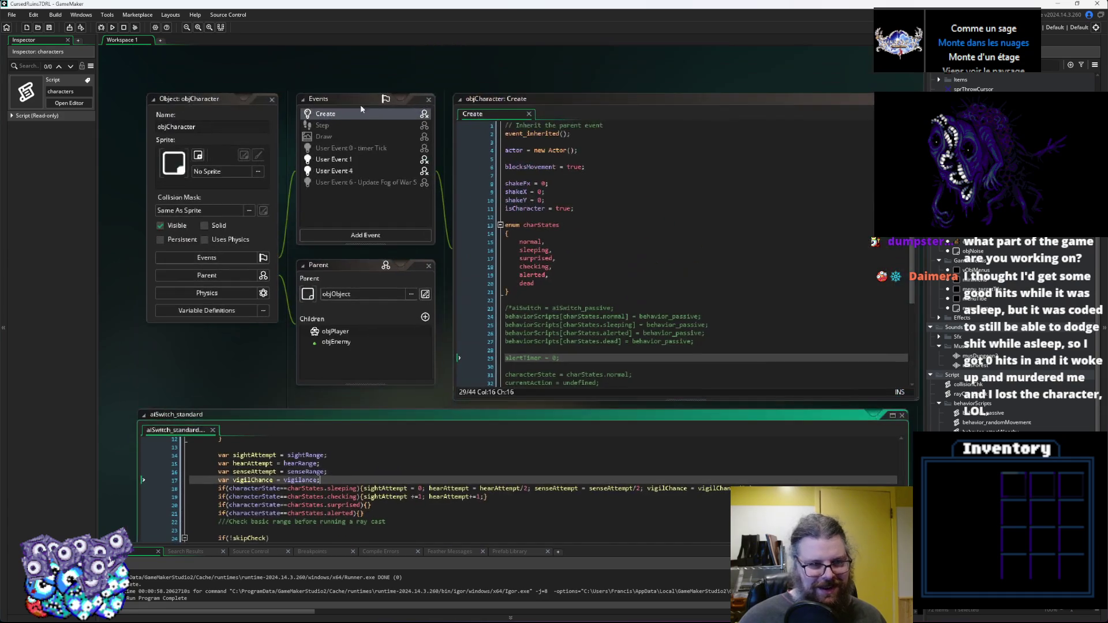
pyautogui.write(';')
pyautogui.click(370, 160)
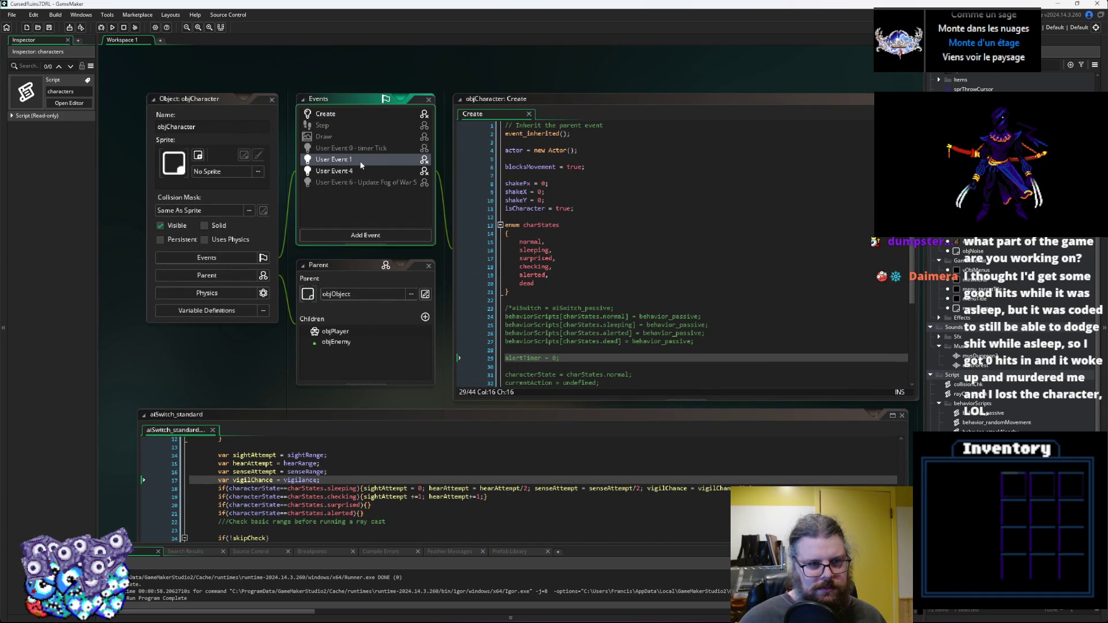
pyautogui.click(361, 162)
pyautogui.click(357, 170)
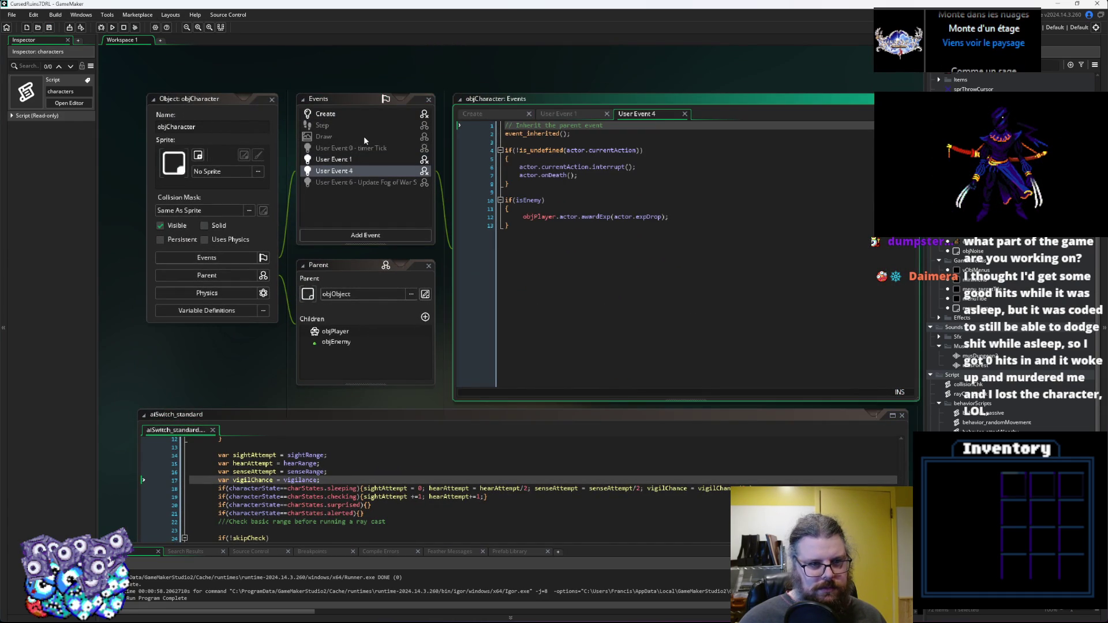
pyautogui.click(364, 119)
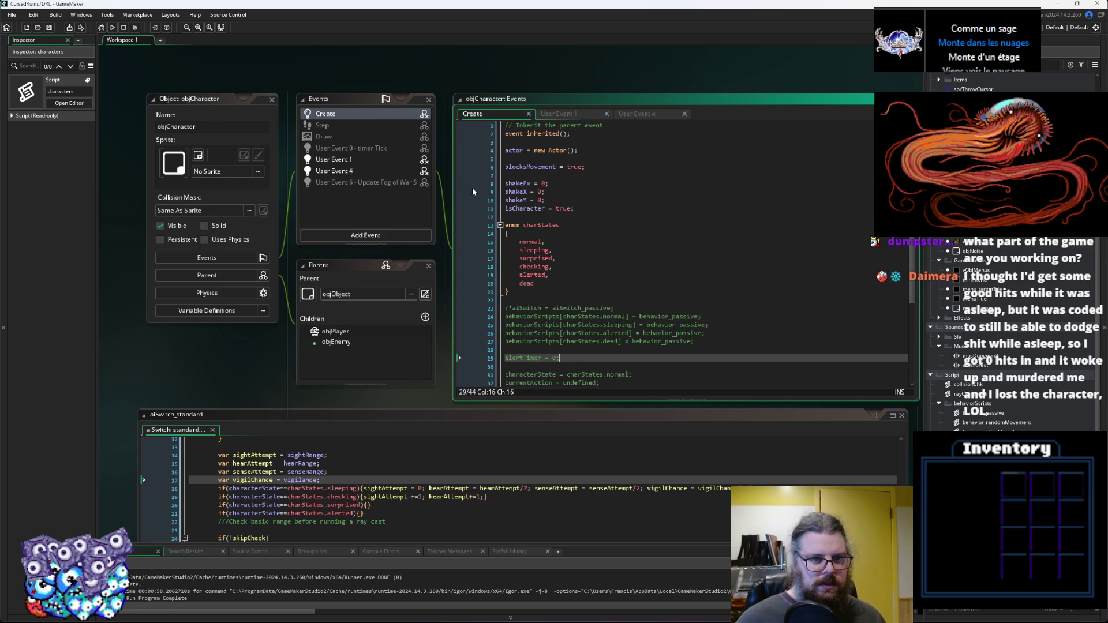
pyautogui.scroll(-5, 601, 225)
pyautogui.click(588, 247)
pyautogui.click(551, 260)
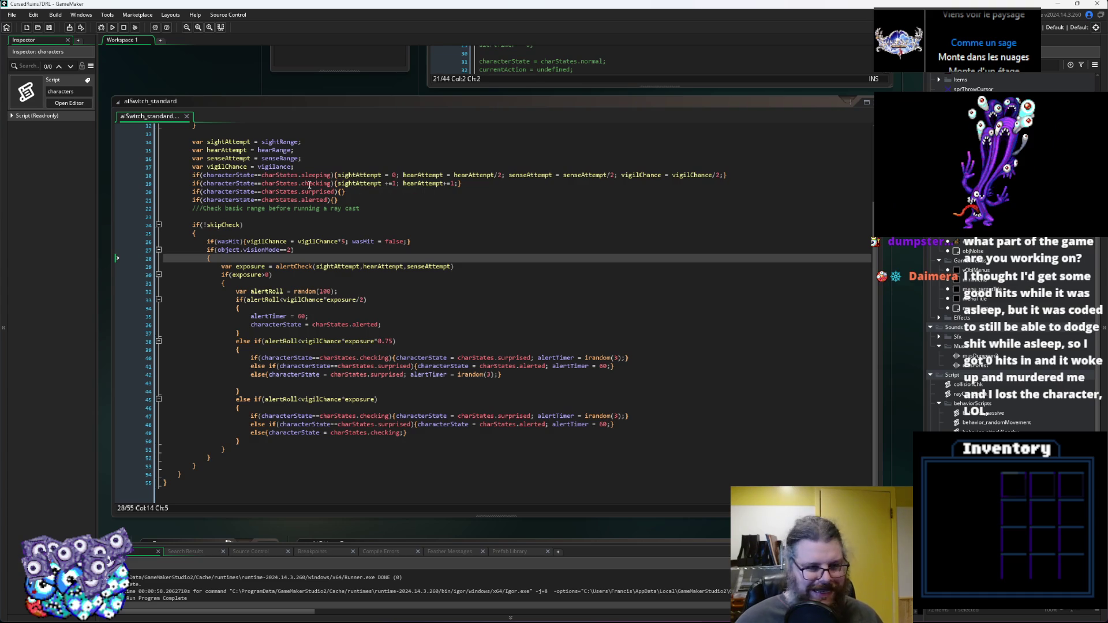
pyautogui.click(527, 210)
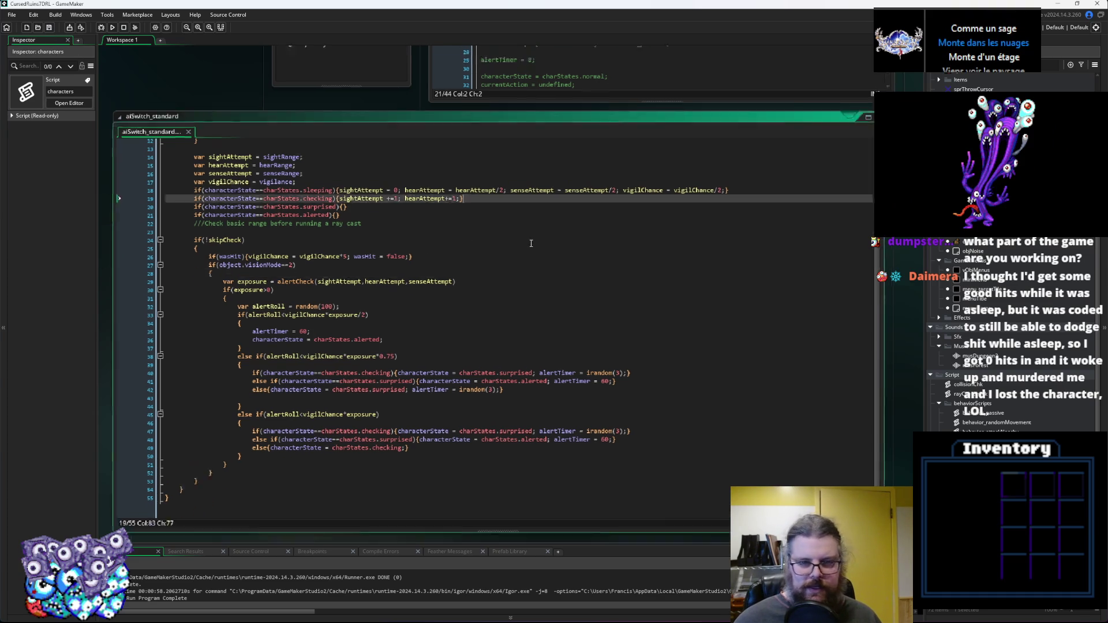
pyautogui.click(525, 304)
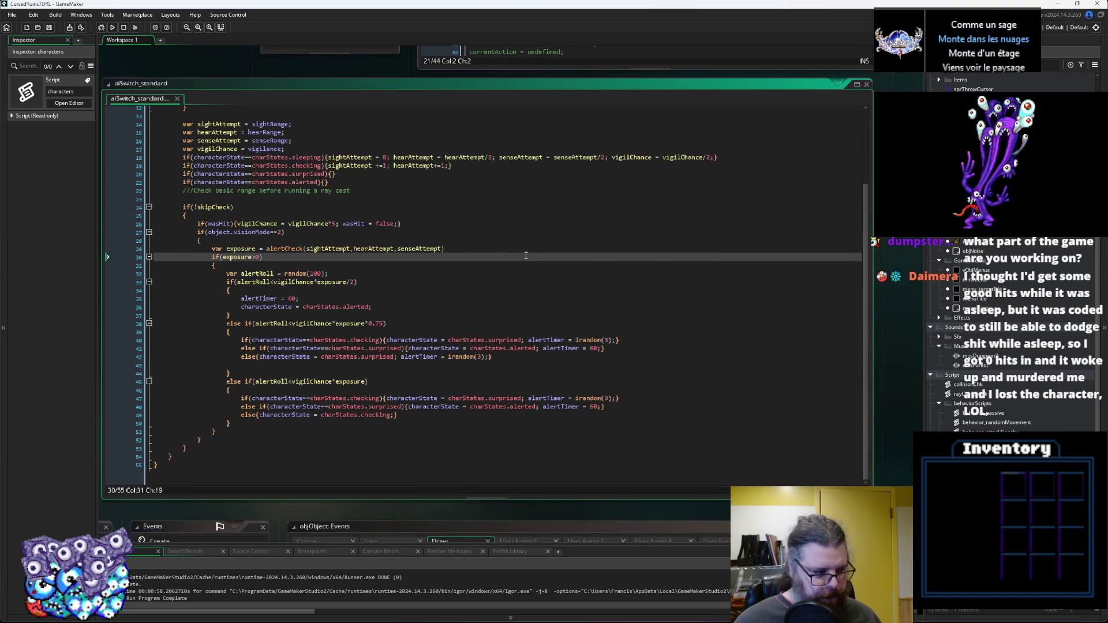
# Run the game, start a new game, and walk left past the sleeping creature onto the red item.
pyautogui.click(102, 28)
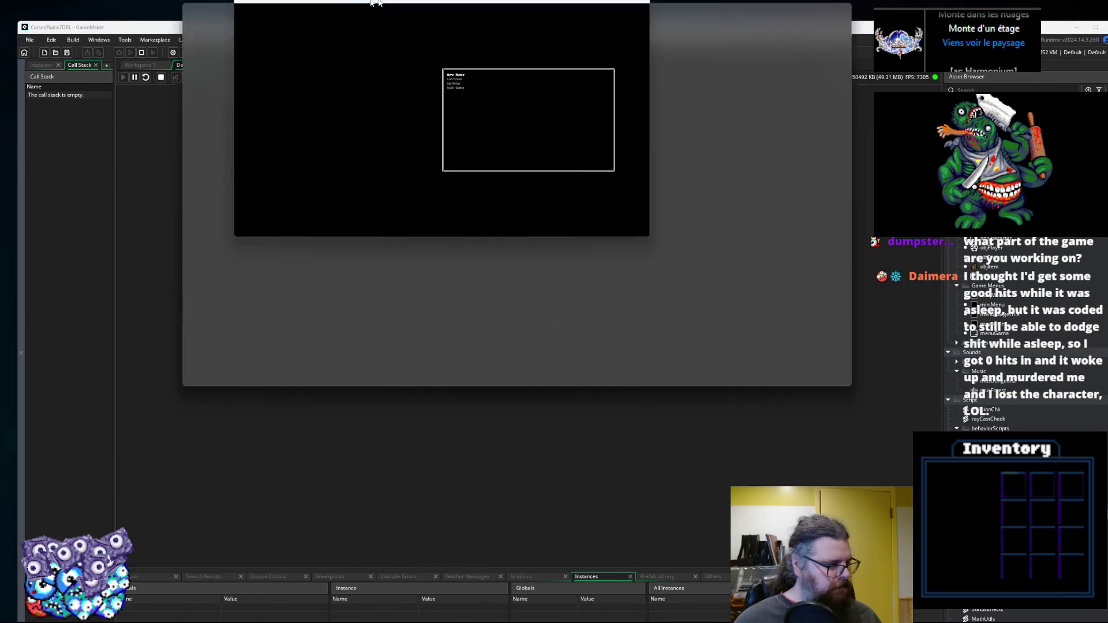
pyautogui.press('Return')
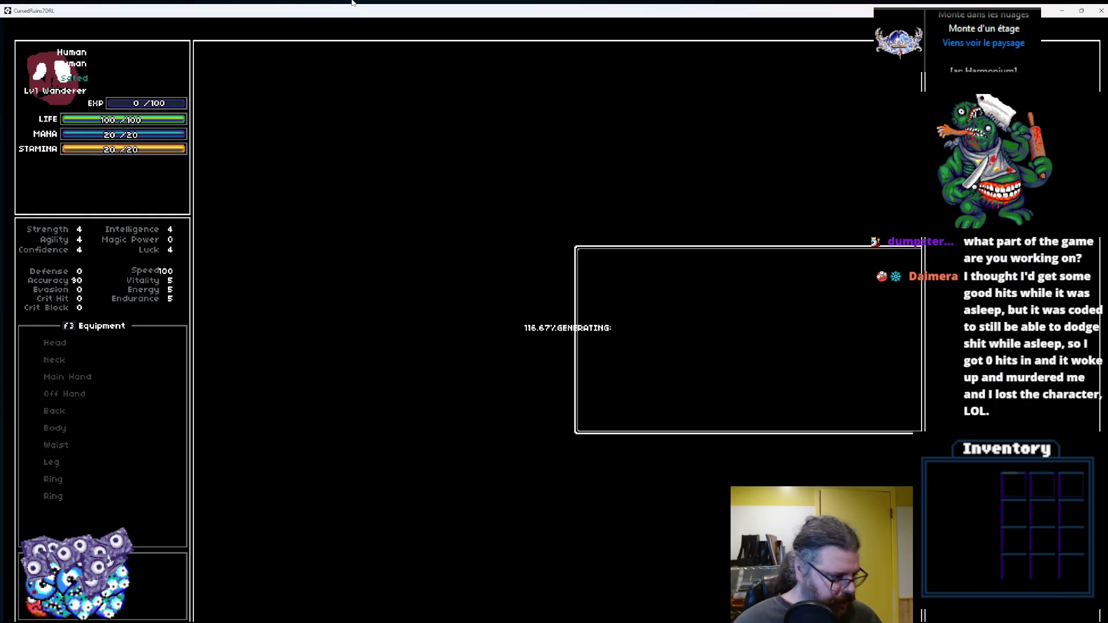
pyautogui.press('Left')
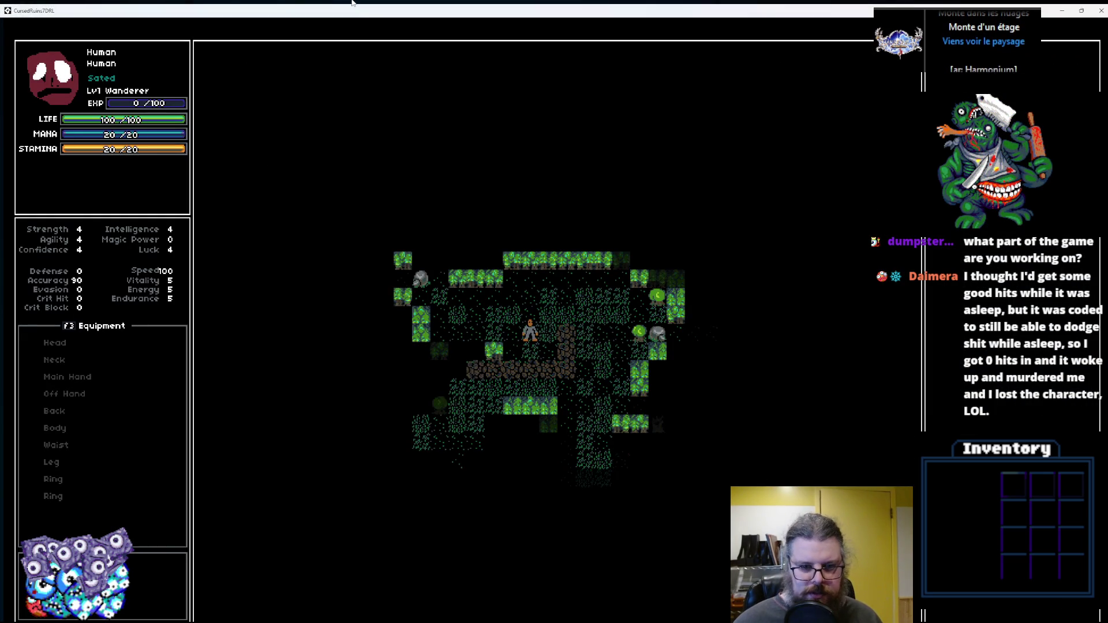
pyautogui.press('Down')
pyautogui.press('Down')
pyautogui.press('Left')
pyautogui.press('Left')
pyautogui.press('Left')
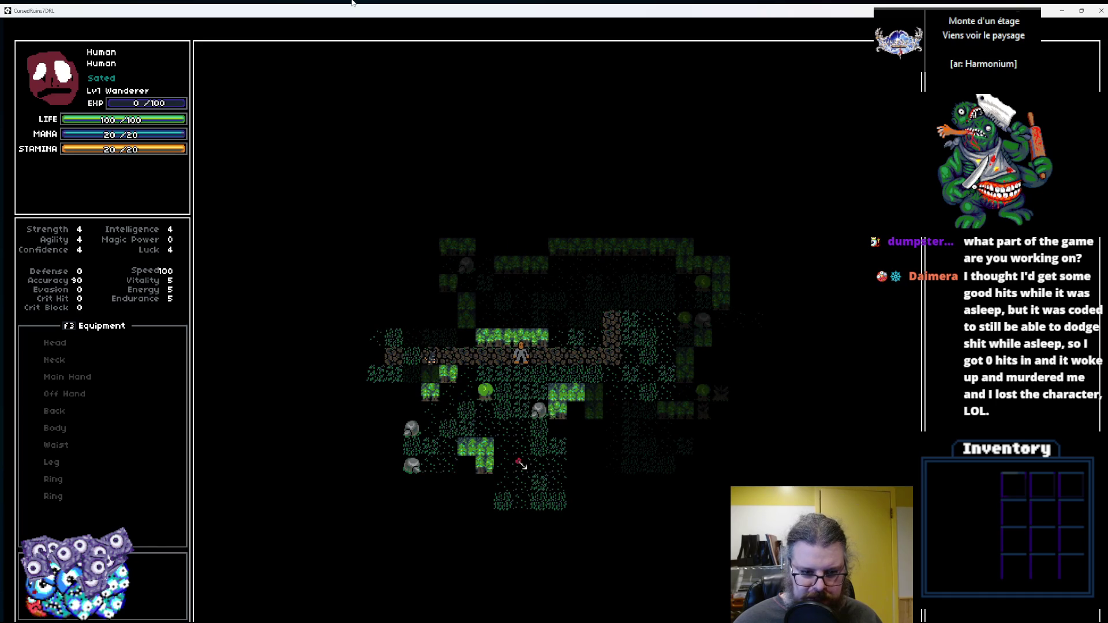
pyautogui.press('Left')
pyautogui.press('Left')
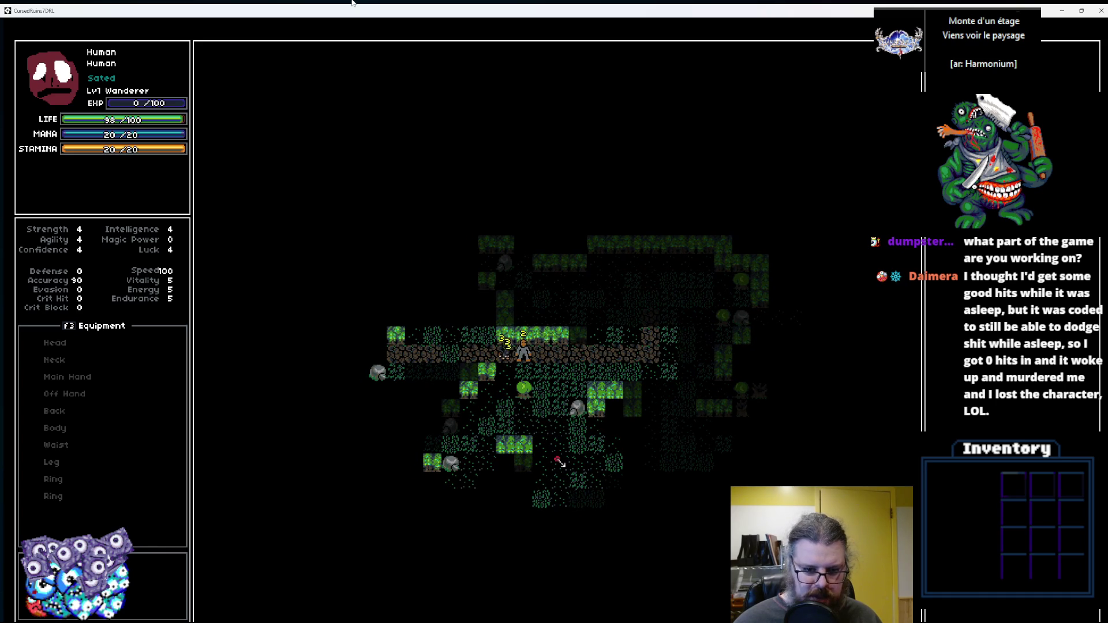
pyautogui.press('Left')
pyautogui.press('Left')
pyautogui.press('Left')
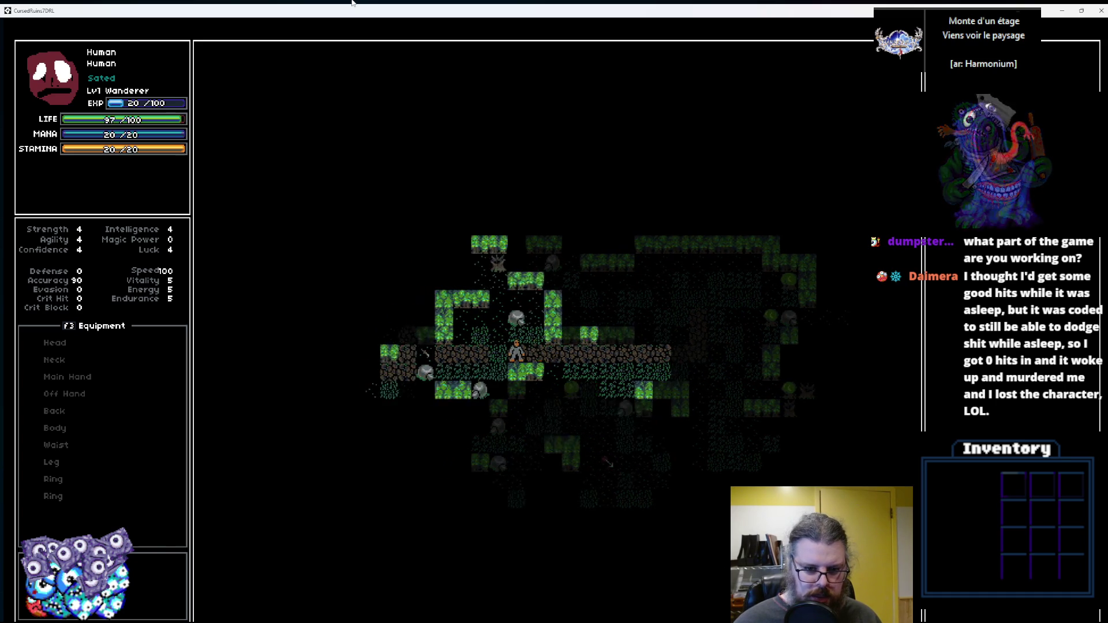
pyautogui.press('Left')
pyautogui.press('Left')
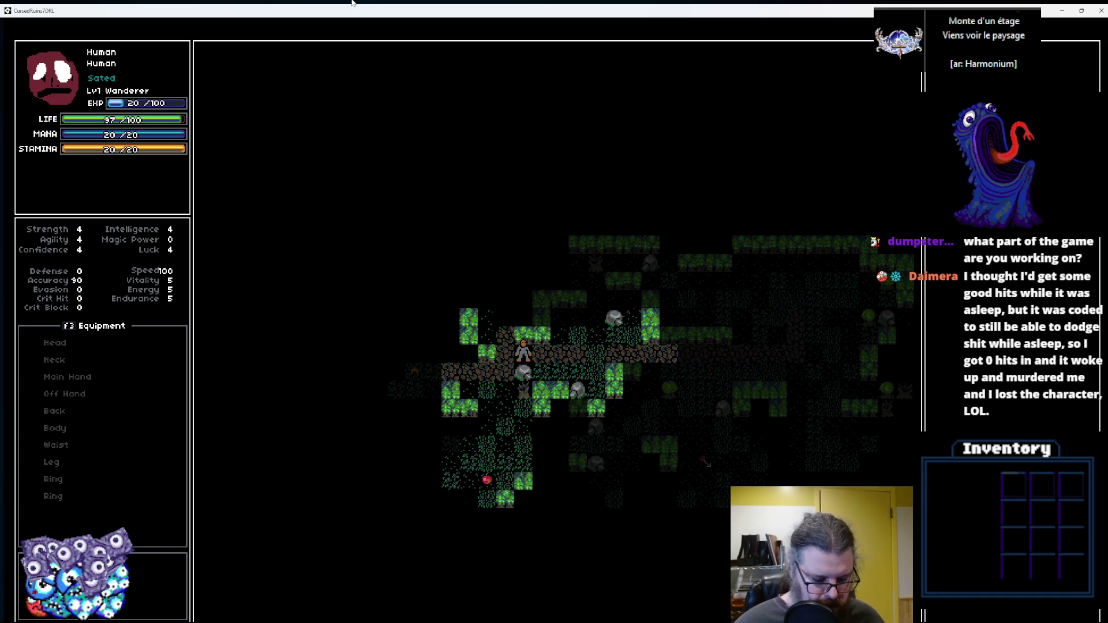
pyautogui.press('Left')
pyautogui.press('Left')
pyautogui.press('Left')
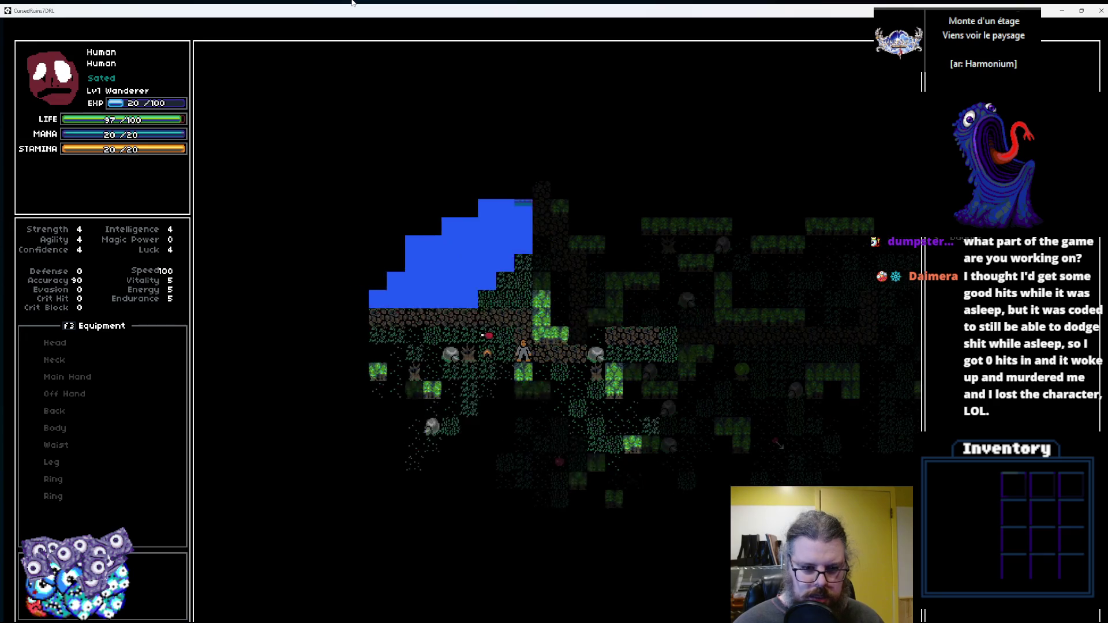
pyautogui.press('Left')
# Walk left past the lake, wait to regain life, then head down-left through the forest.
pyautogui.press('Left')
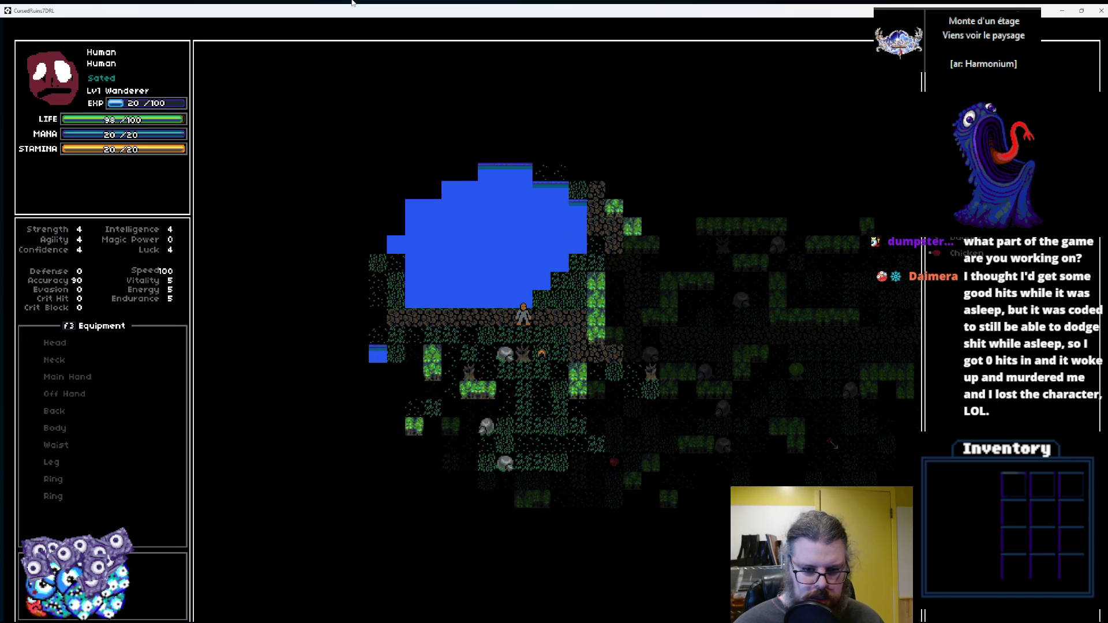
pyautogui.press('Up')
pyautogui.press('Left')
pyautogui.press('Left')
pyautogui.press('Left')
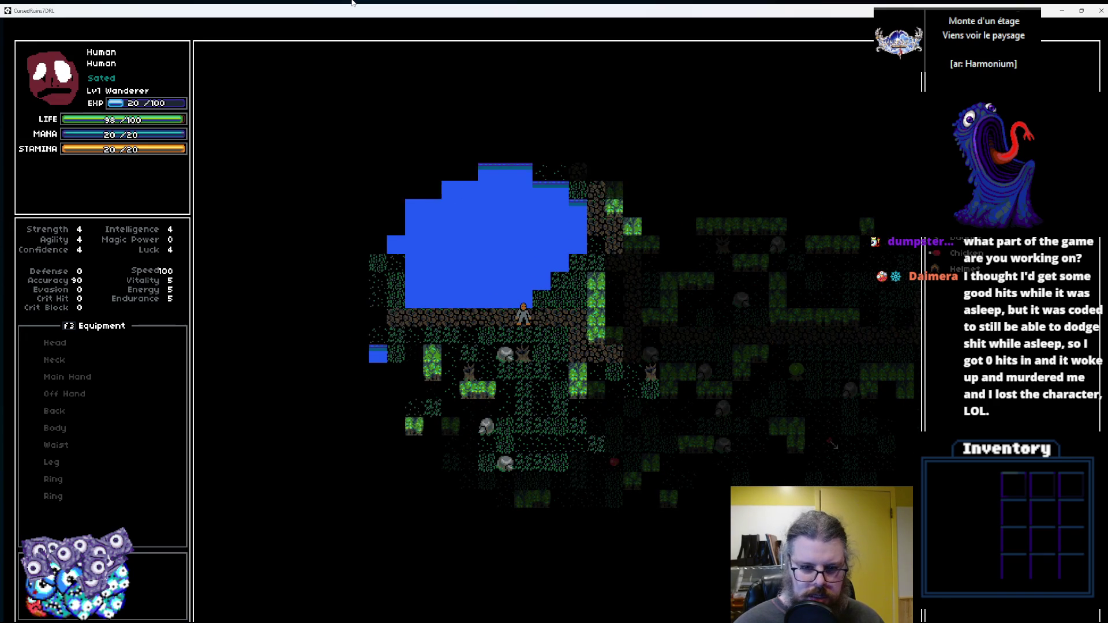
pyautogui.press('Left')
pyautogui.press('Left')
pyautogui.press('Left')
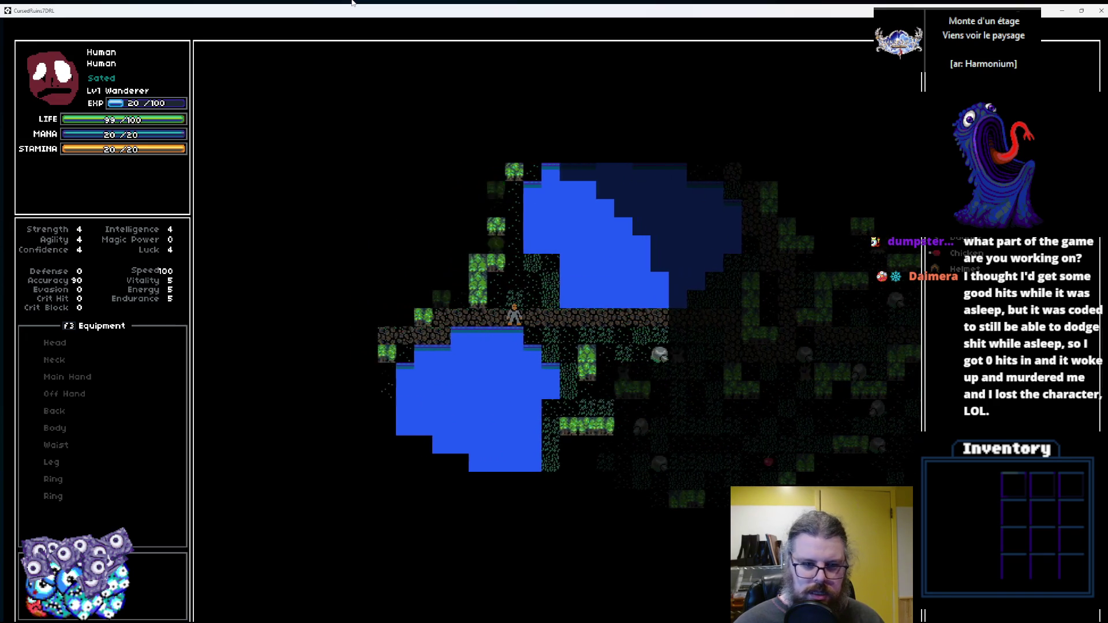
pyautogui.press('Down')
pyautogui.press('Left')
pyautogui.press('Left')
pyautogui.press('Left')
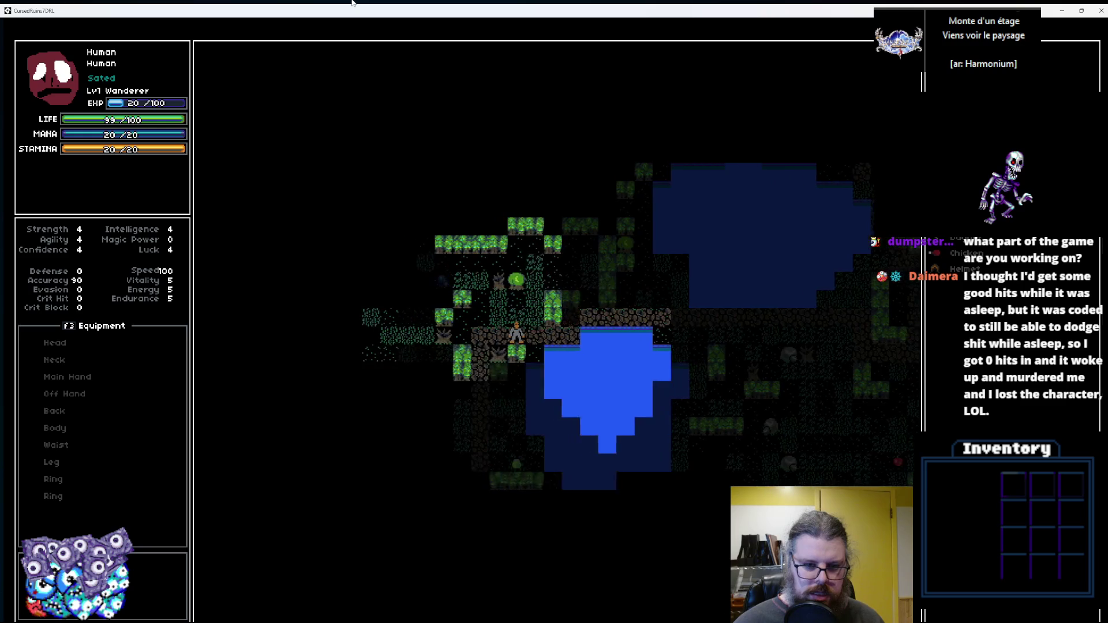
pyautogui.press('Down')
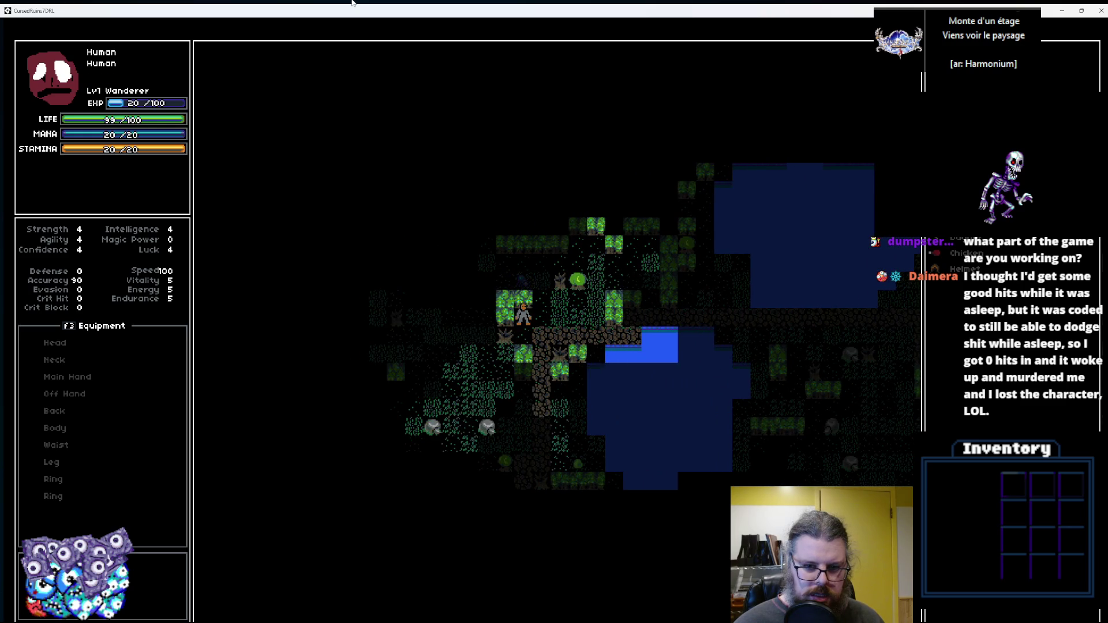
pyautogui.press('Up')
pyautogui.press('Down')
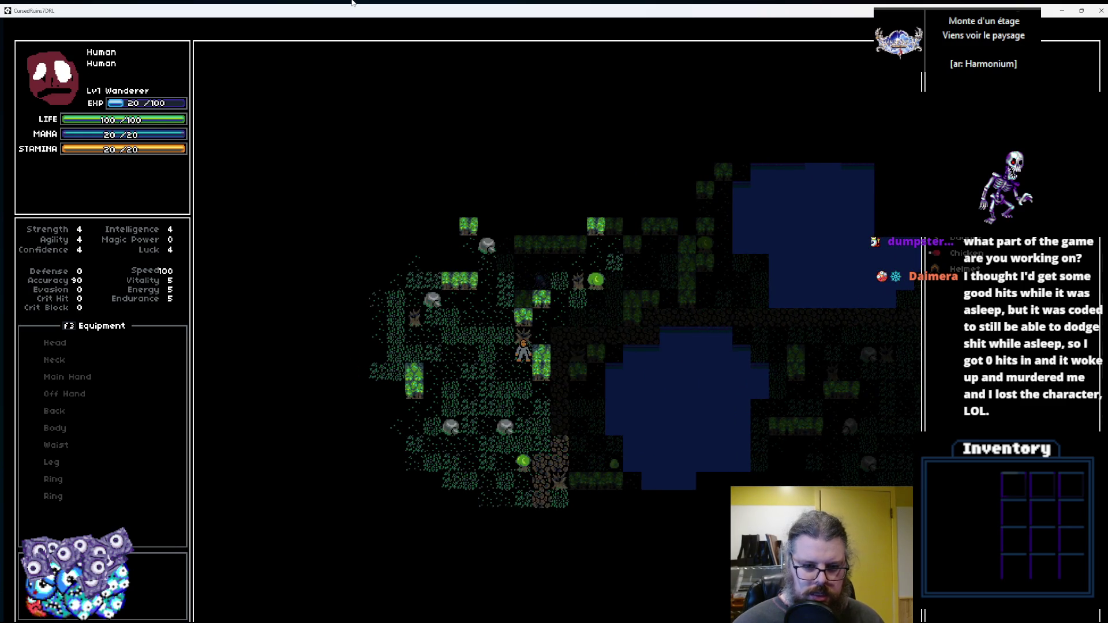
pyautogui.press('Left')
pyautogui.press('Left')
pyautogui.press('Left')
pyautogui.press('Left')
pyautogui.press('Left')
pyautogui.press('Left')
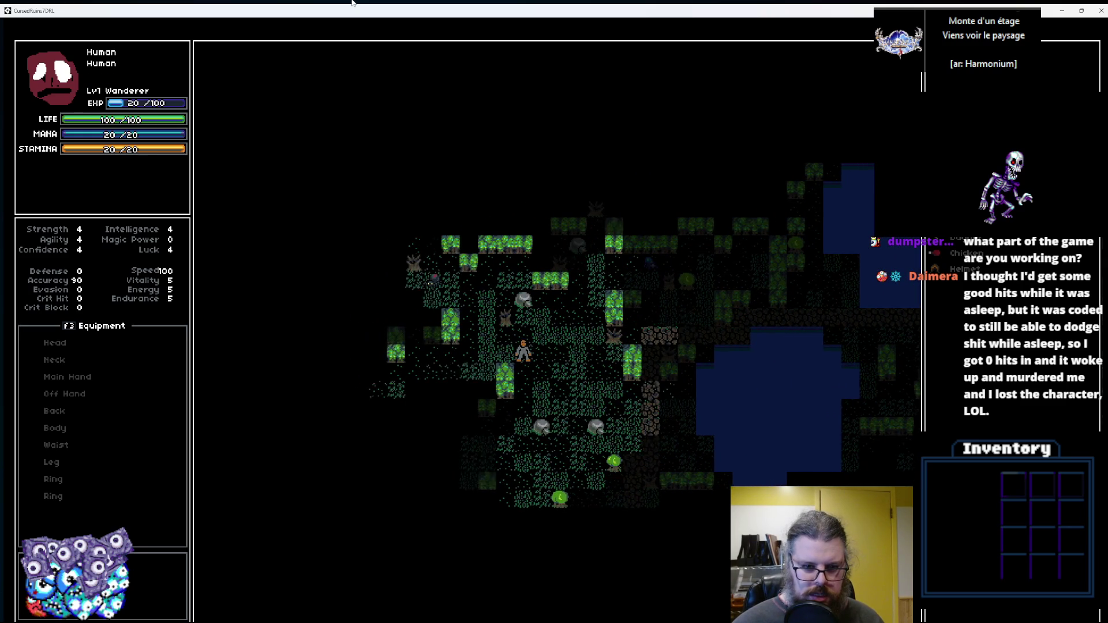
pyautogui.press('Down')
pyautogui.press('Down')
pyautogui.press('Down')
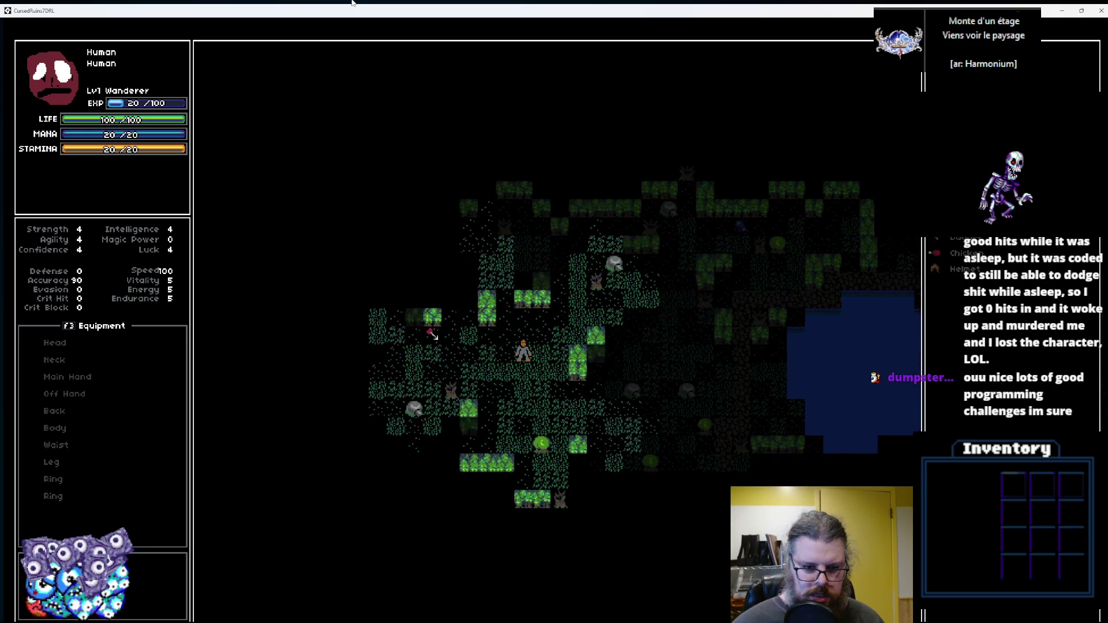
pyautogui.press('Left')
pyautogui.press('Left')
pyautogui.press('Left')
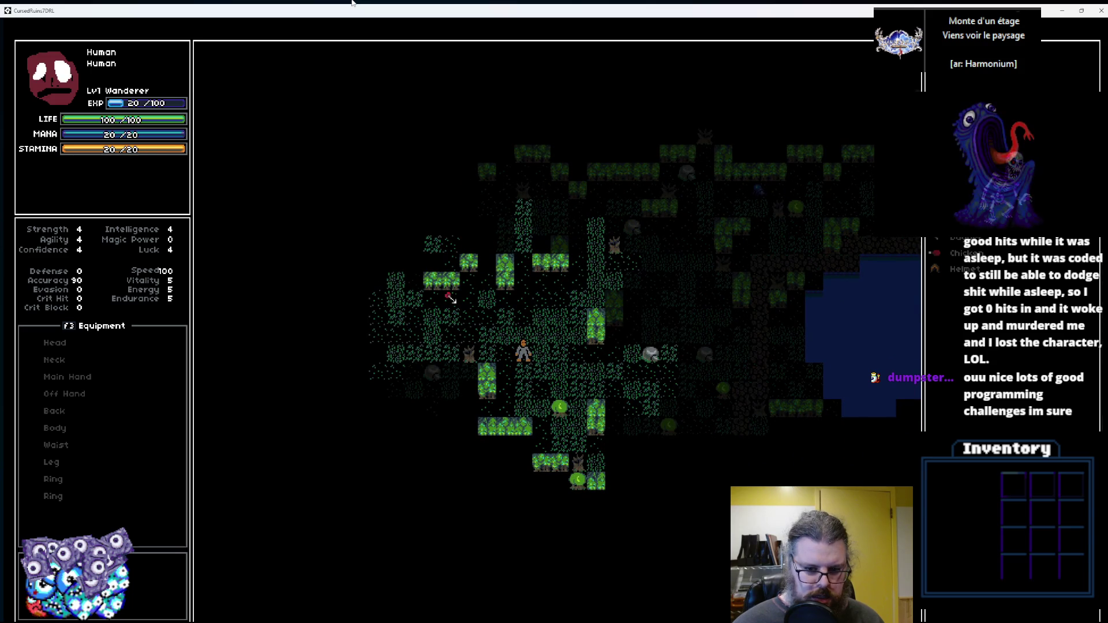
pyautogui.press('Down')
pyautogui.press('Down')
pyautogui.press('Down')
pyautogui.press('Left')
pyautogui.press('Left')
pyautogui.press('Down')
pyautogui.press('Down')
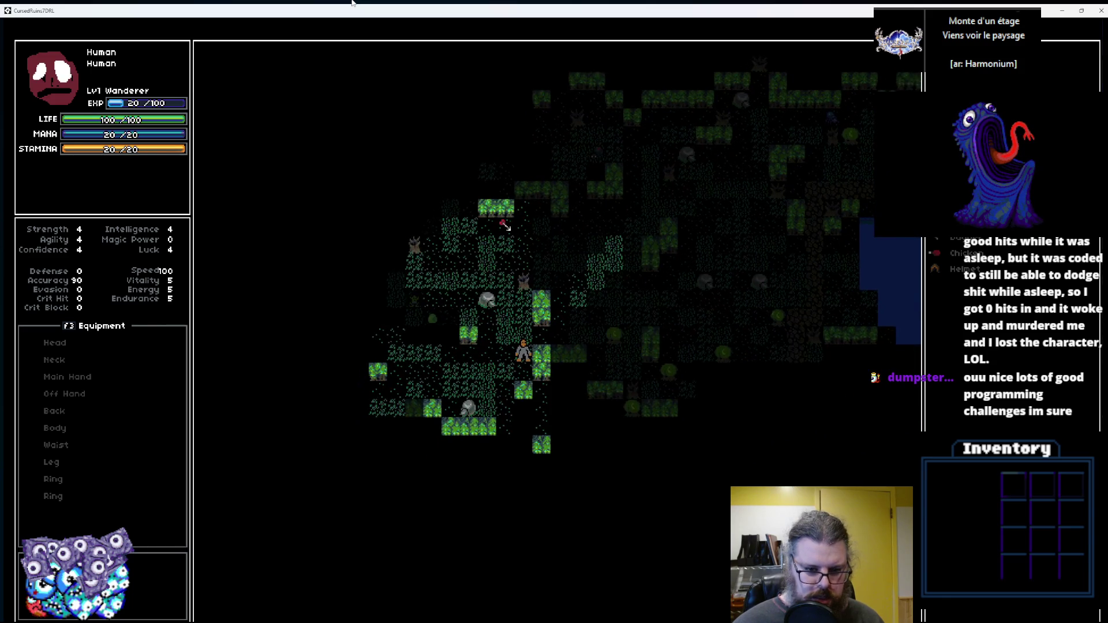
pyautogui.press('Left')
pyautogui.press('Left')
pyautogui.press('Left')
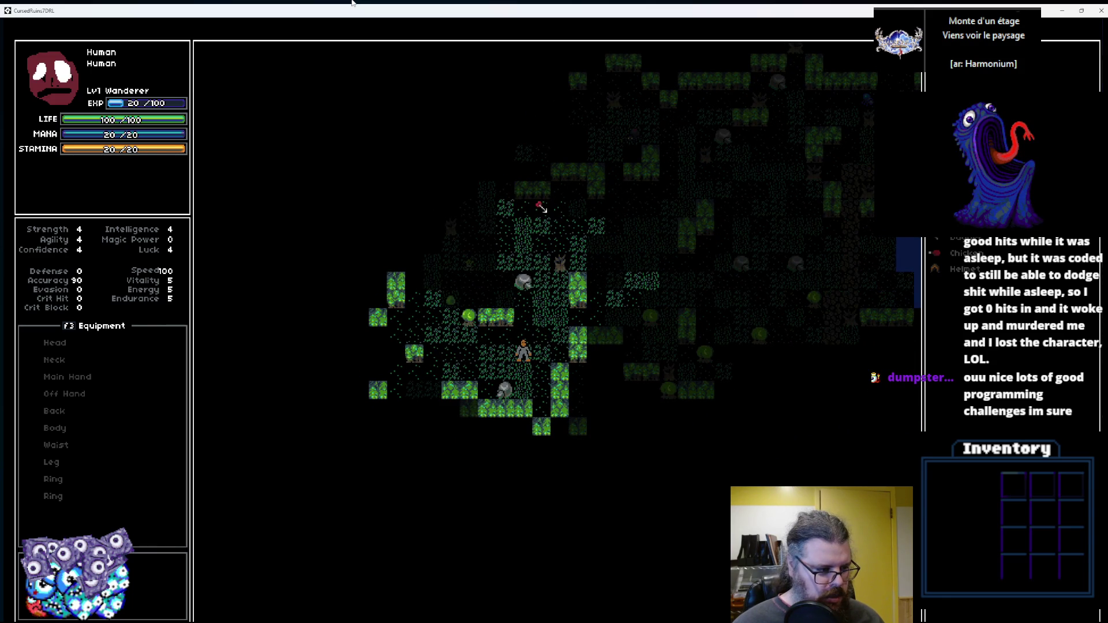
pyautogui.press('Left')
pyautogui.press('Left')
# Attack and finish off the adjacent creature, then continue up-left through the woods.
pyautogui.press('Up')
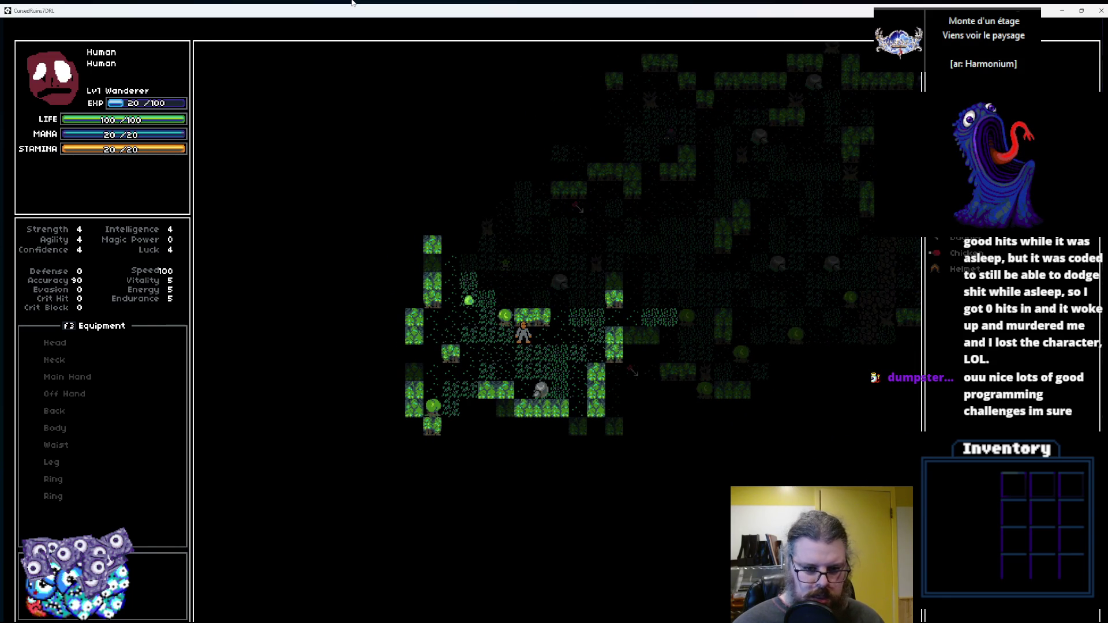
pyautogui.press('Left')
pyautogui.press('Left')
pyautogui.press('Up')
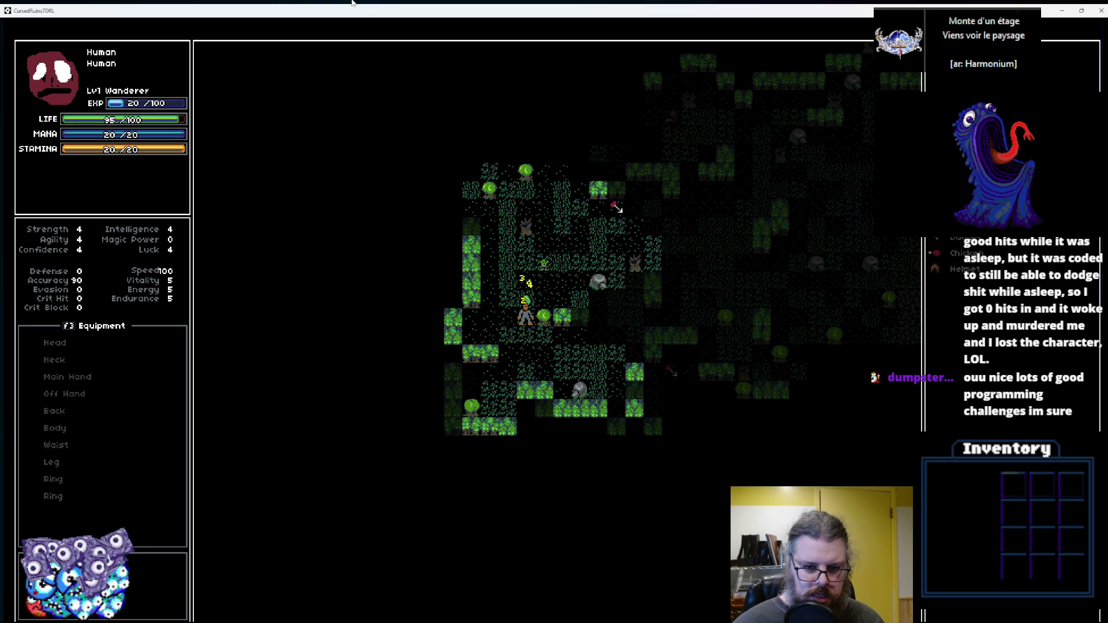
pyautogui.press('Up')
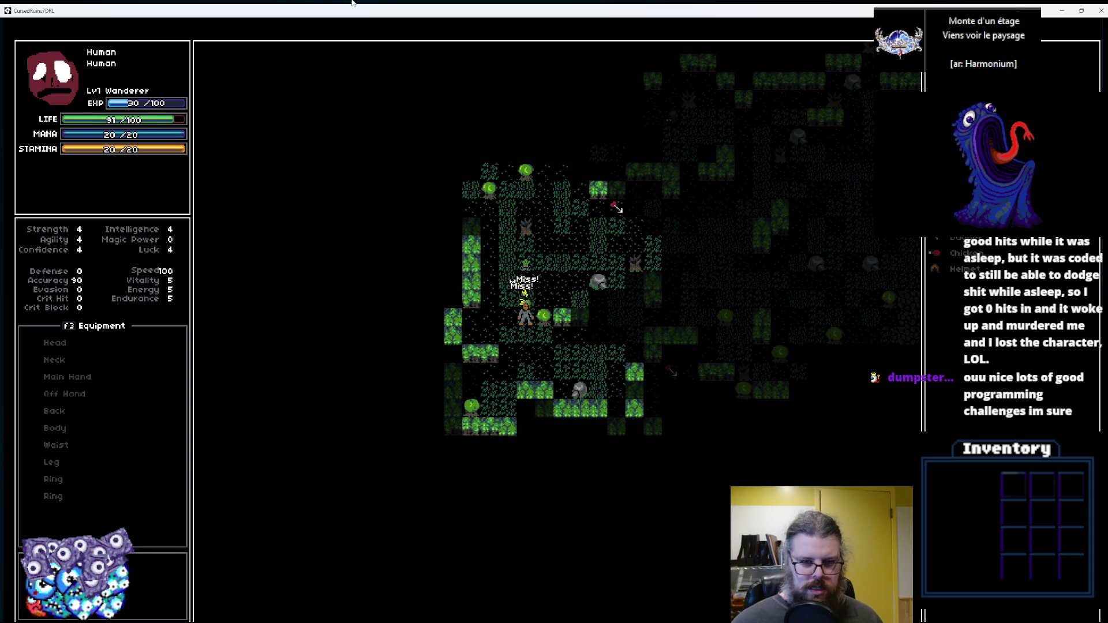
pyautogui.press('Up')
pyautogui.press('Up')
pyautogui.press('Up')
pyautogui.press('Up')
pyautogui.press('Up')
pyautogui.press('Left')
pyautogui.press('Left')
pyautogui.press('Left')
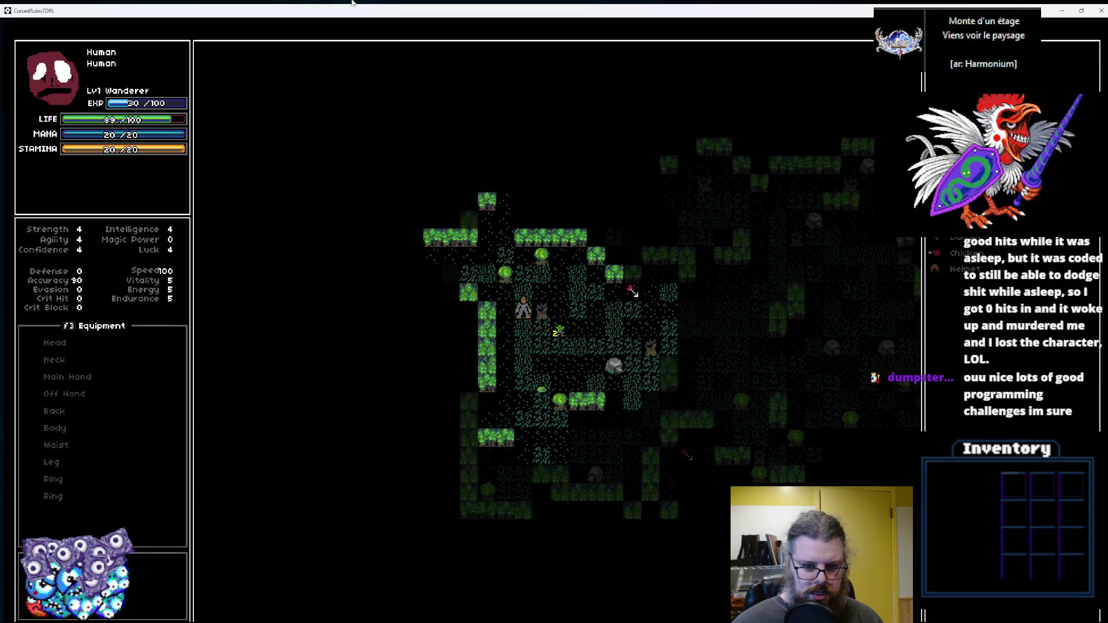
pyautogui.press('Left')
pyautogui.press('Left')
pyautogui.press('Left')
pyautogui.press('Up')
pyautogui.press('Up')
pyautogui.press('Up')
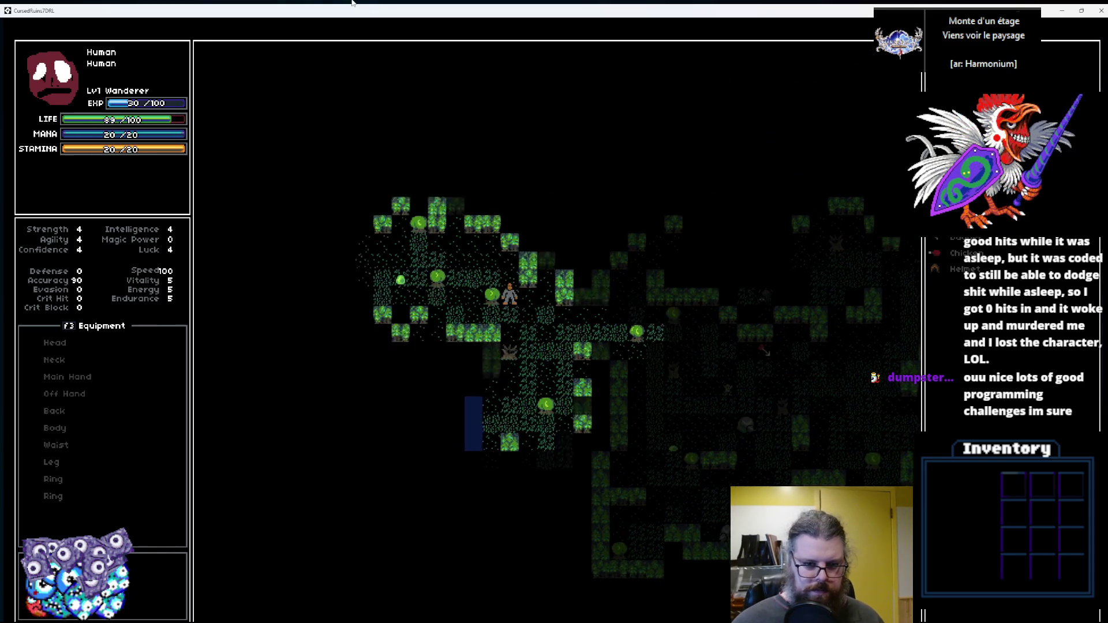
pyautogui.press('Left')
pyautogui.press('Left')
pyautogui.press('Up')
pyautogui.press('Left')
pyautogui.press('Left')
pyautogui.press('Left')
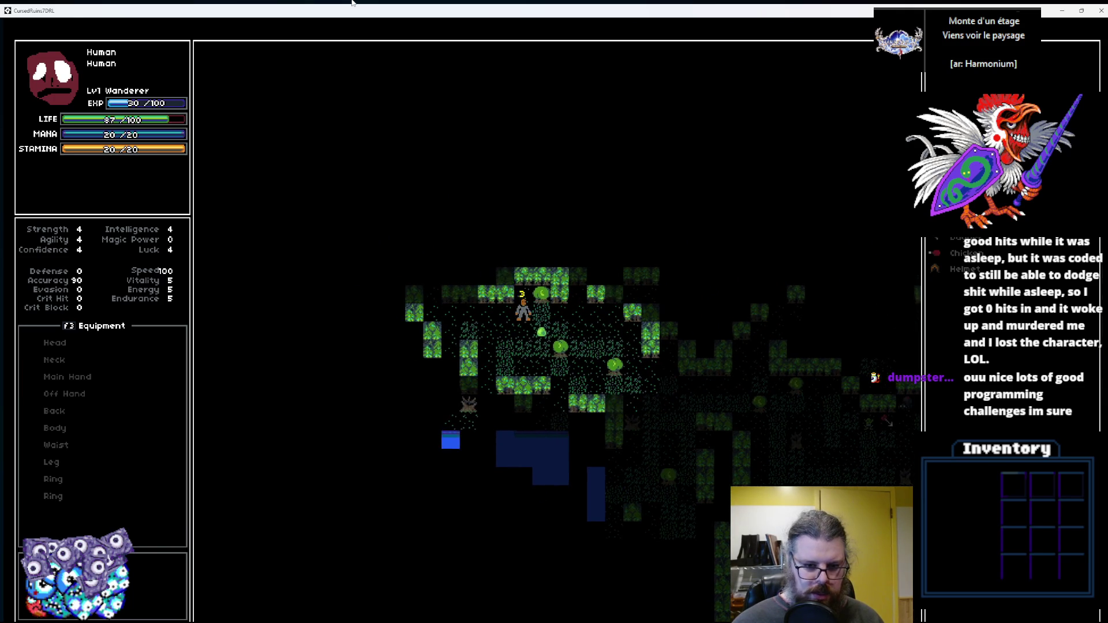
pyautogui.press('Up')
# Walk down along the lake's west shore into new terrain and fight a creature.
pyautogui.press('Down')
pyautogui.press('Down')
pyautogui.press('Down')
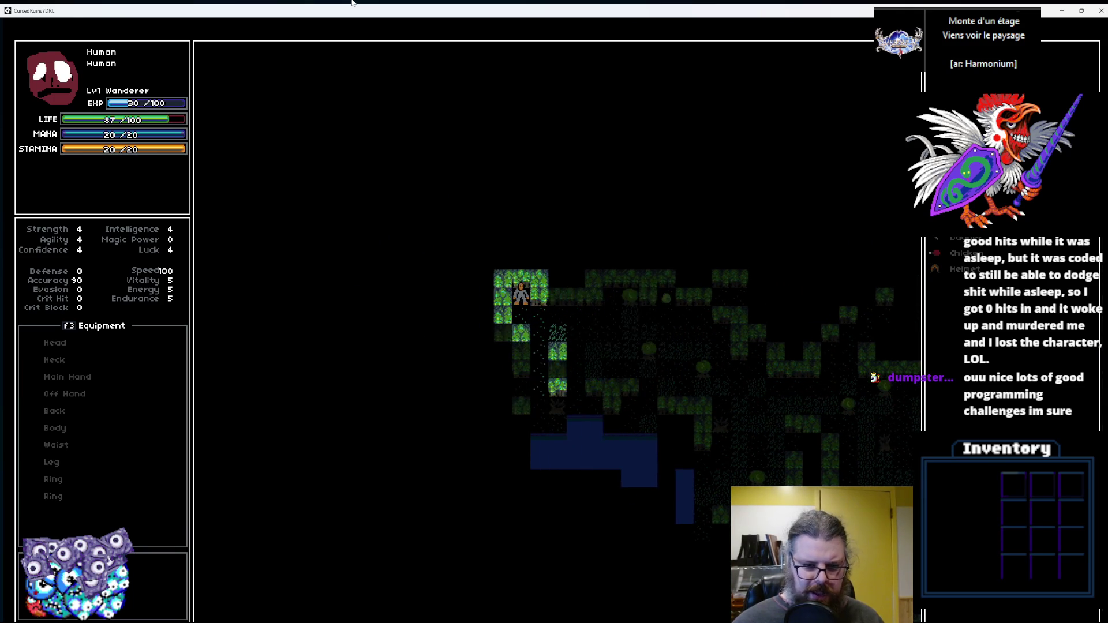
pyautogui.press('Left')
pyautogui.press('Left')
pyautogui.press('Down')
pyautogui.press('Down')
pyautogui.press('Down')
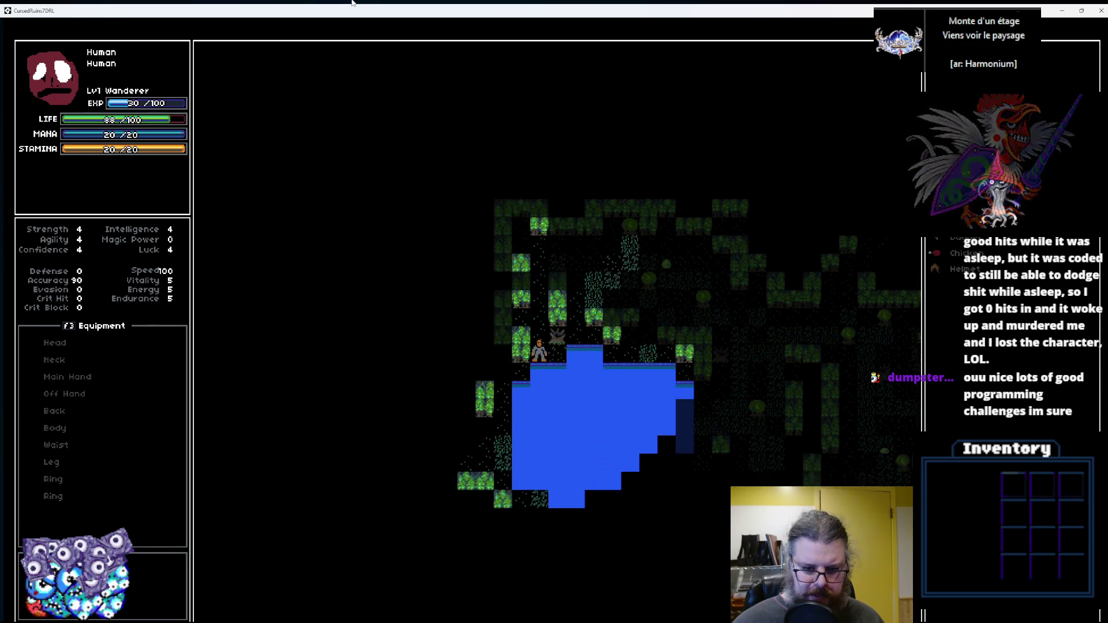
pyautogui.press('Left')
pyautogui.press('Left')
pyautogui.press('Left')
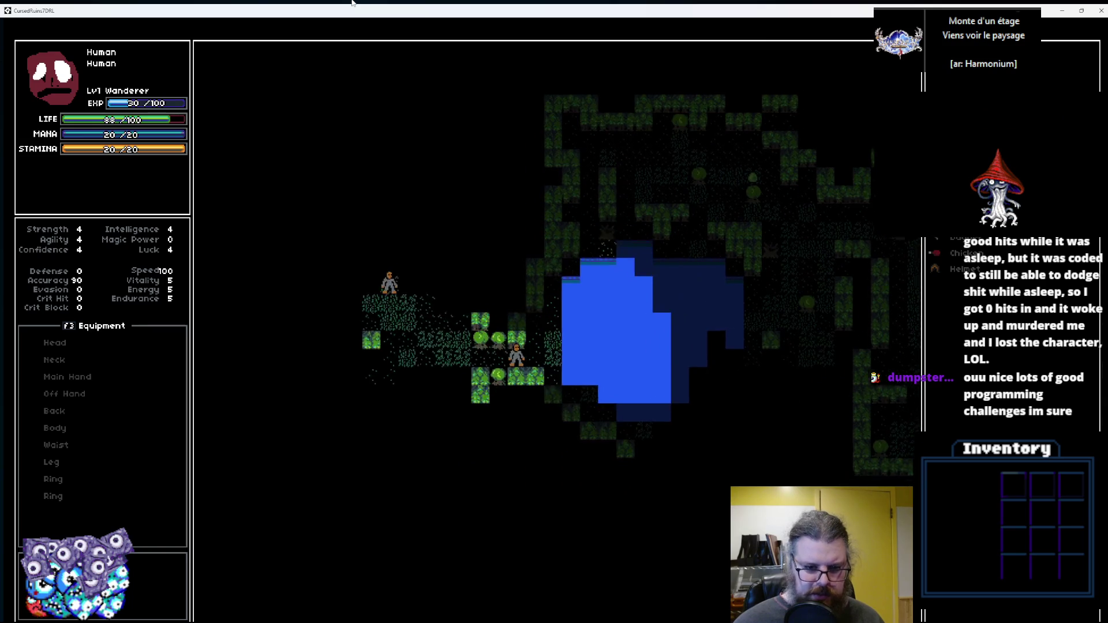
pyautogui.press('Down')
pyautogui.press('Down')
pyautogui.press('Left')
pyautogui.press('Left')
pyautogui.press('Left')
pyautogui.press('Left')
pyautogui.press('Left')
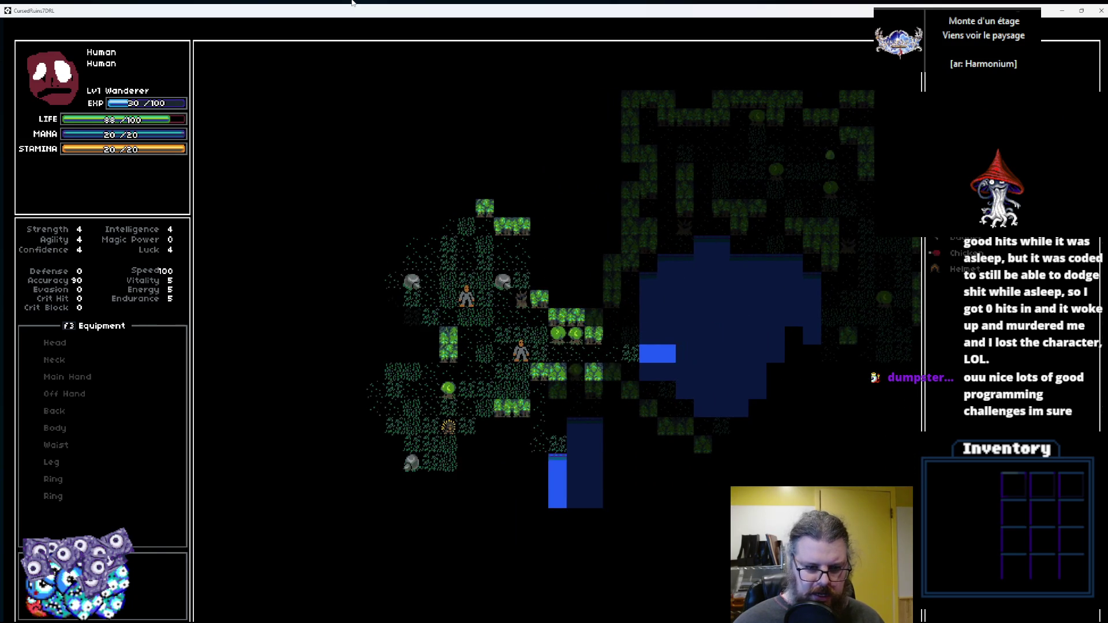
pyautogui.press('Down')
pyautogui.press('Left')
pyautogui.press('Left')
pyautogui.press('Left')
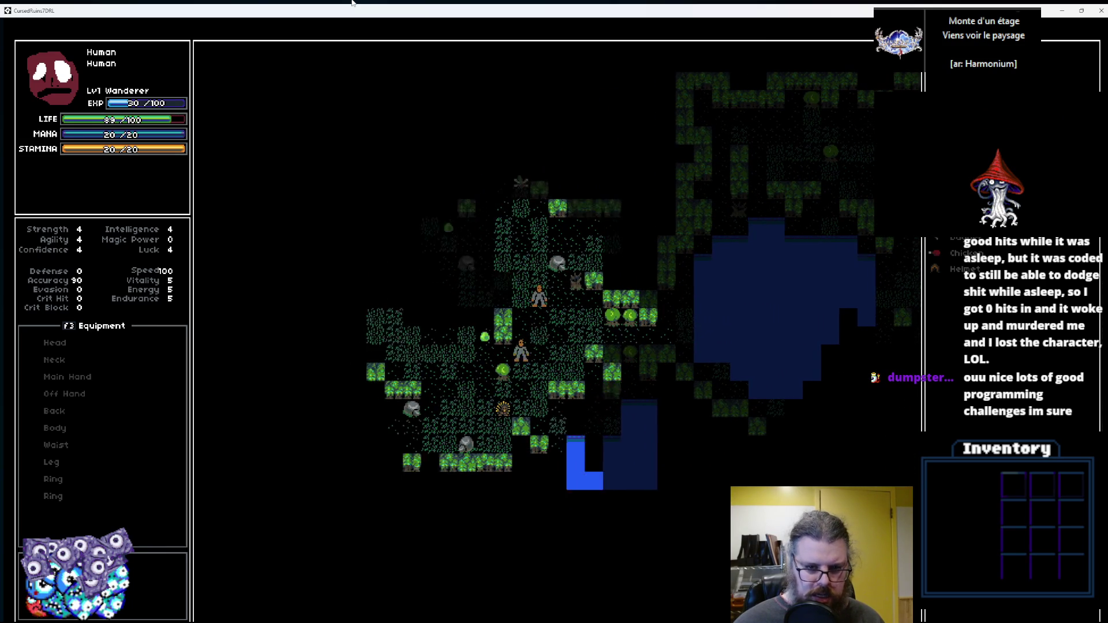
pyautogui.press('Left')
pyautogui.press('Left')
pyautogui.press('Left')
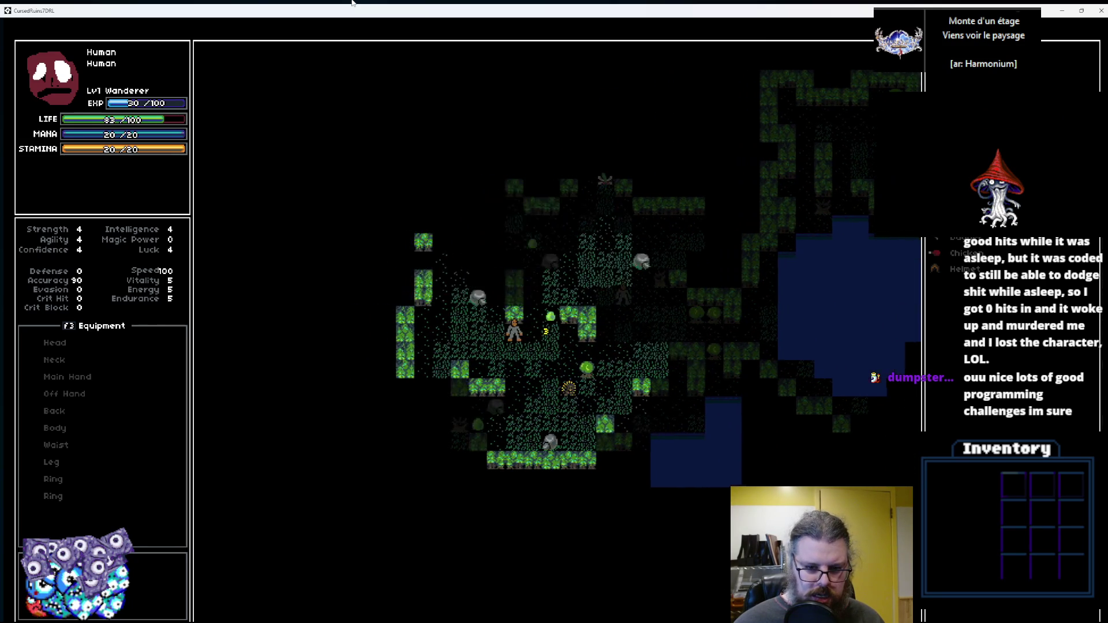
# Move up away from the awakened creature, then up and to the right.
pyautogui.press('Up')
pyautogui.press('Up')
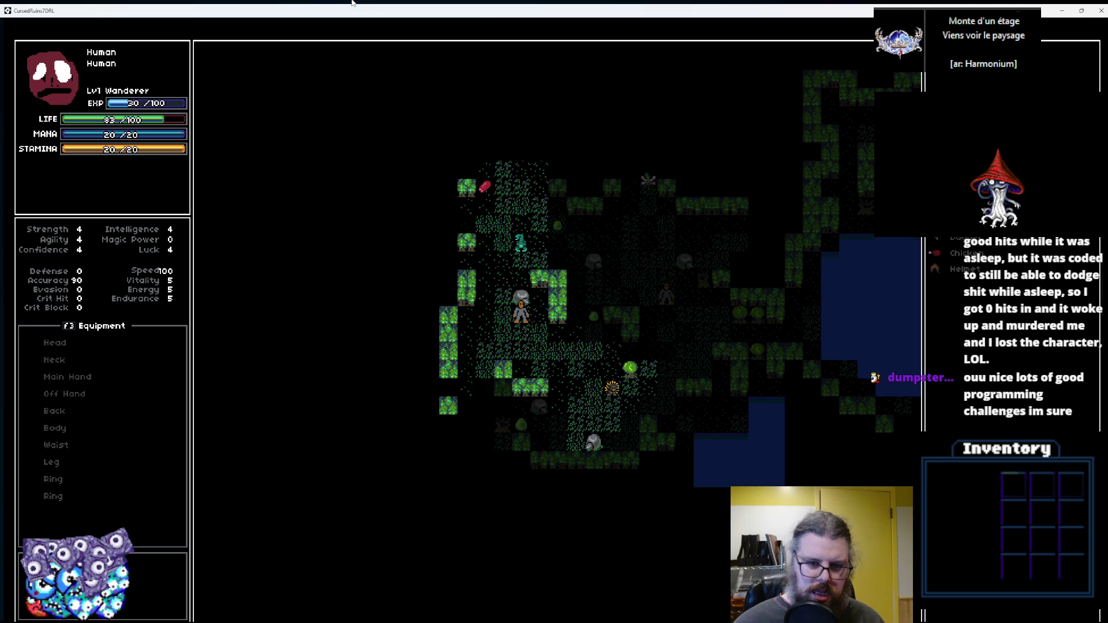
pyautogui.press('Home')
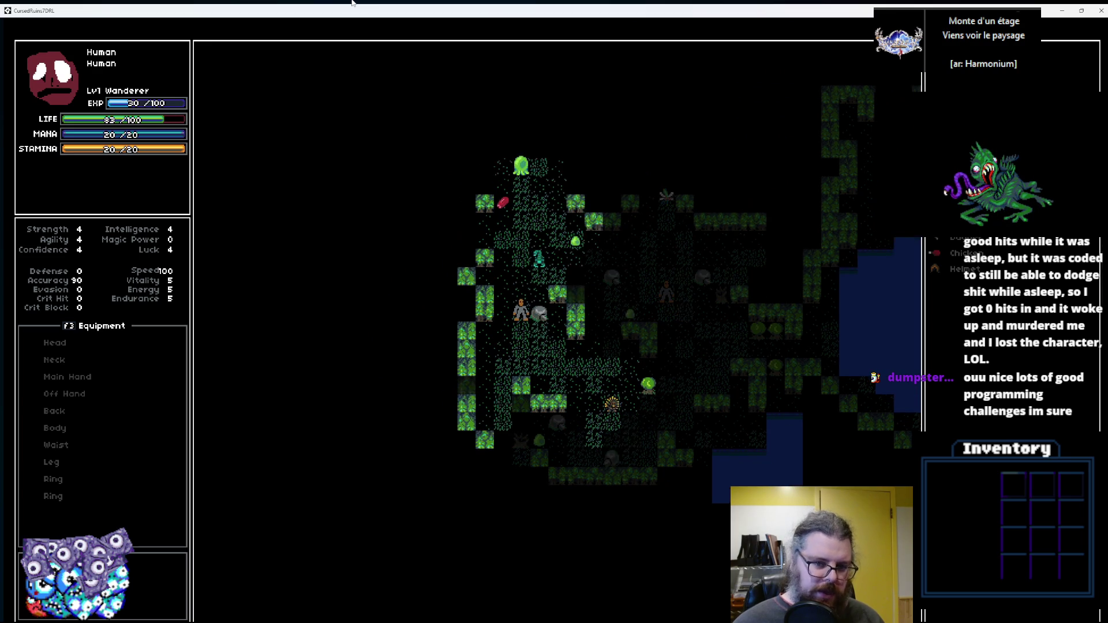
pyautogui.press('Up')
pyautogui.press('Up')
pyautogui.press('Up')
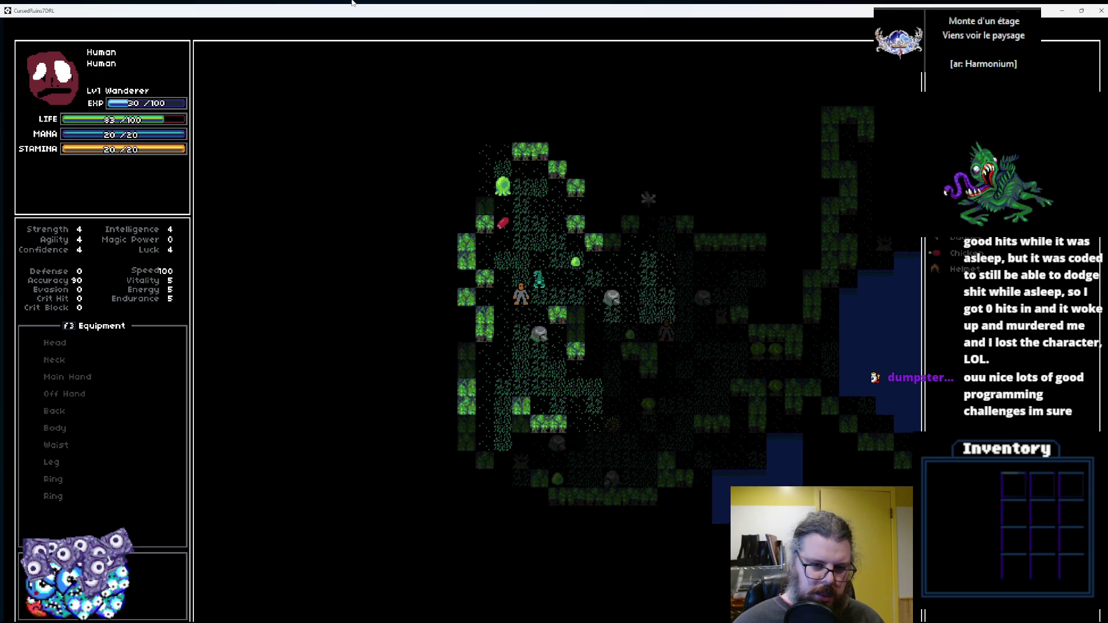
pyautogui.press('Up')
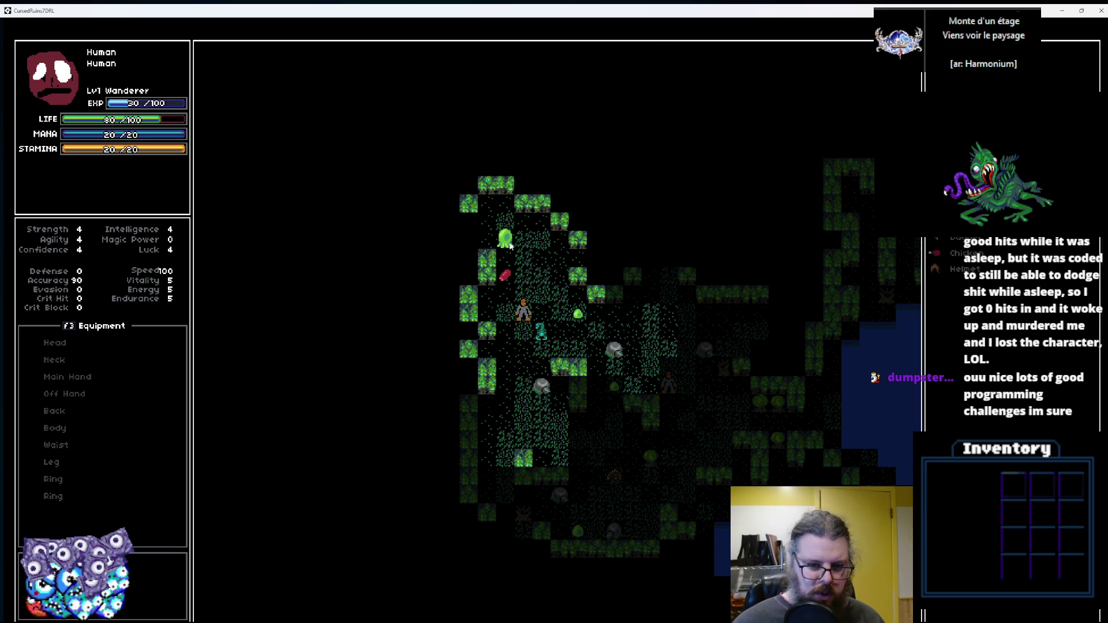
pyautogui.press('Up')
pyautogui.press('Right')
pyautogui.press('Up')
pyautogui.press('Right')
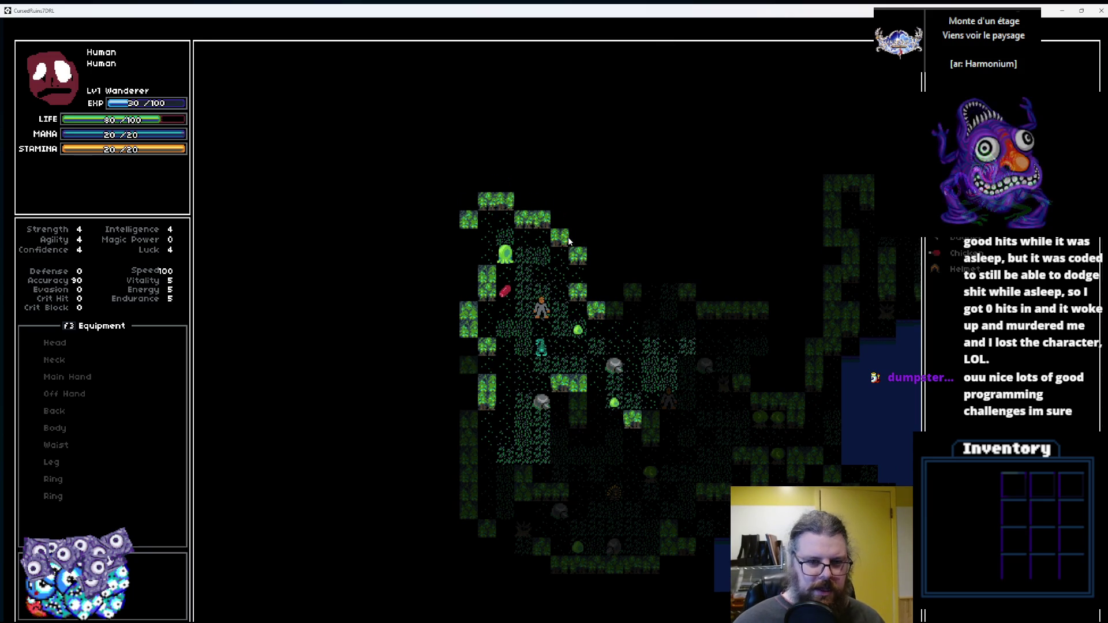
pyautogui.press('Up')
pyautogui.press('Right')
pyautogui.press('Up')
pyautogui.press('Right')
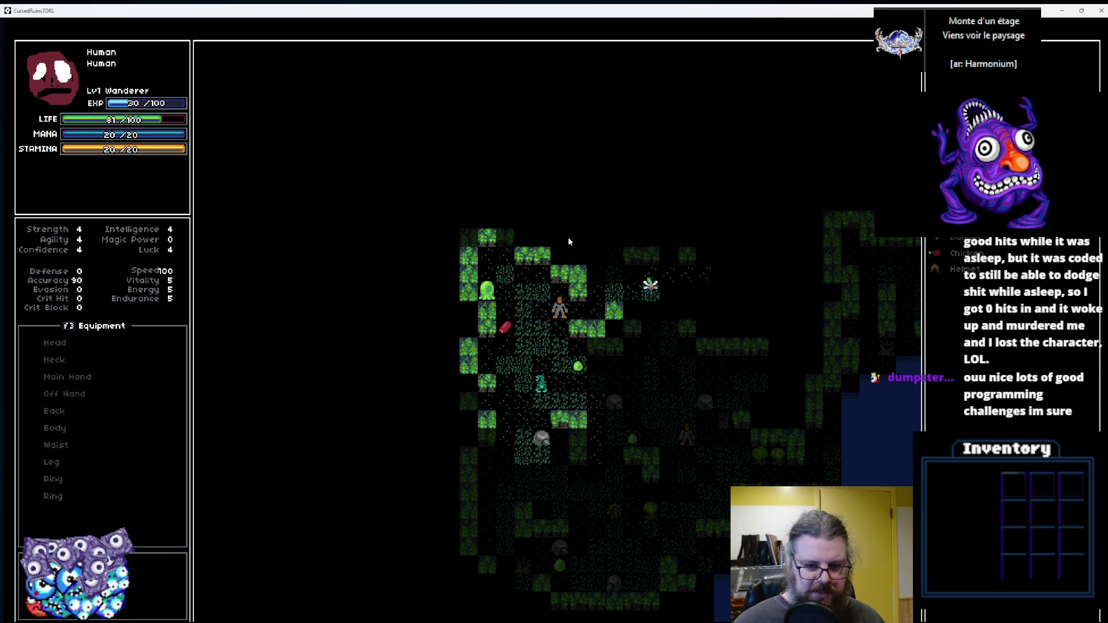
pyautogui.press('Right')
pyautogui.press('Right')
pyautogui.press('Up')
pyautogui.press('Right')
pyautogui.press('Right')
pyautogui.press('Right')
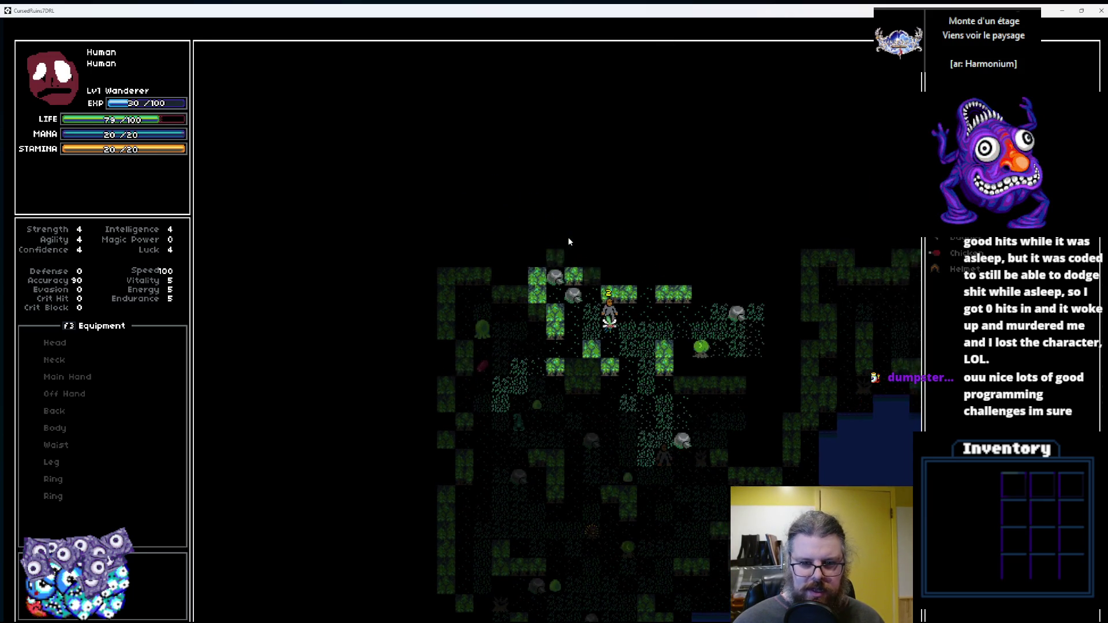
pyautogui.press('Right')
pyautogui.press('Right')
pyautogui.press('Up')
pyautogui.press('Right')
pyautogui.press('Right')
pyautogui.press('Up')
pyautogui.press('Right')
pyautogui.press('Right')
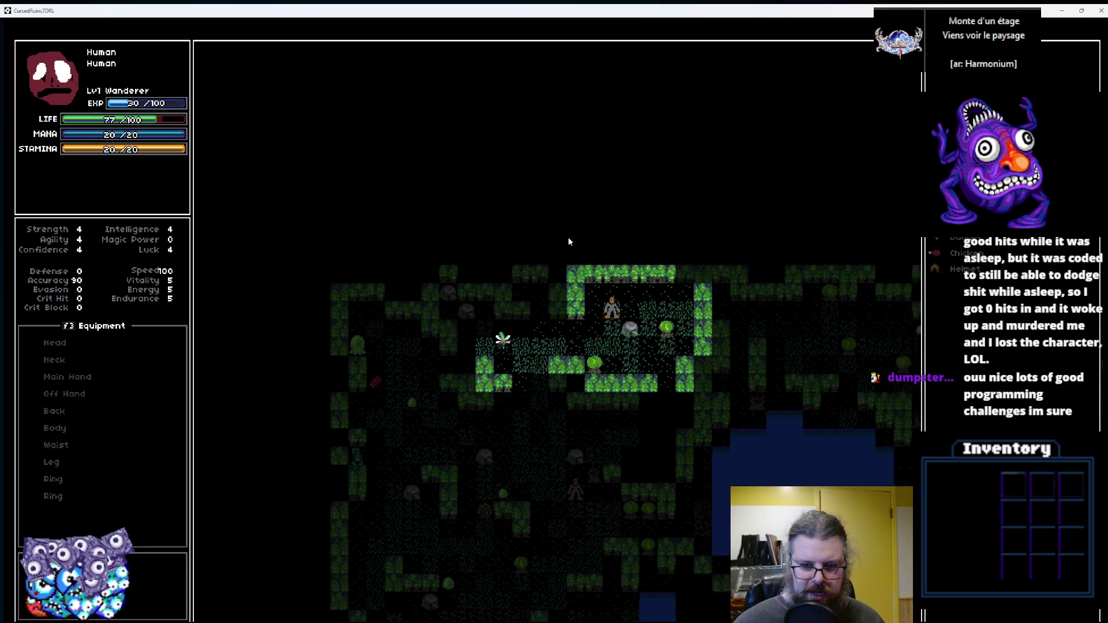
# Walk down-left past the pond, step next to the approaching grey figure, and continue down through the forest.
pyautogui.press('Down')
pyautogui.press('Down')
pyautogui.press('Down')
pyautogui.press('Left')
pyautogui.press('Down')
pyautogui.press('Down')
pyautogui.press('Down')
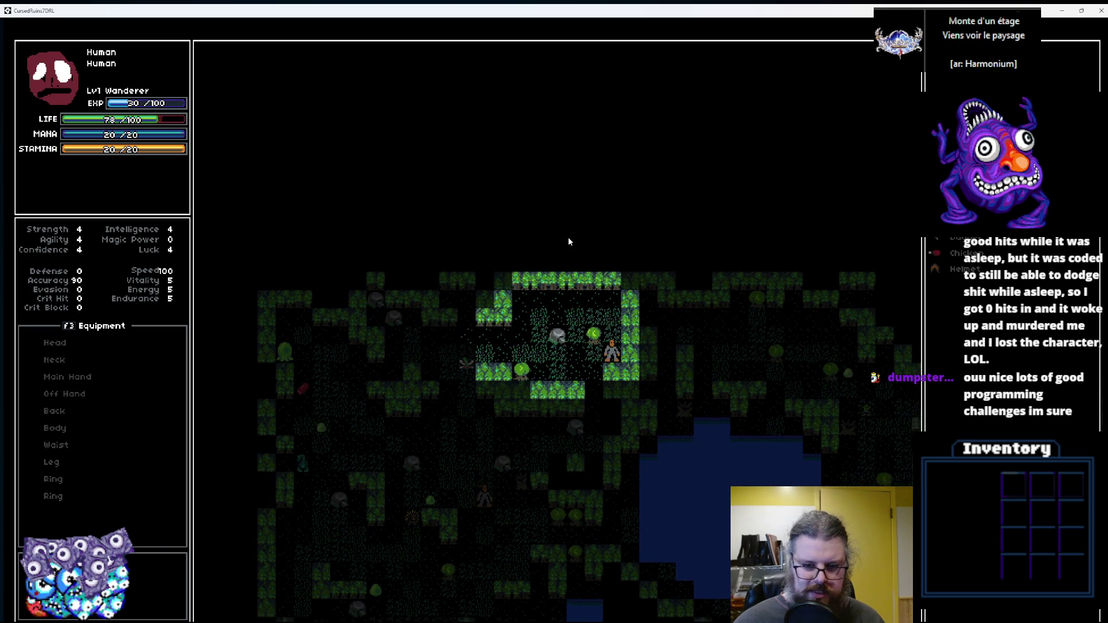
pyautogui.press('Up')
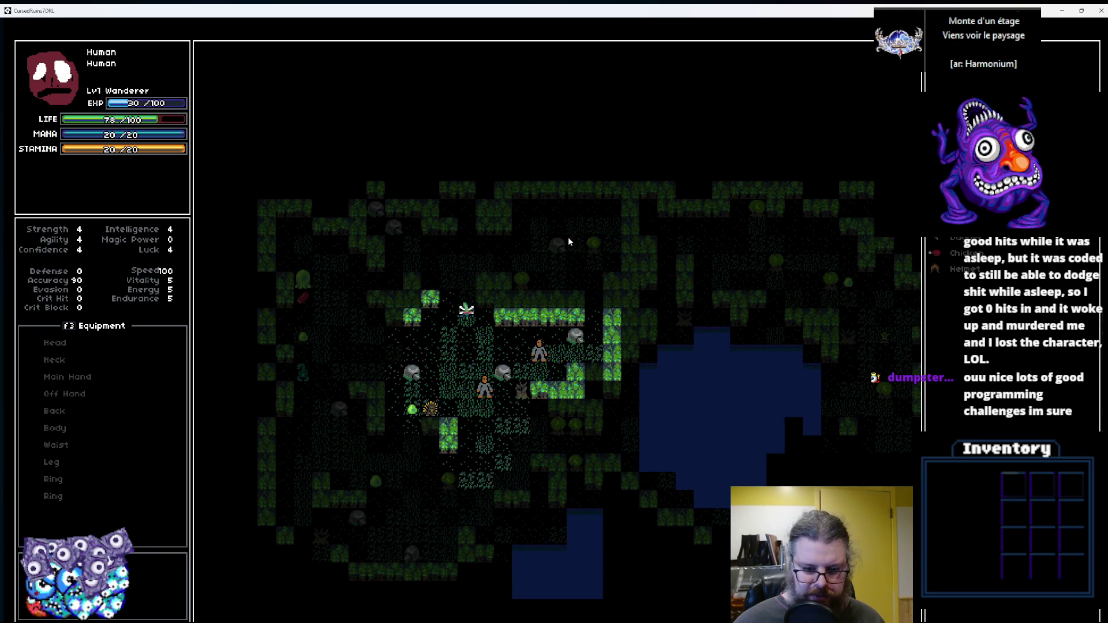
pyautogui.press('Down')
pyautogui.press('Left')
pyautogui.press('Down')
pyautogui.press('Left')
pyautogui.press('Down')
pyautogui.press('Left')
pyautogui.press('Down')
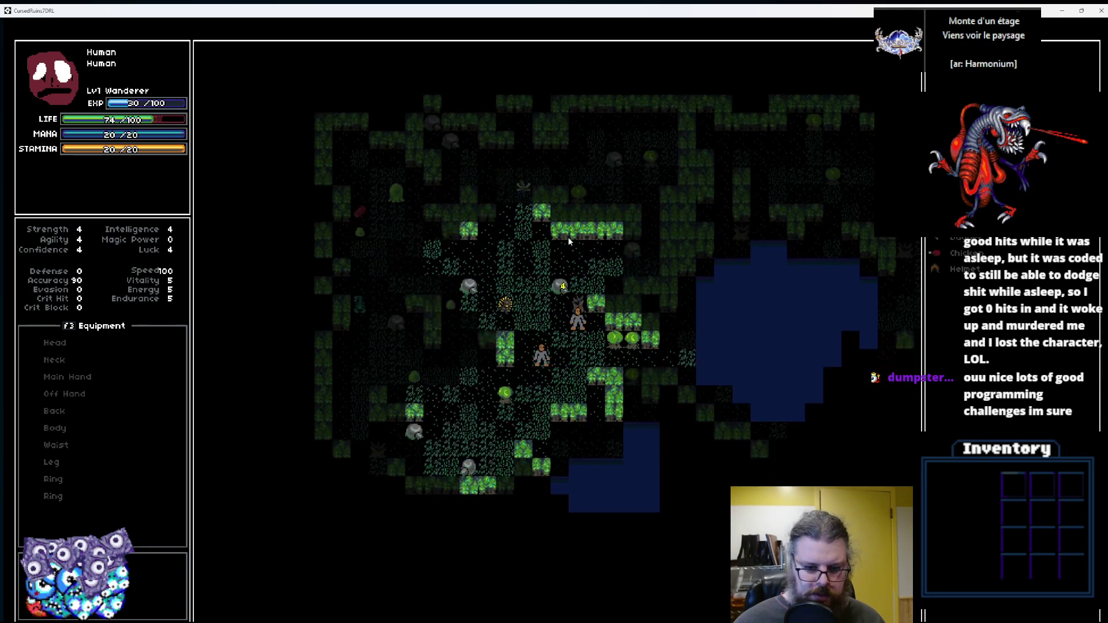
pyautogui.press('Down')
pyautogui.press('Down')
pyautogui.press('Down')
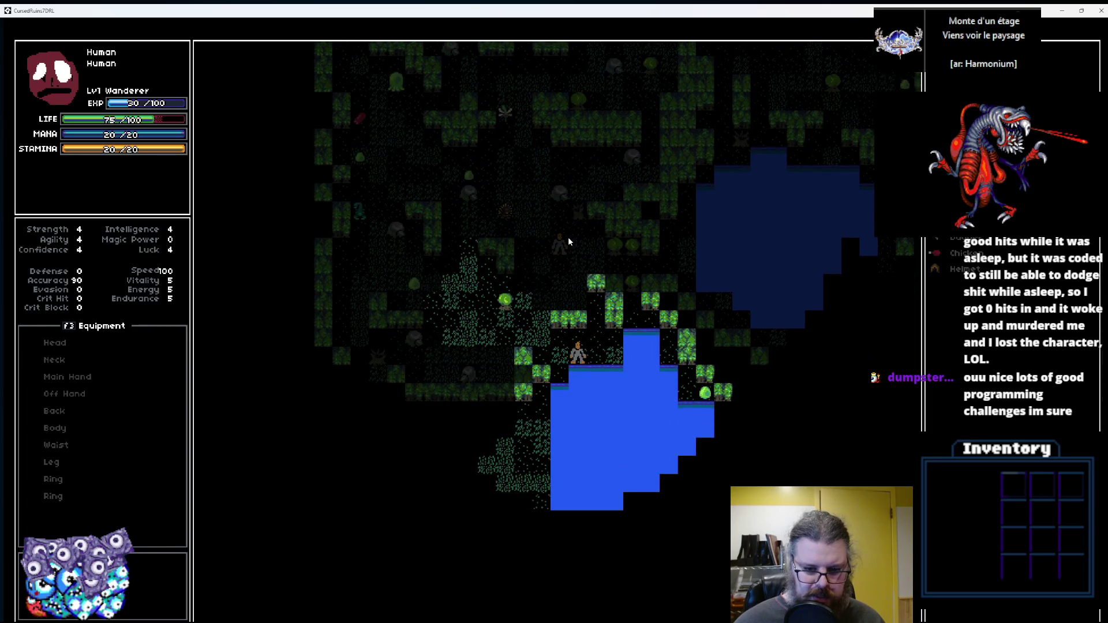
pyautogui.press('Left')
pyautogui.press('Down')
pyautogui.press('Left')
pyautogui.press('Down')
pyautogui.press('Left')
pyautogui.press('Down')
pyautogui.press('Left')
pyautogui.press('Down')
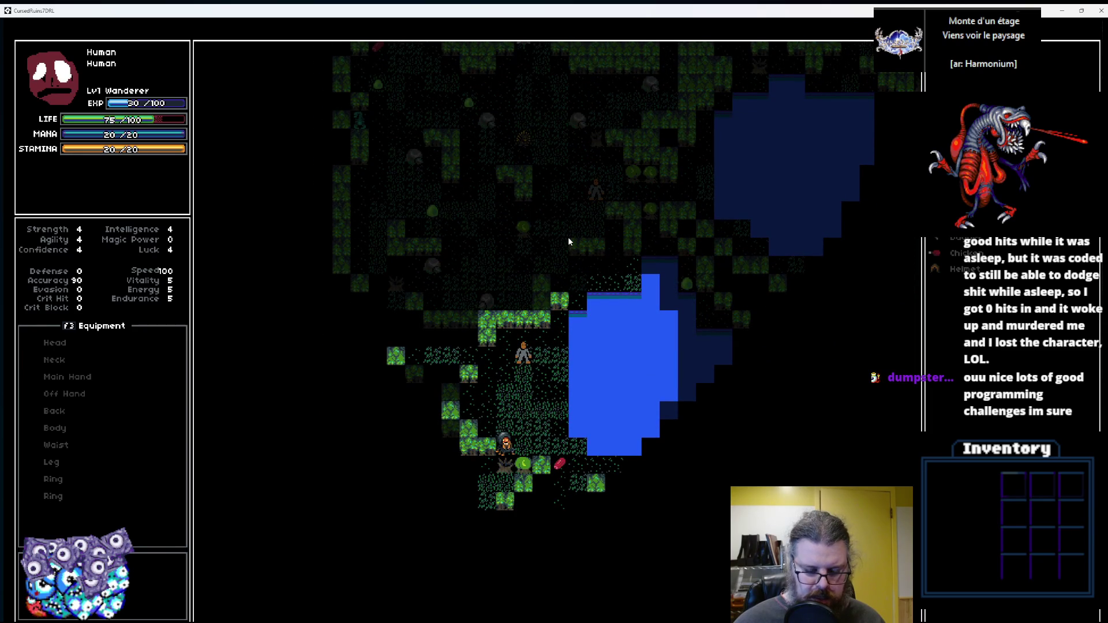
pyautogui.press('Down')
pyautogui.press('Down')
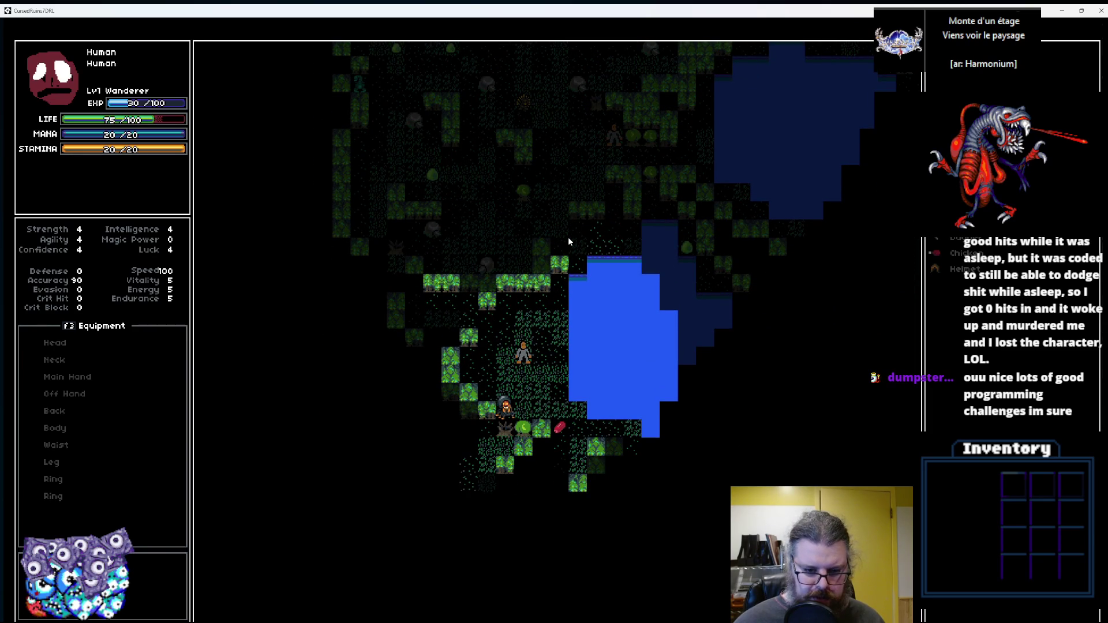
pyautogui.press('Down')
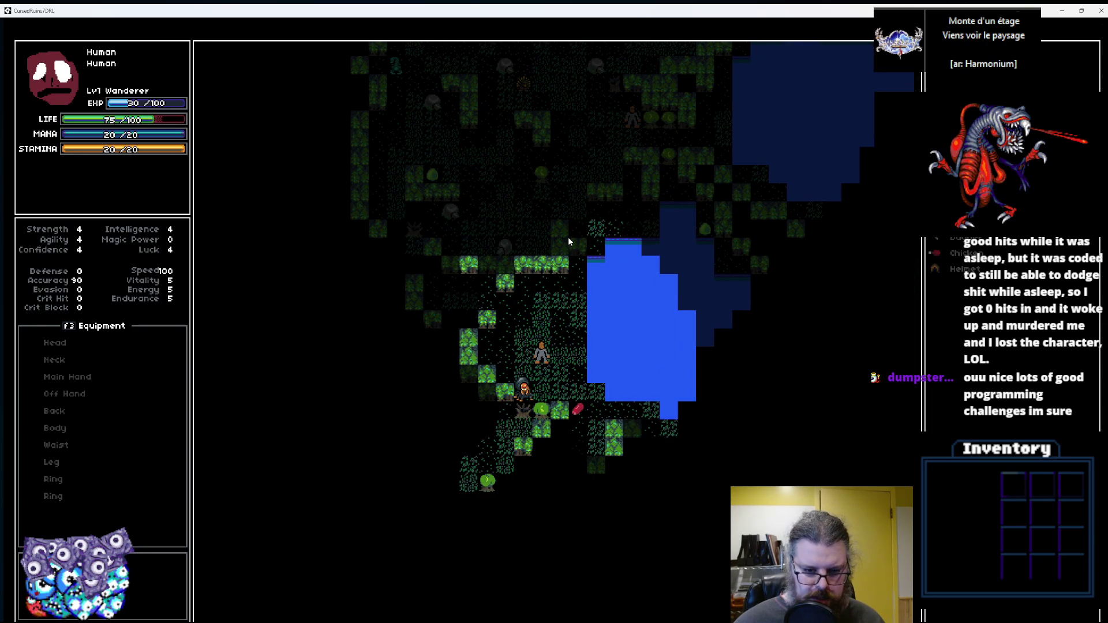
pyautogui.press('Up')
pyautogui.press('Right')
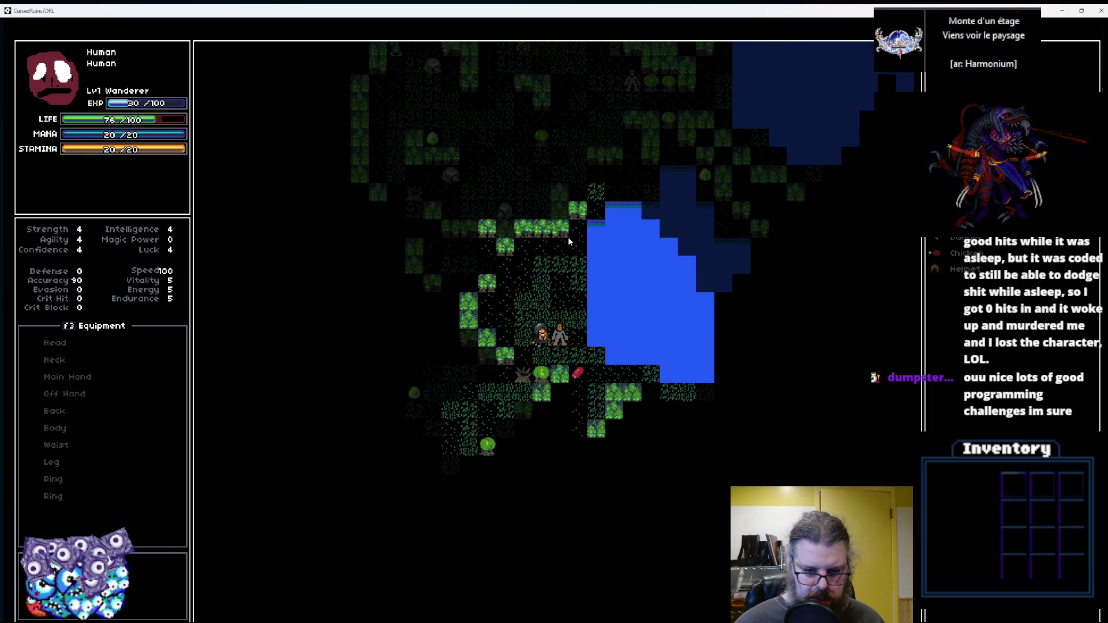
pyautogui.press('Down')
pyautogui.press('Down')
pyautogui.press('Down')
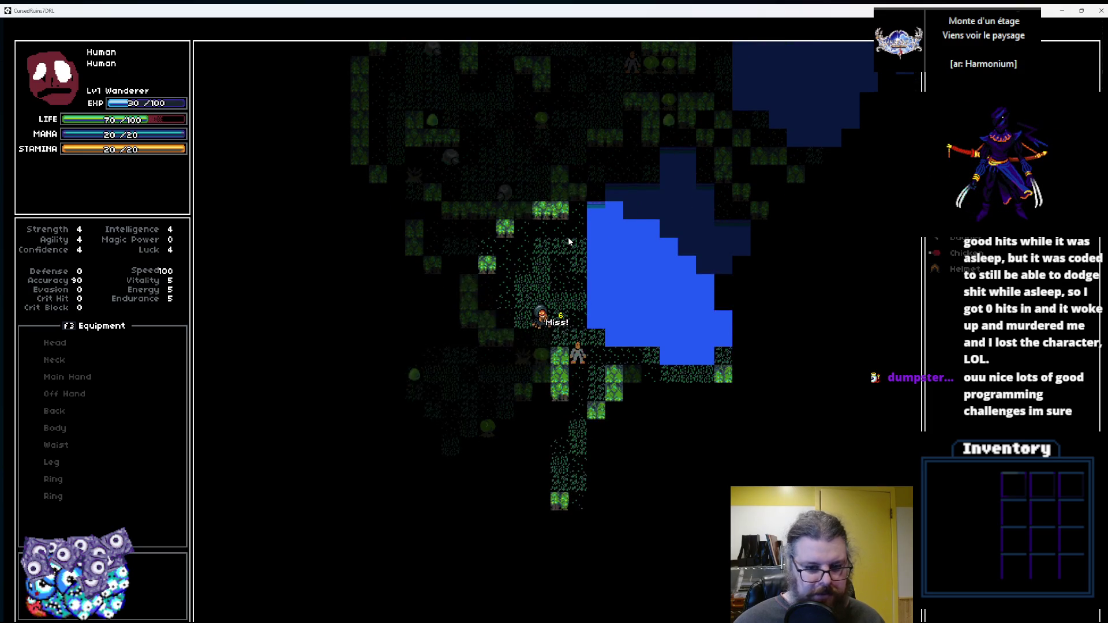
pyautogui.press('Left')
pyautogui.press('Left')
pyautogui.press('Left')
pyautogui.press('Down')
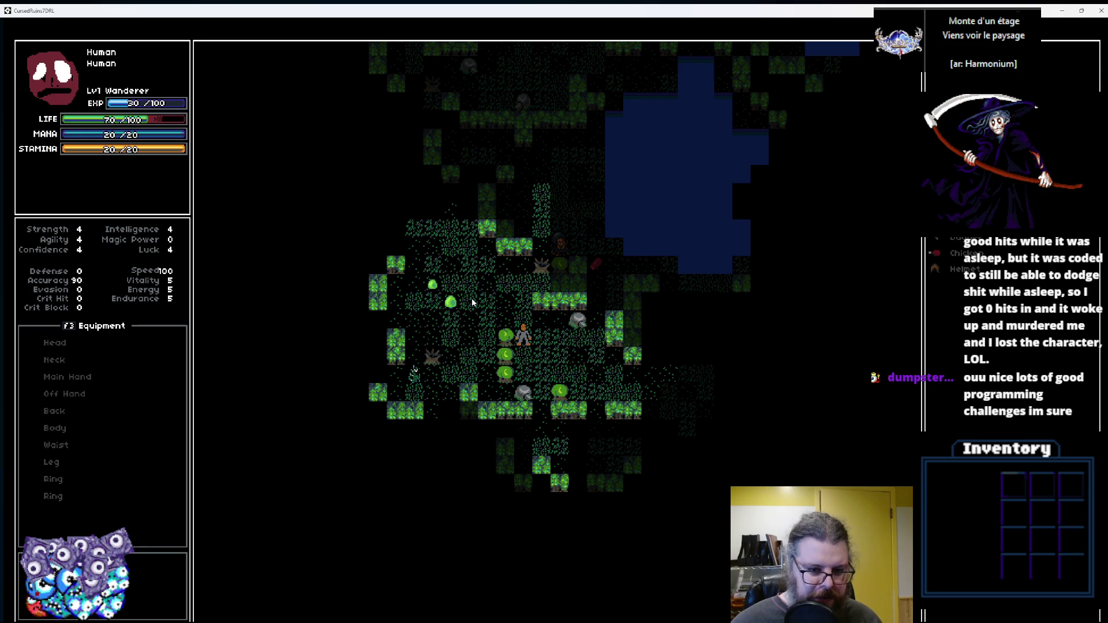
# Walk up the lake's east shore, then down past its south-east shore toward a new lake.
pyautogui.press('KP_3')
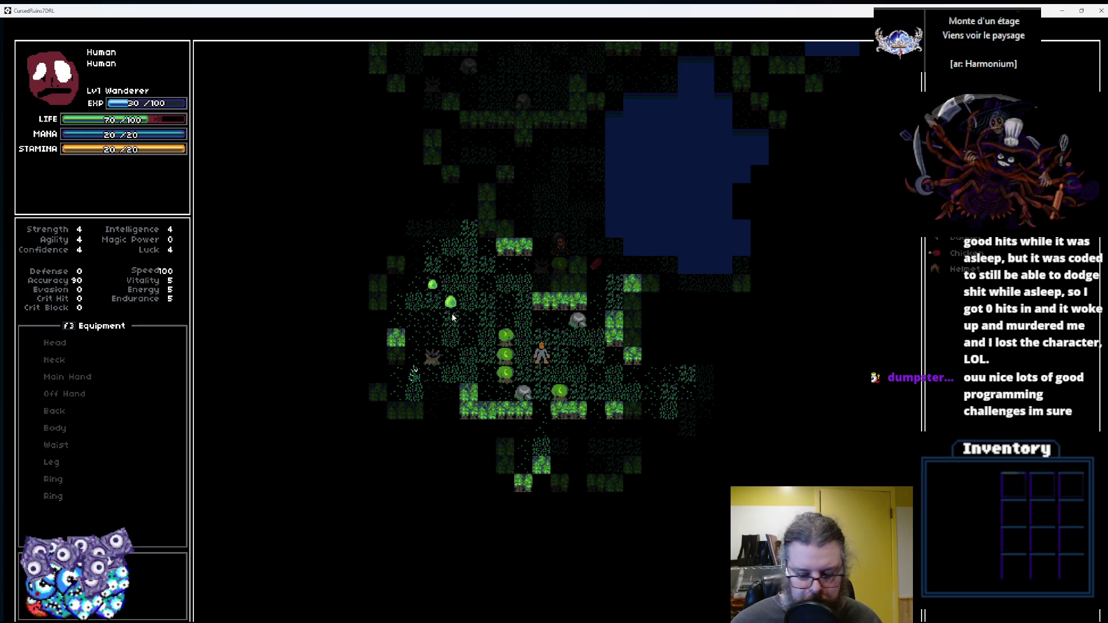
pyautogui.press('KP_7')
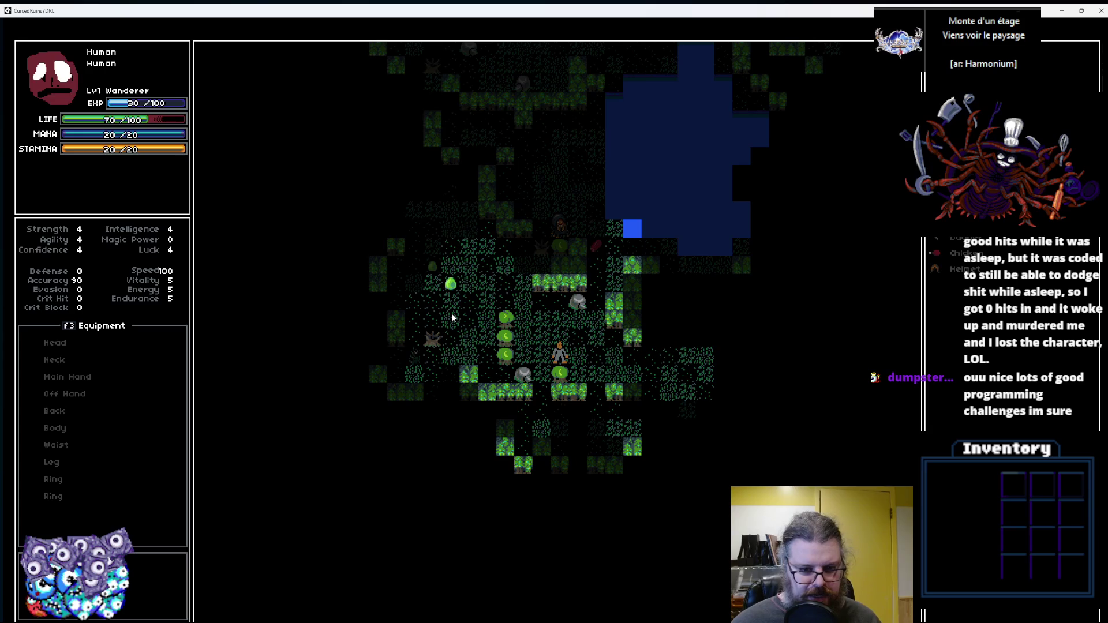
pyautogui.press('KP_8')
pyautogui.press('KP_7')
pyautogui.press('KP_7')
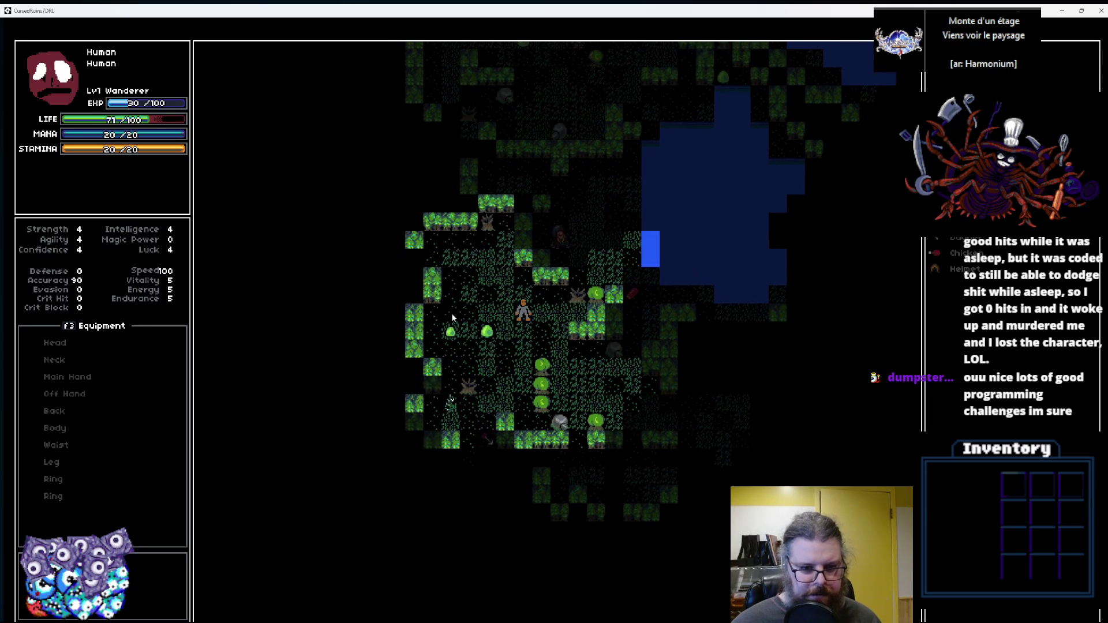
pyautogui.press('KP_3')
pyautogui.press('KP_3')
pyautogui.press('KP_3')
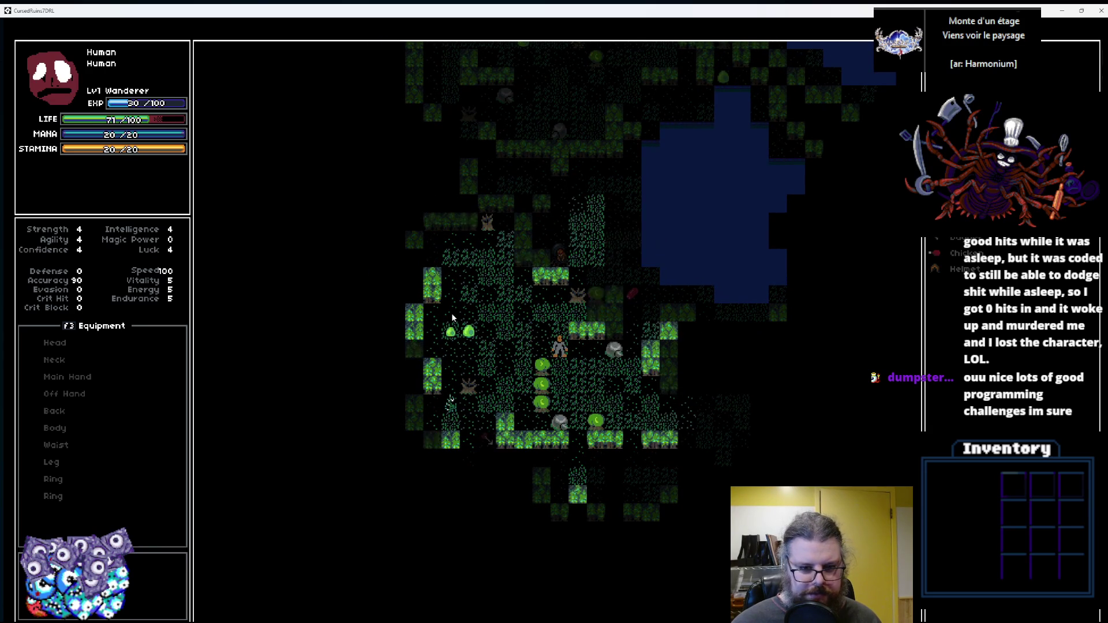
pyautogui.press('KP_3')
pyautogui.press('KP_3')
pyautogui.press('KP_6')
pyautogui.press('KP_6')
pyautogui.press('KP_6')
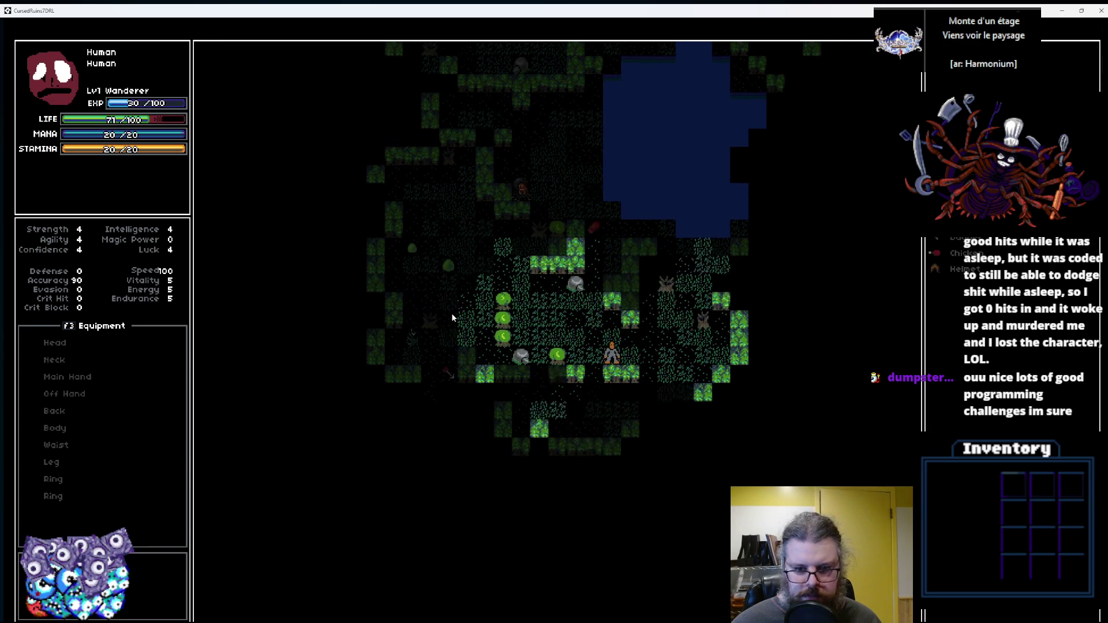
pyautogui.press('KP_9')
pyautogui.press('KP_9')
pyautogui.press('KP_9')
pyautogui.press('KP_8')
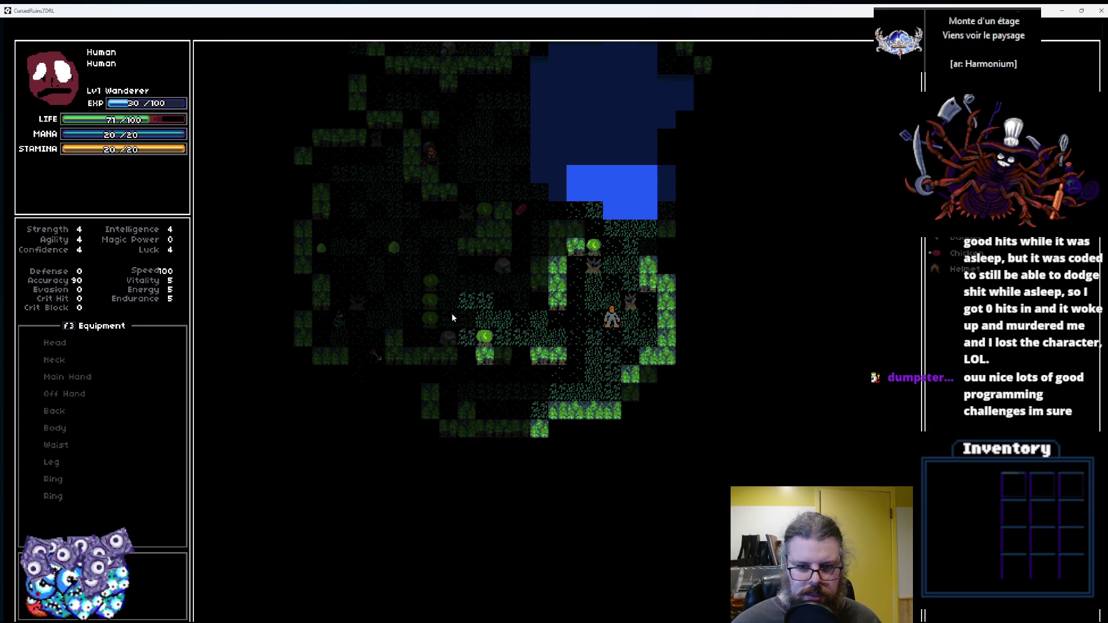
pyautogui.press('KP_9')
pyautogui.press('KP_9')
pyautogui.press('KP_9')
pyautogui.press('KP_8')
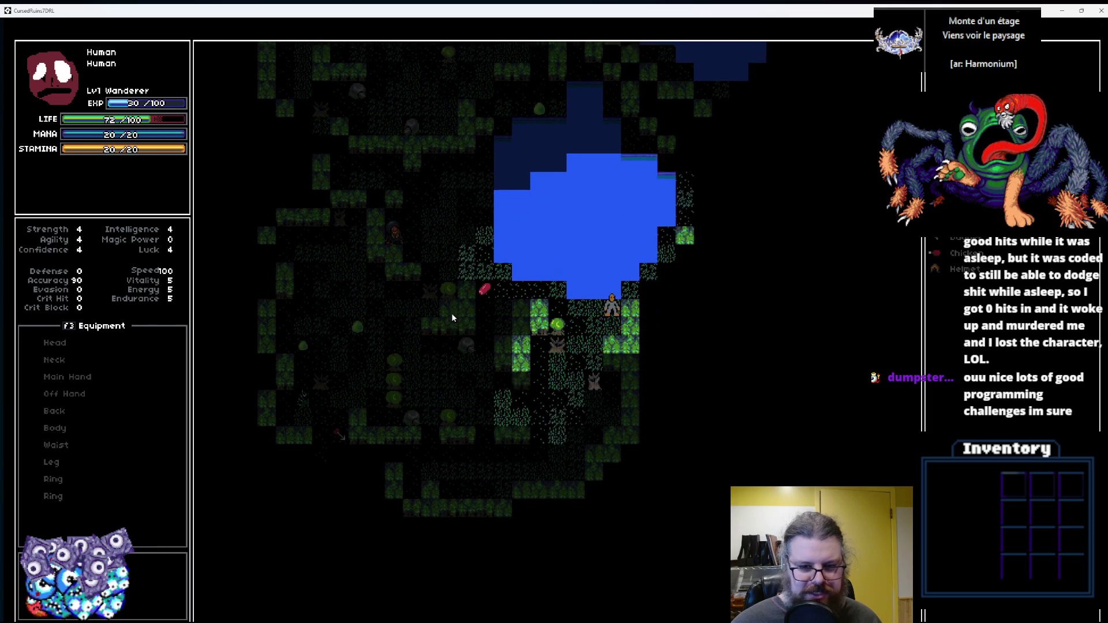
pyautogui.press('KP_3')
pyautogui.press('KP_3')
pyautogui.press('KP_2')
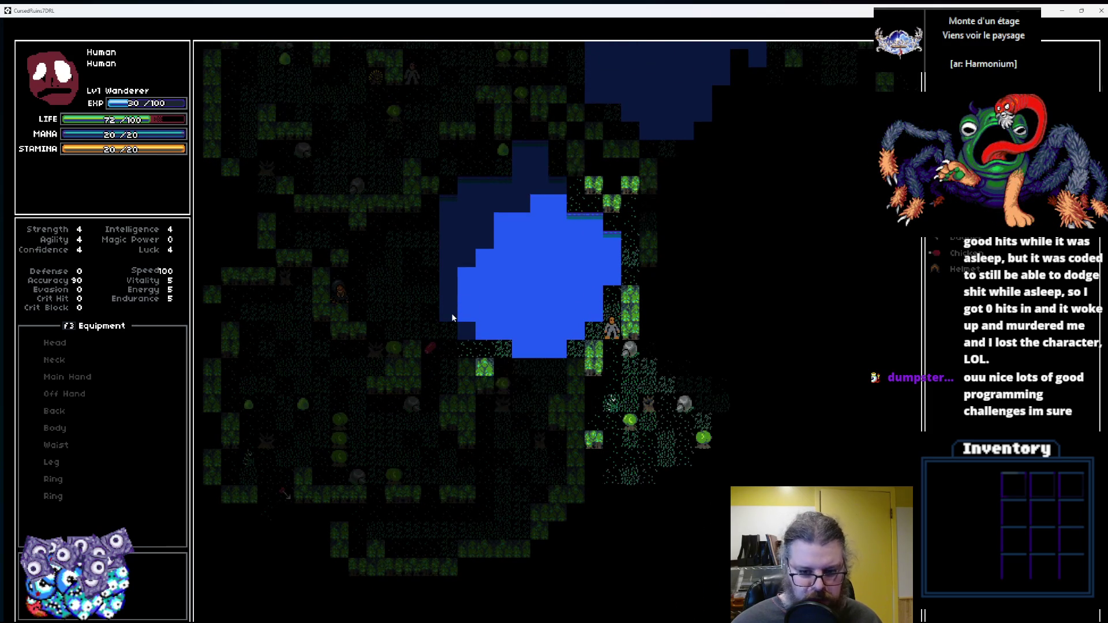
pyautogui.press('KP_3')
pyautogui.press('KP_3')
pyautogui.press('KP_6')
pyautogui.press('KP_3')
pyautogui.press('KP_6')
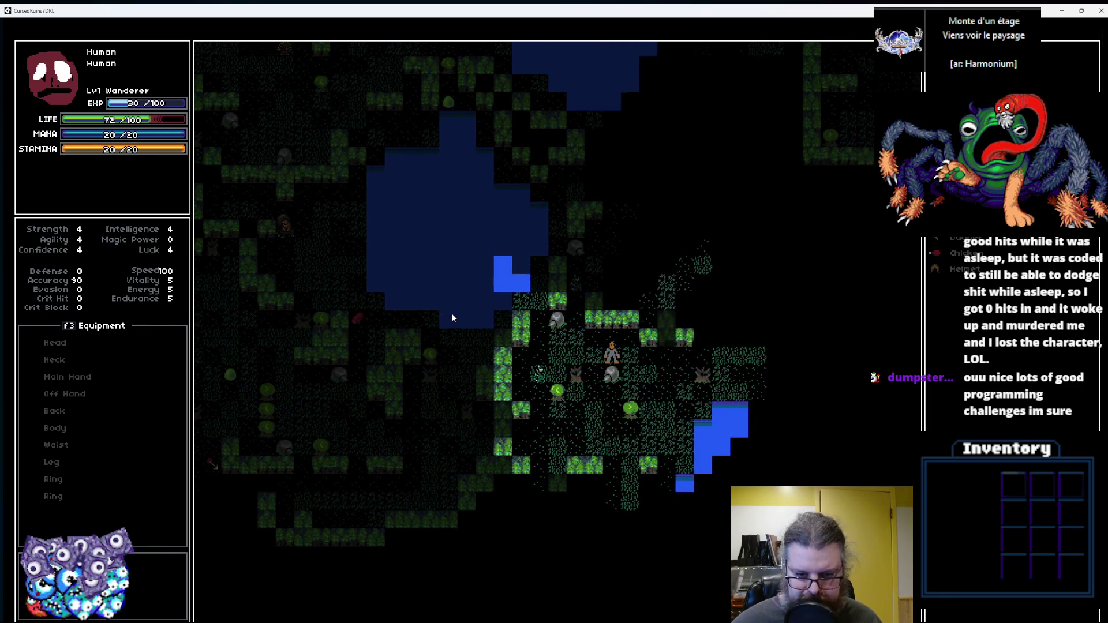
# Walk up toward the green monster, left past the blue monster, and north to the slime.
pyautogui.press('KP_9')
pyautogui.press('KP_9')
pyautogui.press('KP_9')
pyautogui.press('KP_8')
pyautogui.press('KP_8')
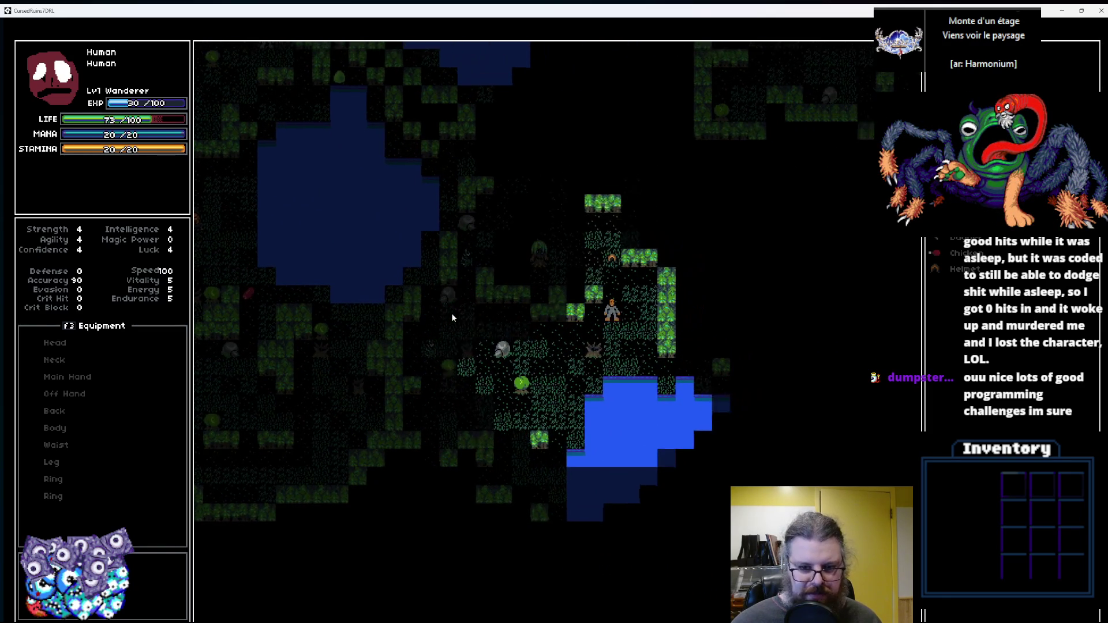
pyautogui.press('KP_8')
pyautogui.press('KP_8')
pyautogui.press('KP_8')
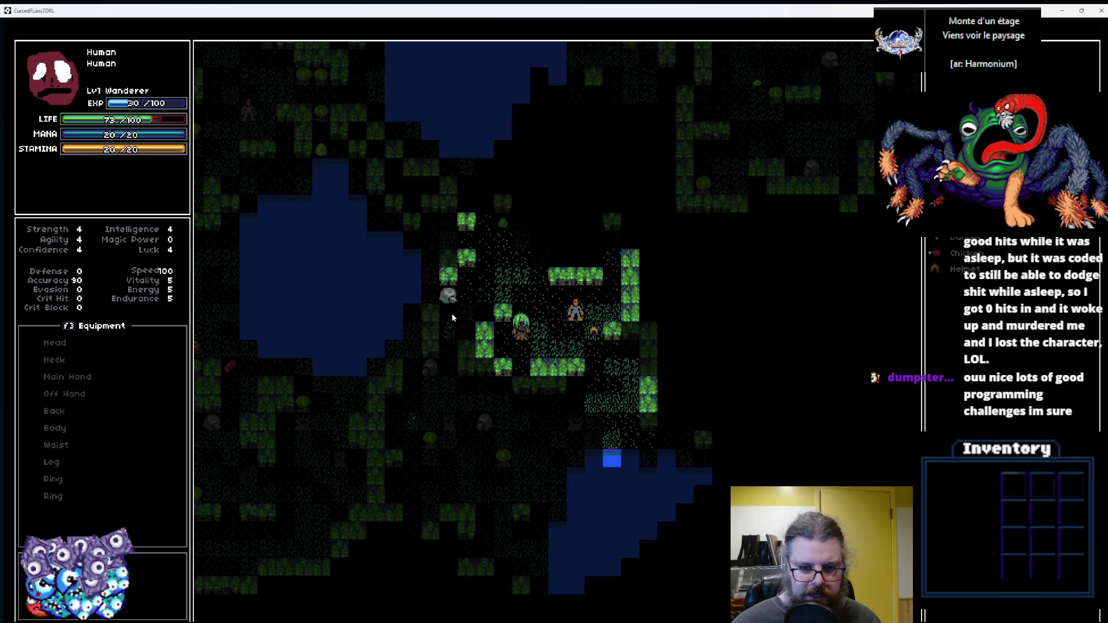
pyautogui.press('KP_4')
pyautogui.press('KP_4')
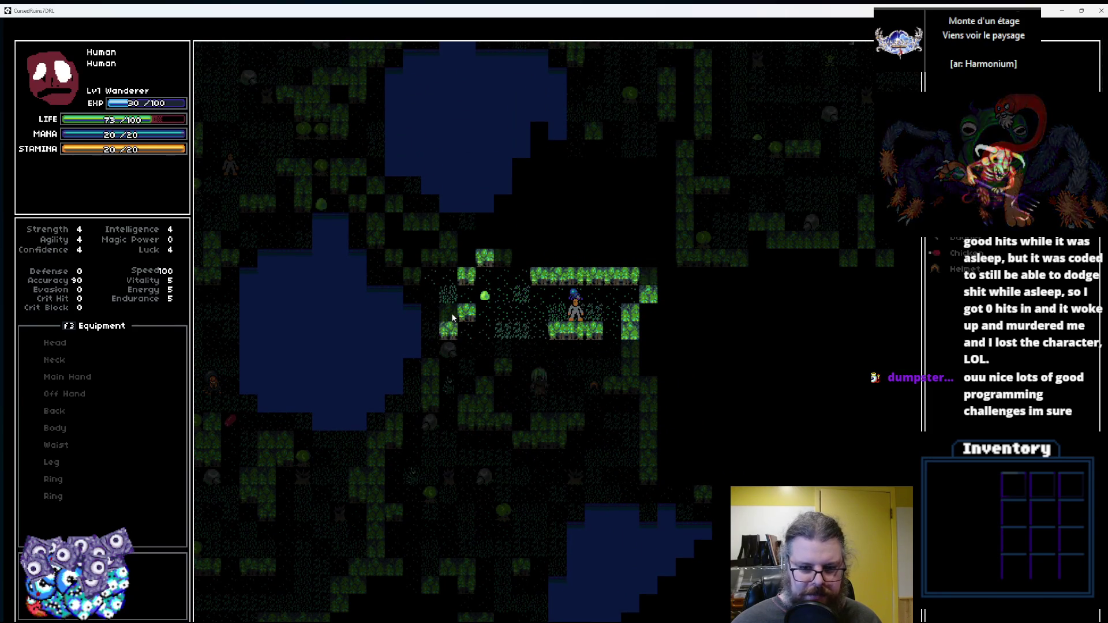
pyautogui.press('KP_4')
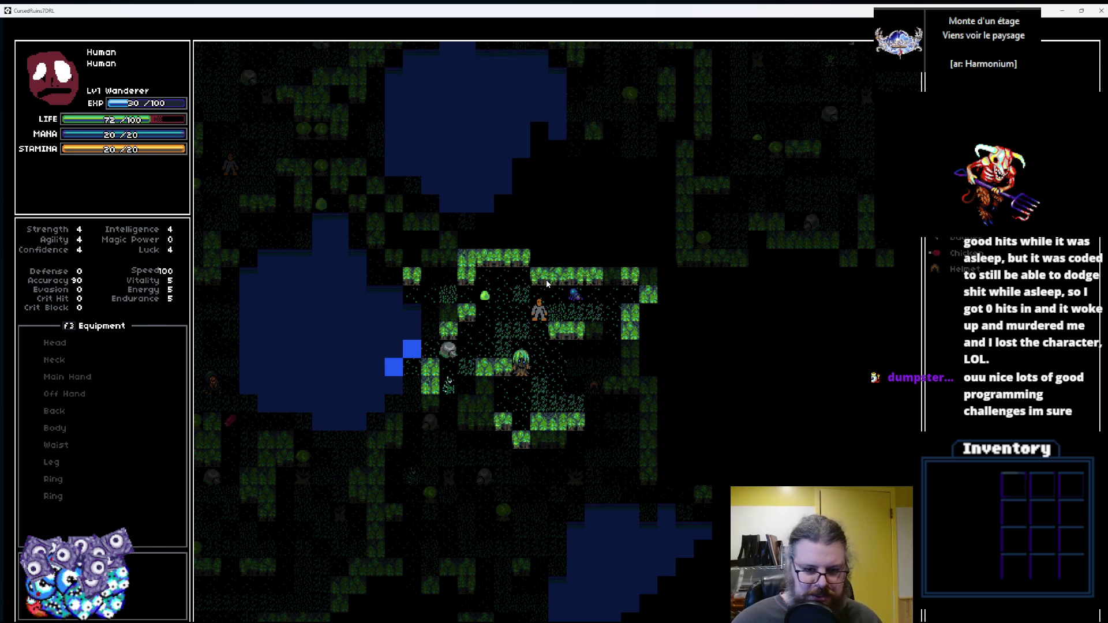
pyautogui.press('KP_4')
pyautogui.press('KP_4')
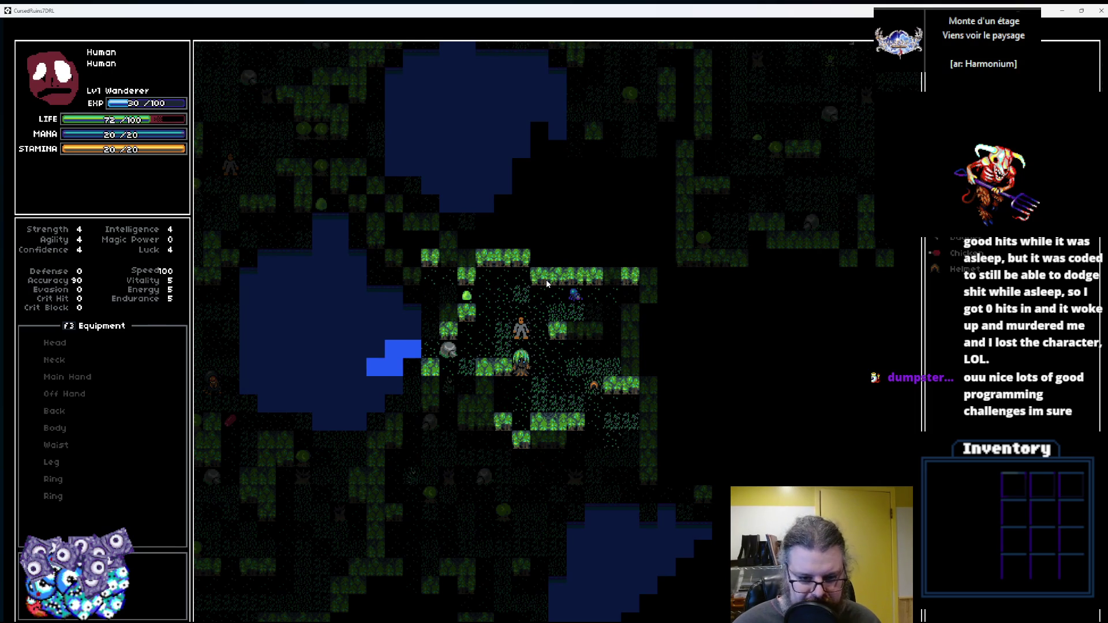
pyautogui.press('KP_7')
pyautogui.press('KP_4')
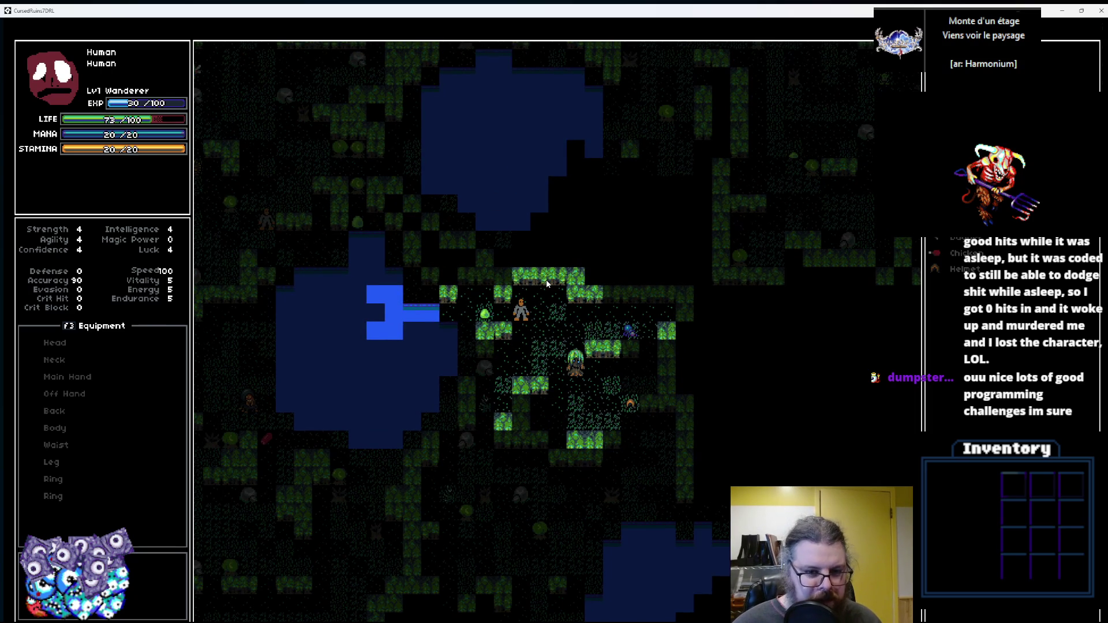
pyautogui.press('KP_4')
pyautogui.press('KP_4')
pyautogui.press('KP_4')
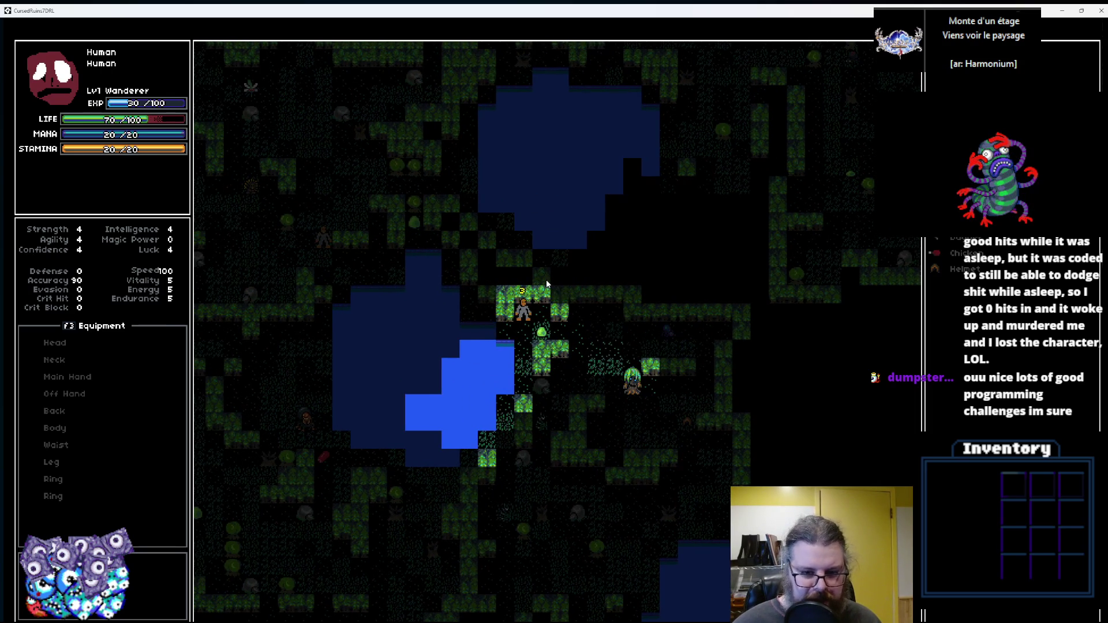
pyautogui.press('KP_7')
pyautogui.press('KP_7')
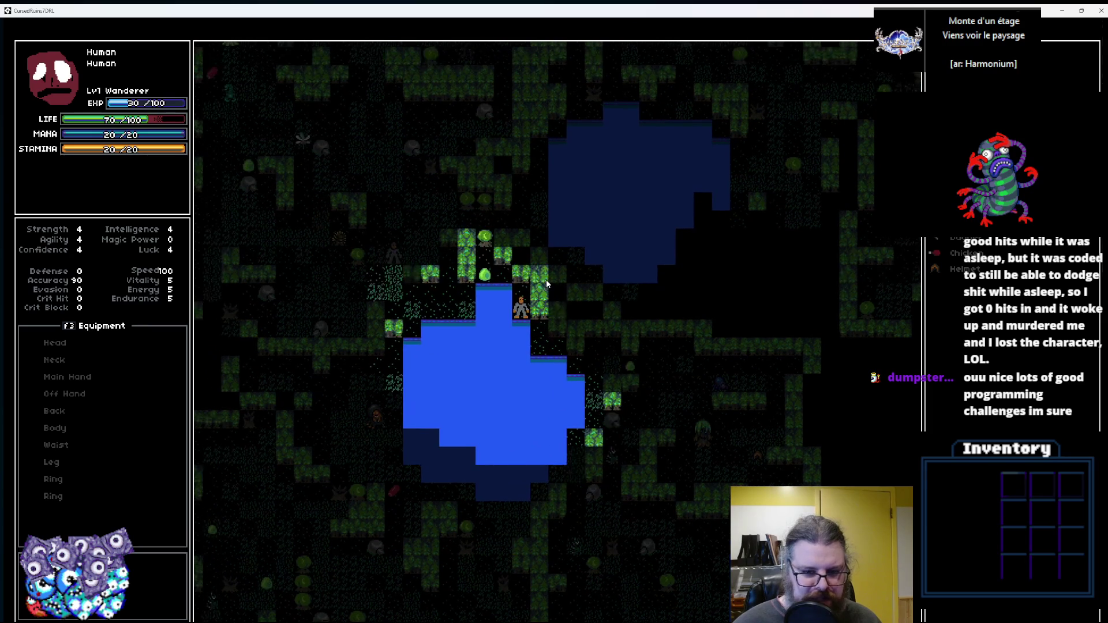
pyautogui.press('KP_8')
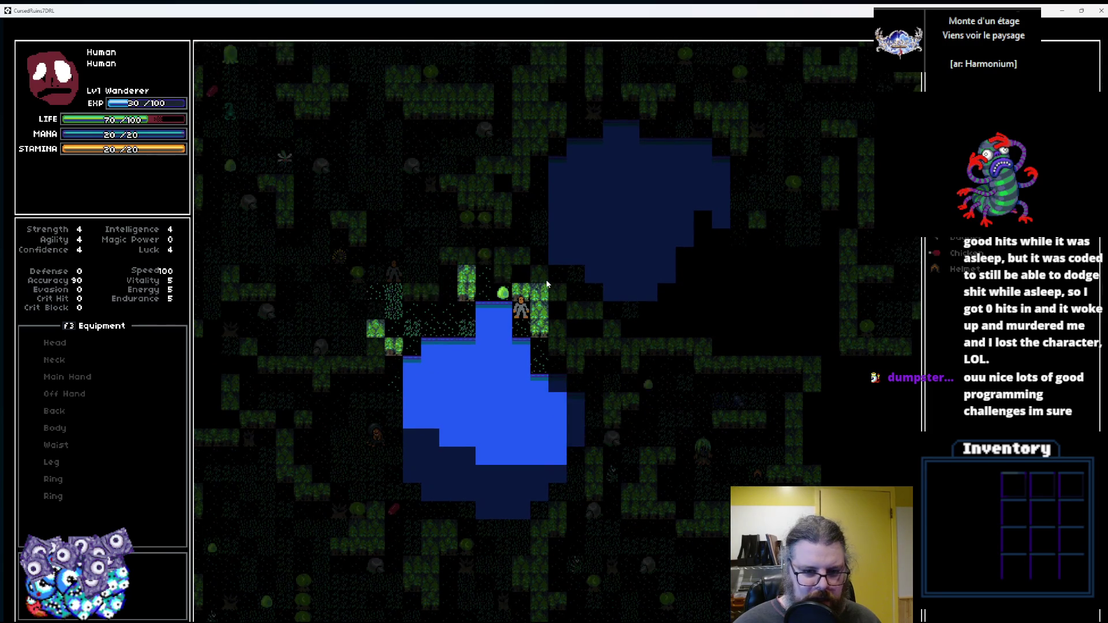
# Attack the adjacent slime three times, then move west and up-left.
pyautogui.press('KP_7')
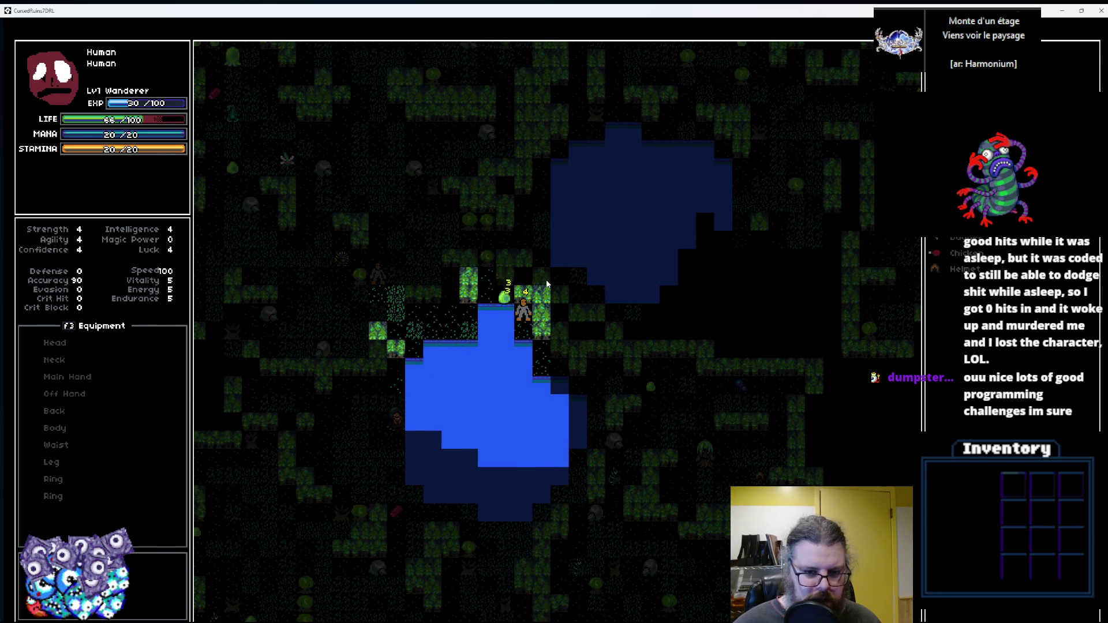
pyautogui.press('KP_7')
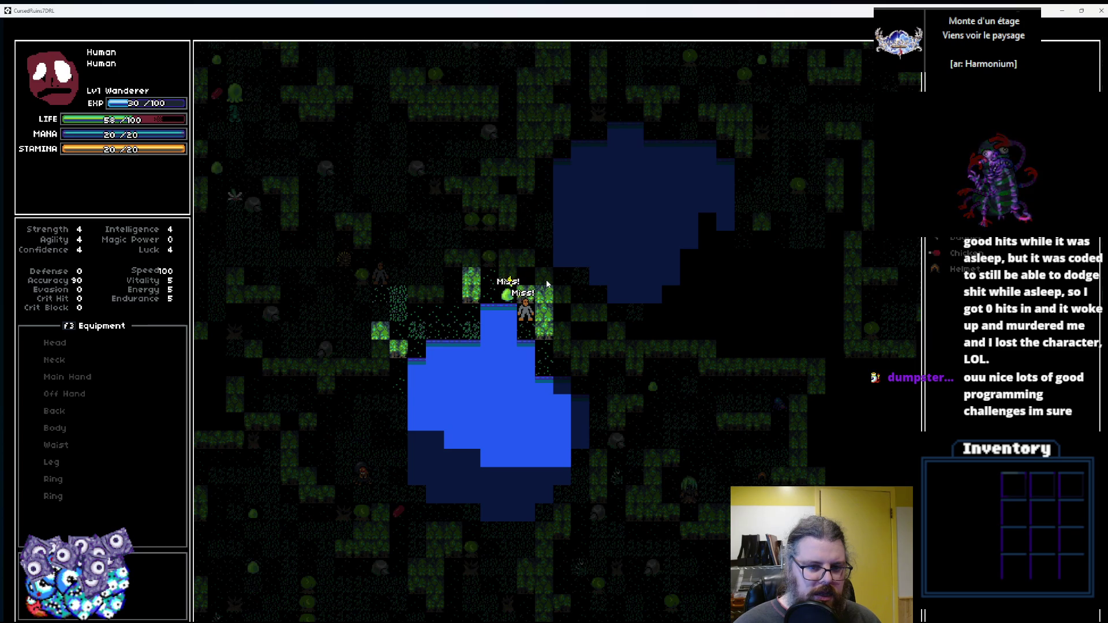
pyautogui.press('KP_7')
pyautogui.press('KP_7')
pyautogui.press('KP_7')
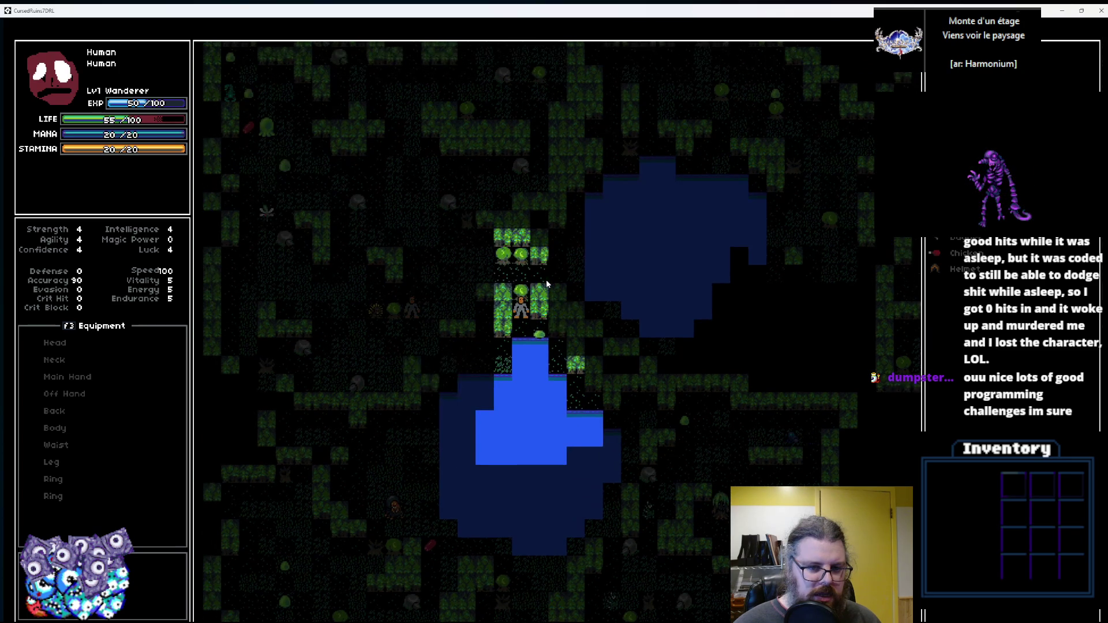
pyautogui.press('KP_4')
pyautogui.press('KP_4')
pyautogui.press('KP_4')
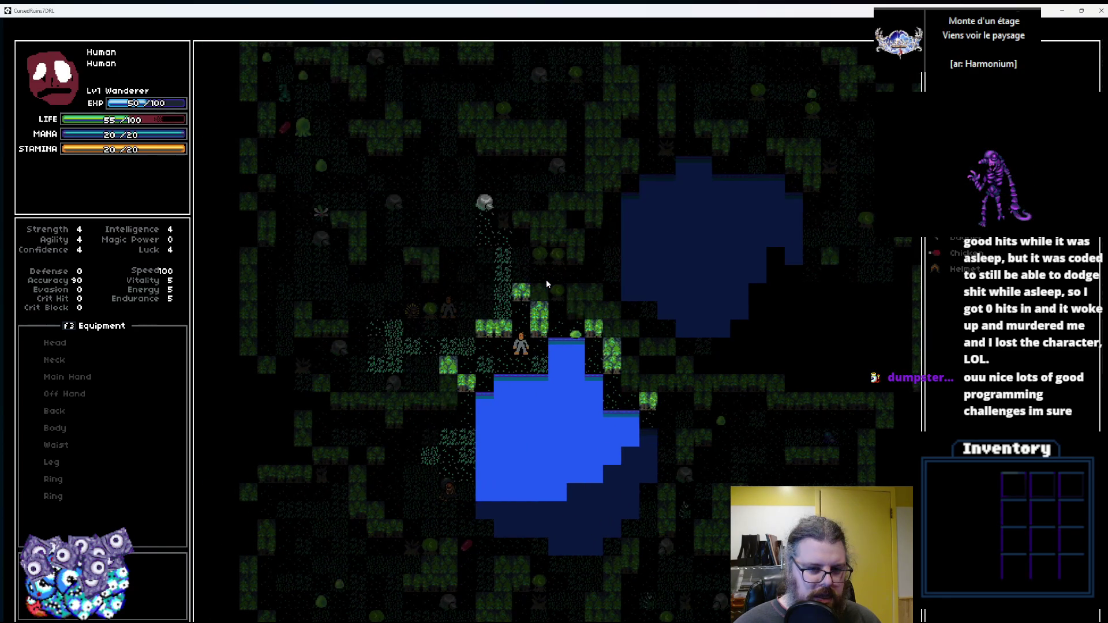
pyautogui.press('KP_7')
pyautogui.press('KP_8')
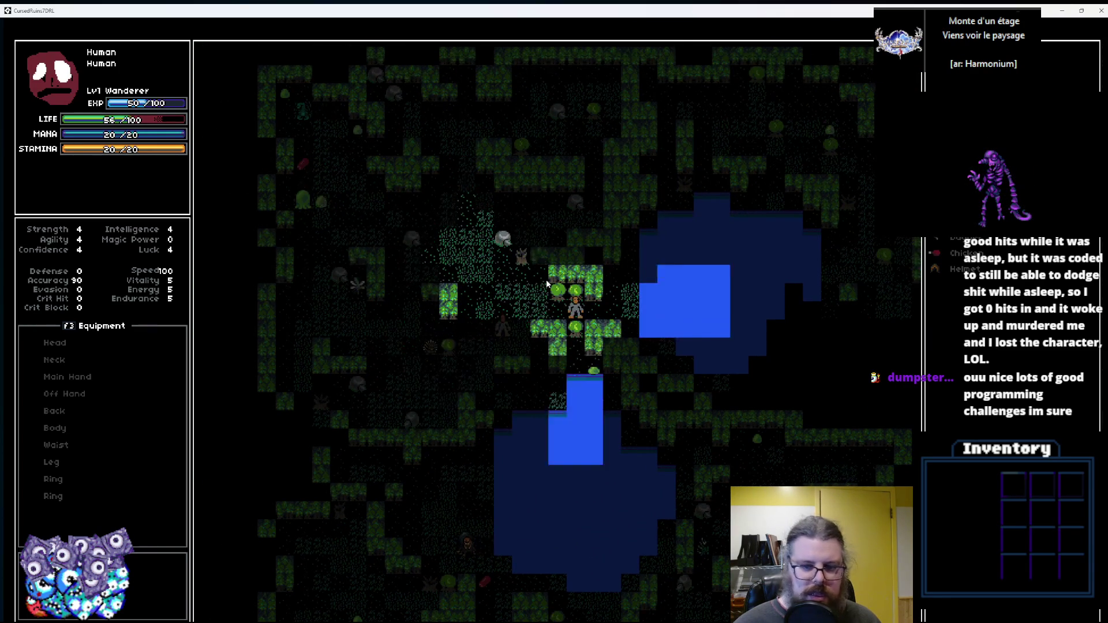
# Walk east along the pool and northeast into the clearing.
pyautogui.press('KP_6')
pyautogui.press('KP_6')
pyautogui.press('KP_6')
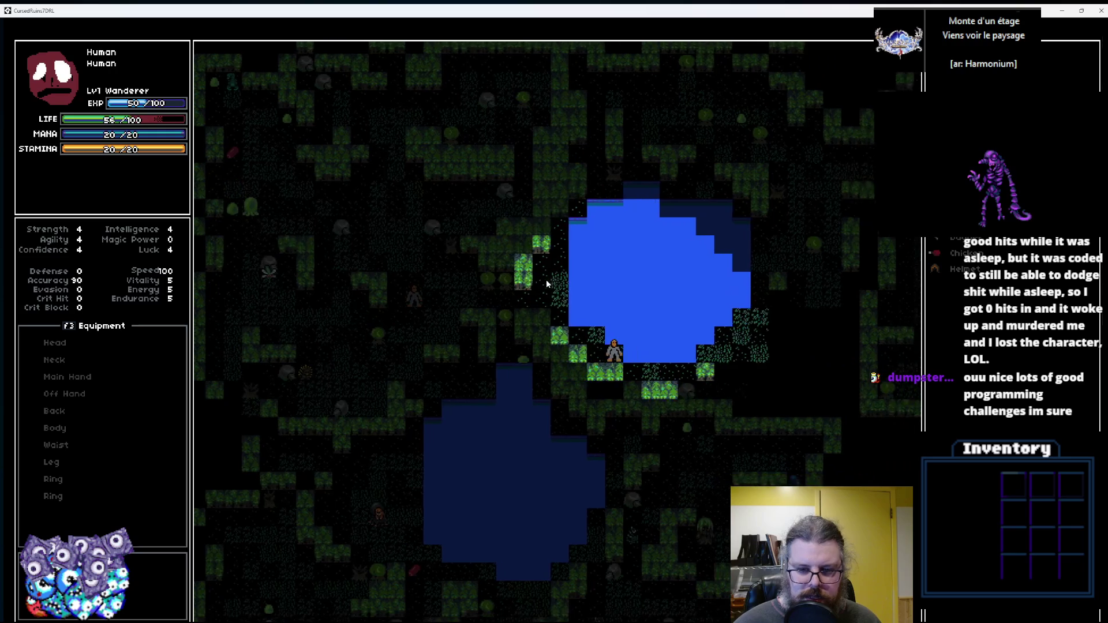
pyautogui.press('KP_6')
pyautogui.press('KP_6')
pyautogui.press('KP_6')
pyautogui.press('KP_6')
pyautogui.press('KP_9')
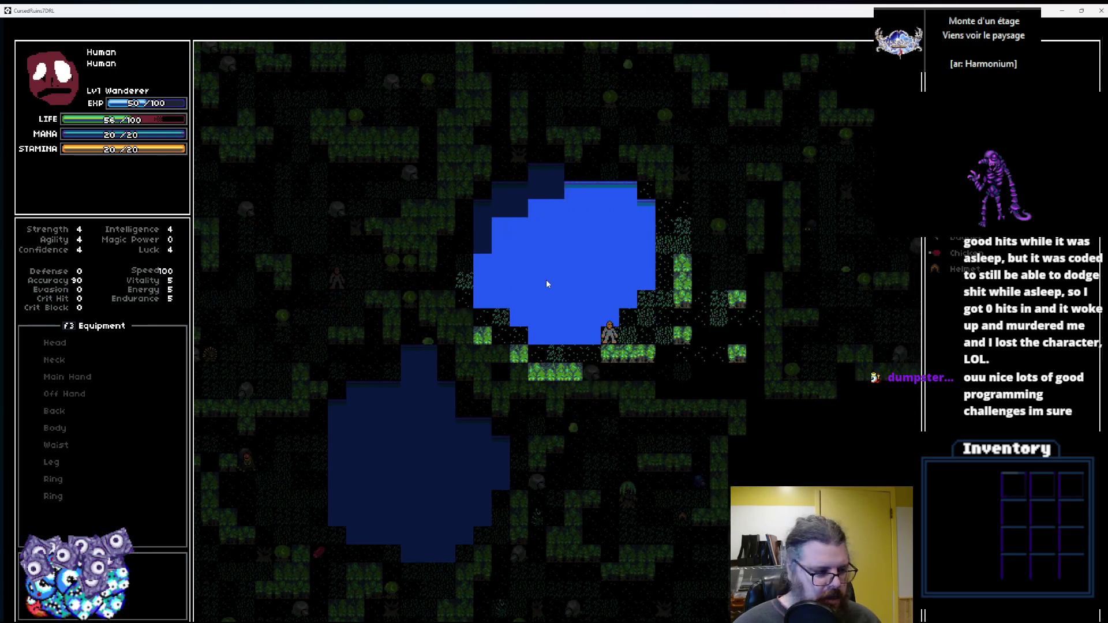
pyautogui.press('KP_9')
pyautogui.press('KP_8')
pyautogui.press('KP_8')
pyautogui.press('KP_9')
pyautogui.press('KP_9')
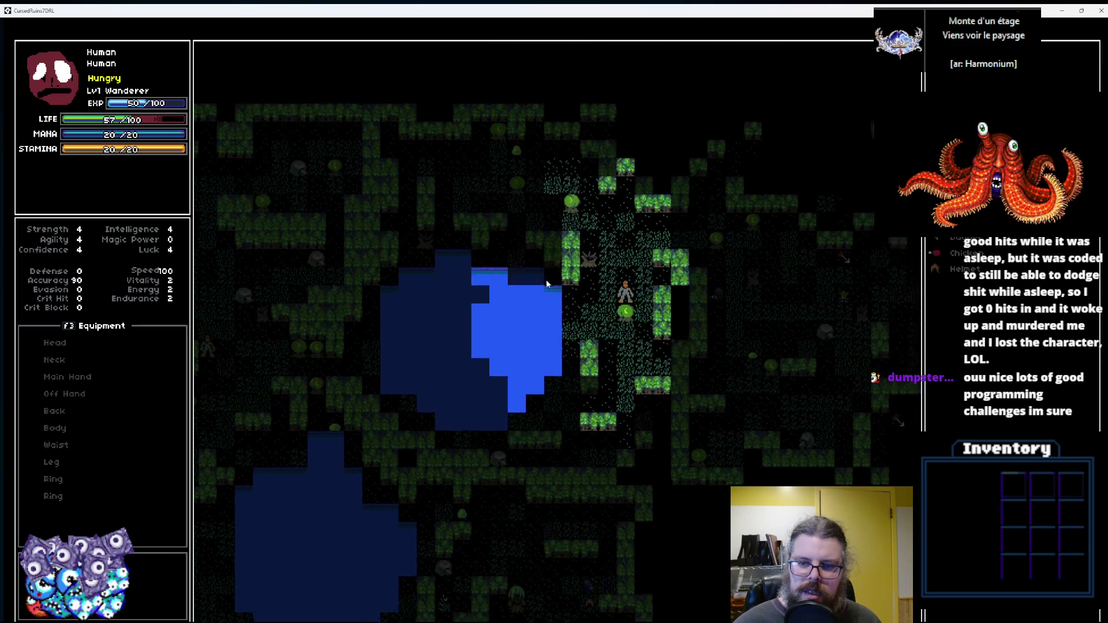
pyautogui.press('KP_9')
pyautogui.press('KP_9')
pyautogui.press('KP_8')
pyautogui.press('KP_8')
pyautogui.press('KP_9')
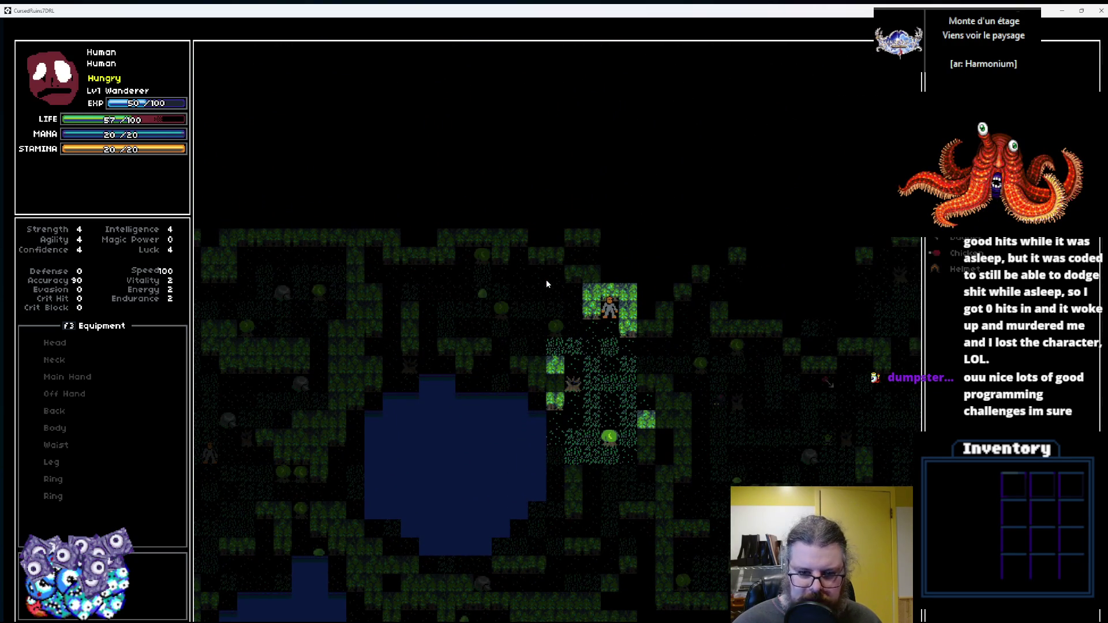
pyautogui.press('KP_6')
pyautogui.press('KP_9')
pyautogui.press('KP_9')
pyautogui.press('KP_9')
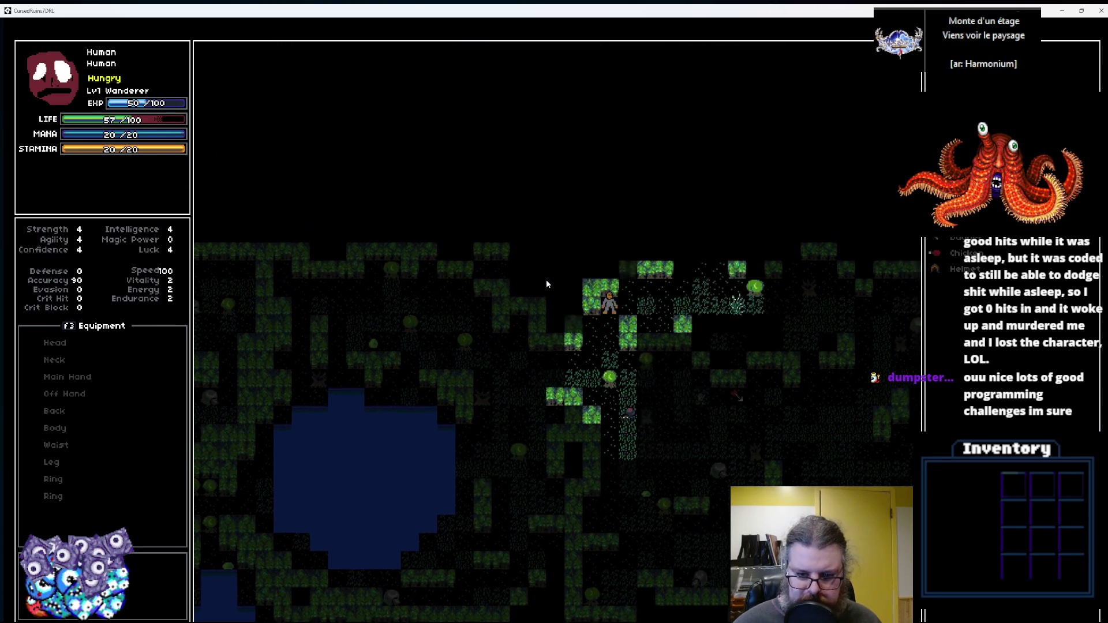
pyautogui.press('KP_9')
pyautogui.press('KP_6')
pyautogui.press('KP_6')
pyautogui.press('KP_6')
pyautogui.press('KP_6')
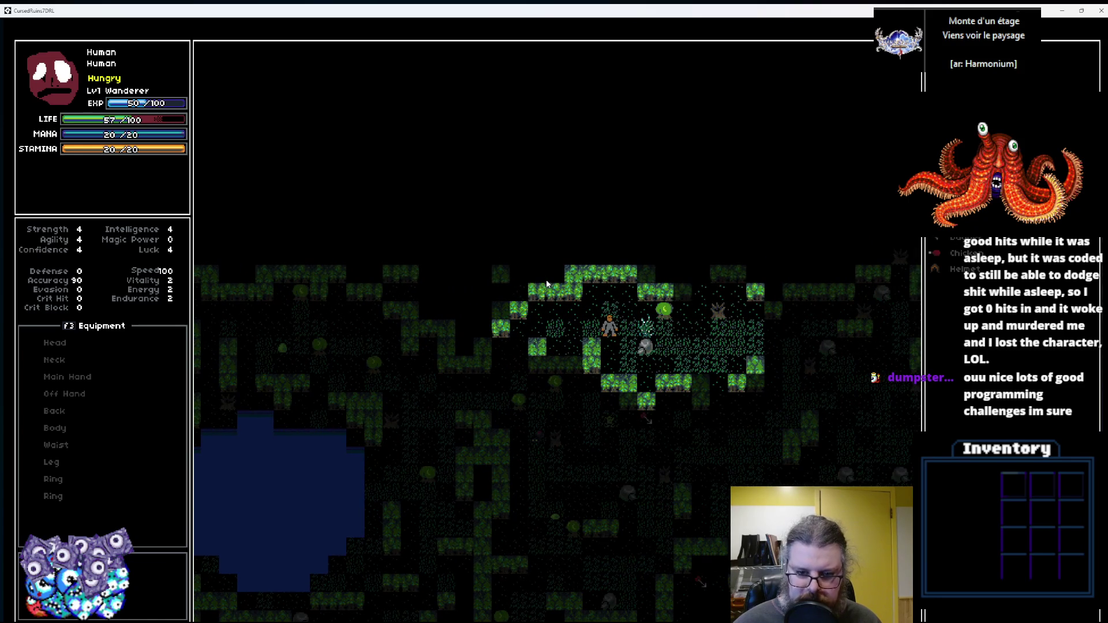
pyautogui.press('KP_3')
pyautogui.press('KP_3')
pyautogui.press('KP_3')
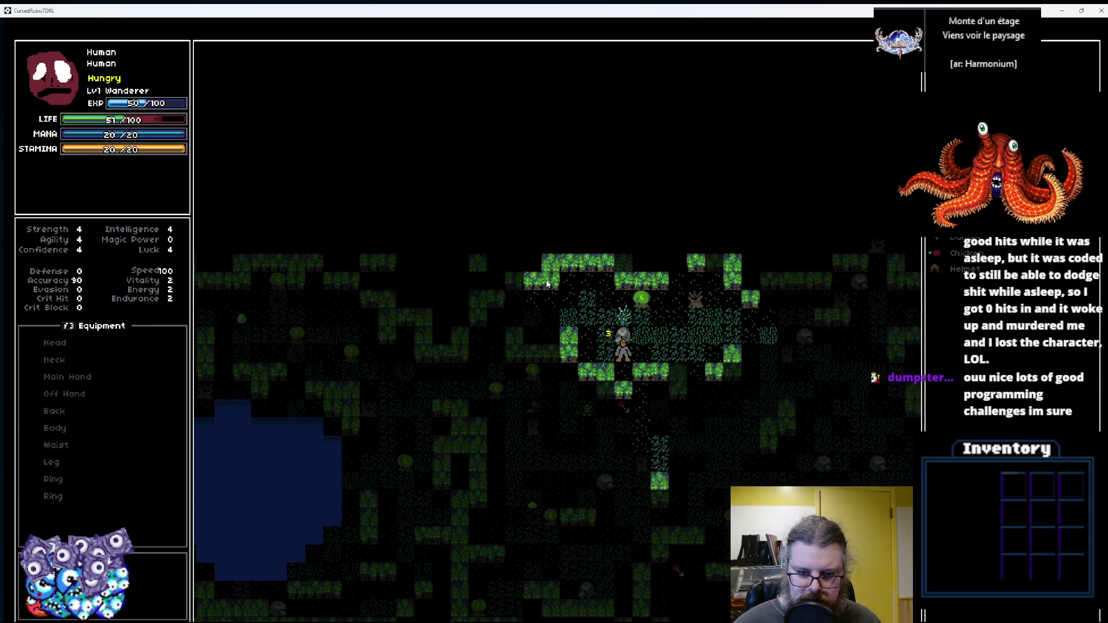
# Move next to the green creature with the numpad keys and trade hits with it.
pyautogui.press('KP_9')
pyautogui.press('KP_8')
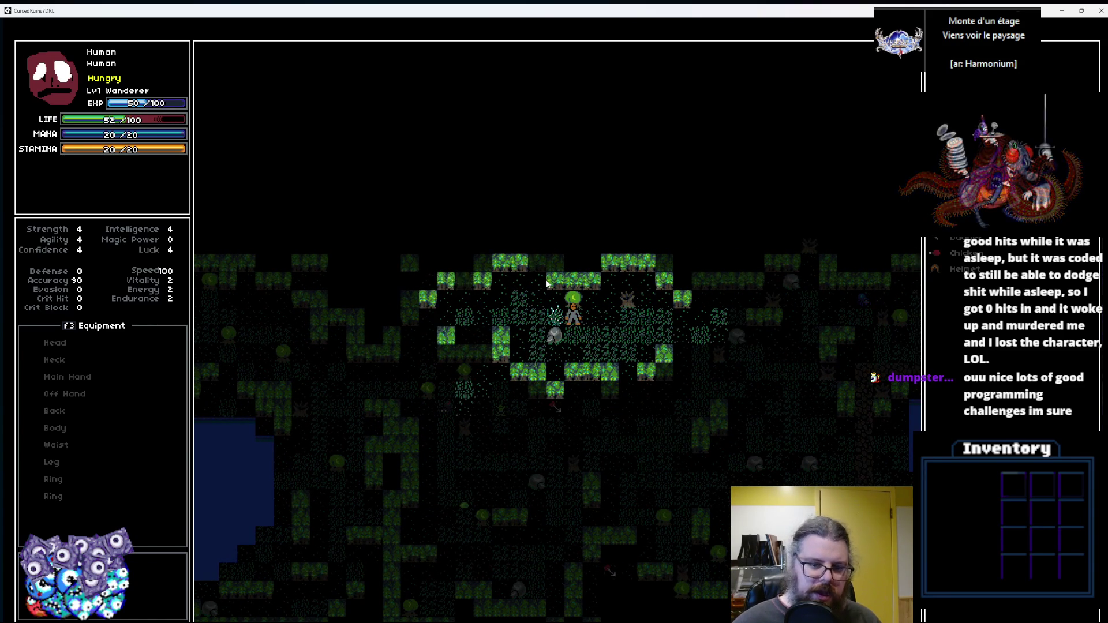
pyautogui.press('KP_7')
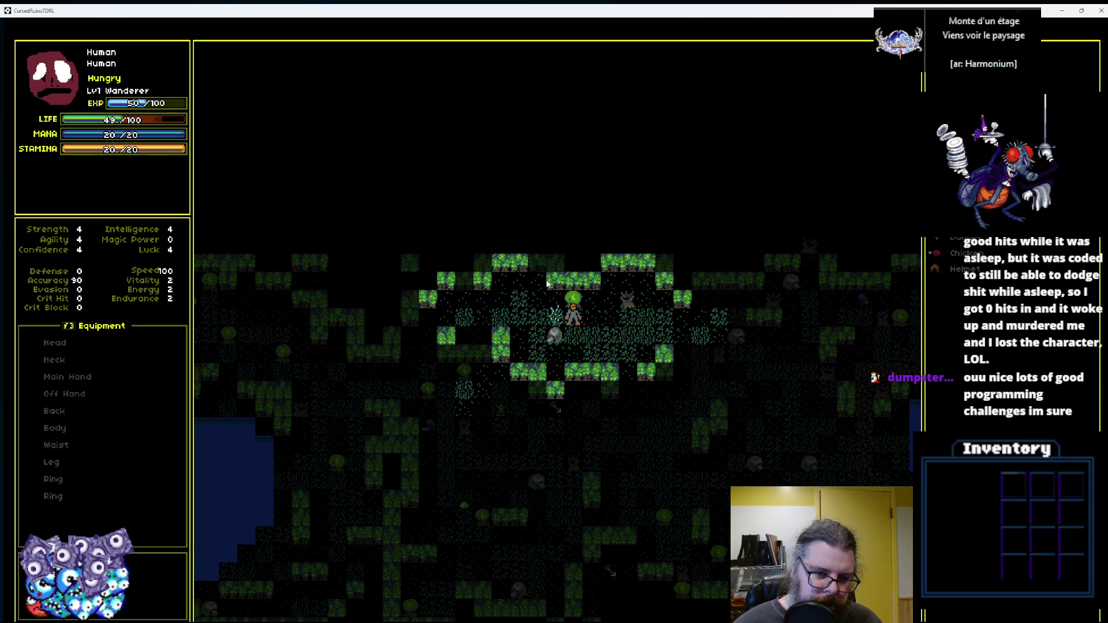
pyautogui.press('KP_2')
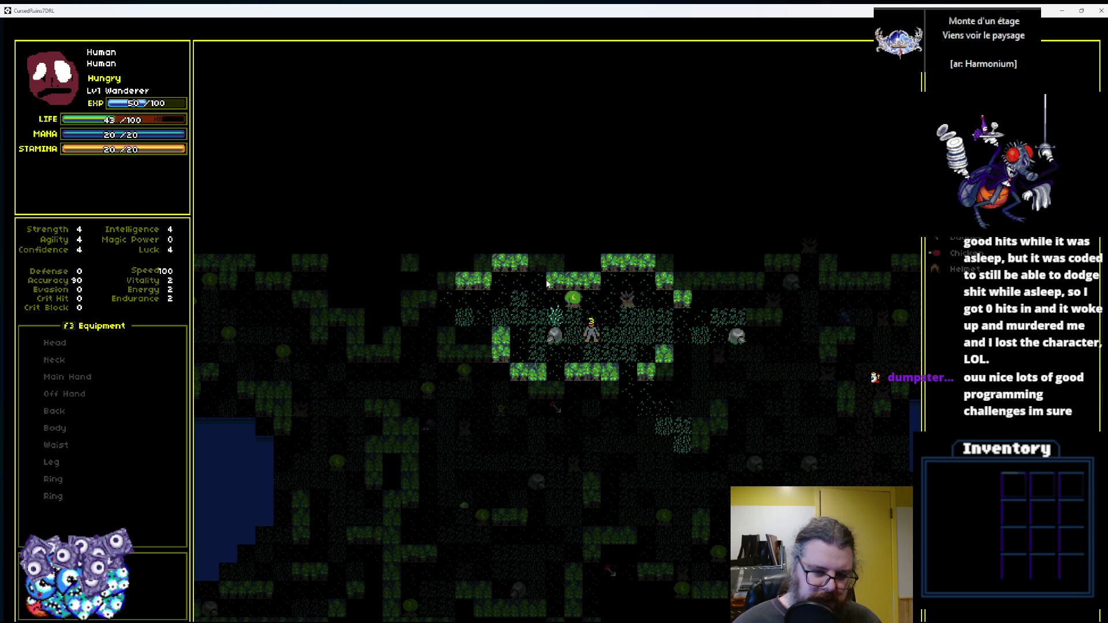
pyautogui.press('KP_7')
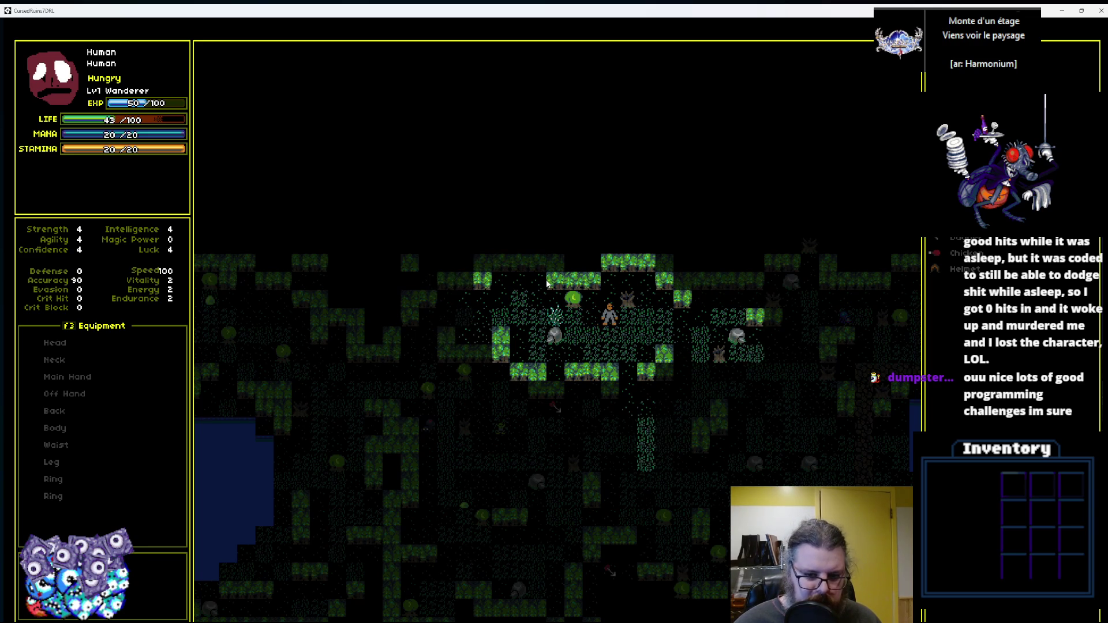
# Walk the character east toward the water.
pyautogui.press('KP_3')
pyautogui.press('KP_6')
pyautogui.press('KP_6')
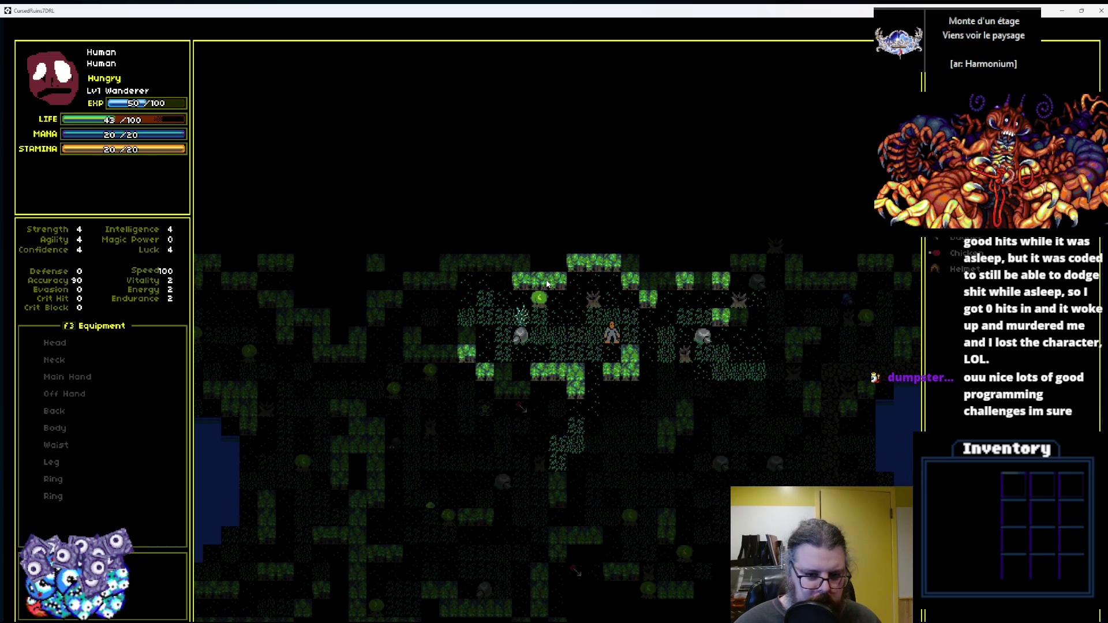
pyautogui.press('KP_3')
pyautogui.press('KP_3')
pyautogui.press('KP_3')
pyautogui.press('KP_3')
pyautogui.press('KP_6')
pyautogui.press('KP_6')
pyautogui.press('KP_6')
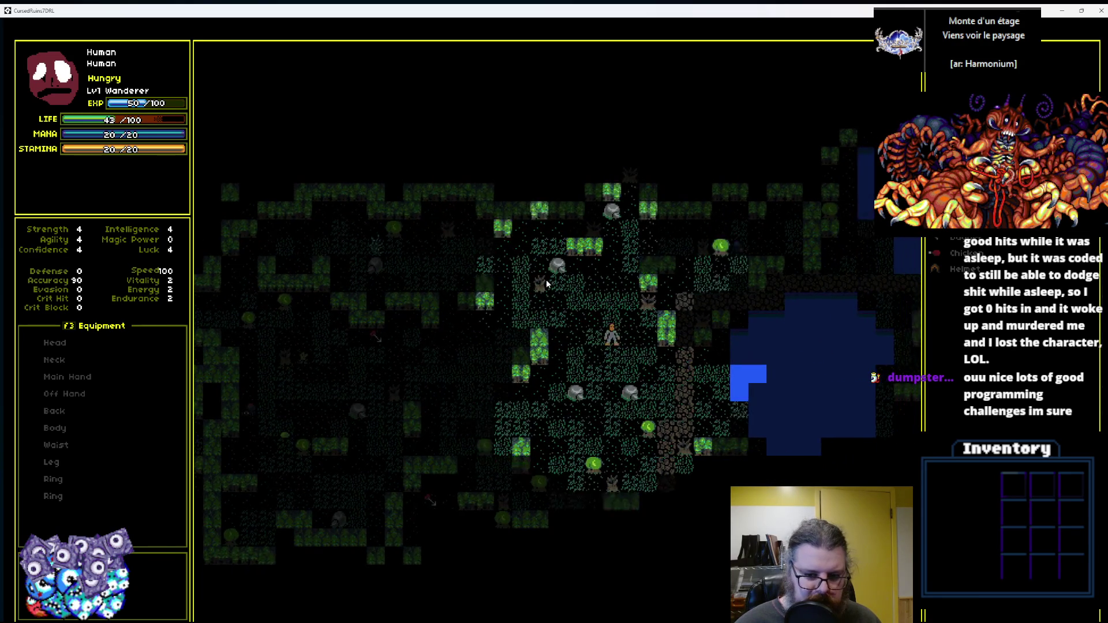
pyautogui.press('KP_9')
pyautogui.press('KP_9')
pyautogui.press('KP_6')
pyautogui.press('KP_6')
pyautogui.press('KP_6')
# Walk the character south down the dirt path, past the orange item, into the forest clearing below the pond.
pyautogui.press('KP_1')
pyautogui.press('KP_2')
pyautogui.press('KP_2')
pyautogui.press('KP_2')
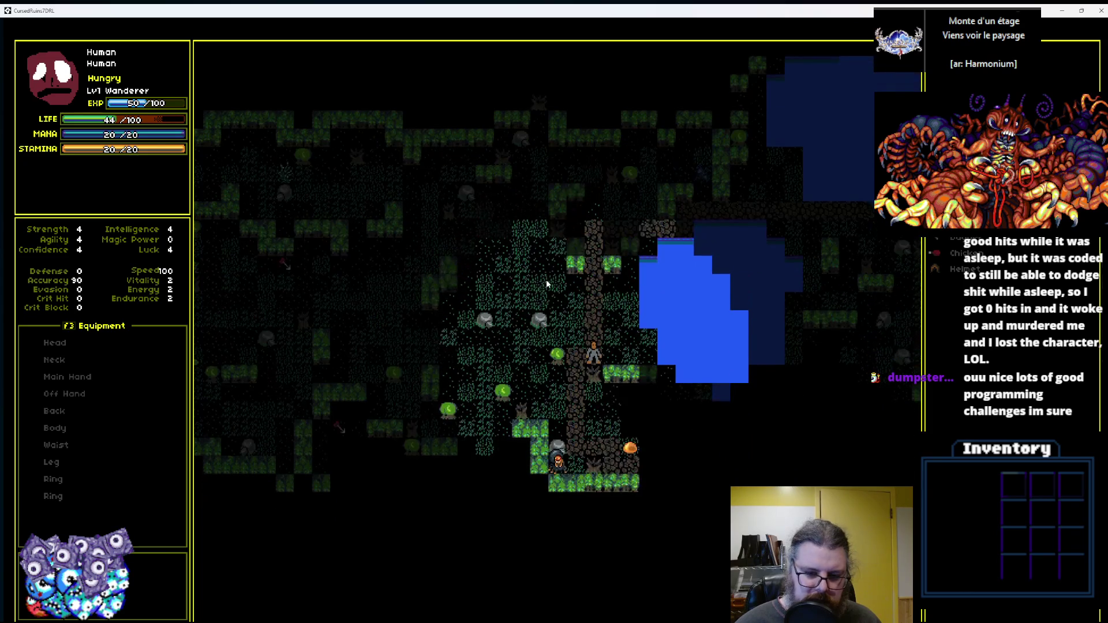
pyautogui.press('KP_1')
pyautogui.press('KP_1')
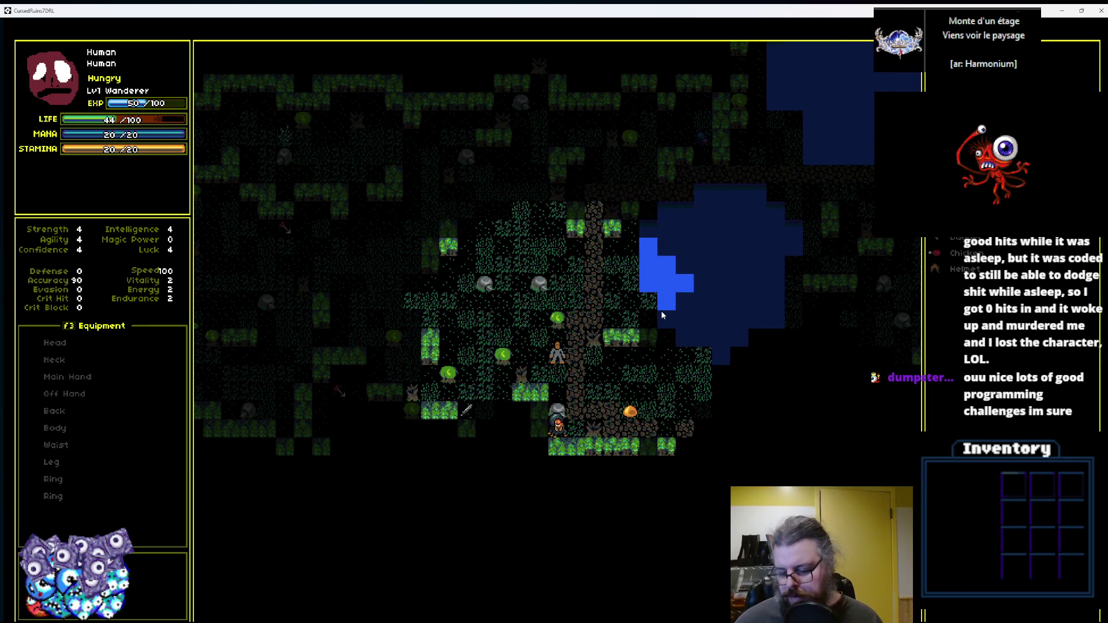
pyautogui.press('KP_3')
pyautogui.press('KP_3')
pyautogui.press('KP_2')
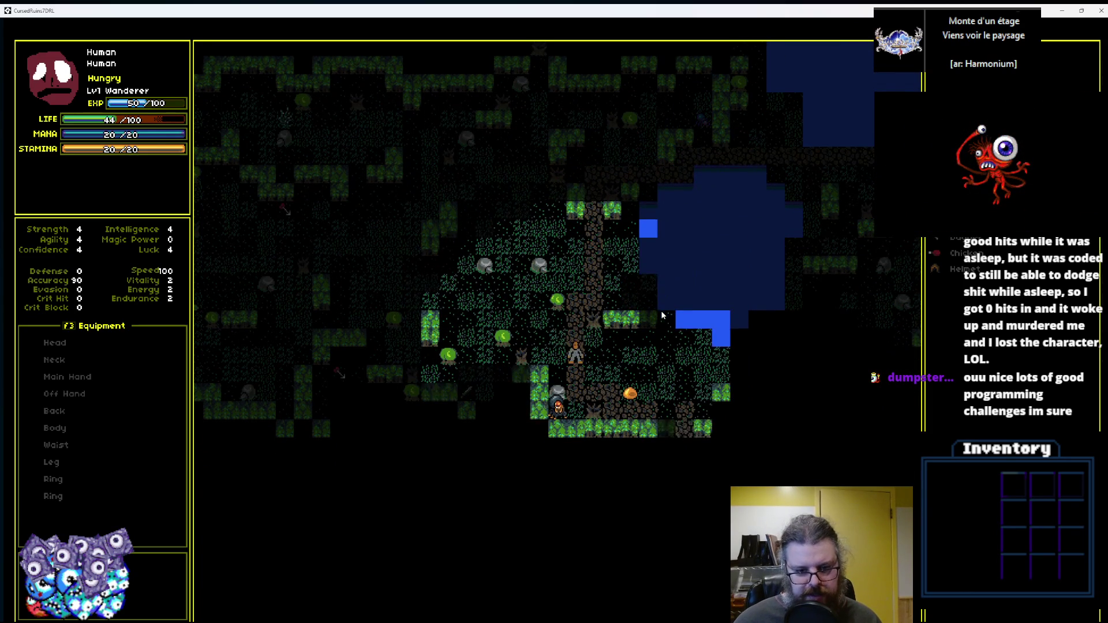
pyautogui.press('KP_9')
pyautogui.press('KP_9')
pyautogui.press('KP_6')
pyautogui.press('KP_6')
pyautogui.press('KP_6')
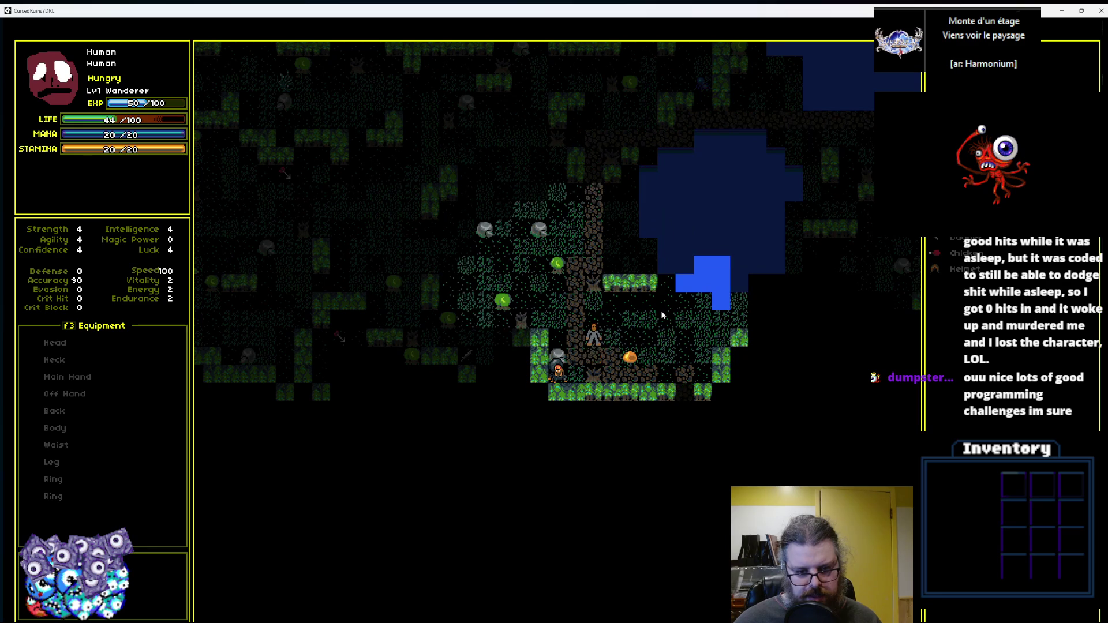
pyautogui.press('KP_2')
pyautogui.press('KP_2')
pyautogui.press('KP_2')
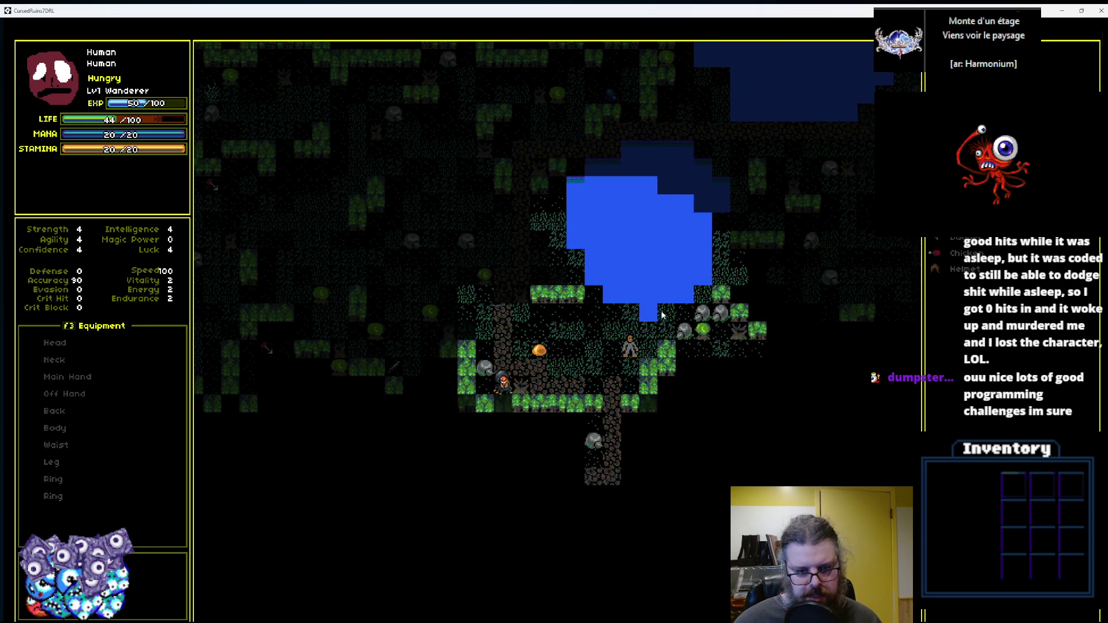
pyautogui.press('KP_1')
pyautogui.press('KP_1')
pyautogui.press('KP_1')
pyautogui.press('KP_4')
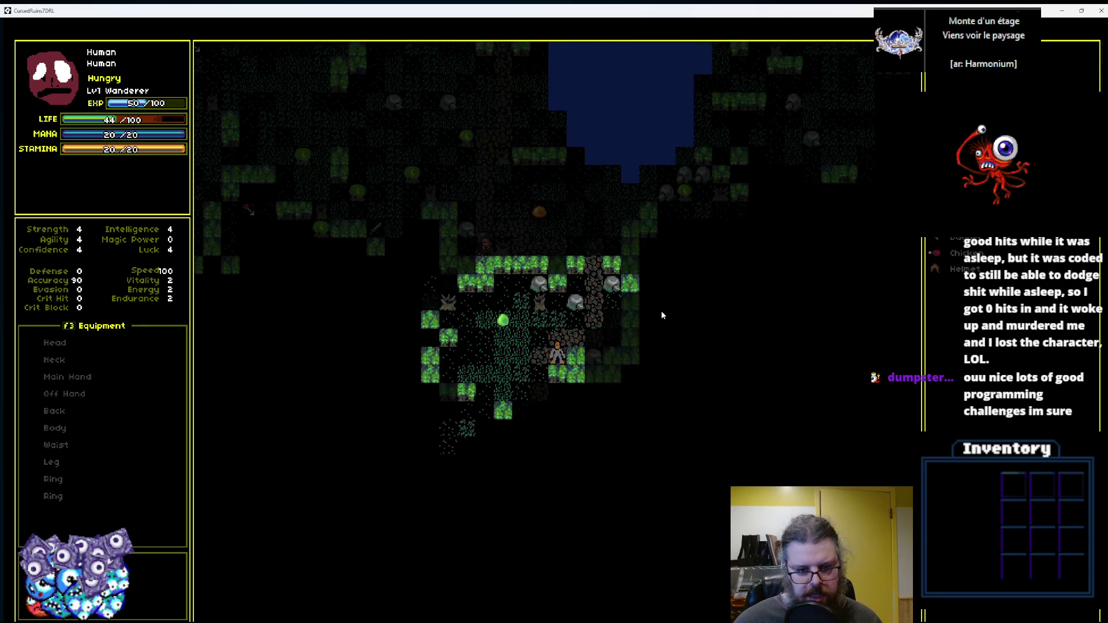
pyautogui.press('KP_4')
pyautogui.press('KP_8')
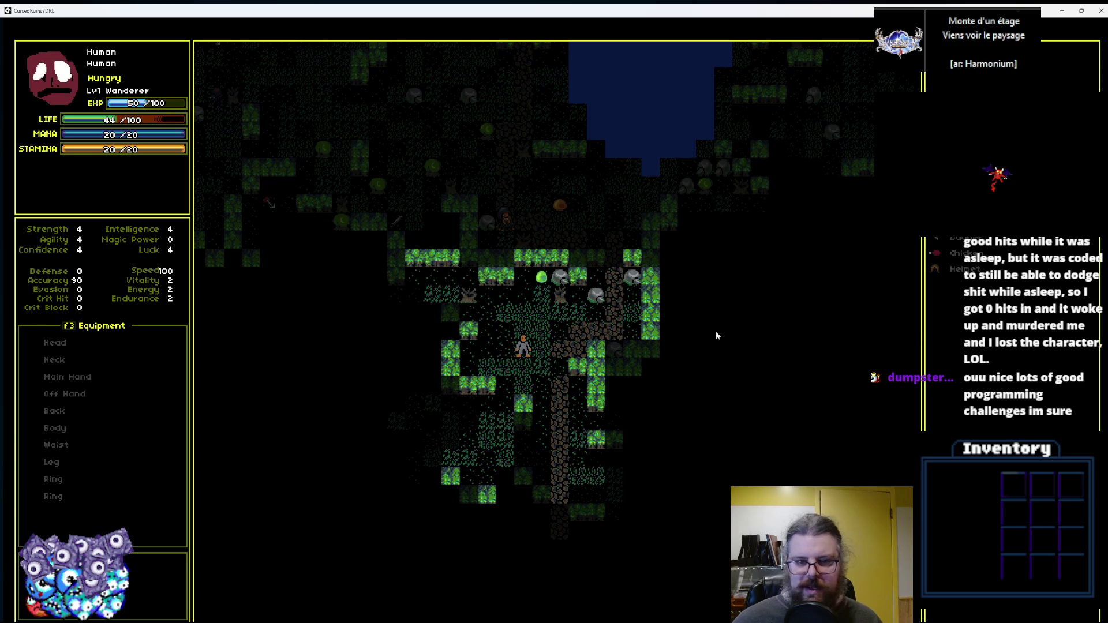
# Close the test build and the Debugger, then bring the gameData.ods spreadsheet over the editor.
pyautogui.doubleClick(432, 14)
pyautogui.click(638, 121)
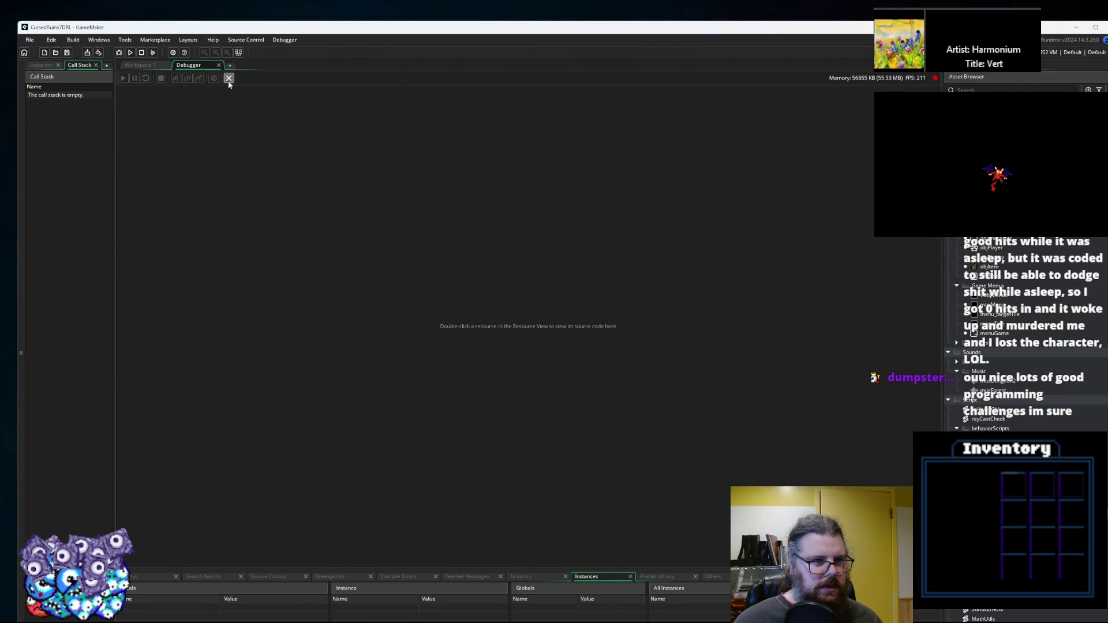
pyautogui.click(229, 79)
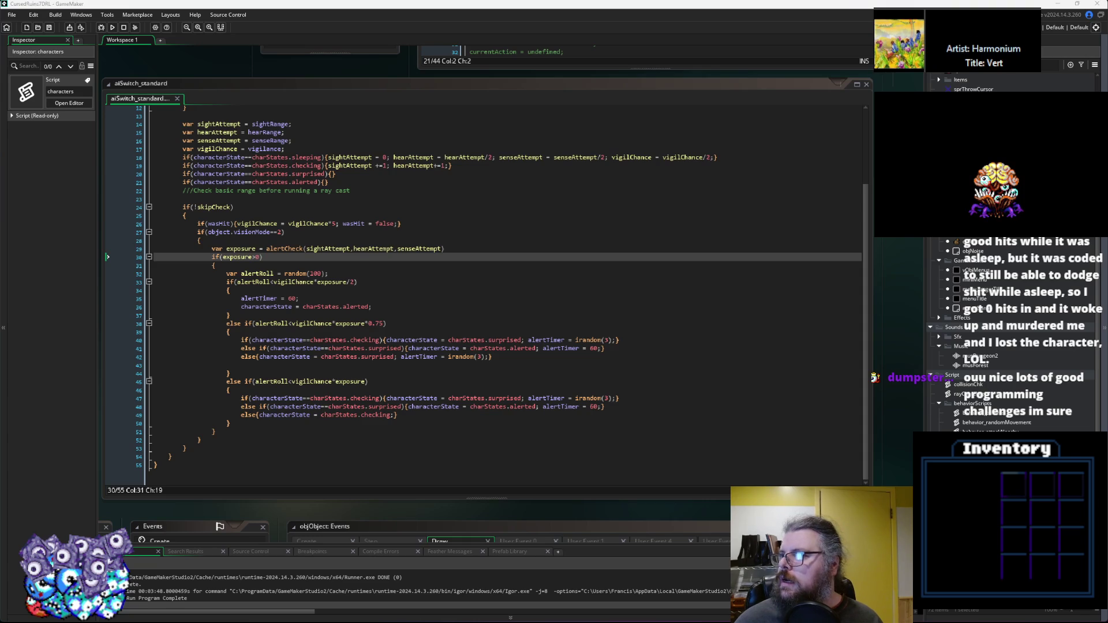
pyautogui.moveTo(1096, 75)
pyautogui.mouseDown()
pyautogui.moveTo(908, 75)
pyautogui.moveTo(280, 129)
pyautogui.moveTo(379, 67)
pyautogui.moveTo(285, 75)
pyautogui.mouseUp()
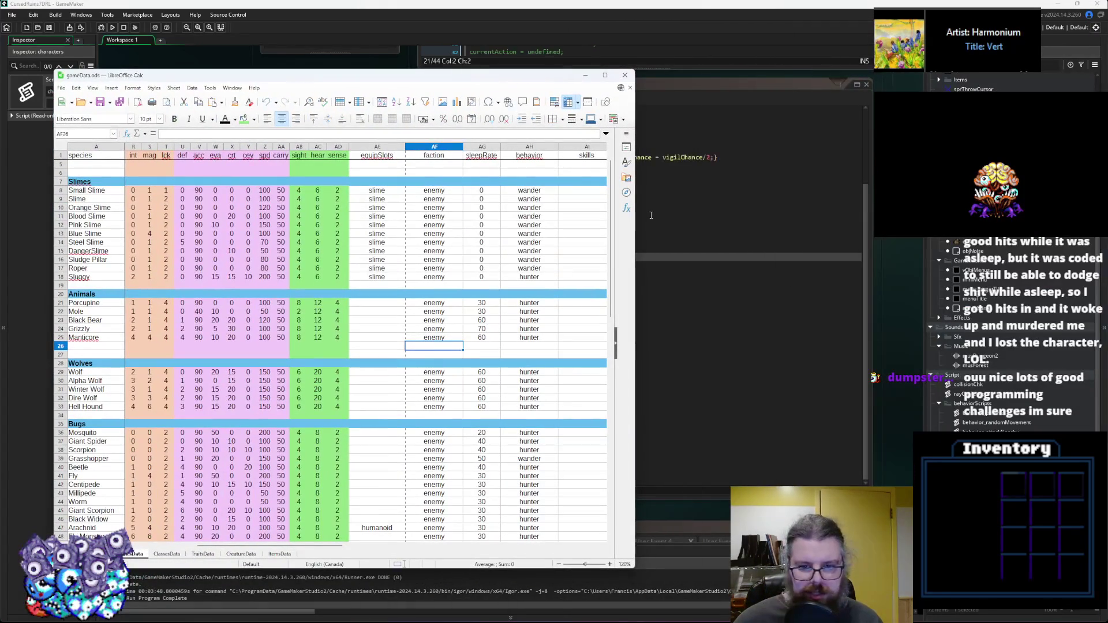
# Check the Grasshopper's behavior at AH39, widening the Calc window and scrolling through the creature rows.
pyautogui.click(522, 459)
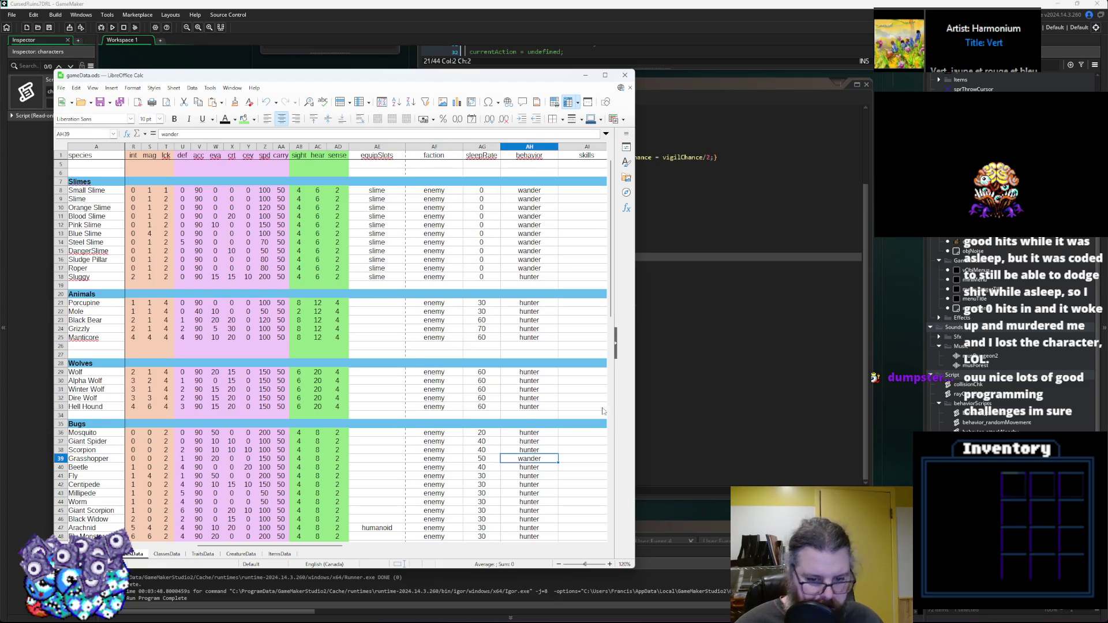
pyautogui.moveTo(635, 415); pyautogui.dragTo(858, 420)
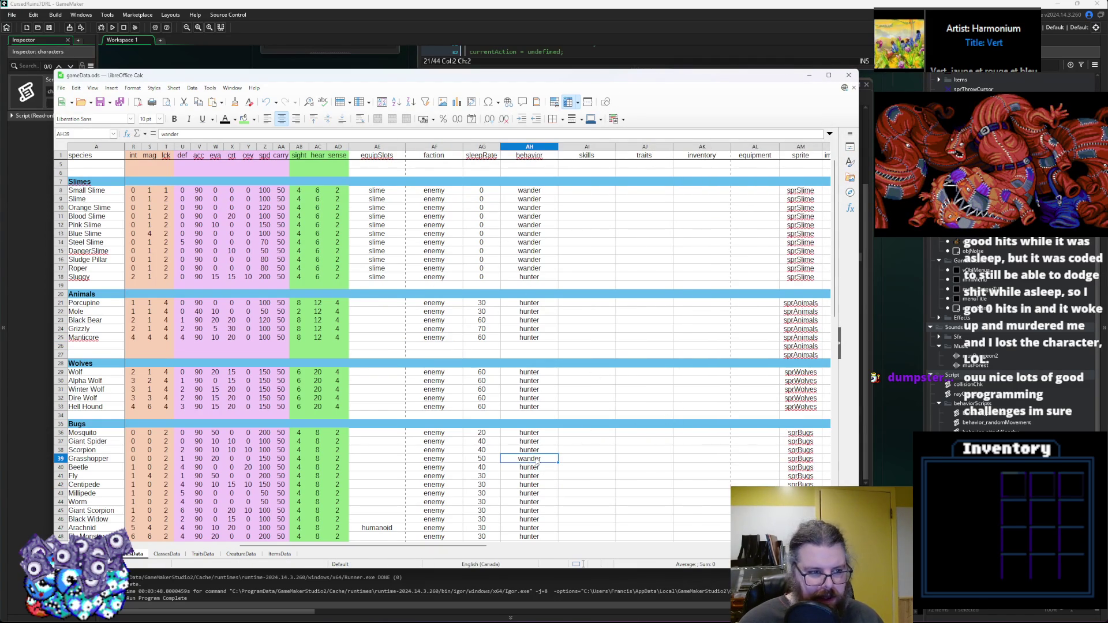
pyautogui.scroll(-6, 536, 461)
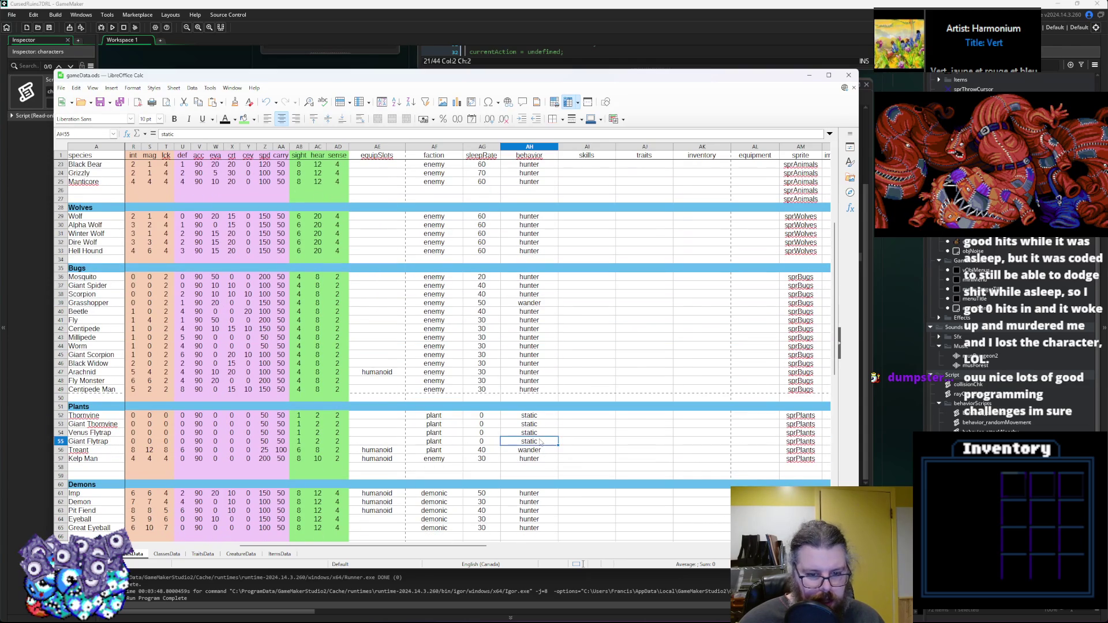
pyautogui.scroll(7, 532, 231)
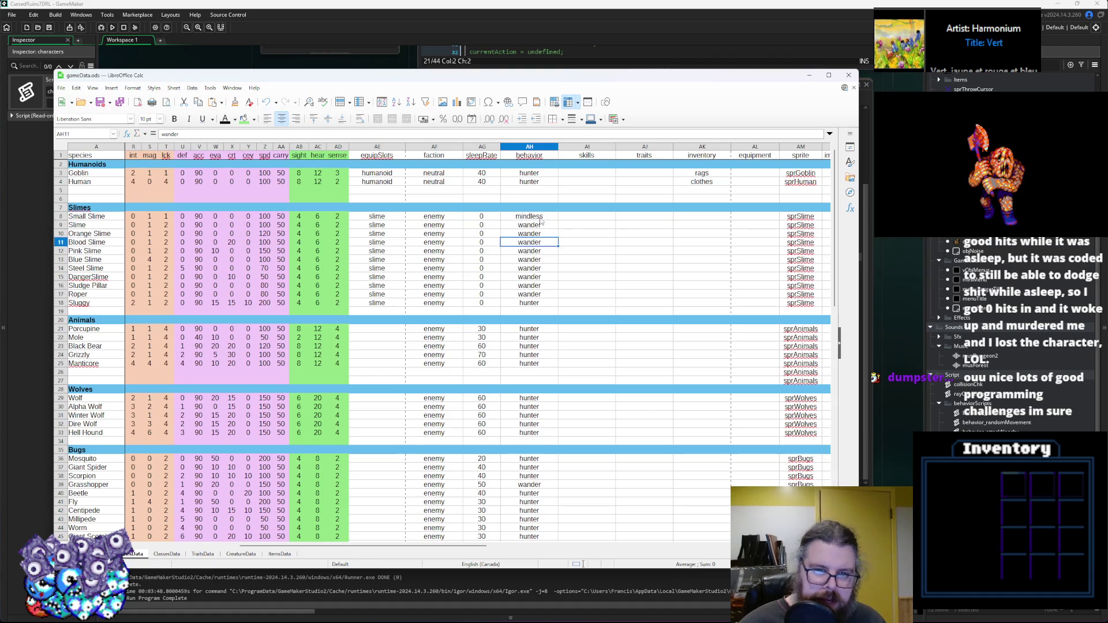
# Paste mindless over the slimes' wander entries in the behavior column AH.
pyautogui.write('mindless')
pyautogui.press('Down')
pyautogui.hotkey('ctrl', 'v')
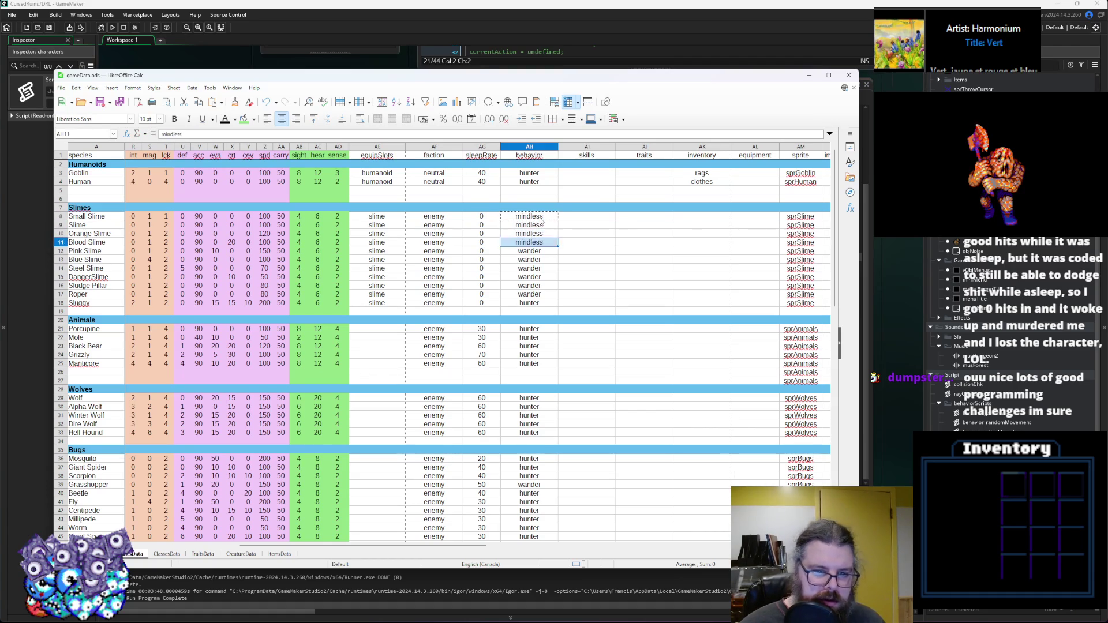
pyautogui.press('Down')
pyautogui.write('mindless')
pyautogui.press('Down')
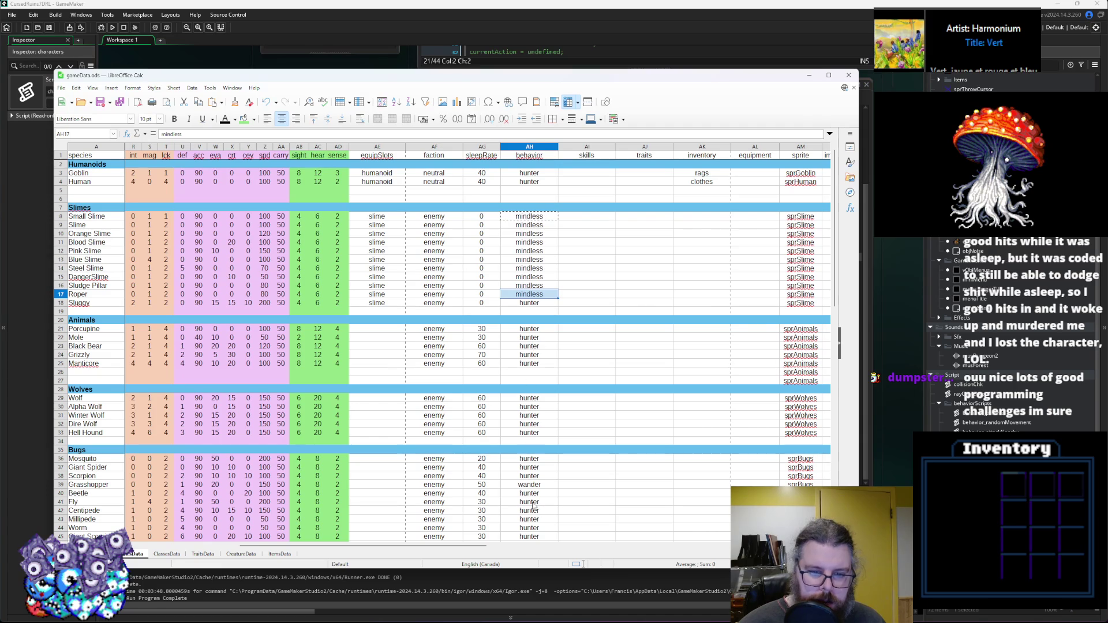
# Restore wander as Roper's behavior, copied from cell AH39.
pyautogui.click(529, 485)
pyautogui.click(518, 296)
pyautogui.write('wander')
pyautogui.press('Up')
pyautogui.press('Up')
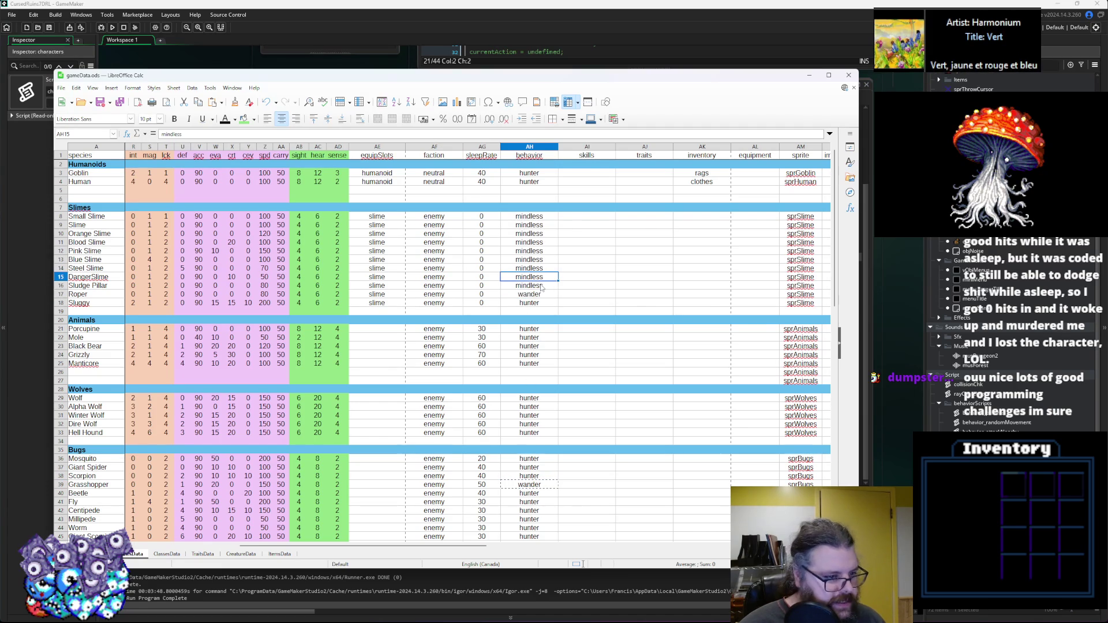
# Copy the mindless value from AH11 and scroll down through the remaining rows.
pyautogui.click(533, 242)
pyautogui.hotkey('ctrl', 'c')
pyautogui.scroll(-1, 556, 267)
pyautogui.scroll(-3, 556, 267)
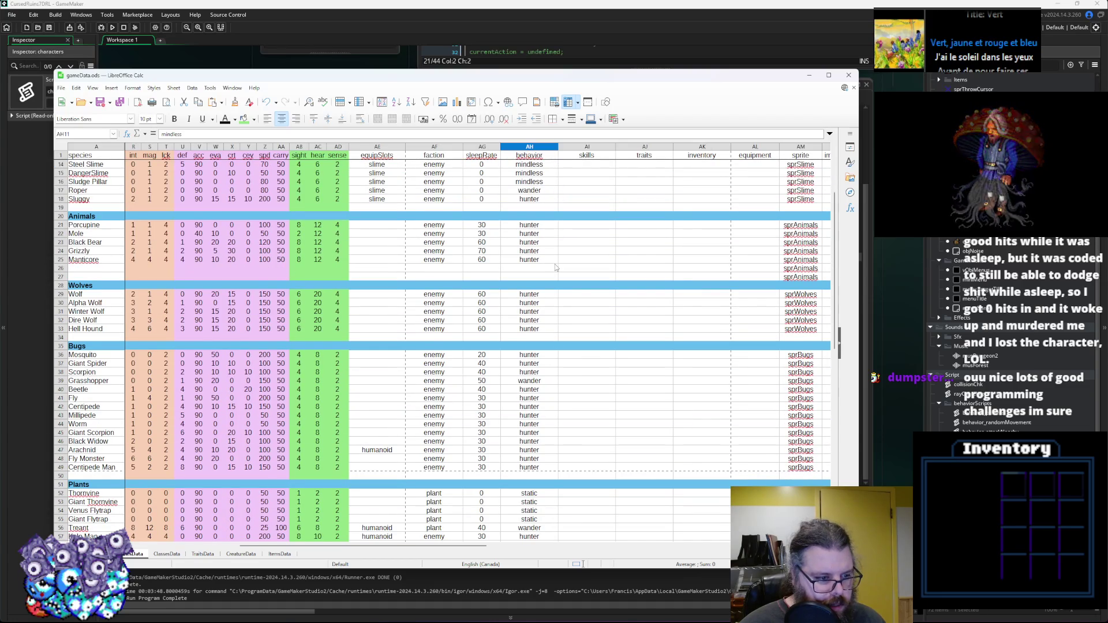
pyautogui.scroll(-4, 556, 267)
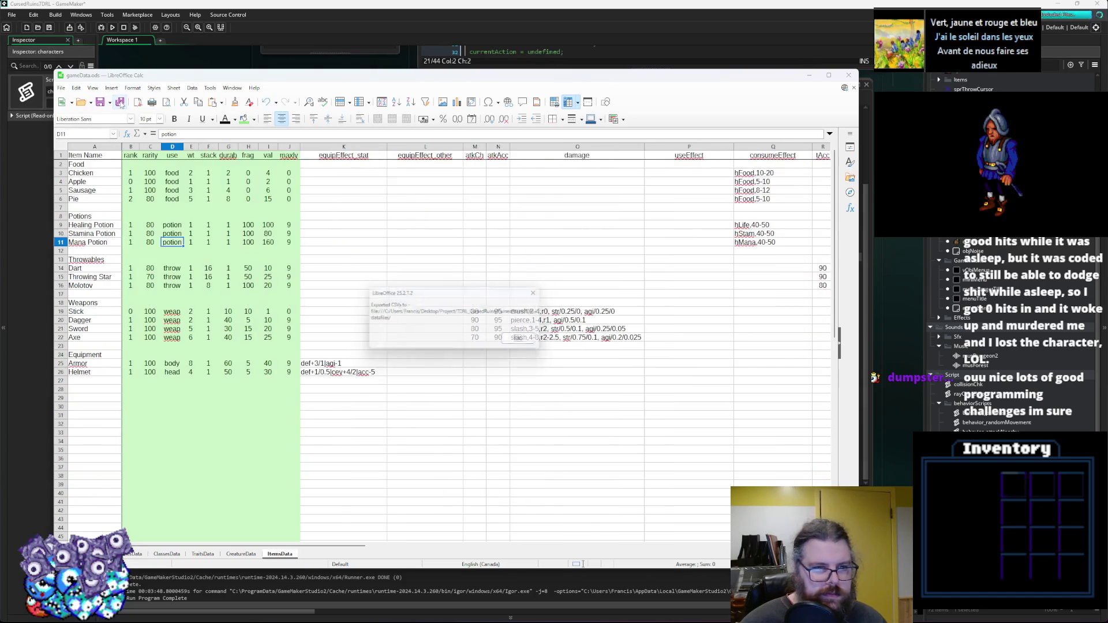
# Dismiss the Exported CSVs message, return to the creature species sheet, and switch back to GameMaker.
pyautogui.press('Return')
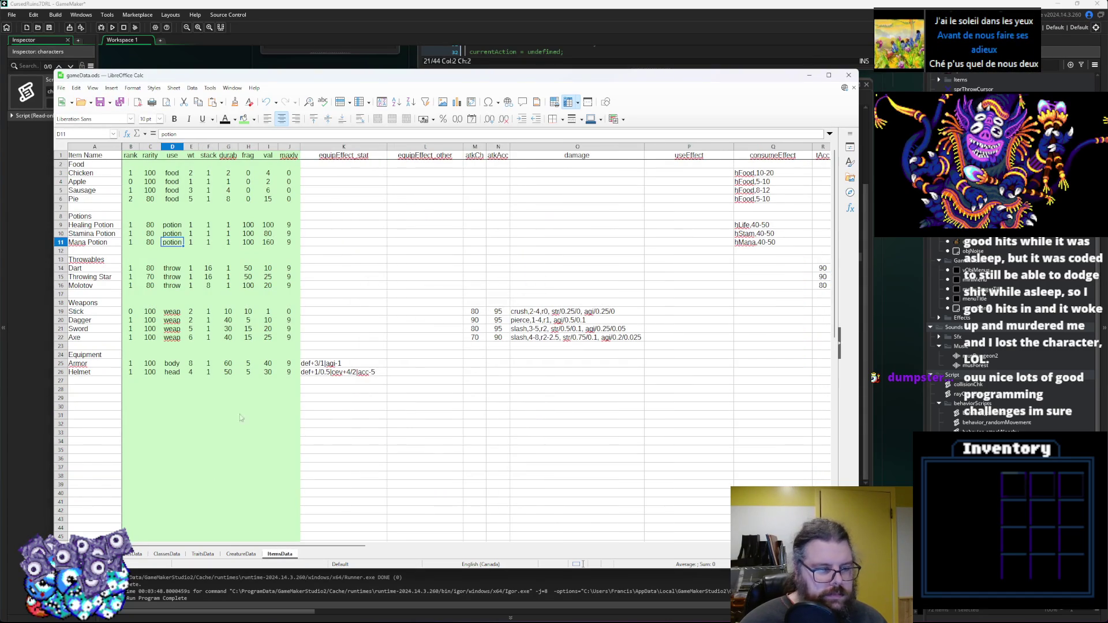
pyautogui.click(136, 553)
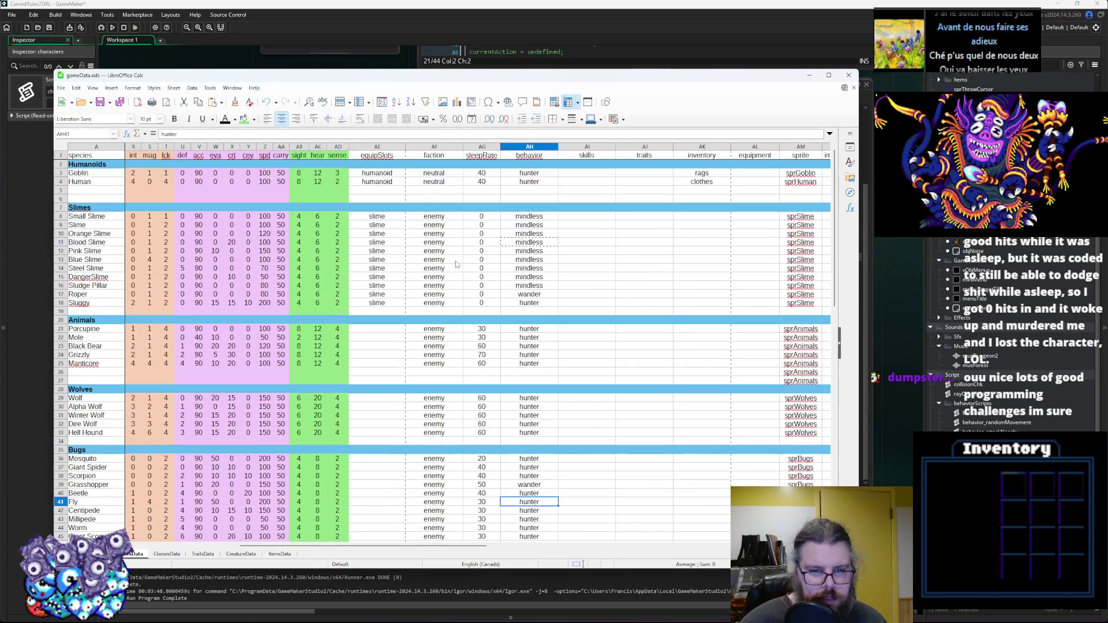
pyautogui.hotkey('alt', 'Tab')
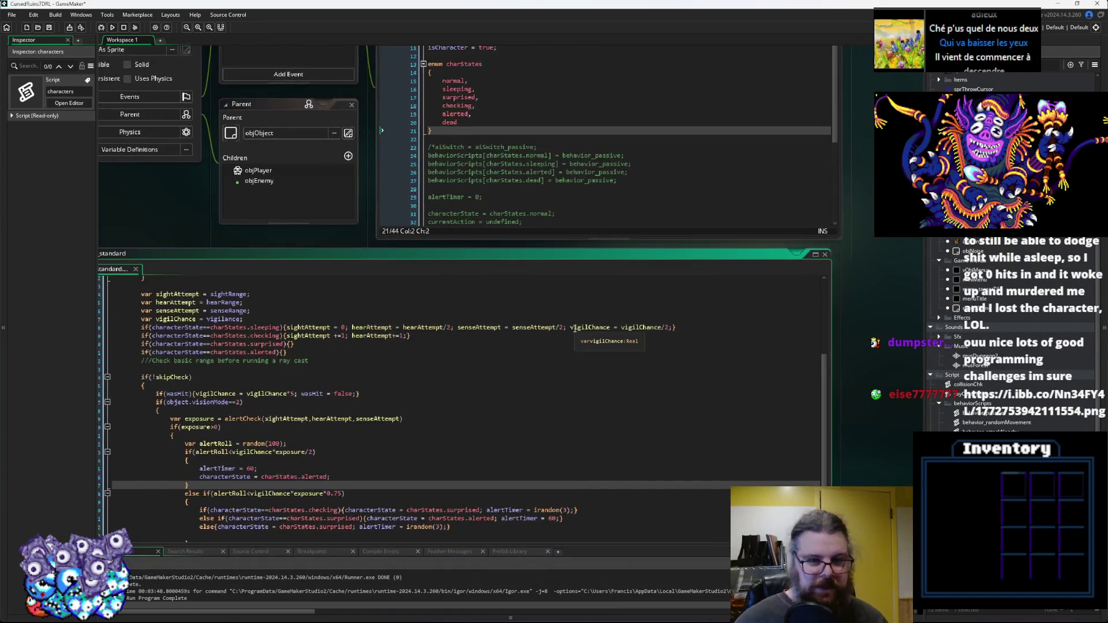
# Scroll through the aiSwitch_standard, characters and objCharacter Create event code windows.
pyautogui.click(687, 188)
pyautogui.scroll(-10, 669, 225)
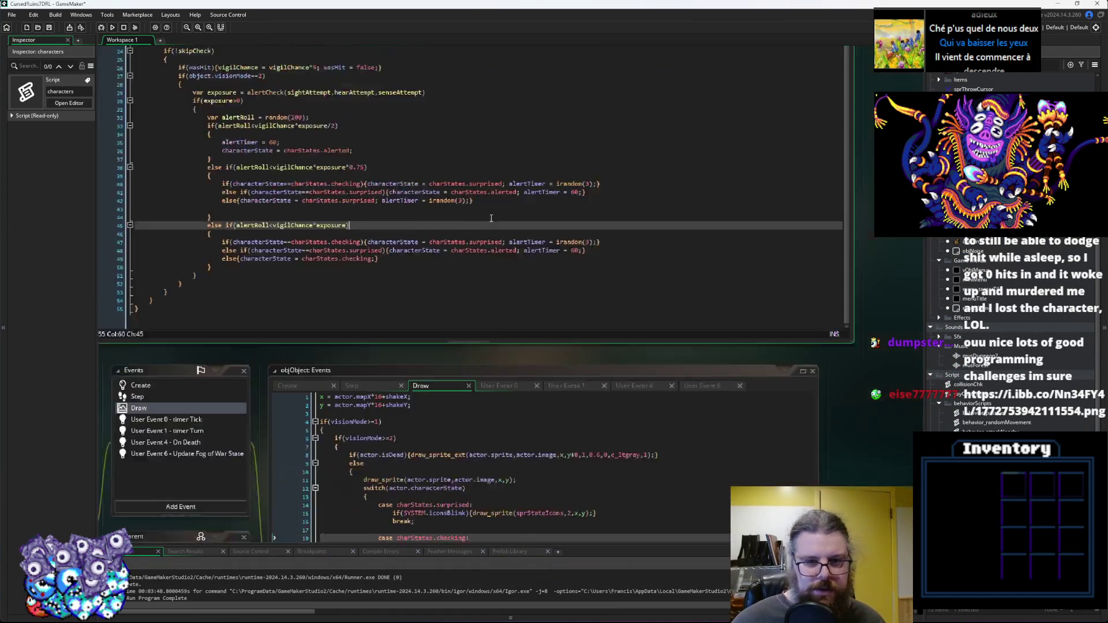
pyautogui.scroll(-10, 648, 261)
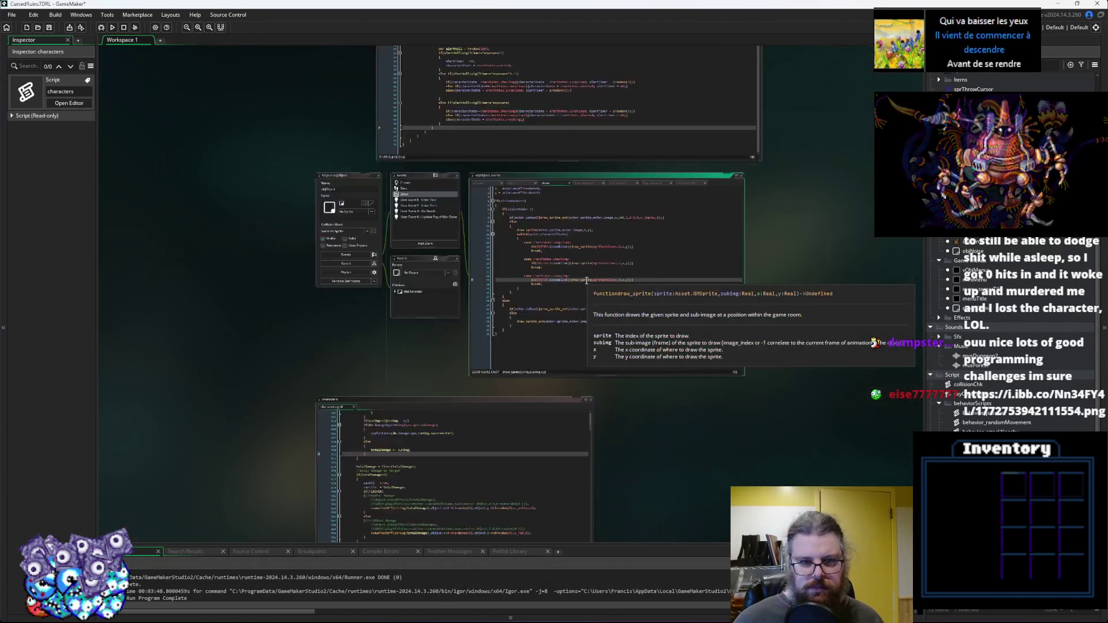
pyautogui.scroll(-3, 518, 318)
pyautogui.click(522, 319)
pyautogui.scroll(-2, 527, 299)
pyautogui.scroll(2, 527, 299)
pyautogui.scroll(3, 530, 404)
pyautogui.scroll(15, 530, 491)
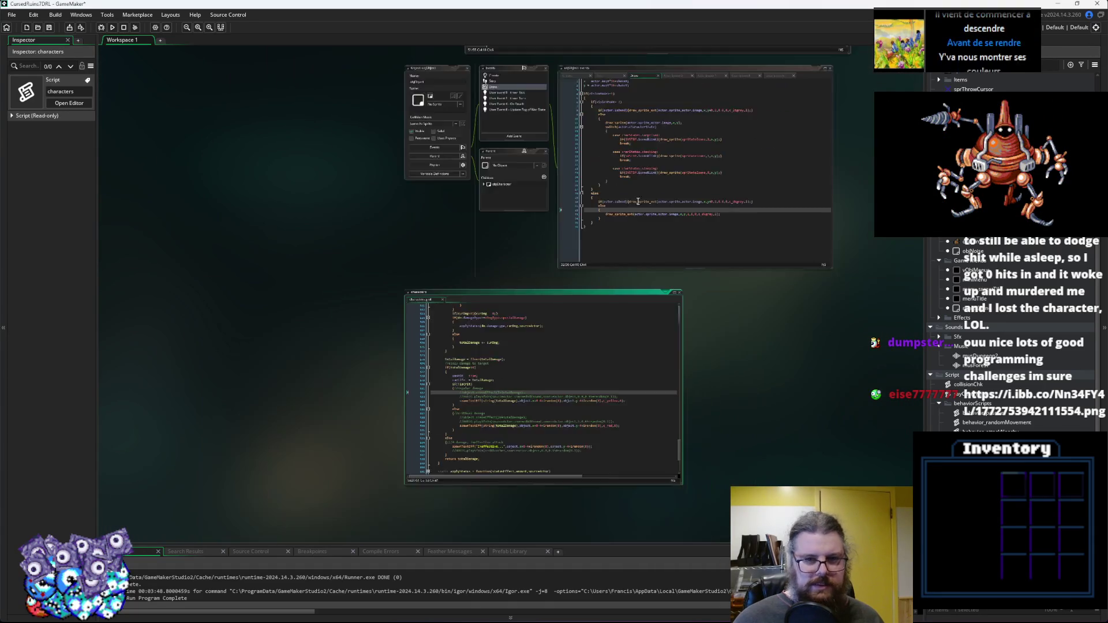
pyautogui.scroll(-3, 626, 391)
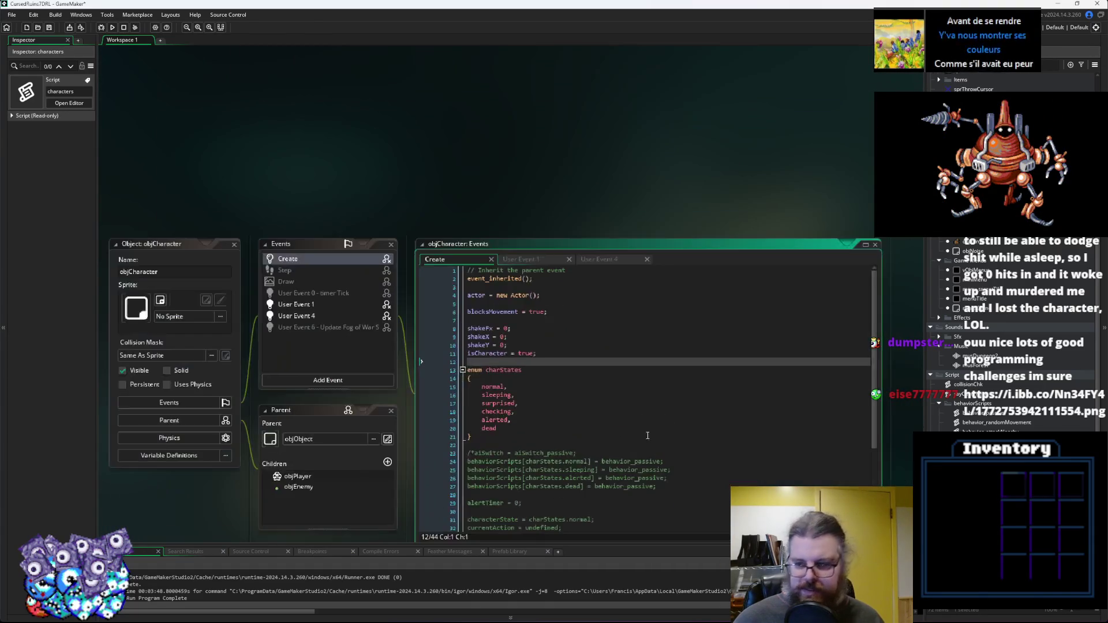
pyautogui.click(657, 258)
pyautogui.scroll(-4, 856, 469)
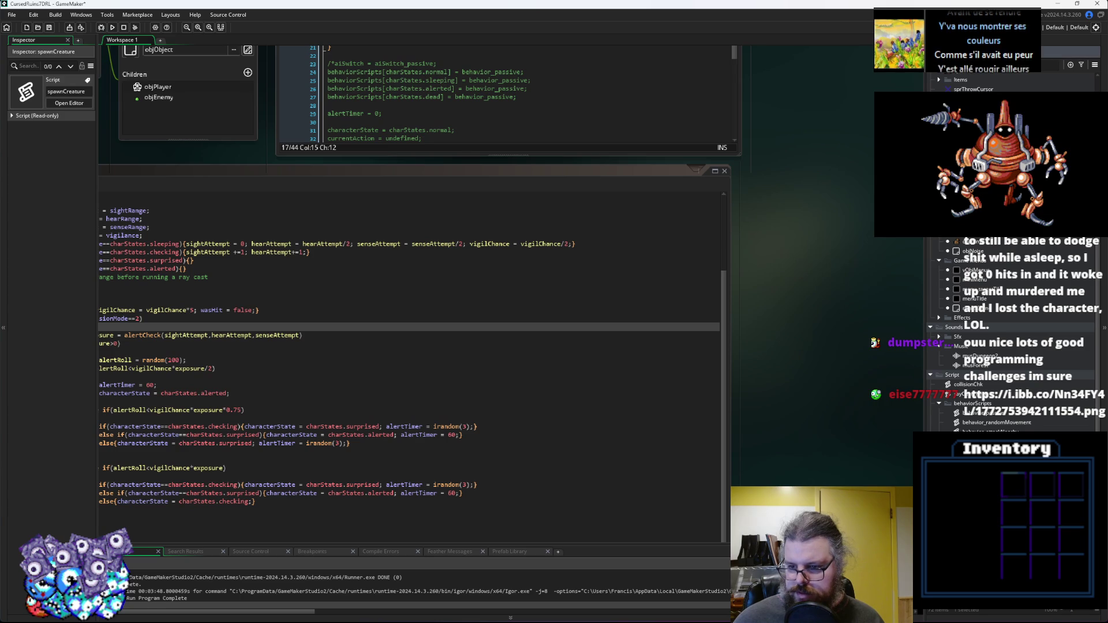
pyautogui.scroll(-3, 1009, 346)
# Open the characters script in an enlarged window and unfold its applyBehavior function.
pyautogui.doubleClick(981, 435)
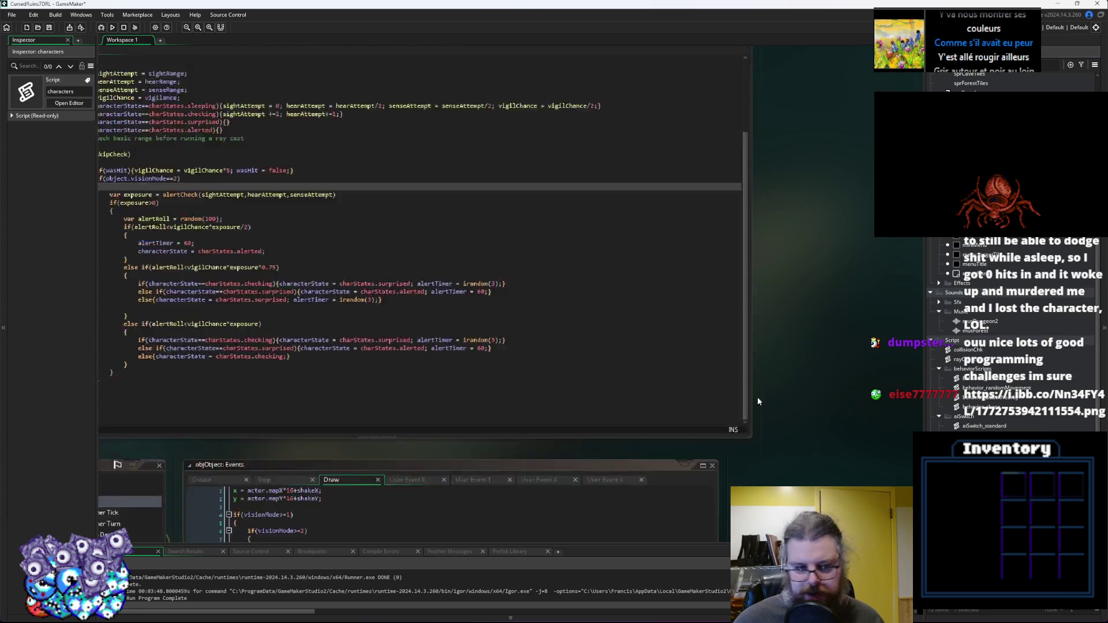
pyautogui.moveTo(629, 411); pyautogui.dragTo(792, 529)
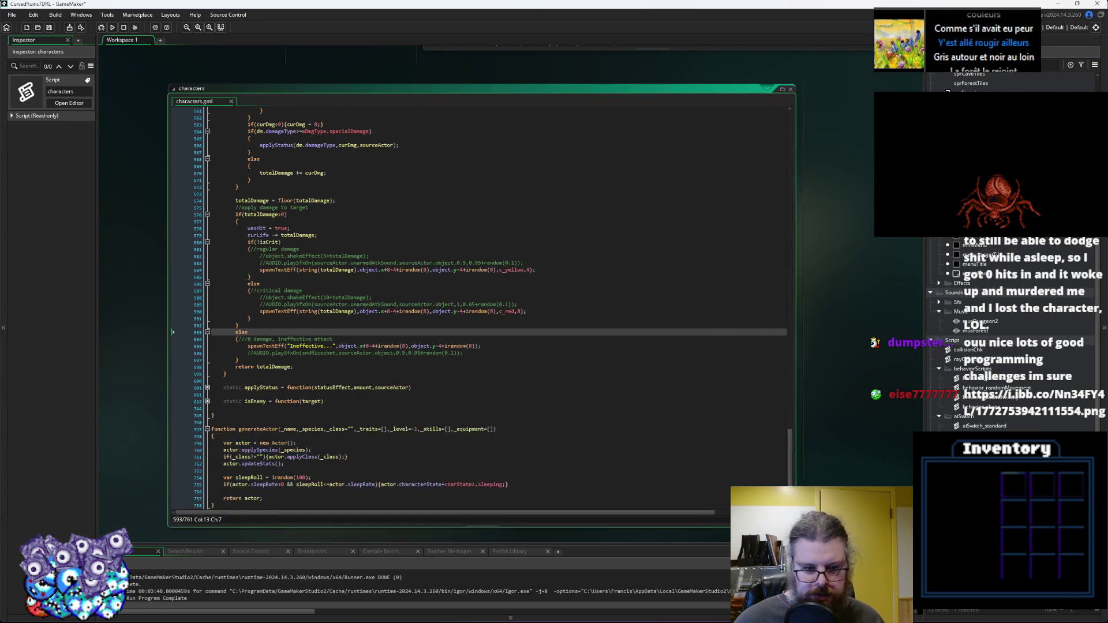
pyautogui.click(559, 404)
pyautogui.scroll(20, 571, 399)
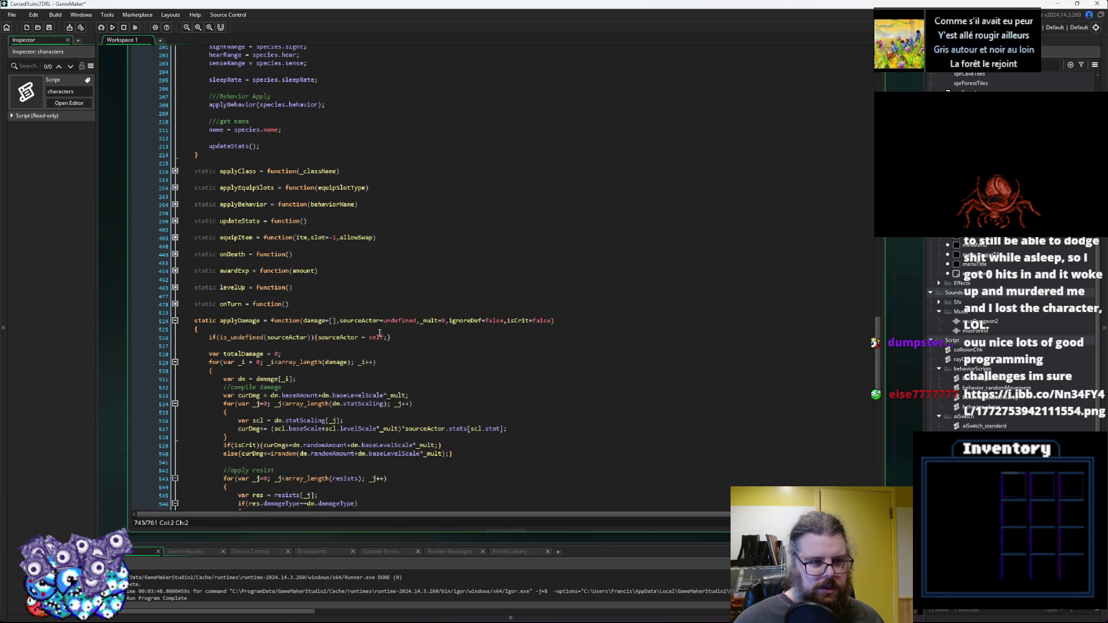
pyautogui.click(176, 205)
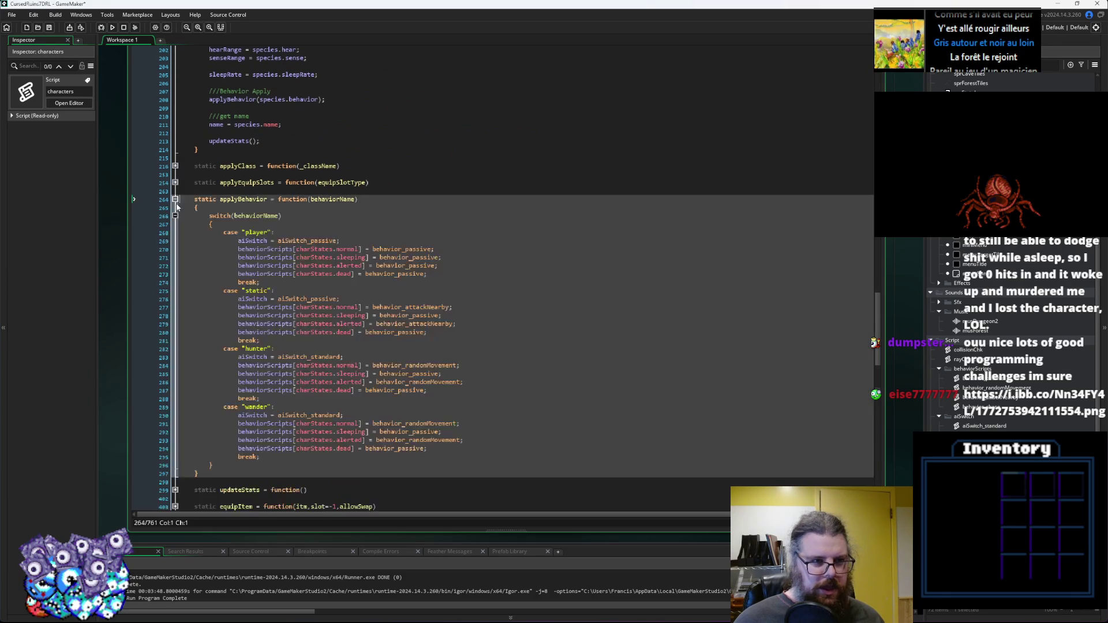
# Duplicate the wander case block as a new case above it.
pyautogui.moveTo(277, 339); pyautogui.dragTo(220, 291)
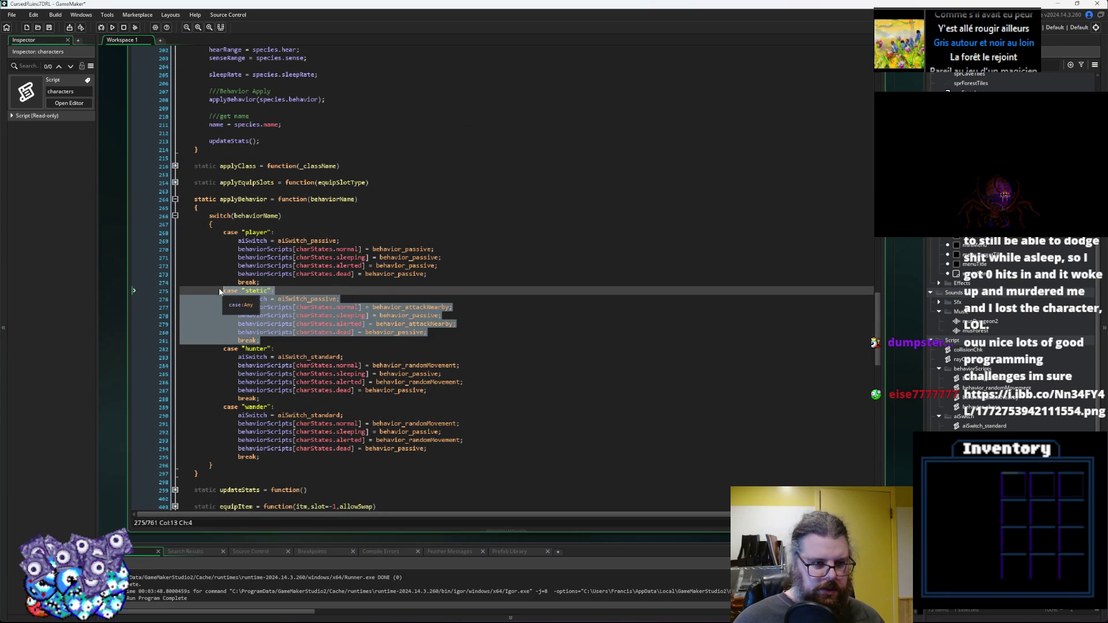
pyautogui.moveTo(261, 456); pyautogui.dragTo(223, 407)
pyautogui.hotkey('ctrl', 'c')
pyautogui.press('End')
pyautogui.press('Up')
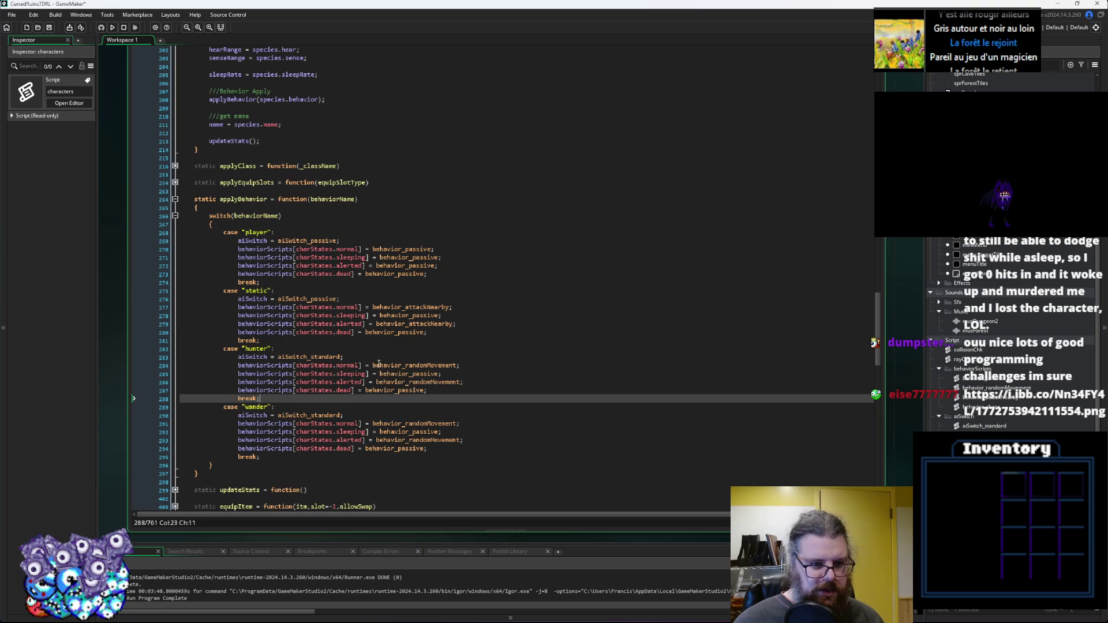
pyautogui.press('Return')
pyautogui.hotkey('ctrl', 'v')
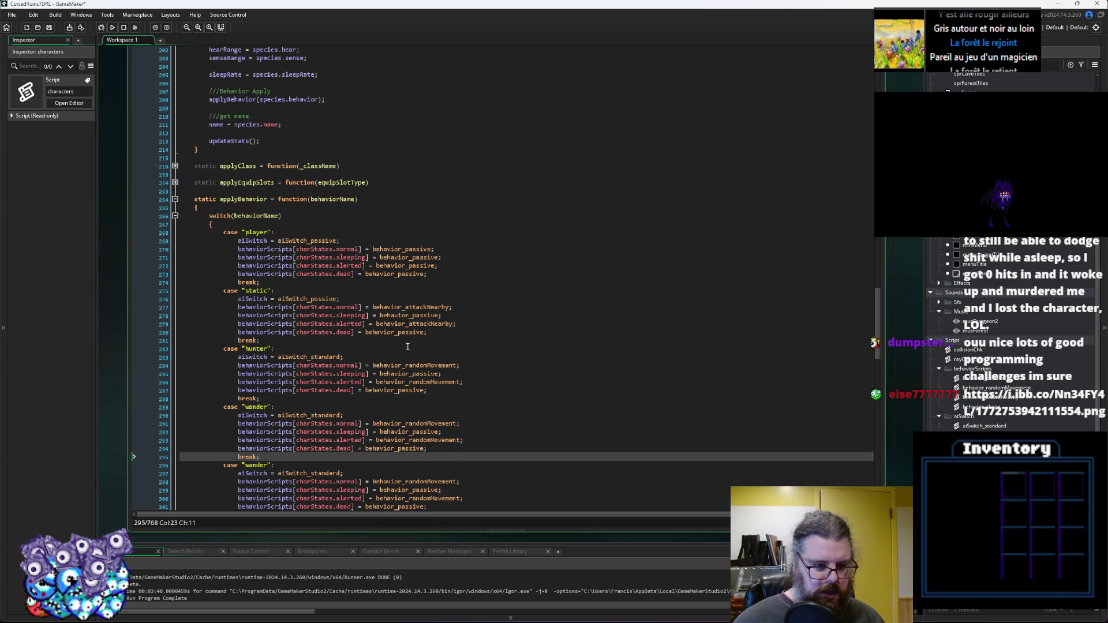
pyautogui.scroll(-3, 397, 359)
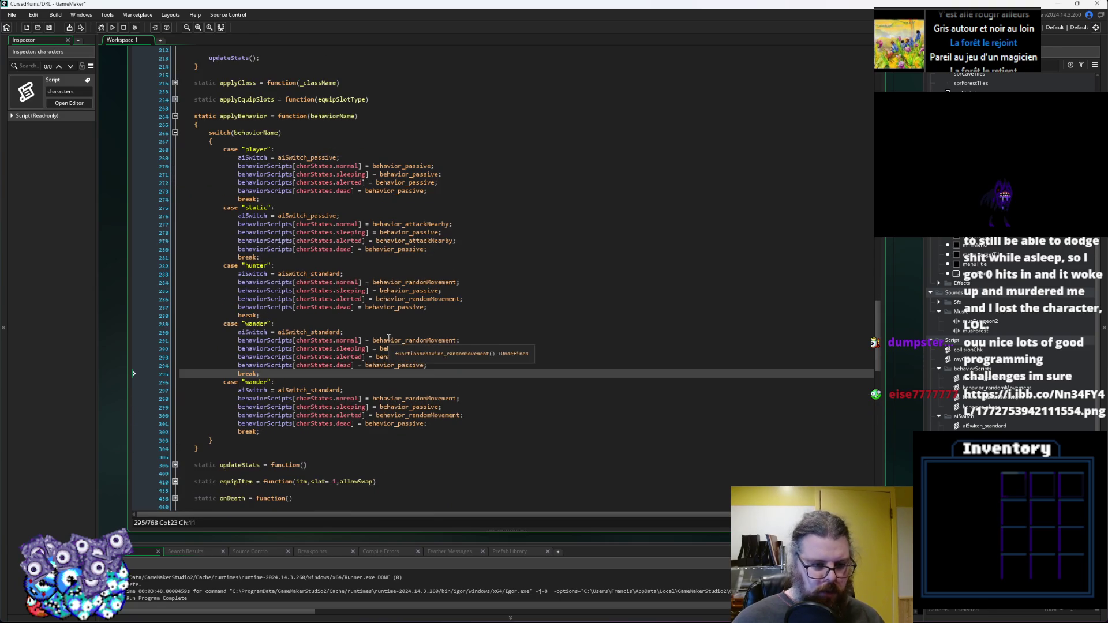
# Rename the new case to mindless and switch its AI to aiSwitch_passive.
pyautogui.doubleClick(253, 324)
pyautogui.write('middless')
pyautogui.click(301, 357)
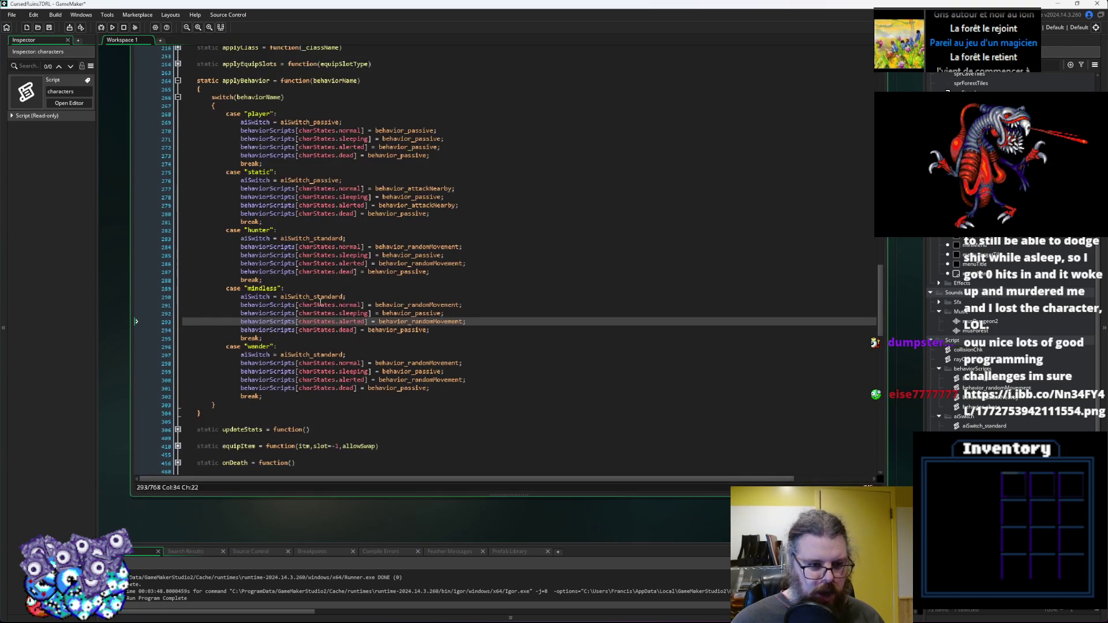
pyautogui.click(342, 297)
pyautogui.press('BackSpace')
pyautogui.press('BackSpace')
pyautogui.press('BackSpace')
pyautogui.write('p')
pyautogui.press('Return')
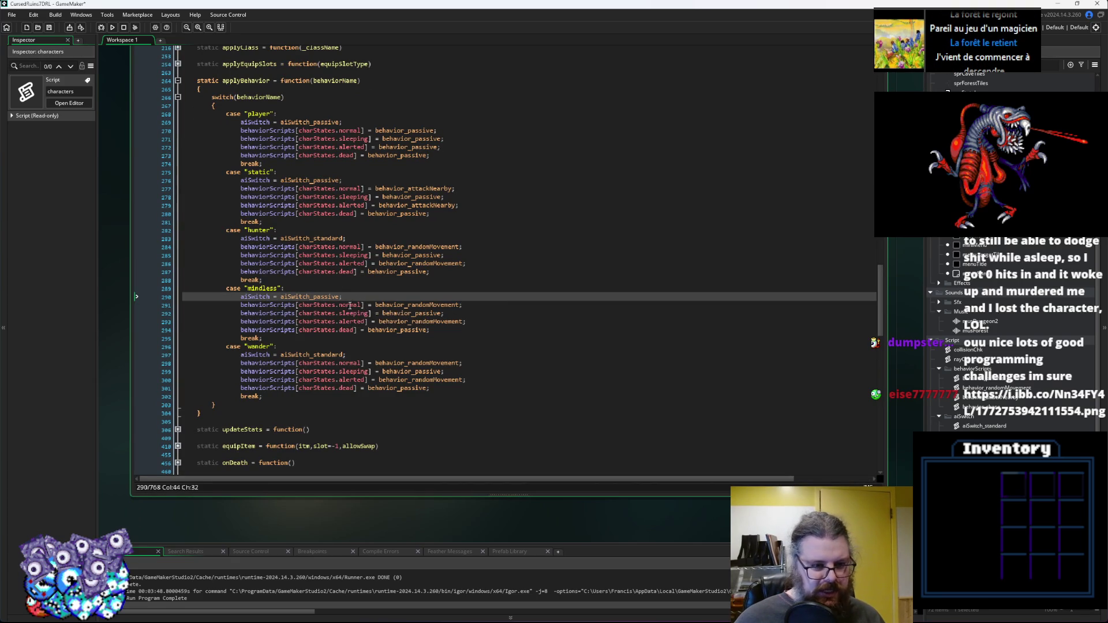
# Comment out the mindless case's sleeping and alerted state behavior lines.
pyautogui.click(263, 305)
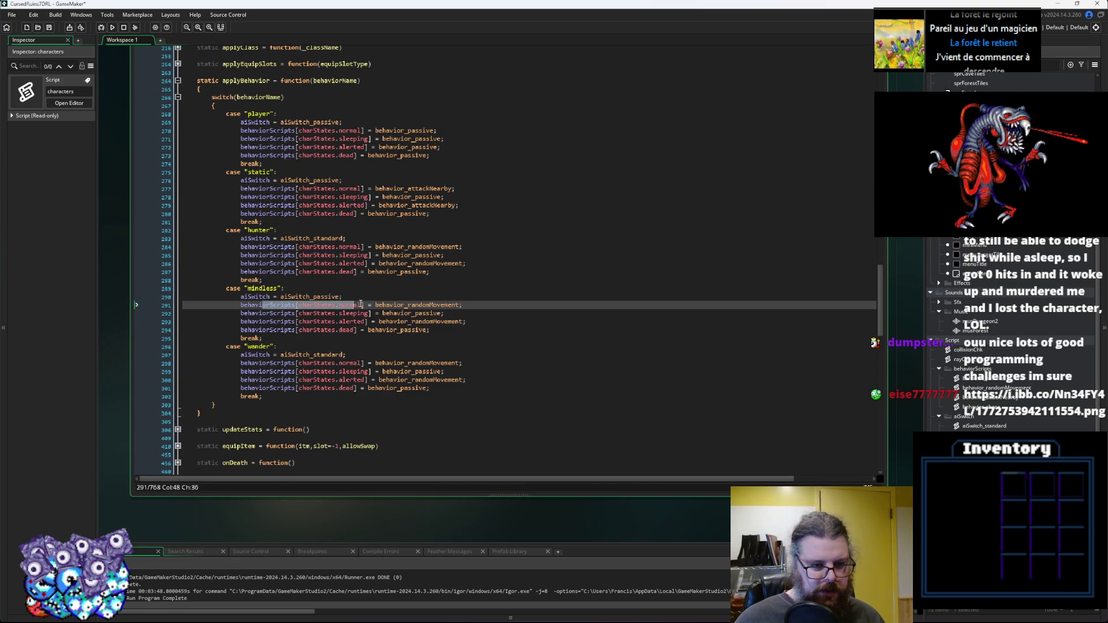
pyautogui.click(469, 303)
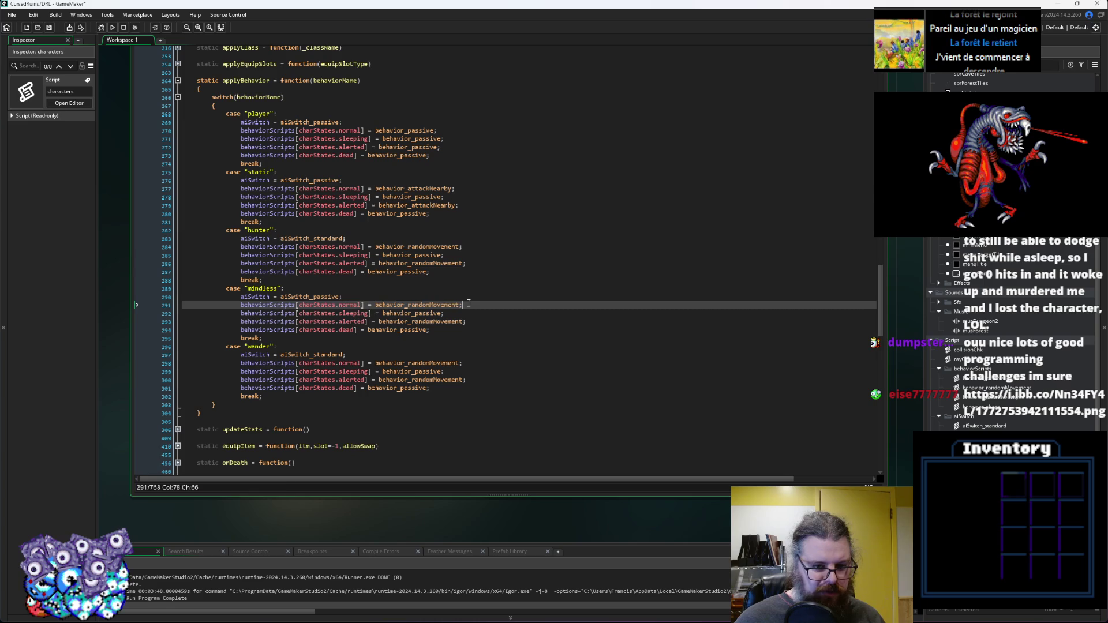
pyautogui.click(385, 330)
pyautogui.moveTo(236, 313); pyautogui.dragTo(504, 326)
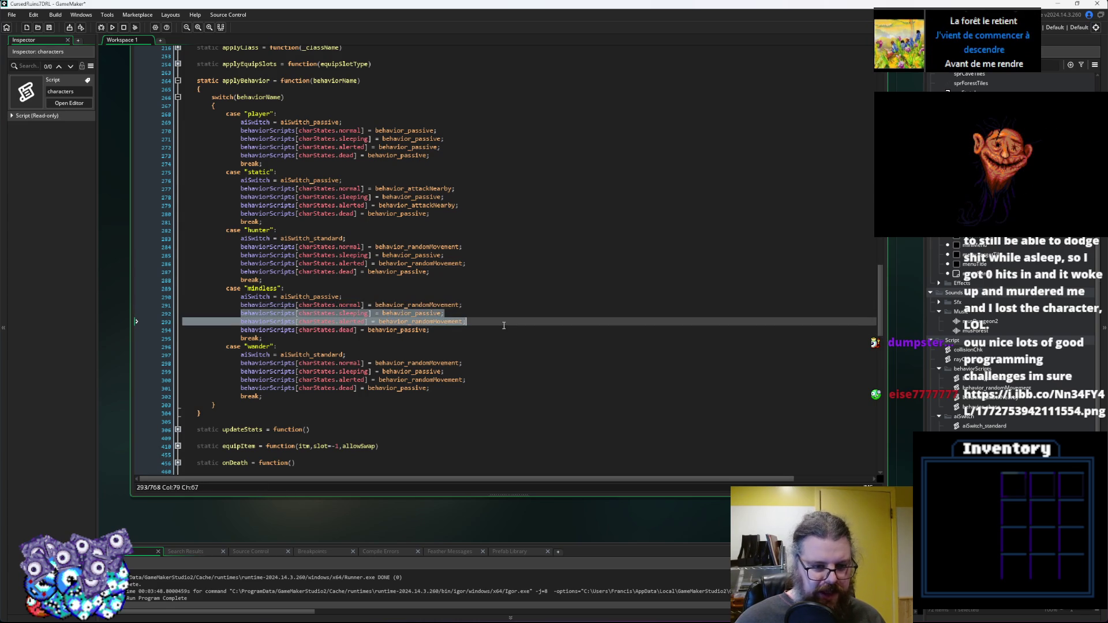
pyautogui.click(484, 327)
pyautogui.press('Up')
pyautogui.press('Up')
pyautogui.press('Home')
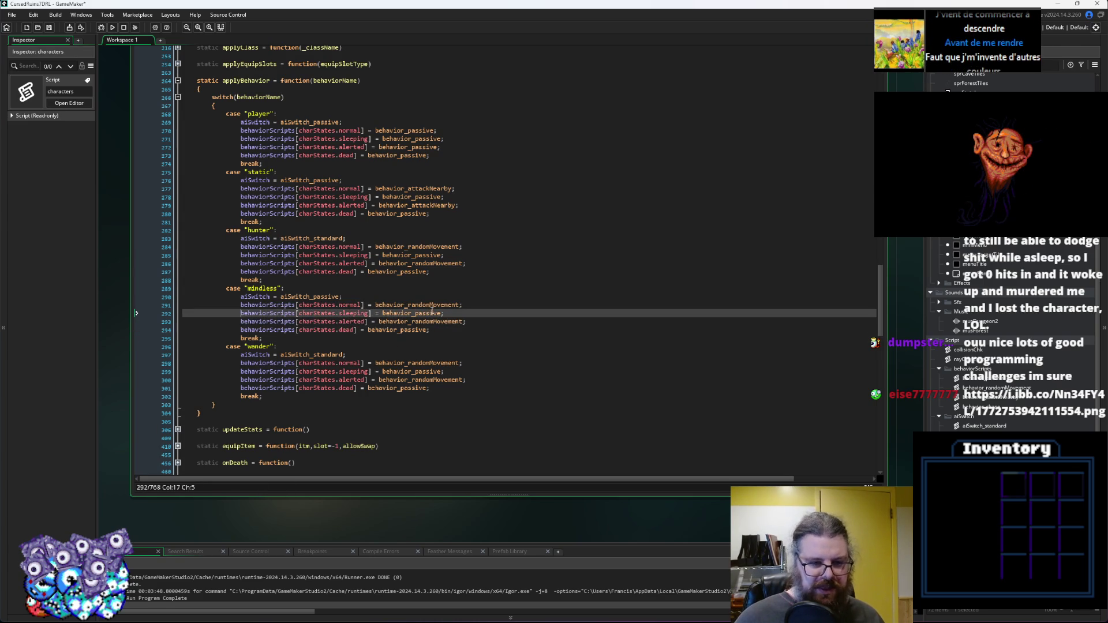
pyautogui.hotkey('ctrl', 'k')
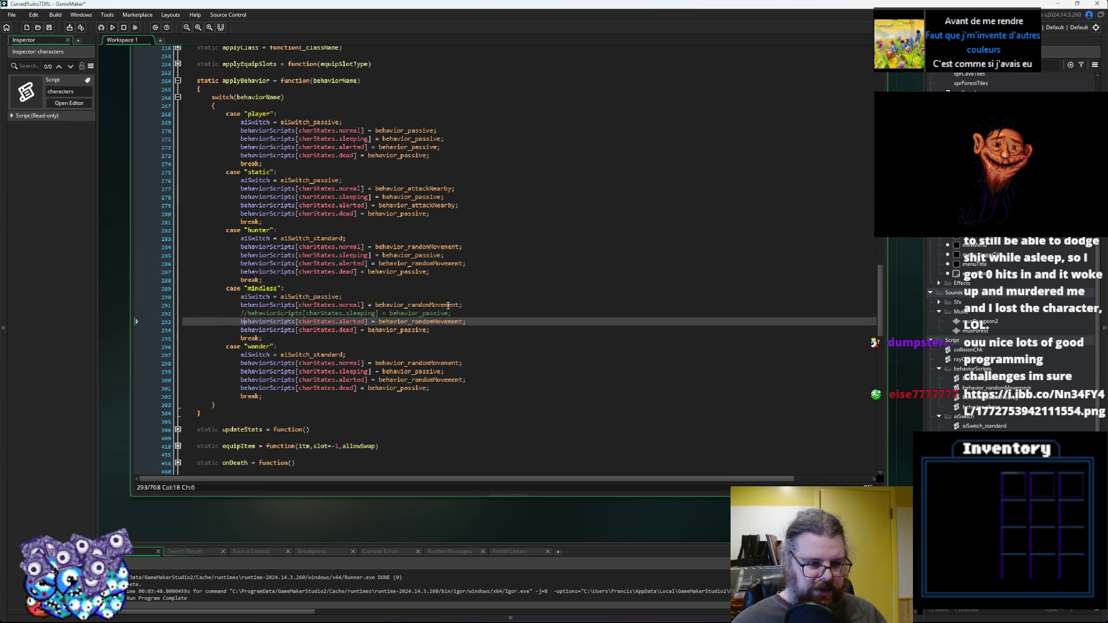
pyautogui.press('Down')
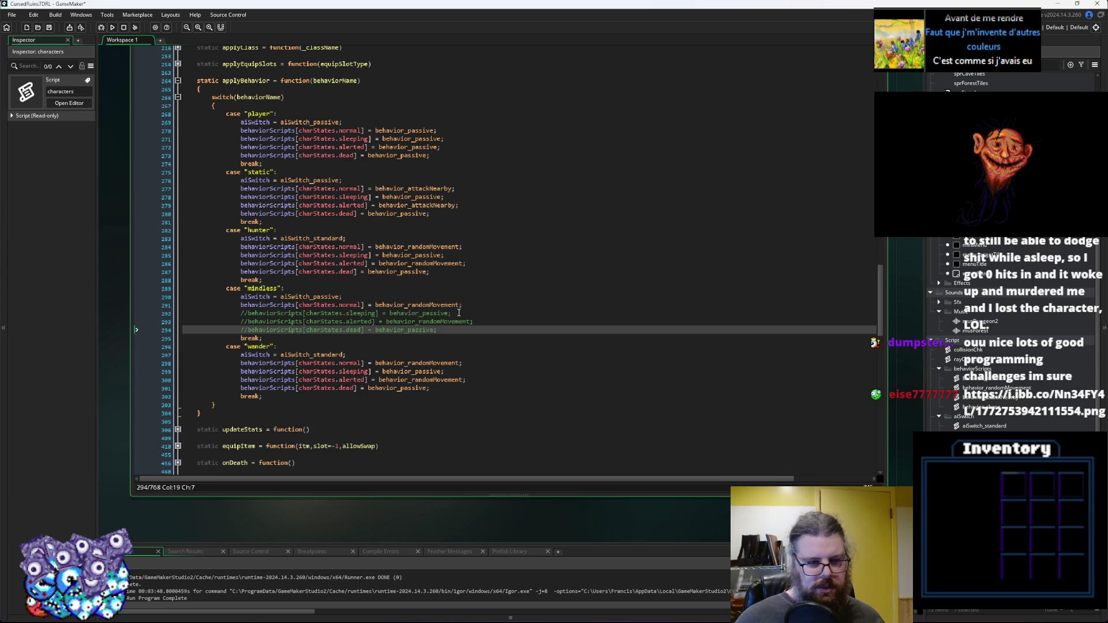
# Delete the dead-state line and the leftover blank line from the mindless case.
pyautogui.moveTo(452, 329)
pyautogui.mouseDown()
pyautogui.moveTo(119, 332)
pyautogui.moveTo(92, 314)
pyautogui.mouseUp()
pyautogui.press('Delete')
pyautogui.press('BackSpace')
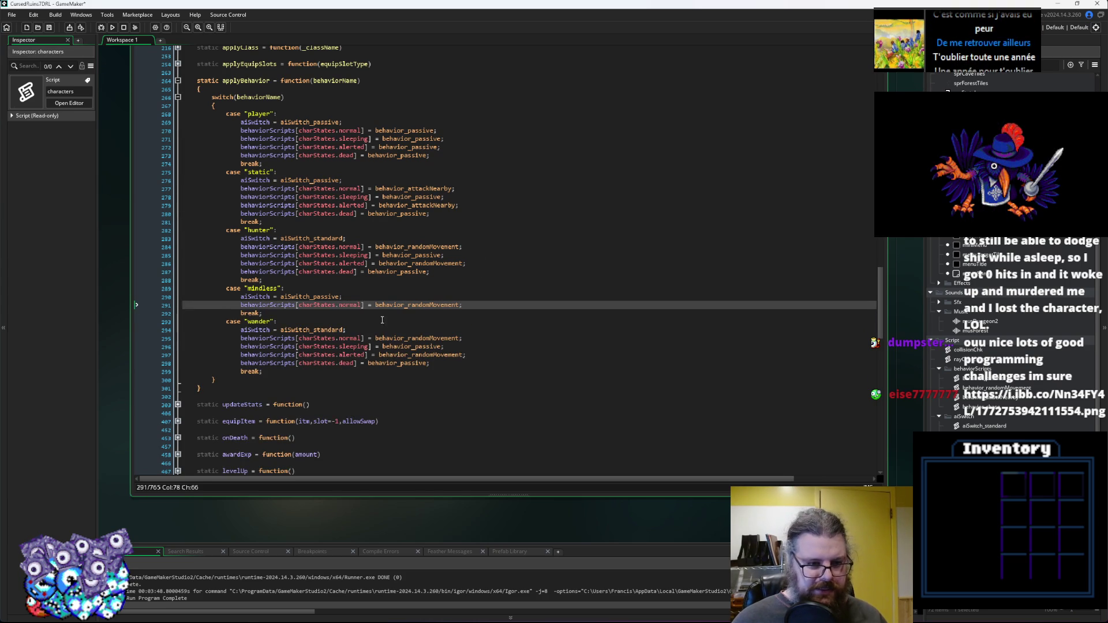
# Paste a new behaviorScripts line below the empty behaviorScripts initialiser and begin a state reference.
pyautogui.scroll(20, 274, 299)
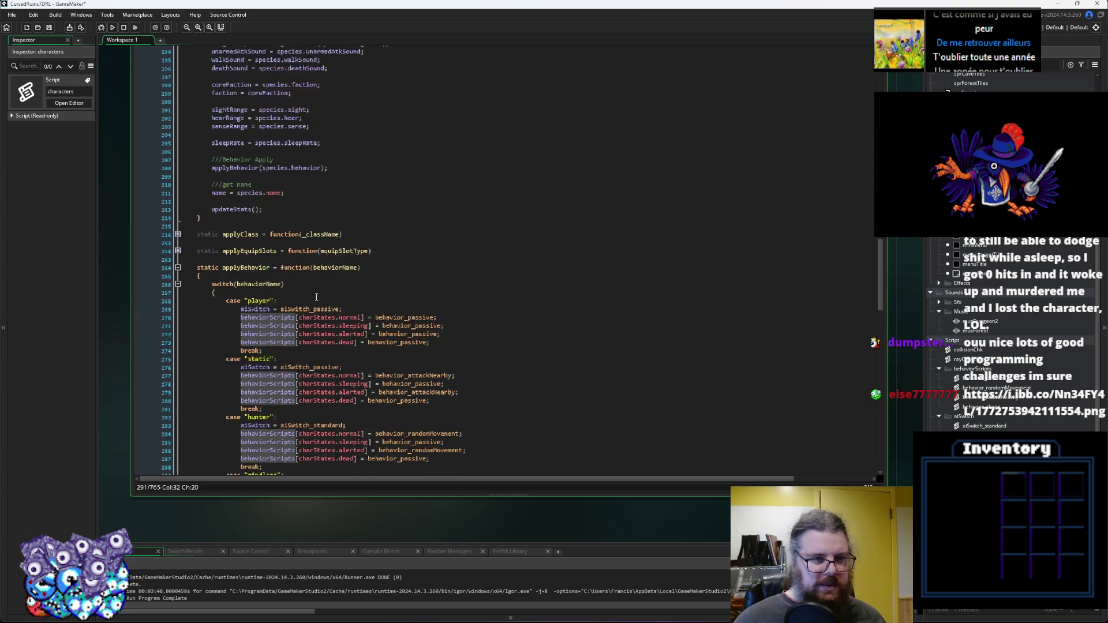
pyautogui.scroll(2, 317, 298)
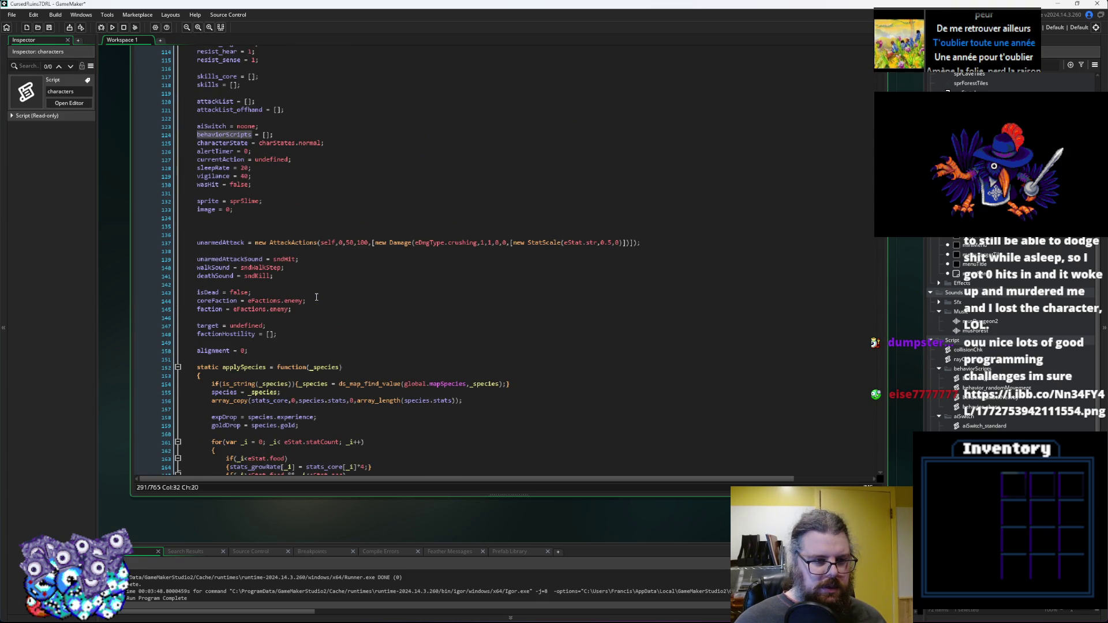
pyautogui.scroll(2, 317, 298)
pyautogui.click(147, 197)
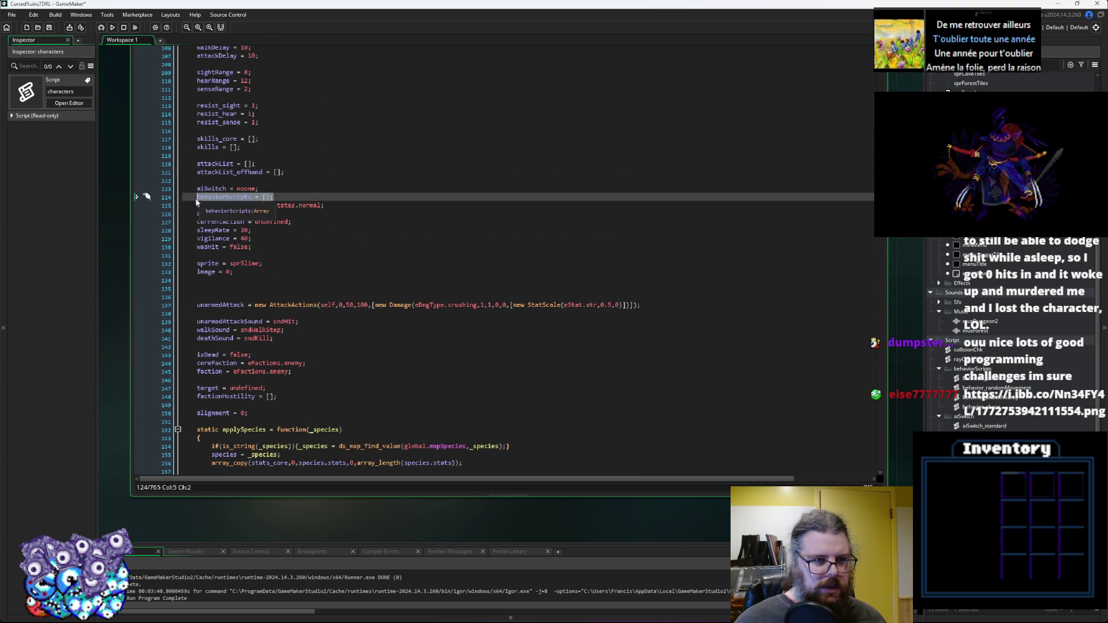
pyautogui.click(292, 196)
pyautogui.press('Return')
pyautogui.press('Return')
pyautogui.press('Up')
pyautogui.write('behaviorScripts = [];')
pyautogui.write('eSta')
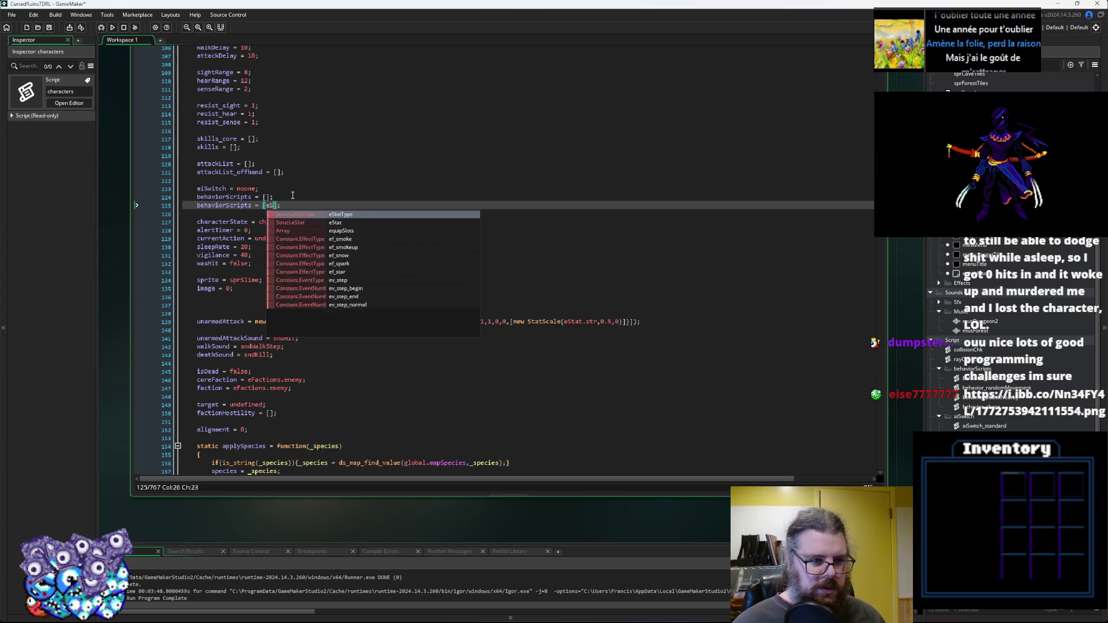
pyautogui.press('BackSpace')
pyautogui.press('BackSpace')
pyautogui.press('BackSpace')
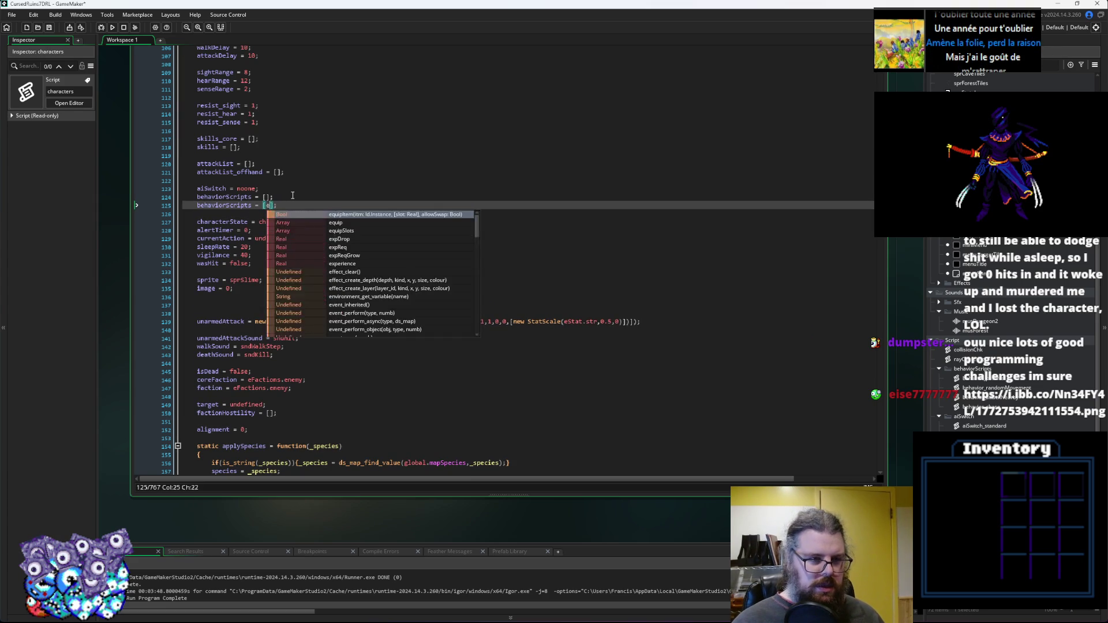
pyautogui.write('eChar')
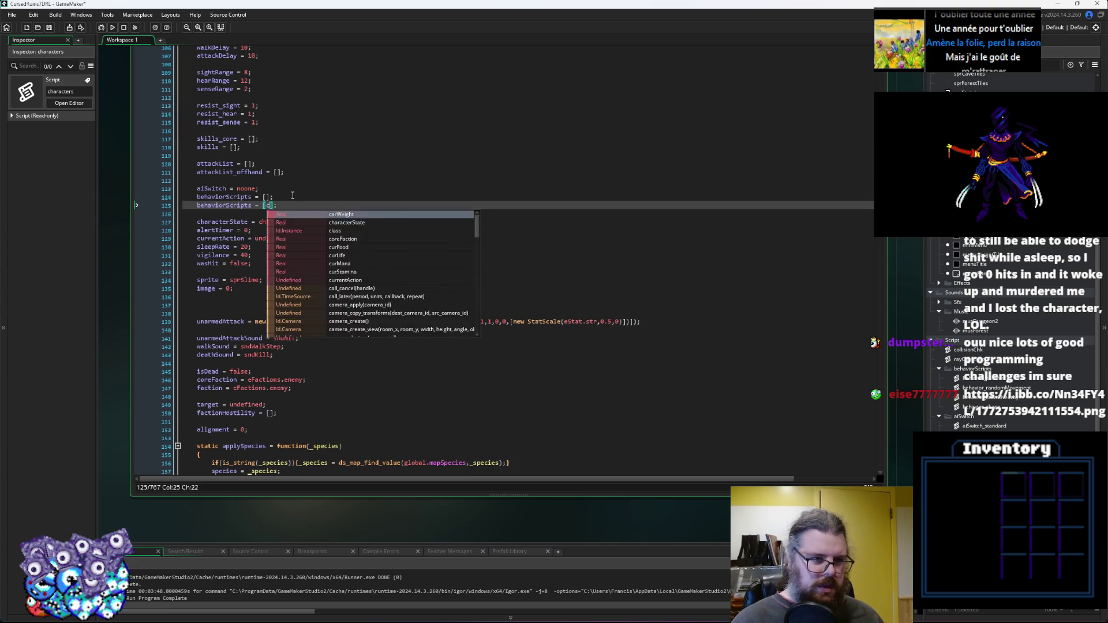
pyautogui.write('State.')
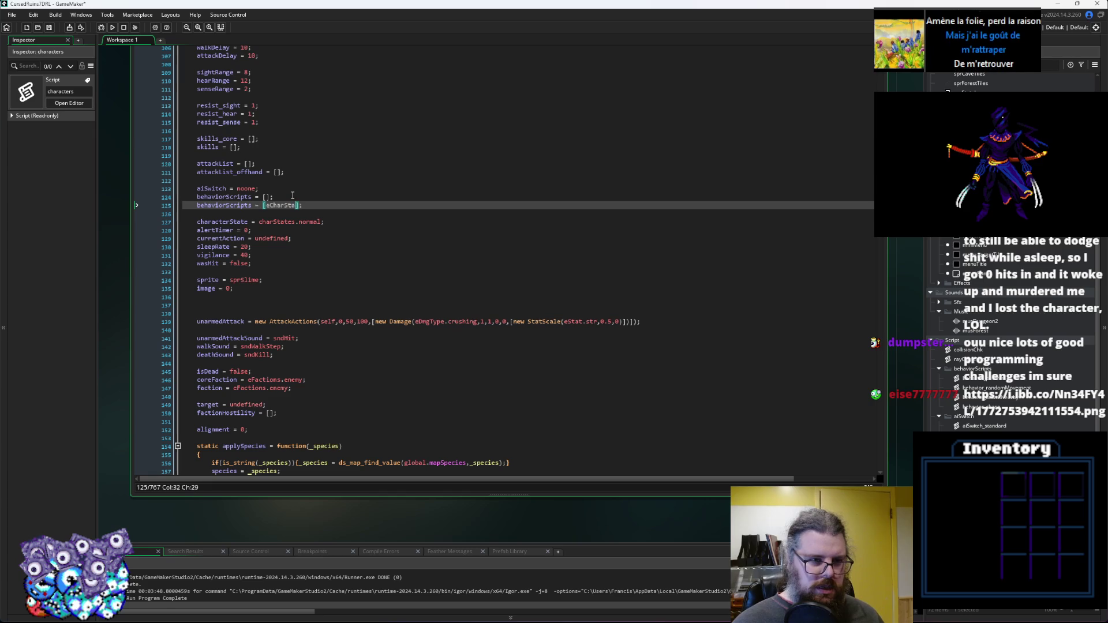
# Check the charStates enum spelling and correct the new line to reference charStates.normal.
pyautogui.scroll(-20, 293, 195)
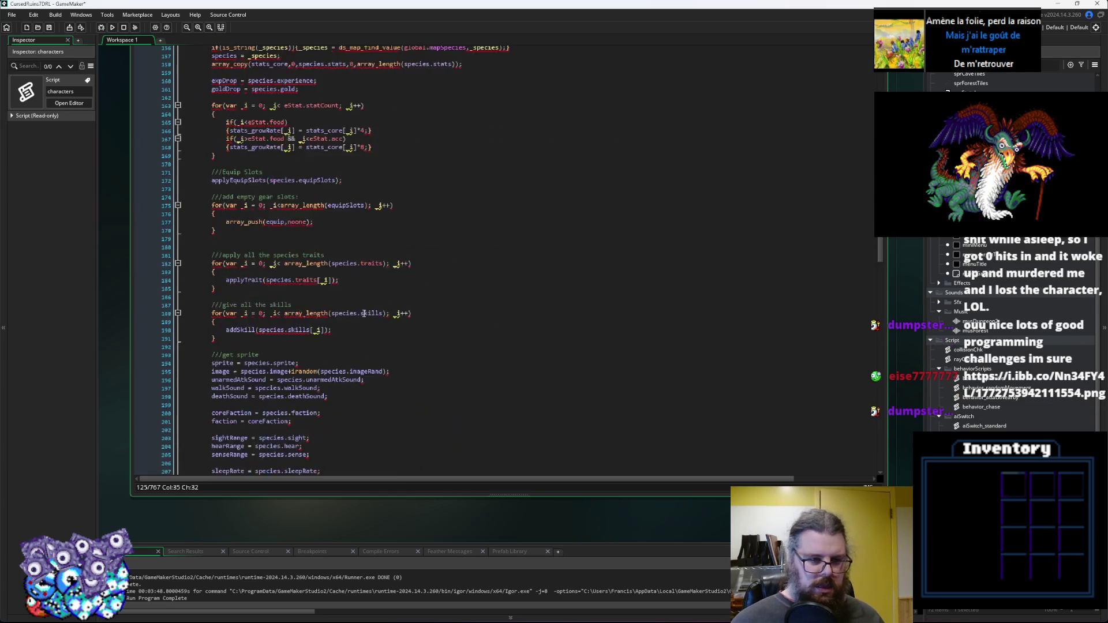
pyautogui.click(325, 286)
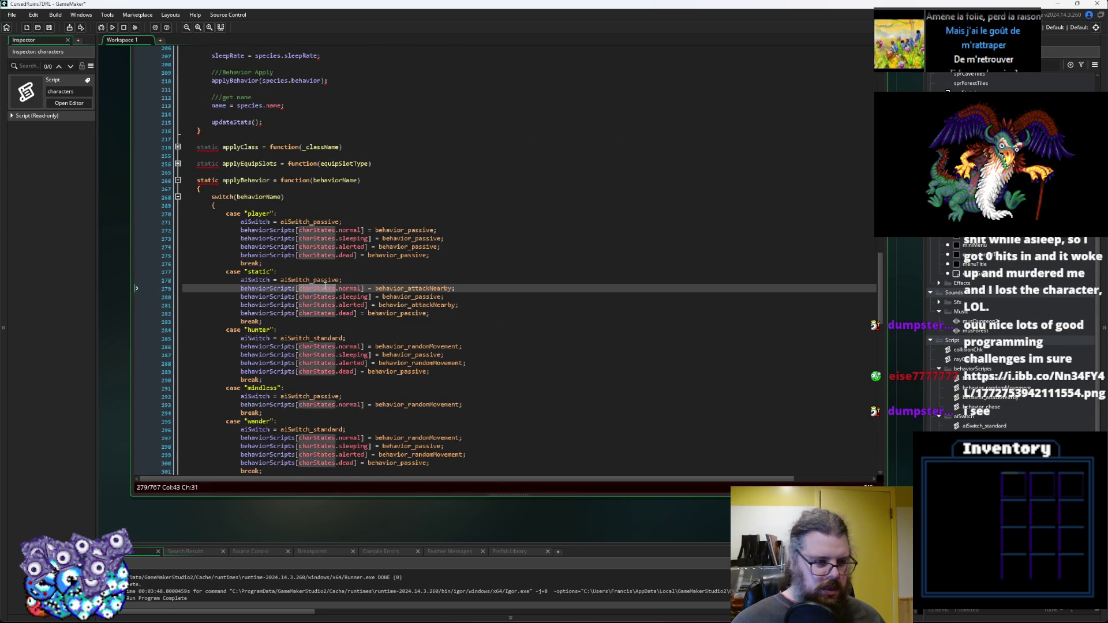
pyautogui.scroll(20, 326, 283)
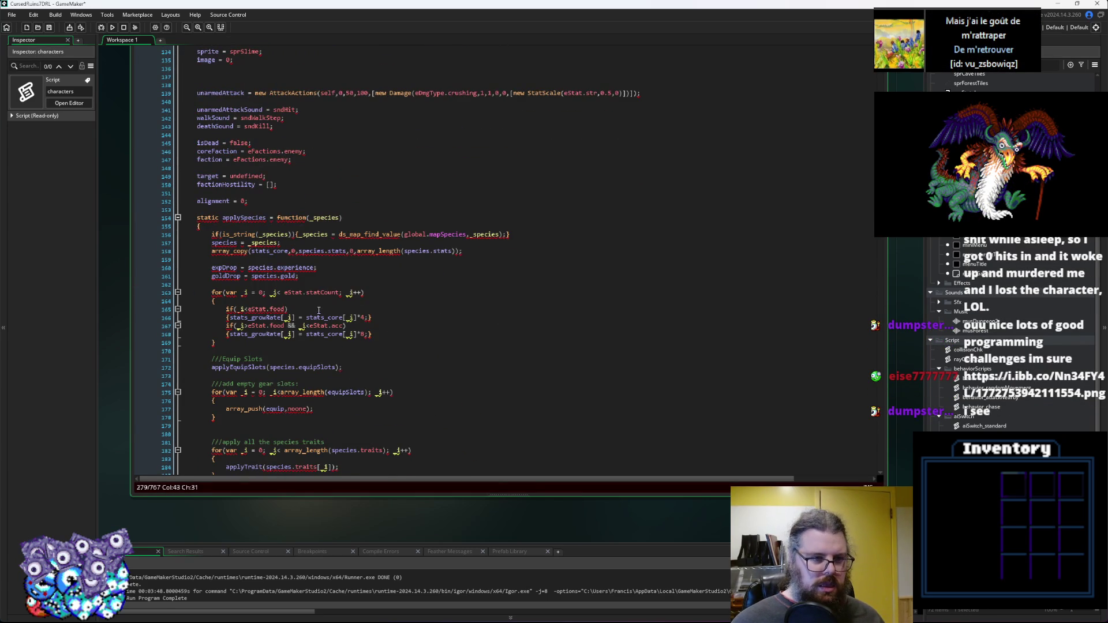
pyautogui.scroll(6, 323, 260)
pyautogui.click(295, 139)
pyautogui.doubleClick(291, 141)
pyautogui.scroll(2, 315, 173)
pyautogui.click(291, 185)
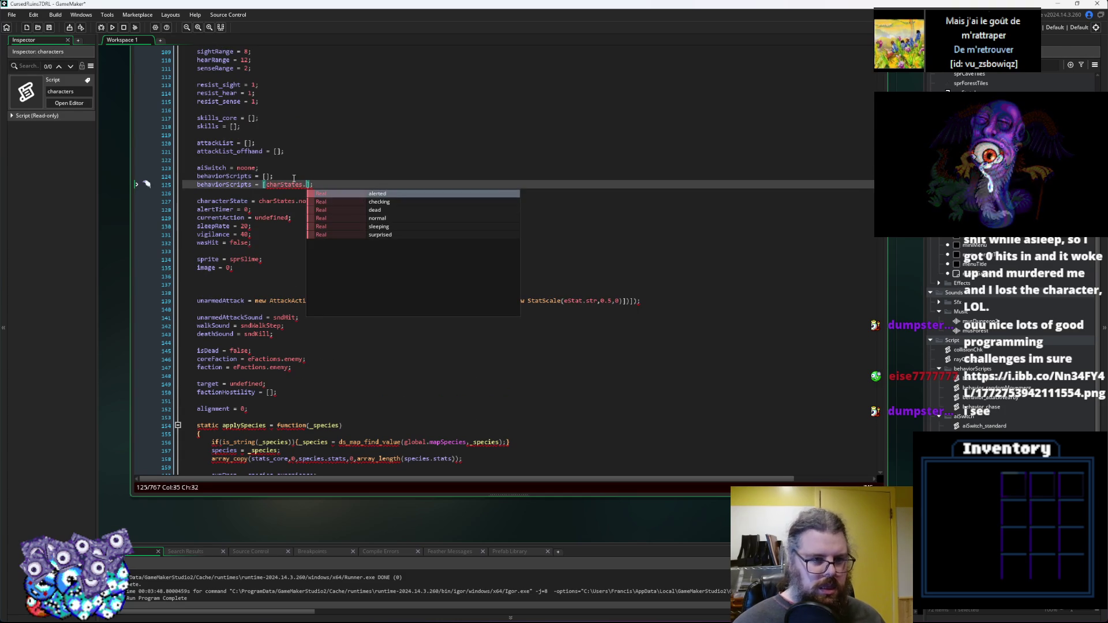
pyautogui.press('Down')
pyautogui.press('Down')
pyautogui.press('Down')
pyautogui.press('Down')
pyautogui.press('Up')
pyautogui.press('Return')
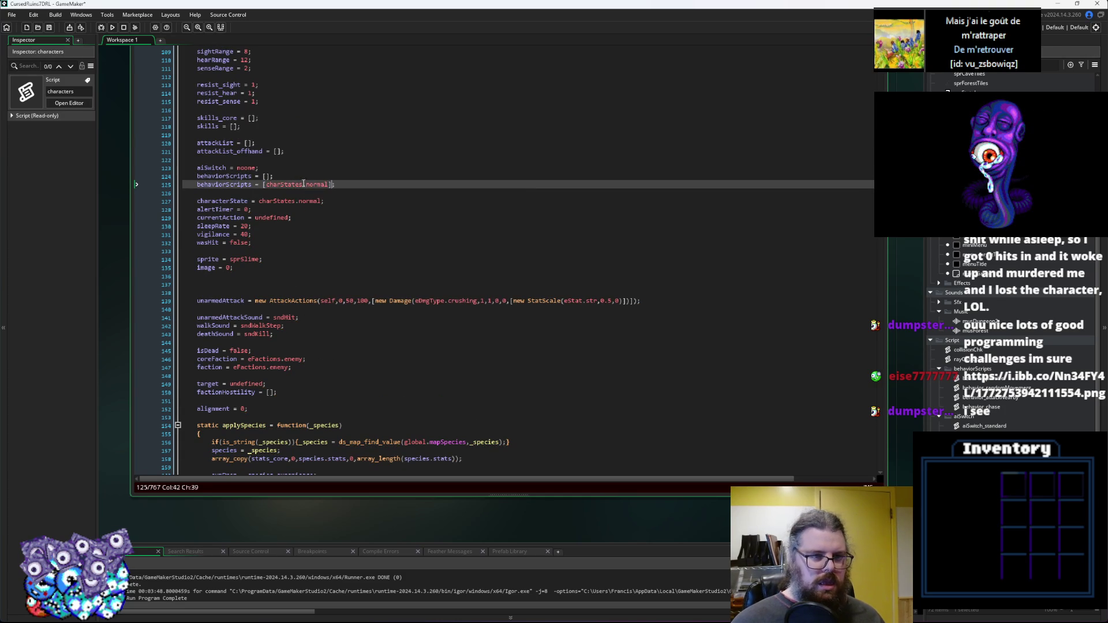
# Duplicate the charStates.normal line into six copies and remove their equals signs so each indexes behaviorScripts.
pyautogui.moveTo(348, 188); pyautogui.dragTo(196, 185)
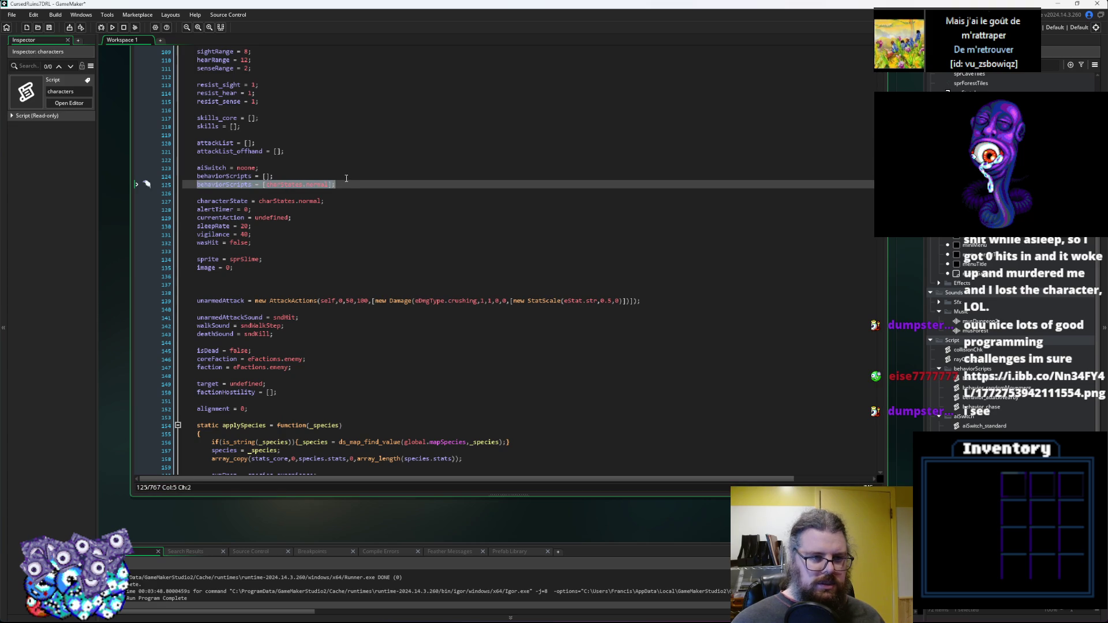
pyautogui.hotkey('ctrl', 'd')
pyautogui.hotkey('ctrl', 'd')
pyautogui.hotkey('ctrl', 'd')
pyautogui.hotkey('ctrl', 'd')
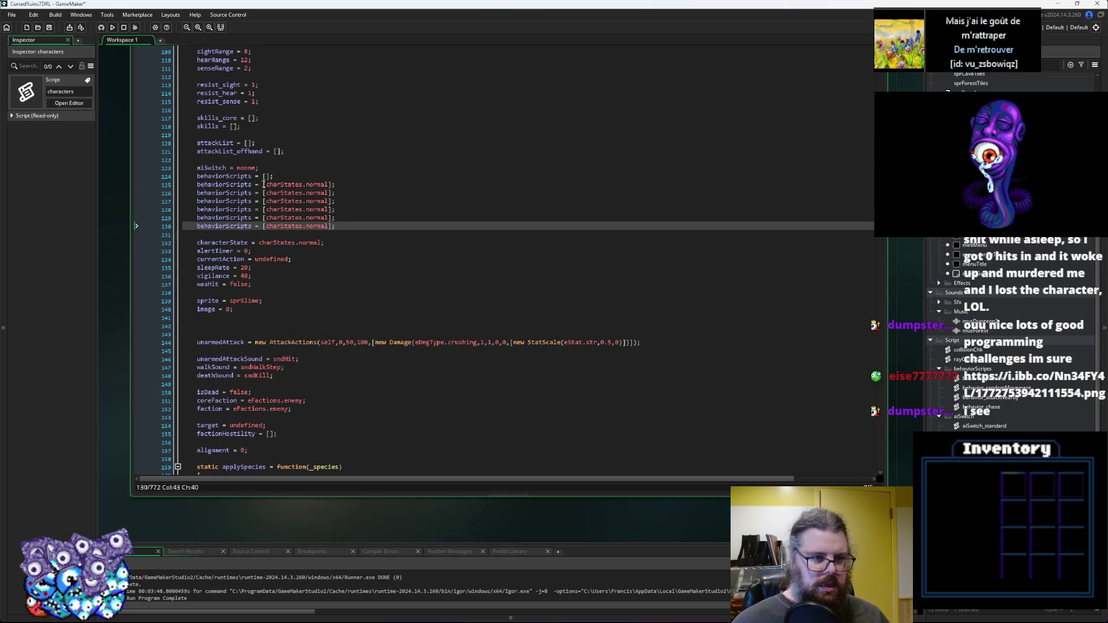
pyautogui.moveTo(262, 184); pyautogui.dragTo(255, 184)
pyautogui.press('Delete')
pyautogui.click(256, 192)
pyautogui.press('BackSpace')
pyautogui.press('Delete')
pyautogui.press('Delete')
pyautogui.click(255, 185)
pyautogui.press('BackSpace')
pyautogui.click(256, 205)
pyautogui.press('BackSpace')
pyautogui.press('BackSpace')
pyautogui.press('Delete')
pyautogui.click(255, 210)
pyautogui.press('BackSpace')
pyautogui.press('Delete')
pyautogui.press('Delete')
pyautogui.click(253, 218)
pyautogui.press('Delete')
pyautogui.press('Delete')
pyautogui.press('Delete')
pyautogui.click(261, 226)
pyautogui.press('BackSpace')
pyautogui.press('BackSpace')
pyautogui.press('BackSpace')
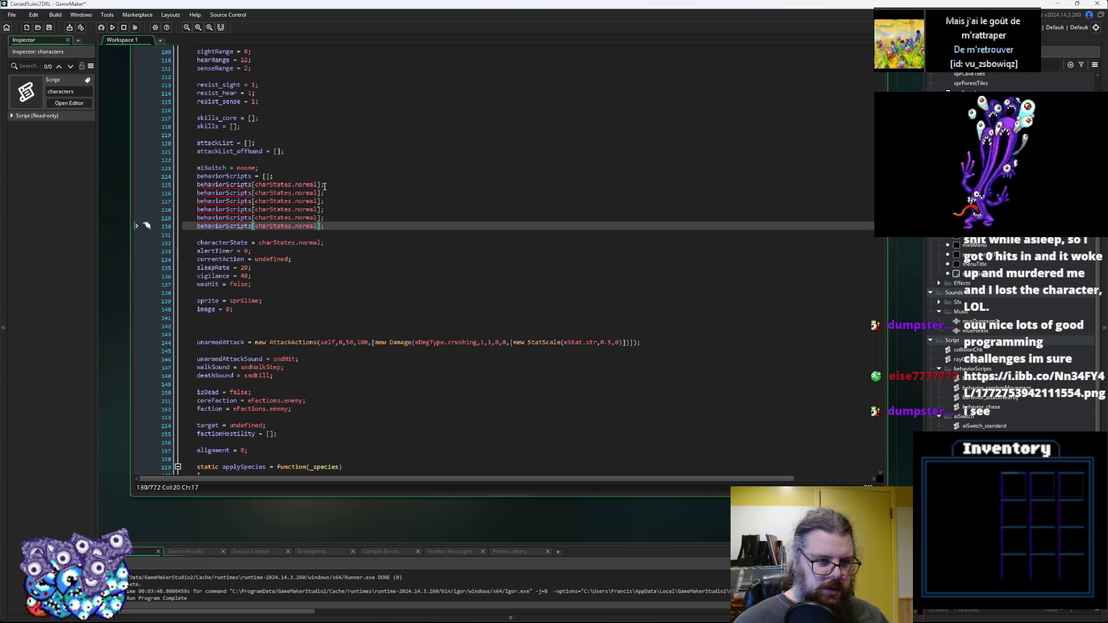
# Delete the redundant behaviorScripts = []; initialiser line.
pyautogui.click(323, 185)
pyautogui.moveTo(274, 176); pyautogui.dragTo(144, 181)
pyautogui.press('Delete')
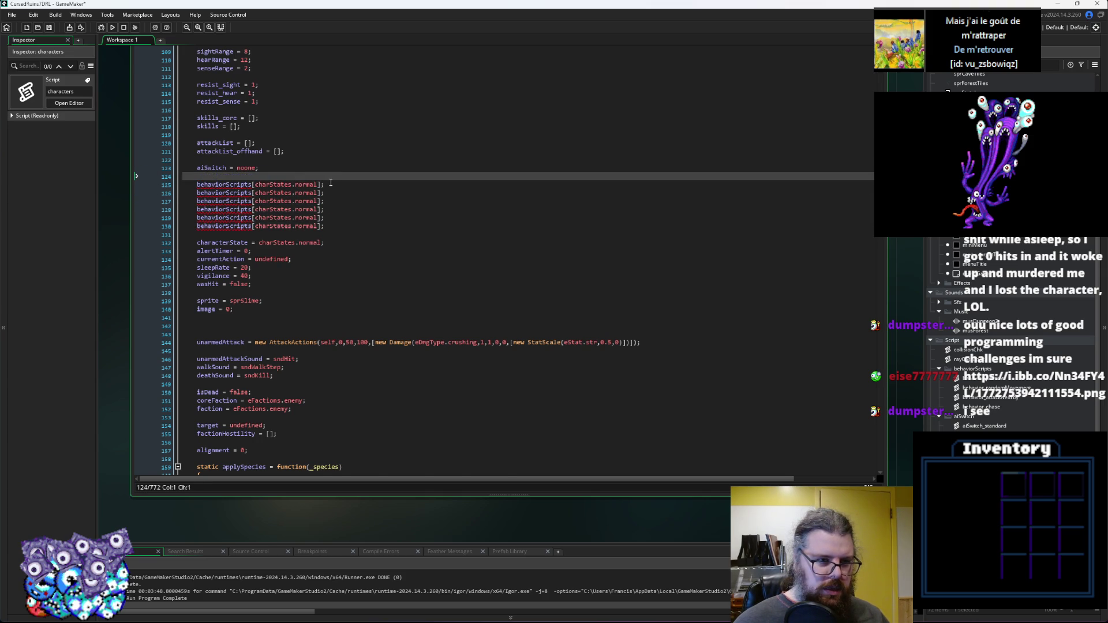
pyautogui.press('Delete')
# Assign = behavior_passive to the first entry and paste it onto the other five entries.
pyautogui.click(325, 175)
pyautogui.write('= ')
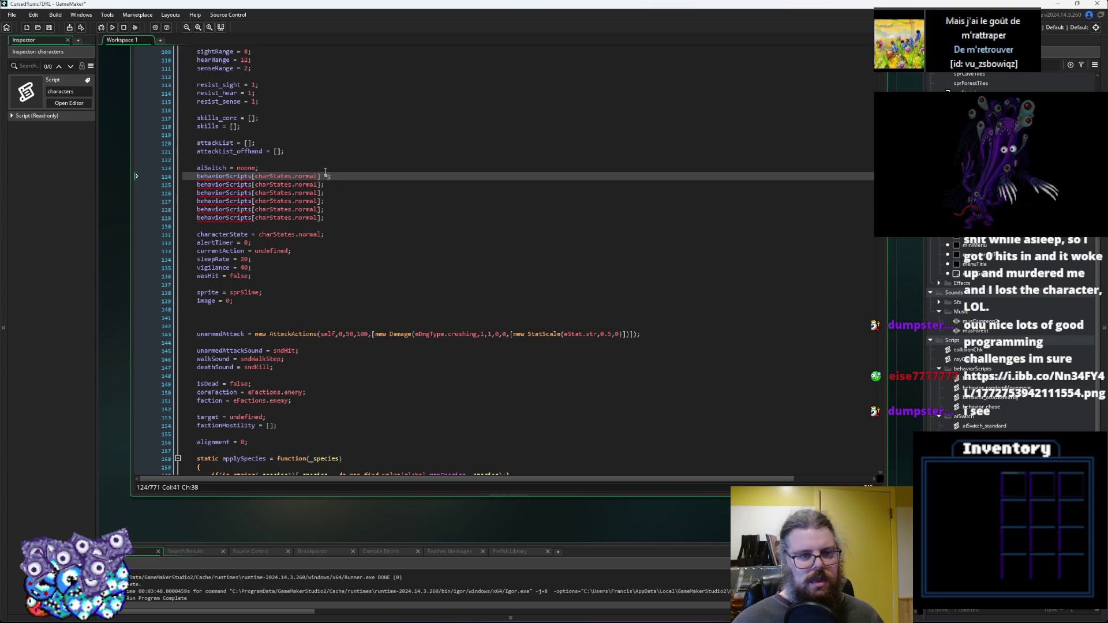
pyautogui.write('behavior')
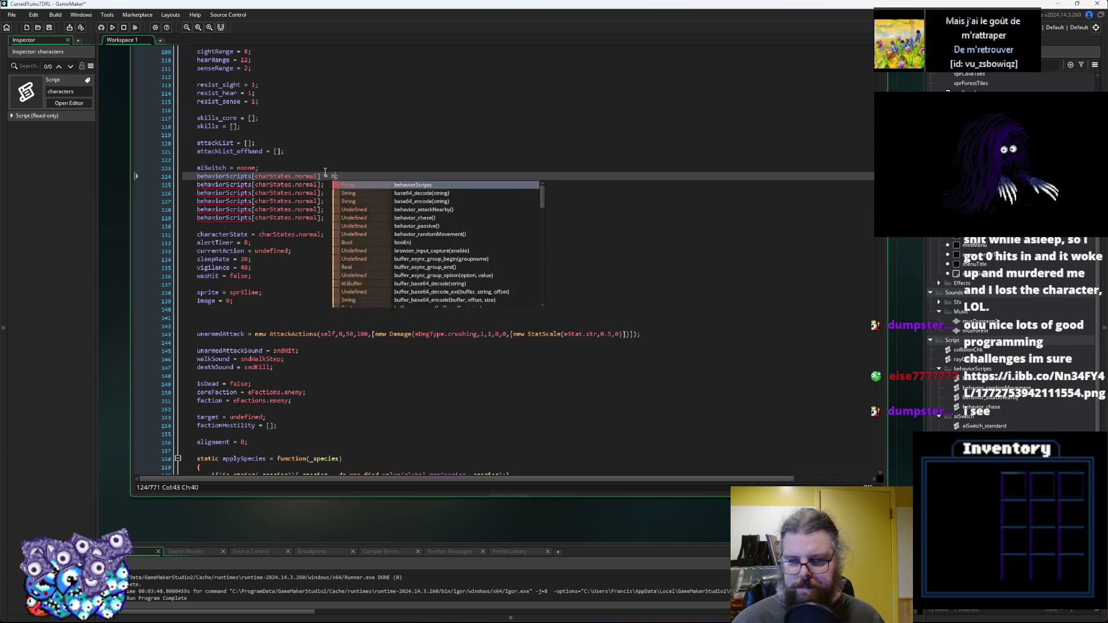
pyautogui.write('_passive')
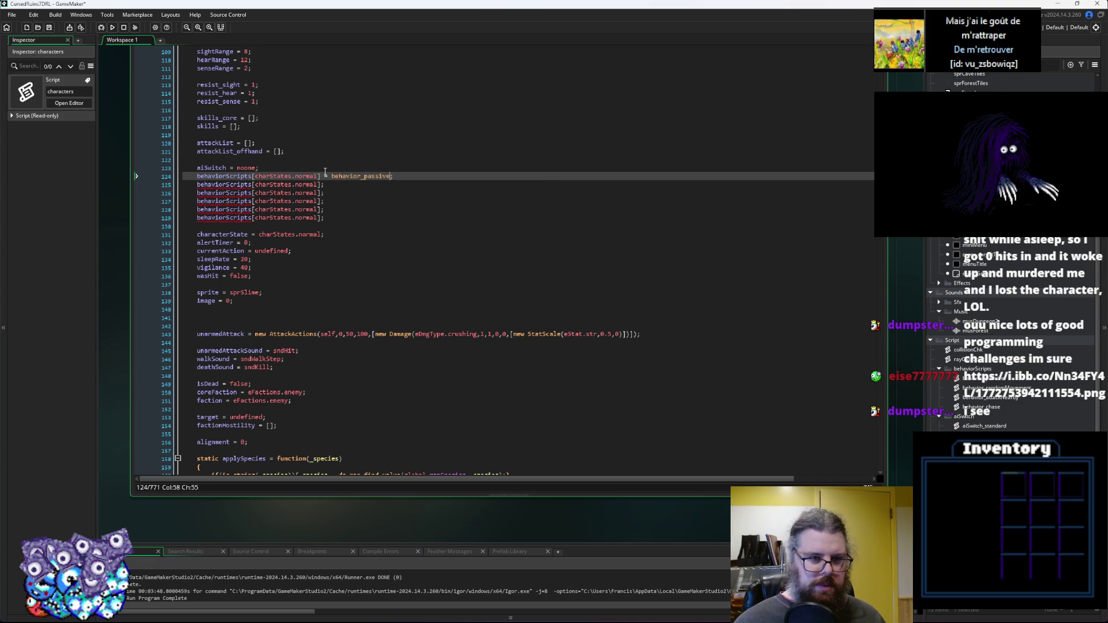
pyautogui.moveTo(324, 175)
pyautogui.mouseDown()
pyautogui.moveTo(372, 179)
pyautogui.moveTo(321, 179)
pyautogui.mouseUp()
pyautogui.hotkey('ctrl', 'c')
pyautogui.click(322, 185)
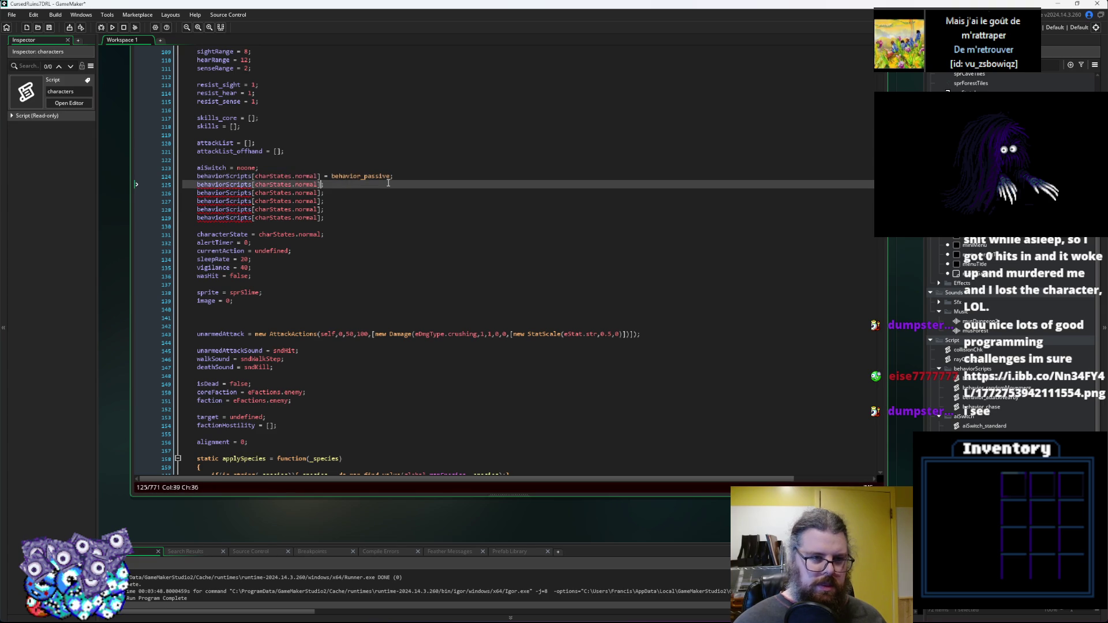
pyautogui.hotkey('ctrl', 'v')
pyautogui.click(321, 193)
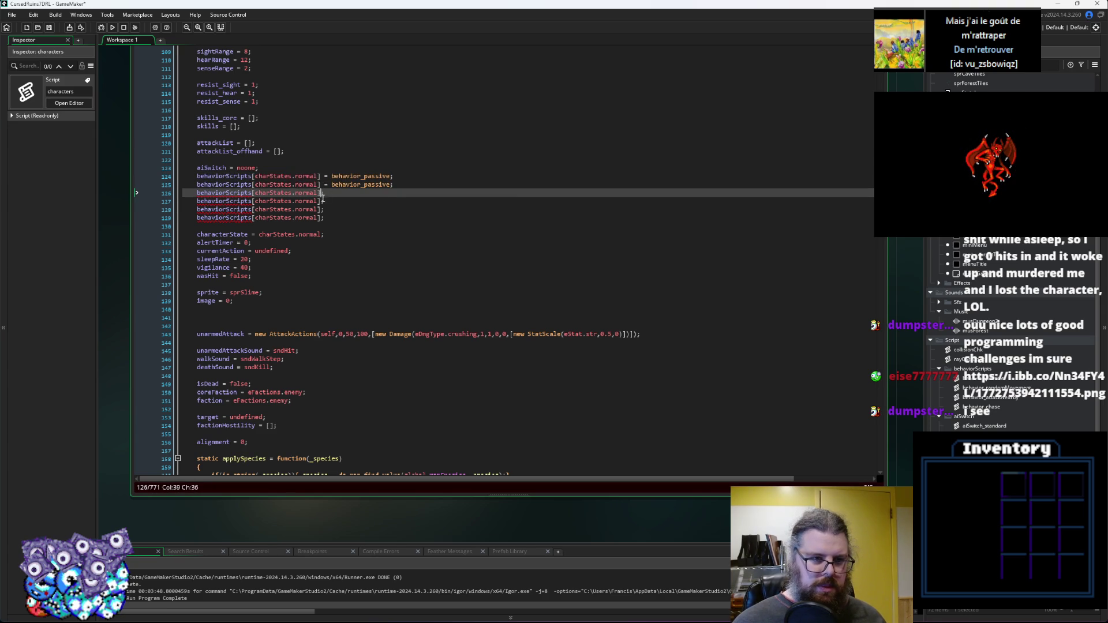
pyautogui.hotkey('ctrl', 'v')
pyautogui.click(322, 201)
pyautogui.hotkey('ctrl', 'v')
pyautogui.click(322, 210)
pyautogui.hotkey('ctrl', 'v')
pyautogui.click(321, 217)
pyautogui.hotkey('ctrl', 'v')
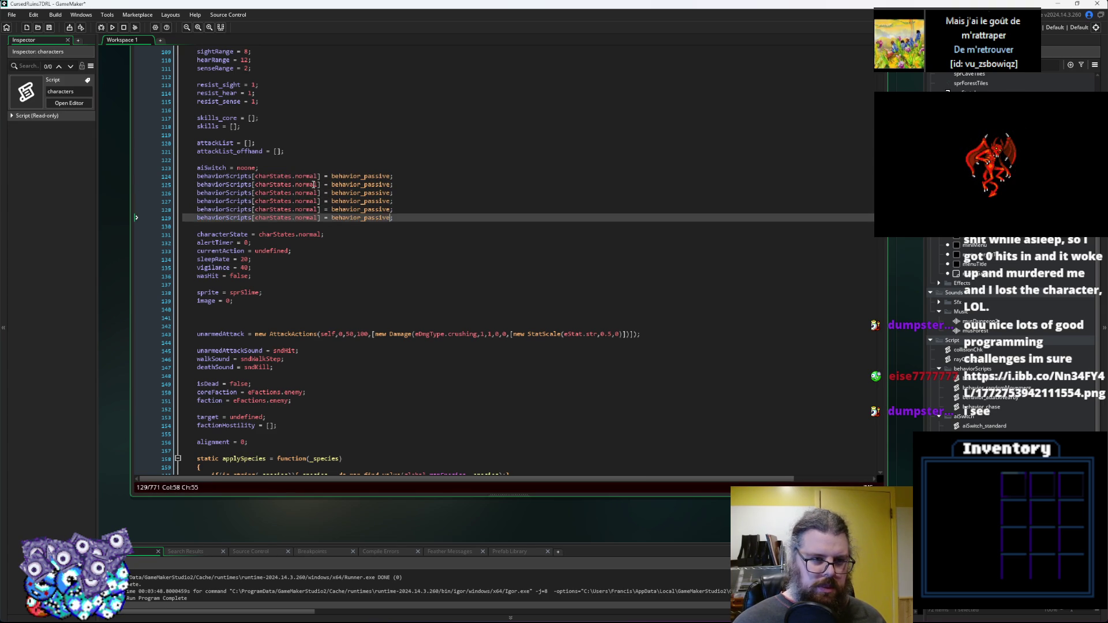
# Change the duplicated states on lines 125-127 to alerted, checking and sleeping.
pyautogui.doubleClick(313, 185)
pyautogui.press('BackSpace')
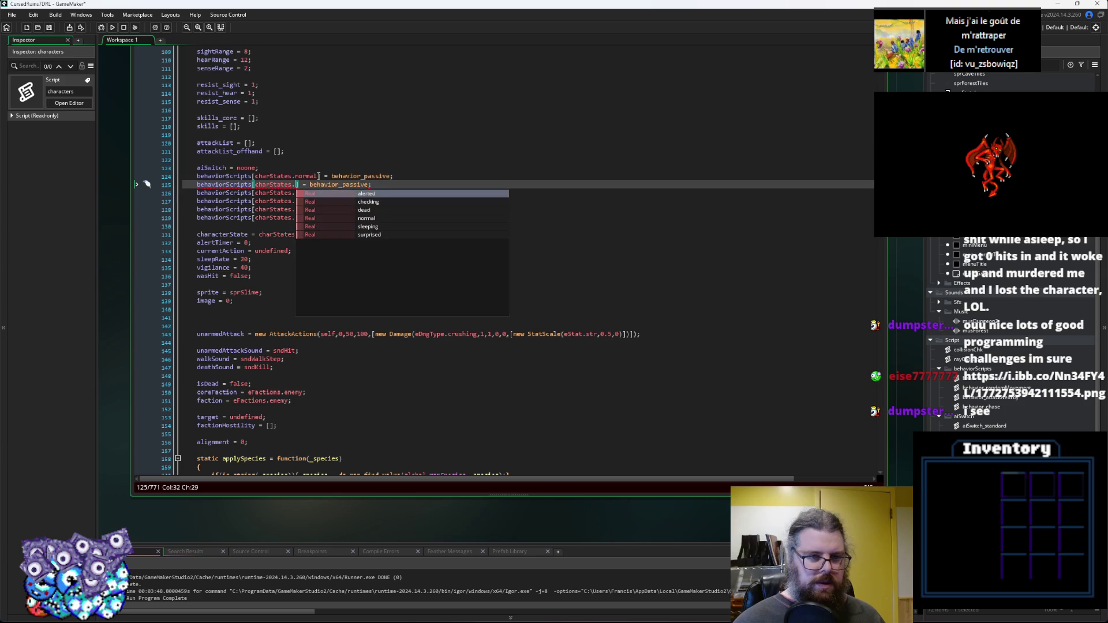
pyautogui.press('Return')
pyautogui.press('Down')
pyautogui.press('Left')
pyautogui.press('BackSpace')
pyautogui.press('BackSpace')
pyautogui.press('BackSpace')
pyautogui.press('BackSpace')
pyautogui.press('BackSpace')
pyautogui.press('Down')
pyautogui.press('Return')
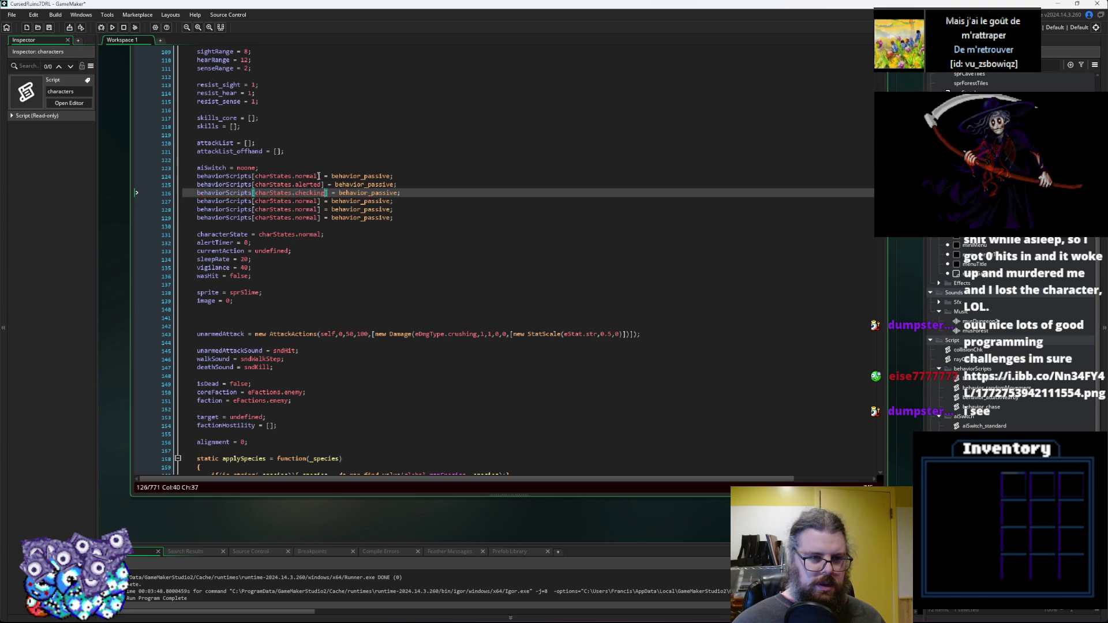
pyautogui.press('Down')
pyautogui.press('Left')
pyautogui.press('Left')
pyautogui.press('Delete')
pyautogui.press('BackSpace')
pyautogui.press('BackSpace')
pyautogui.press('BackSpace')
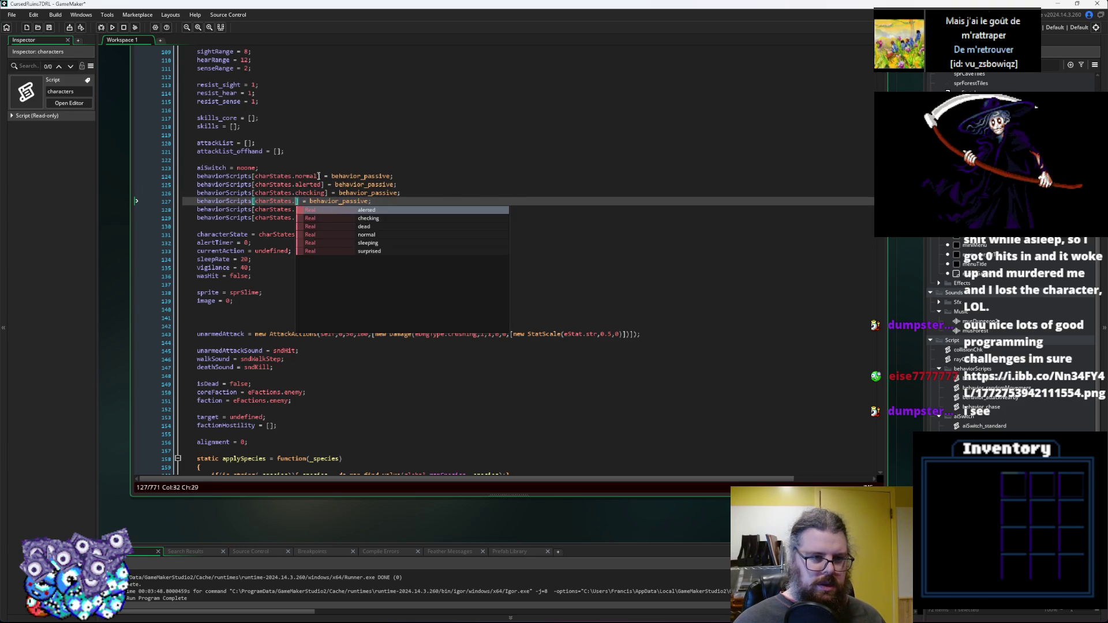
pyautogui.press('Down')
pyautogui.press('Down')
pyautogui.press('Down')
pyautogui.press('Return')
pyautogui.press('Down')
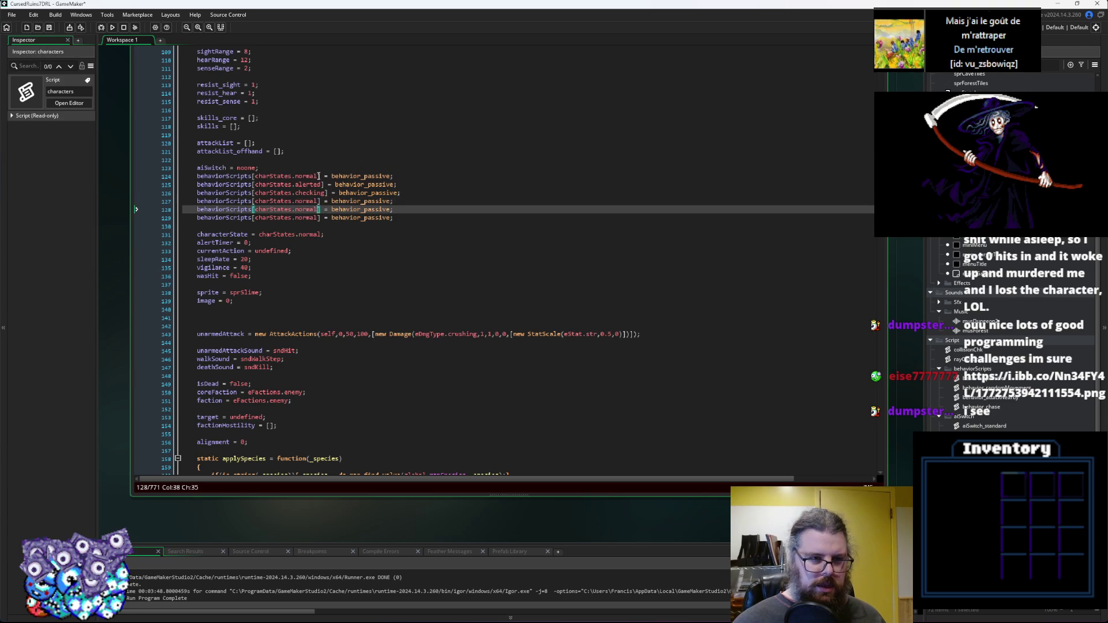
pyautogui.press('Up')
pyautogui.press('BackSpace')
pyautogui.press('BackSpace')
pyautogui.press('BackSpace')
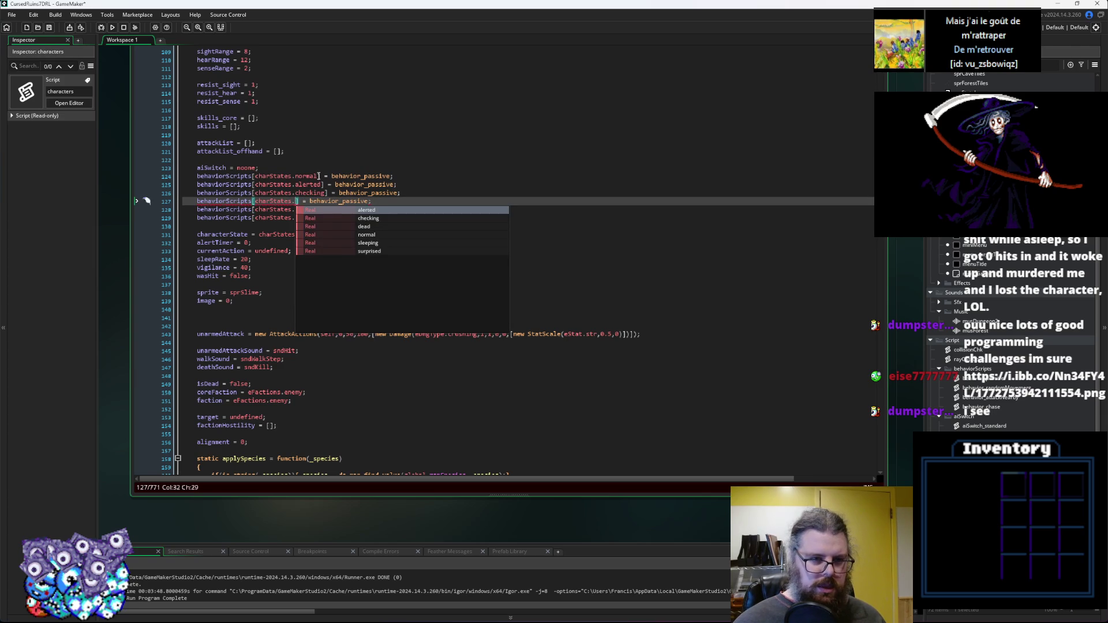
pyautogui.press('Down')
pyautogui.press('Down')
pyautogui.press('Down')
pyautogui.press('Down')
pyautogui.press('Return')
pyautogui.press('Down')
pyautogui.press('Down')
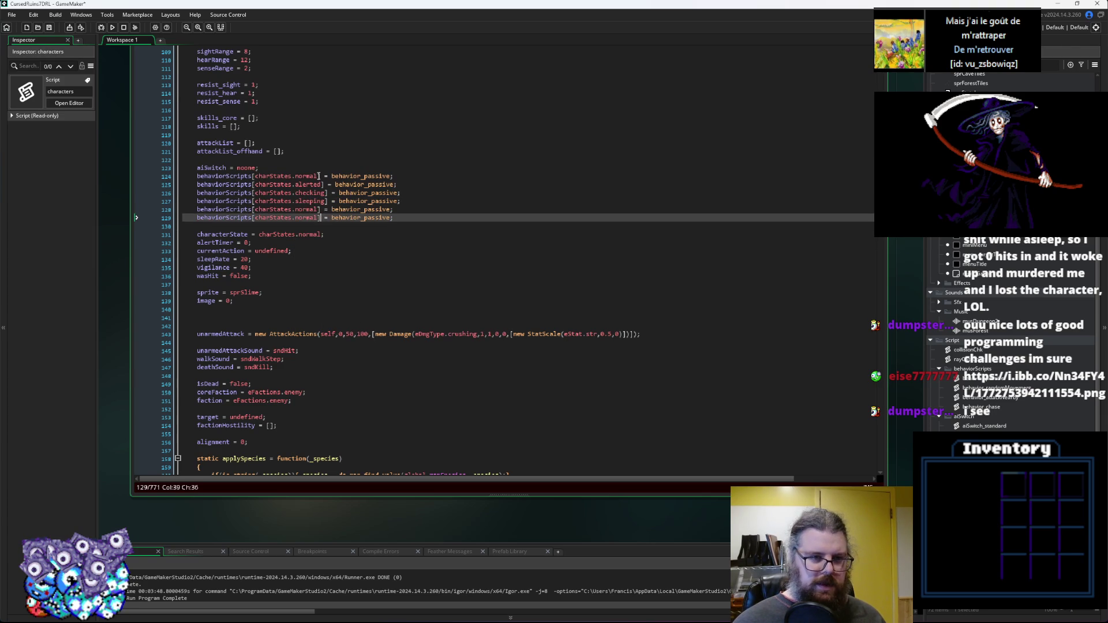
# Set the last two entries to charStates.surprised and charStates.dead.
pyautogui.press('Up')
pyautogui.press('Left')
pyautogui.press('BackSpace')
pyautogui.press('BackSpace')
pyautogui.press('BackSpace')
pyautogui.write('sur')
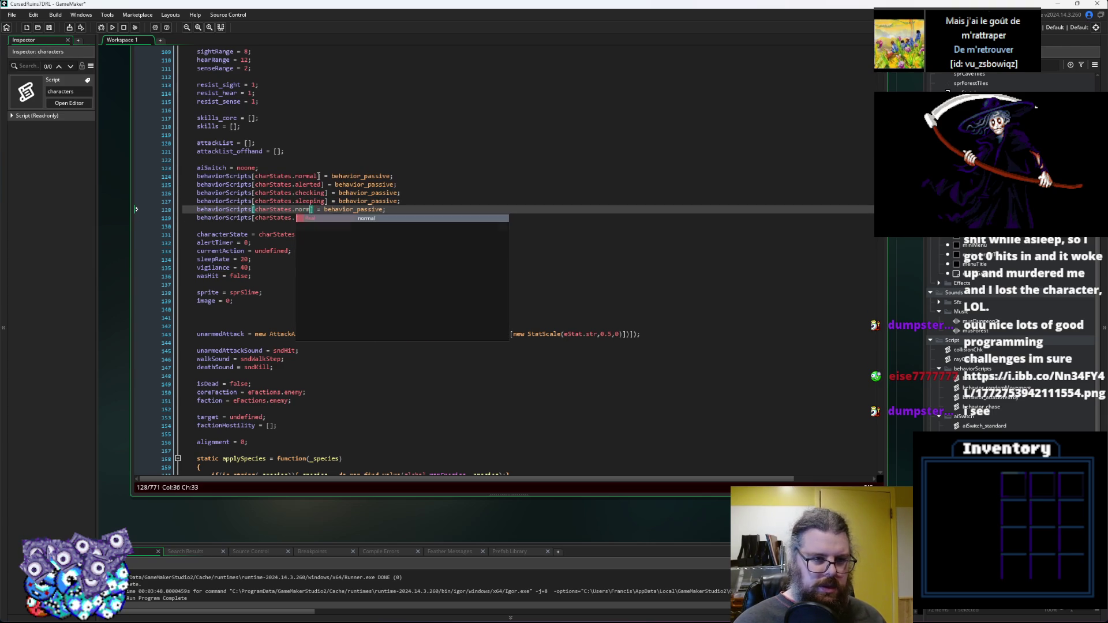
pyautogui.press('Return')
pyautogui.press('Down')
pyautogui.press('BackSpace')
pyautogui.press('BackSpace')
pyautogui.press('BackSpace')
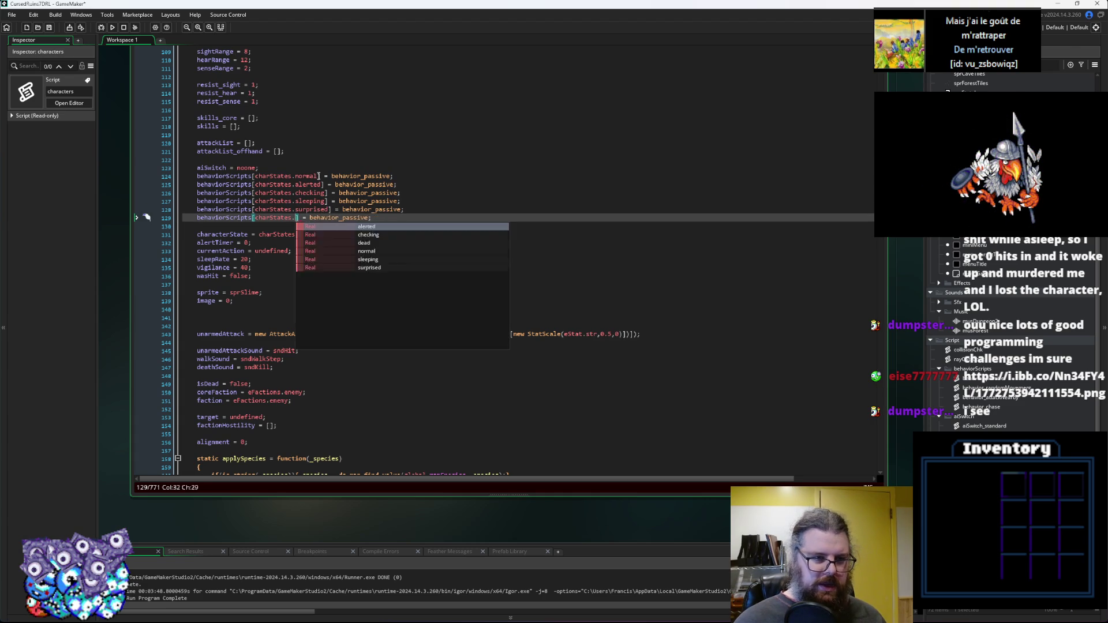
pyautogui.press('Down')
pyautogui.press('Down')
pyautogui.press('Down')
pyautogui.press('Down')
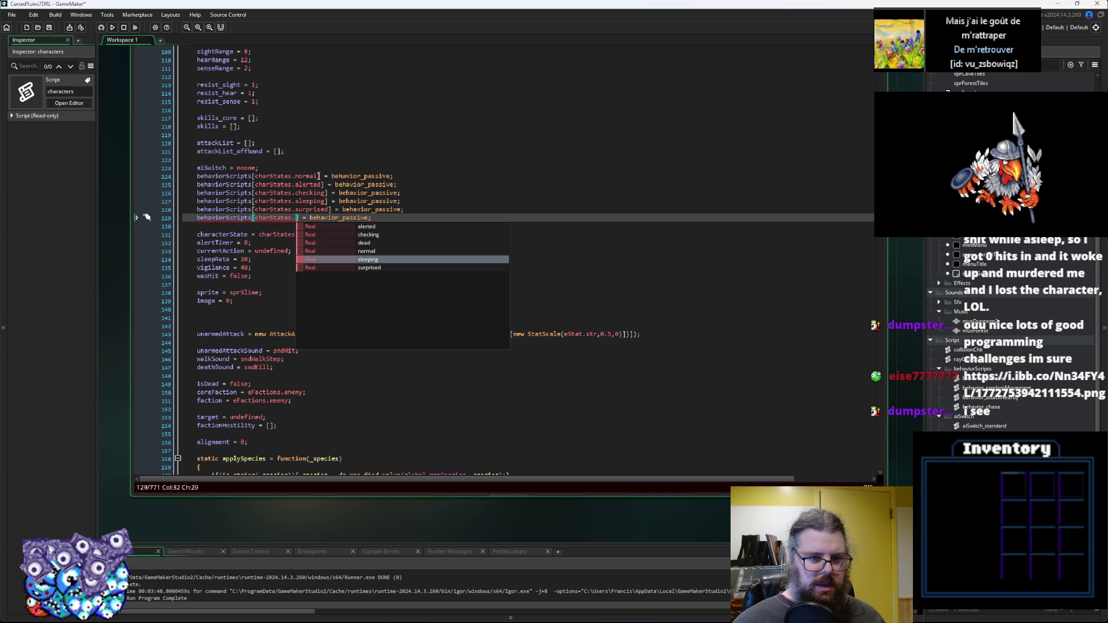
pyautogui.press('Up')
pyautogui.press('Up')
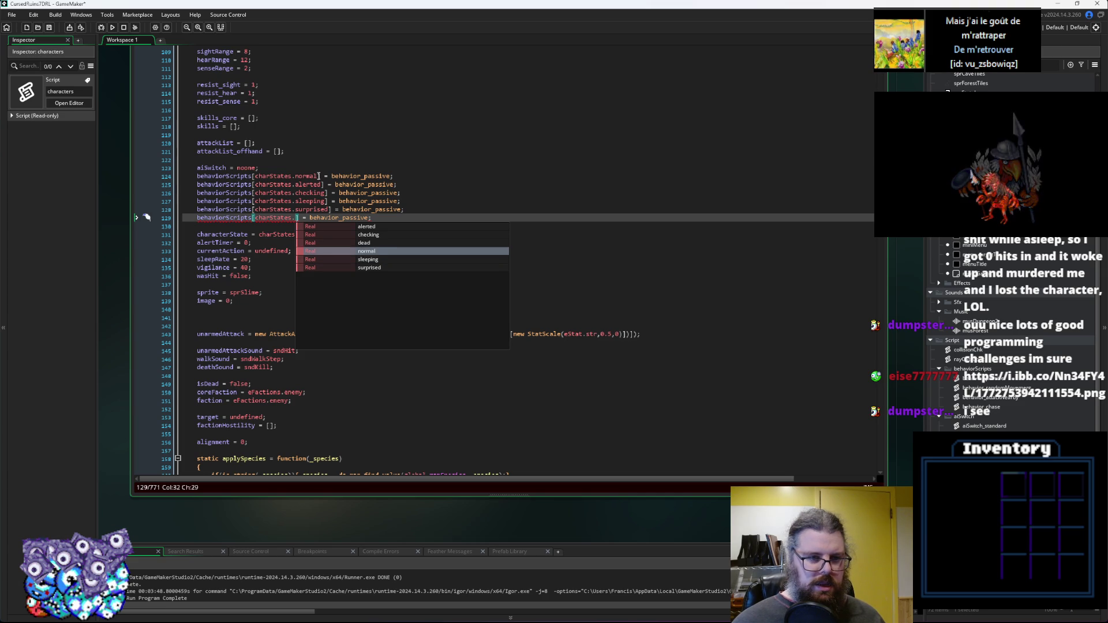
pyautogui.press('Return')
pyautogui.click(428, 201)
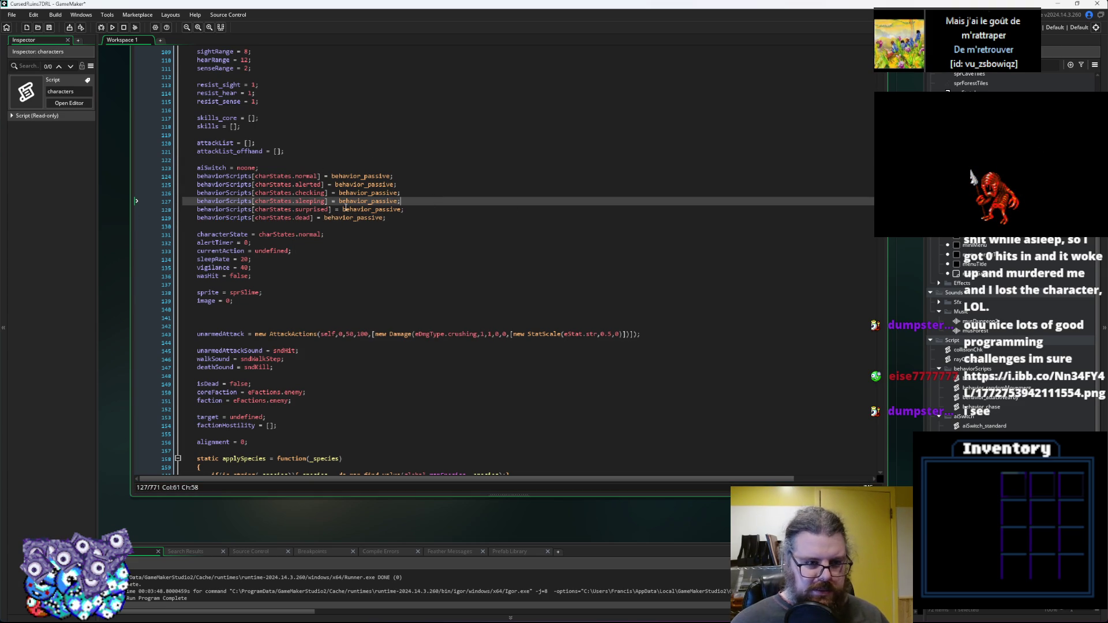
# Bring the applyBehavior switch with player, static, hunter, mindless and wander cases into view, and save the project.
pyautogui.scroll(-20, 369, 208)
pyautogui.scroll(4, 474, 315)
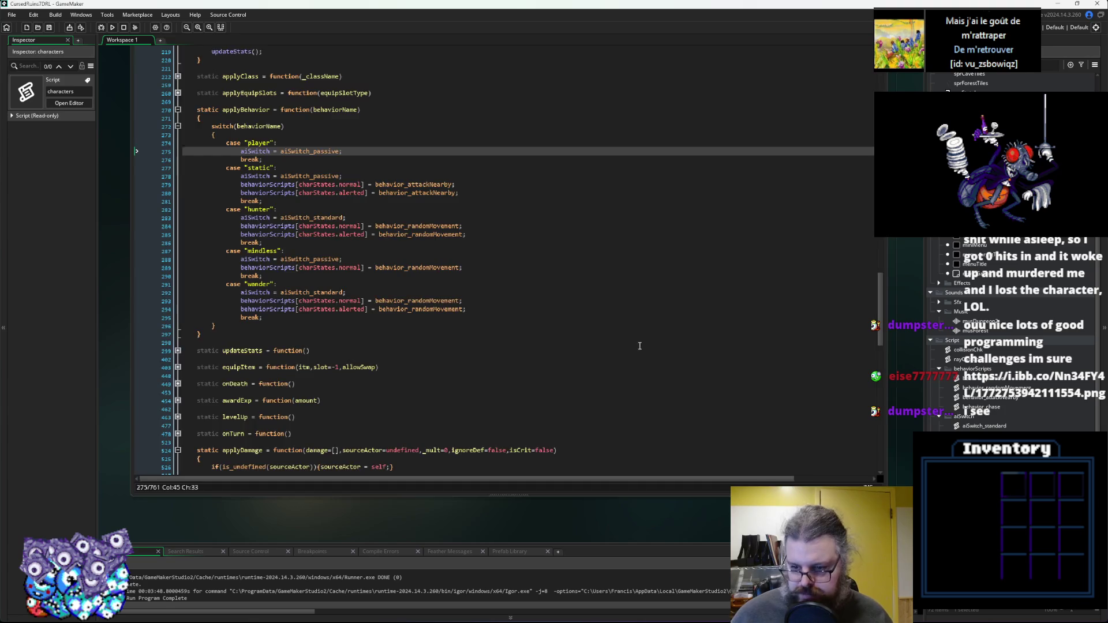
pyautogui.click(588, 303)
pyautogui.scroll(-3, 587, 303)
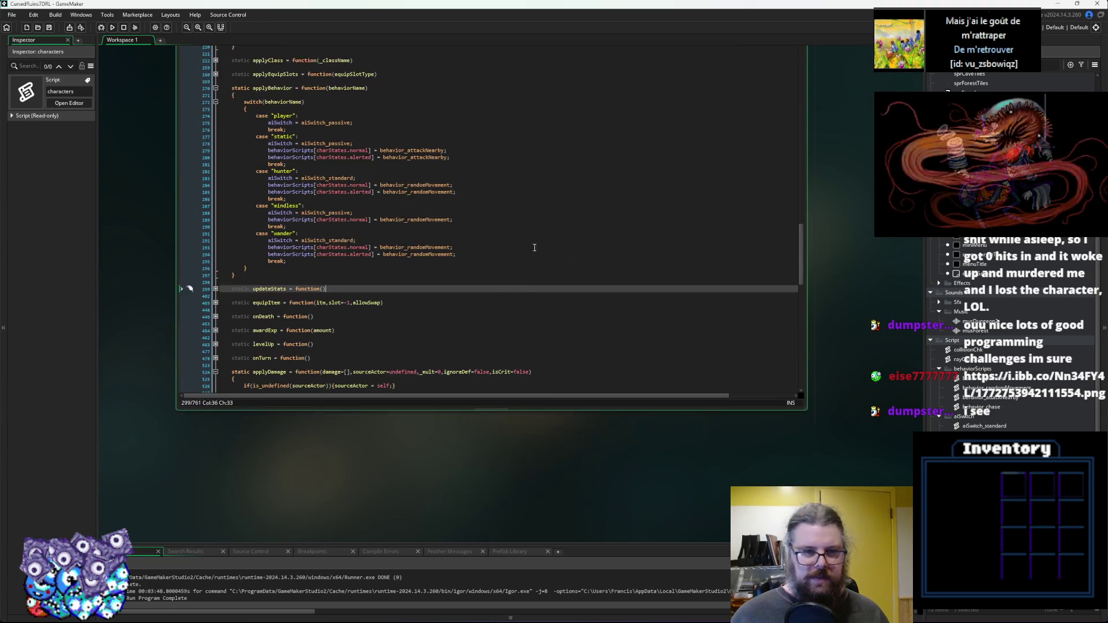
pyautogui.click(487, 375)
pyautogui.moveTo(340, 144)
pyautogui.mouseDown()
pyautogui.moveTo(470, 227)
pyautogui.moveTo(421, 222)
pyautogui.moveTo(342, 147)
pyautogui.mouseUp()
pyautogui.scroll(4, 439, 229)
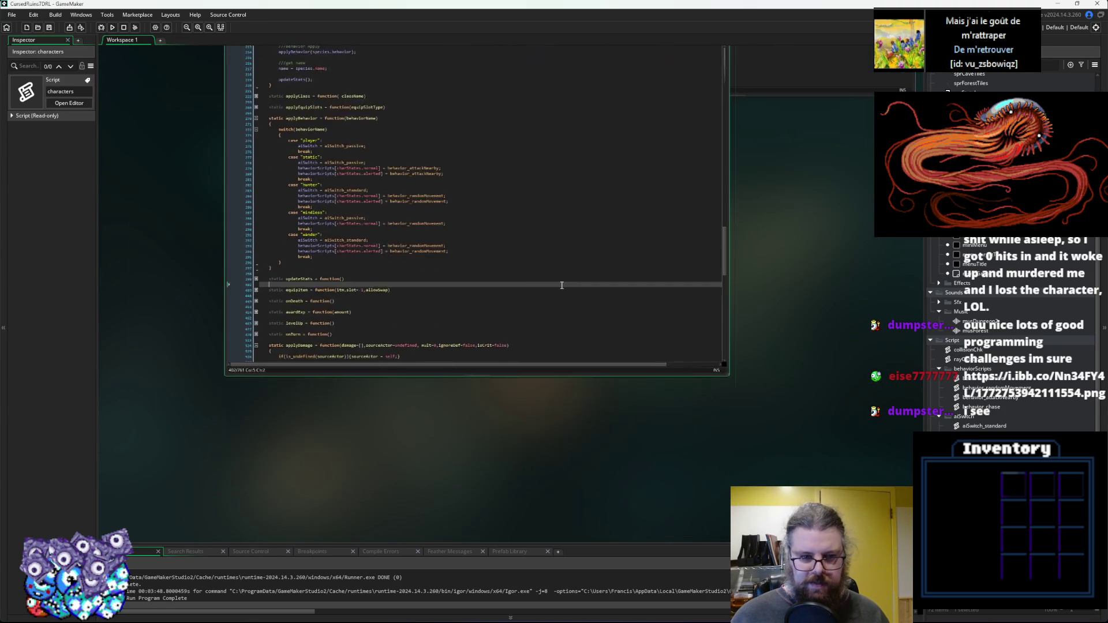
pyautogui.click(49, 28)
pyautogui.doubleClick(975, 407)
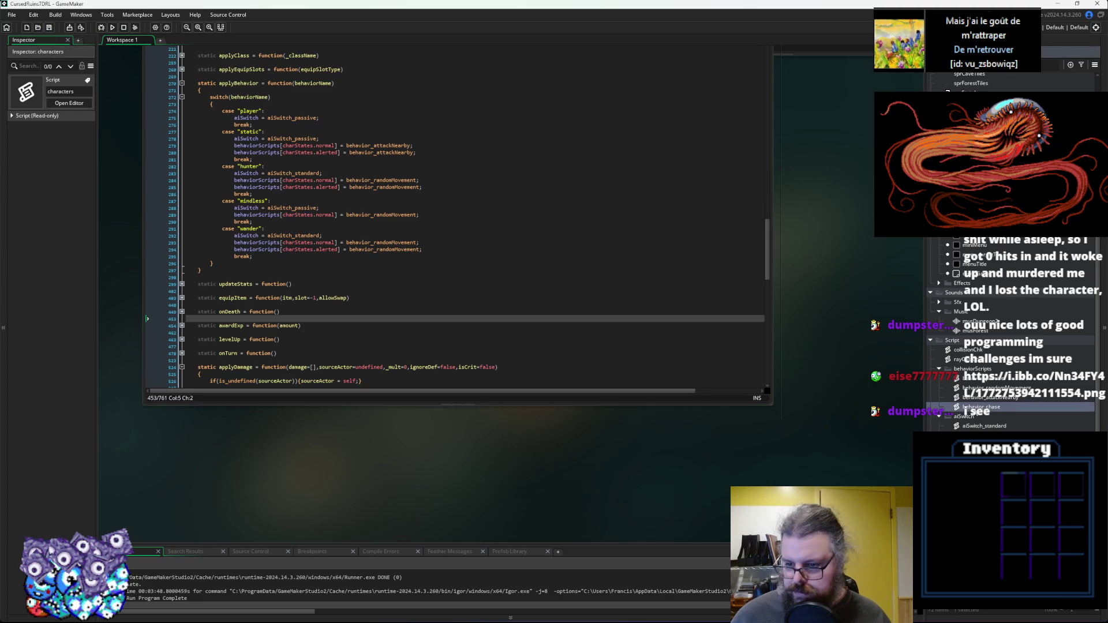
# Move the characters code window left and place an enlarged behavior_chase editor beside it.
pyautogui.scroll(-4, 600, 392)
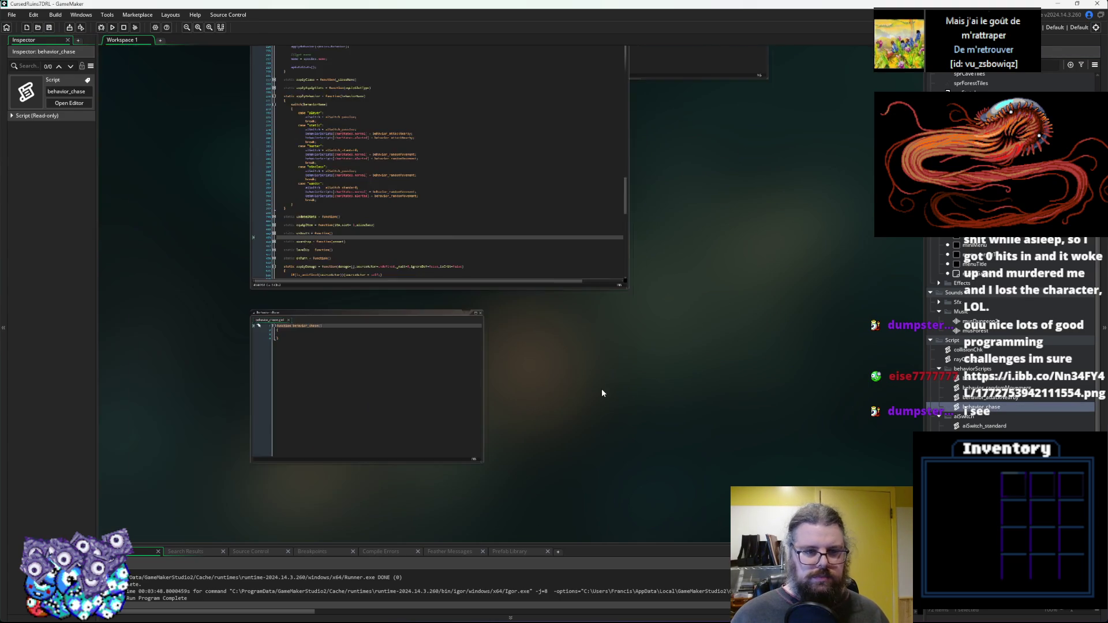
pyautogui.moveTo(525, 189); pyautogui.dragTo(266, 189)
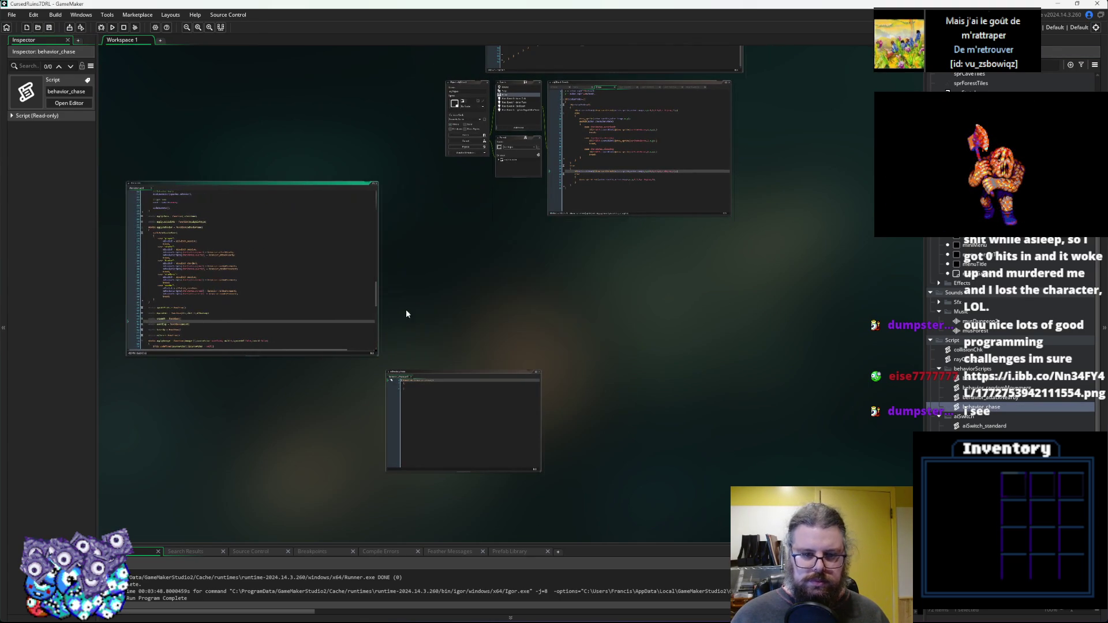
pyautogui.moveTo(450, 373); pyautogui.dragTo(443, 214)
pyautogui.scroll(3, 522, 403)
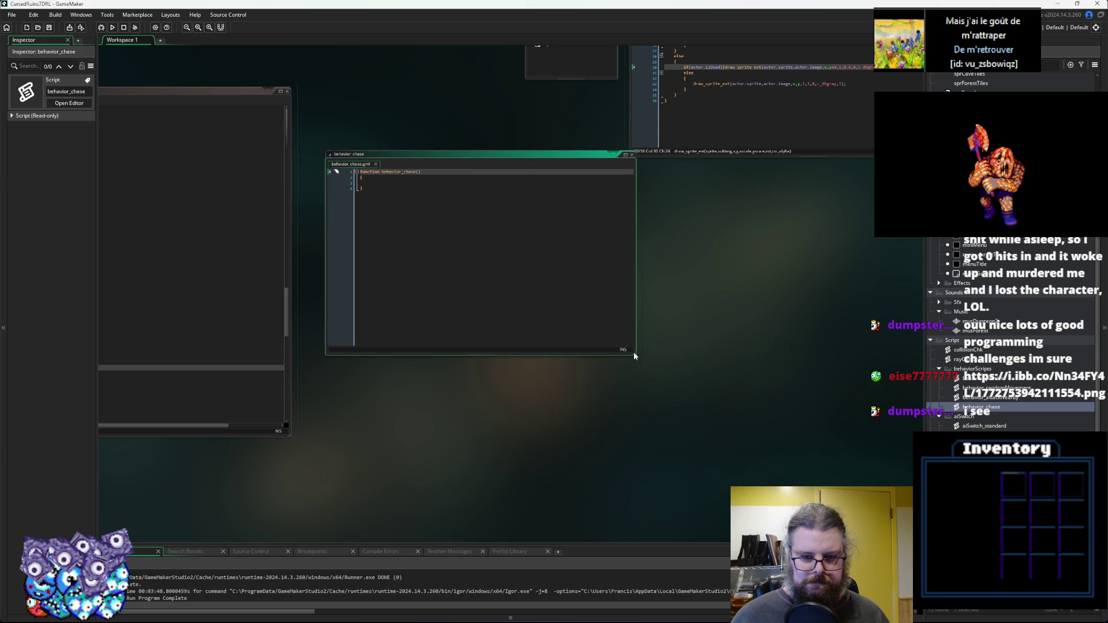
pyautogui.moveTo(635, 356); pyautogui.dragTo(667, 425)
pyautogui.hotkey('ctrl', 'Tab')
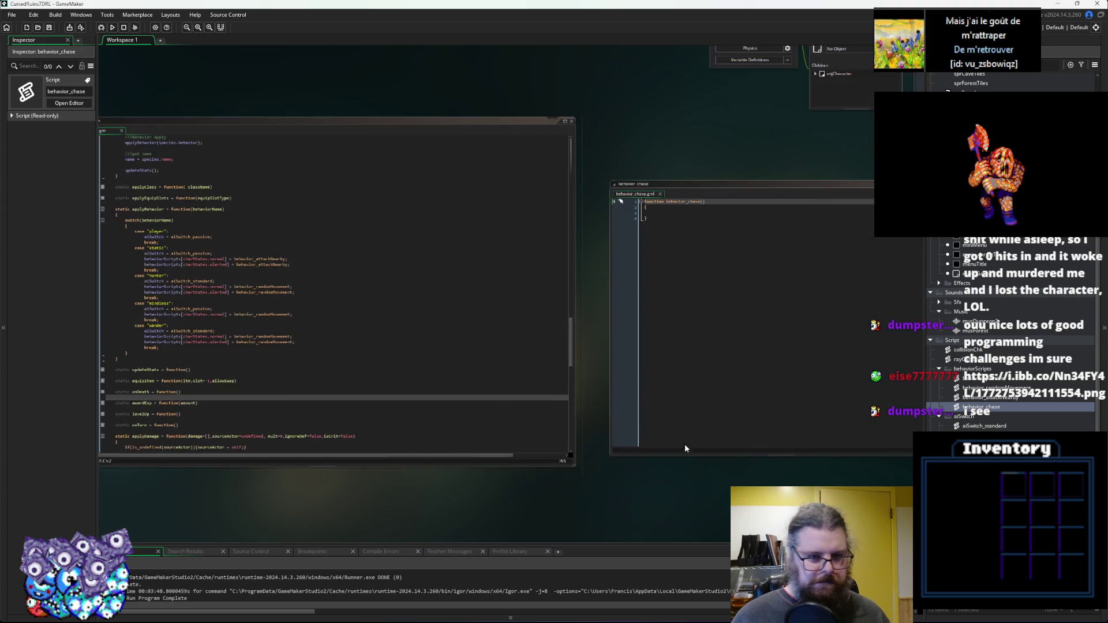
pyautogui.click(461, 310)
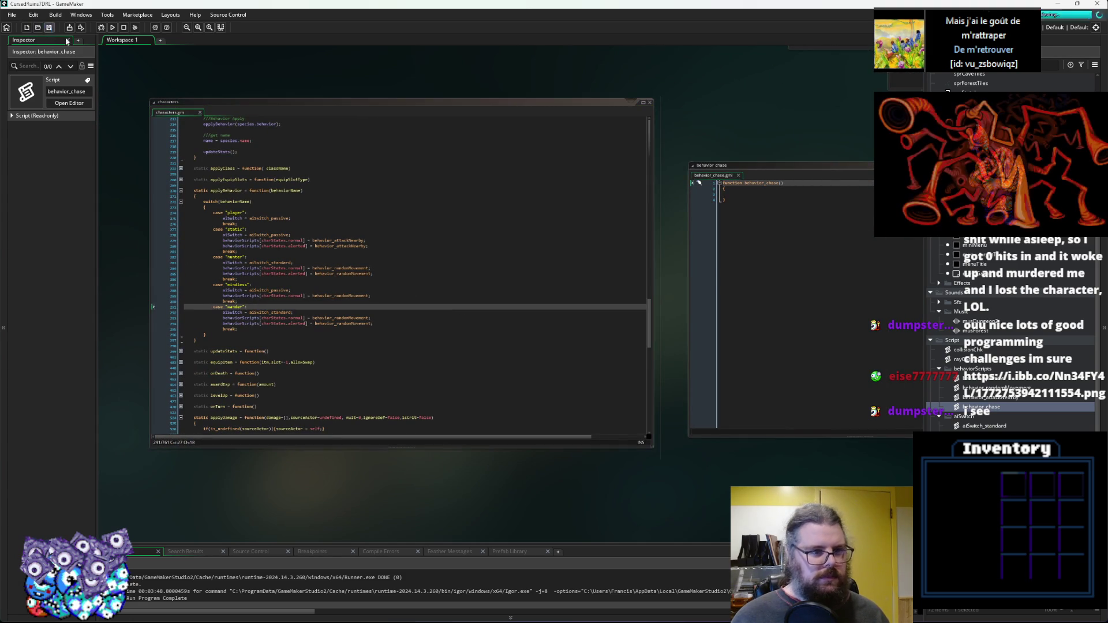
pyautogui.click(471, 318)
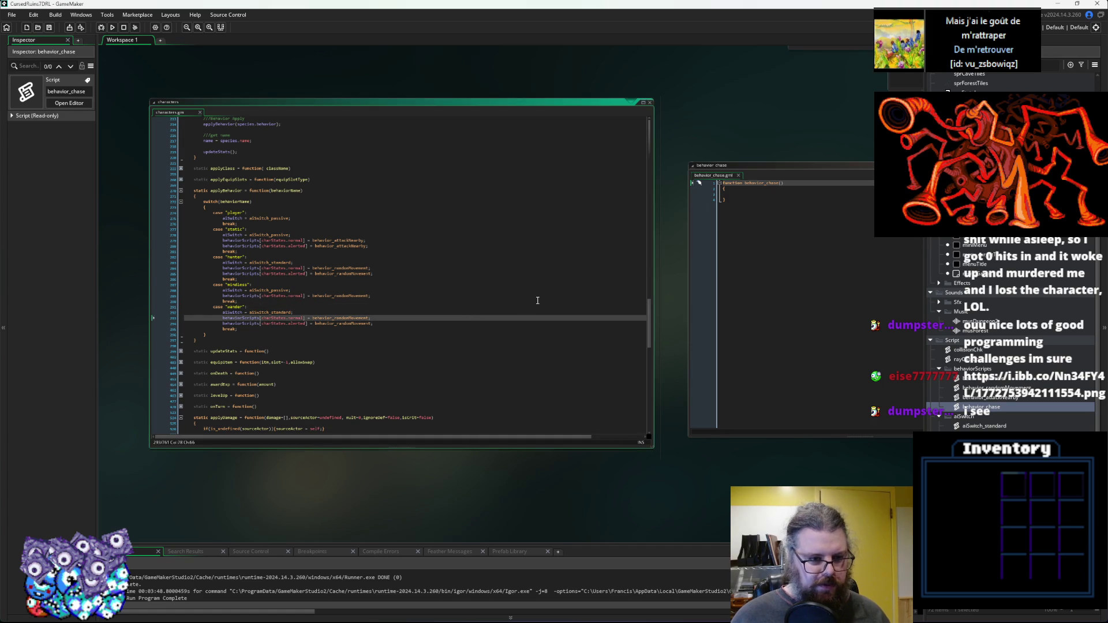
pyautogui.moveTo(537, 300); pyautogui.dragTo(178, 294)
pyautogui.click(390, 205)
pyautogui.scroll(3, 390, 205)
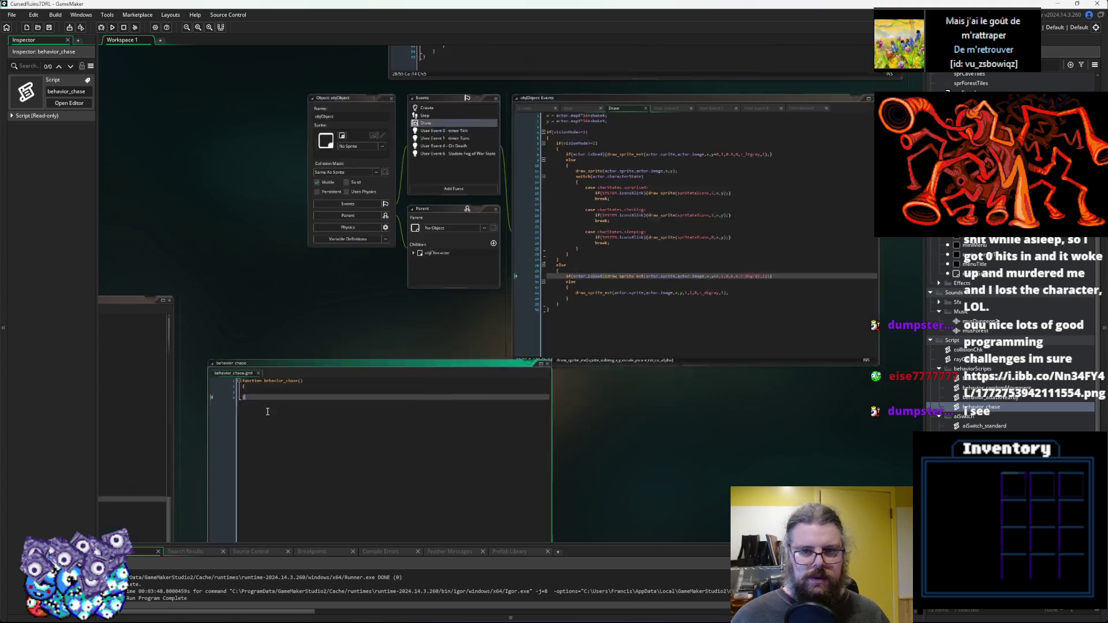
pyautogui.scroll(-3, 759, 404)
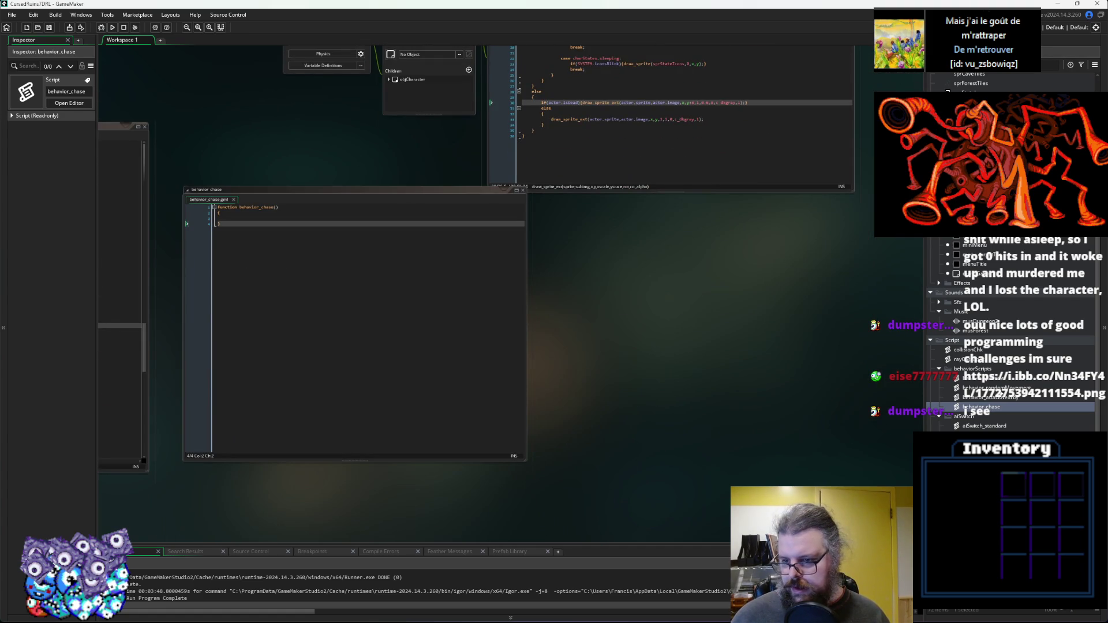
# Open behavior_randomMovement and size it beside a narrower behavior_chase window for reference.
pyautogui.doubleClick(981, 388)
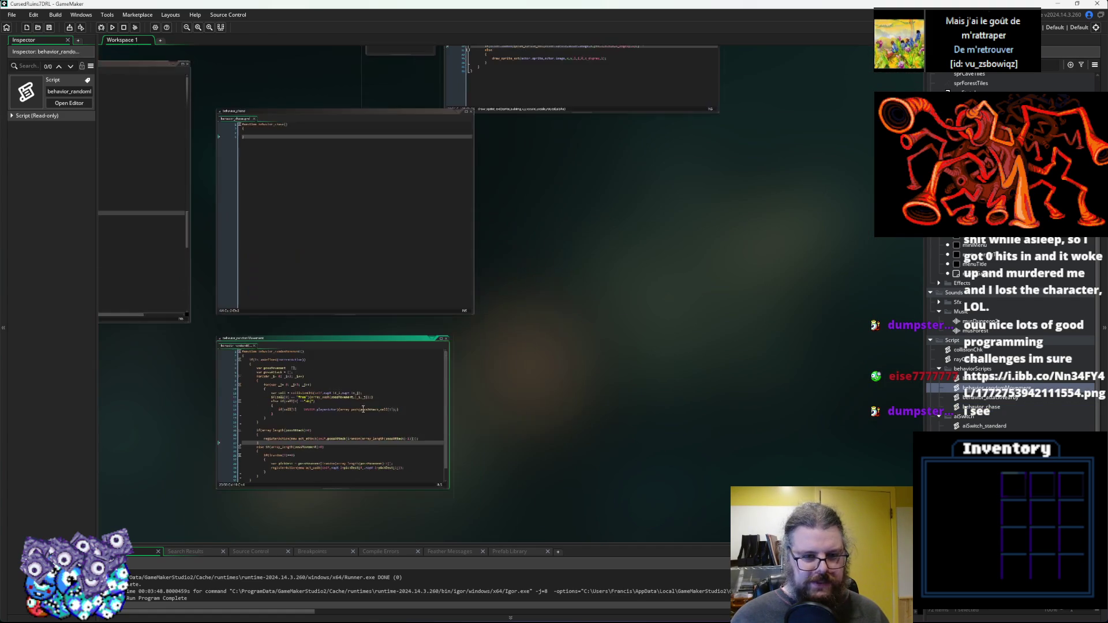
pyautogui.moveTo(365, 337)
pyautogui.mouseDown()
pyautogui.moveTo(413, 315)
pyautogui.moveTo(551, 133)
pyautogui.moveTo(592, 141)
pyautogui.mouseUp()
pyautogui.scroll(3, 515, 300)
pyautogui.moveTo(521, 339); pyautogui.dragTo(462, 341)
pyautogui.scroll(2, 795, 393)
pyautogui.moveTo(816, 402); pyautogui.dragTo(827, 462)
pyautogui.moveTo(548, 140); pyautogui.dragTo(563, 113)
pyautogui.hscroll(-3, 570, 178)
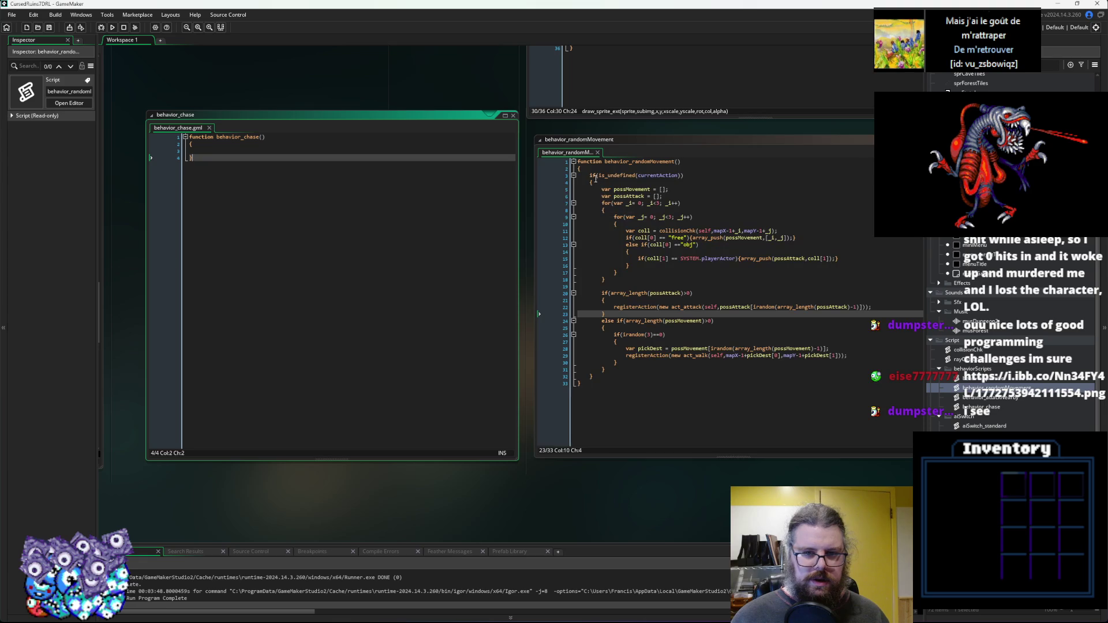
pyautogui.moveTo(593, 183); pyautogui.dragTo(589, 175)
# Paste the if(is_undefined(currentAction)) check into behavior_chase, indent it, and open a blank line inside.
pyautogui.click(231, 144)
pyautogui.press('Return')
pyautogui.write('if(is_undefined(currentAction)) \t{')
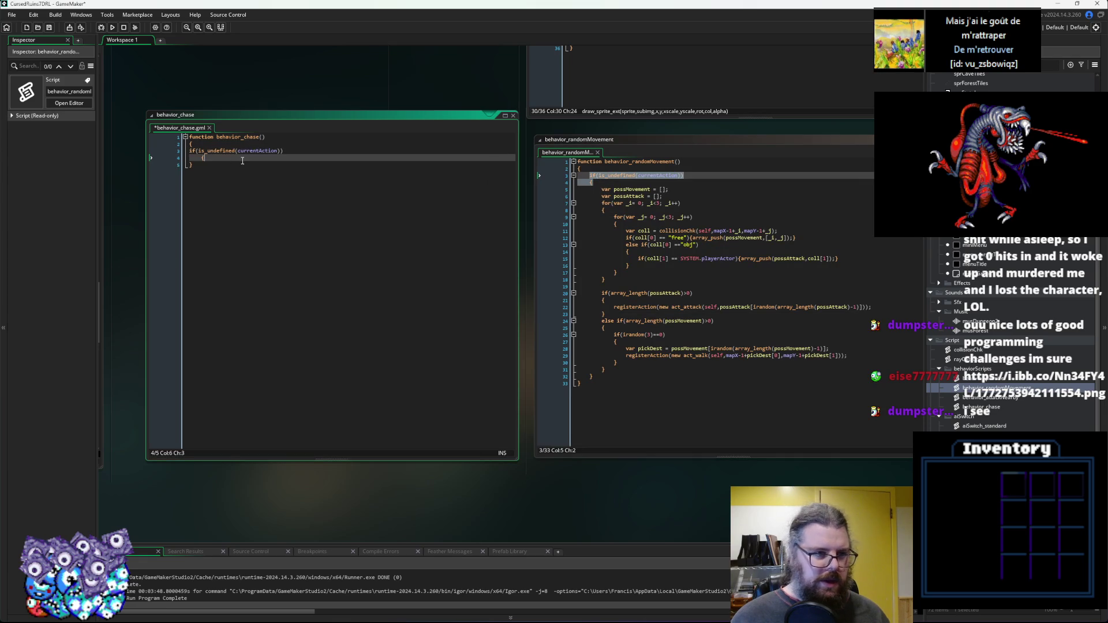
pyautogui.press('Up')
pyautogui.press('Home')
pyautogui.press('Tab')
pyautogui.press('Down')
pyautogui.press('Down')
pyautogui.press('Home')
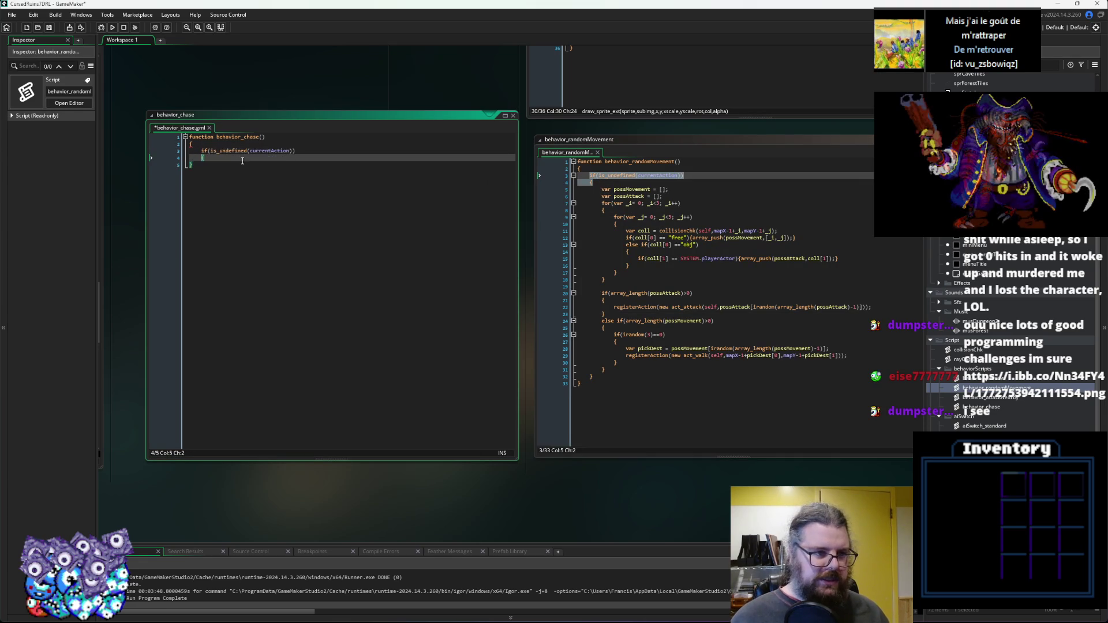
pyautogui.press('Up')
pyautogui.press('End')
pyautogui.press('Return')
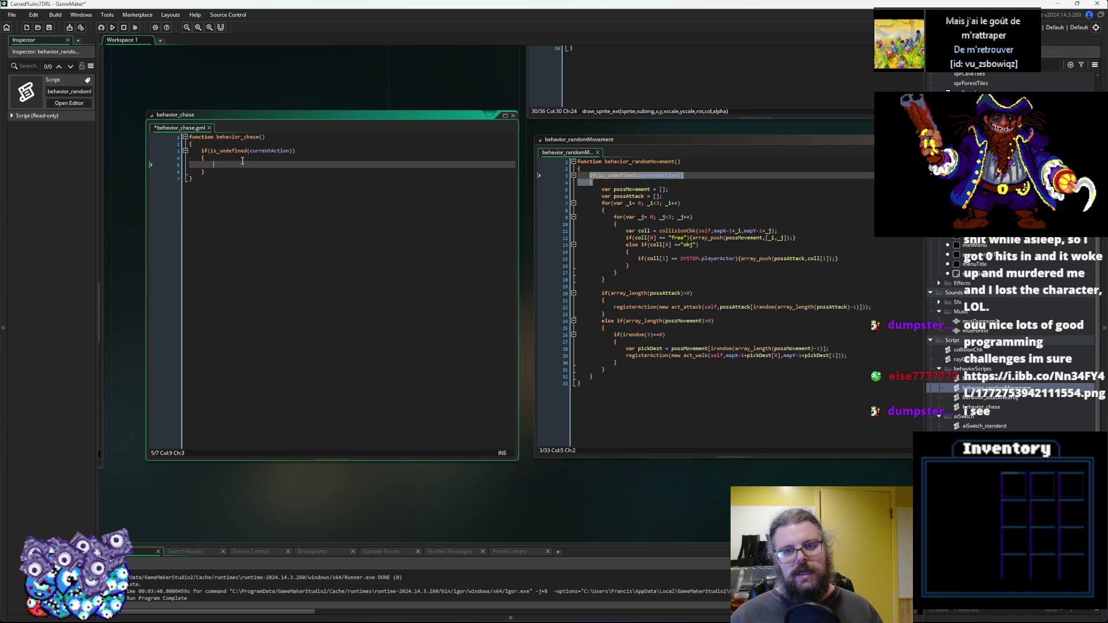
# Paste behavior_randomMovement's var possAttack and 3x3 collisionChk for-loops into the if block.
pyautogui.click(615, 281)
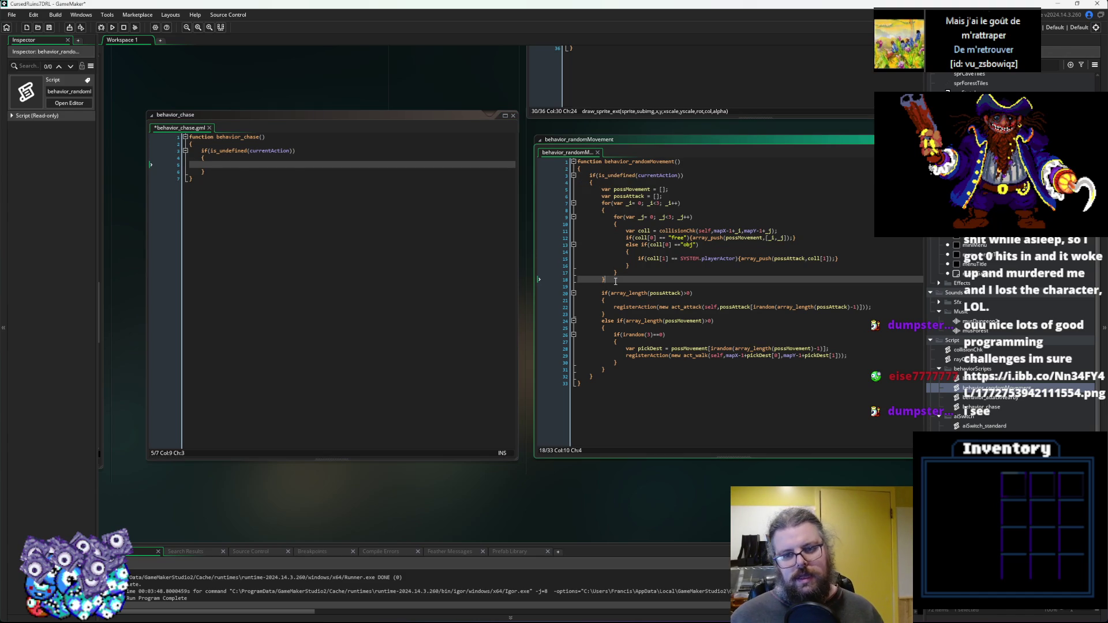
pyautogui.keyDown('shift'); pyautogui.click(605, 204); pyautogui.keyUp('shift')
pyautogui.keyDown('shift'); pyautogui.click(601, 196); pyautogui.keyUp('shift')
pyautogui.click(272, 164)
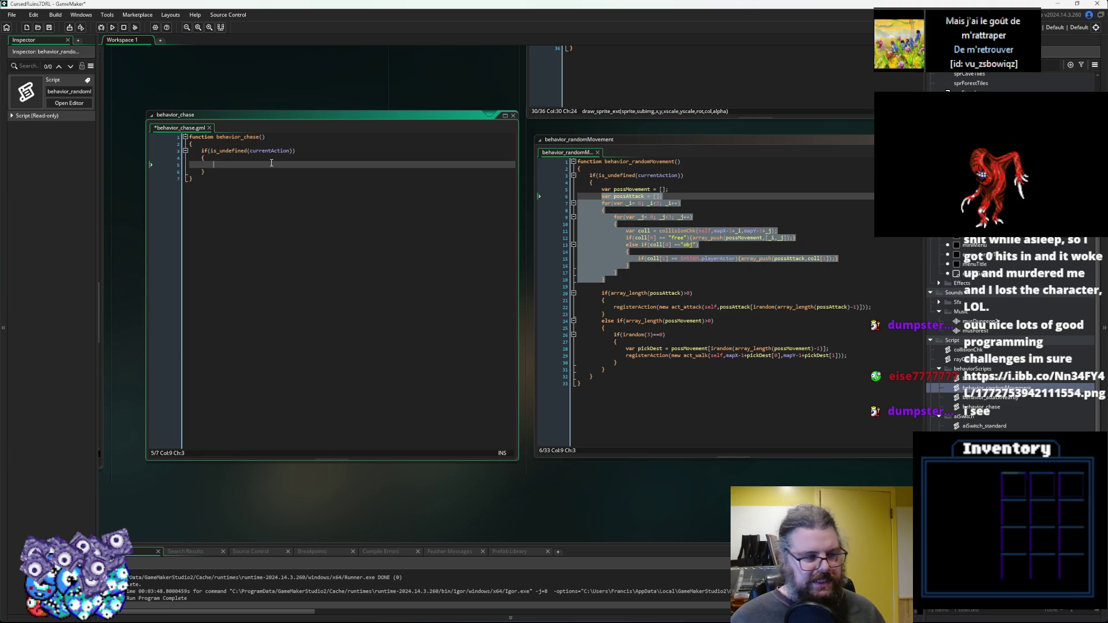
pyautogui.click(629, 251)
pyautogui.click(235, 166)
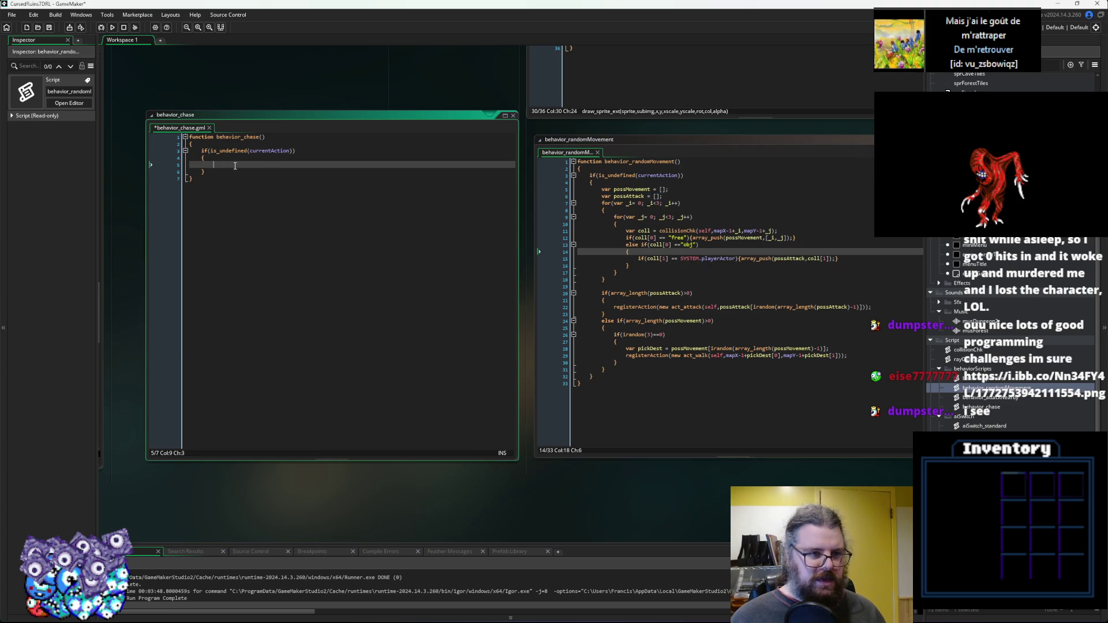
pyautogui.hotkey('ctrl', 'v')
pyautogui.click(259, 260)
pyautogui.scroll(2, 259, 260)
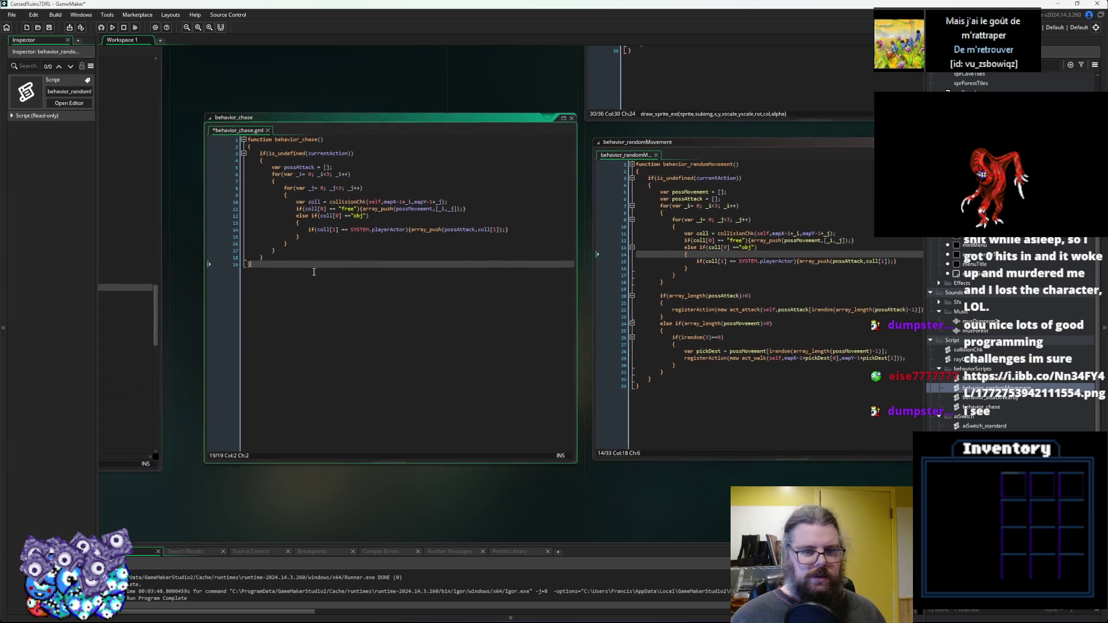
pyautogui.click(268, 268)
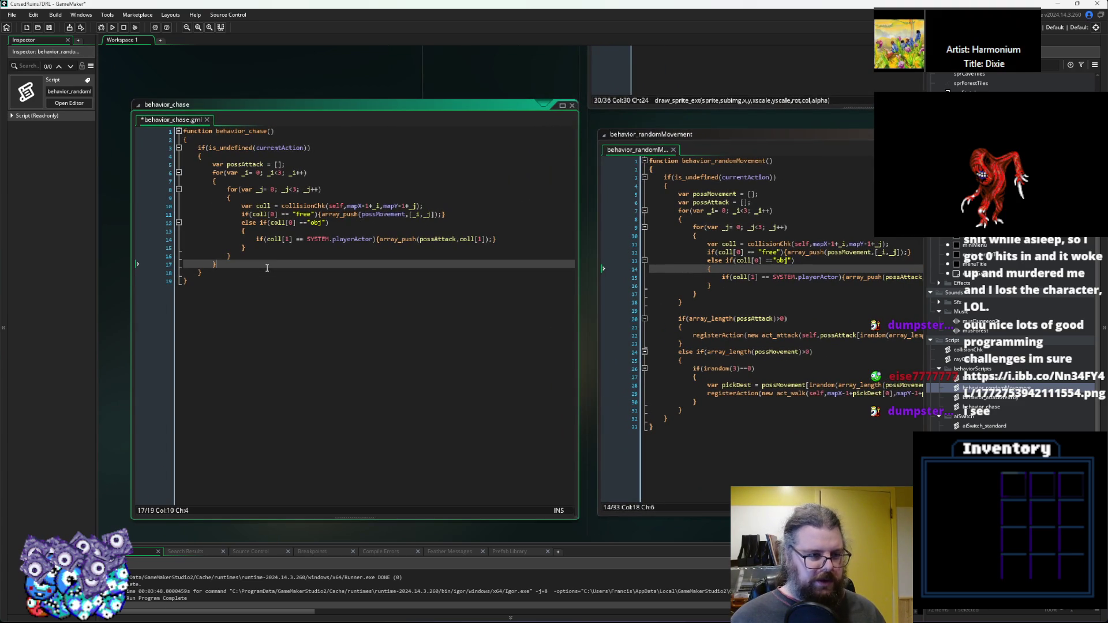
pyautogui.press('Return')
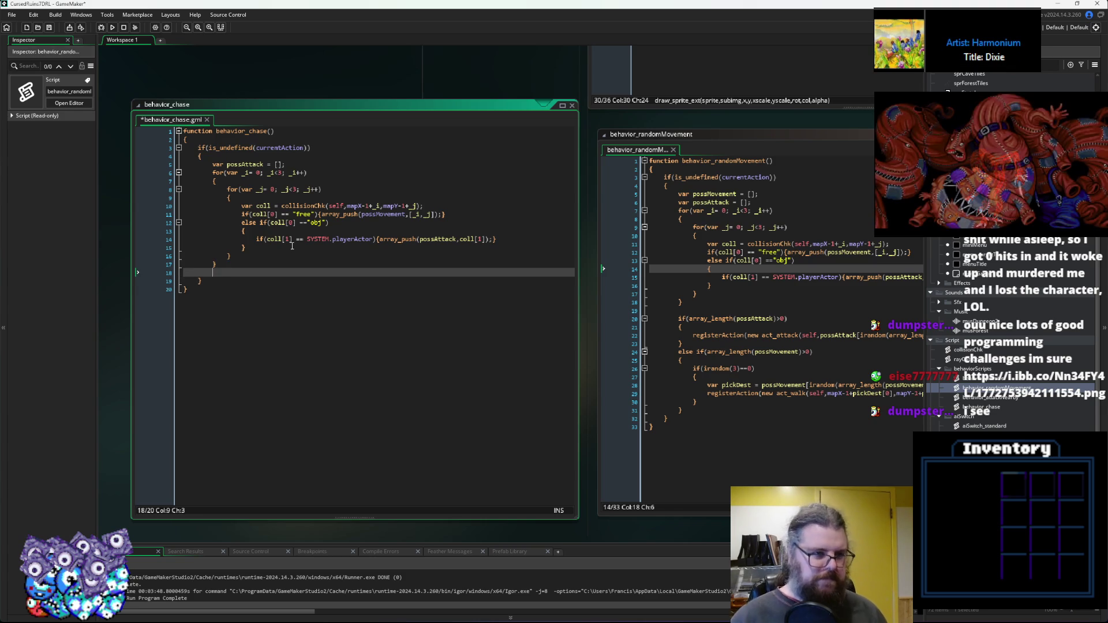
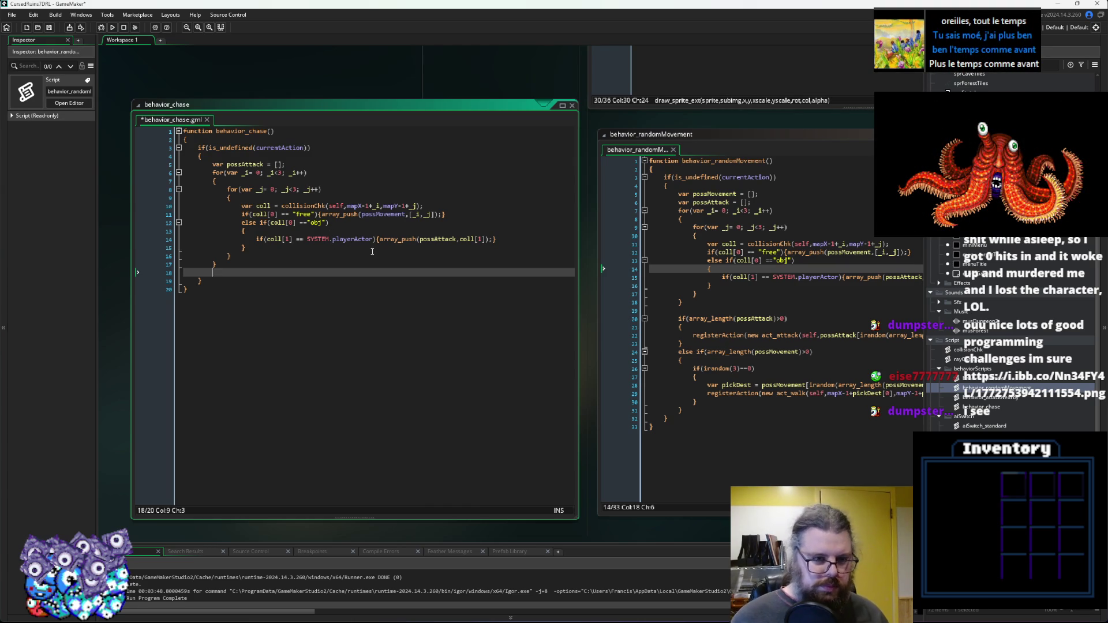
# Copy the possMovement declaration from behavior_randomMovement and paste it after line 4 of behavior_chase.
pyautogui.click(371, 215)
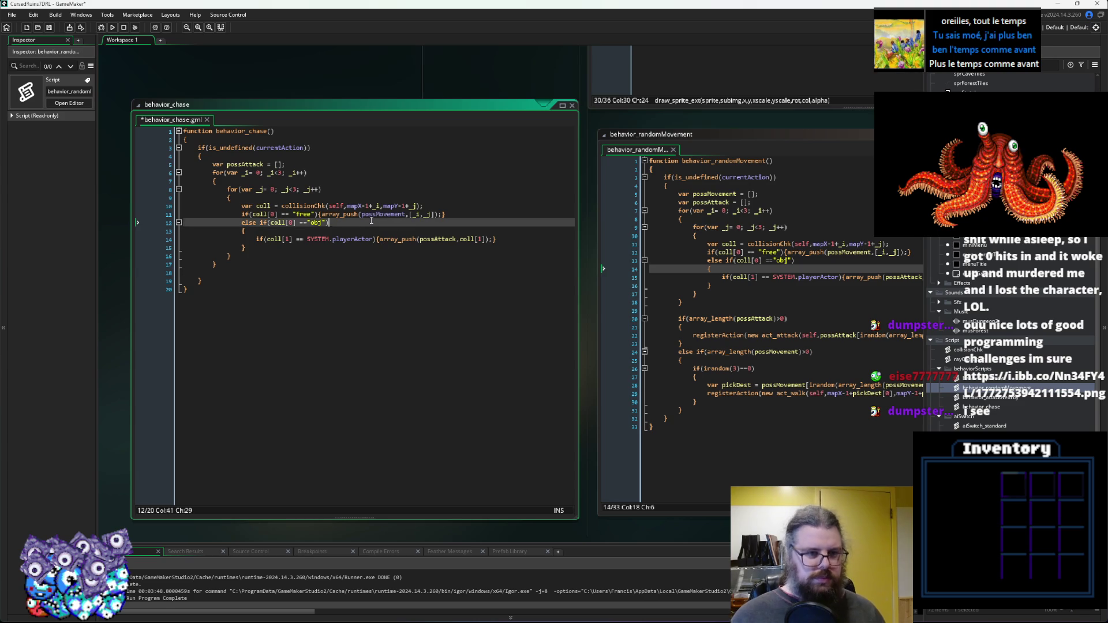
pyautogui.doubleClick(382, 214)
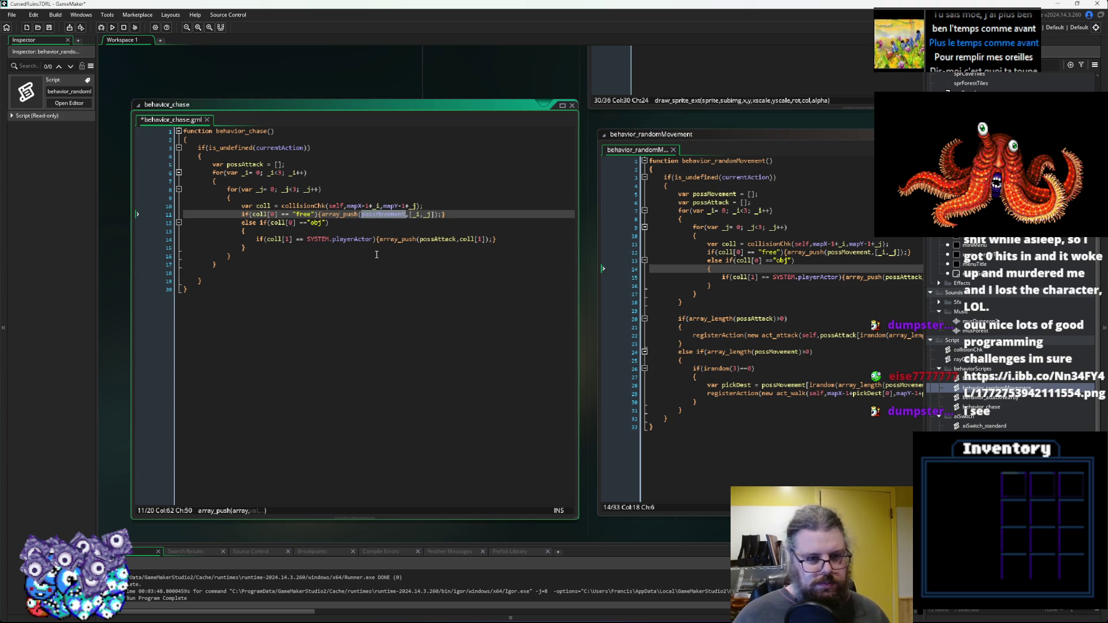
pyautogui.moveTo(772, 194); pyautogui.dragTo(670, 192)
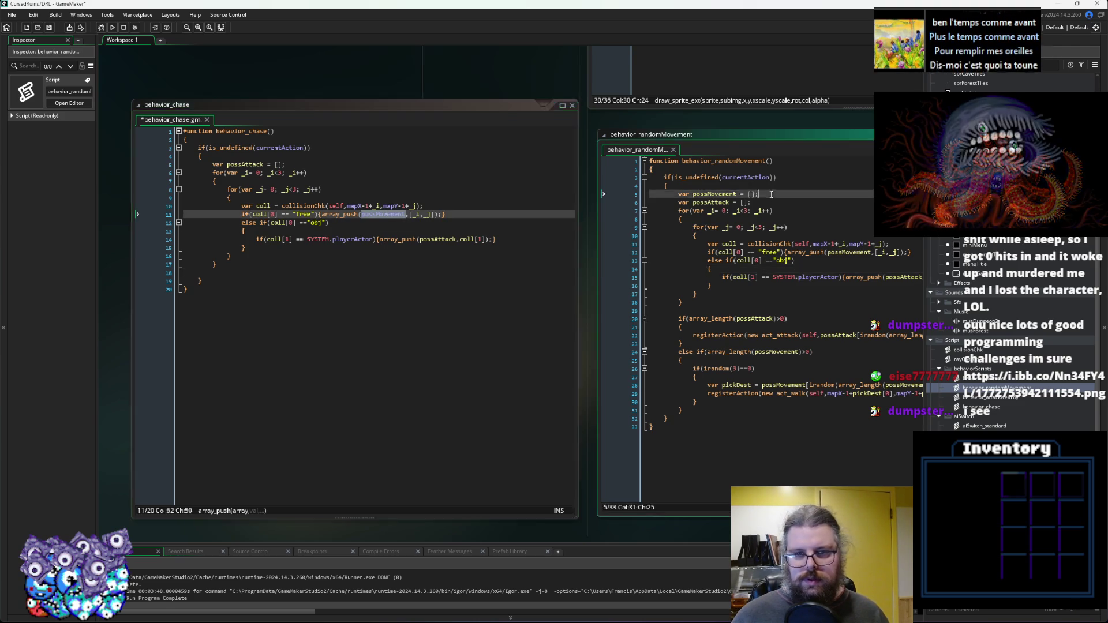
pyautogui.hotkey('ctrl', 'c')
pyautogui.click(284, 168)
pyautogui.click(307, 156)
pyautogui.press('Return')
pyautogui.hotkey('ctrl', 'v')
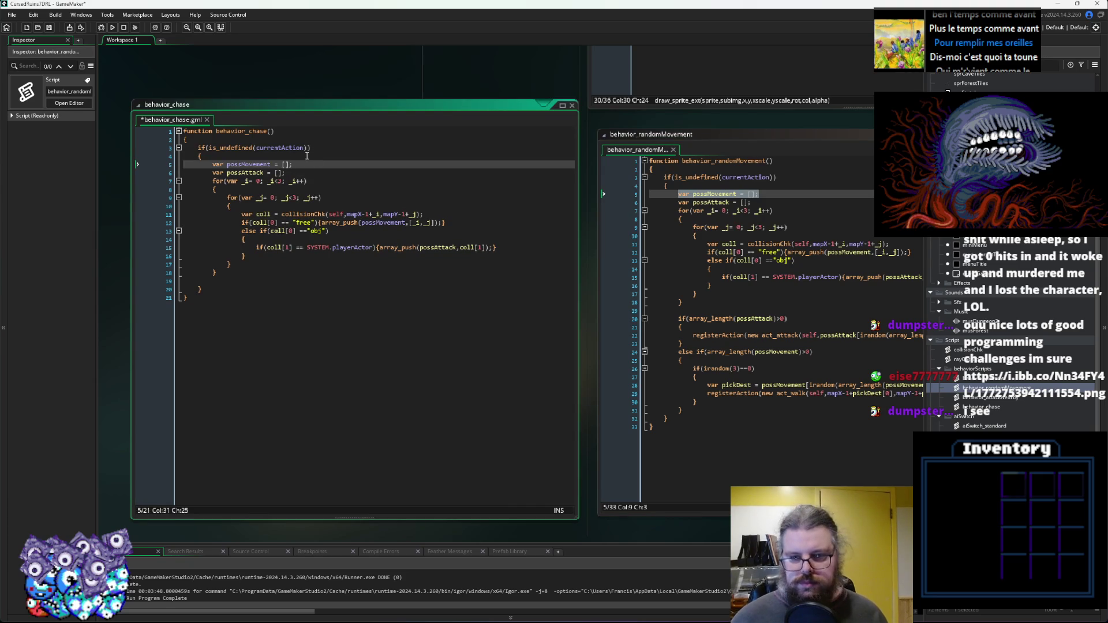
# Paste the if(array_length(possAttack)>0) attack-registration block after the loops in behavior_chase.
pyautogui.moveTo(684, 344); pyautogui.dragTo(676, 319)
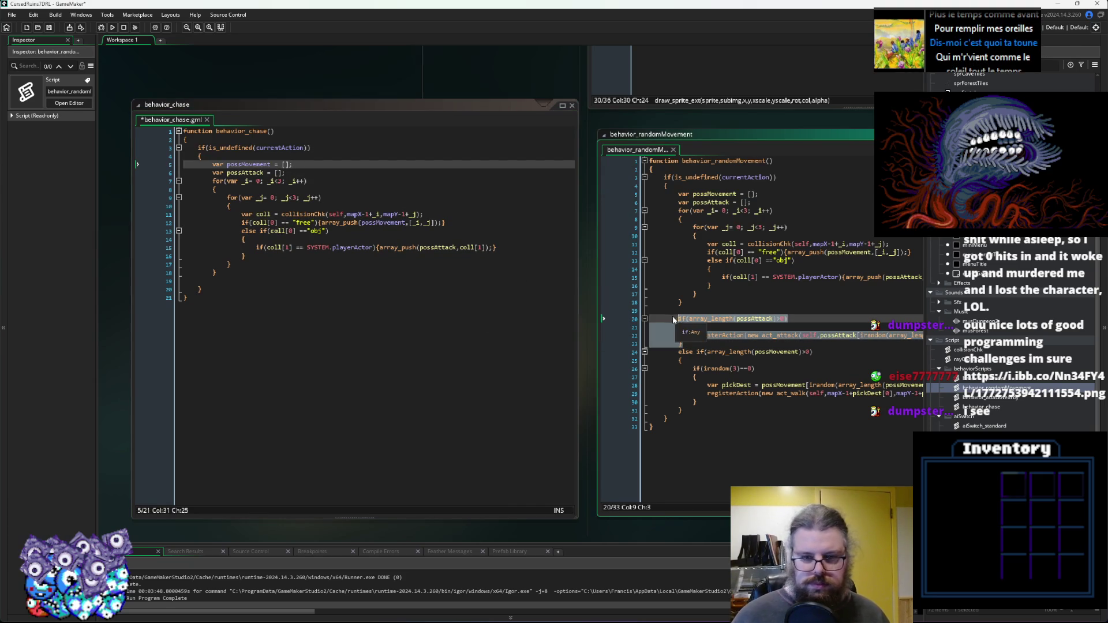
pyautogui.click(270, 271)
pyautogui.press('Return')
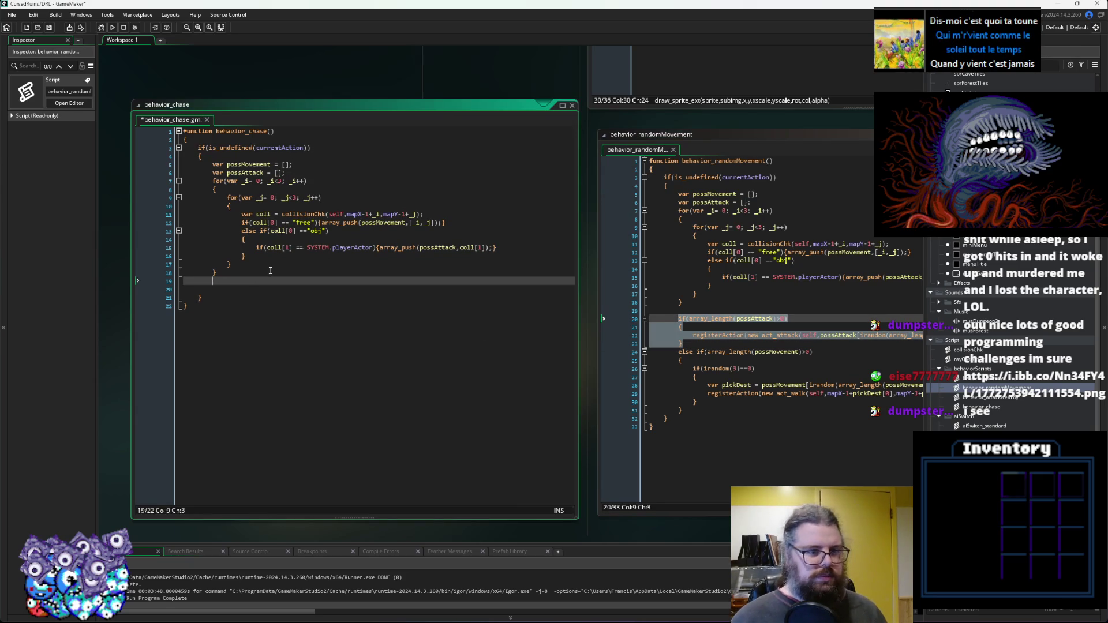
pyautogui.hotkey('ctrl', 'v')
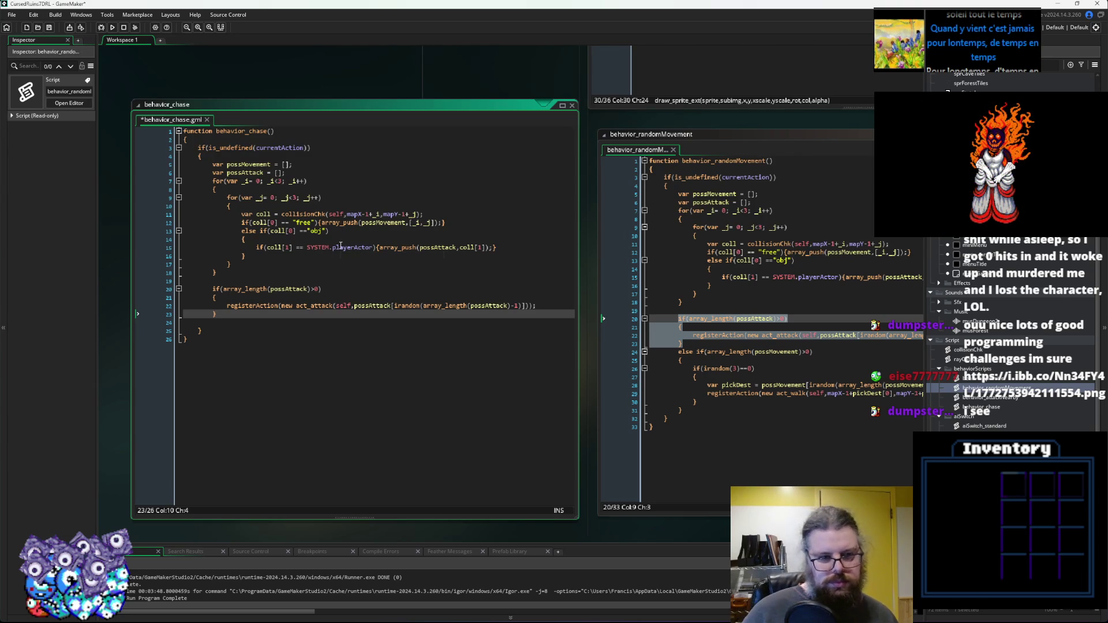
# Remove the '== SYSTEM.playerActor' comparison from the collision check on line 15.
pyautogui.click(363, 242)
pyautogui.moveTo(374, 248); pyautogui.dragTo(295, 250)
pyautogui.press('BackSpace')
pyautogui.write('.')
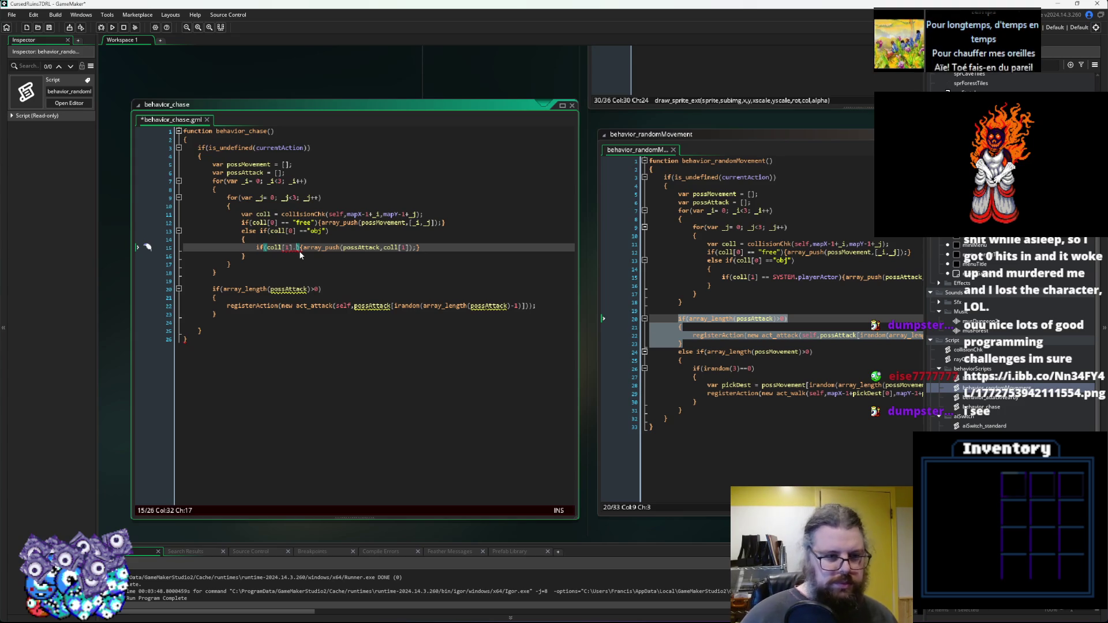
pyautogui.write('isEnem')
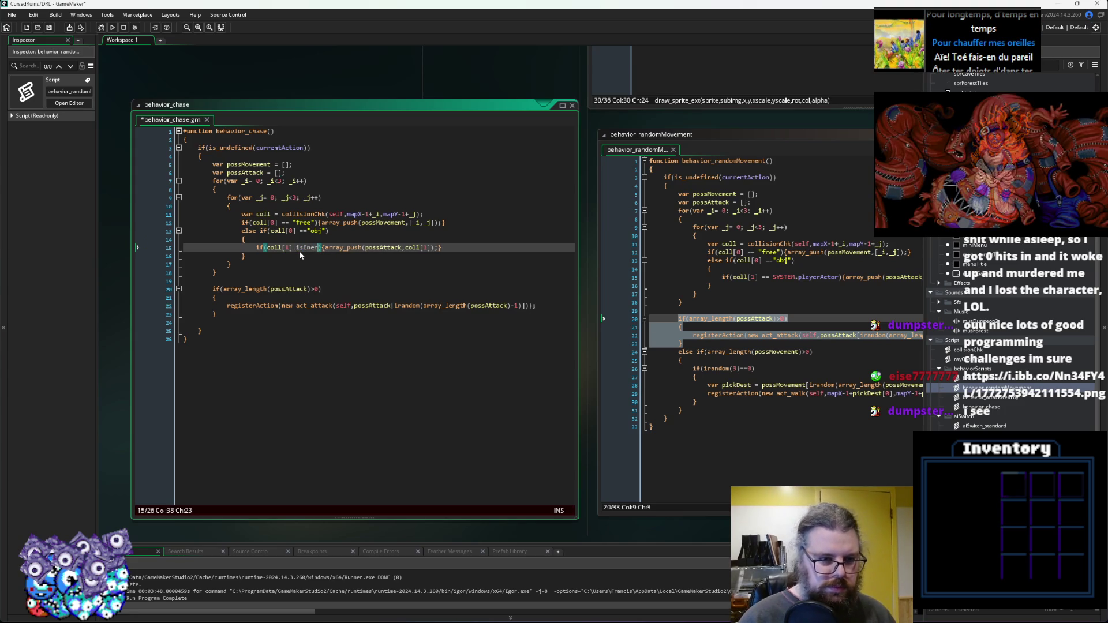
pyautogui.write('y()')
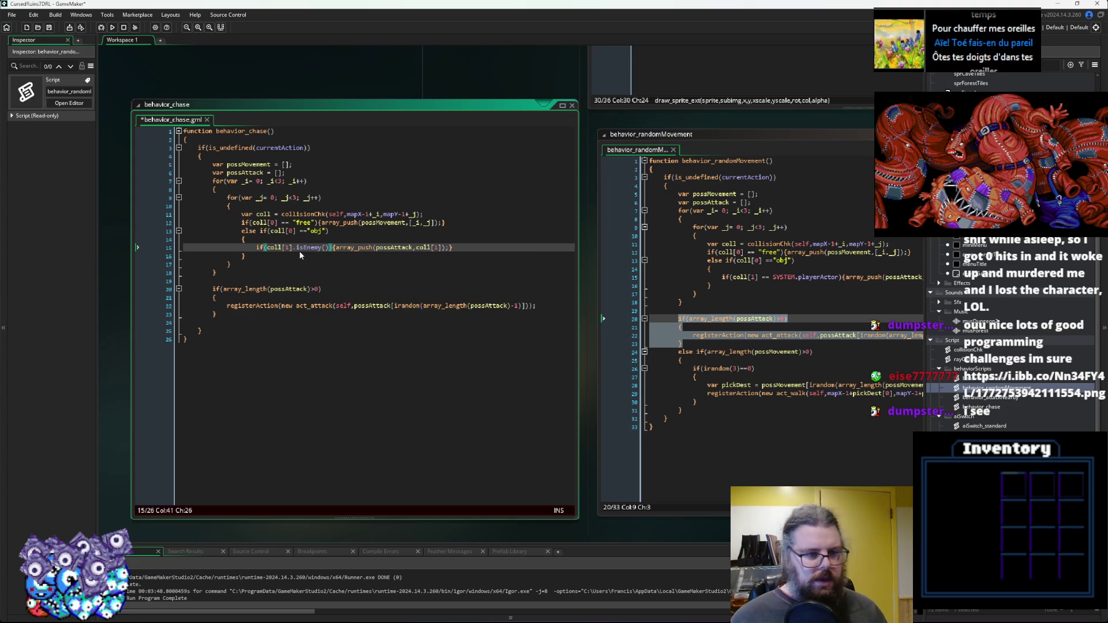
pyautogui.moveTo(329, 247); pyautogui.dragTo(291, 249)
pyautogui.press('BackSpace')
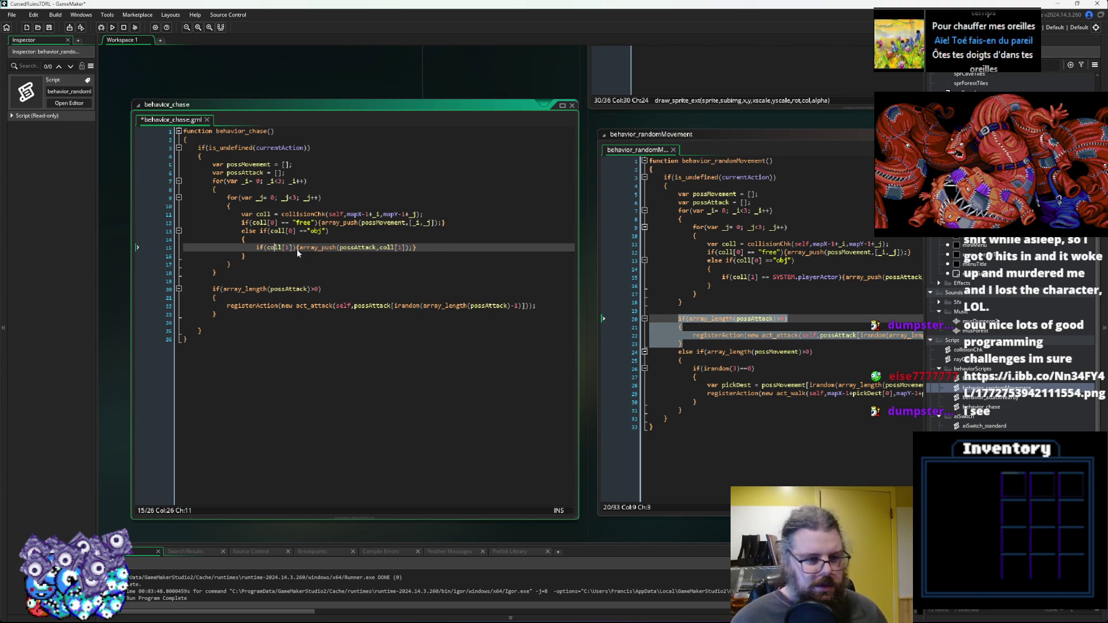
# Make line 15's condition read isEnemy(coll[1]).
pyautogui.press('Left')
pyautogui.press('Left')
pyautogui.press('Left')
pyautogui.write('isEnemy()')
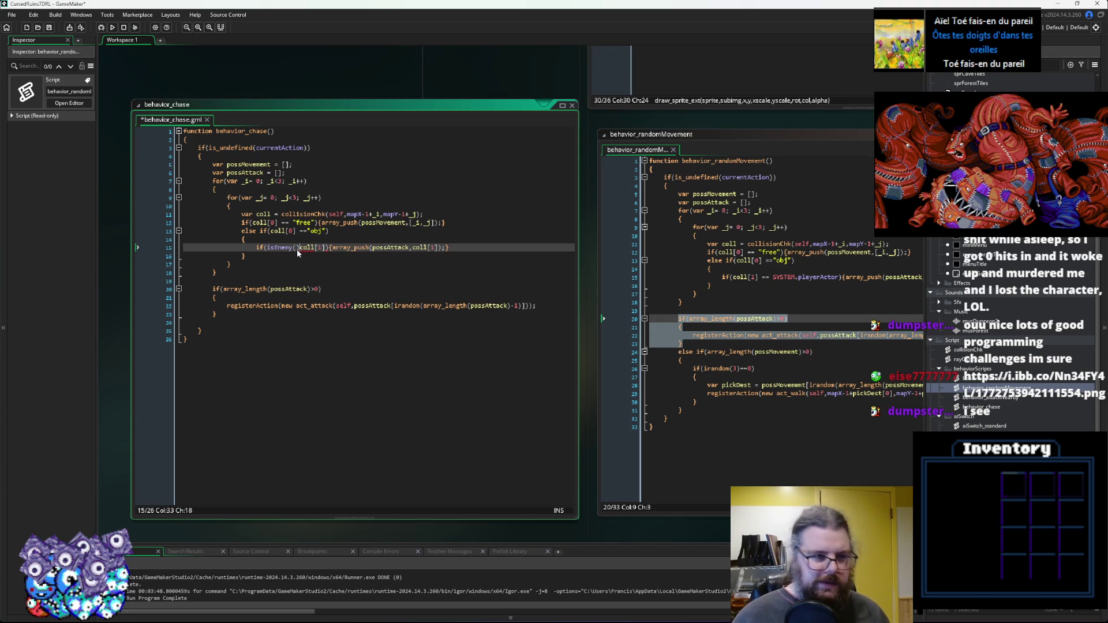
pyautogui.press('Delete')
pyautogui.press('Right')
pyautogui.press('Right')
pyautogui.press('Right')
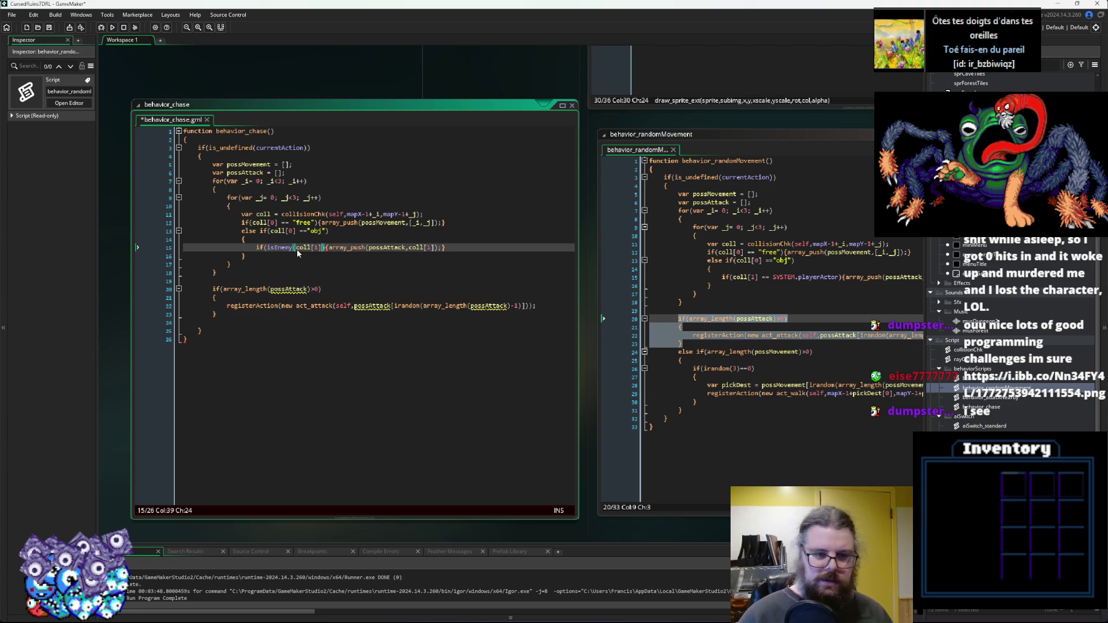
pyautogui.write(')')
pyautogui.press('Right')
pyautogui.press('Right')
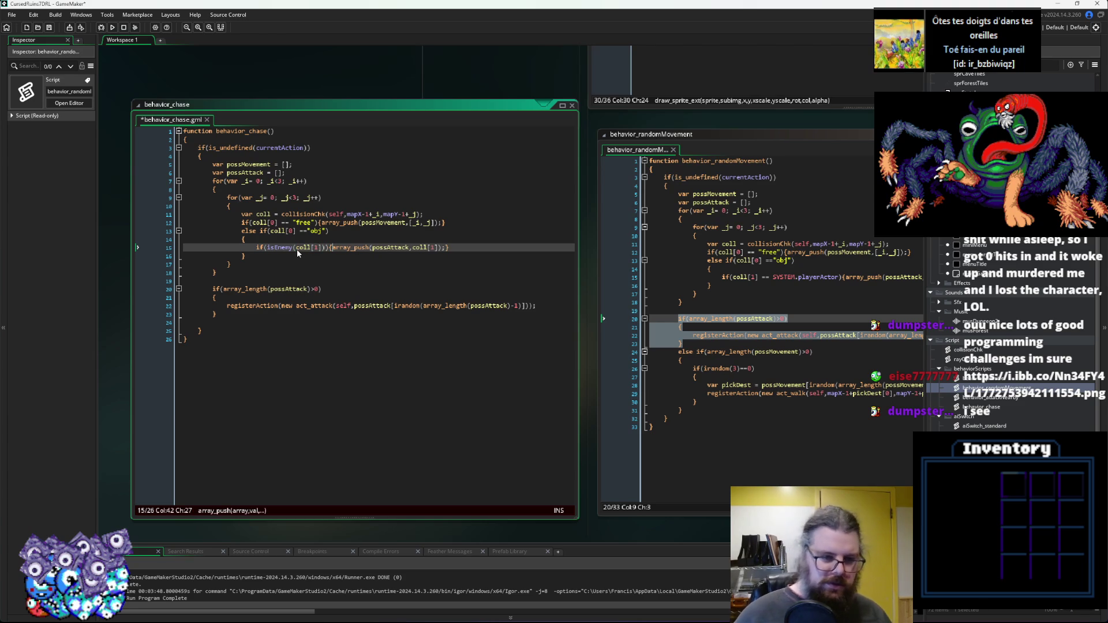
pyautogui.press('Left')
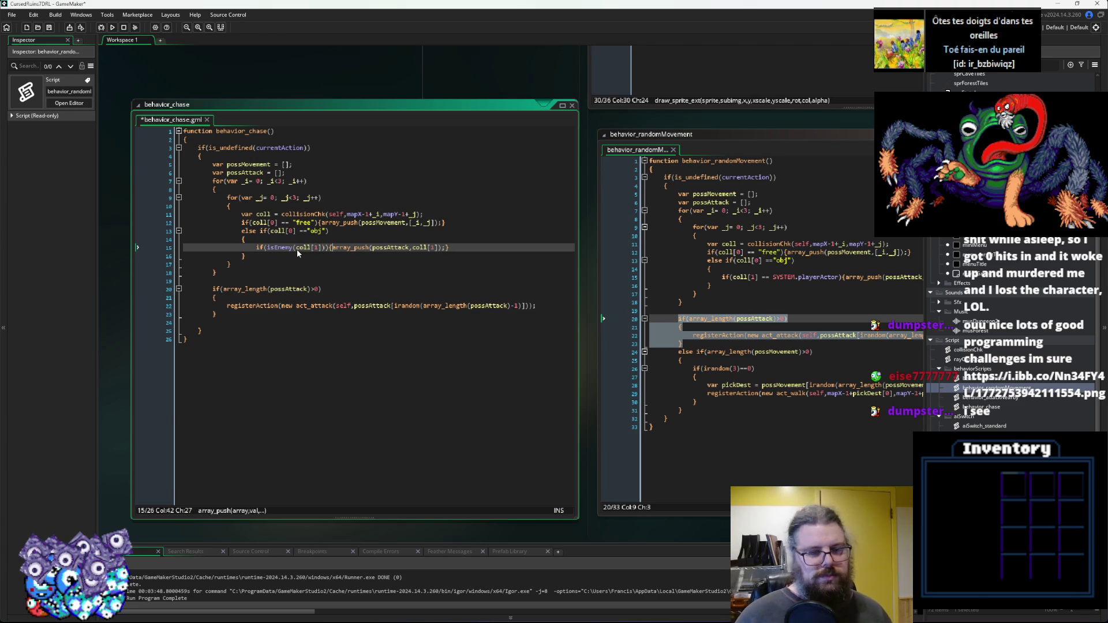
pyautogui.press('Right')
pyautogui.press('Right')
pyautogui.press('Right')
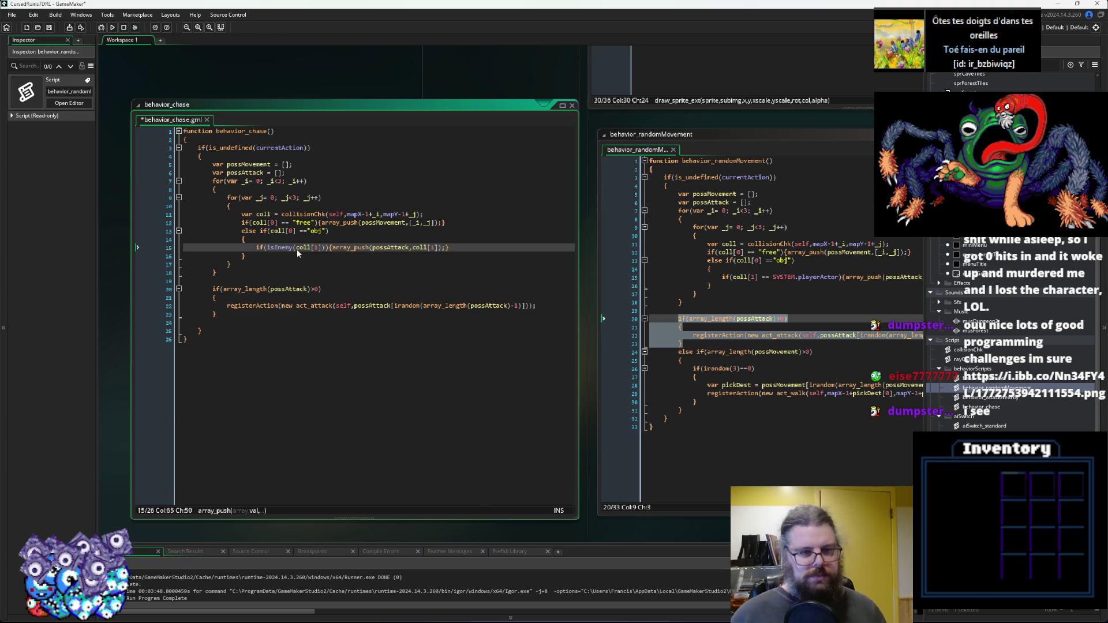
pyautogui.press('Right')
pyautogui.press('Right')
pyautogui.press('Right')
pyautogui.press('Right')
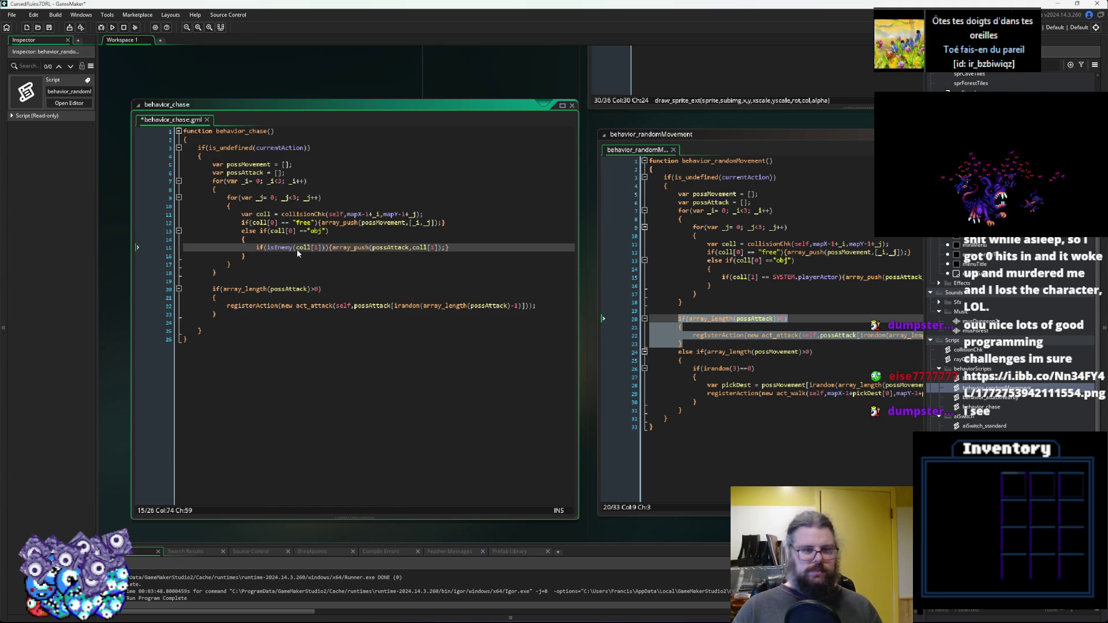
# Add an else block with an opening brace below the enemy check.
pyautogui.press('Return')
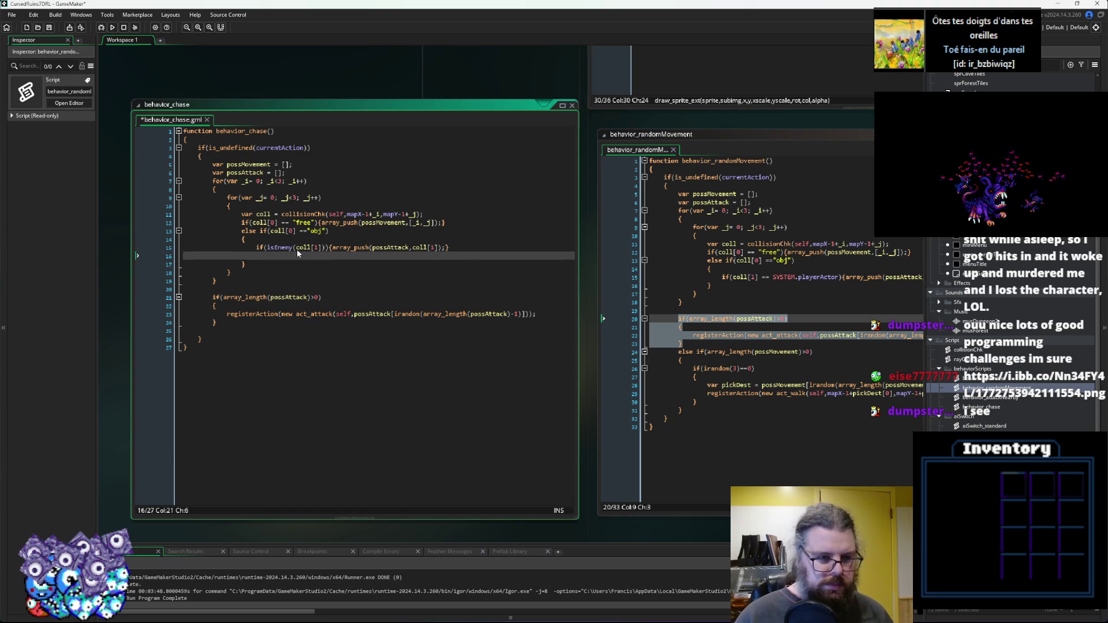
pyautogui.write('else')
pyautogui.press('Return')
pyautogui.write('{')
pyautogui.press('Return')
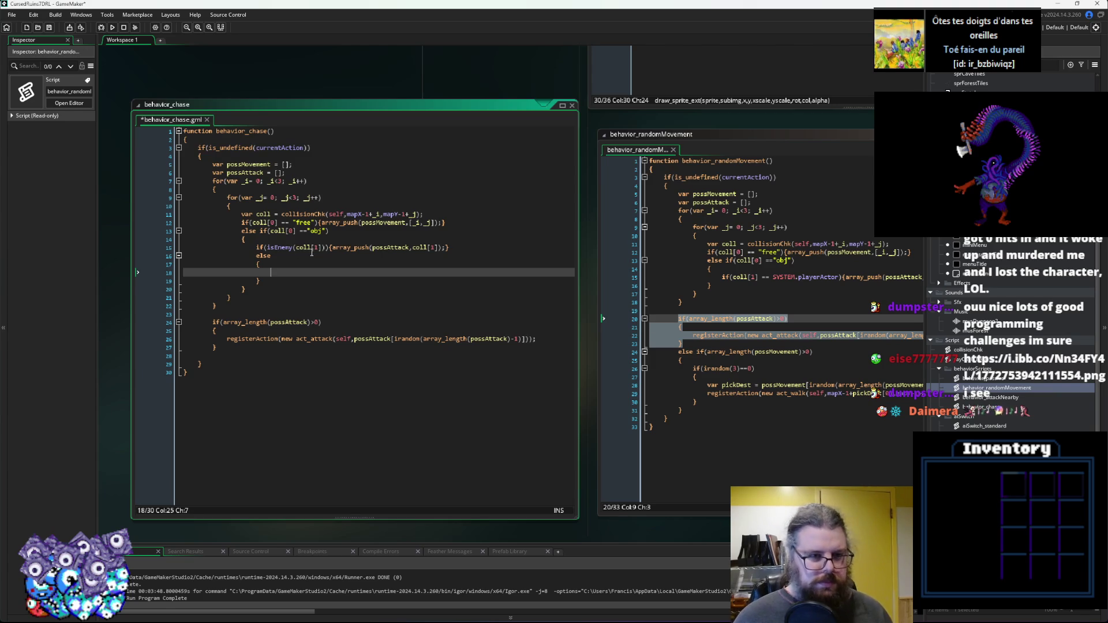
# Put an if(isEnemy(coll[1])) condition inside the else block.
pyautogui.moveTo(327, 248); pyautogui.dragTo(275, 249)
pyautogui.hotkey('ctrl', 'c')
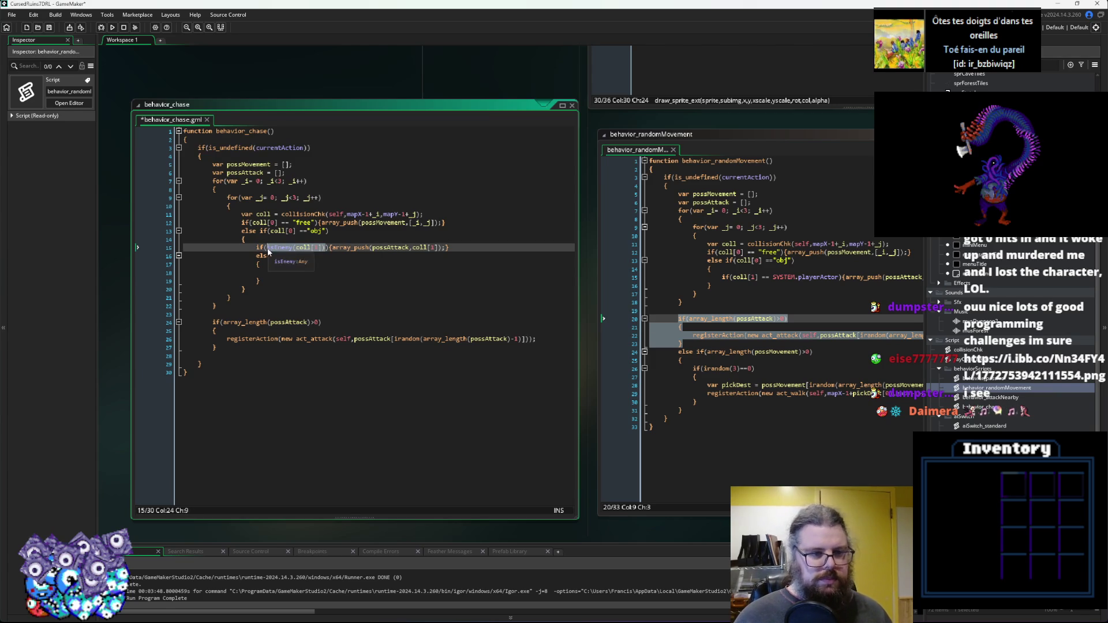
pyautogui.click(370, 274)
pyautogui.hotkey('ctrl', 'v')
pyautogui.write('.')
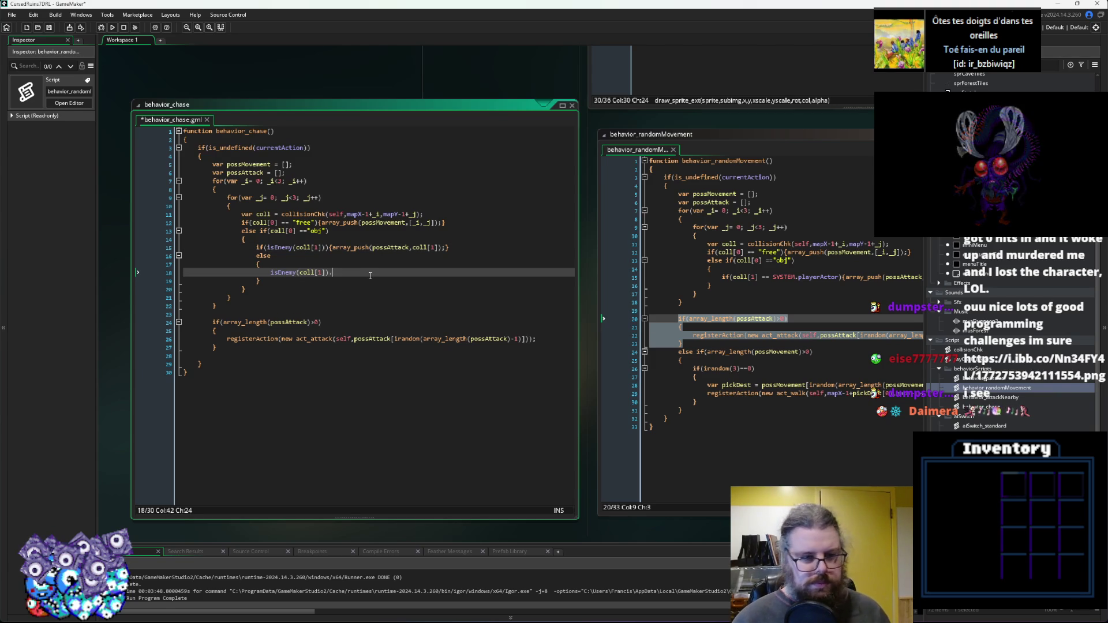
pyautogui.press('Down')
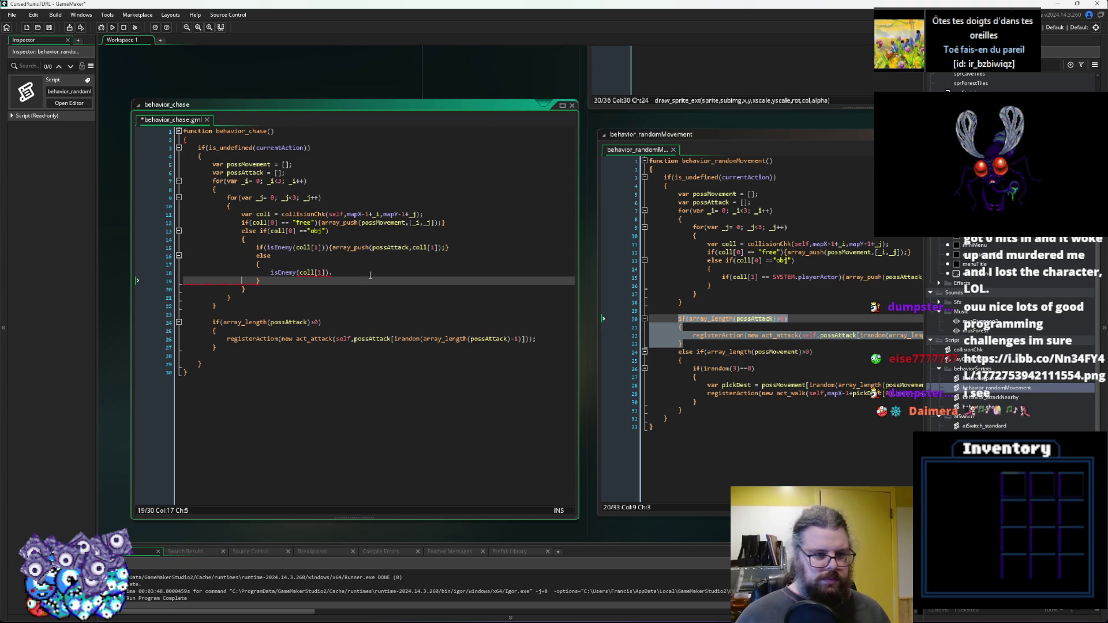
pyautogui.click(272, 273)
pyautogui.write('if(0')
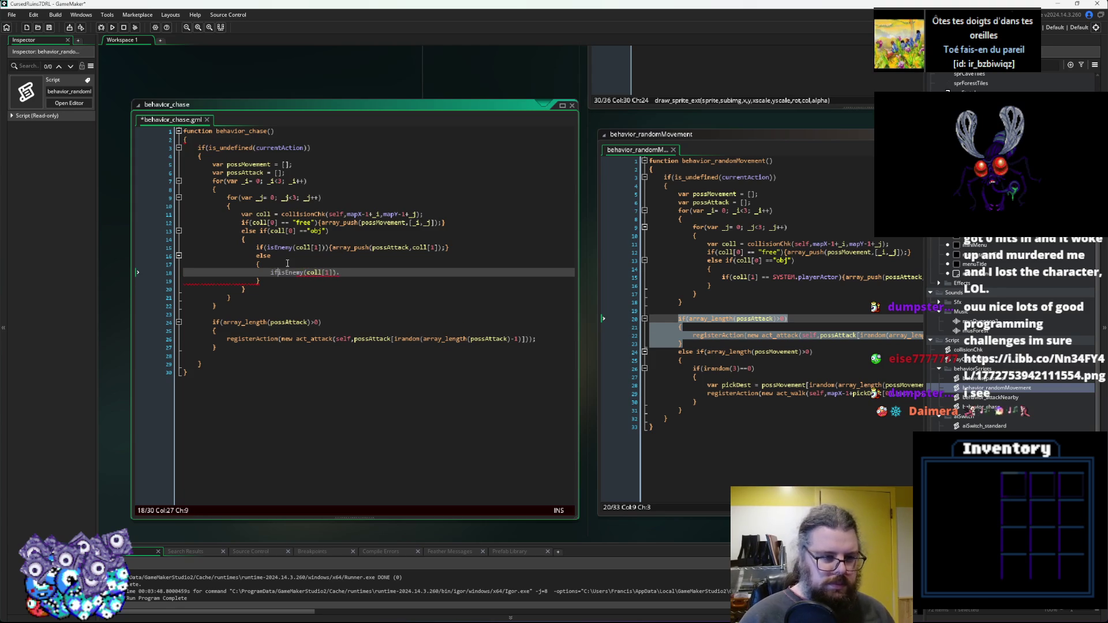
pyautogui.press('BackSpace')
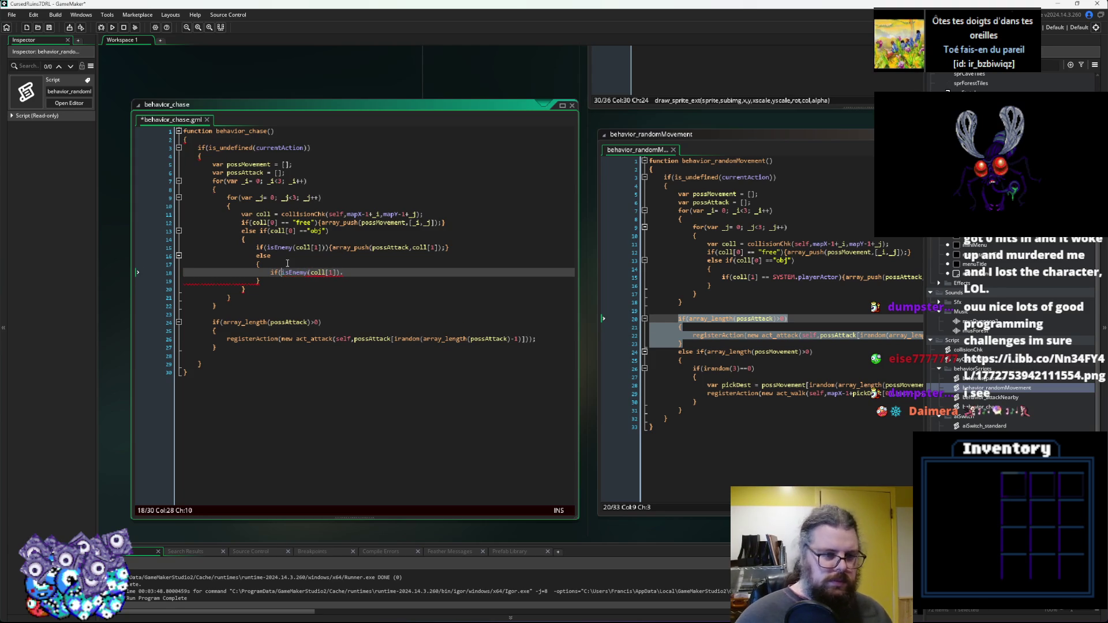
pyautogui.press('Right')
pyautogui.press('Right')
pyautogui.press('Right')
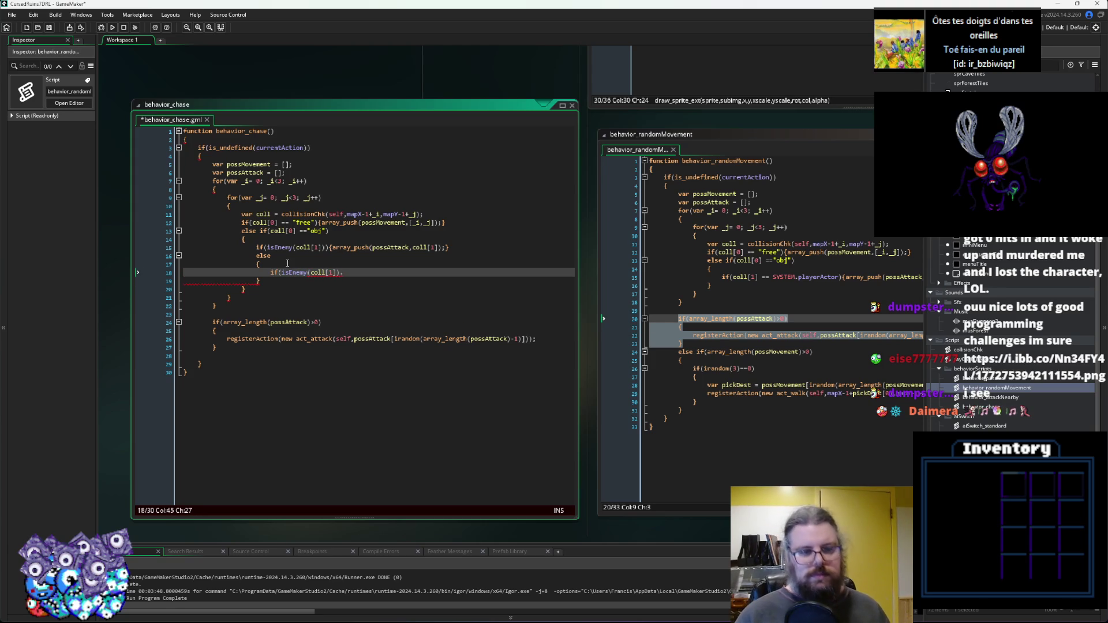
# Close the else-branch isEnemy check with '){' and browse the characters.gml code.
pyautogui.write('){')
pyautogui.click(618, 358)
pyautogui.scroll(5, 577, 323)
pyautogui.scroll(-5, 578, 323)
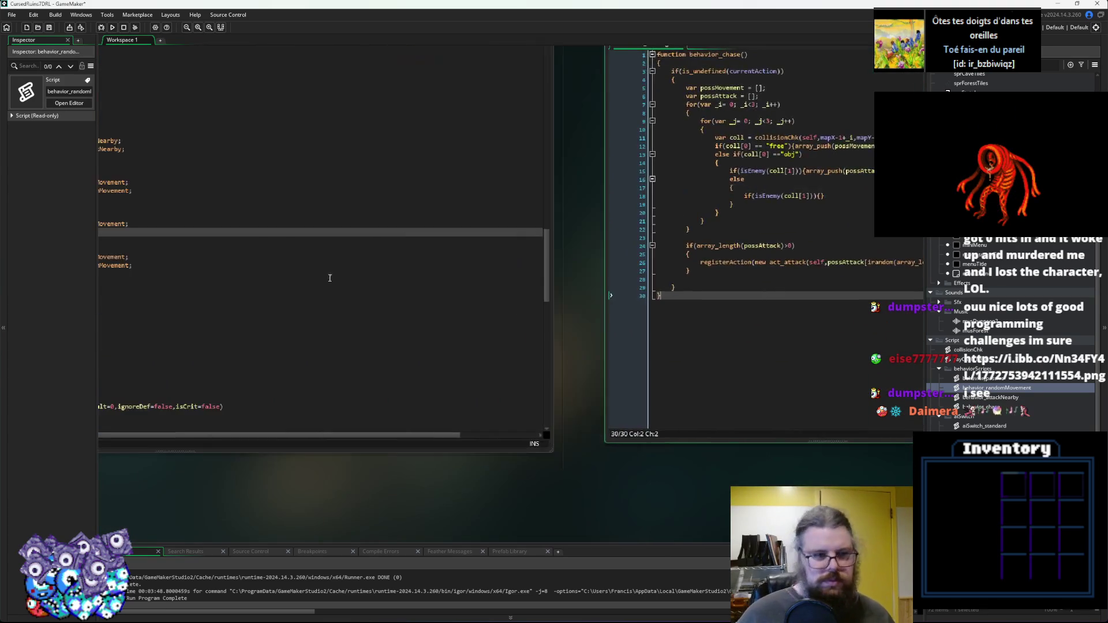
pyautogui.scroll(-15, 336, 278)
pyautogui.scroll(8, 555, 381)
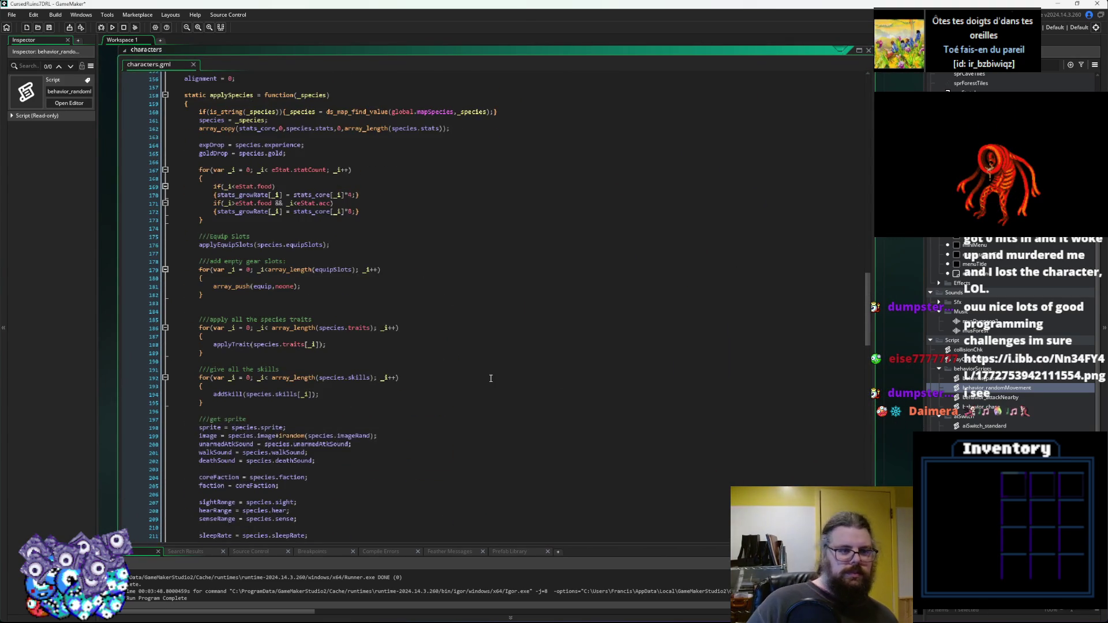
pyautogui.scroll(9, 490, 378)
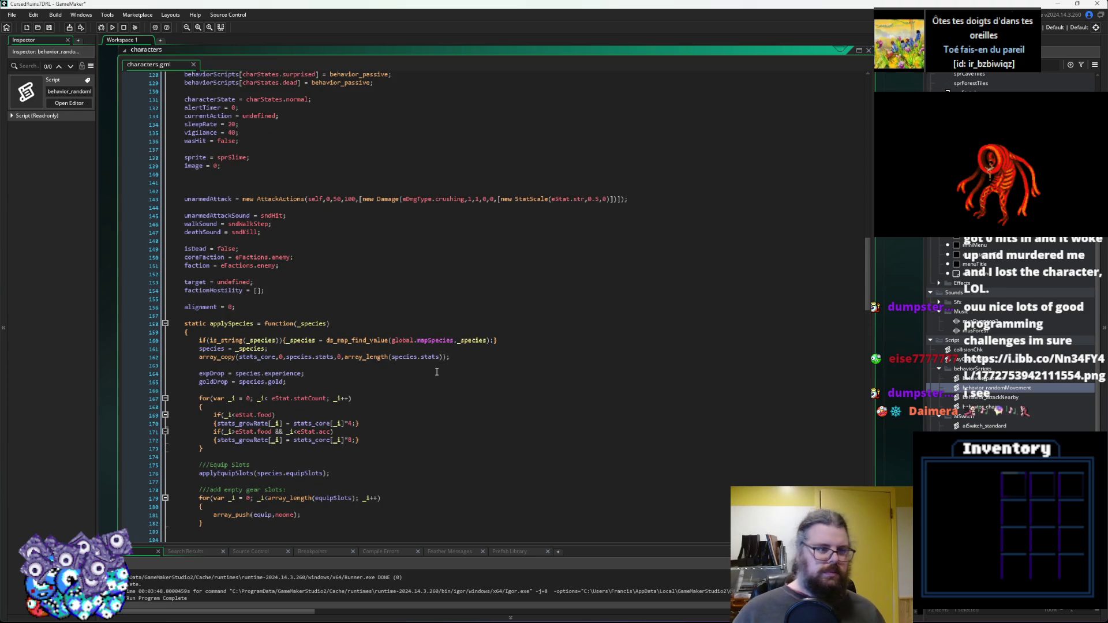
pyautogui.scroll(3, 435, 371)
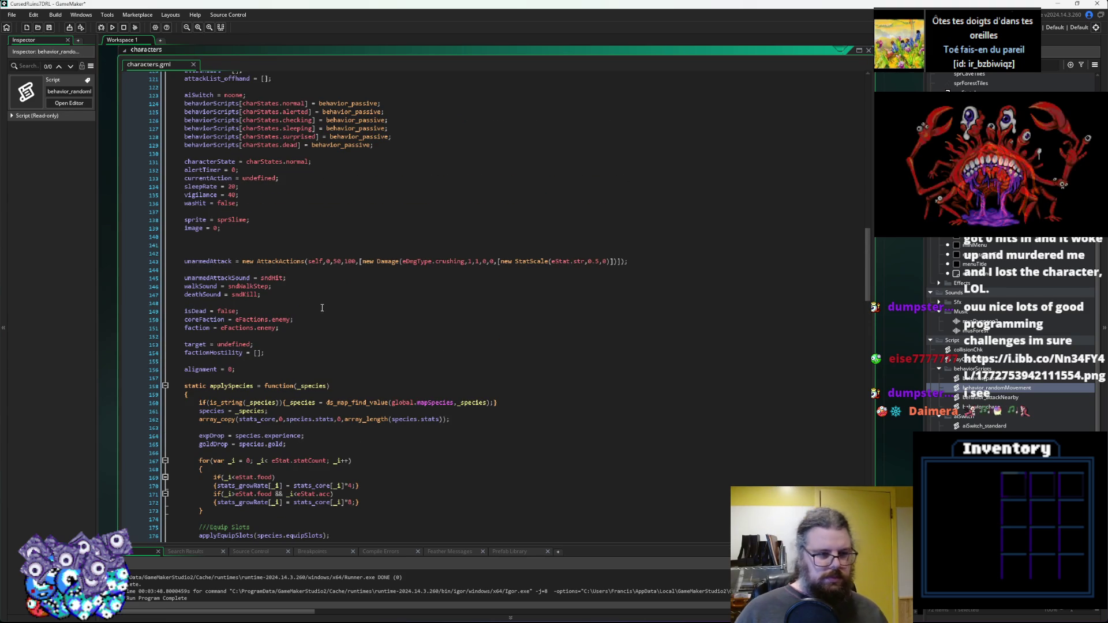
# Collapse applySpecies, review the Actor constructor's range stats, and return to behavior_chase.
pyautogui.click(166, 386)
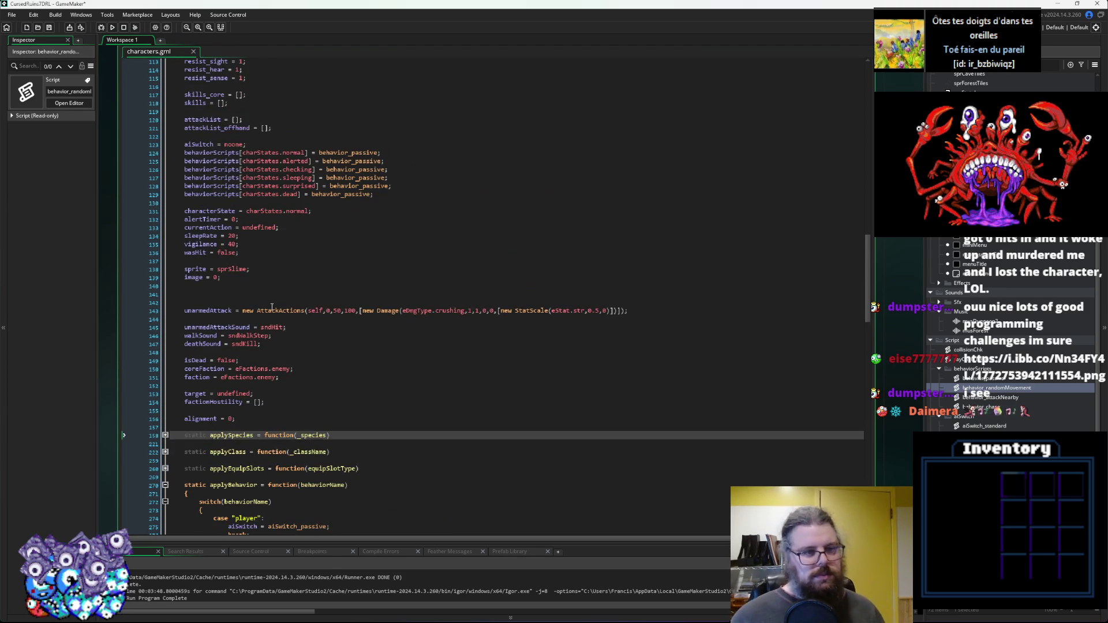
pyautogui.scroll(3, 277, 314)
pyautogui.scroll(10, 271, 305)
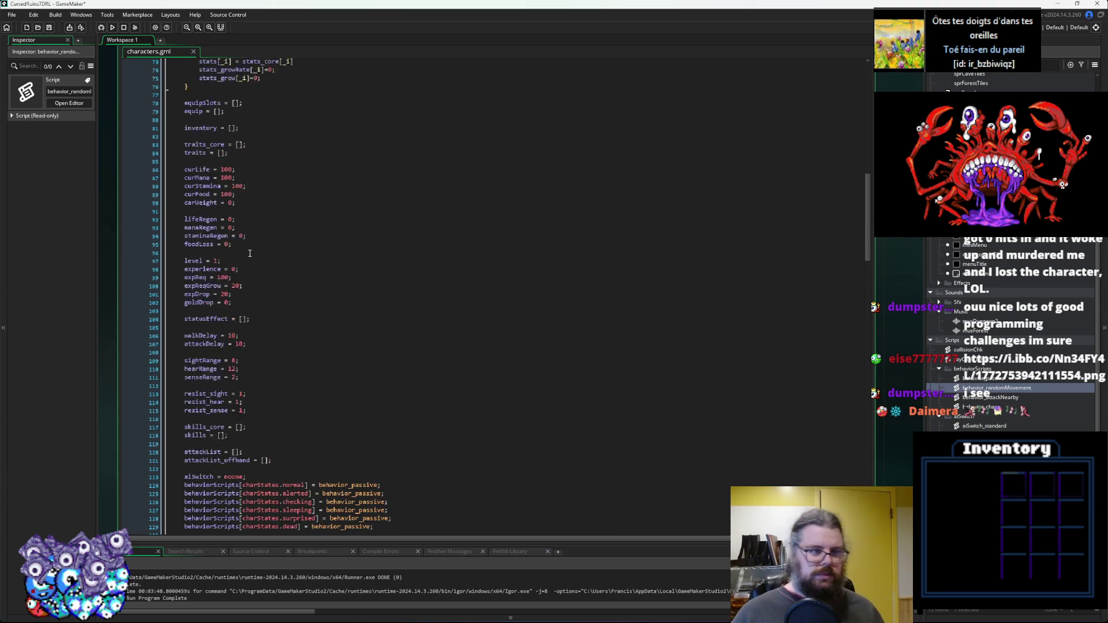
pyautogui.scroll(6, 249, 253)
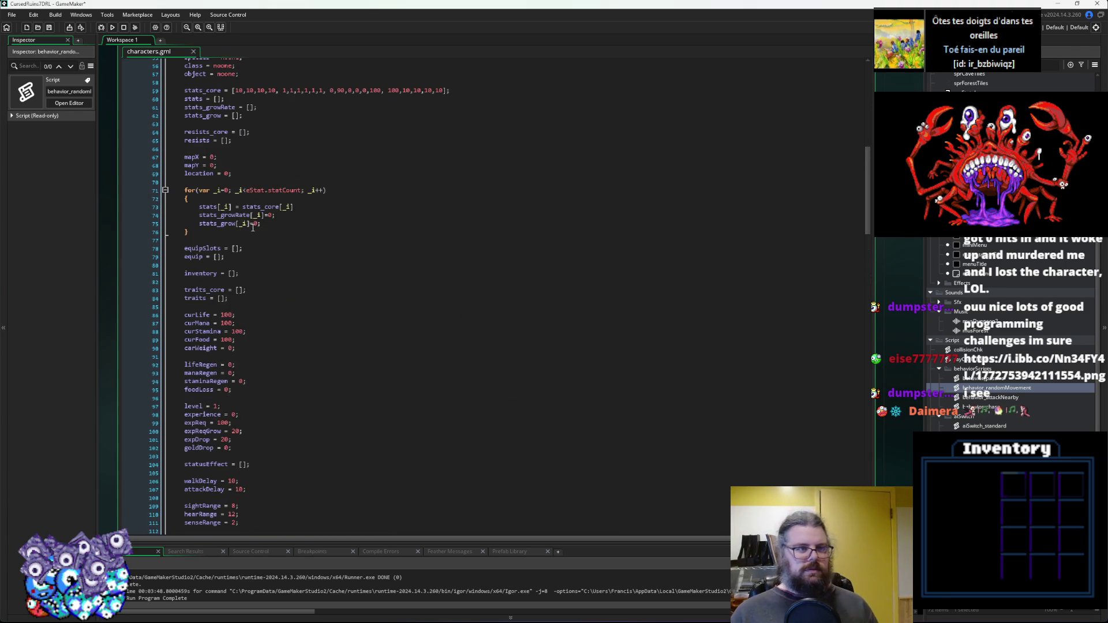
pyautogui.scroll(2, 253, 227)
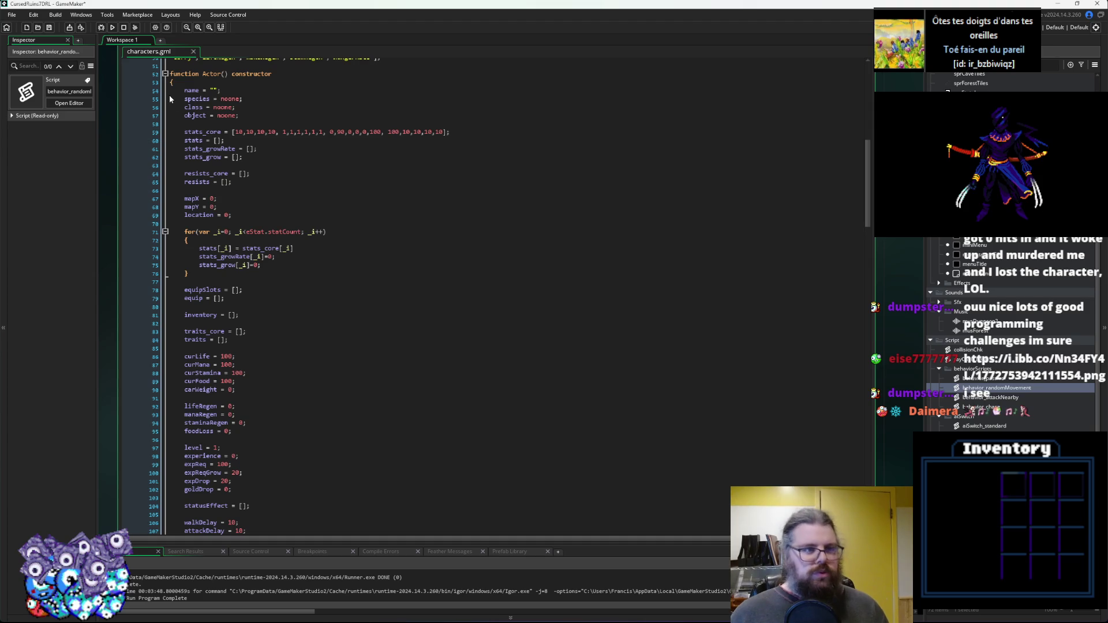
pyautogui.click(188, 115)
pyautogui.hotkey('ctrl', 'Tab')
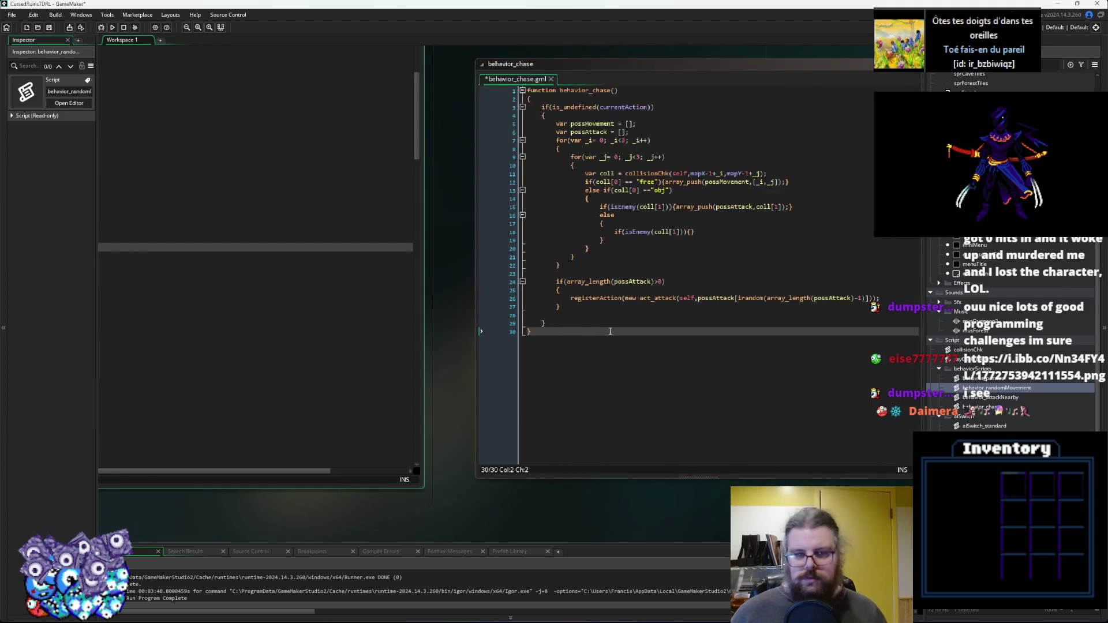
# Bring up behavior_randomMovement and the collisionChk script alongside behavior_chase.
pyautogui.click(382, 358)
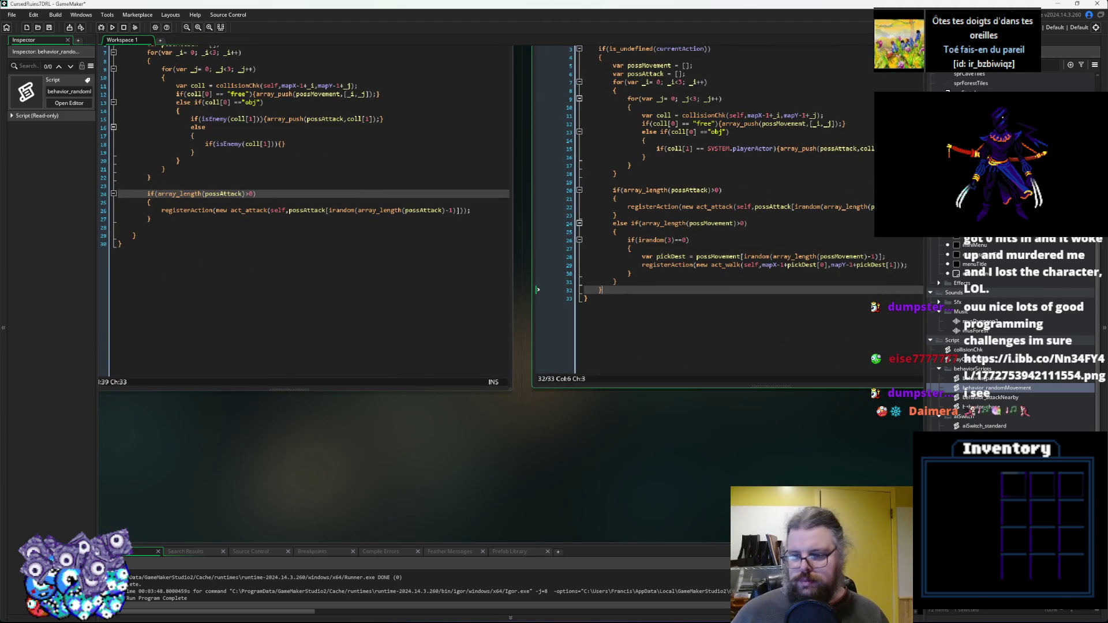
pyautogui.doubleClick(968, 360)
pyautogui.doubleClick(967, 350)
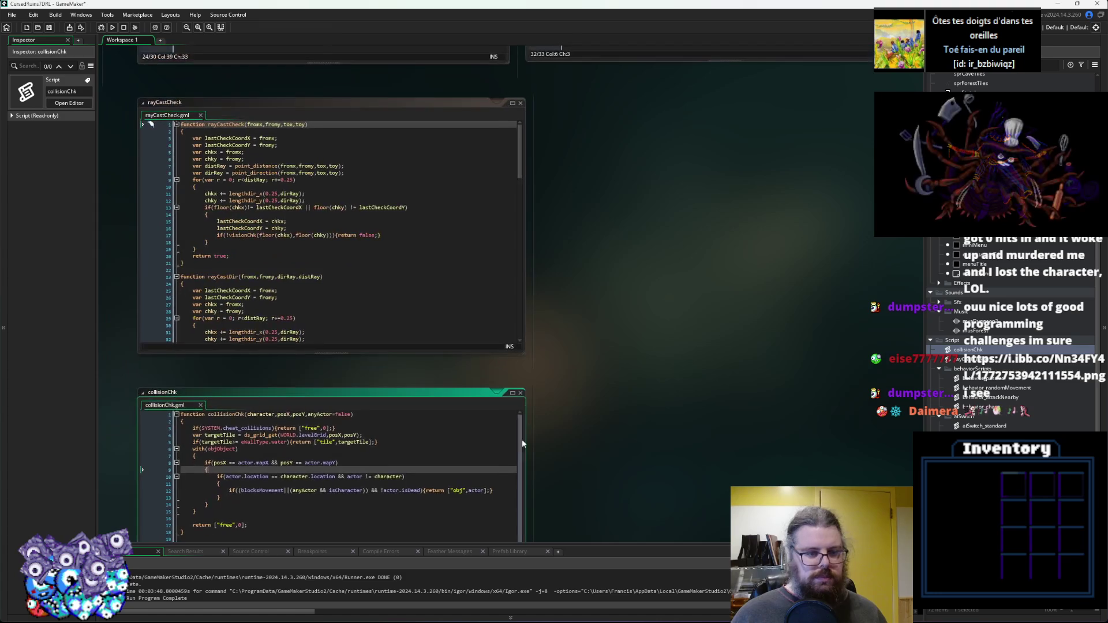
pyautogui.click(520, 103)
pyautogui.keyDown('ctrl'); pyautogui.scroll(2, 469, 346); pyautogui.keyUp('ctrl')
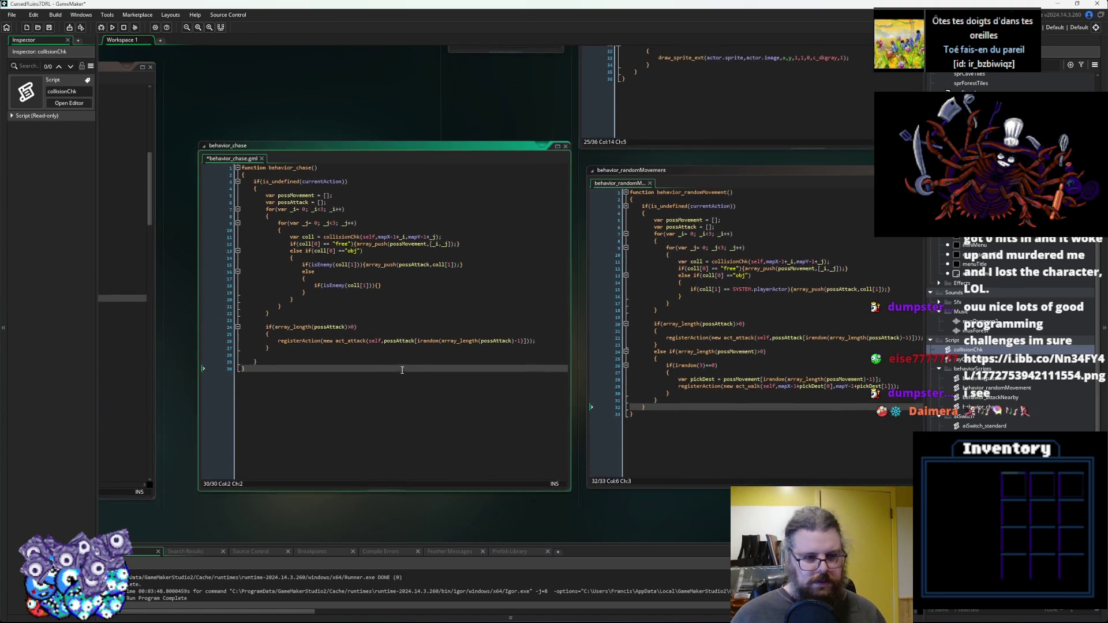
# Append .object.blocksMovement to line 18's isEnemy(coll[1]), confirming the property name in collisionChk.
pyautogui.click(371, 272)
pyautogui.write('.object.blocksMovement')
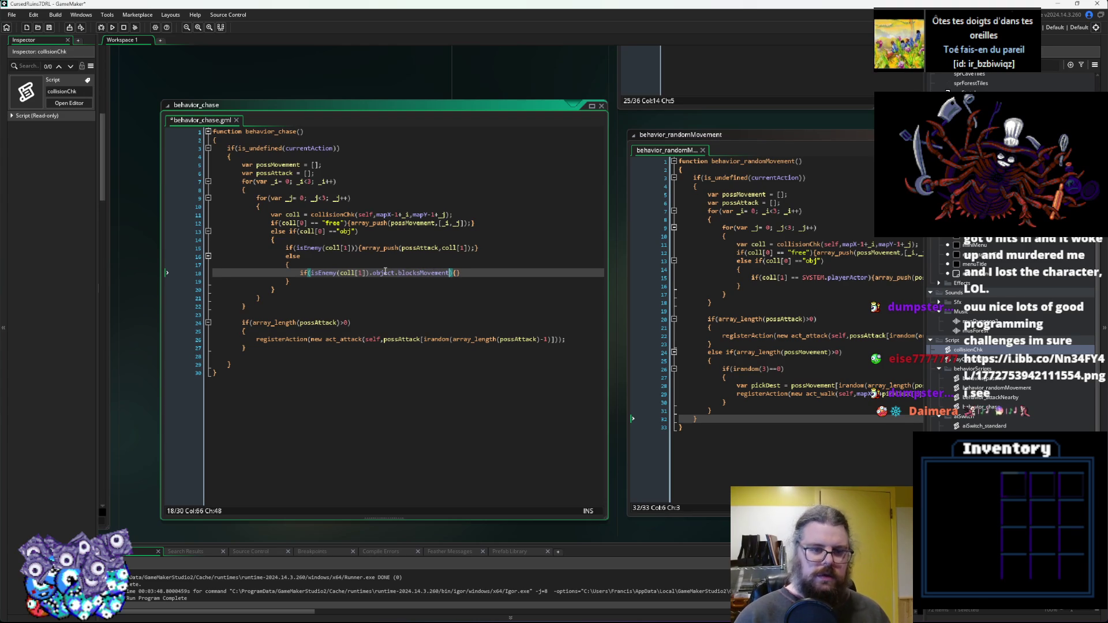
pyautogui.hotkey('ctrl', 'End')
pyautogui.scroll(-3, 408, 97)
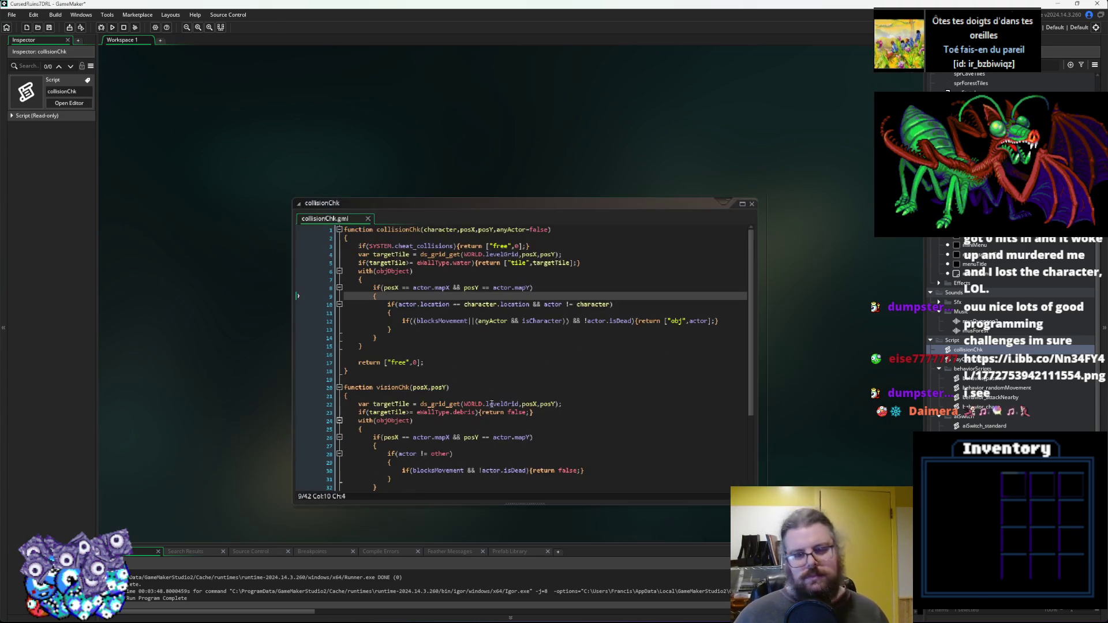
pyautogui.click(442, 329)
pyautogui.doubleClick(442, 321)
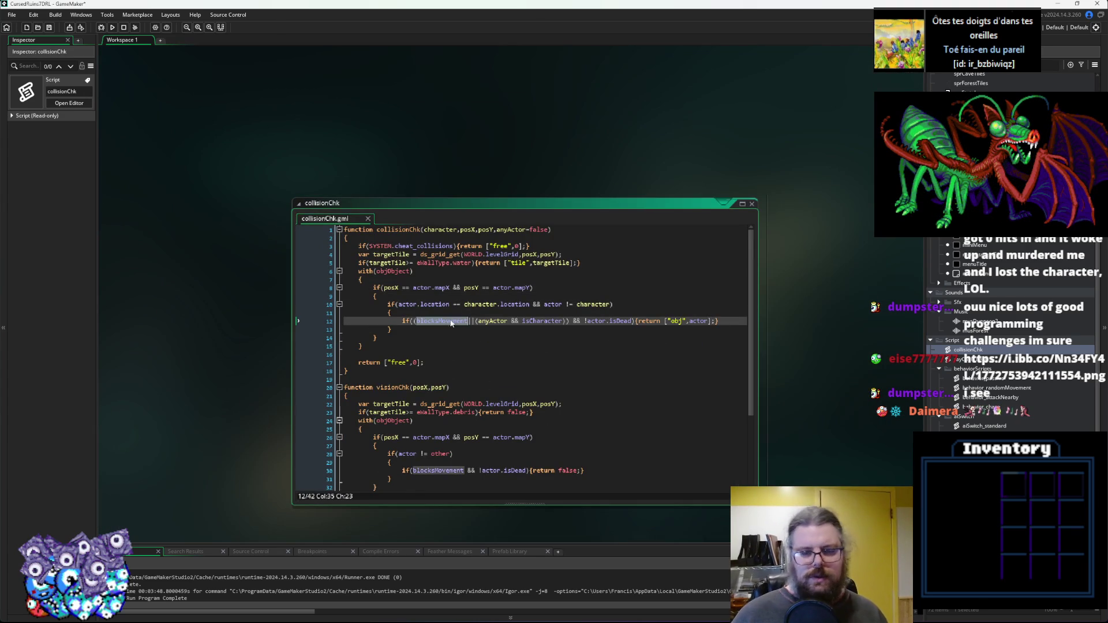
pyautogui.scroll(4, 464, 555)
pyautogui.scroll(5, 464, 554)
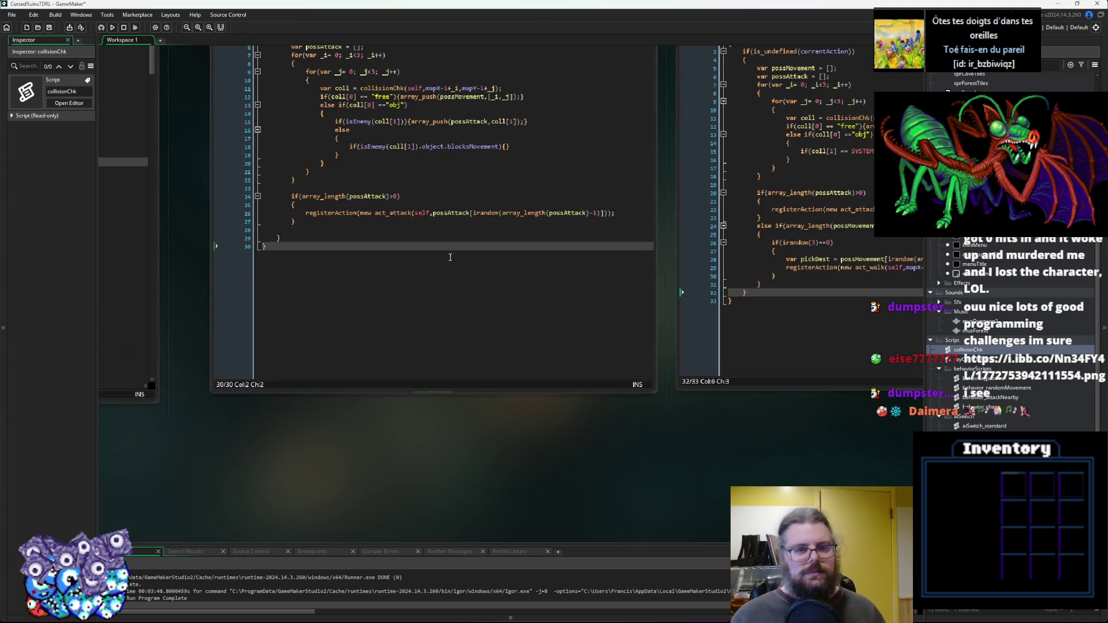
# Negate line 18's condition with ! and expand its empty braces into a block.
pyautogui.click(345, 265)
pyautogui.write('!')
pyautogui.click(497, 262)
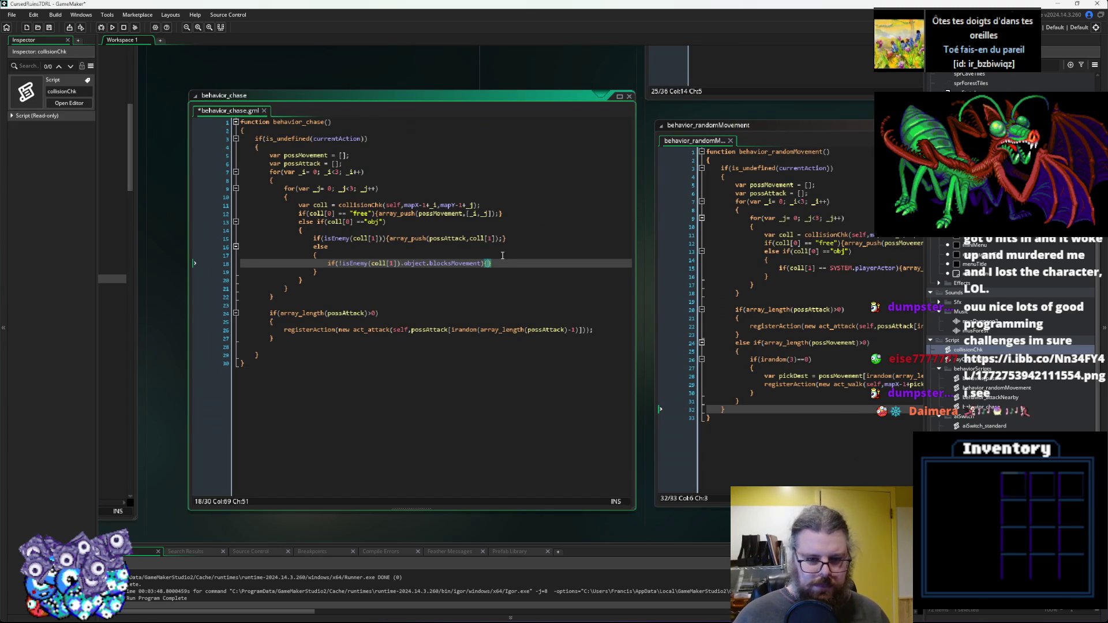
pyautogui.press('Left')
pyautogui.press('Return')
pyautogui.press('Right')
pyautogui.press('Return')
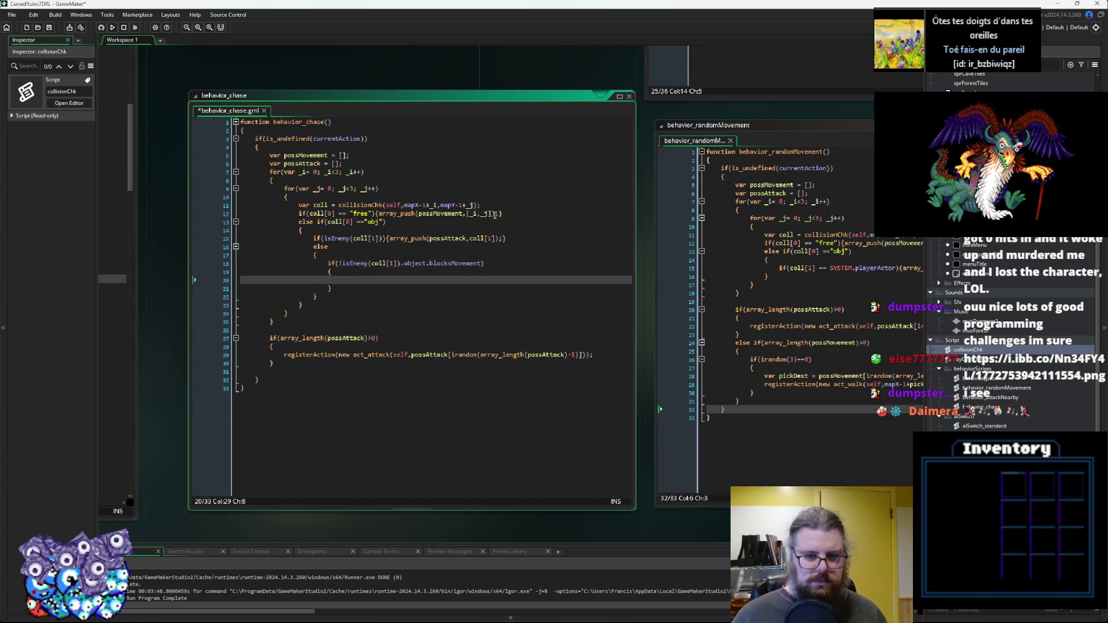
# Paste array_push(possMovement,[_i,_j]); into the new non-blocking block.
pyautogui.moveTo(500, 215); pyautogui.dragTo(378, 214)
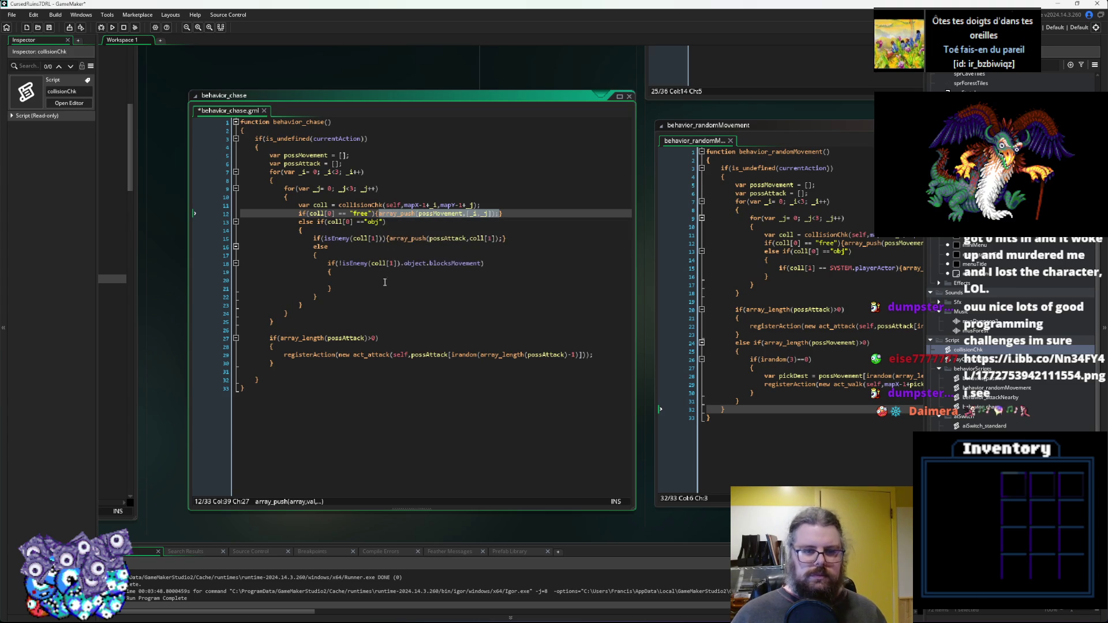
pyautogui.hotkey('ctrl', 'c')
pyautogui.click(354, 279)
pyautogui.hotkey('ctrl', 'v')
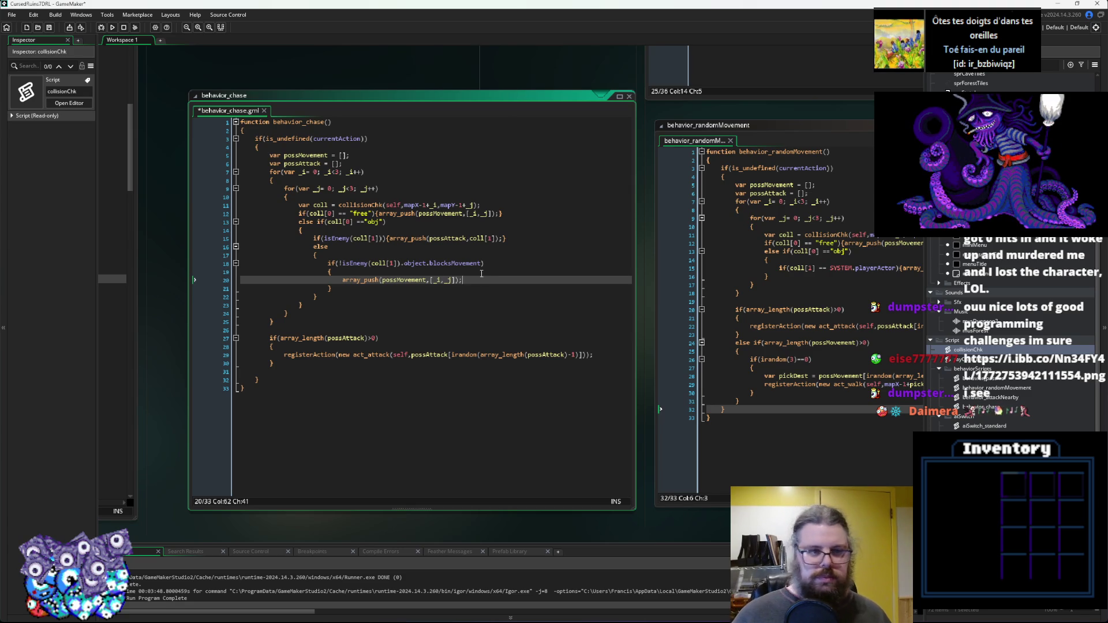
pyautogui.moveTo(313, 237); pyautogui.dragTo(514, 238)
pyautogui.press('Down')
pyautogui.press('Down')
pyautogui.press('Down')
pyautogui.moveTo(537, 279); pyautogui.dragTo(357, 270)
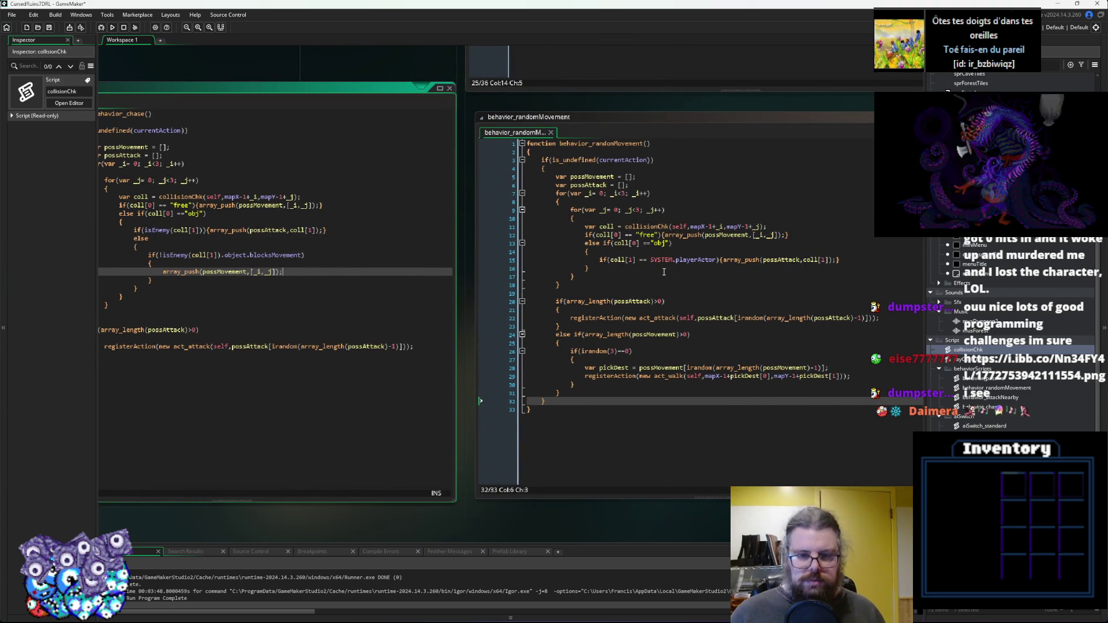
# Replace behavior_randomMovement's playerActor check with the isEnemy(coll[1]) condition.
pyautogui.click(633, 253)
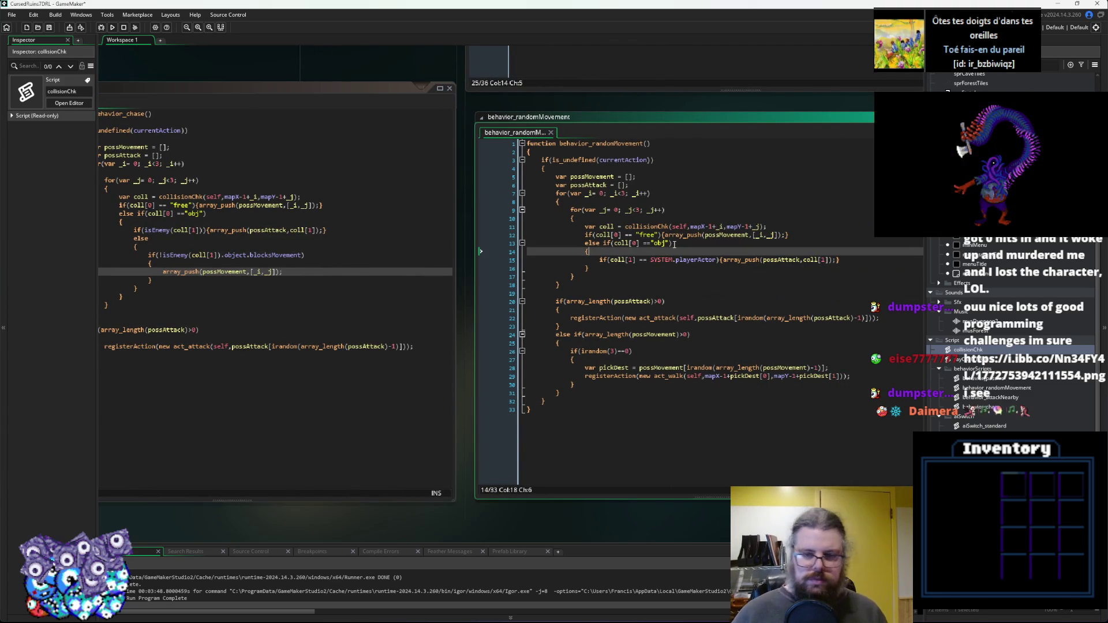
pyautogui.press('Return')
pyautogui.hotkey('ctrl', 'v')
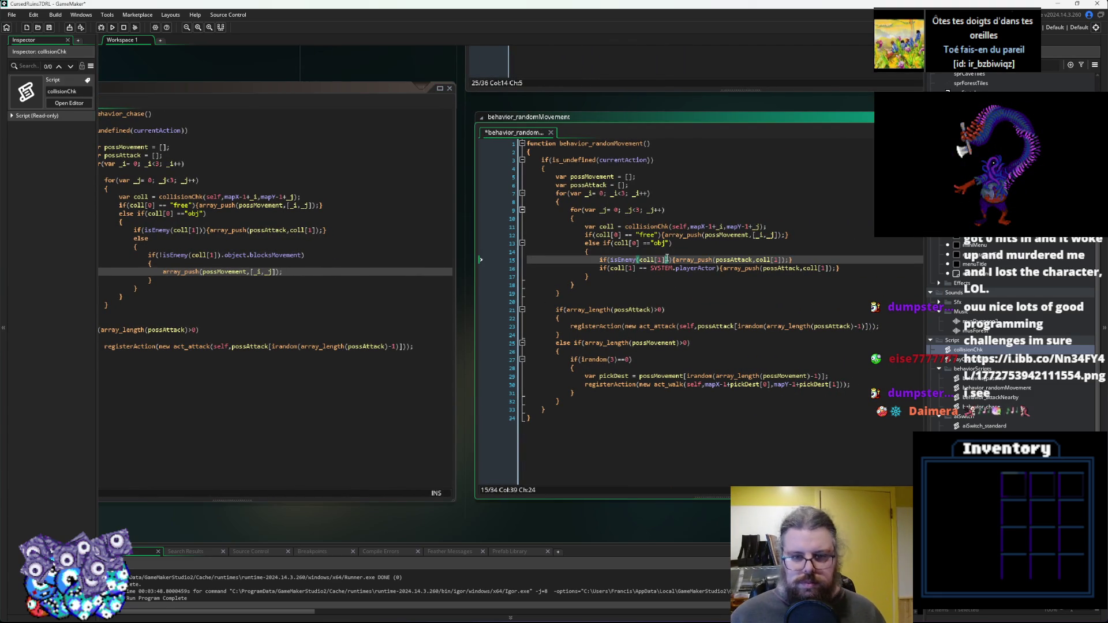
pyautogui.click(657, 260)
pyautogui.moveTo(671, 260)
pyautogui.mouseDown()
pyautogui.moveTo(598, 261)
pyautogui.moveTo(719, 268)
pyautogui.mouseUp()
pyautogui.press('Delete')
pyautogui.hotkey('ctrl', 'v')
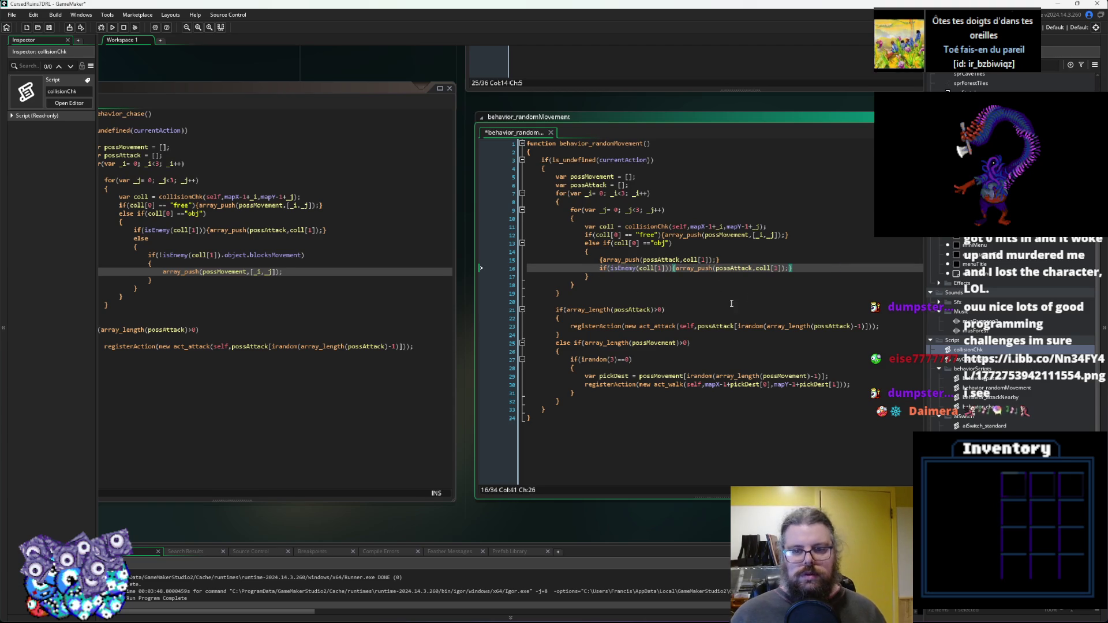
# Replace randomMovement's condition lines with the full isEnemy/else block from behavior_chase.
pyautogui.click(231, 289)
pyautogui.moveTo(180, 283); pyautogui.dragTo(162, 232)
pyautogui.click(179, 290)
pyautogui.moveTo(833, 273); pyautogui.dragTo(628, 261)
pyautogui.hotkey('ctrl', 'v')
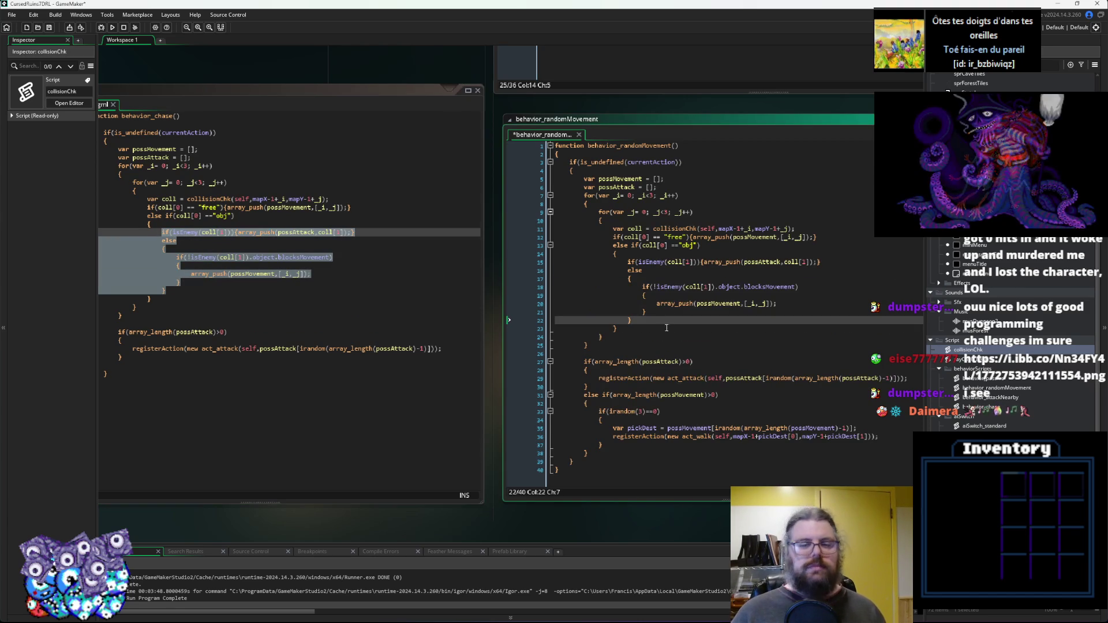
pyautogui.click(238, 324)
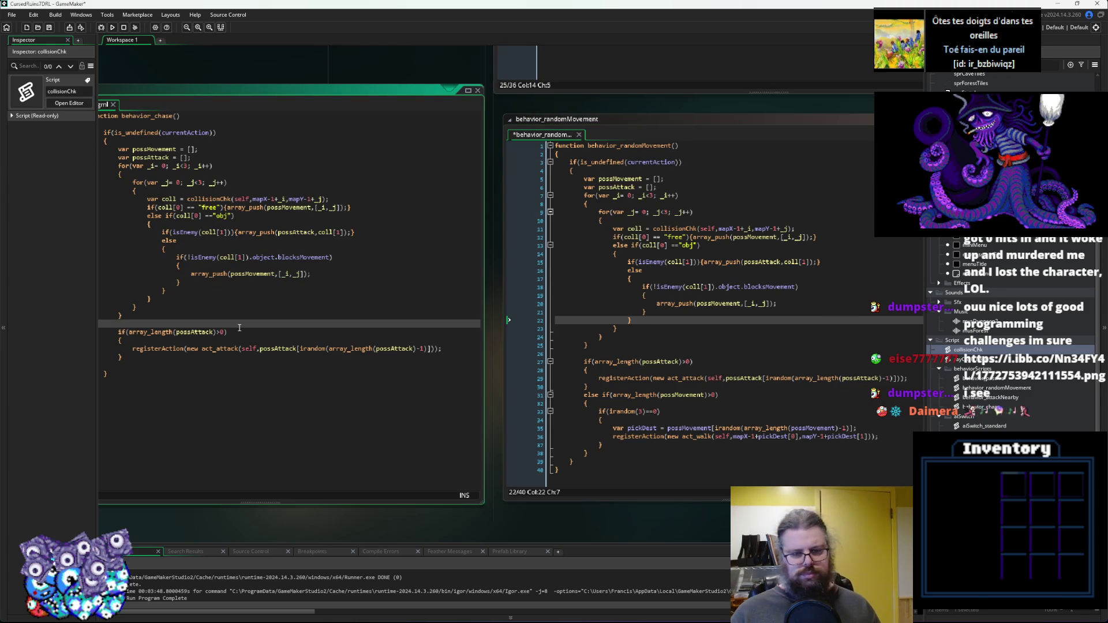
# Inspect act_attack's user and target parameters and the possAttack uses in randomMovement.
pyautogui.click(739, 378)
pyautogui.click(652, 374)
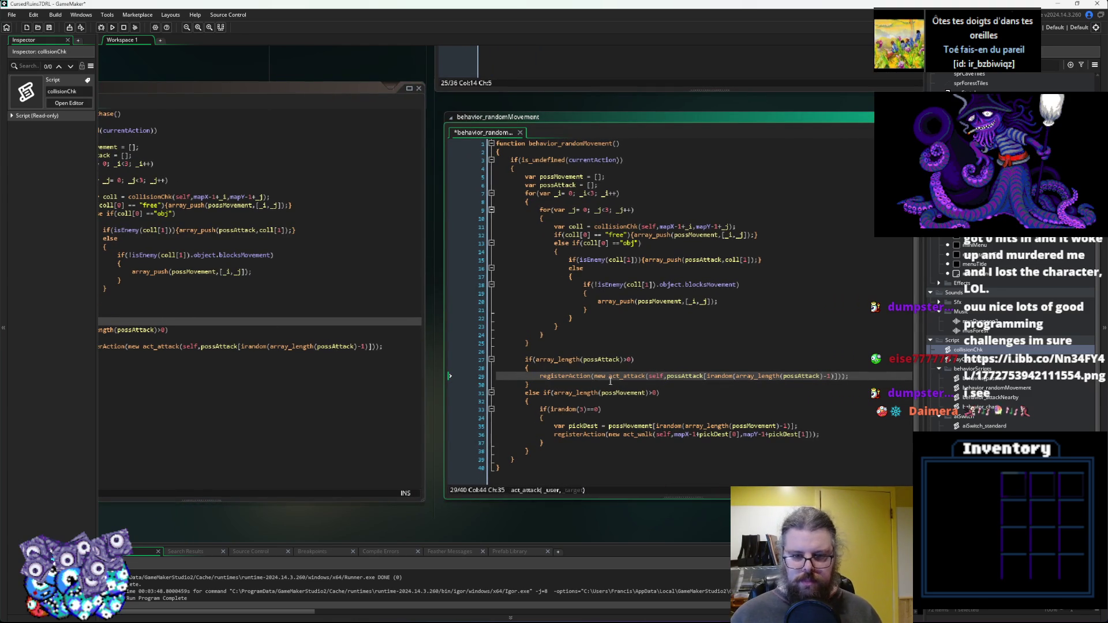
pyautogui.doubleClick(692, 379)
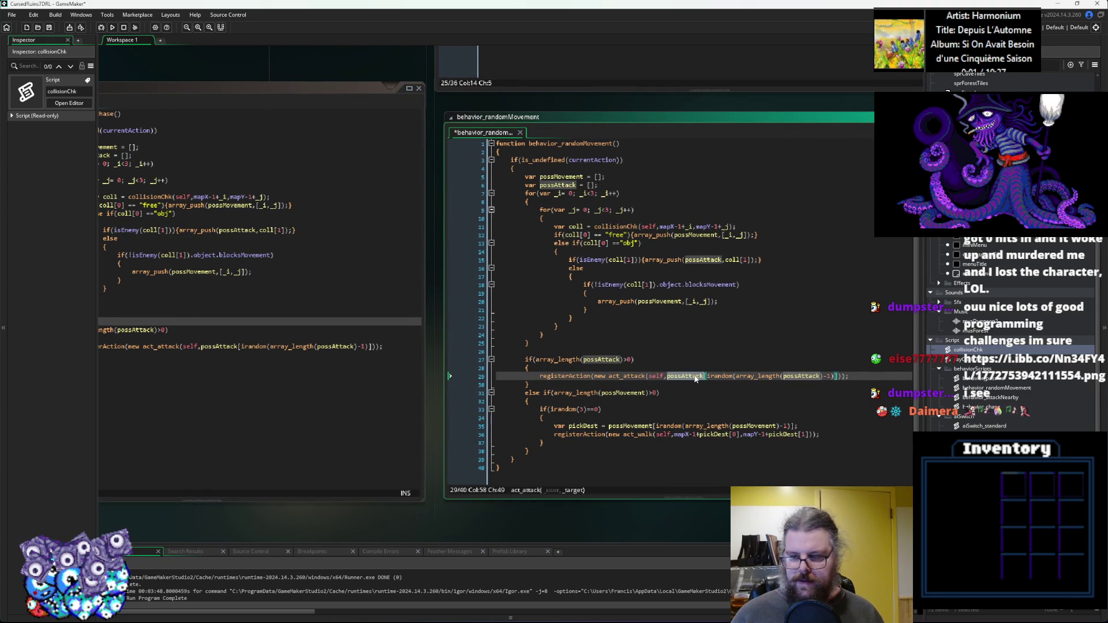
pyautogui.click(710, 400)
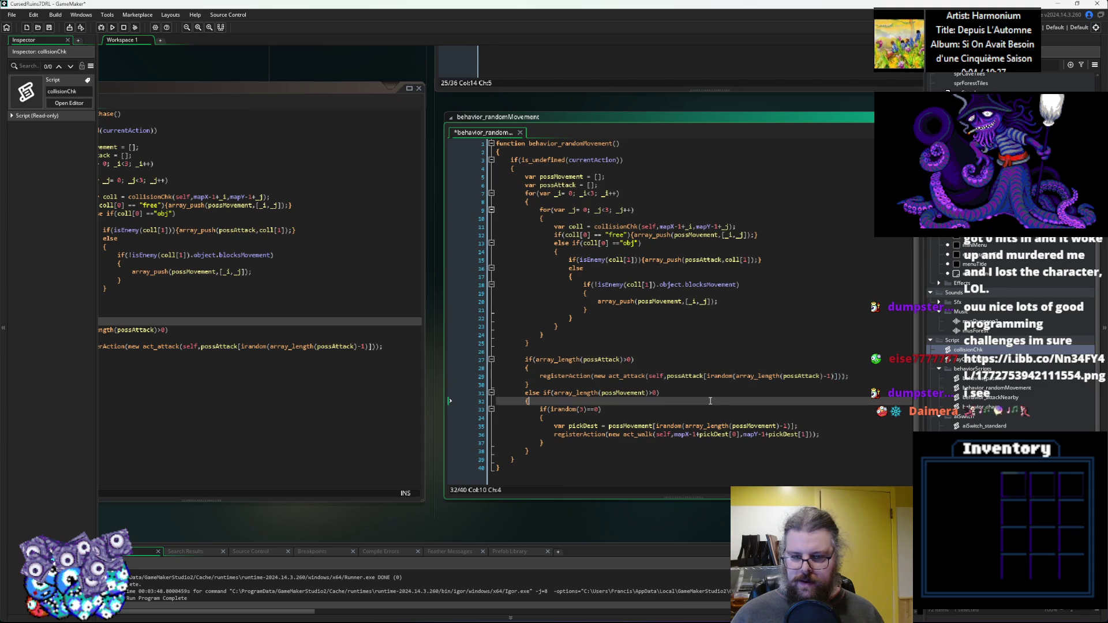
pyautogui.click(682, 377)
pyautogui.click(654, 377)
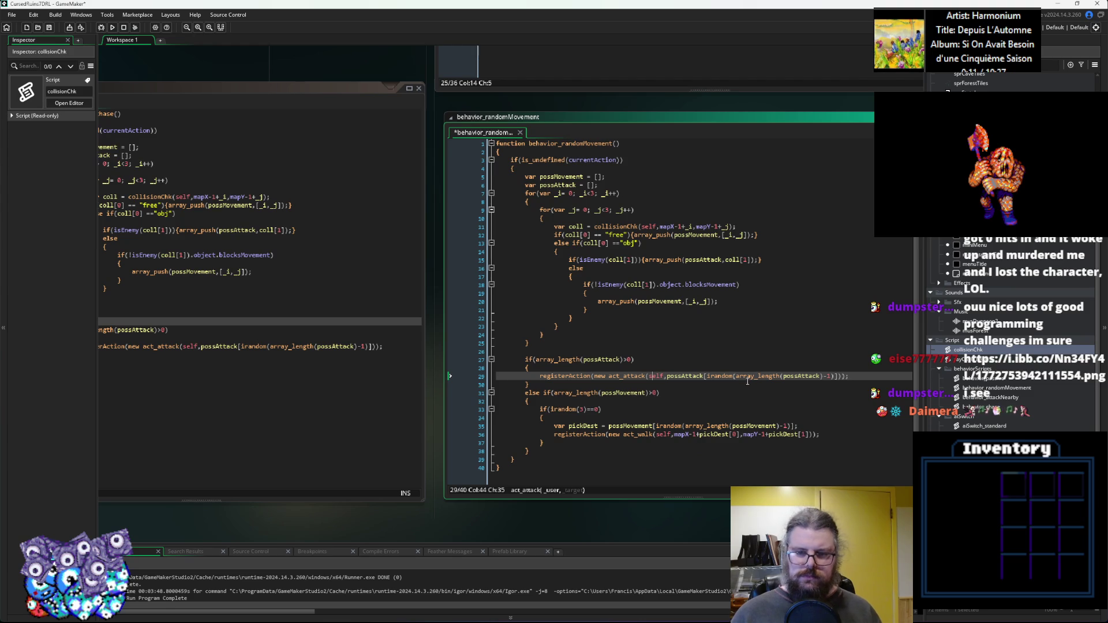
pyautogui.moveTo(725, 379)
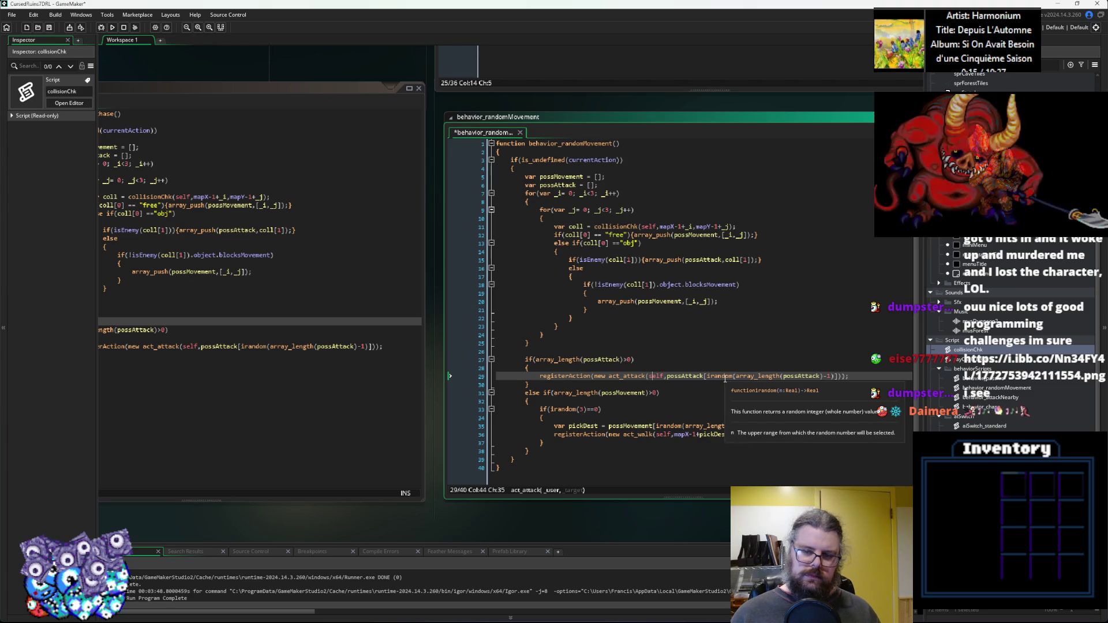
pyautogui.moveTo(702, 425)
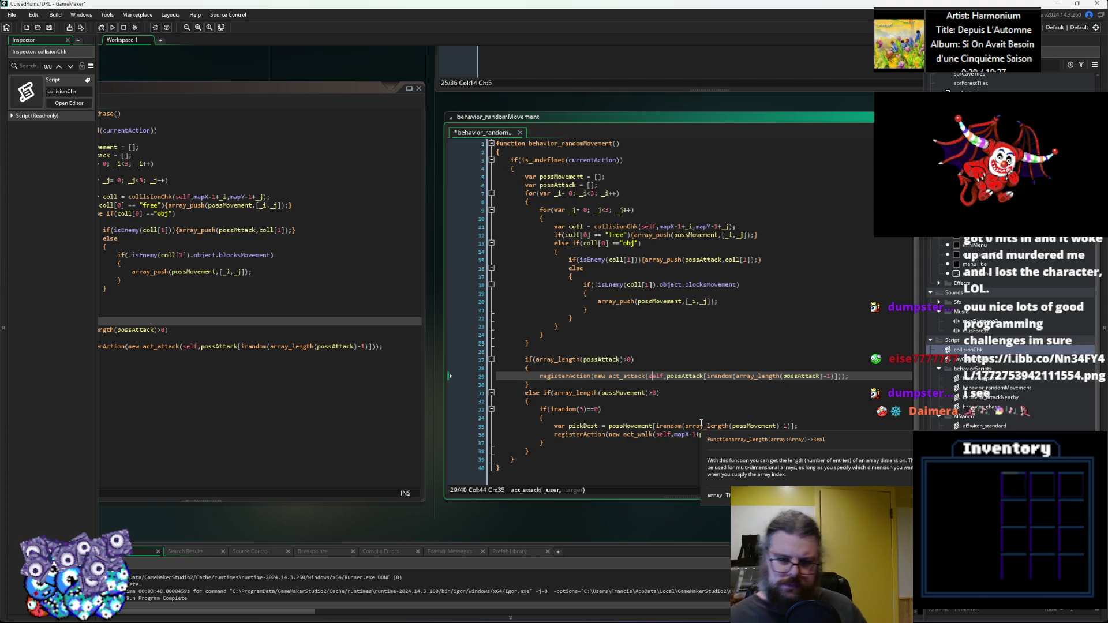
pyautogui.click(679, 400)
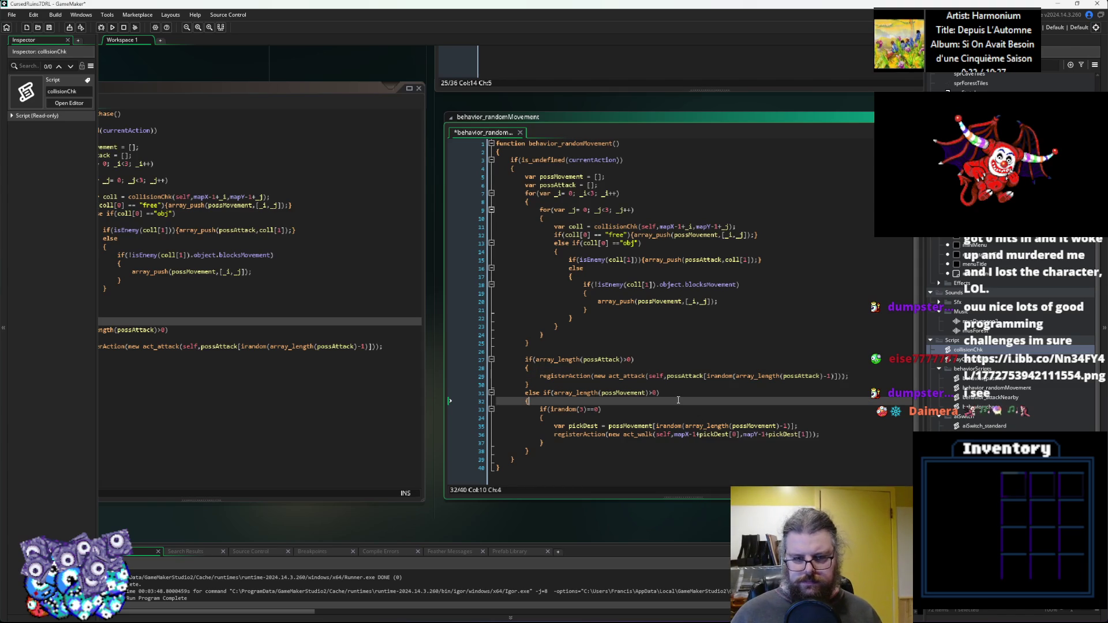
pyautogui.click(545, 418)
pyautogui.click(393, 398)
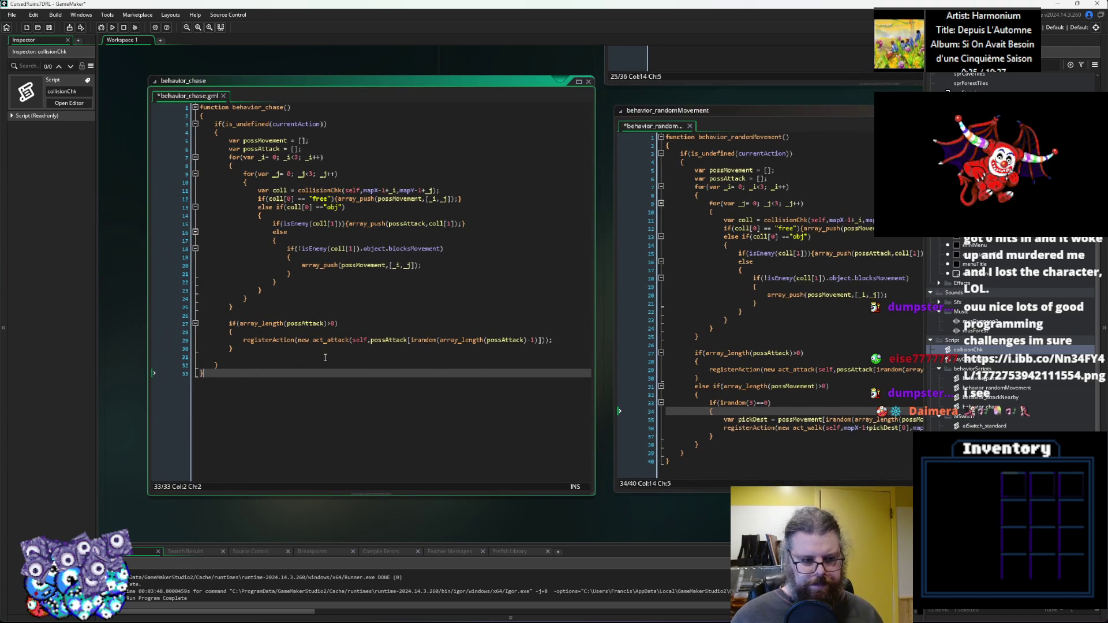
# Add an else if(array_length(possMovement)>0) branch after the attack branch, copied from randomMovement.
pyautogui.click(325, 357)
pyautogui.write('else')
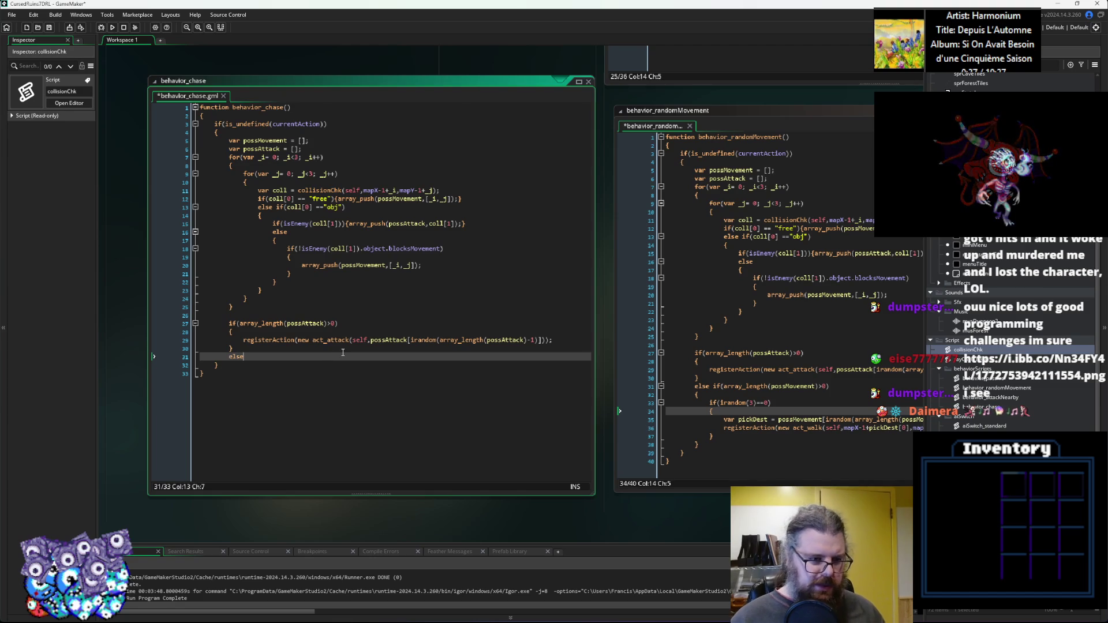
pyautogui.write(' if(')
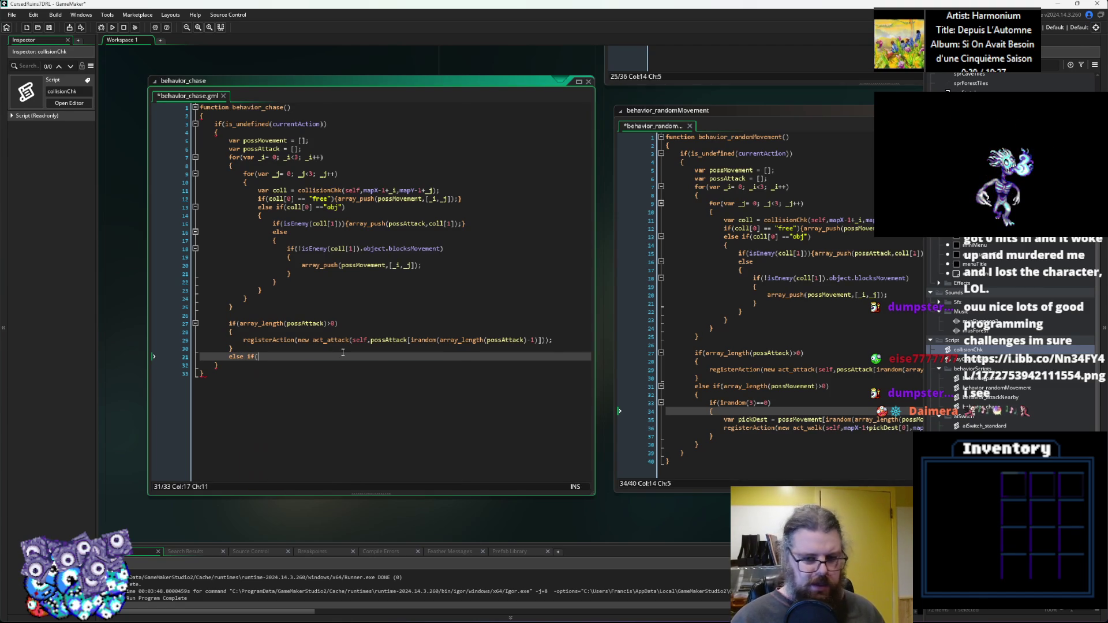
pyautogui.press('BackSpace')
pyautogui.press('BackSpace')
pyautogui.press('BackSpace')
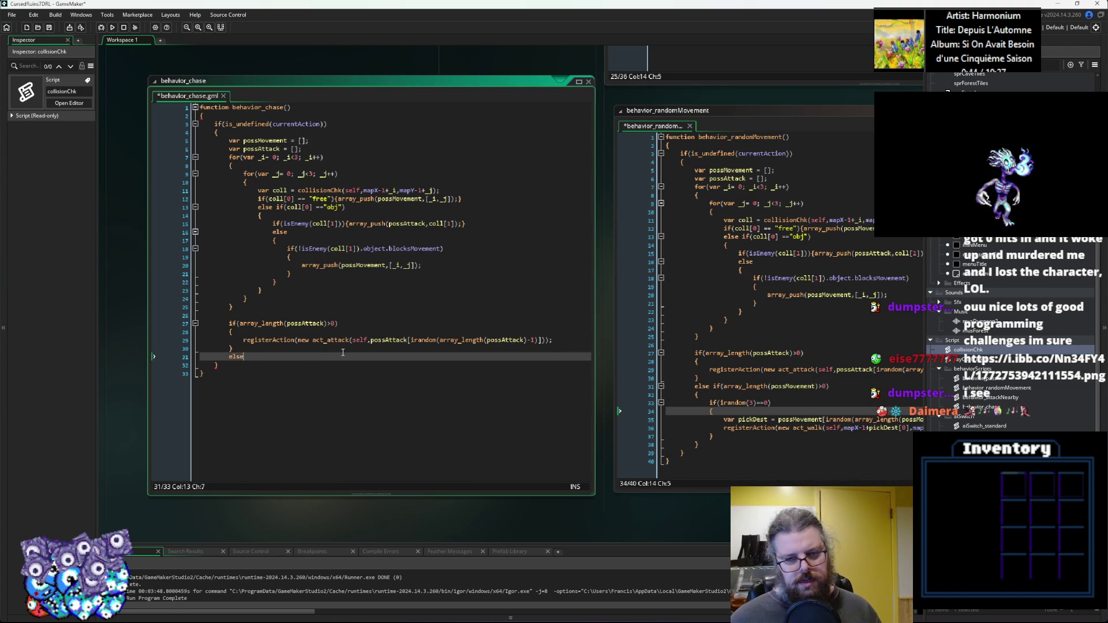
pyautogui.click(720, 443)
pyautogui.moveTo(719, 444); pyautogui.dragTo(710, 386)
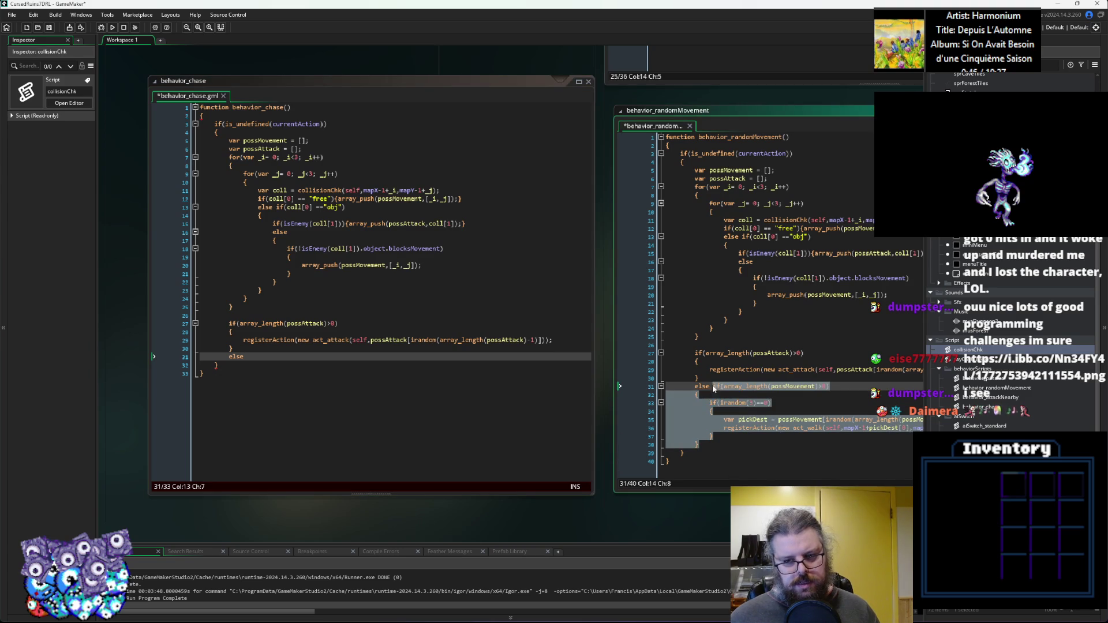
pyautogui.click(240, 357)
pyautogui.write('if(array_length(possMovement)>0) \t\t{ \t\t\tif(irandom(3)==0) \t\t\t{ \t\t\t\tvar pickDest = possMovement[irandom(array_length(possMovement)-1)]; \t\t\t\tregisterAction(new act_walk(self,mapX-1+pickDest[0],mapY-1+pickDest[1])); \t\t\t} \t\t}')
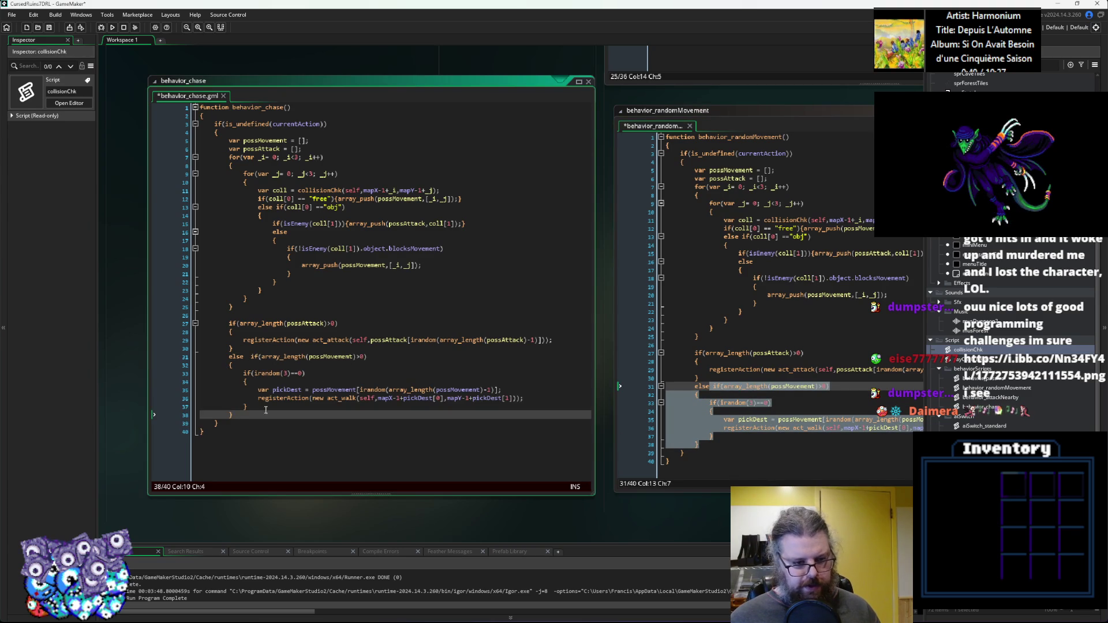
pyautogui.click(250, 357)
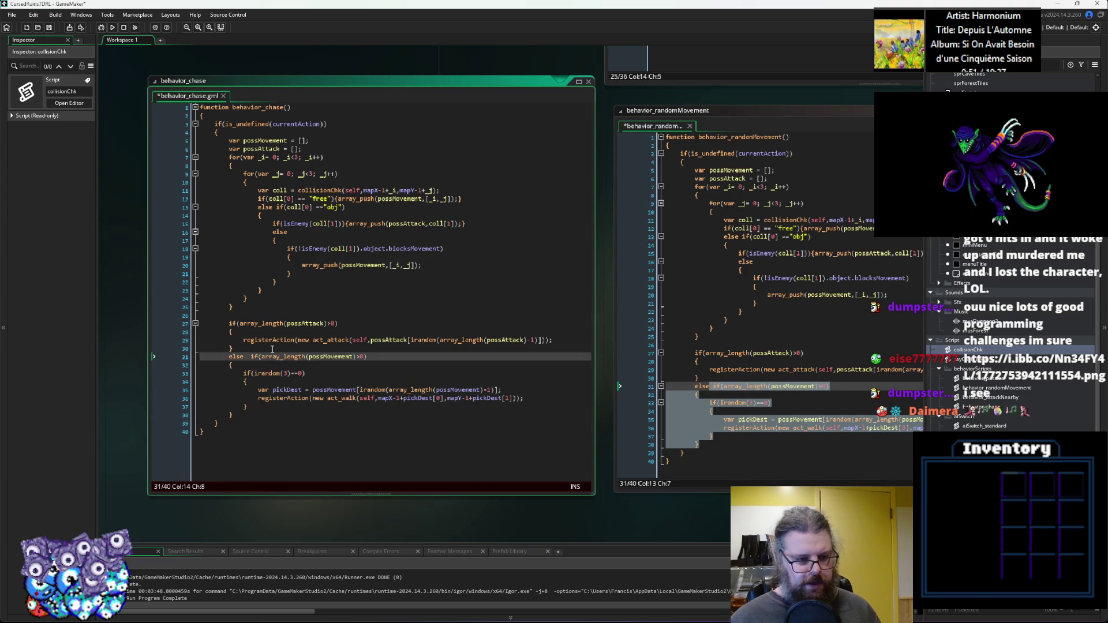
pyautogui.press('BackSpace')
# Wrap the copied irandom act_walk code in /* */ comments.
pyautogui.press('Down')
pyautogui.press('Return')
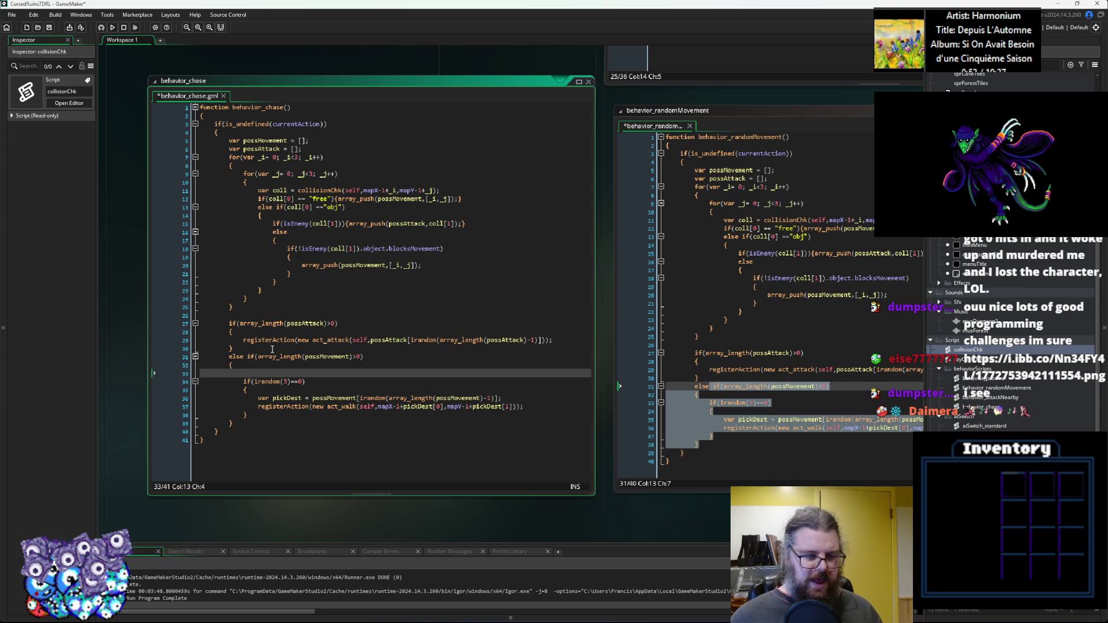
pyautogui.write('*')
pyautogui.press('Down')
pyautogui.press('Down')
pyautogui.press('Down')
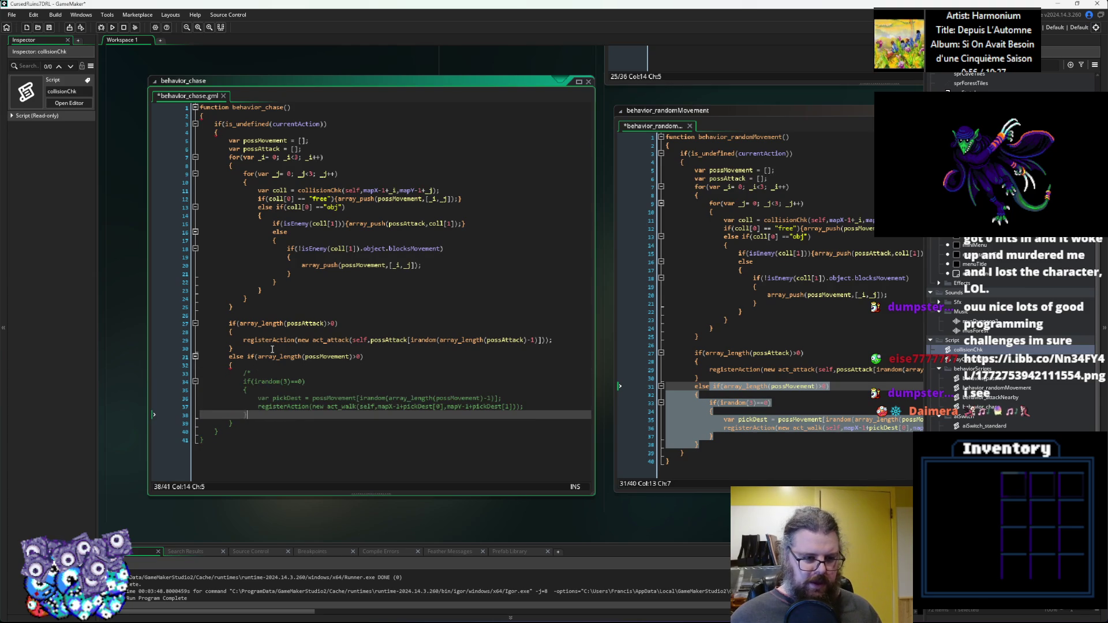
pyautogui.write('*/')
pyautogui.press('Up')
pyautogui.press('Up')
pyautogui.press('Up')
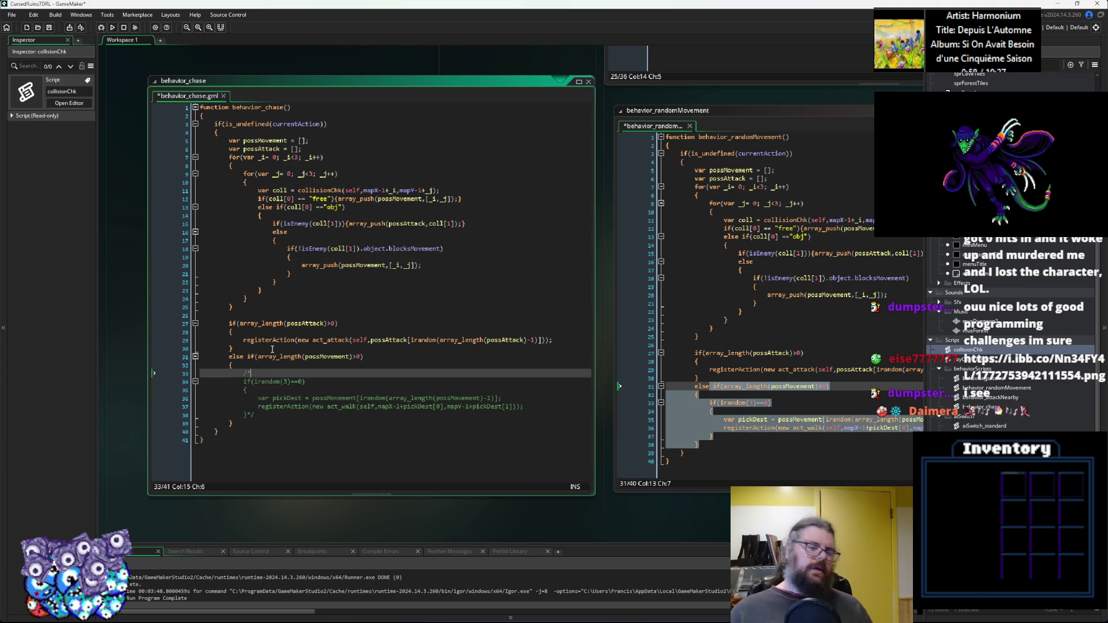
pyautogui.press('Return')
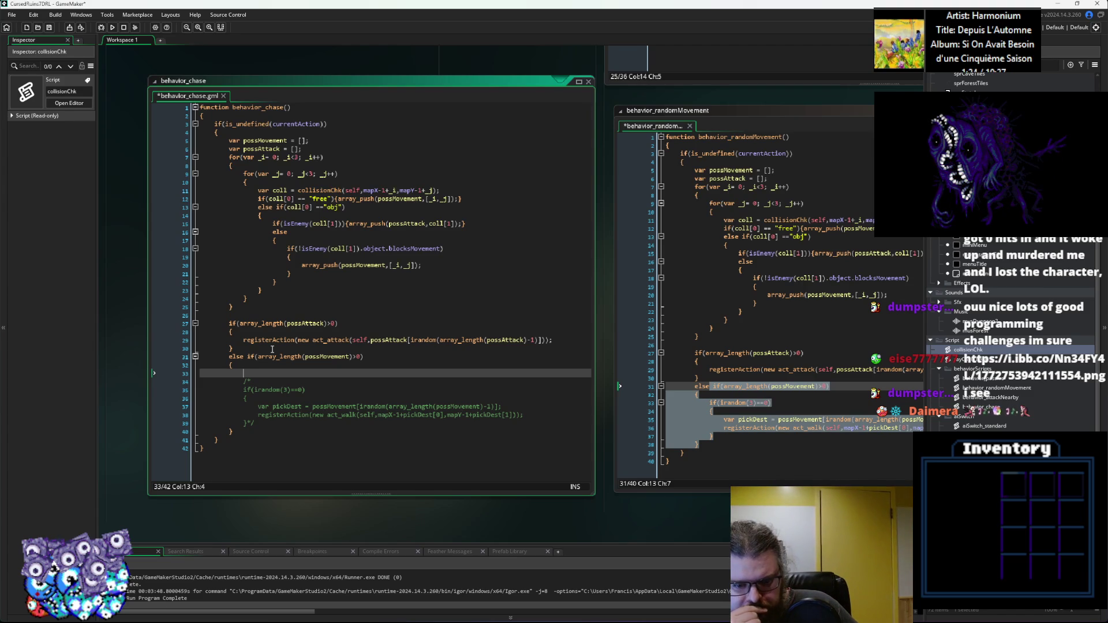
# Save both edited scripts with Ctrl+S and resume editing behavior_chase.
pyautogui.hotkey('ctrl', 's')
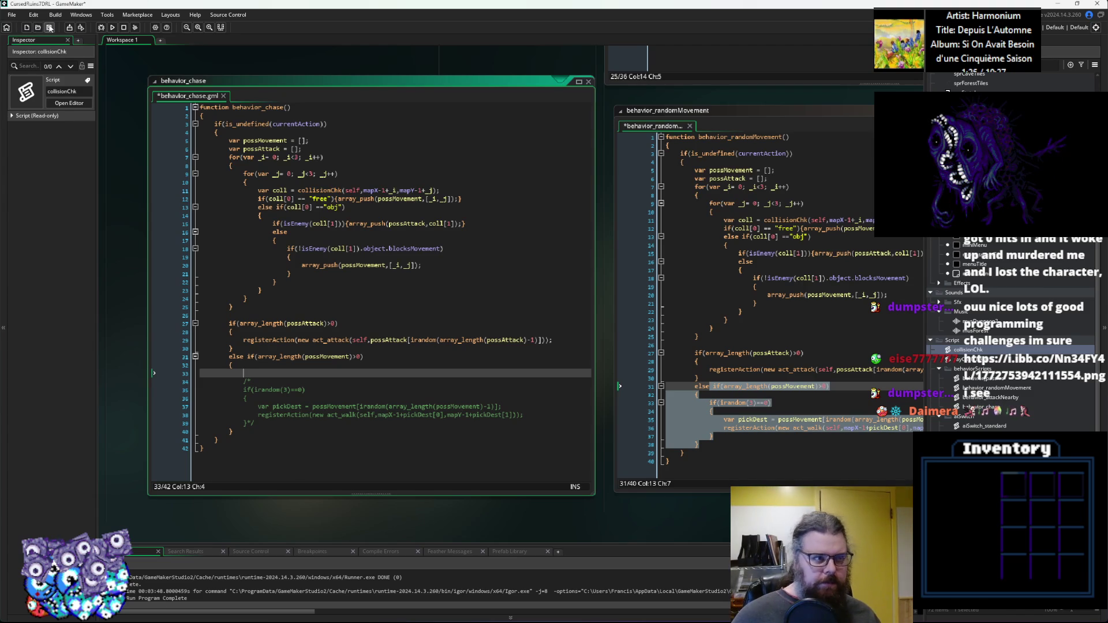
pyautogui.click(295, 373)
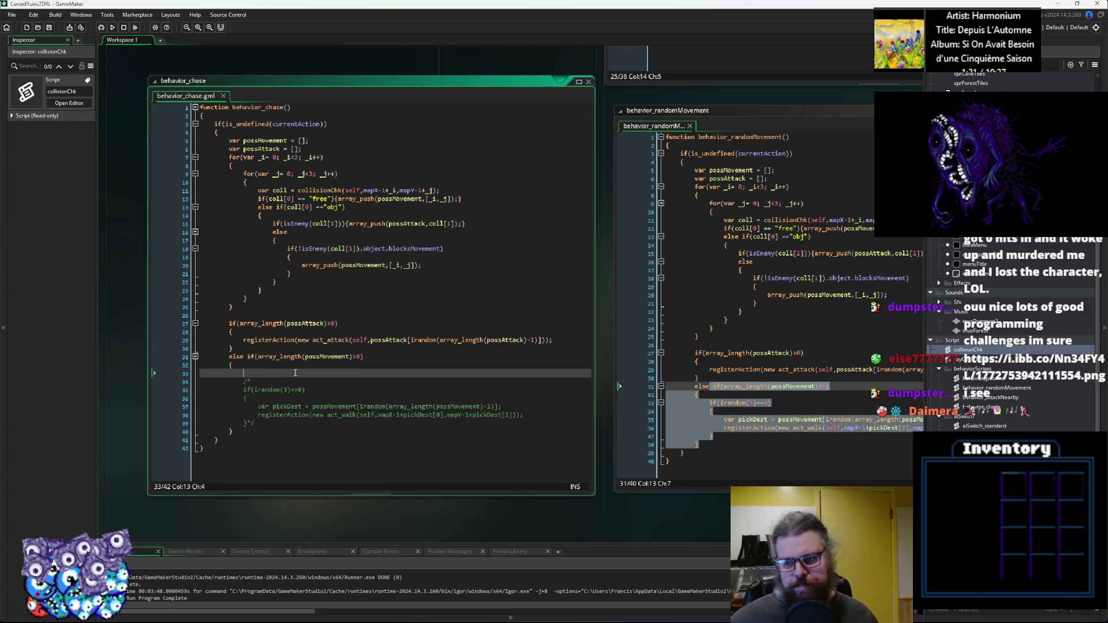
pyautogui.click(955, 417)
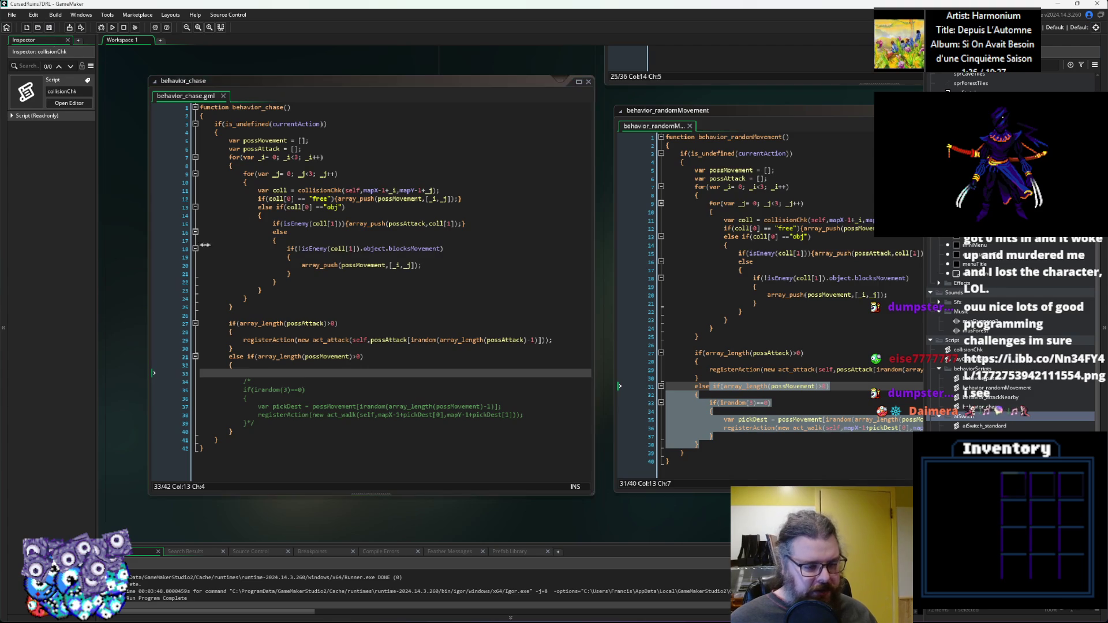
pyautogui.click(355, 367)
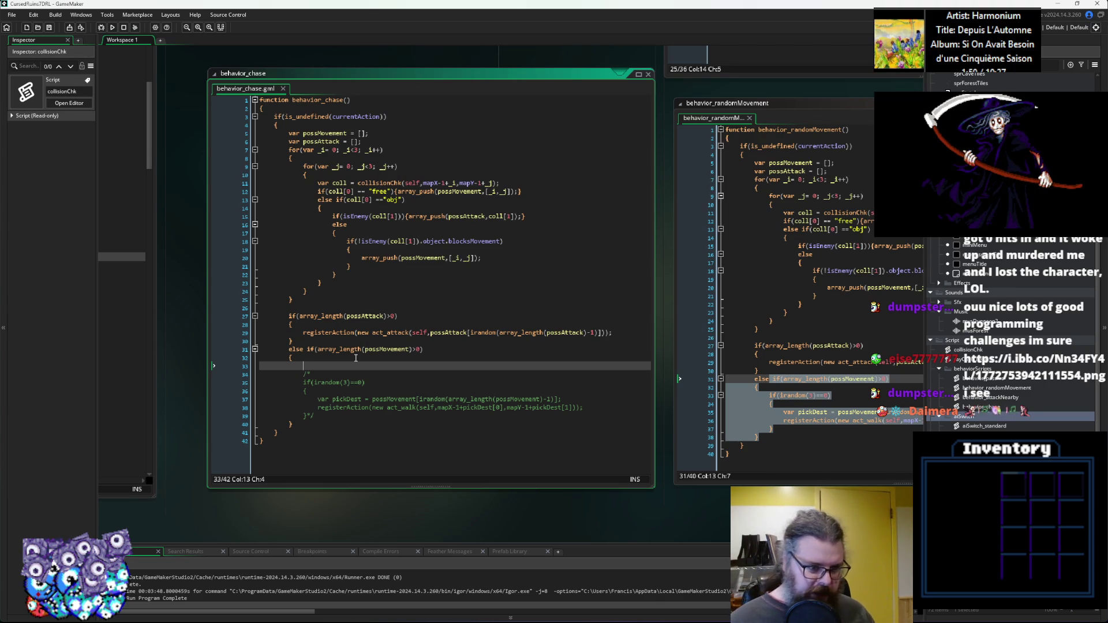
# Add the comment '//check if straight line to target' in behavior_chase's movement branch.
pyautogui.hscroll(-5, 356, 358)
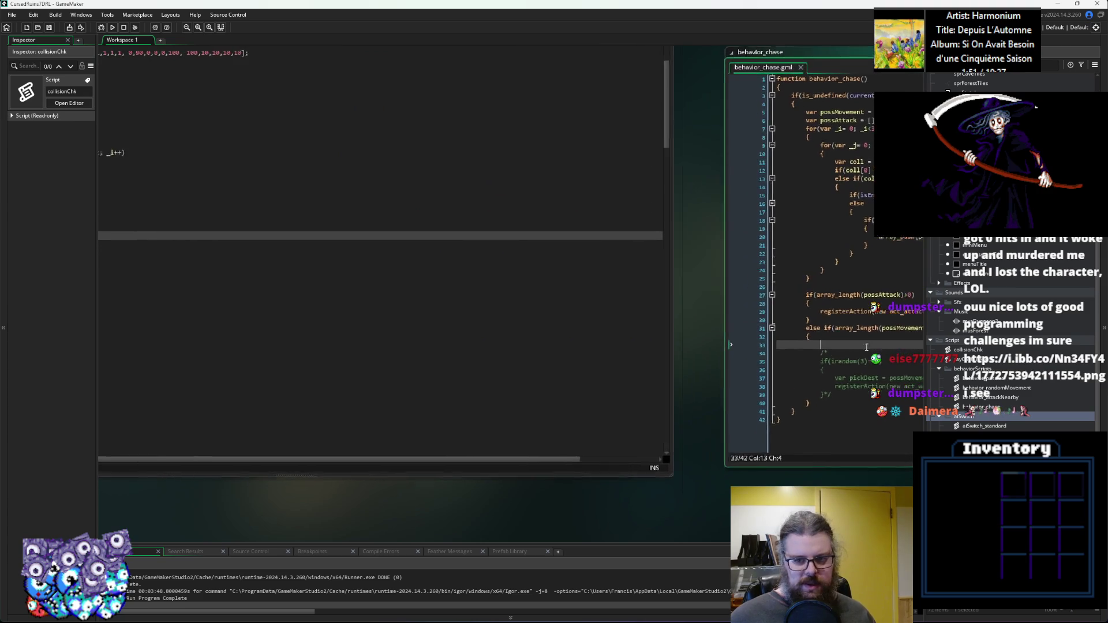
pyautogui.hscroll(-3, 669, 391)
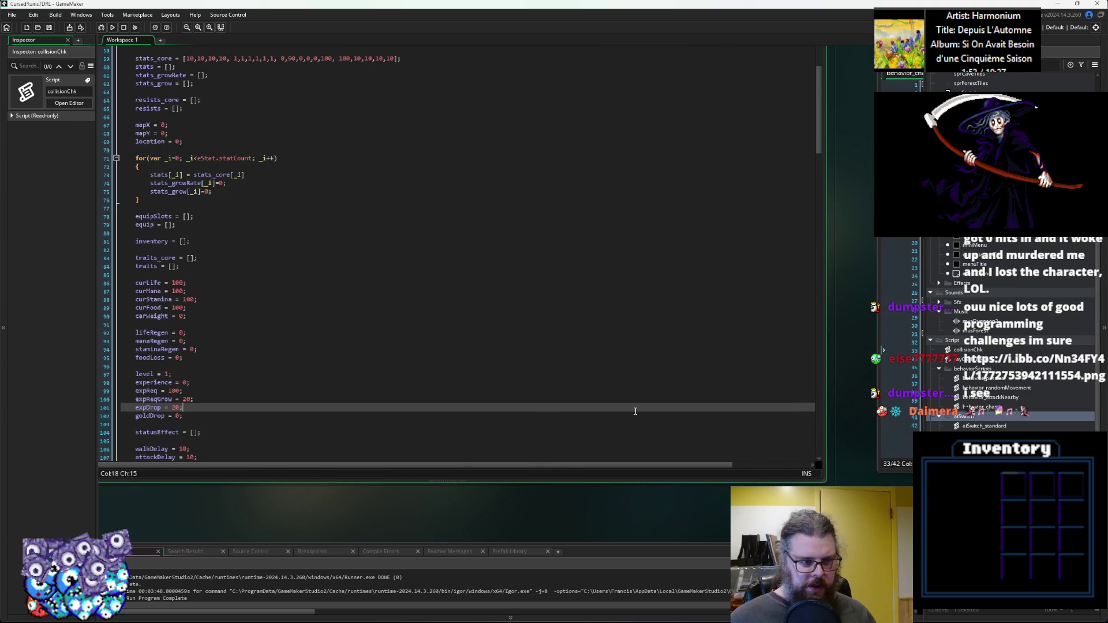
pyautogui.hscroll(5, 635, 411)
pyautogui.click(412, 335)
pyautogui.press('Down')
pyautogui.write('//')
pyautogui.write('che')
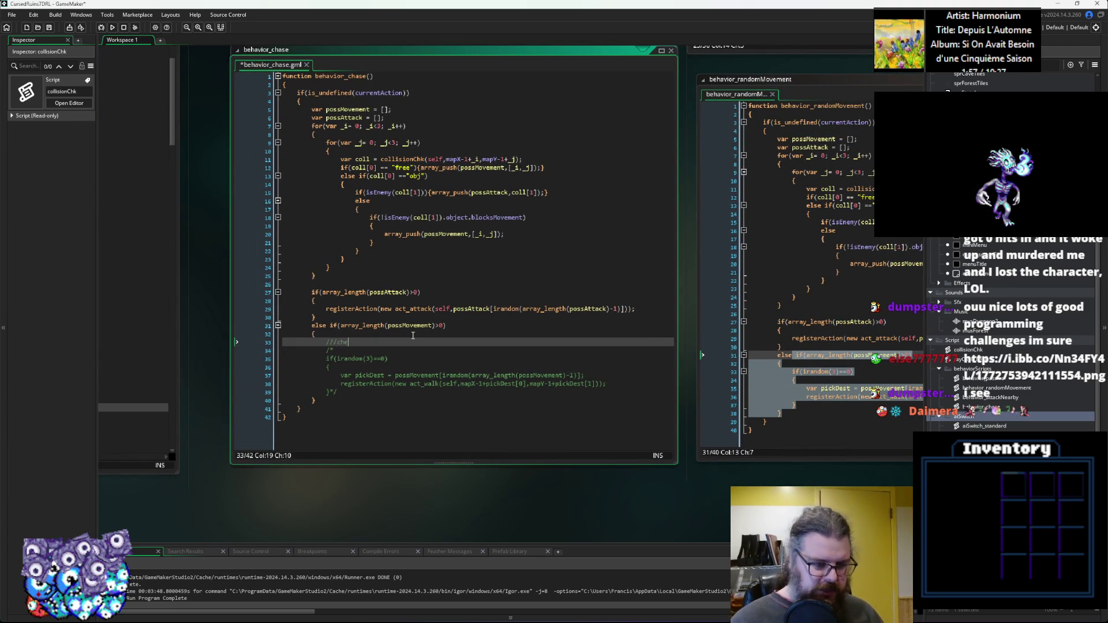
pyautogui.write('ck if straight ')
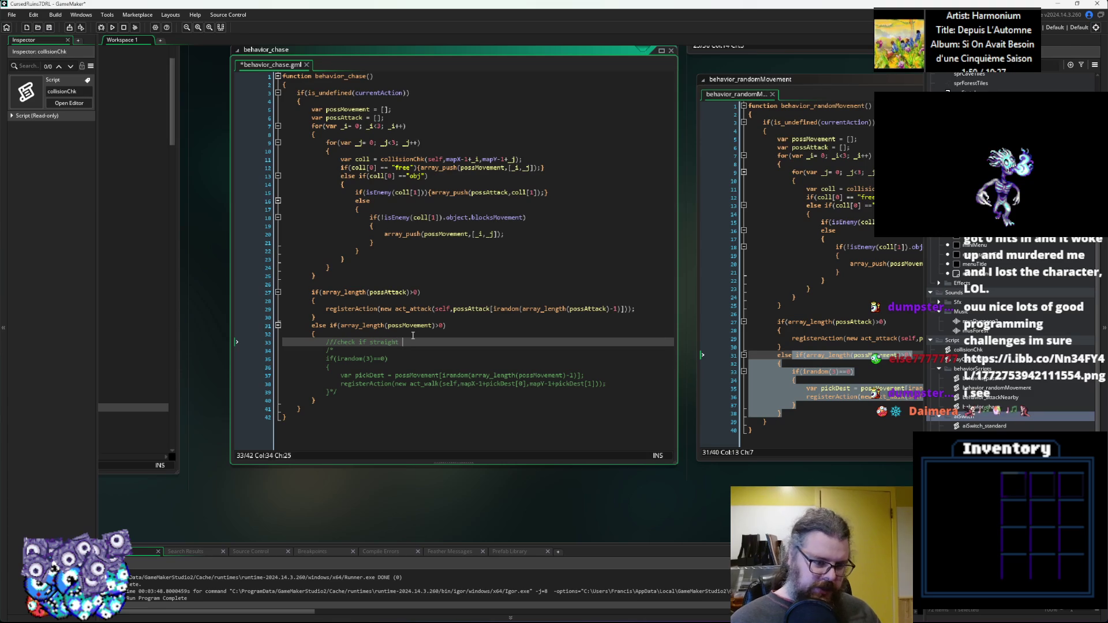
pyautogui.write('line to target')
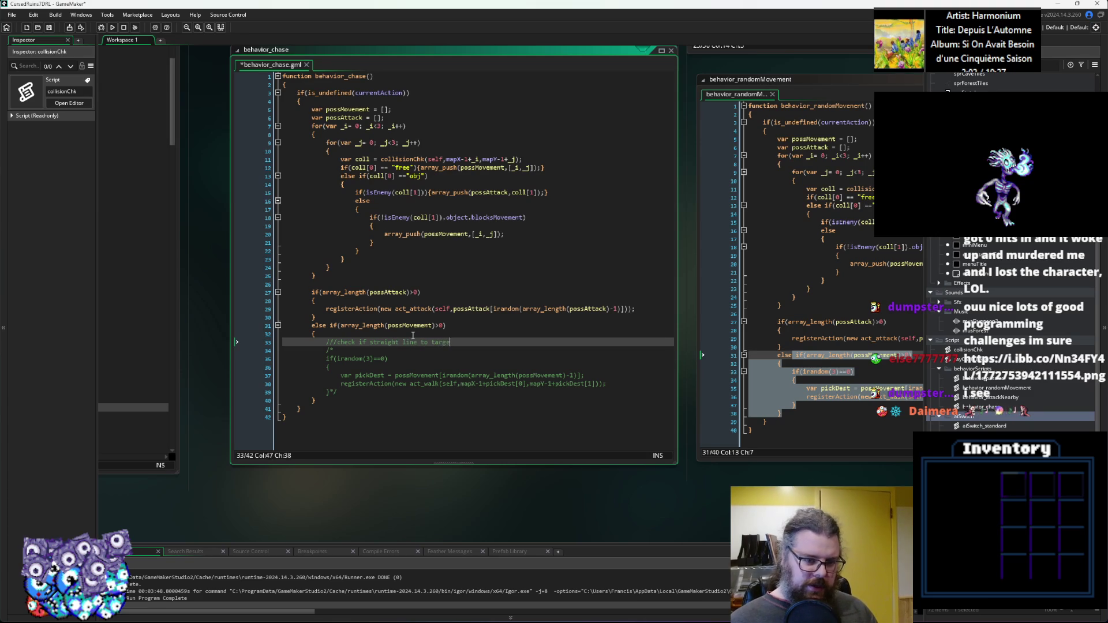
pyautogui.press('Return')
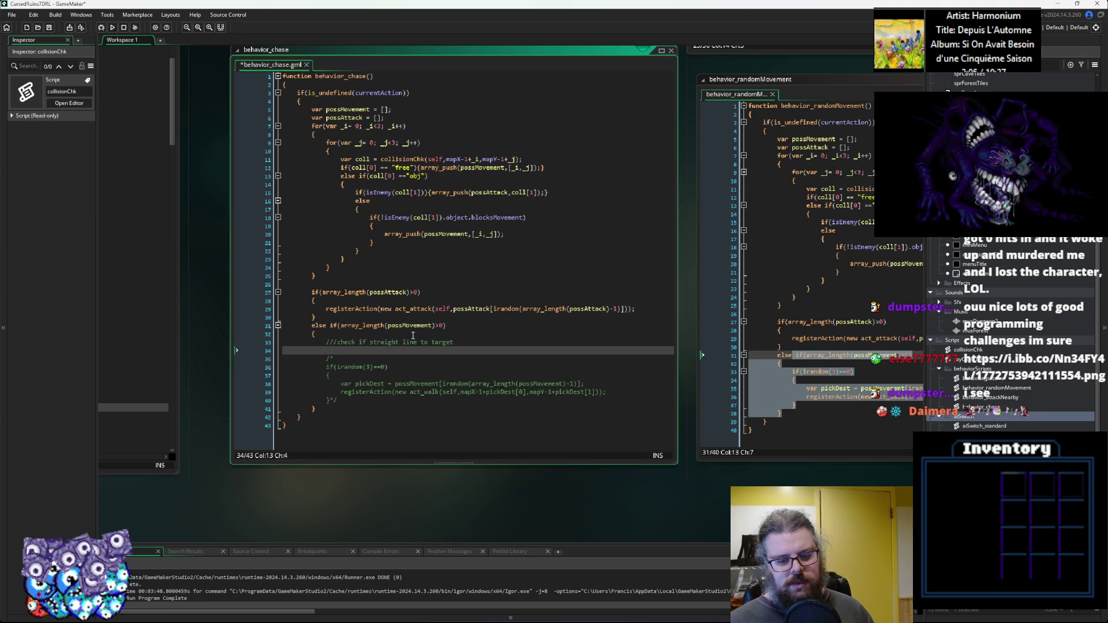
# Insert '///pick closest target' on a new line above the straight-line check comment.
pyautogui.press('Up')
pyautogui.press('Return')
pyautogui.press('Up')
pyautogui.write('///pick closest tar')
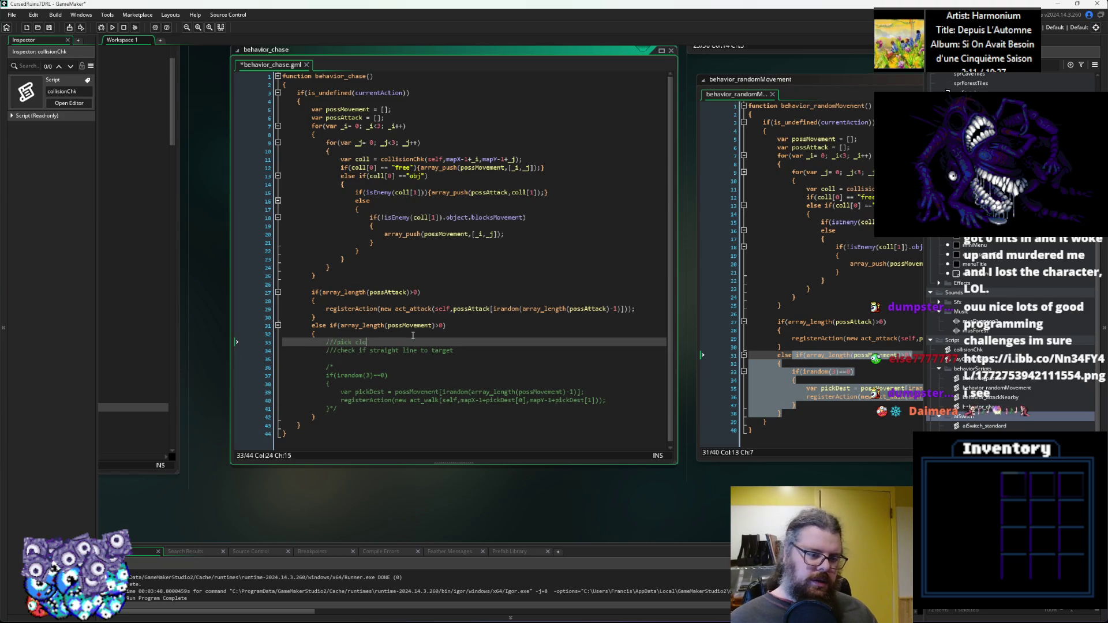
pyautogui.write('get')
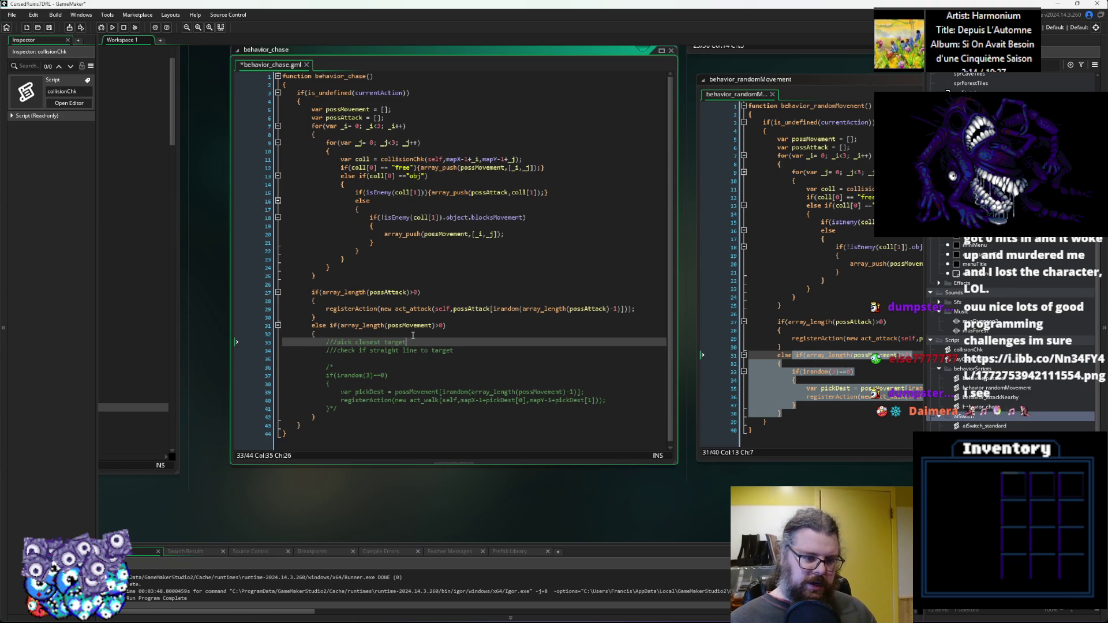
pyautogui.press('Return')
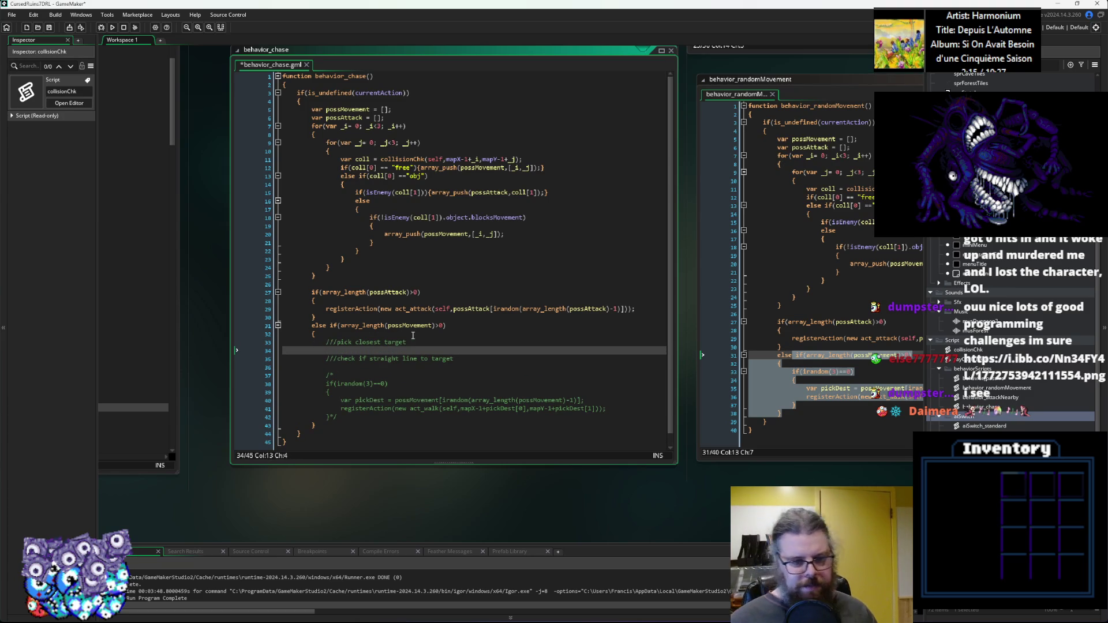
# Glance at randomMovement's attack code, enlarge the behavior_chase editor, and save the script.
pyautogui.click(901, 339)
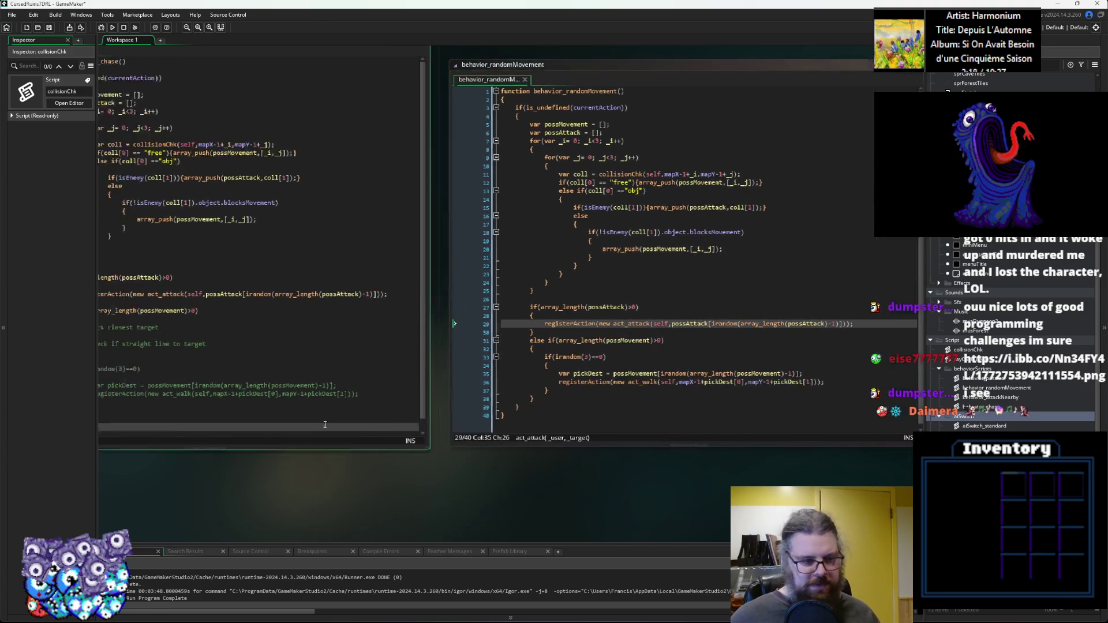
pyautogui.click(273, 424)
pyautogui.moveTo(312, 461); pyautogui.dragTo(269, 469)
pyautogui.click(437, 341)
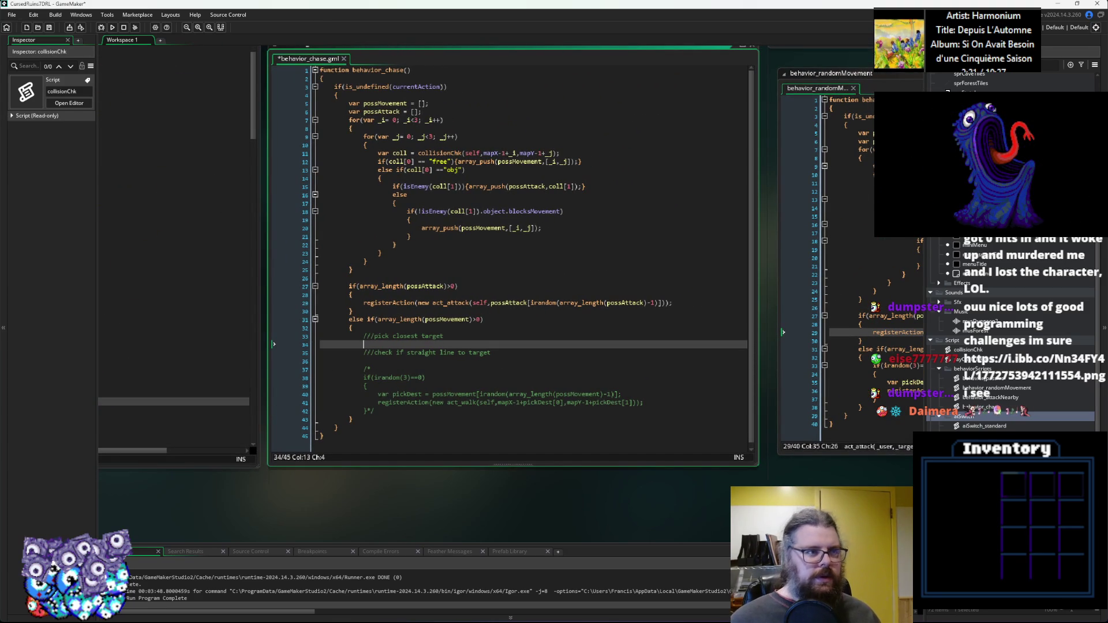
pyautogui.click(49, 28)
# Look over the behavior_randomMovement script for reference.
pyautogui.click(854, 386)
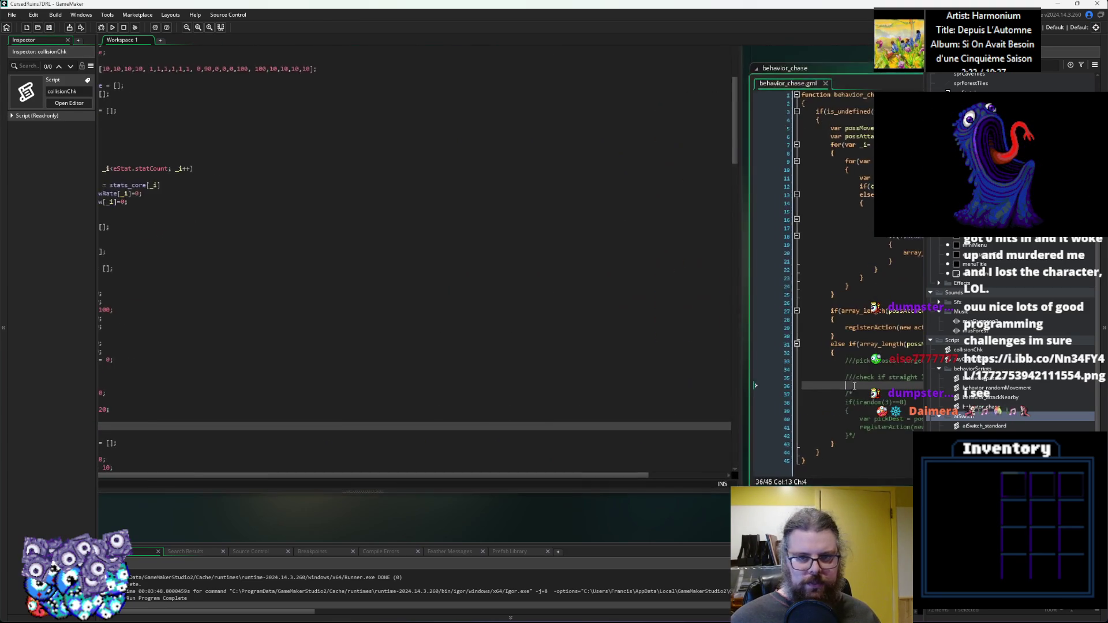
pyautogui.click(470, 345)
pyautogui.click(469, 339)
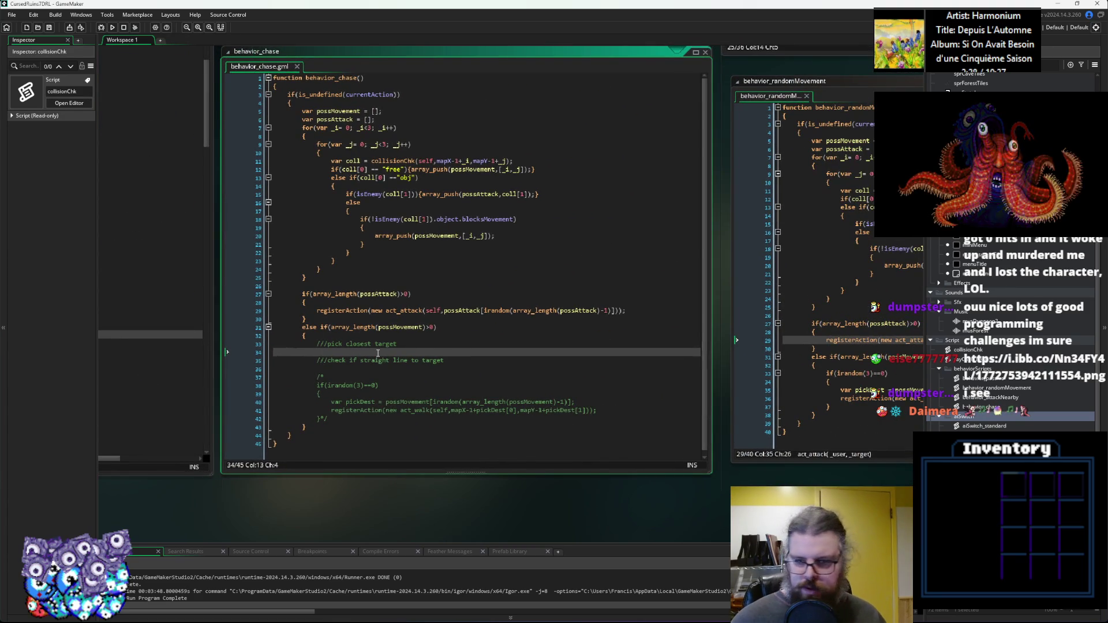
pyautogui.scroll(-2, 519, 346)
pyautogui.click(583, 341)
pyautogui.scroll(-1, 583, 341)
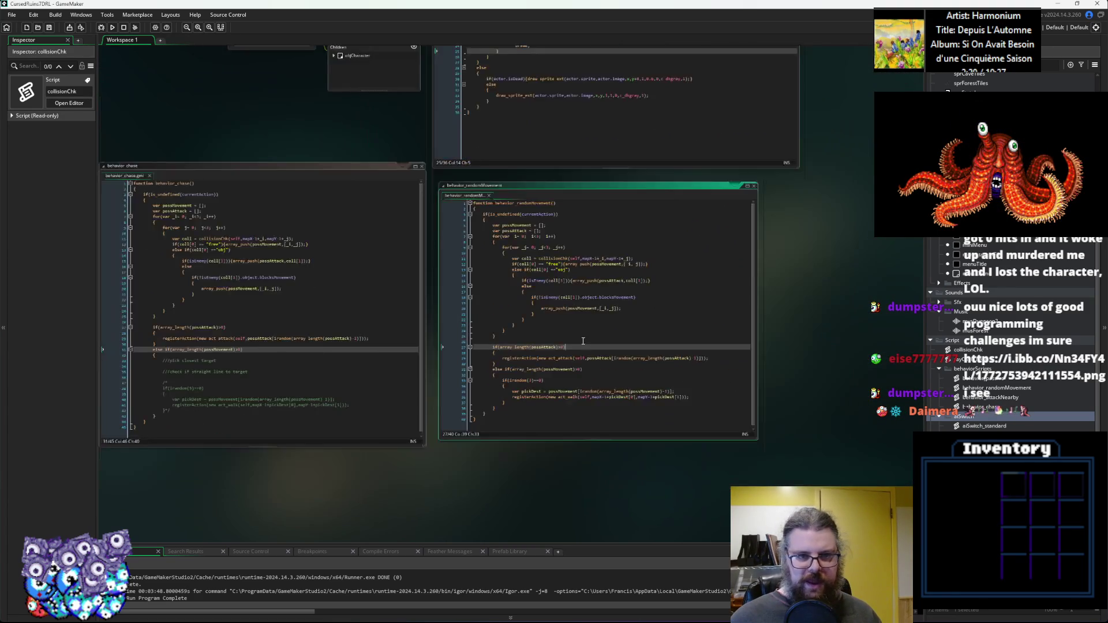
pyautogui.scroll(3, 525, 272)
# Inspect randomMovement's line-18 enemy check, then make the behavior_chase editor taller.
pyautogui.click(465, 438)
pyautogui.scroll(-2, 597, 352)
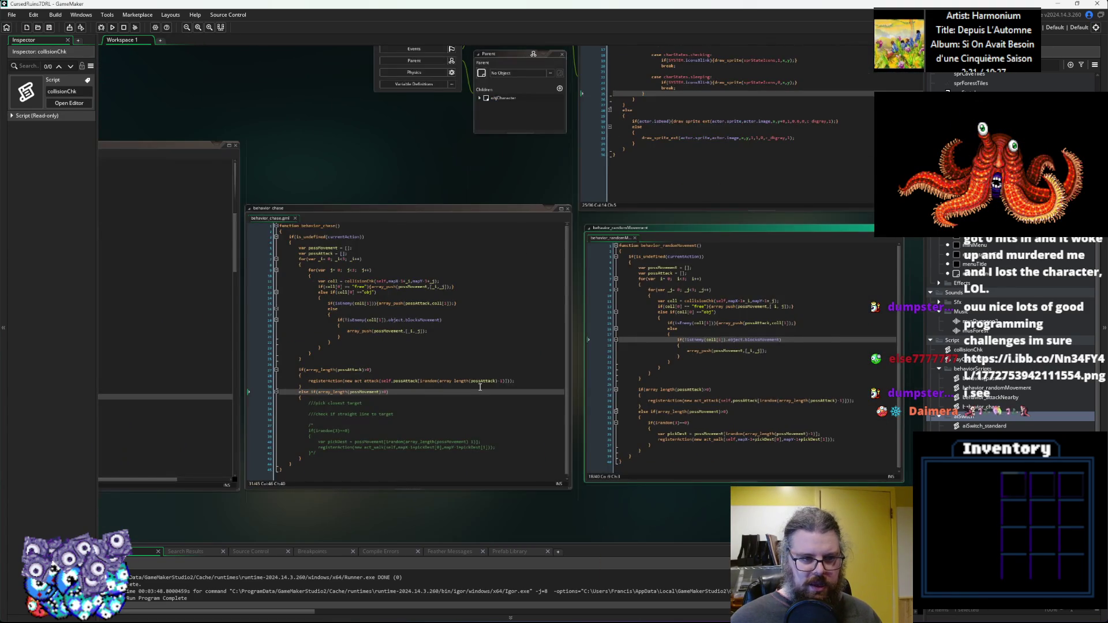
pyautogui.click(480, 387)
pyautogui.scroll(2, 480, 387)
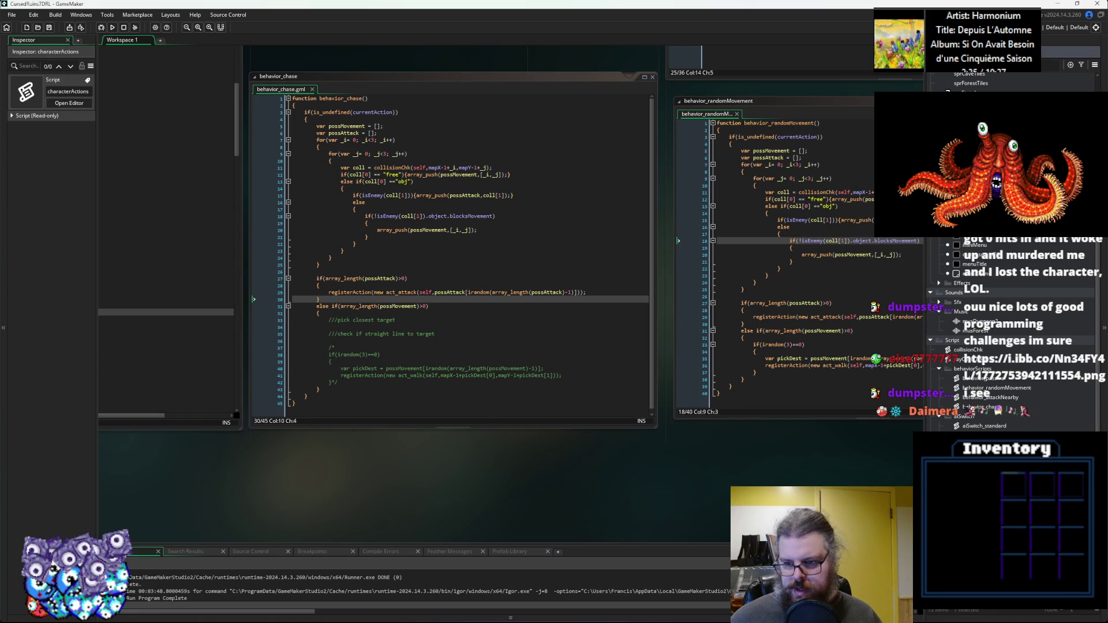
pyautogui.moveTo(480, 428); pyautogui.dragTo(462, 520)
pyautogui.click(428, 463)
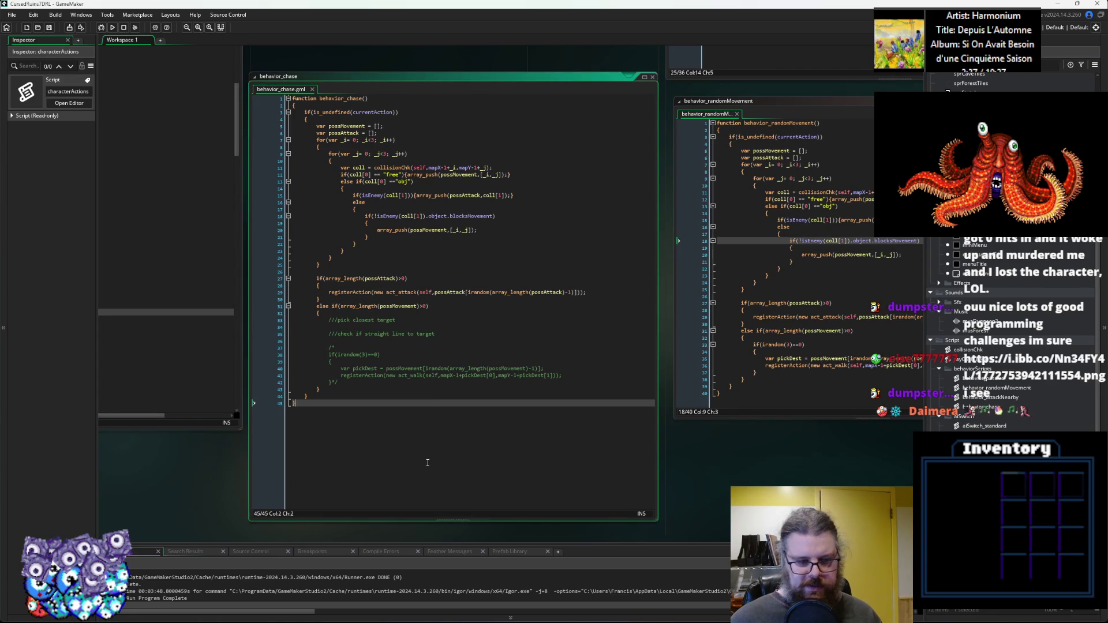
# Declare a new function listTargets() below behavior_chase with an opening brace.
pyautogui.press('Return')
pyautogui.press('Return')
pyautogui.press('Return')
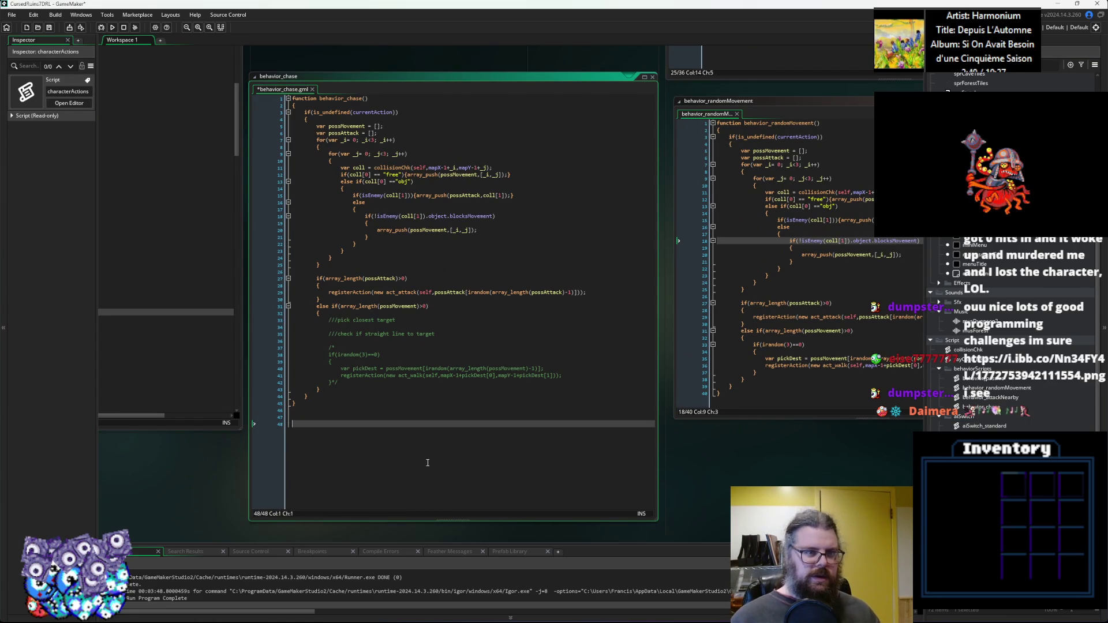
pyautogui.write('function lis')
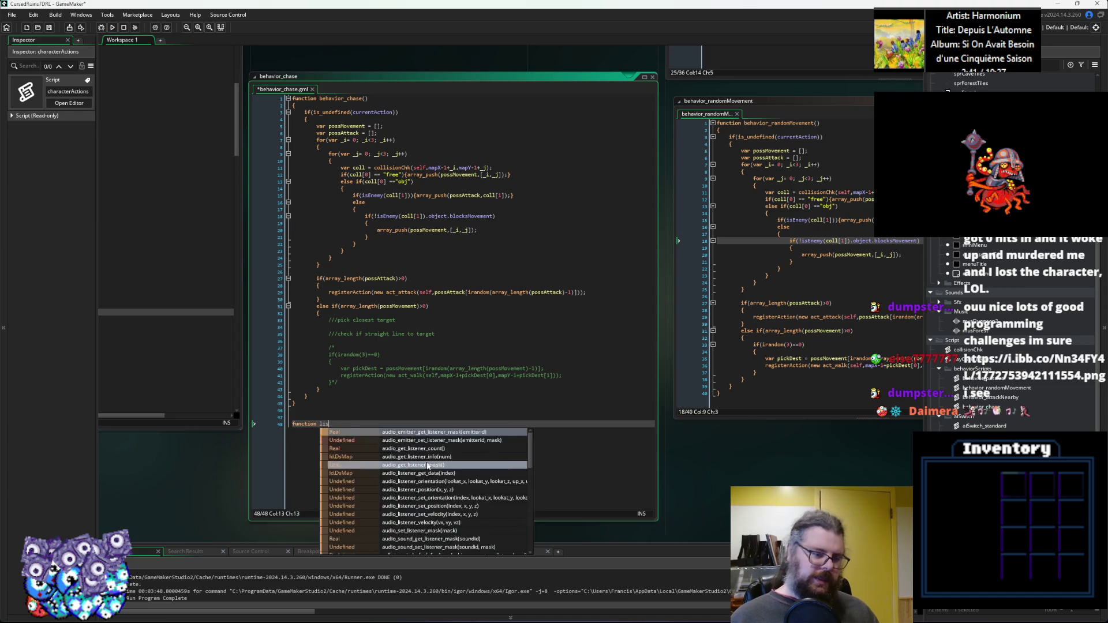
pyautogui.write('tTargets()')
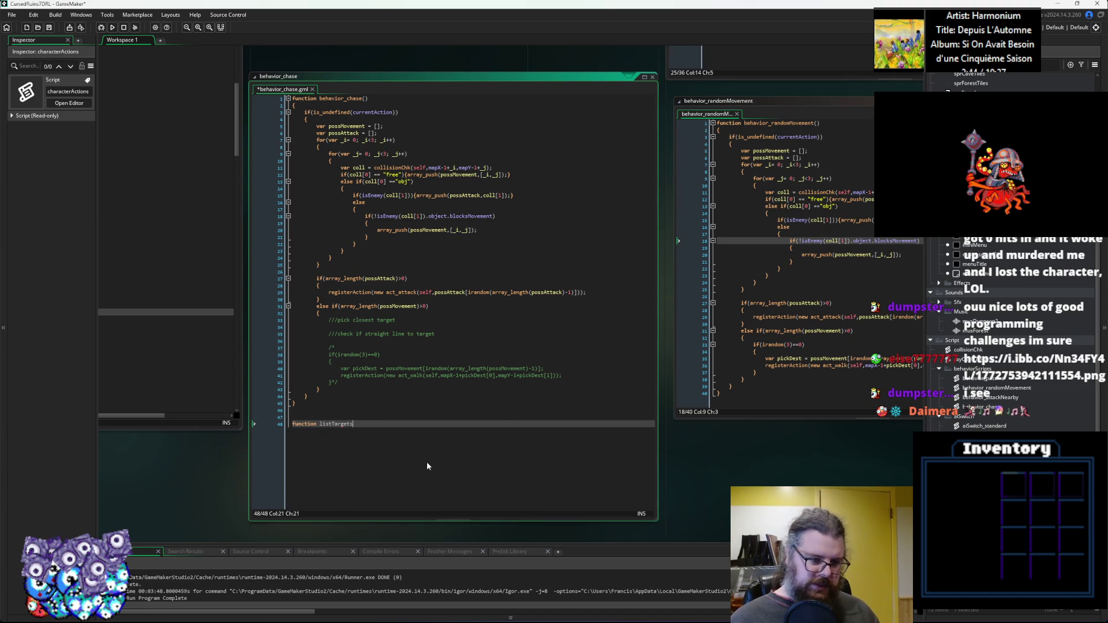
pyautogui.press('Return')
pyautogui.write('{')
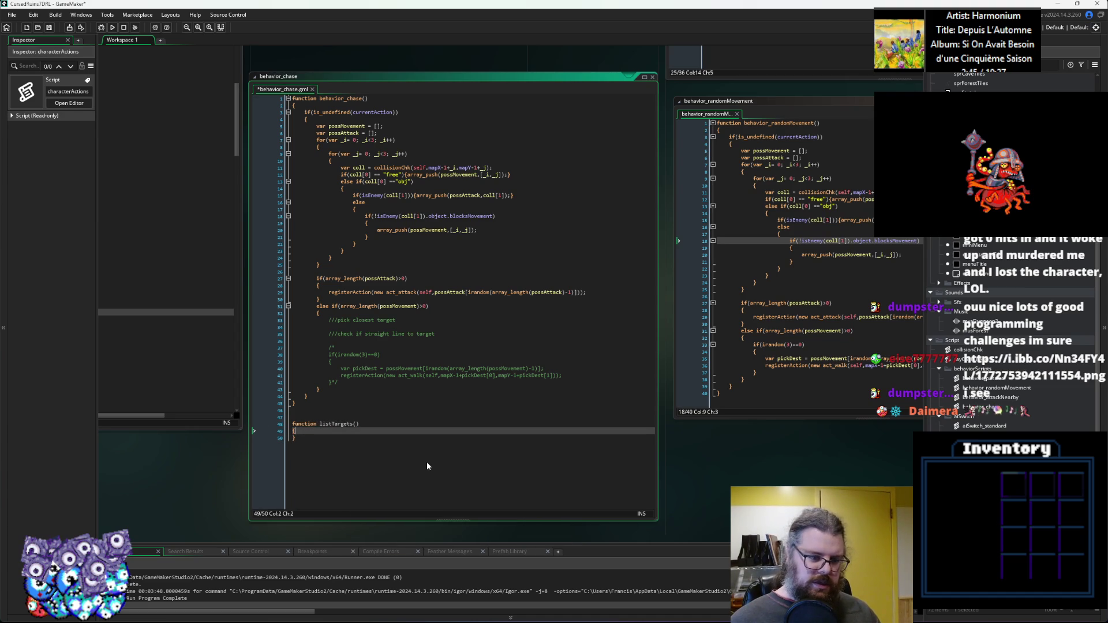
# Give listTargets the parameter user and open an empty line in its body.
pyautogui.press('Up')
pyautogui.press('End')
pyautogui.press('Left')
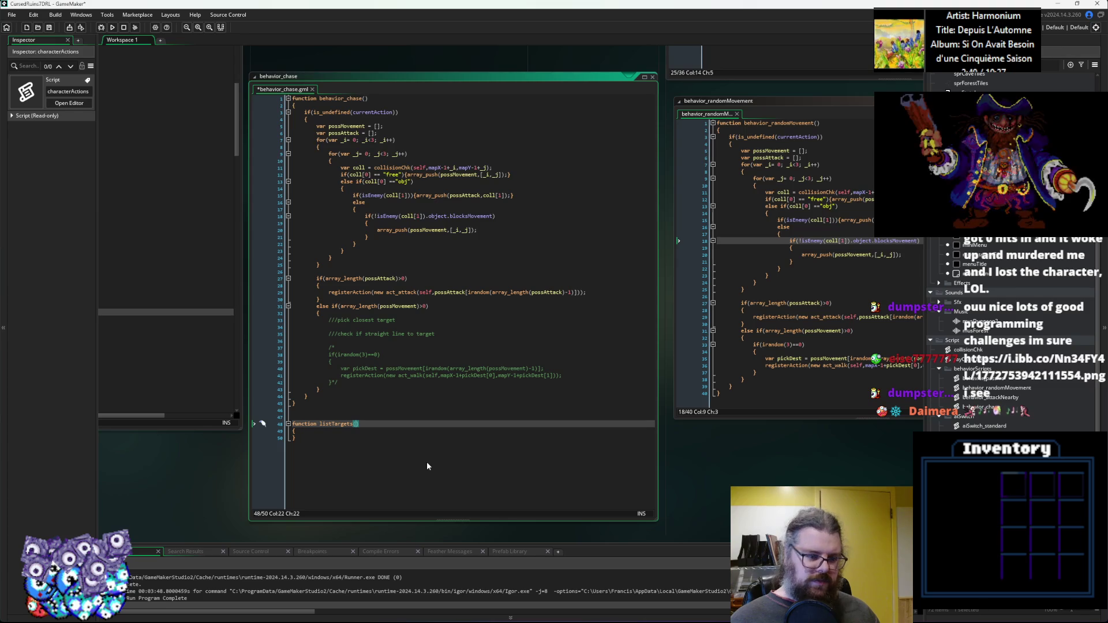
pyautogui.write('char')
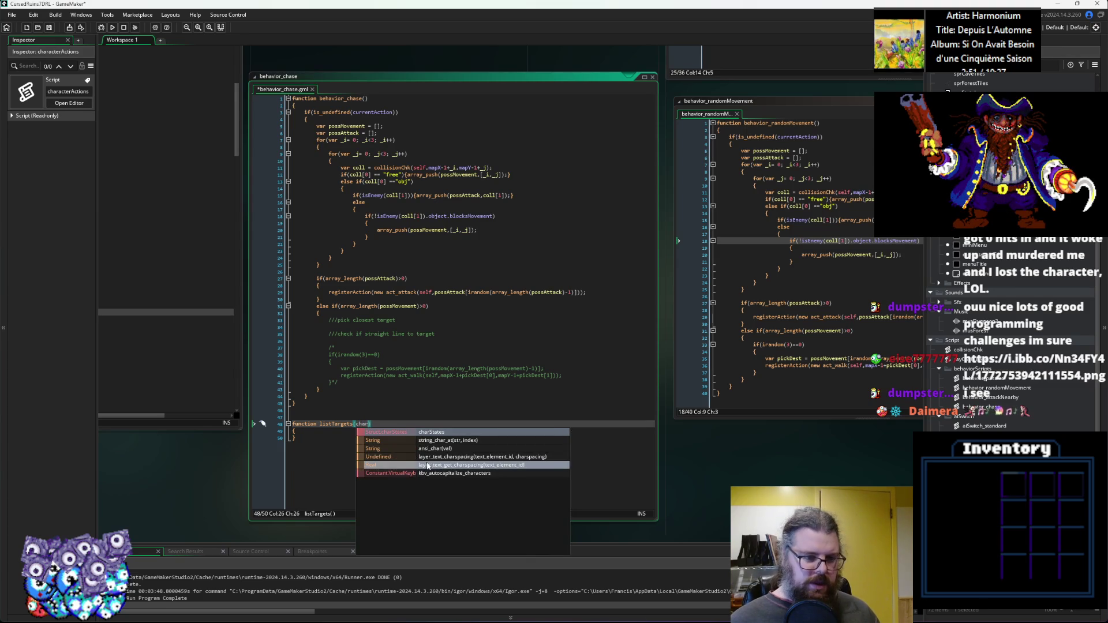
pyautogui.press('BackSpace')
pyautogui.press('BackSpace')
pyautogui.press('BackSpace')
pyautogui.write('user)')
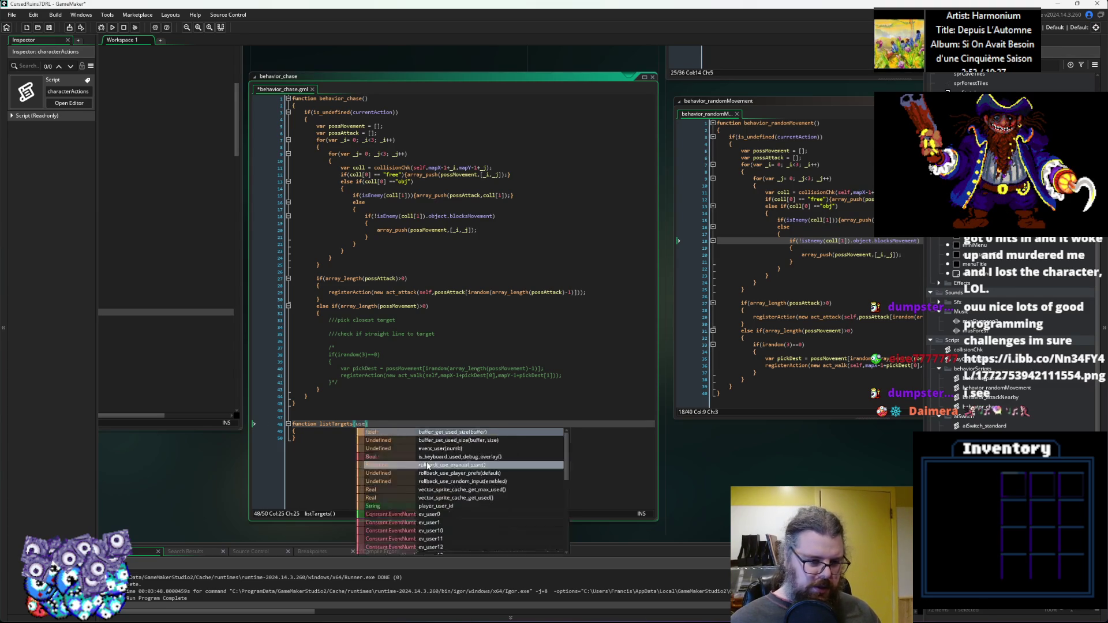
pyautogui.press('Down')
pyautogui.press('Return')
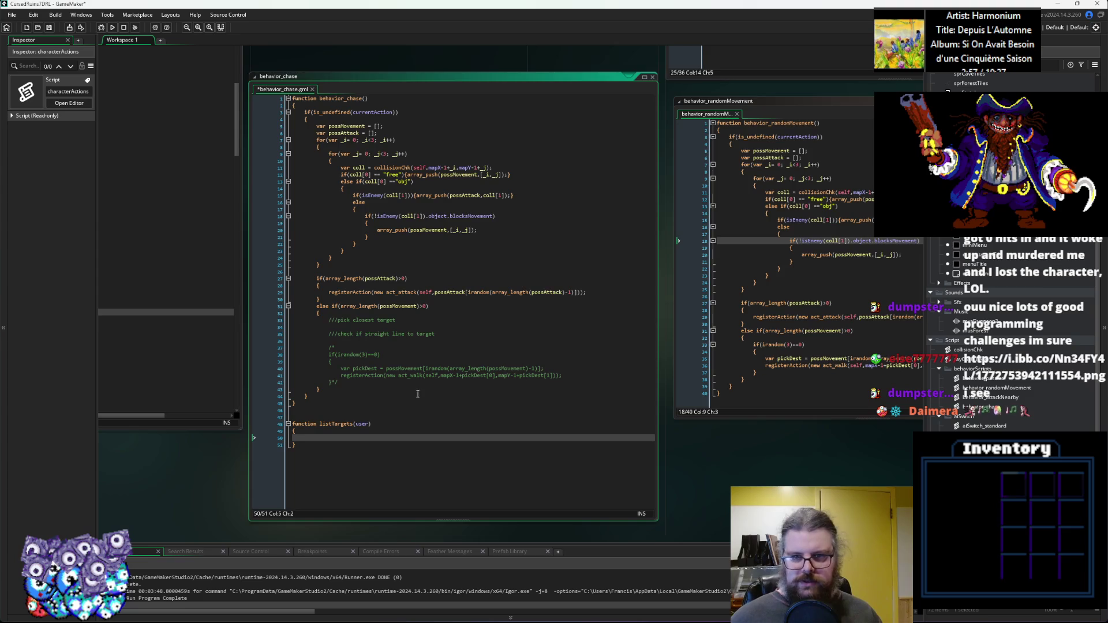
# Pan the workspace to move behavior_chase toward the other scripts.
pyautogui.click(450, 285)
pyautogui.moveTo(442, 241)
pyautogui.mouseDown()
pyautogui.moveTo(705, 277)
pyautogui.moveTo(328, 363)
pyautogui.moveTo(217, 411)
pyautogui.mouseUp()
pyautogui.moveTo(195, 521)
pyautogui.mouseDown()
pyautogui.moveTo(220, 451)
pyautogui.moveTo(311, 293)
pyautogui.mouseUp()
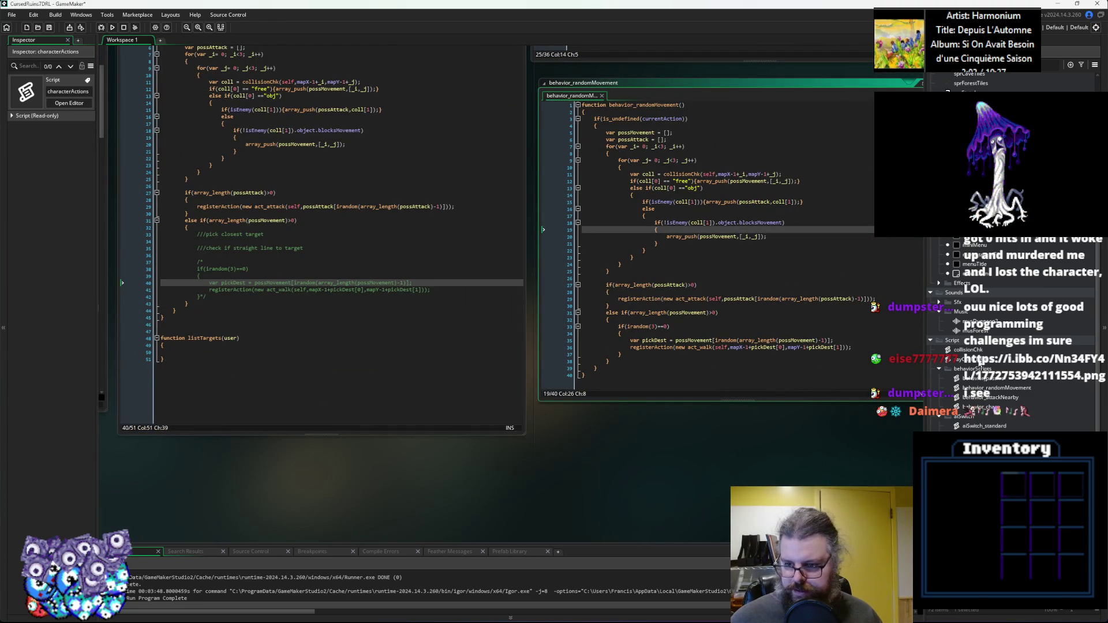
pyautogui.doubleClick(979, 426)
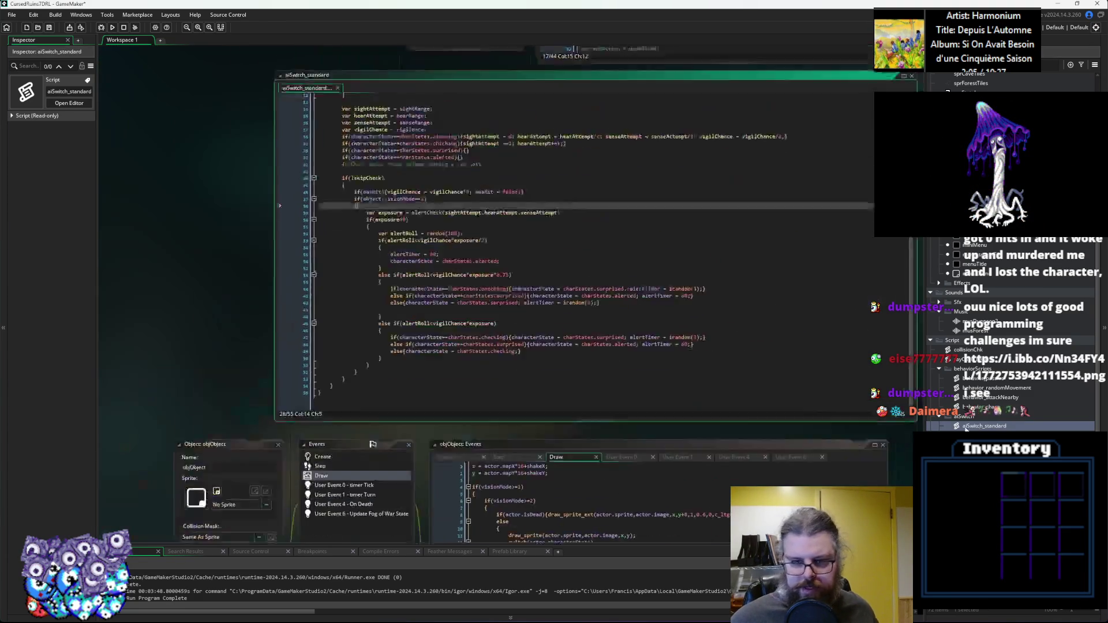
pyautogui.scroll(3, 371, 299)
pyautogui.scroll(-3, 371, 299)
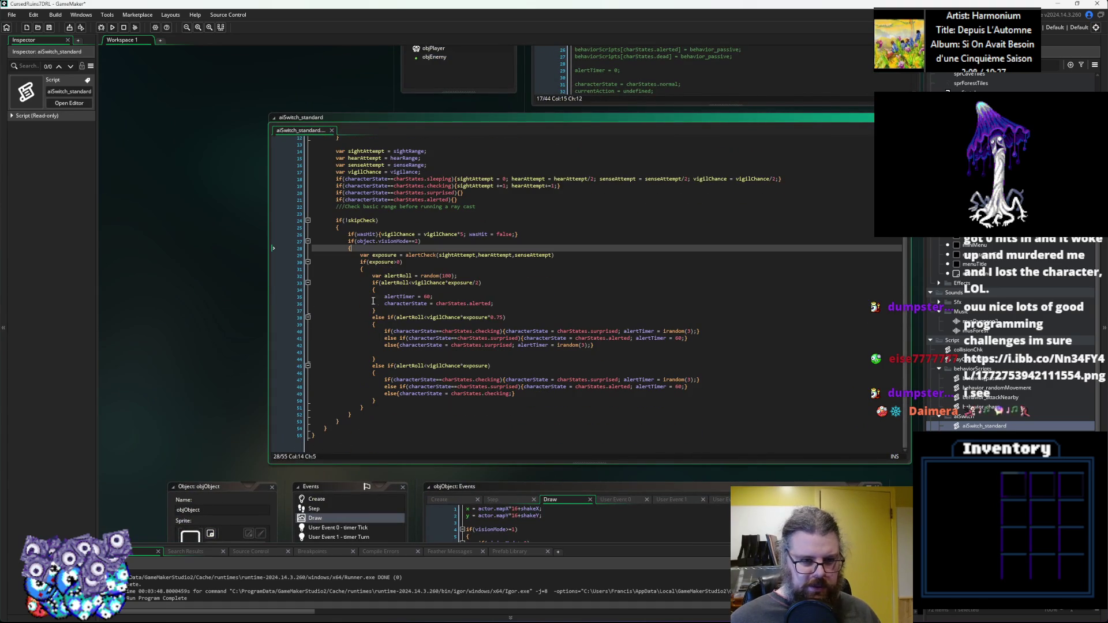
pyautogui.press('Up')
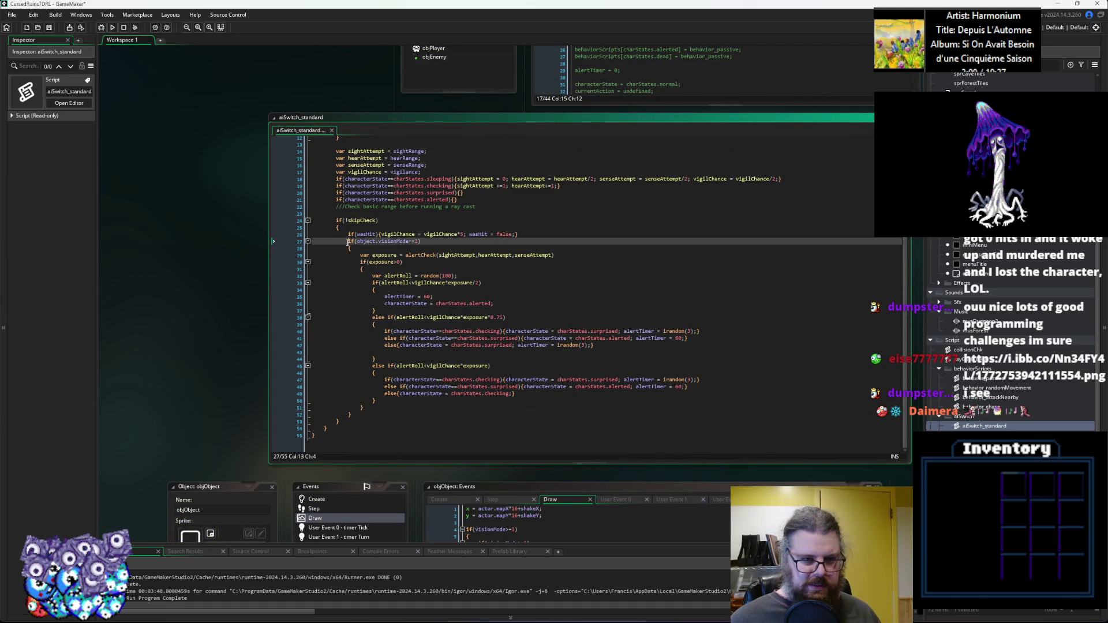
pyautogui.scroll(3, 416, 320)
pyautogui.scroll(-4, 416, 320)
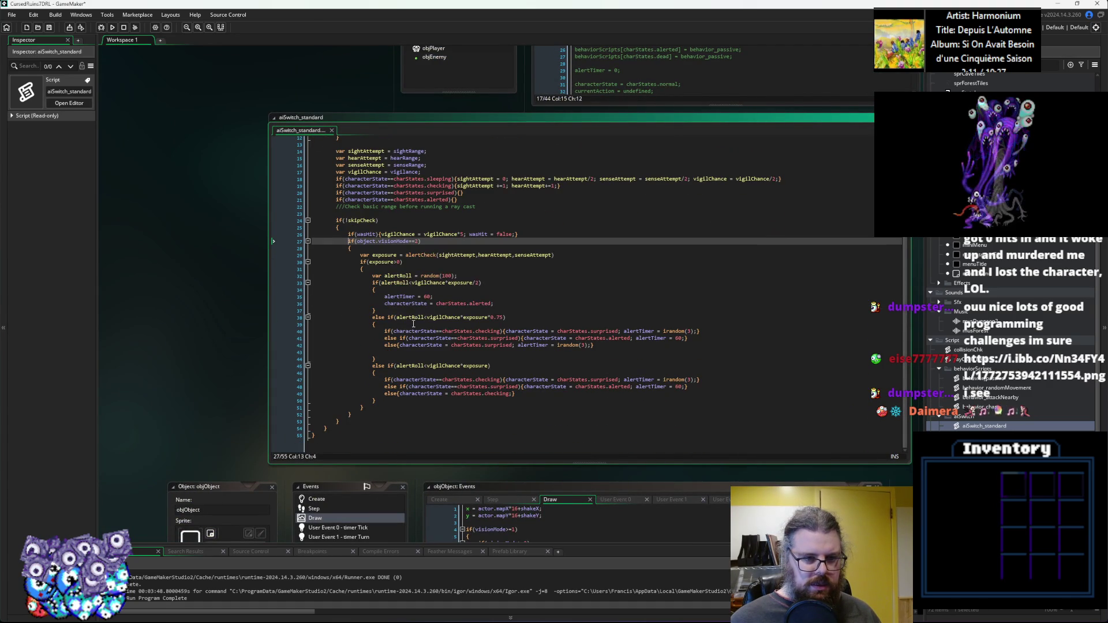
pyautogui.click(416, 408)
pyautogui.scroll(3, 417, 408)
pyautogui.click(418, 298)
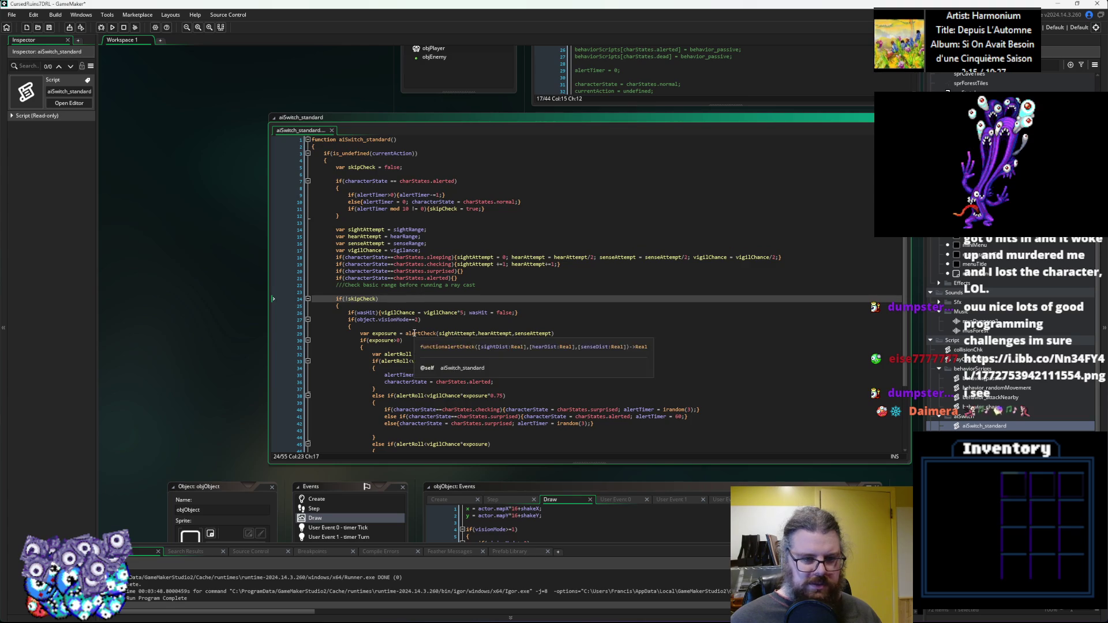
pyautogui.middleClick(412, 333)
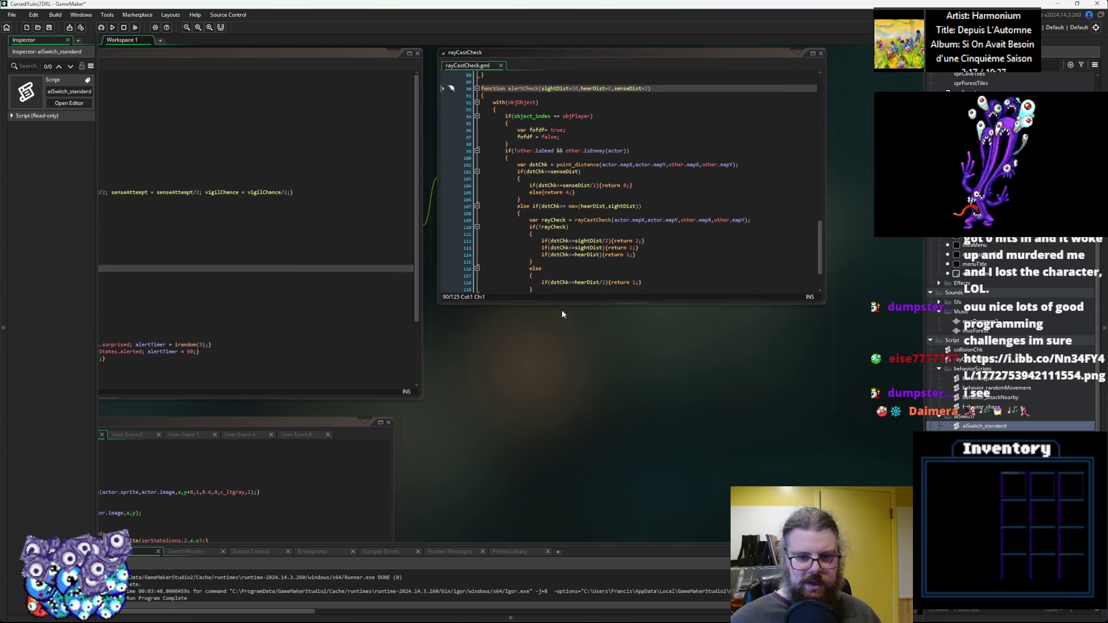
pyautogui.moveTo(563, 302); pyautogui.dragTo(558, 459)
pyautogui.moveTo(523, 422); pyautogui.dragTo(496, 219)
pyautogui.hotkey('ctrl', 'c')
pyautogui.click(538, 343)
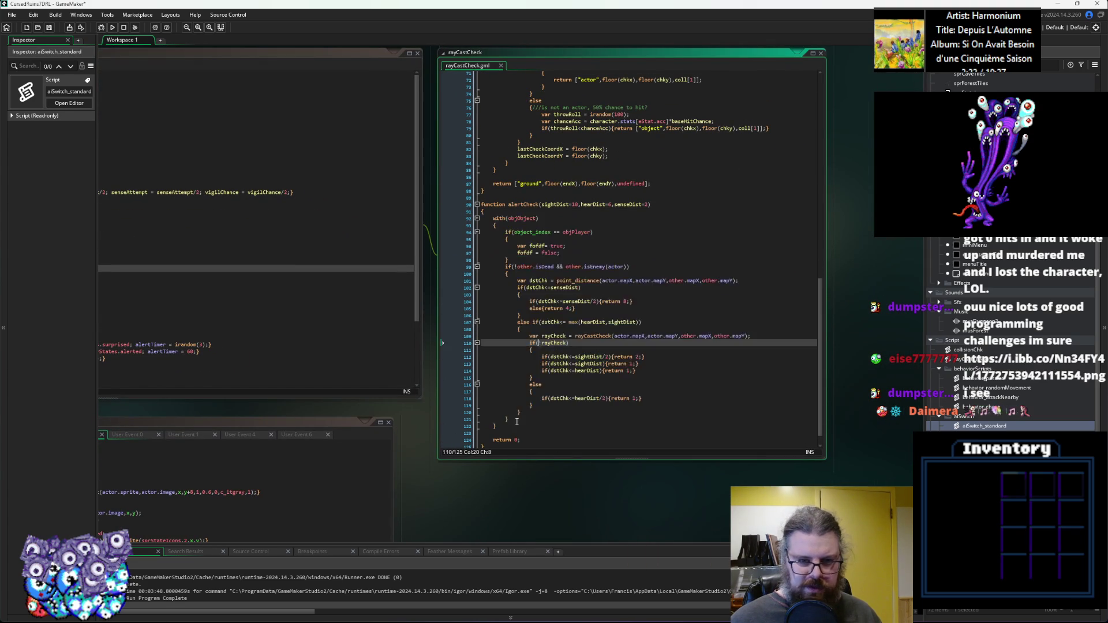
pyautogui.hotkey('ctrl', 'Tab')
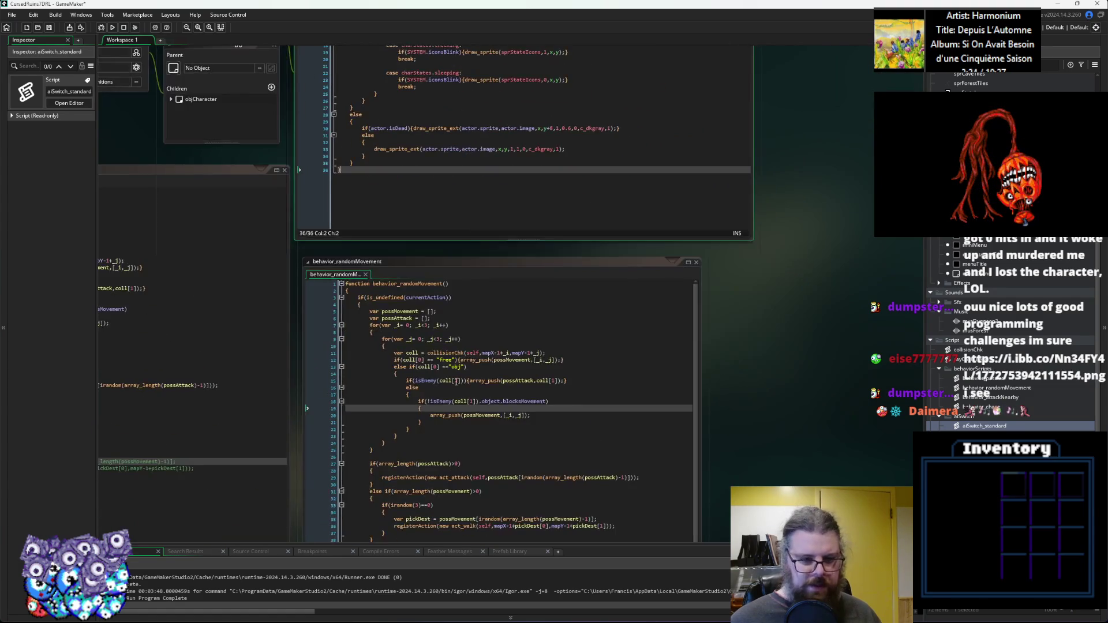
pyautogui.hotkey('ctrl', 'Tab')
pyautogui.click(457, 333)
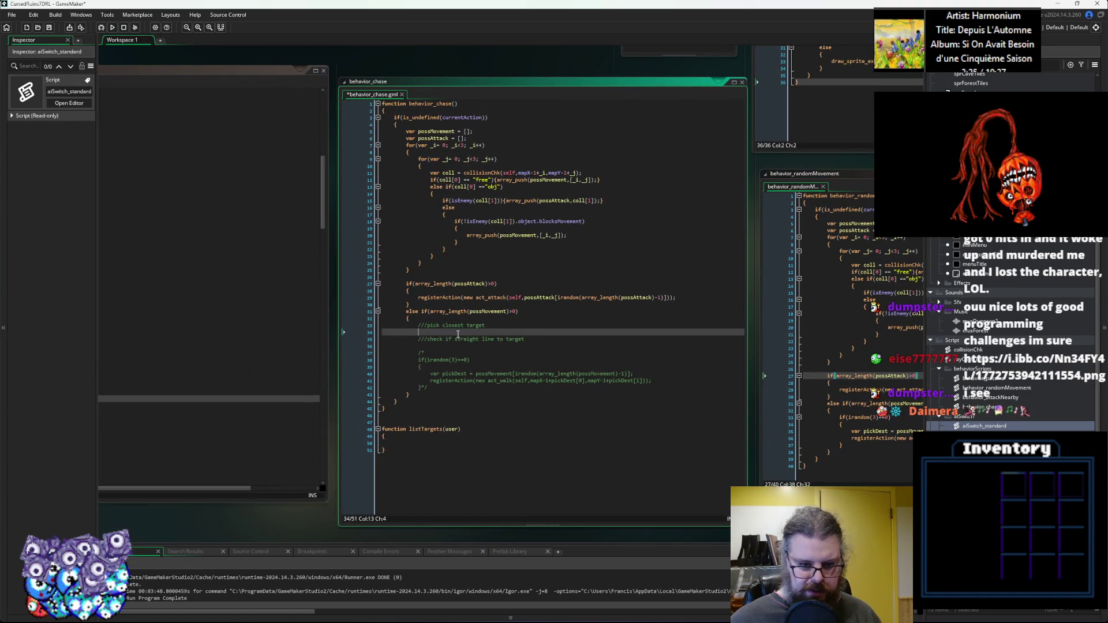
# Paste the copied with(objObject) block into the listTargets body.
pyautogui.hotkey('ctrl', 'v')
pyautogui.hotkey('ctrl', 'z')
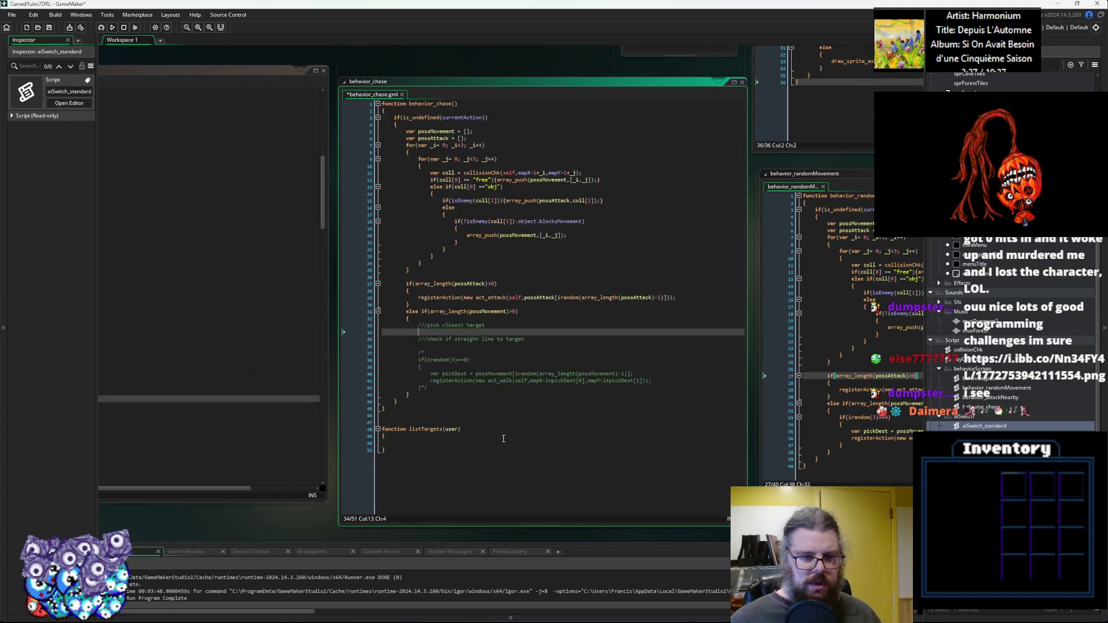
pyautogui.scroll(-2, 456, 408)
pyautogui.click(447, 338)
pyautogui.hotkey('ctrl', 'v')
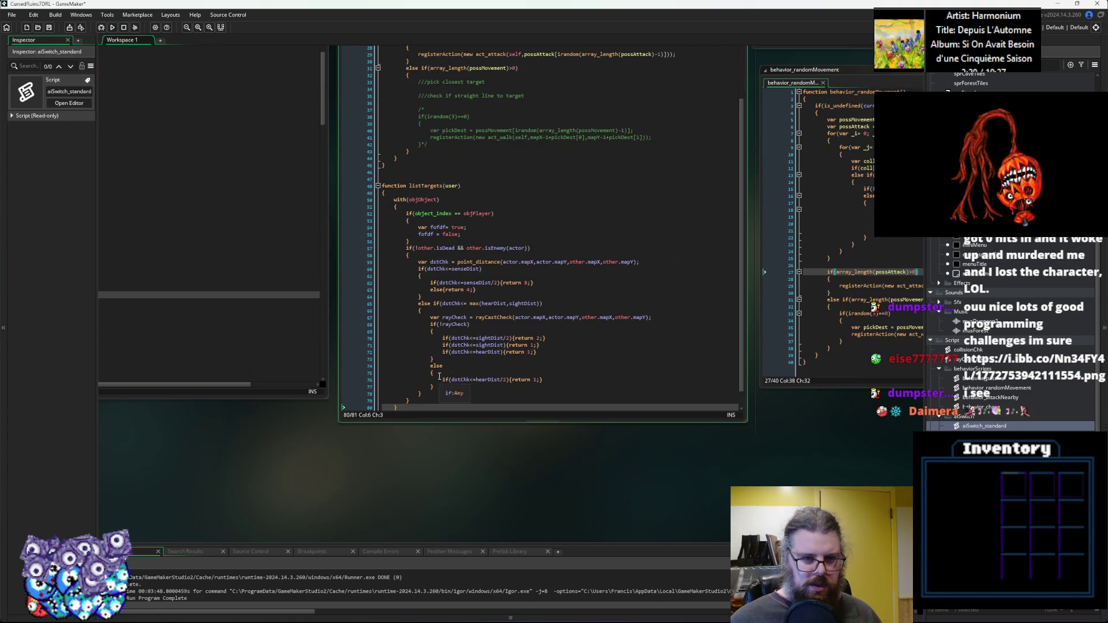
pyautogui.scroll(-1, 447, 391)
pyautogui.moveTo(445, 421); pyautogui.dragTo(445, 505)
# Add 'var targetList = []' above the pasted block and space out the function end.
pyautogui.click(413, 259)
pyautogui.press('Return')
pyautogui.write('var ')
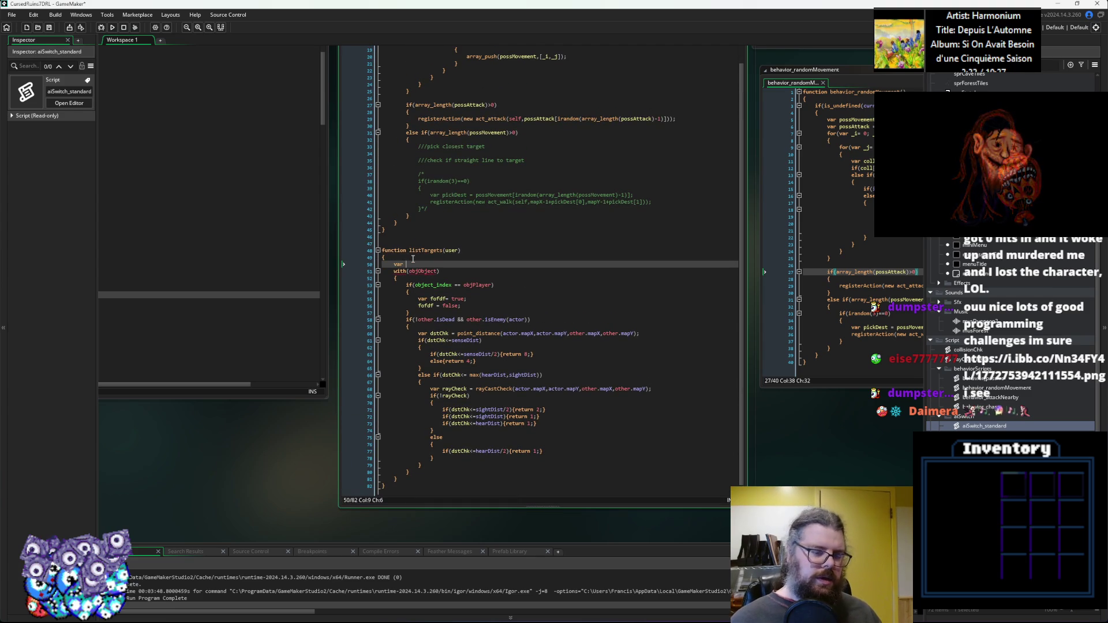
pyautogui.write('targetList = [];')
pyautogui.press('Return')
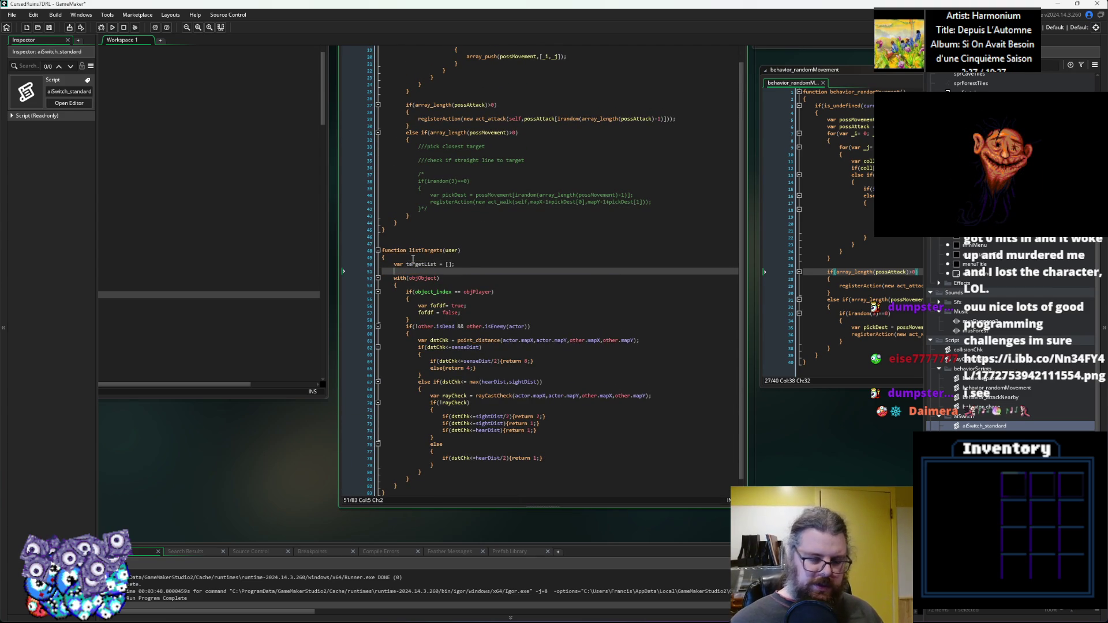
pyautogui.click(421, 319)
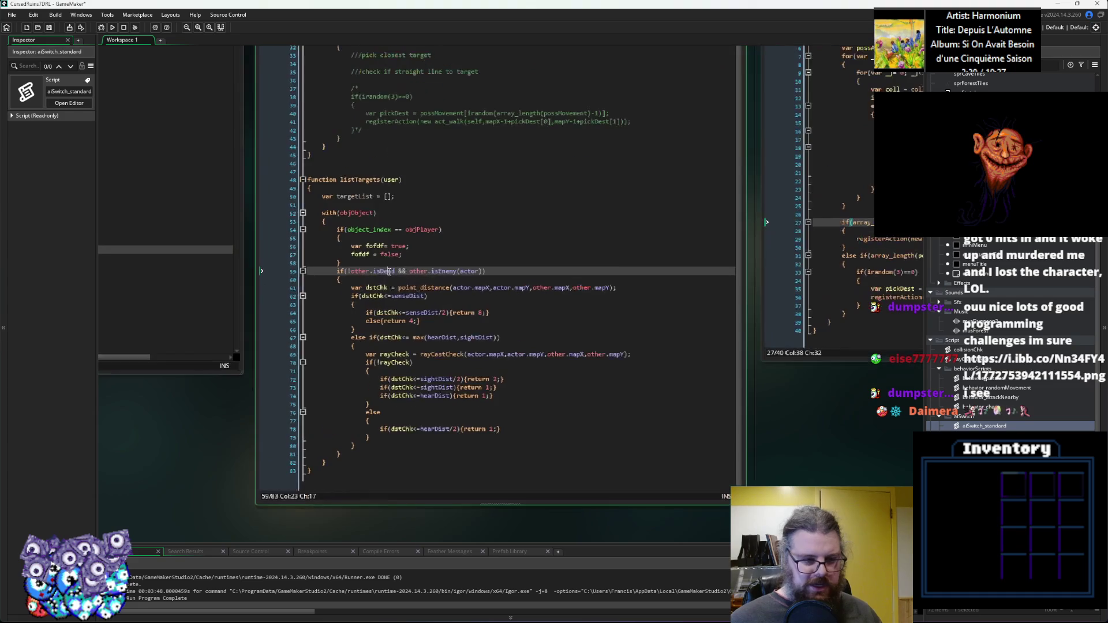
pyautogui.click(346, 461)
pyautogui.press('Return')
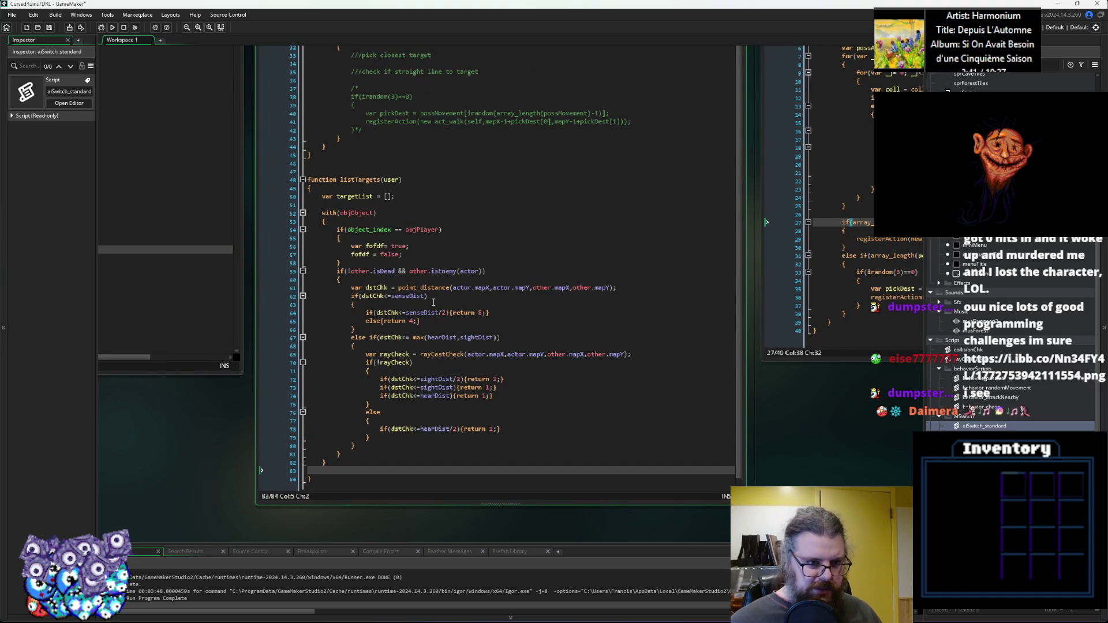
# Delete the objPlayer if-block from listTargets' with(objObject) block.
pyautogui.click(430, 213)
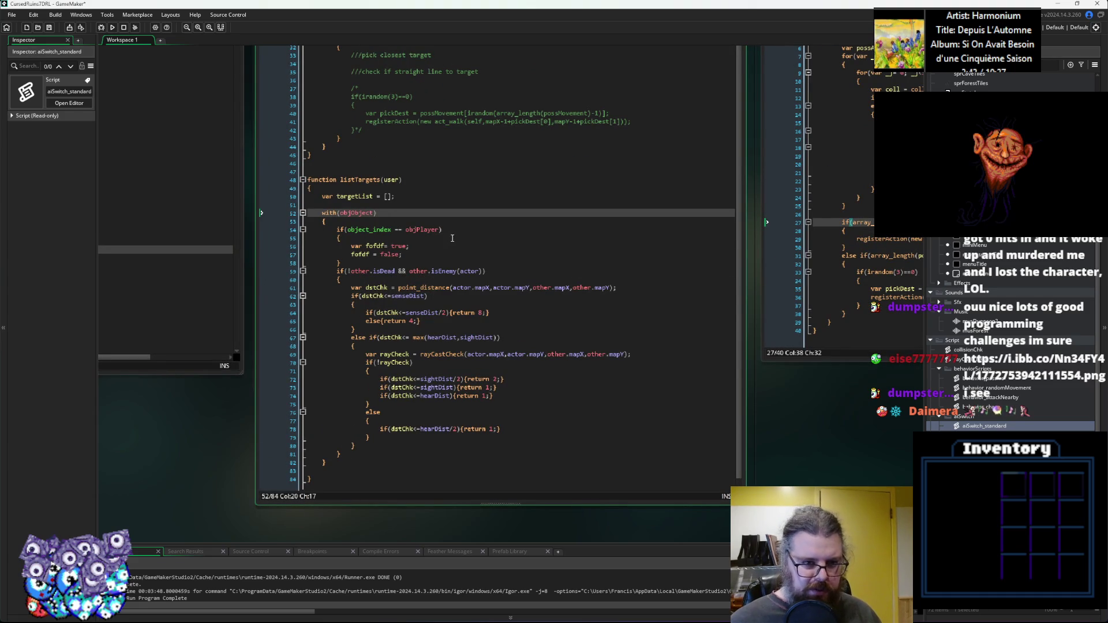
pyautogui.click(404, 238)
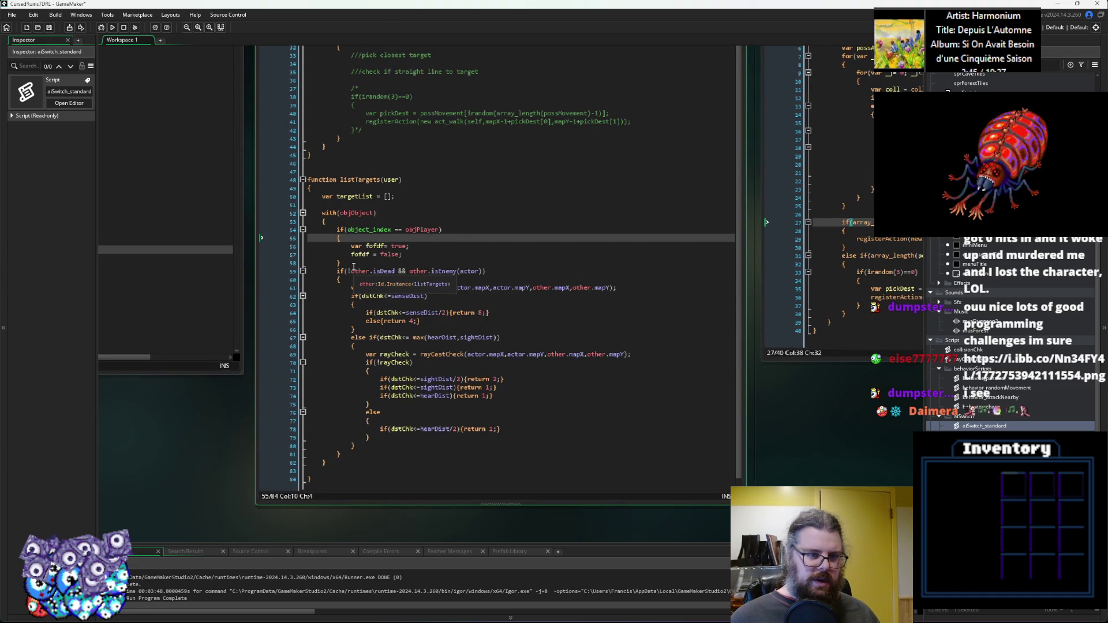
pyautogui.moveTo(354, 266); pyautogui.dragTo(292, 233)
pyautogui.press('Delete')
pyautogui.middleClick(357, 238)
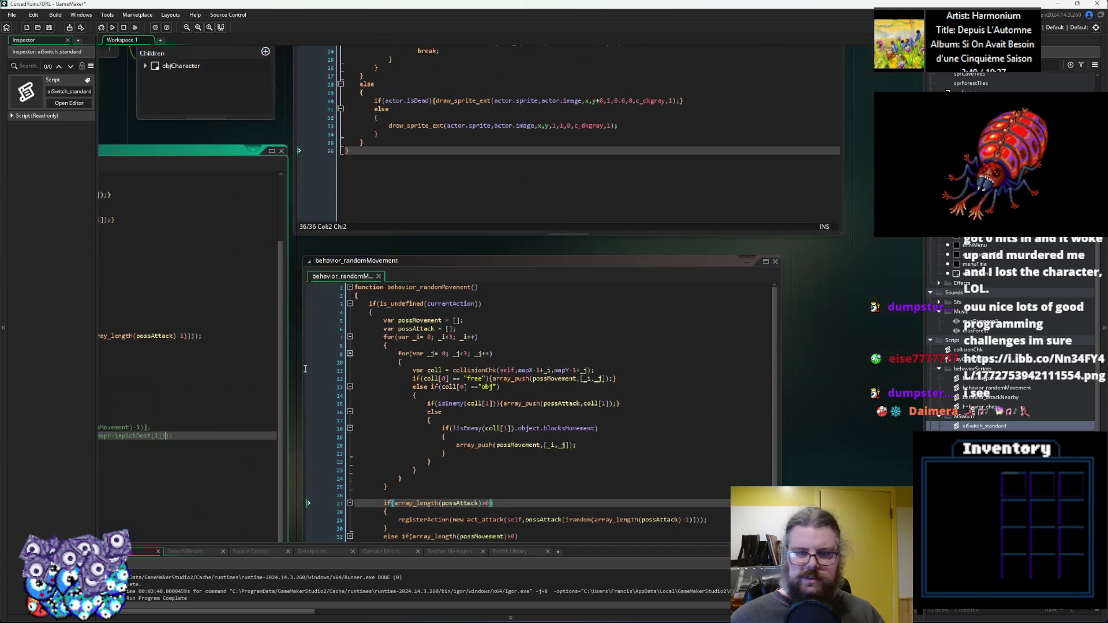
# Delete the objPlayer if-block from alertCheck as well.
pyautogui.hotkey('ctrl', 'Tab')
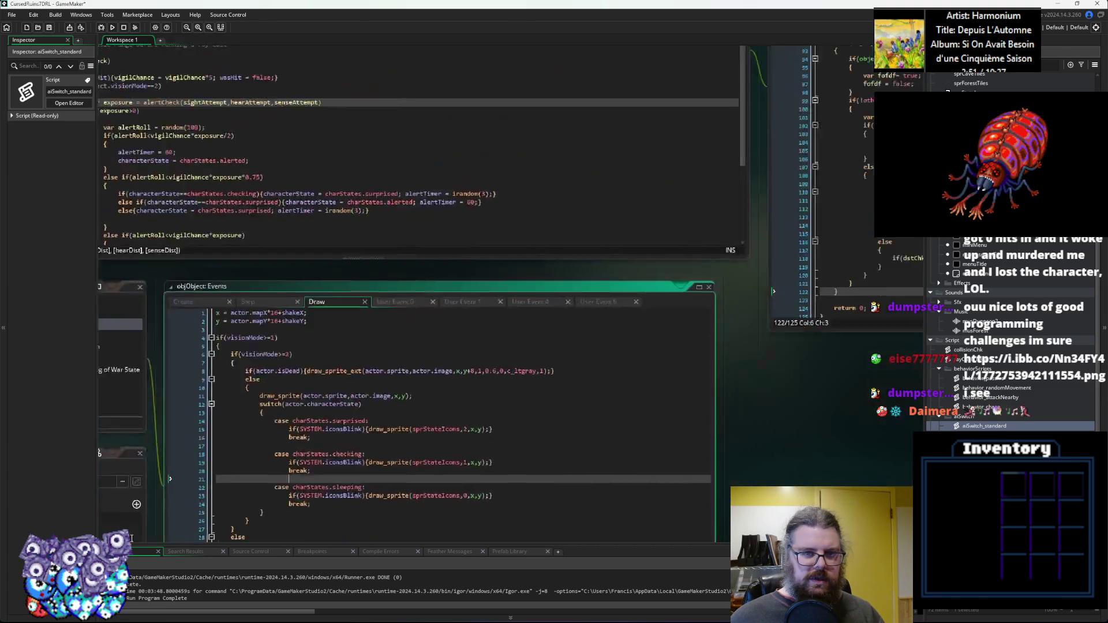
pyautogui.moveTo(610, 223); pyautogui.dragTo(528, 193)
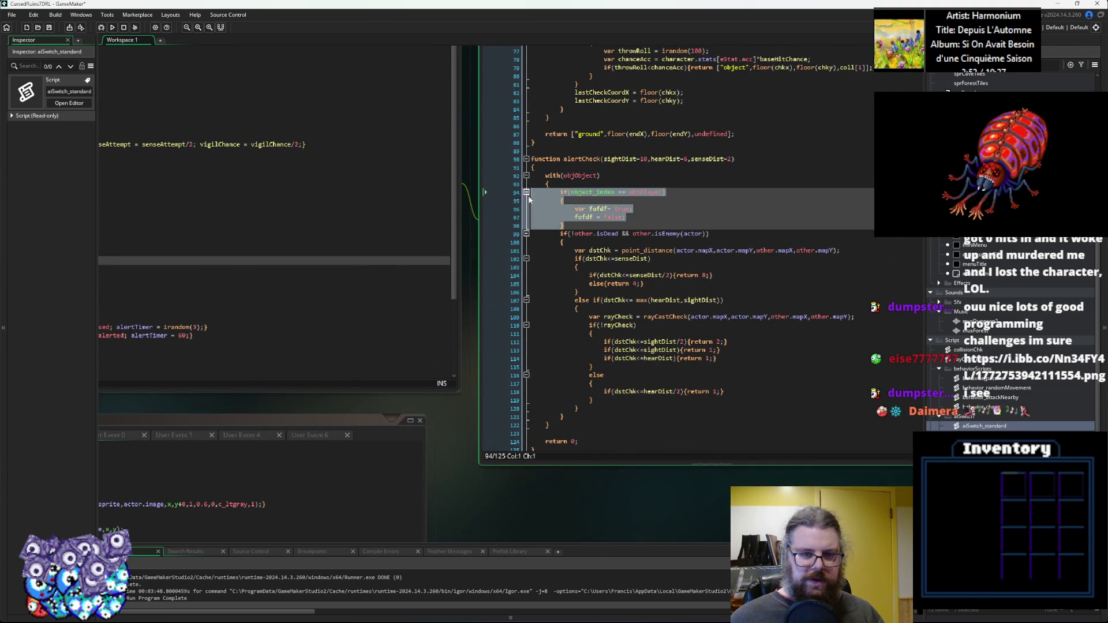
pyautogui.press('Delete')
pyautogui.hotkey('ctrl', 'Tab')
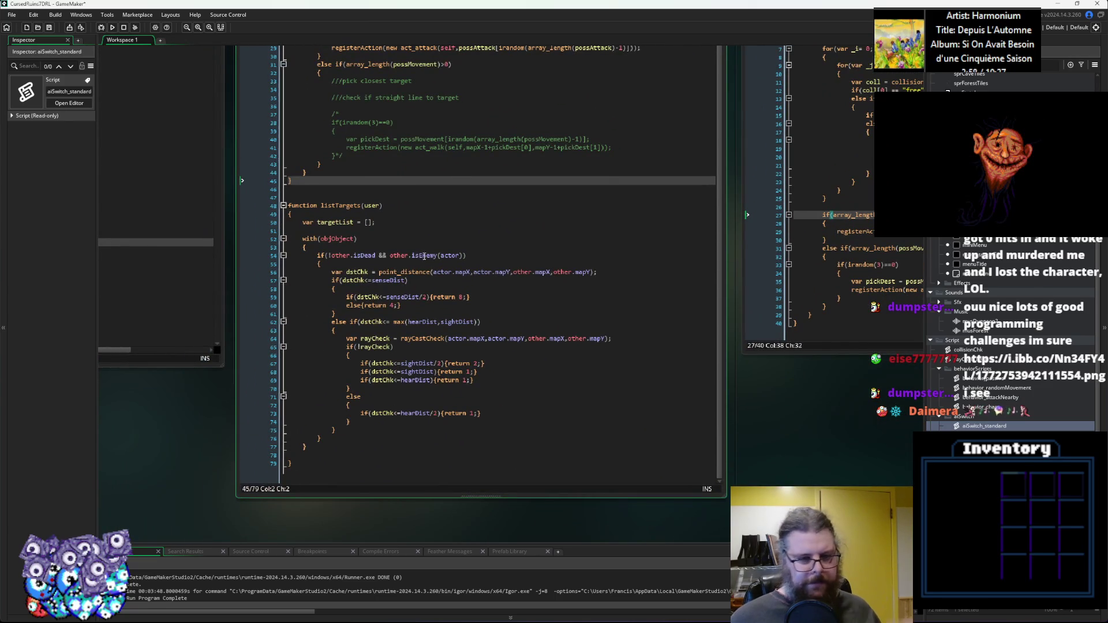
# Change the isEnemy(actor) check in listTargets to isEnemy(user).
pyautogui.click(375, 255)
pyautogui.click(383, 321)
pyautogui.click(357, 256)
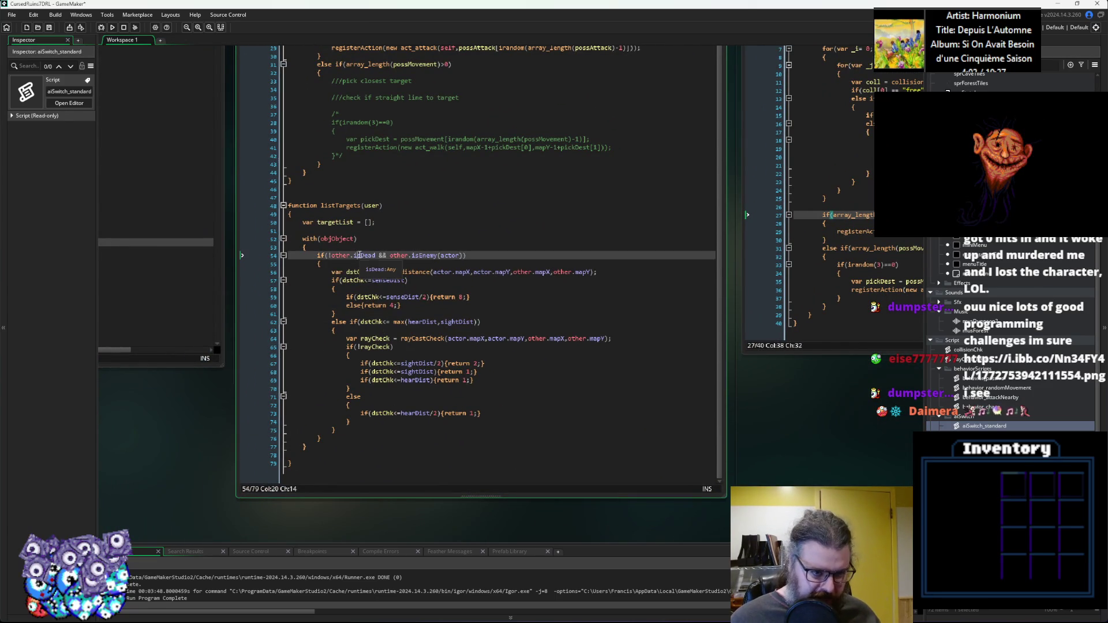
pyautogui.click(459, 256)
pyautogui.doubleClick(371, 205)
pyautogui.hotkey('ctrl', 'c')
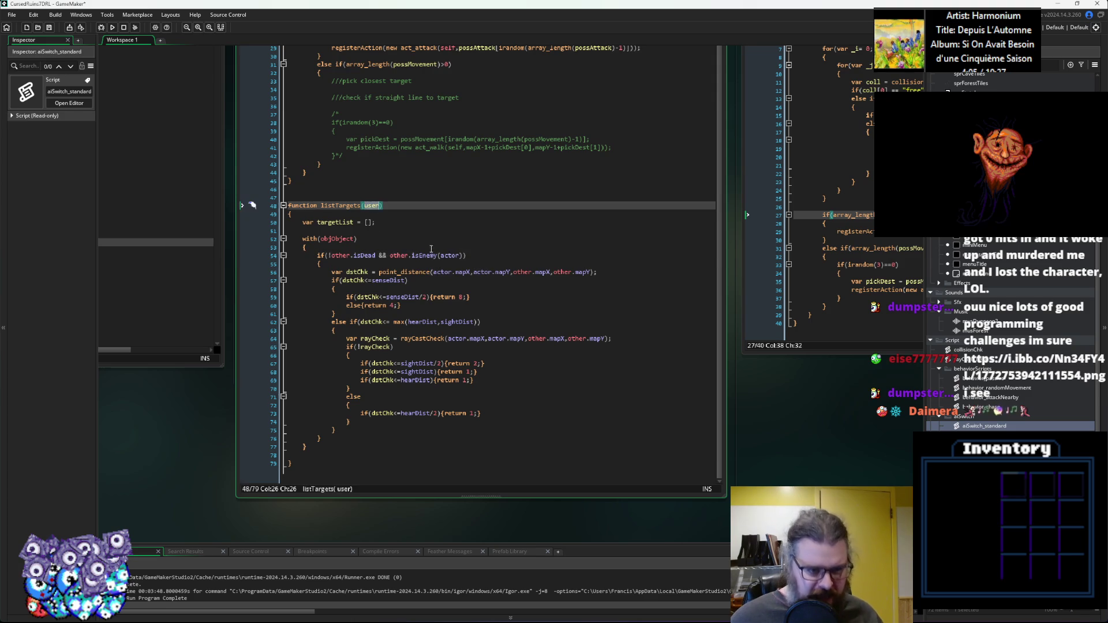
pyautogui.doubleClick(450, 255)
pyautogui.hotkey('ctrl', 'v')
pyautogui.click(494, 262)
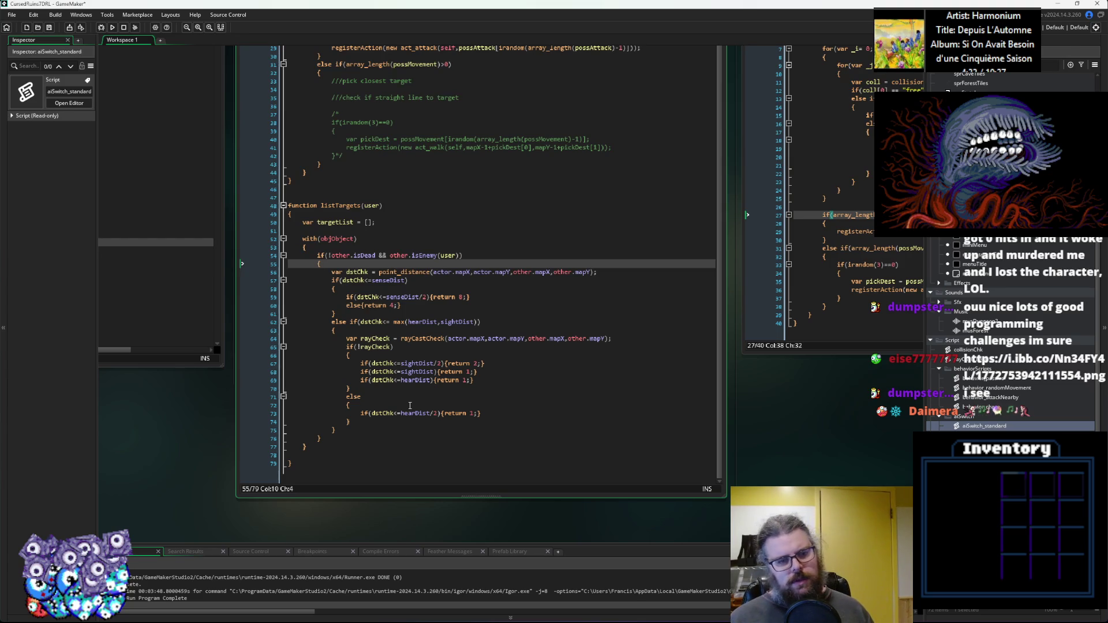
# Check Actor's traits_core field in the characters script, then cycle over to objObject's Draw event.
pyautogui.hotkey('ctrl', 'Tab')
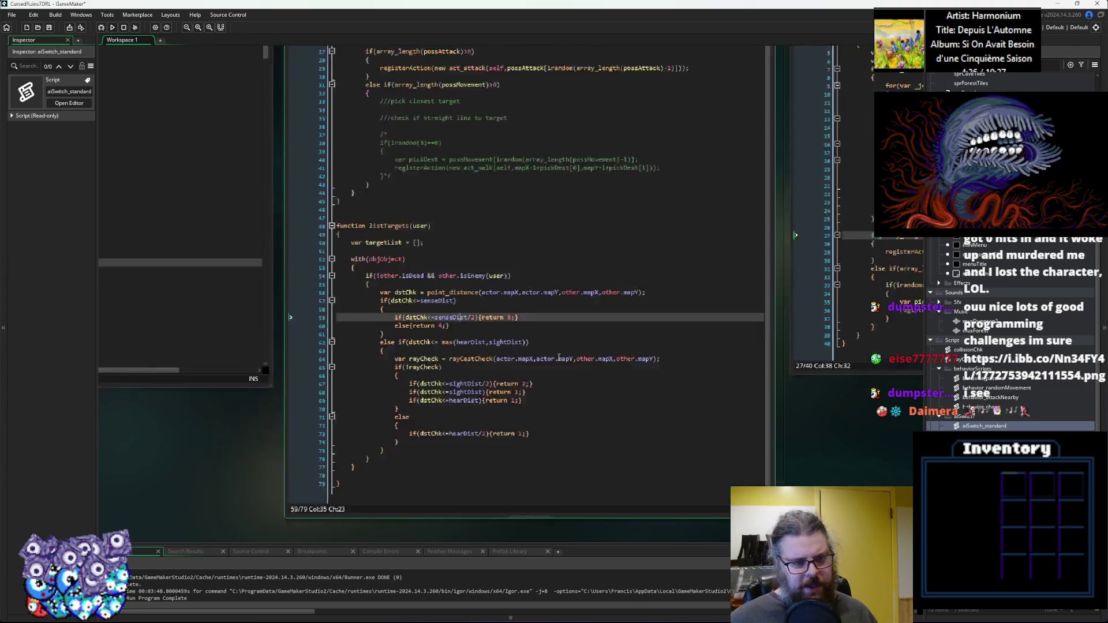
pyautogui.click(609, 285)
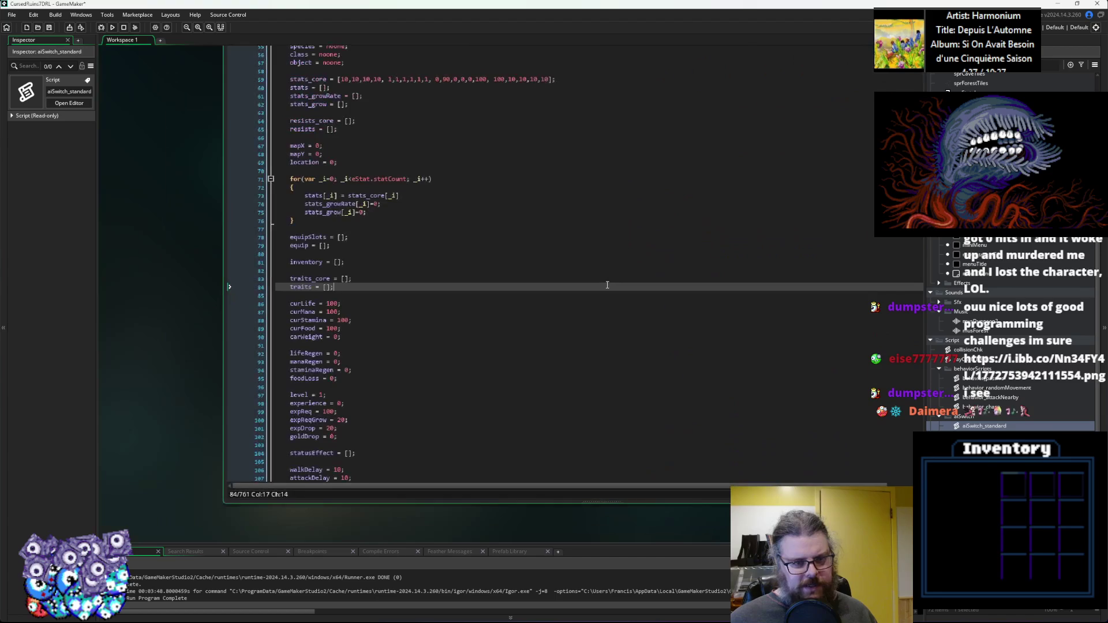
pyautogui.click(614, 282)
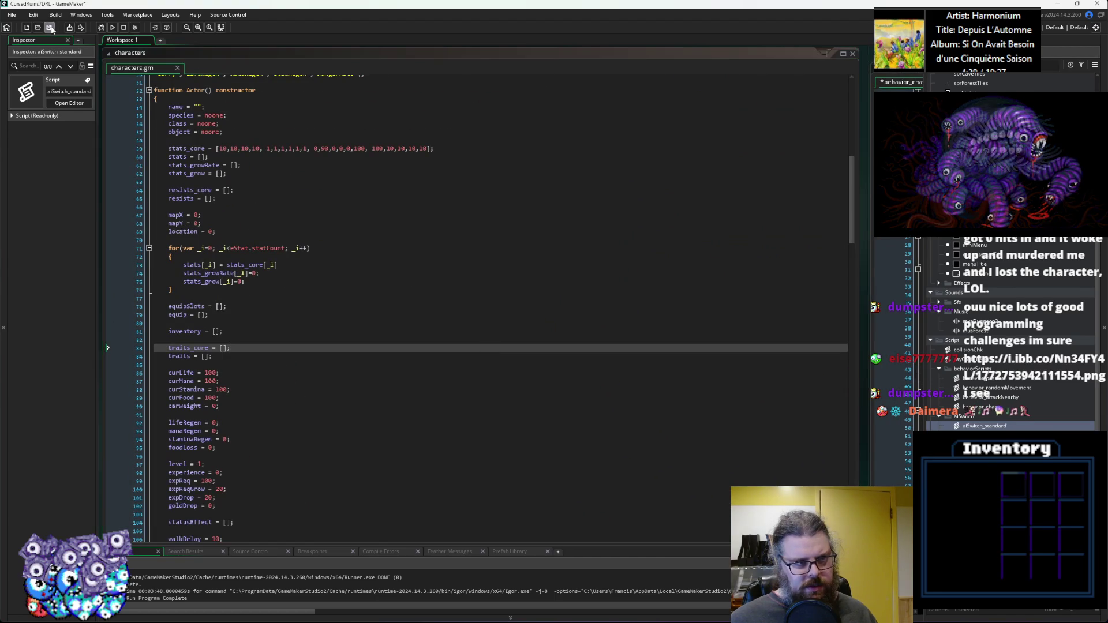
pyautogui.hotkey('ctrl', 'Tab')
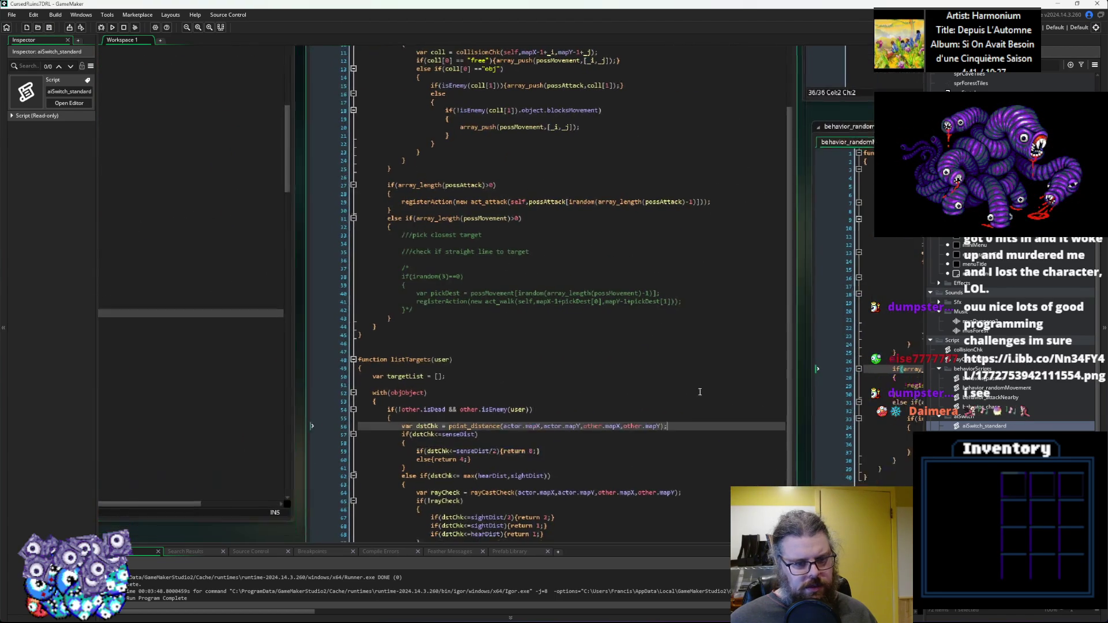
pyautogui.hotkey('ctrl', 'Tab')
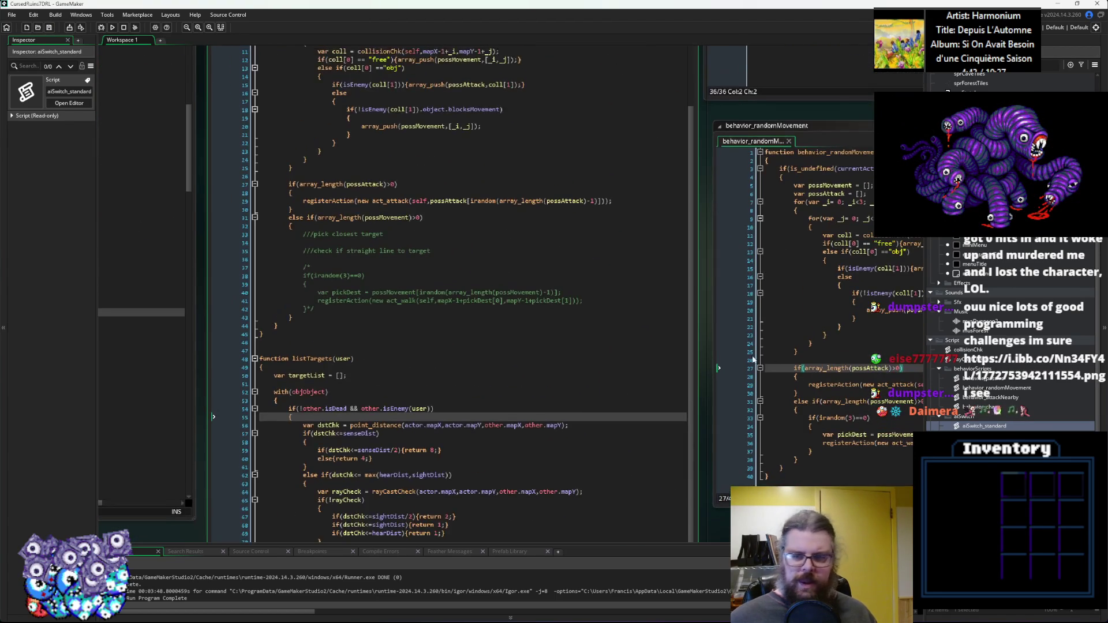
pyautogui.hotkey('ctrl', 'Tab')
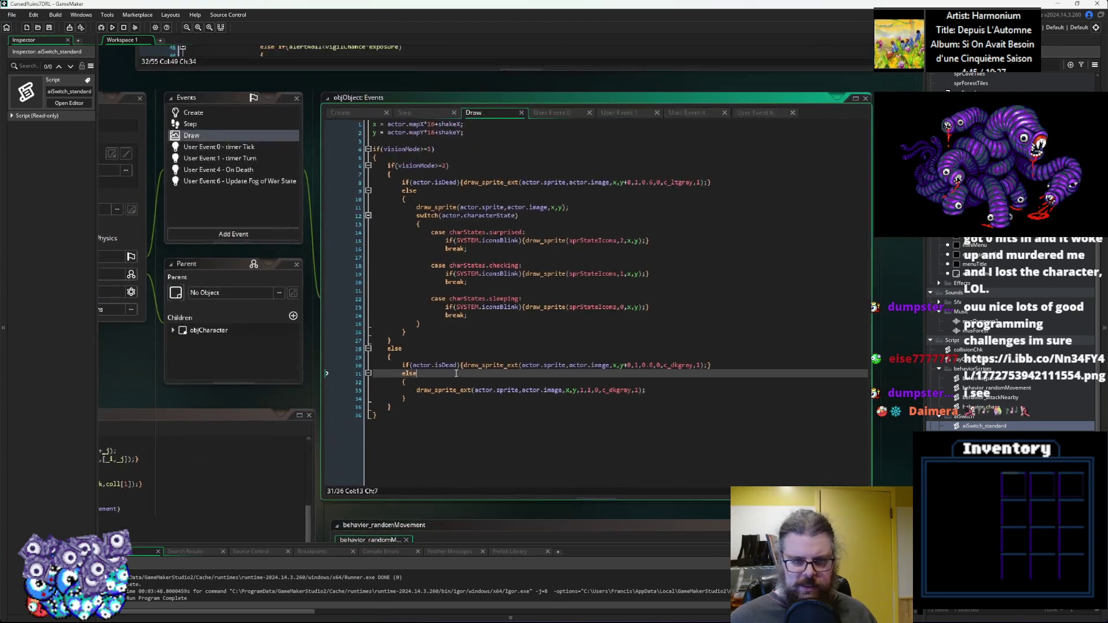
# Read the sight, hear and sense range variables in aiSwitch_standard, then return to listTargets.
pyautogui.click(569, 396)
pyautogui.hotkey('ctrl', 'Tab')
pyautogui.hotkey('ctrl', 'Tab')
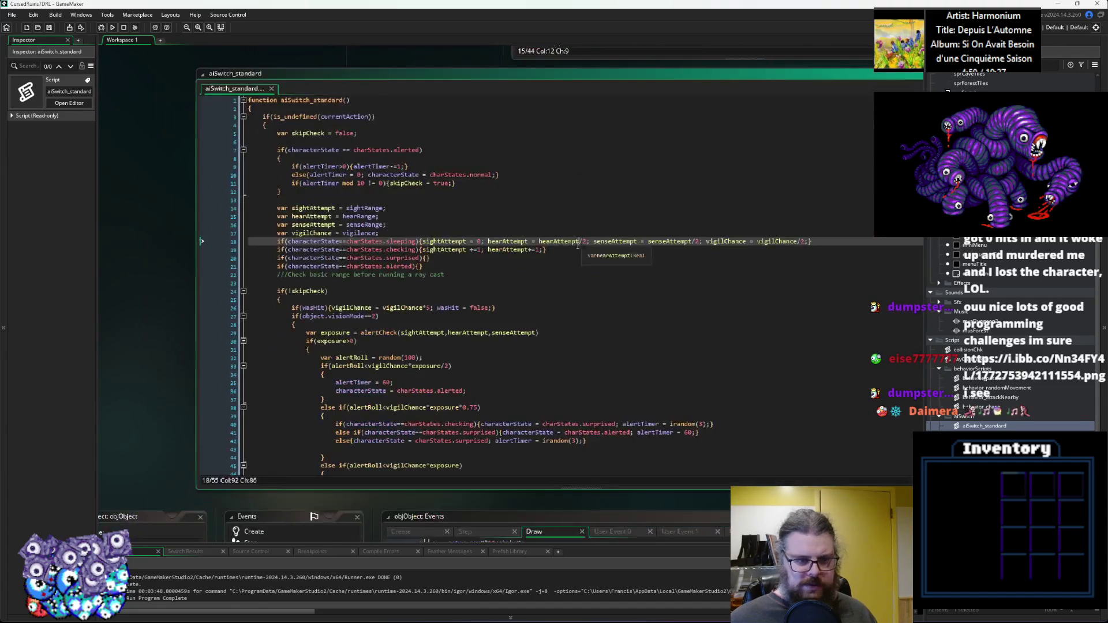
pyautogui.click(569, 275)
pyautogui.hotkey('ctrl', 'Tab')
pyautogui.hotkey('ctrl', 'Tab')
pyautogui.hotkey('ctrl', 'Tab')
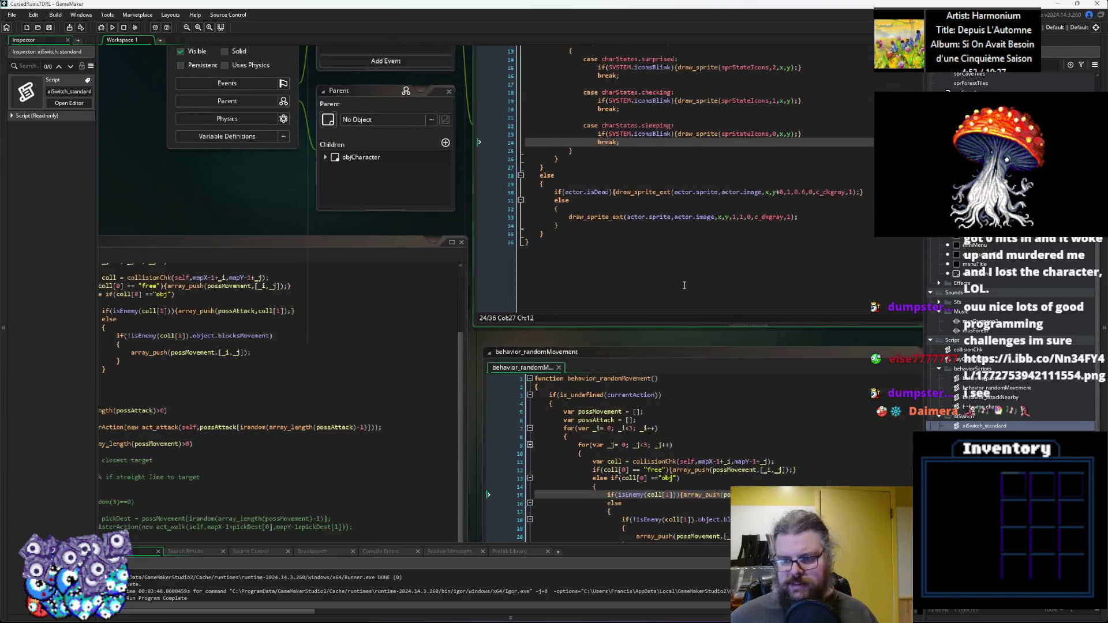
pyautogui.click(494, 314)
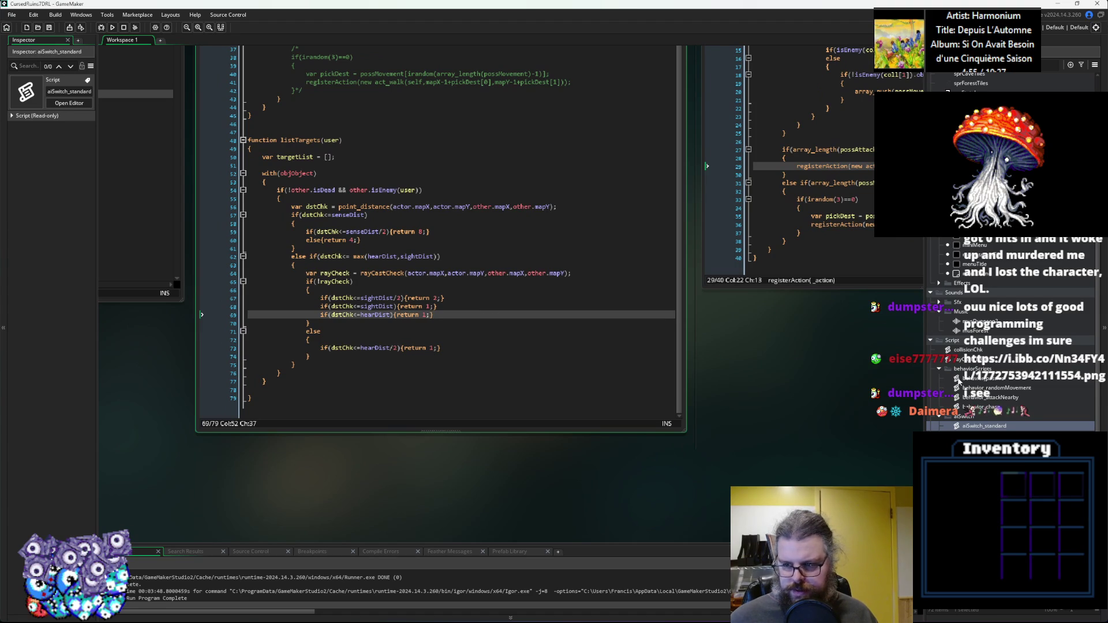
pyautogui.click(976, 388)
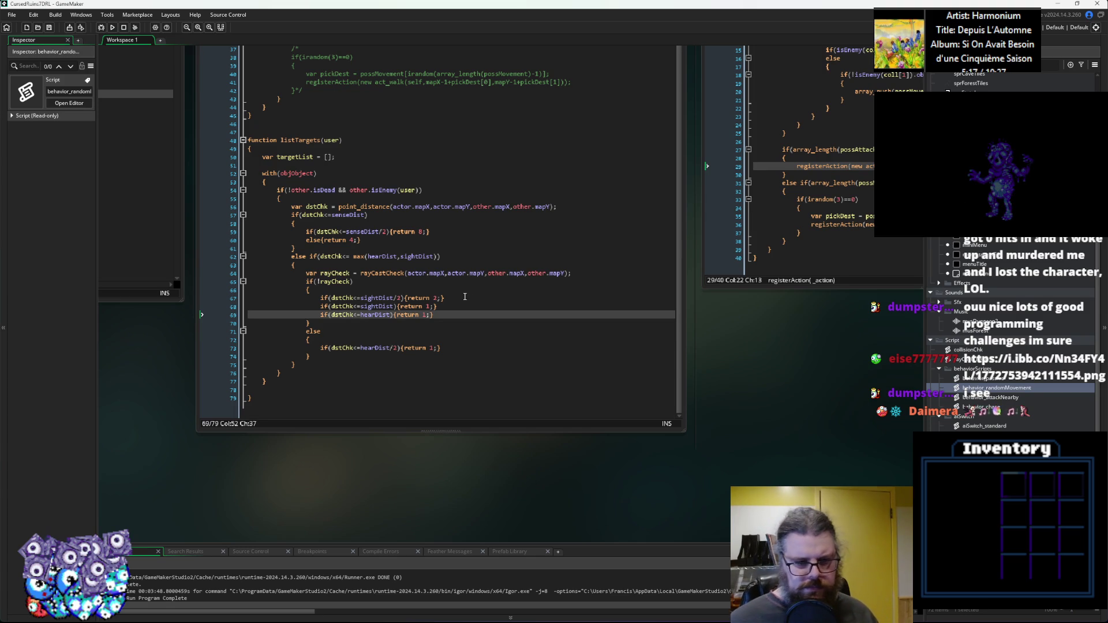
# Review listTargets' distance range checks and the isEnemy condition on line 54.
pyautogui.click(513, 281)
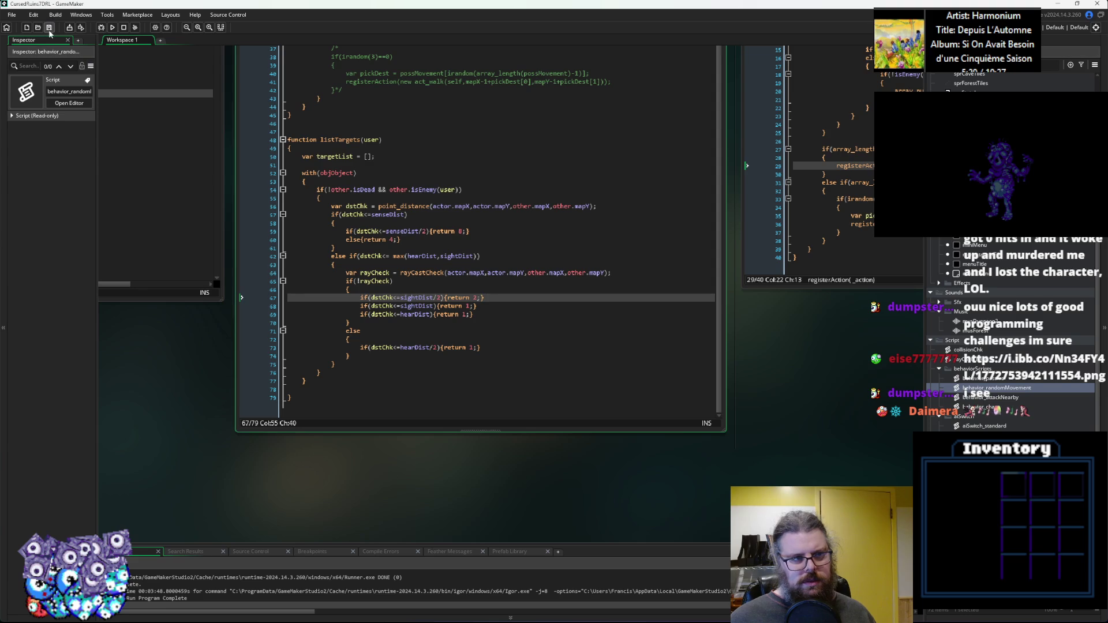
pyautogui.click(423, 266)
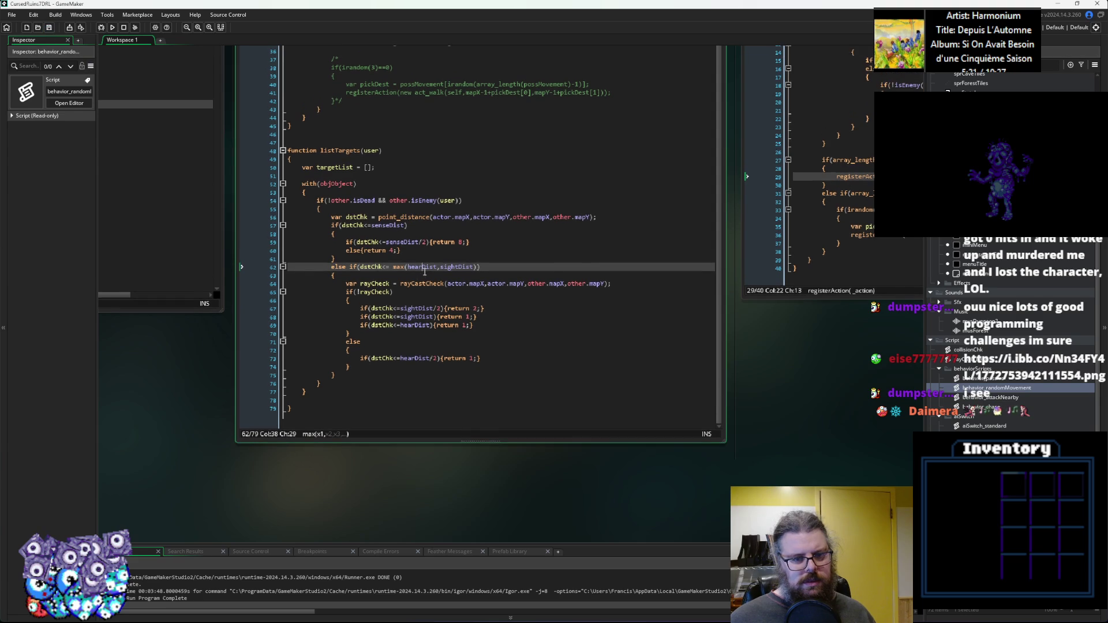
pyautogui.click(452, 310)
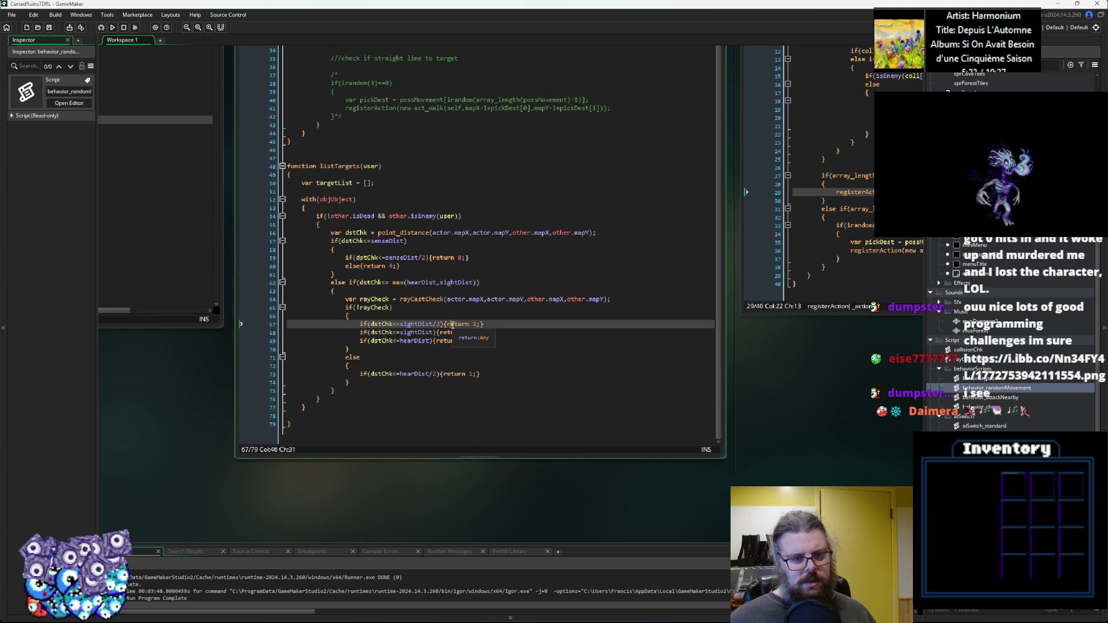
pyautogui.click(482, 374)
pyautogui.click(408, 216)
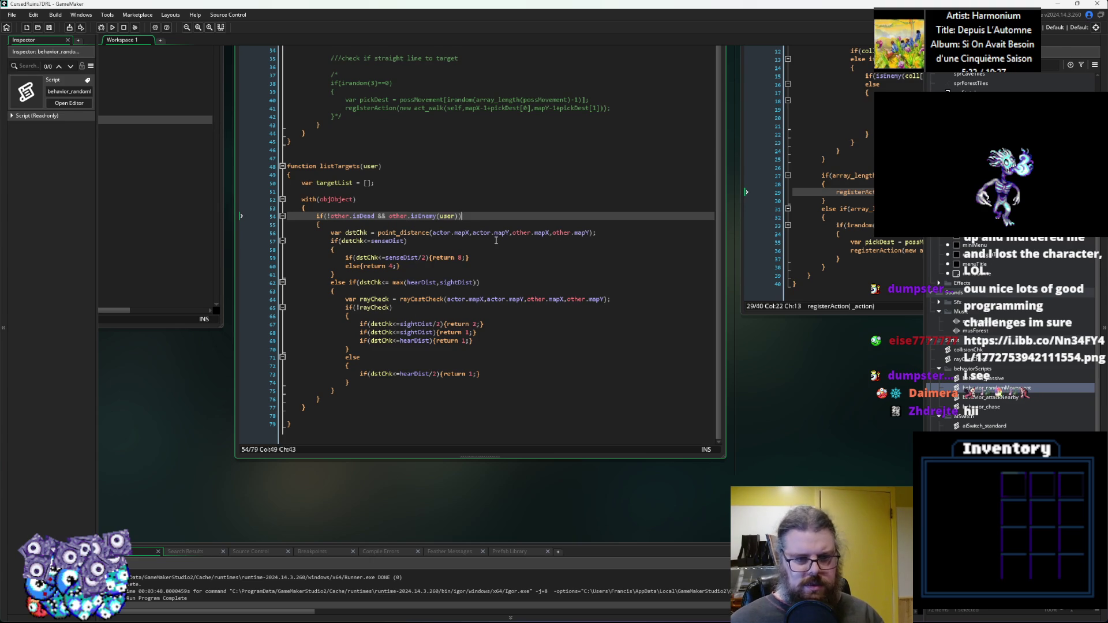
pyautogui.click(463, 223)
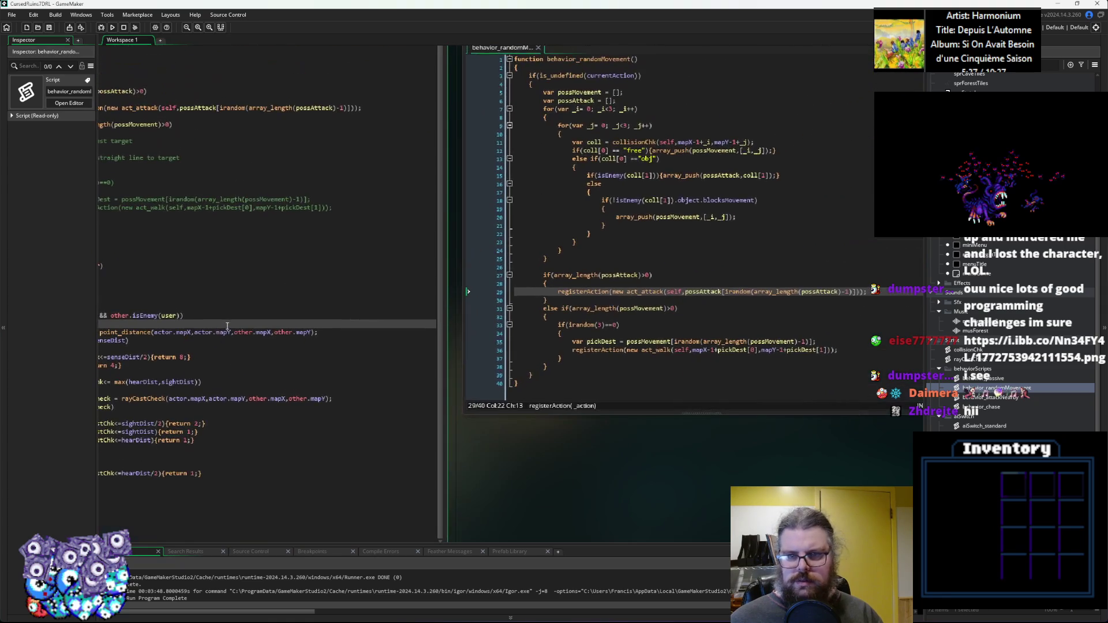
pyautogui.click(230, 343)
# Add blank lines after the distance calculation and after the range-check block, then save.
pyautogui.click(401, 267)
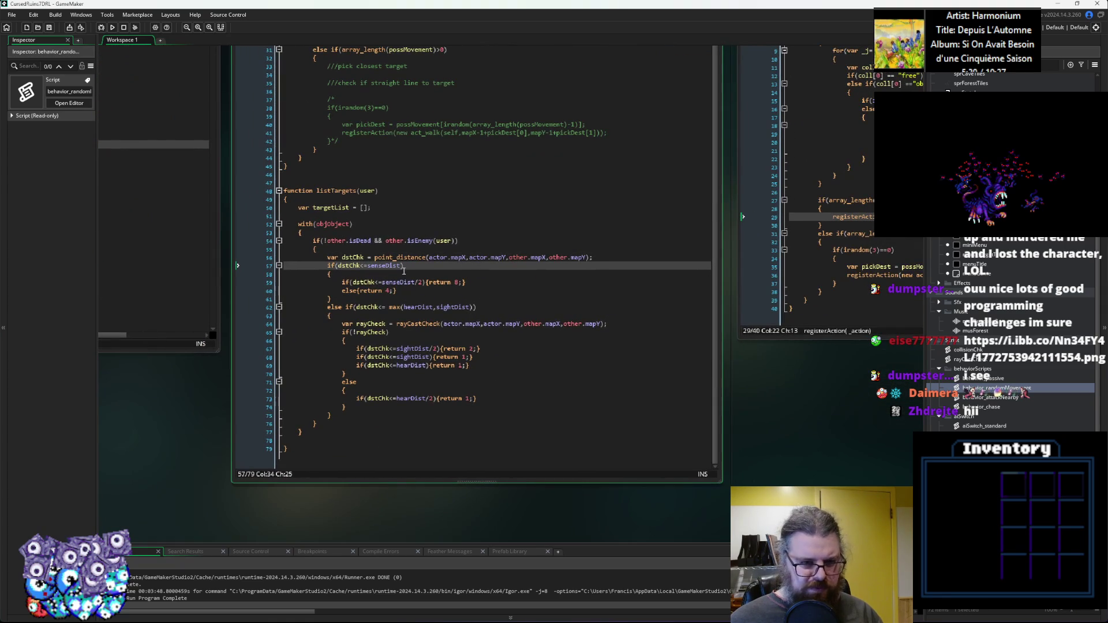
pyautogui.click(615, 258)
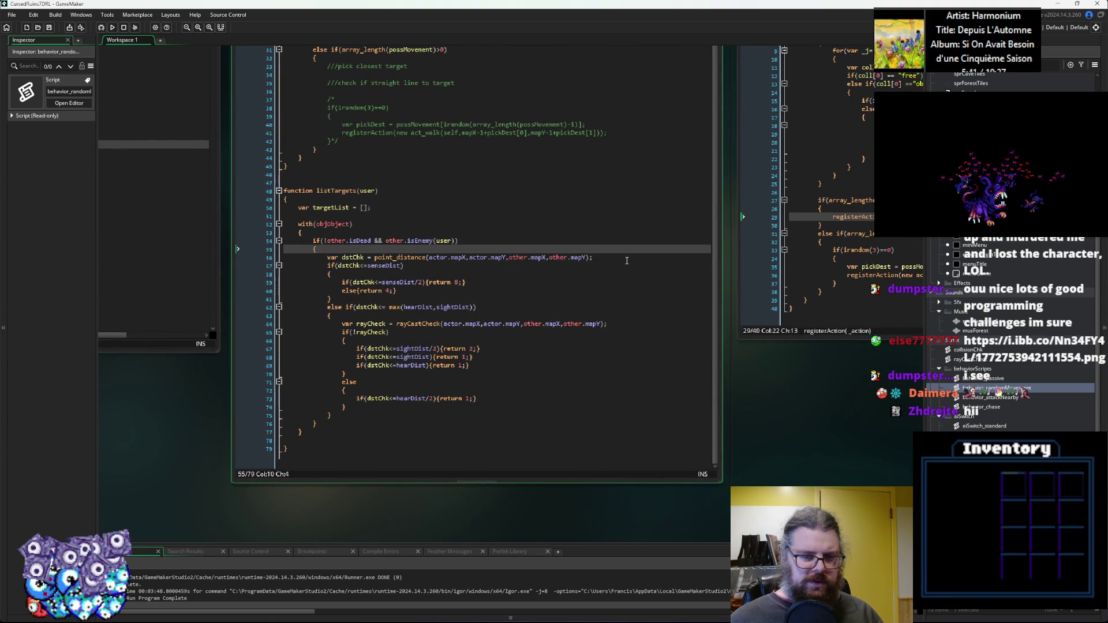
pyautogui.press('Return')
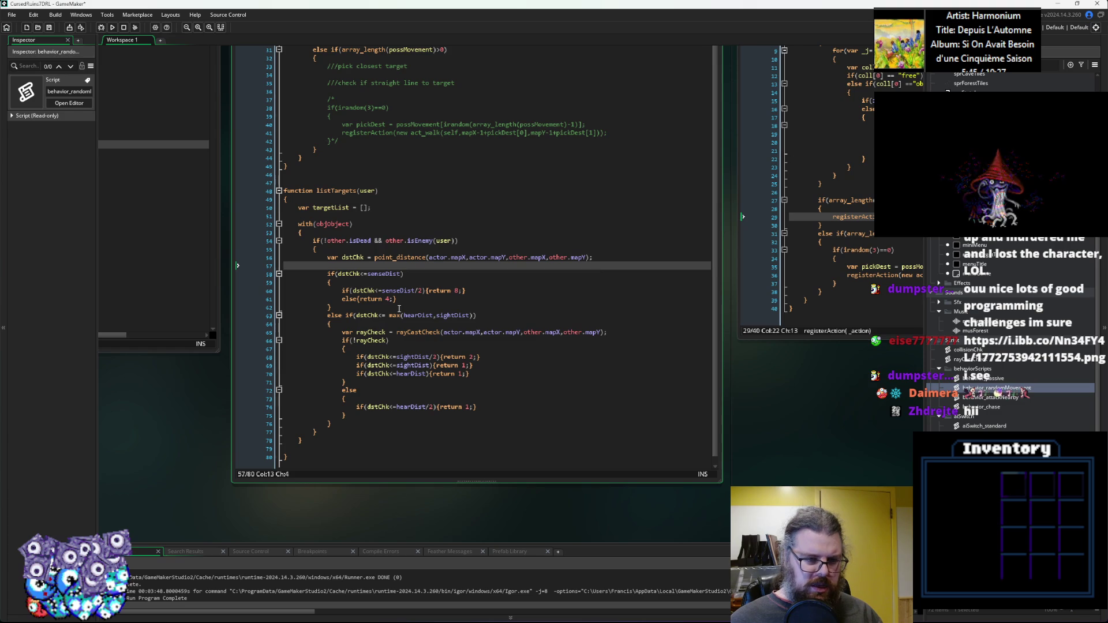
pyautogui.click(390, 276)
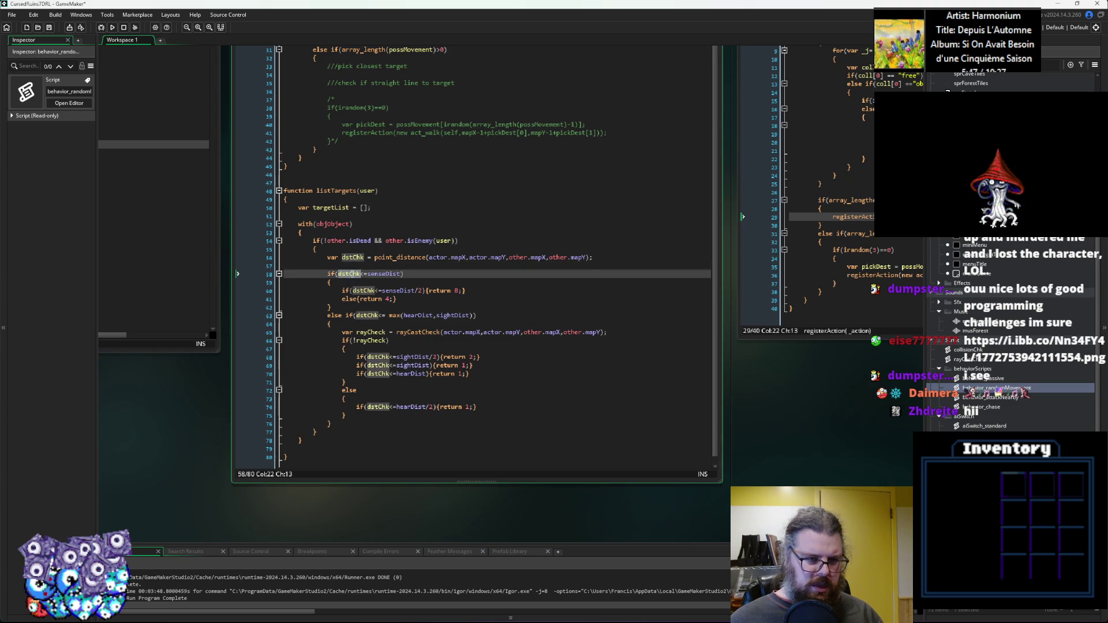
pyautogui.press('Up')
pyautogui.click(390, 278)
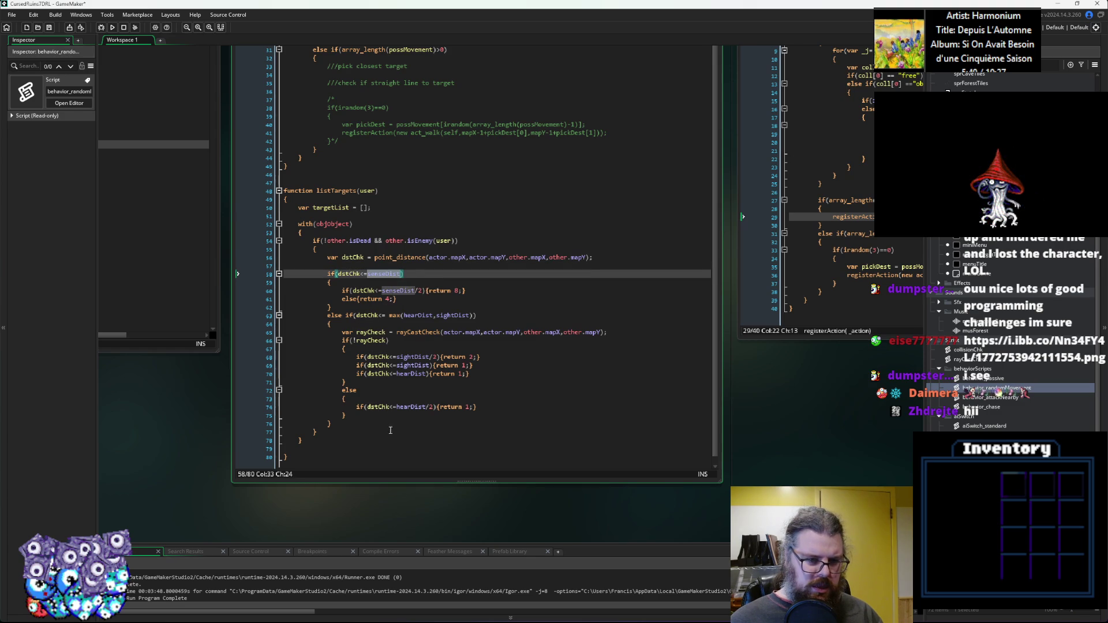
pyautogui.click(348, 424)
pyautogui.press('Return')
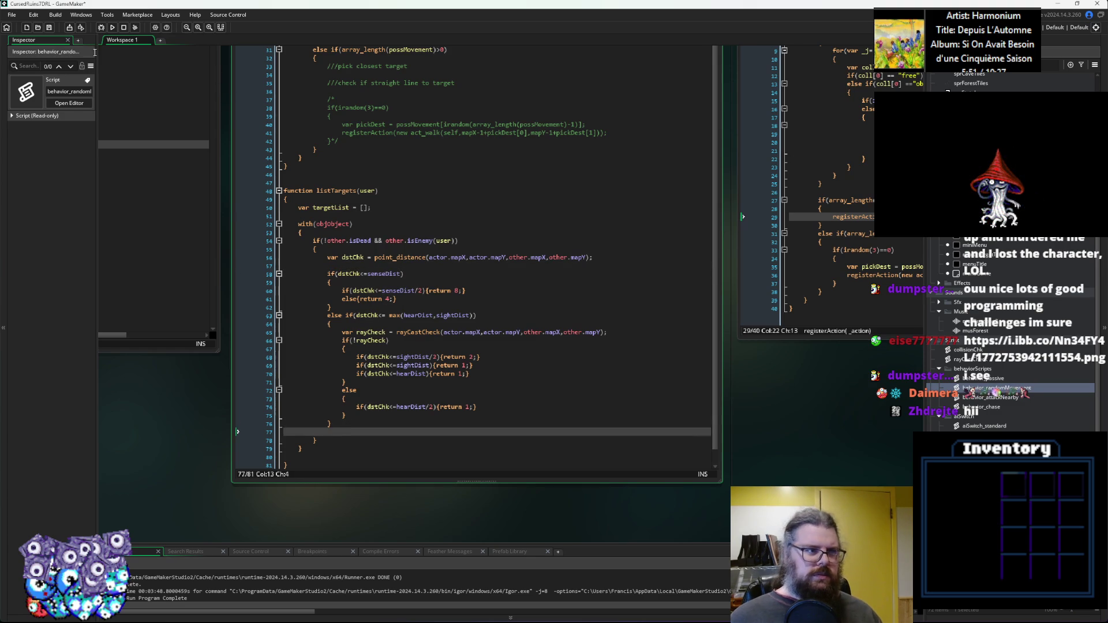
pyautogui.click(51, 33)
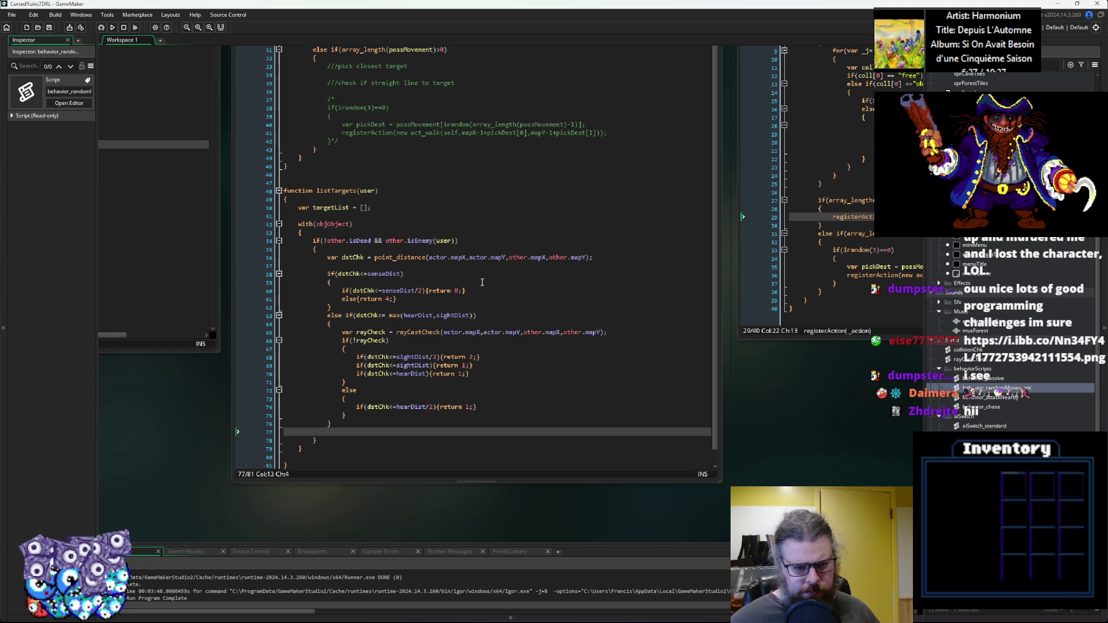
pyautogui.scroll(-1, 483, 300)
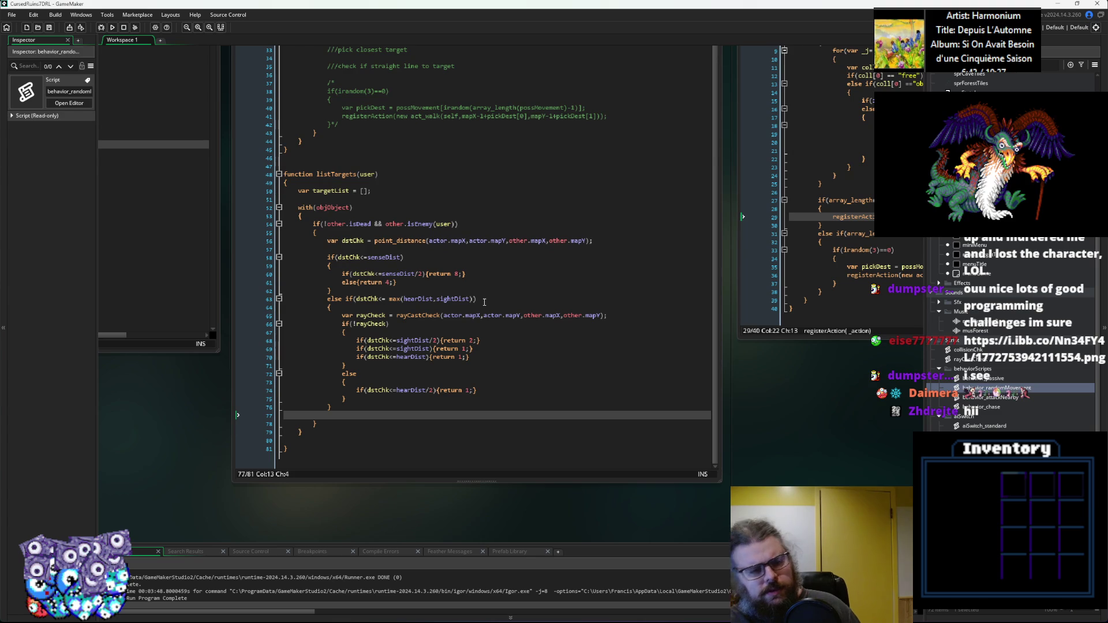
pyautogui.click(532, 258)
pyautogui.moveTo(490, 257)
pyautogui.mouseDown()
pyautogui.moveTo(807, 241)
pyautogui.moveTo(474, 343)
pyautogui.mouseUp()
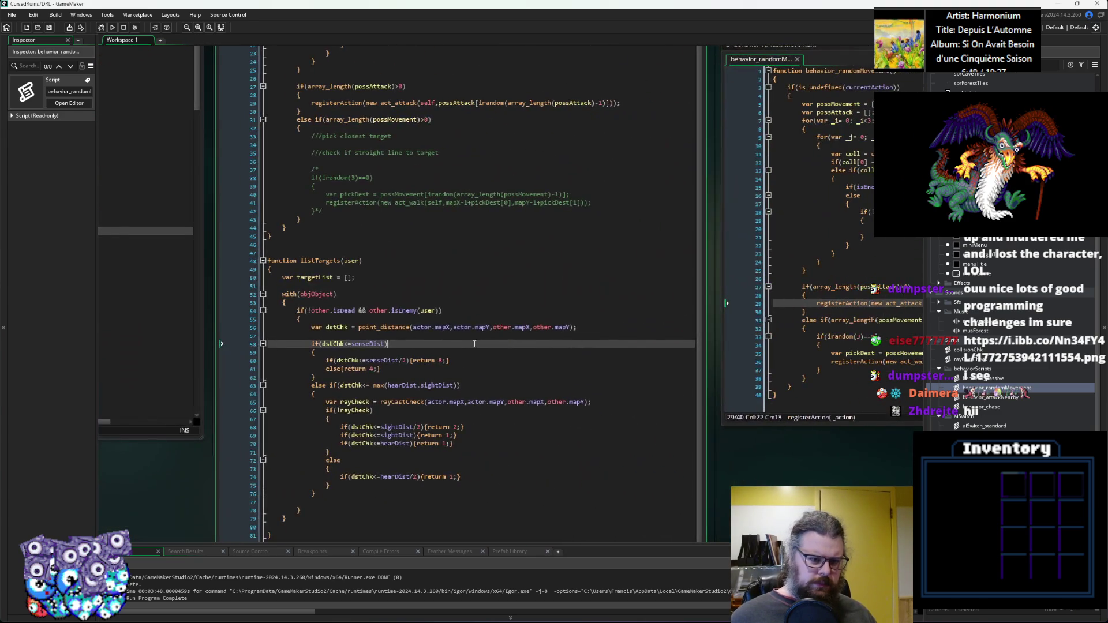
pyautogui.click(382, 270)
pyautogui.moveTo(383, 270); pyautogui.dragTo(387, 384)
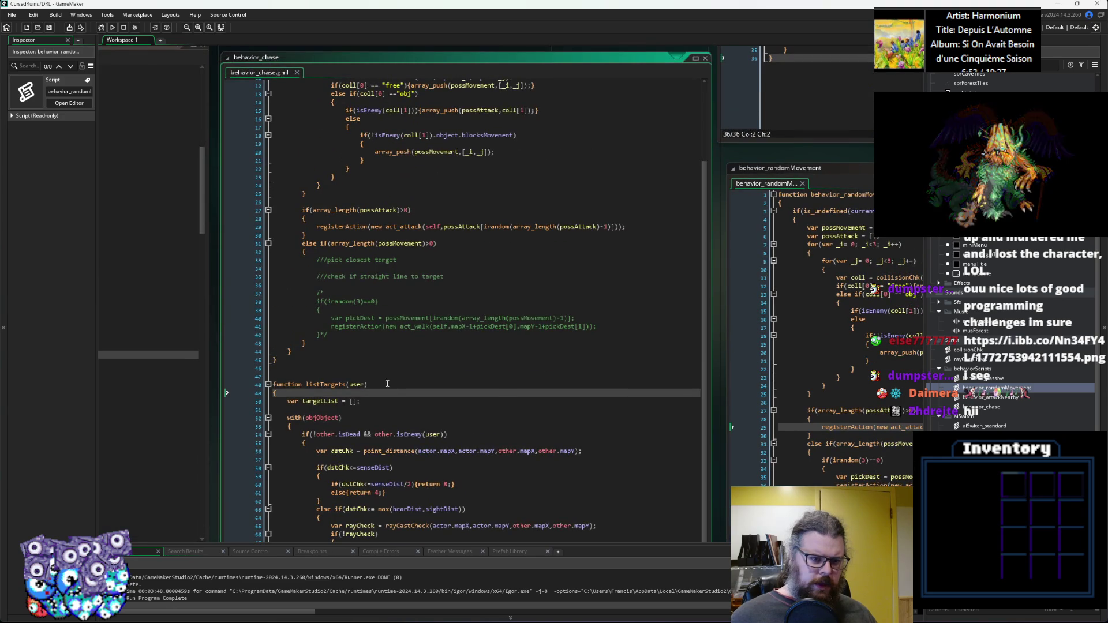
pyautogui.scroll(1, 389, 381)
pyautogui.scroll(1, 398, 372)
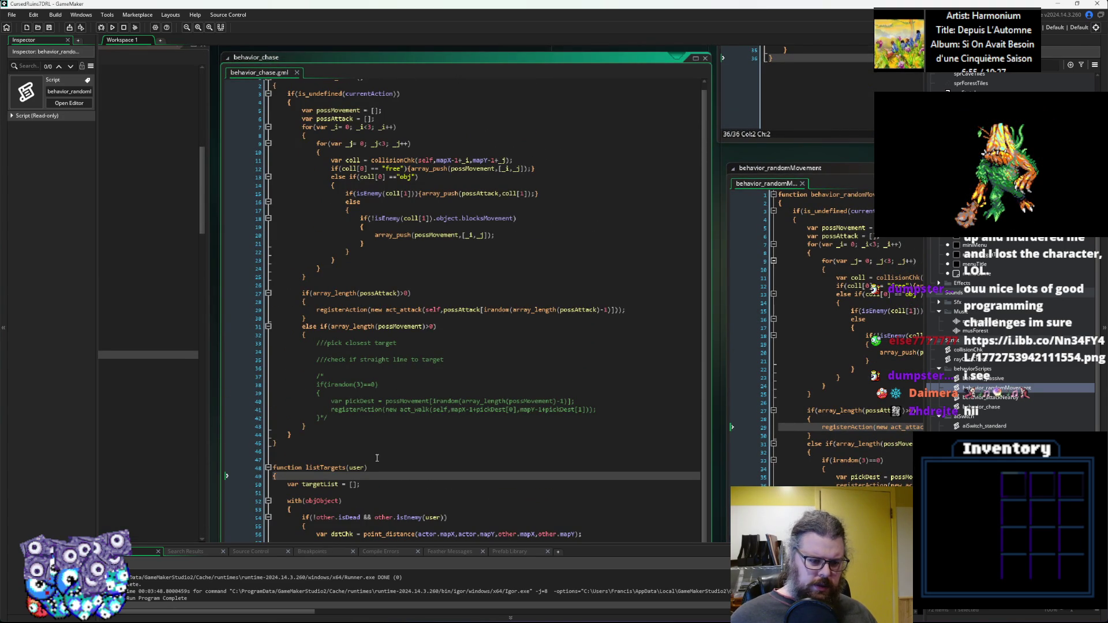
pyautogui.scroll(-2, 376, 457)
pyautogui.scroll(-1, 494, 251)
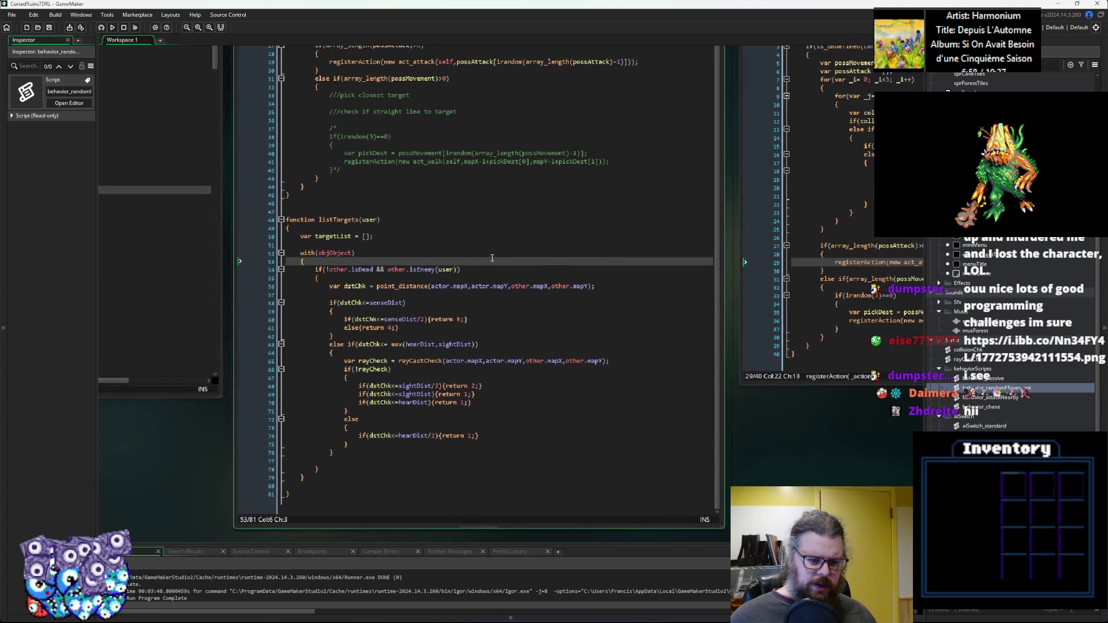
pyautogui.press('Down')
pyautogui.click(506, 281)
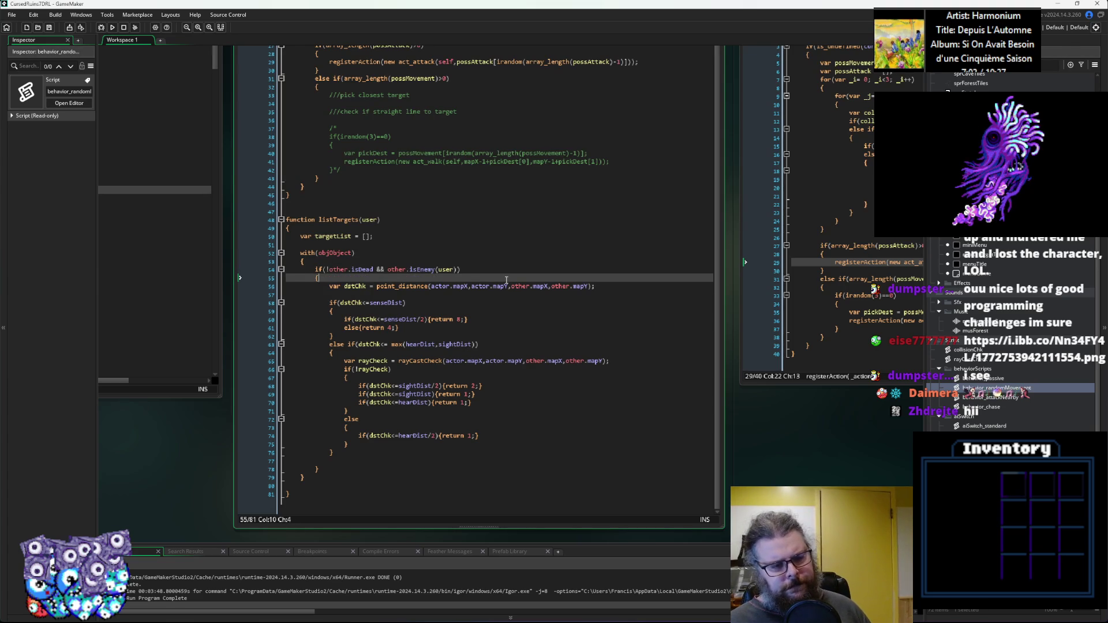
pyautogui.press('Up')
pyautogui.press('Up')
pyautogui.press('Up')
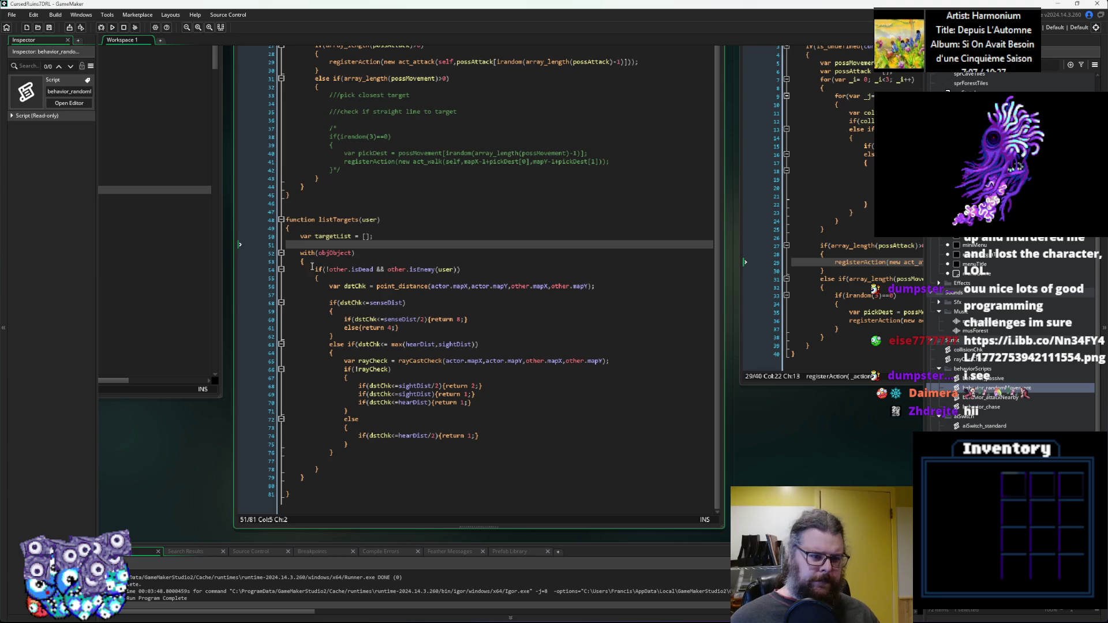
# Rename the listTargets function to closestTarget.
pyautogui.press('Up')
pyautogui.press('Up')
pyautogui.press('Up')
pyautogui.hotkey('ctrl', 'Right')
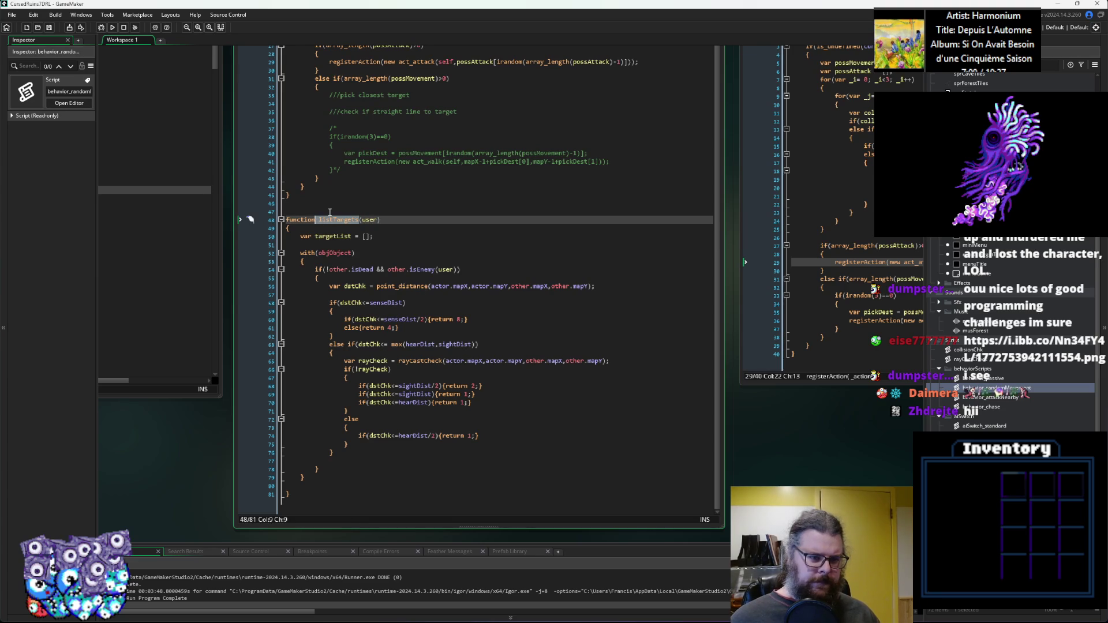
pyautogui.hotkey('ctrl', 'shift', 'Right')
pyautogui.write('closestTa')
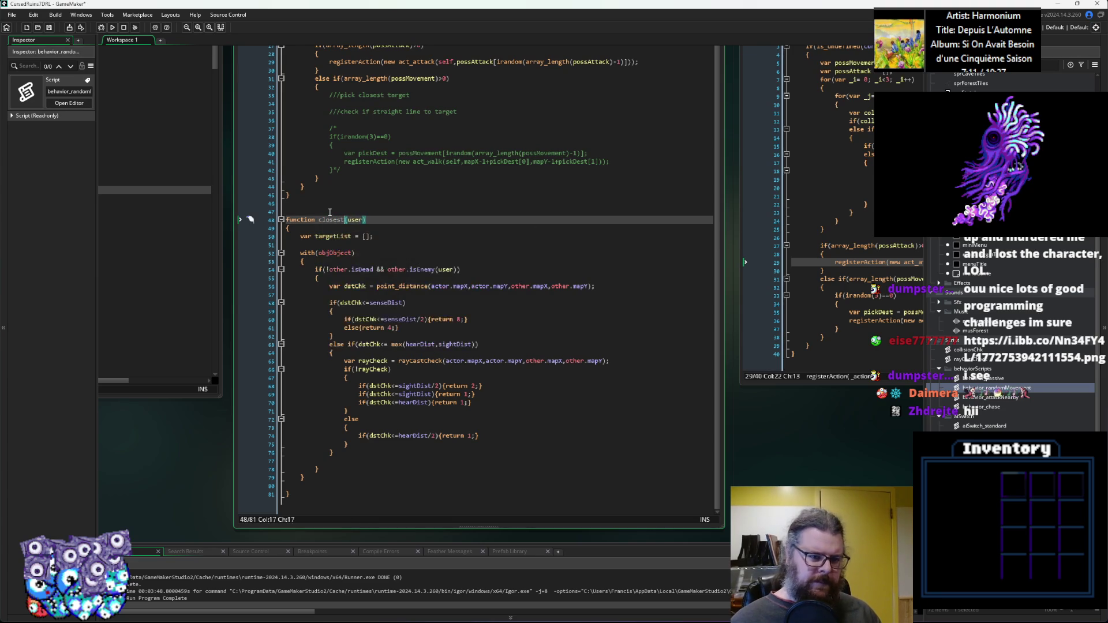
pyautogui.write('rget')
pyautogui.press('Down')
pyautogui.press('Down')
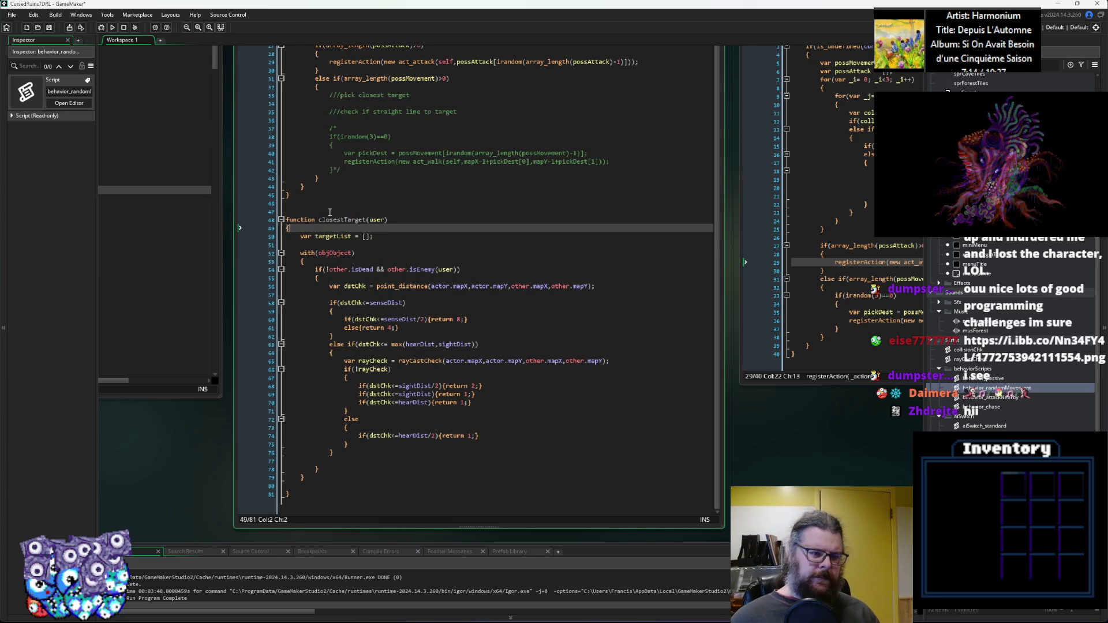
# Replace targetList with 'var closestTarget = {}' and add 'var closestDist = 9999'.
pyautogui.press('BackSpace')
pyautogui.press('BackSpace')
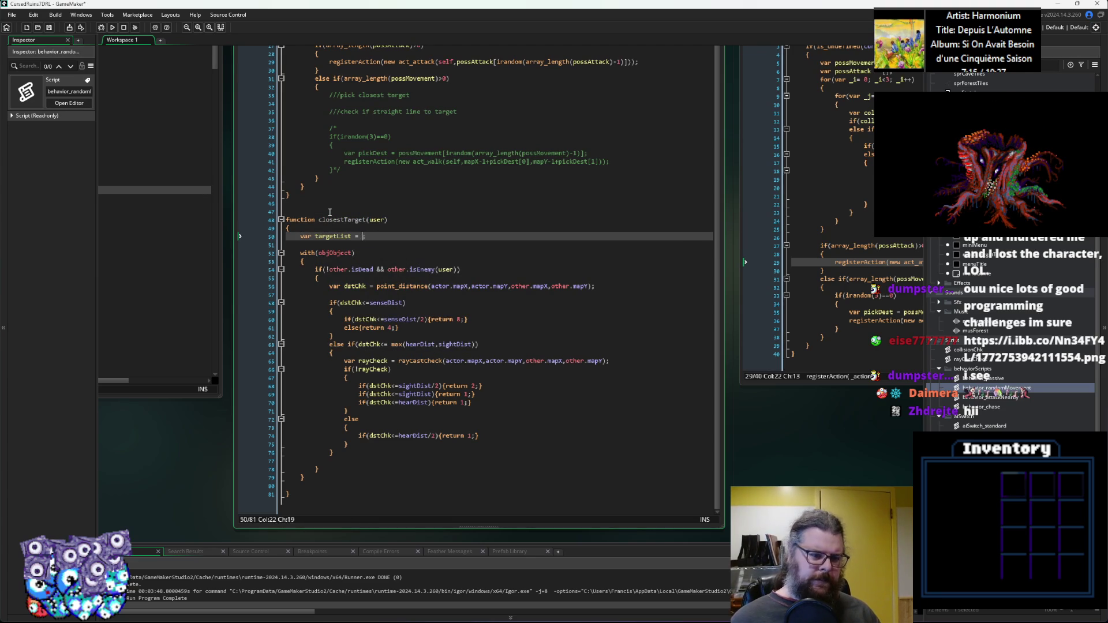
pyautogui.hotkey('ctrl', 'BackSpace')
pyautogui.hotkey('ctrl', 'BackSpace')
pyautogui.write('closest')
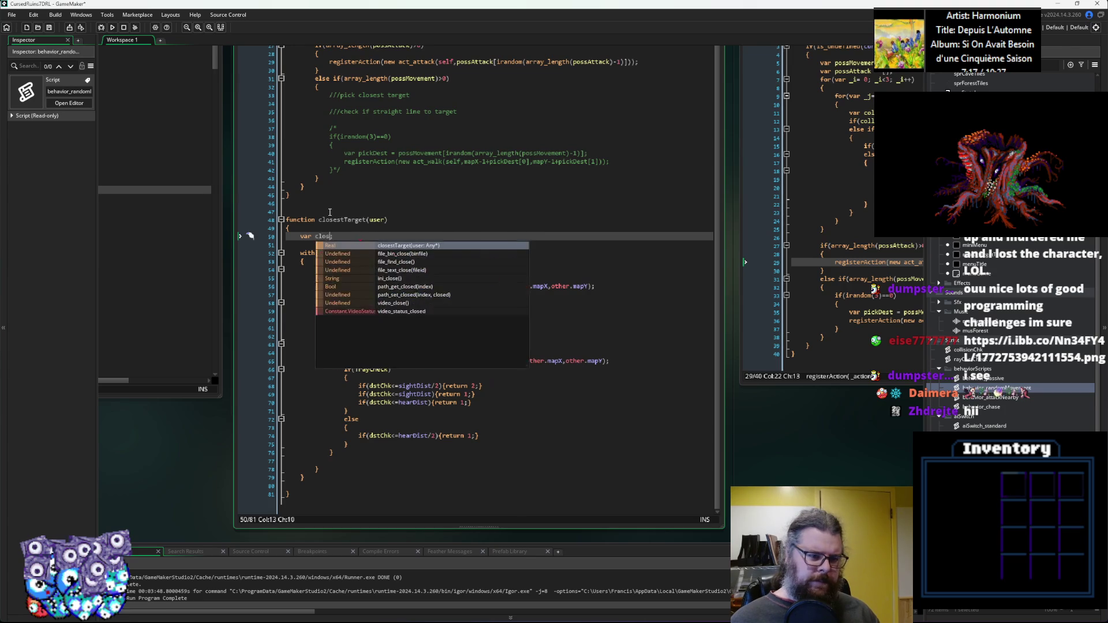
pyautogui.write('Target;')
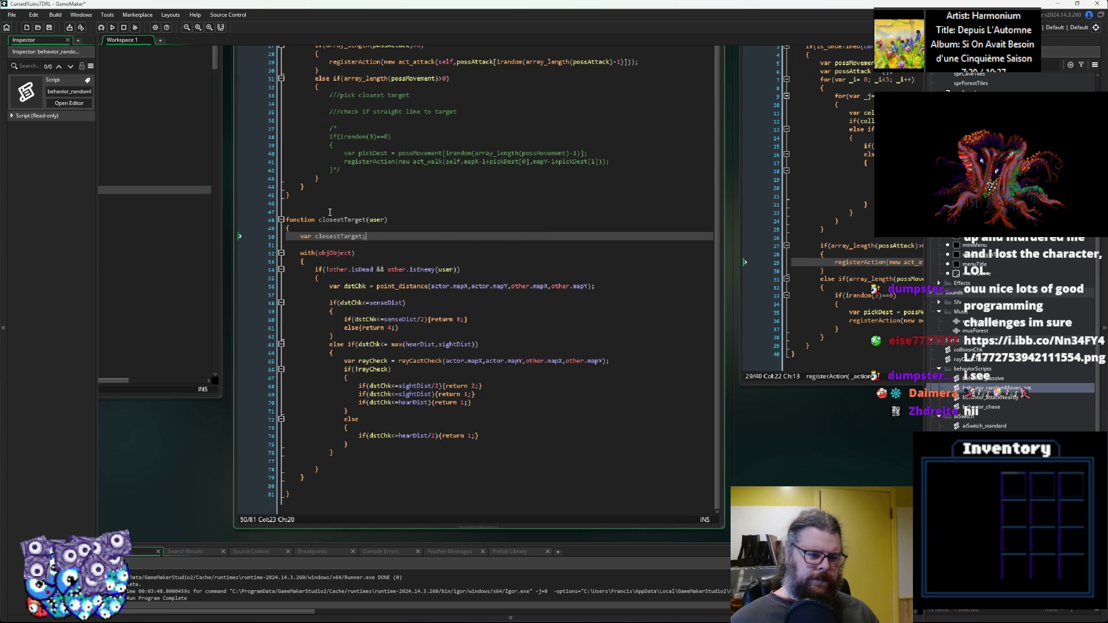
pyautogui.press('Left')
pyautogui.write('= {}')
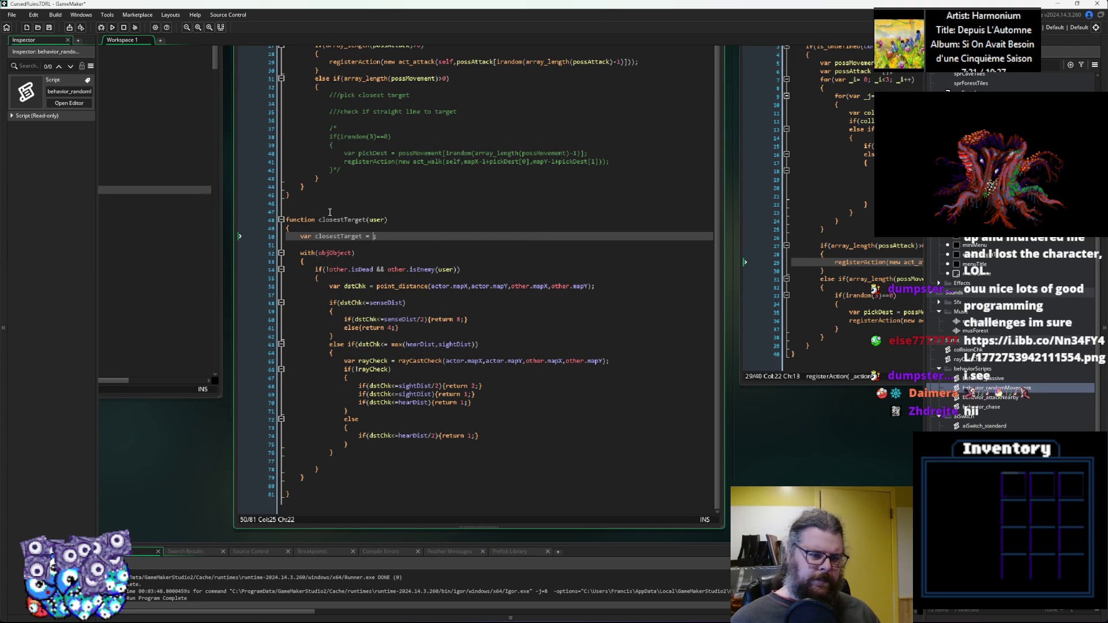
pyautogui.press('Return')
pyautogui.write('var ')
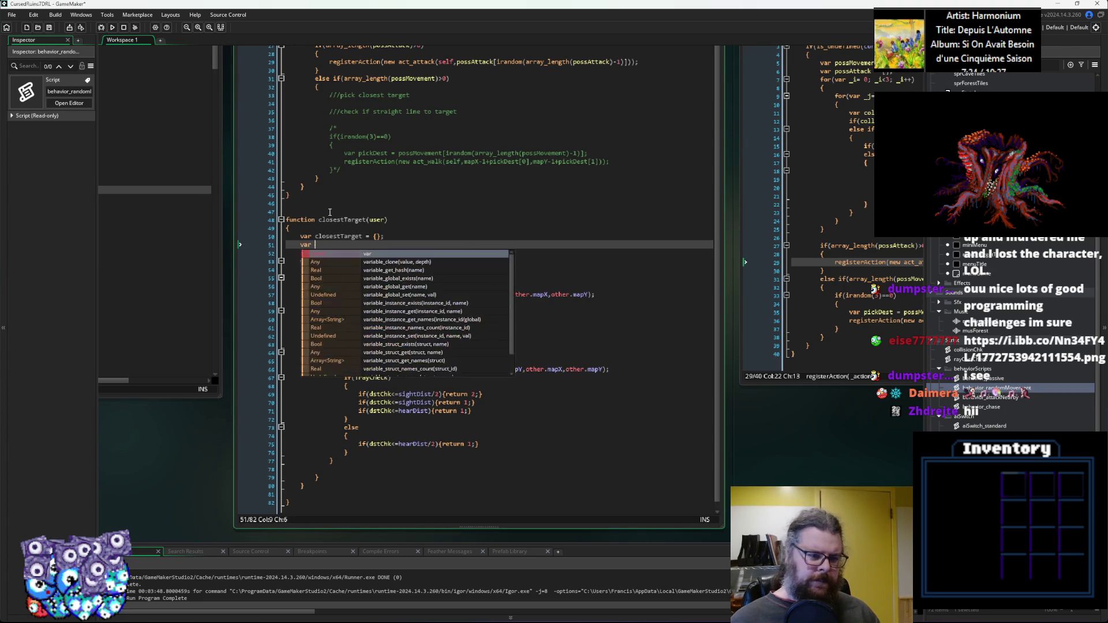
pyautogui.write('closestD')
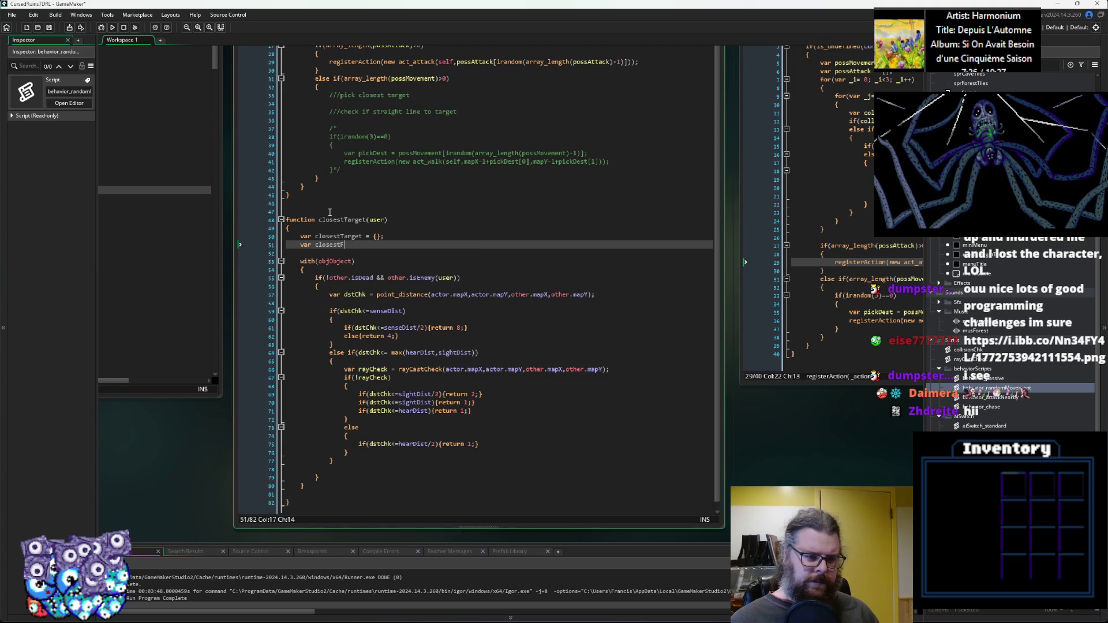
pyautogui.write('ist = 9999')
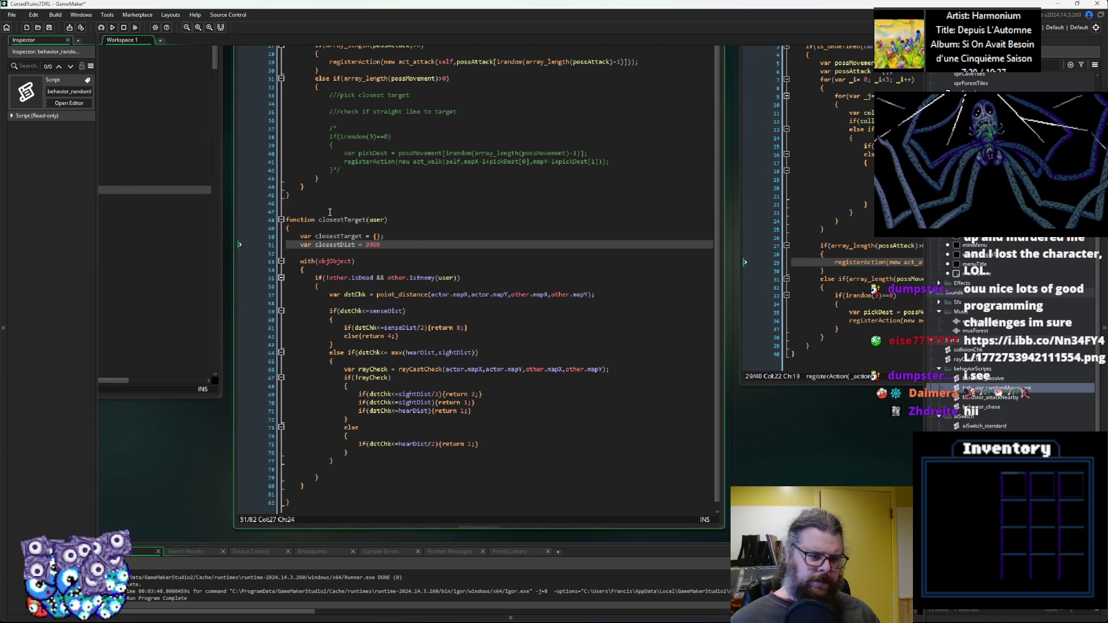
# Change closestTarget's initial value from {} to undefined.
pyautogui.press('Up')
pyautogui.press('Left')
pyautogui.press('BackSpace')
pyautogui.press('BackSpace')
pyautogui.write('undefin')
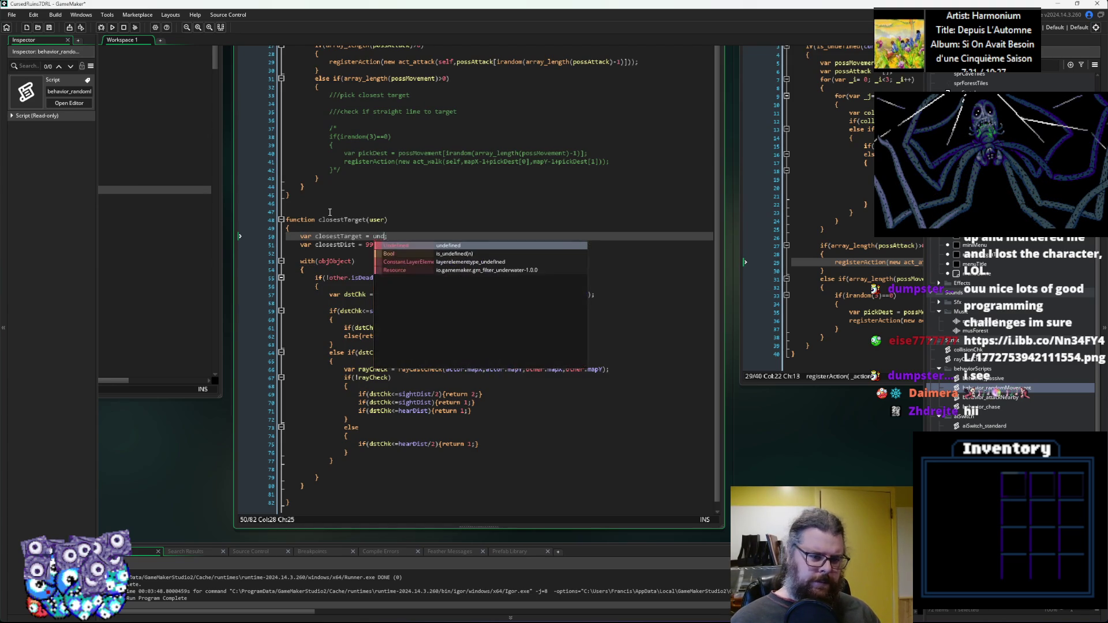
pyautogui.press('Return')
# Start 'var maxDst = max(senseD' on a new line inside the enemy loop.
pyautogui.click(519, 153)
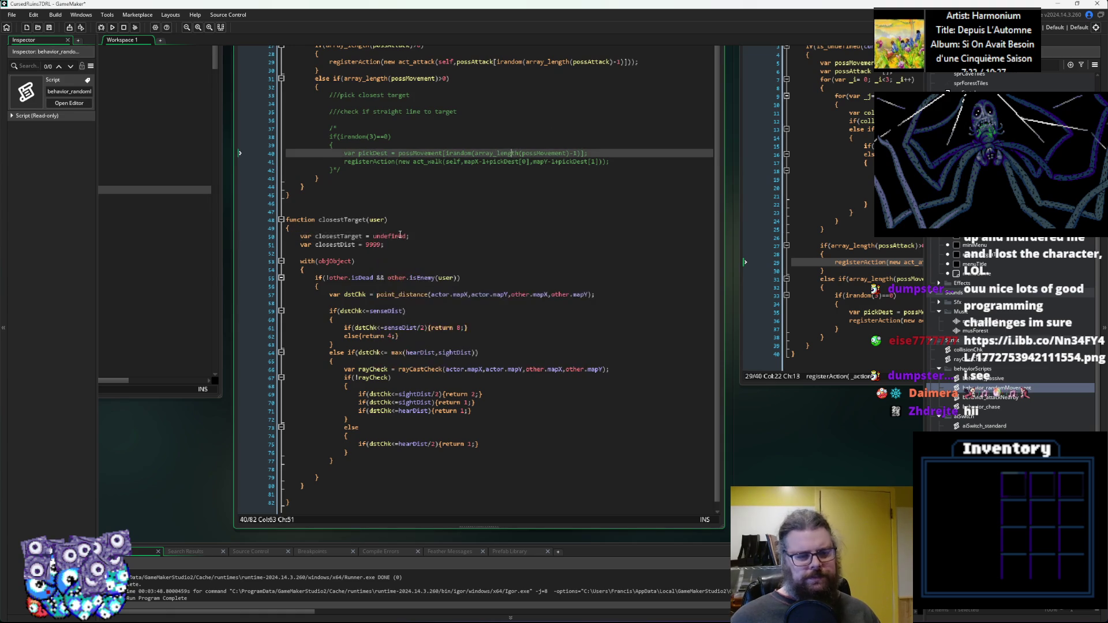
pyautogui.scroll(-1, 401, 235)
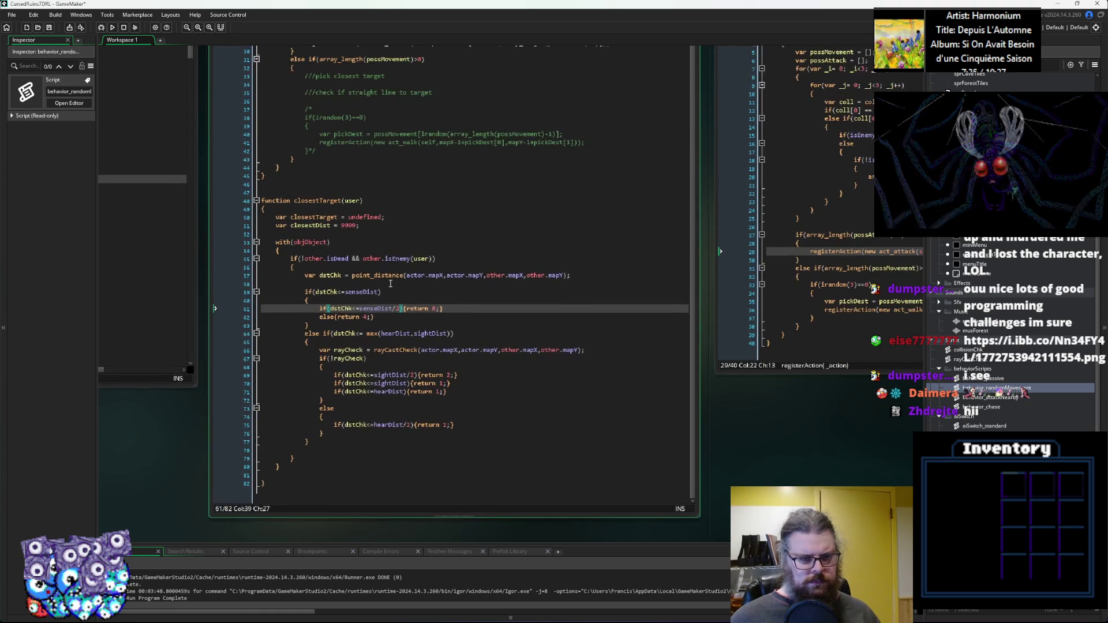
pyautogui.click(390, 283)
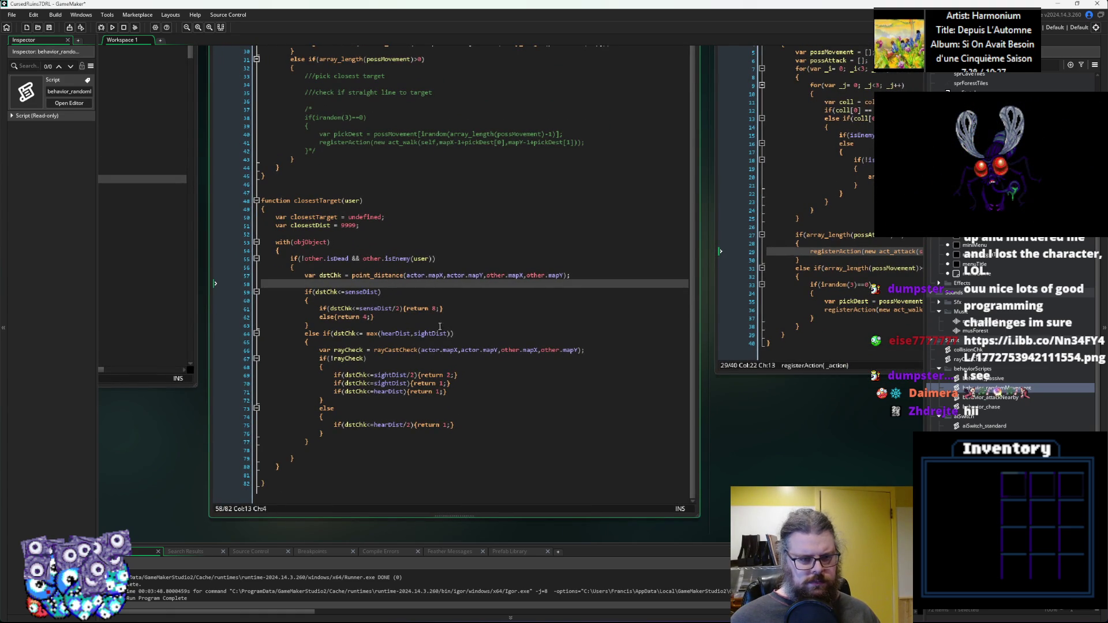
pyautogui.click(335, 267)
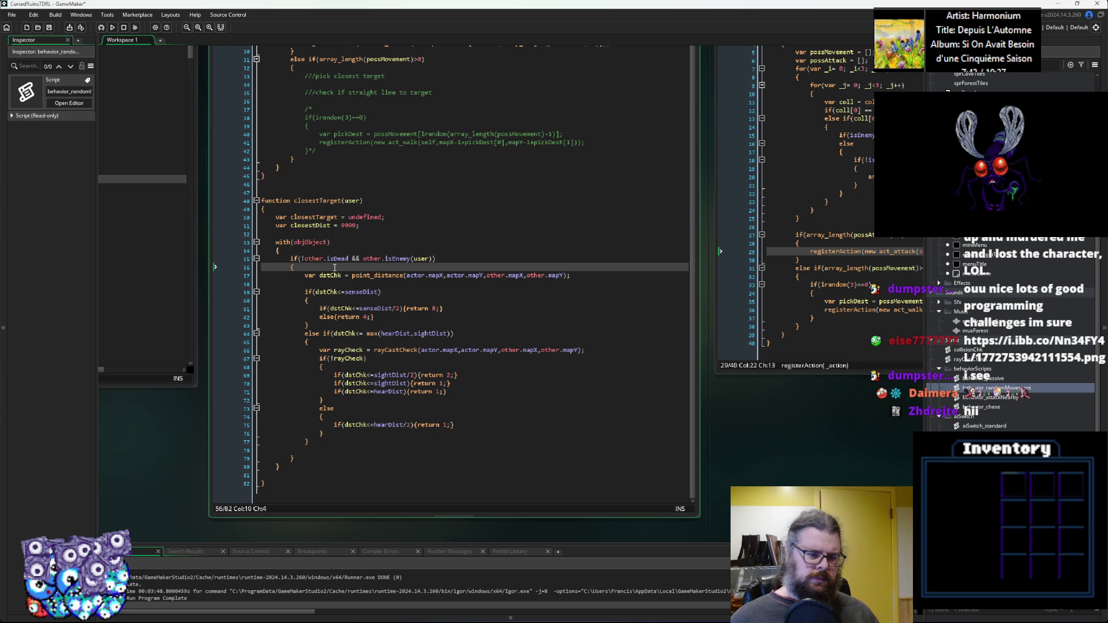
pyautogui.press('Down')
pyautogui.press('Down')
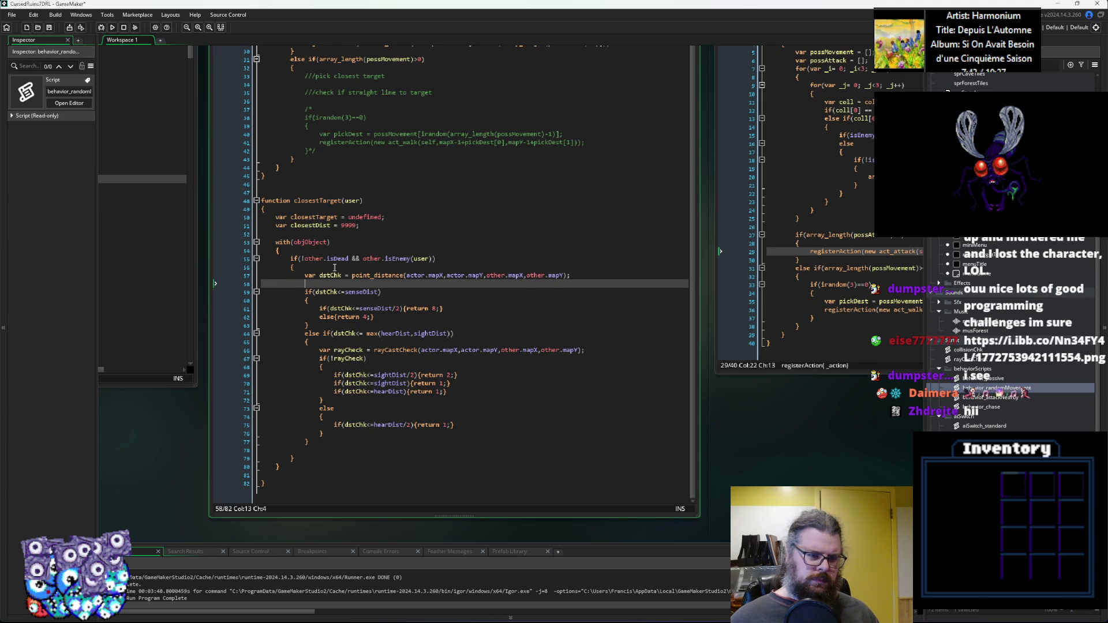
pyautogui.click(367, 292)
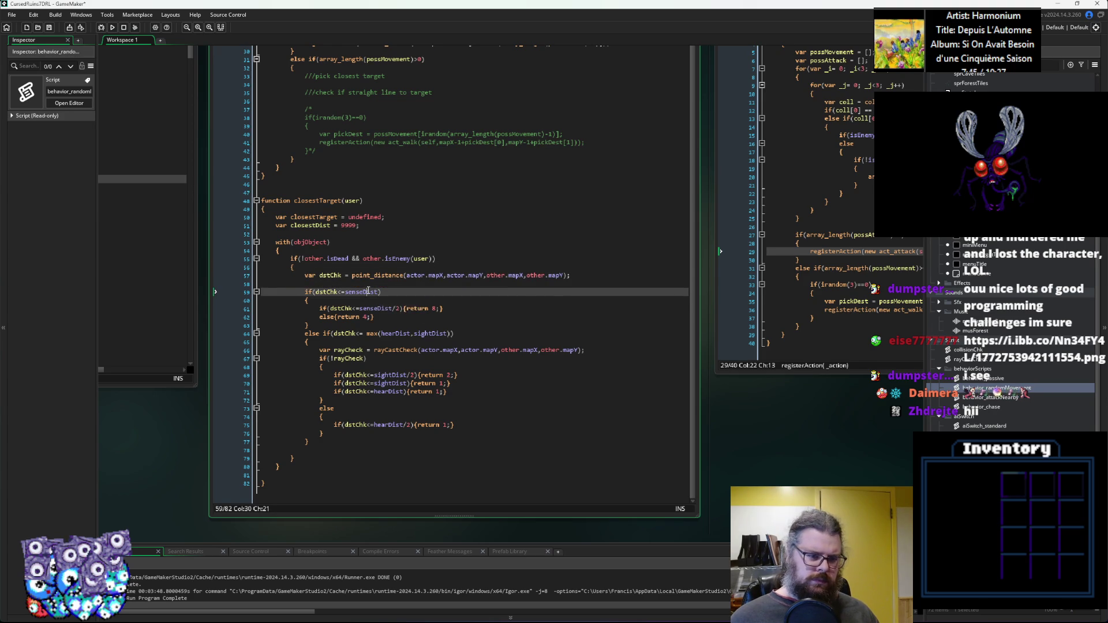
pyautogui.click(359, 268)
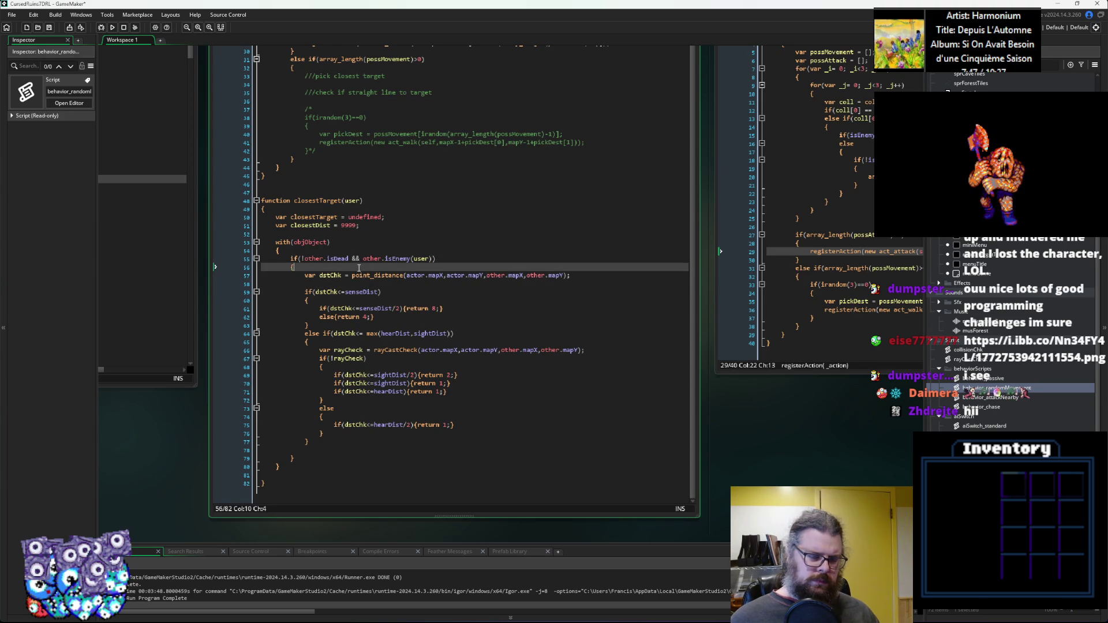
pyautogui.press('Return')
pyautogui.write('var m')
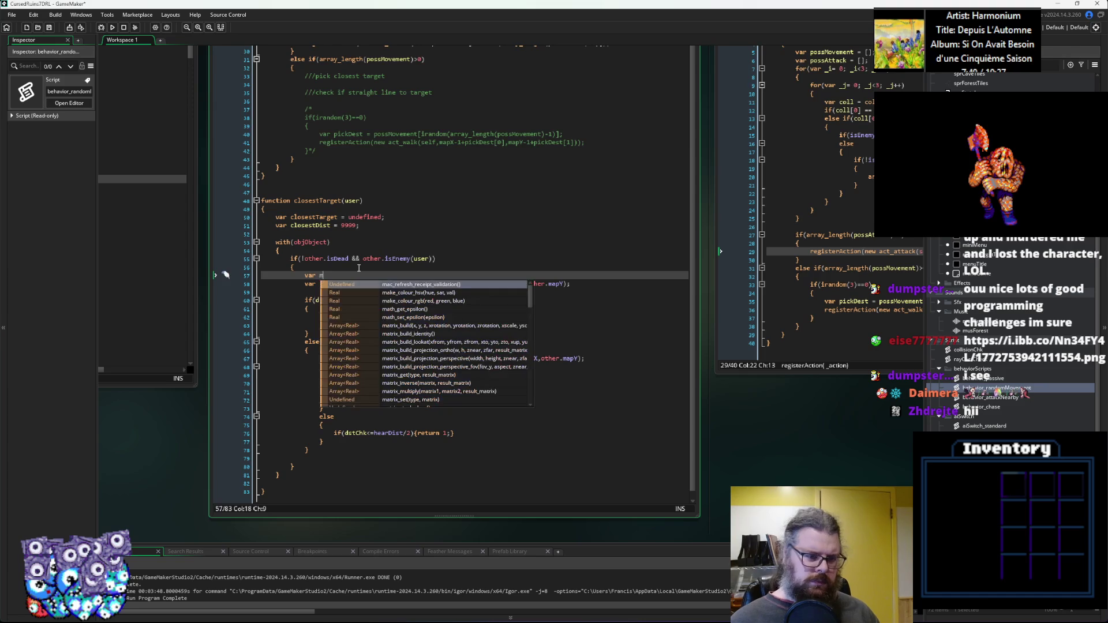
pyautogui.write('axDst = ')
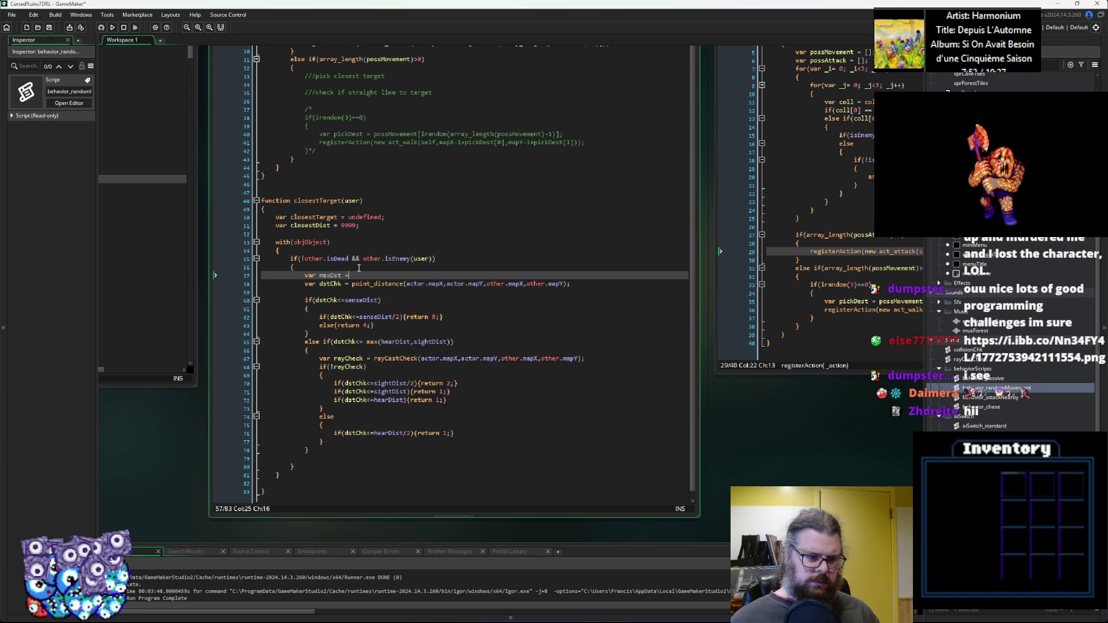
pyautogui.write('ma')
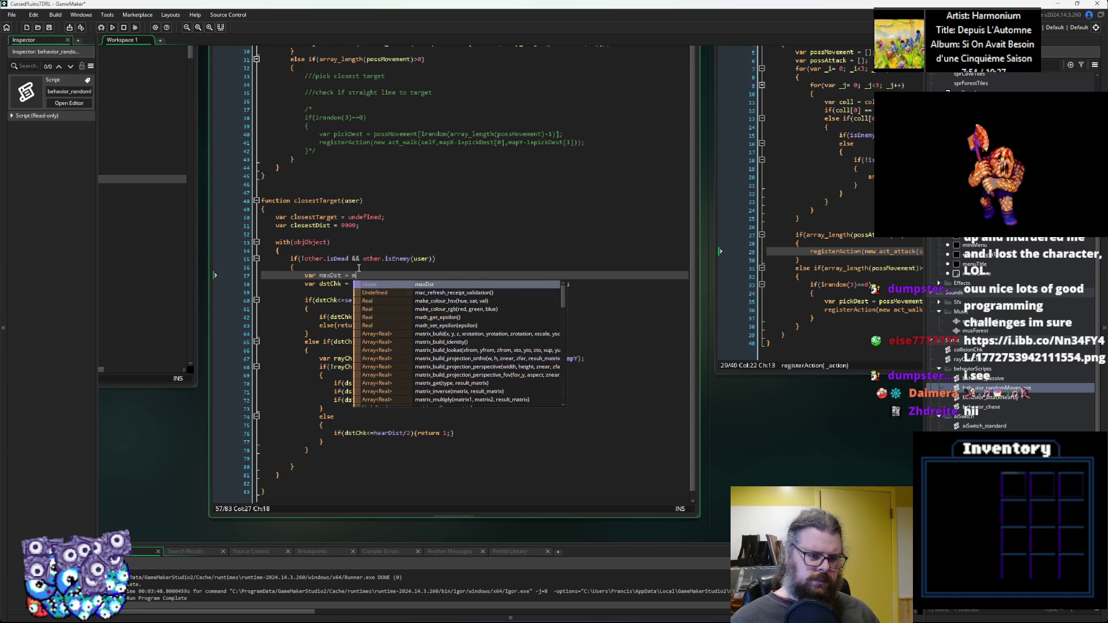
pyautogui.write('x(sens')
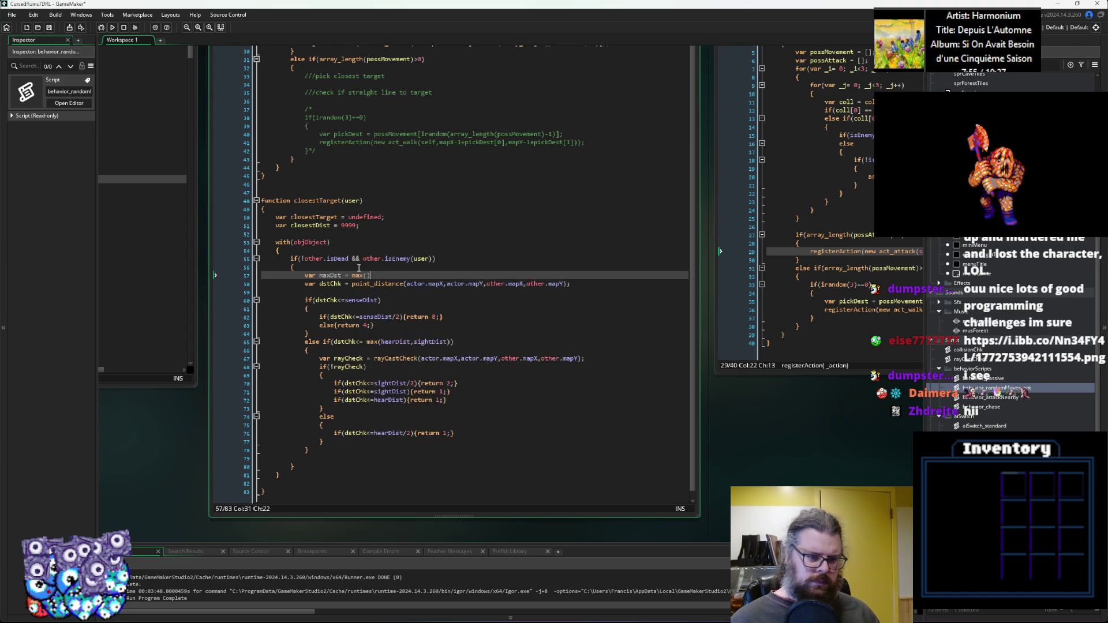
pyautogui.write('eD')
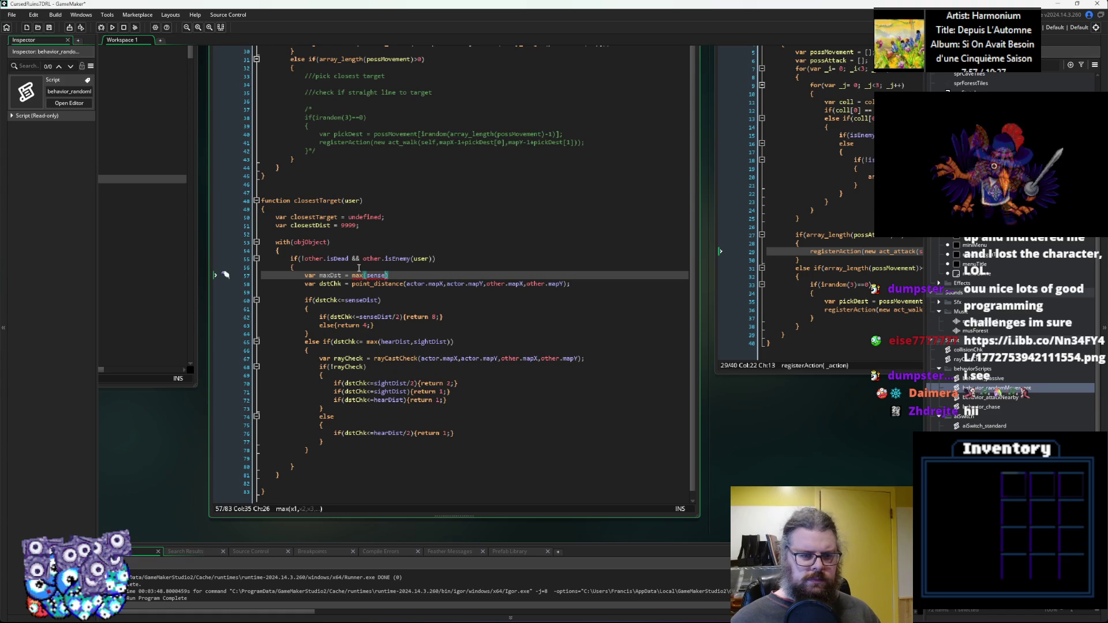
# Finish maxDst as max(user.senseDist,user.hearDist,user.sightDist) and change the first check to dstChk<=maxDst.
pyautogui.press('BackSpace')
pyautogui.press('BackSpace')
pyautogui.press('BackSpace')
pyautogui.write('user.se')
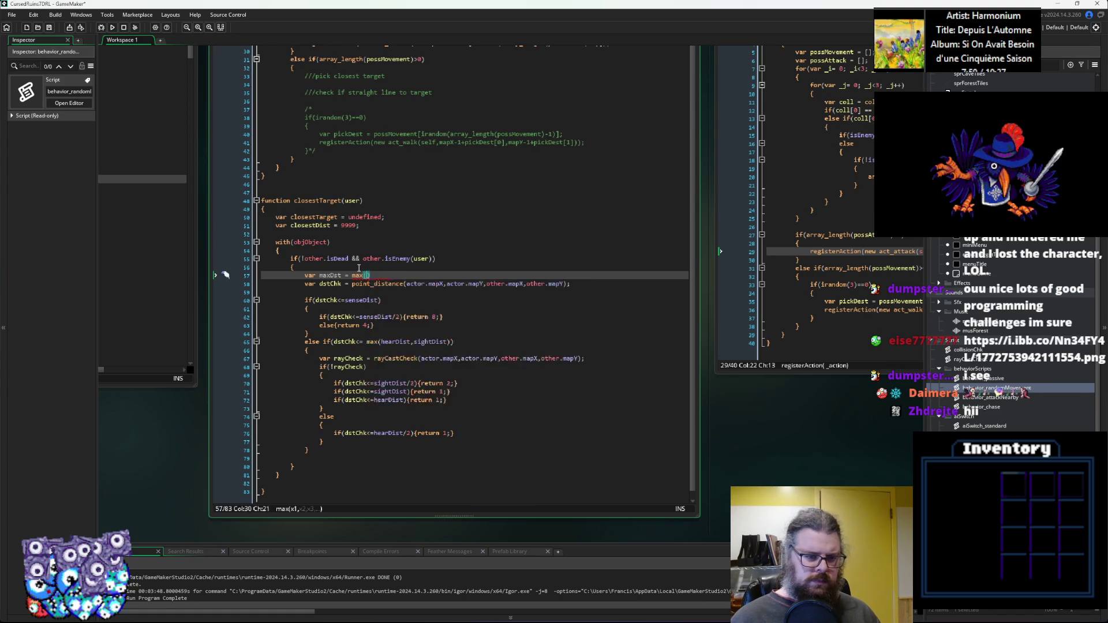
pyautogui.write('nseDist,')
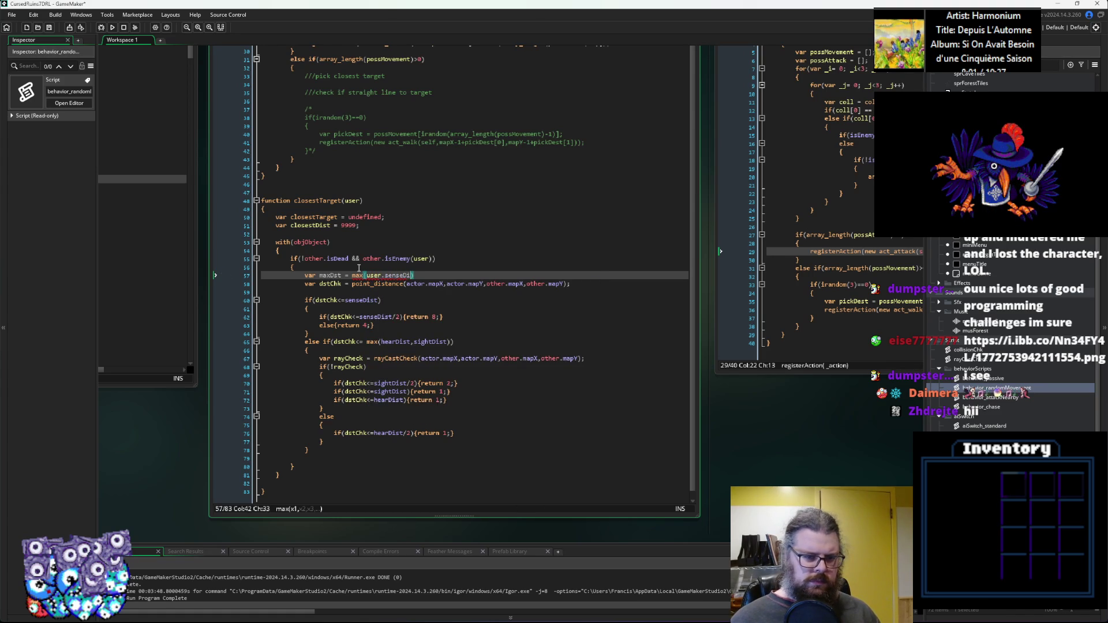
pyautogui.write('user.')
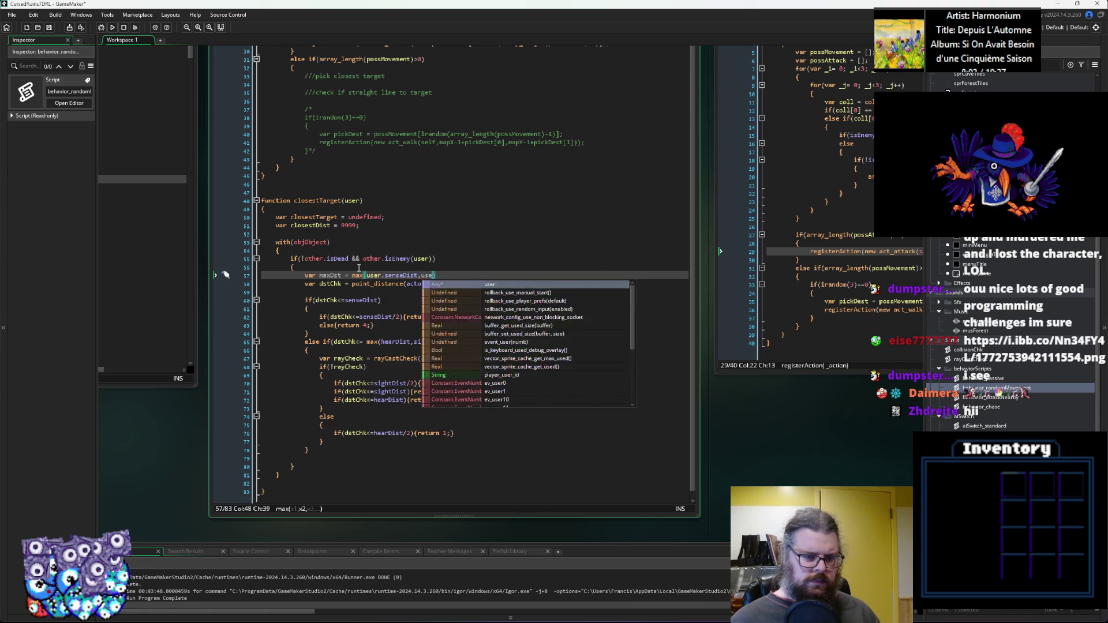
pyautogui.write('hearDist,user.sightDist);')
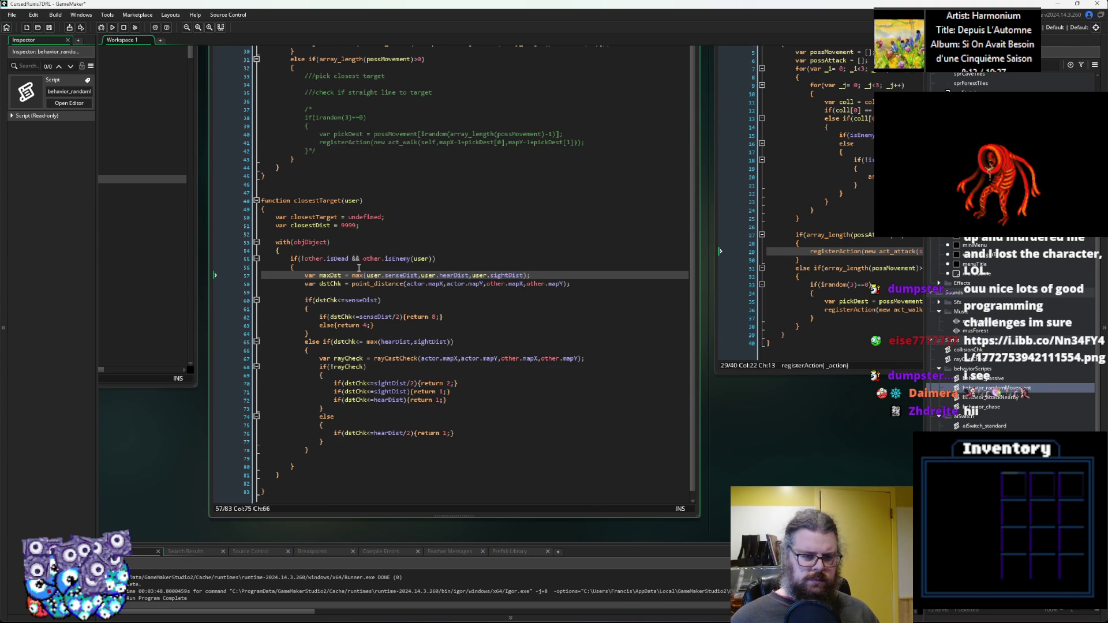
pyautogui.doubleClick(331, 275)
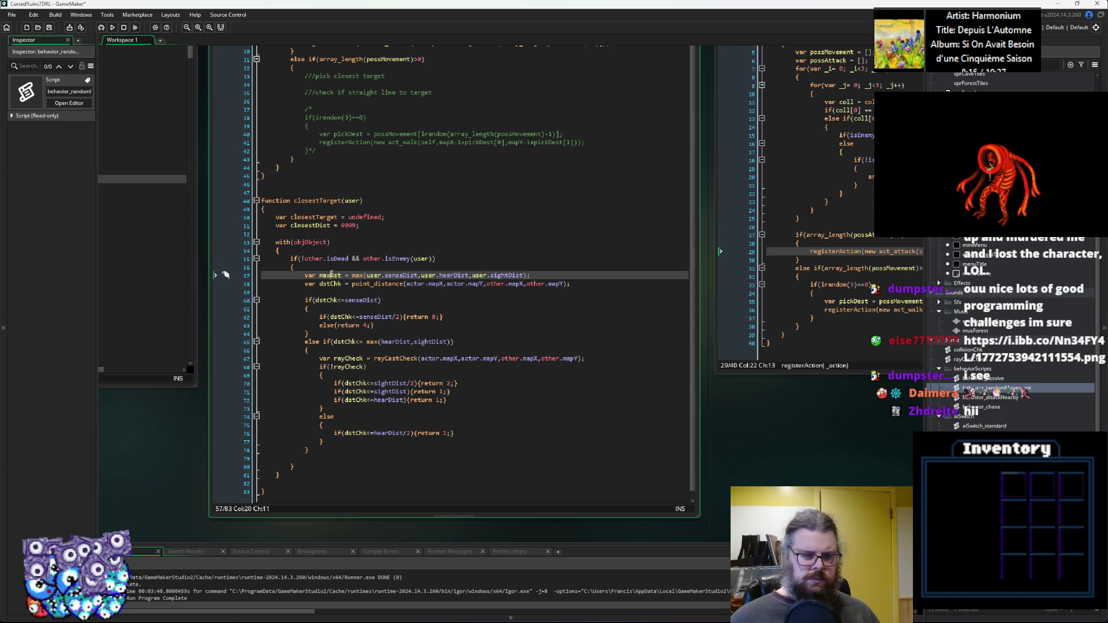
pyautogui.hotkey('ctrl', 'c')
pyautogui.doubleClick(357, 301)
pyautogui.hotkey('ctrl', 'v')
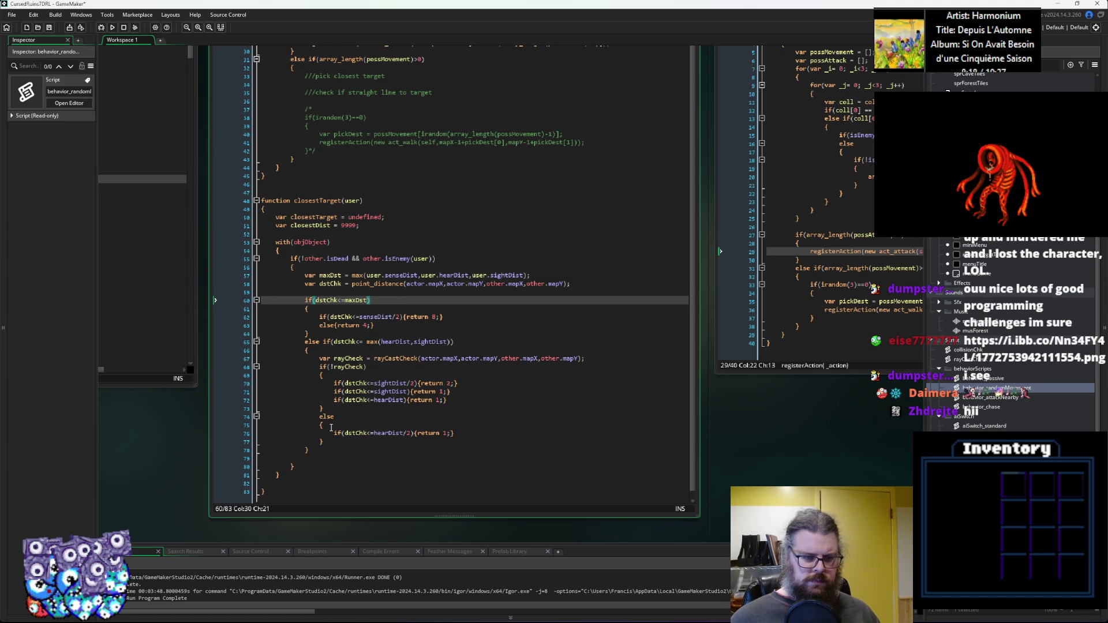
pyautogui.moveTo(333, 450)
pyautogui.mouseDown()
pyautogui.moveTo(288, 343)
pyautogui.moveTo(243, 342)
pyautogui.mouseUp()
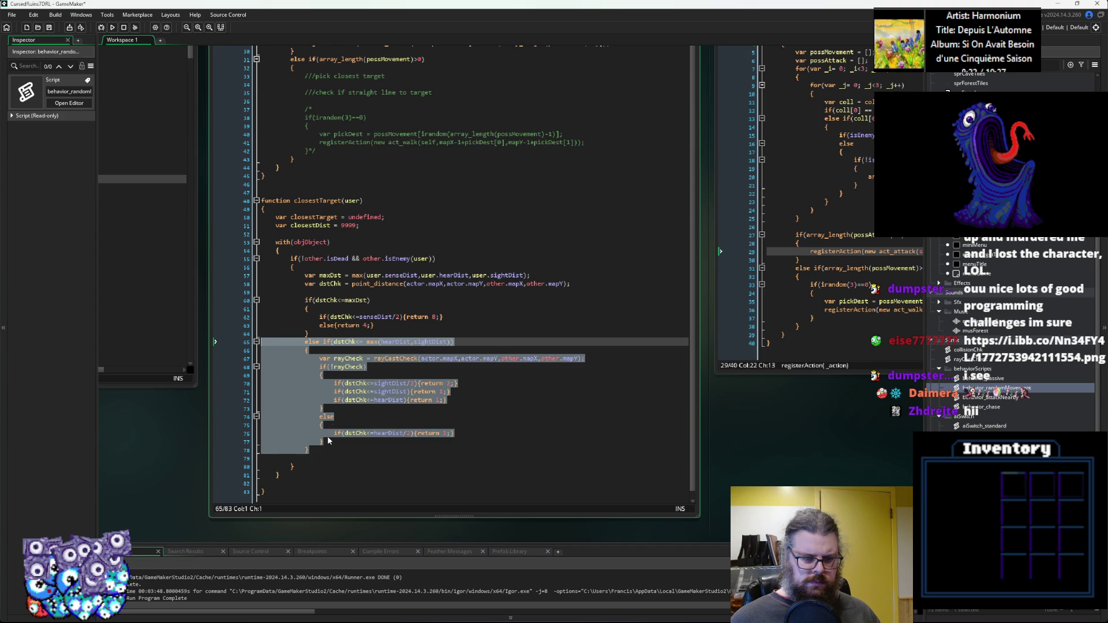
# Delete the two old return lines inside the maxDst check.
pyautogui.moveTo(402, 326); pyautogui.dragTo(320, 317)
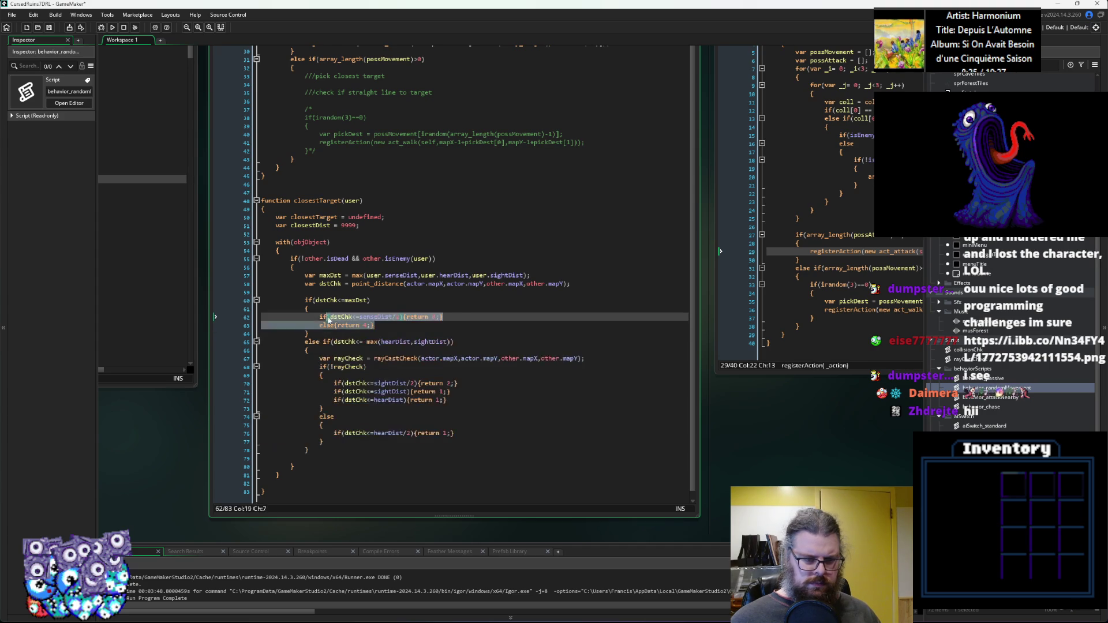
pyautogui.press('Delete')
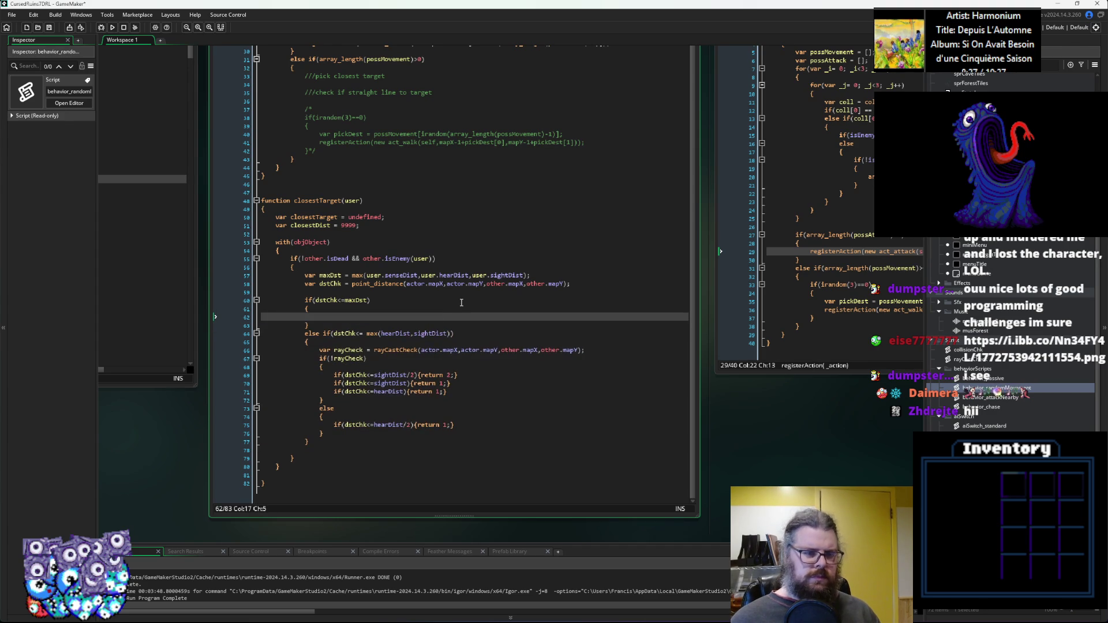
pyautogui.write('i')
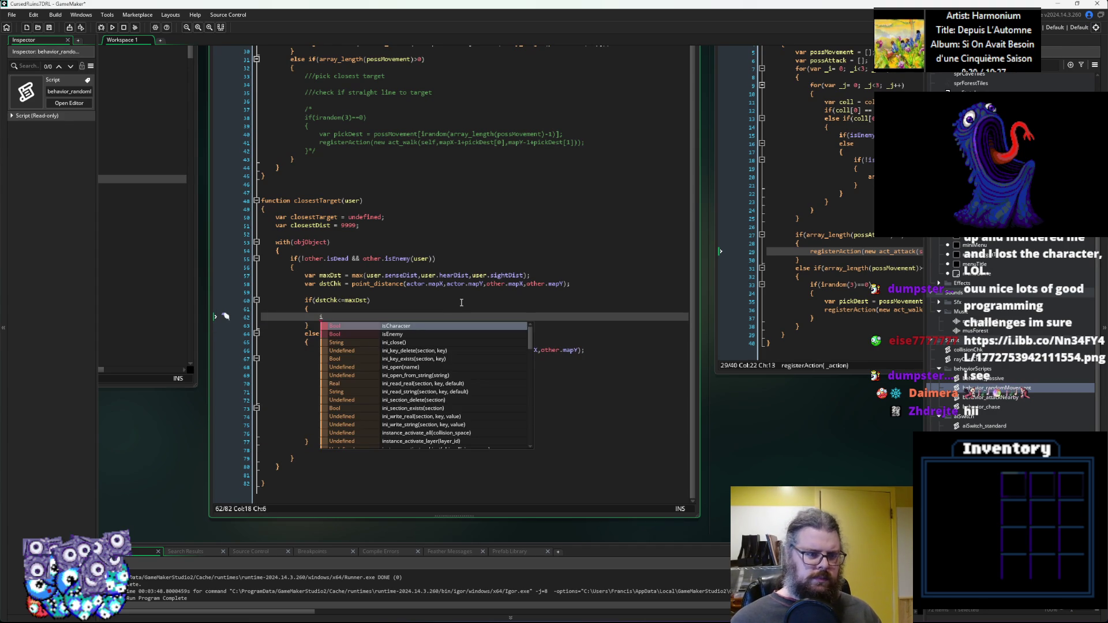
# Rename the closestTarget variable to target.
pyautogui.click(319, 218)
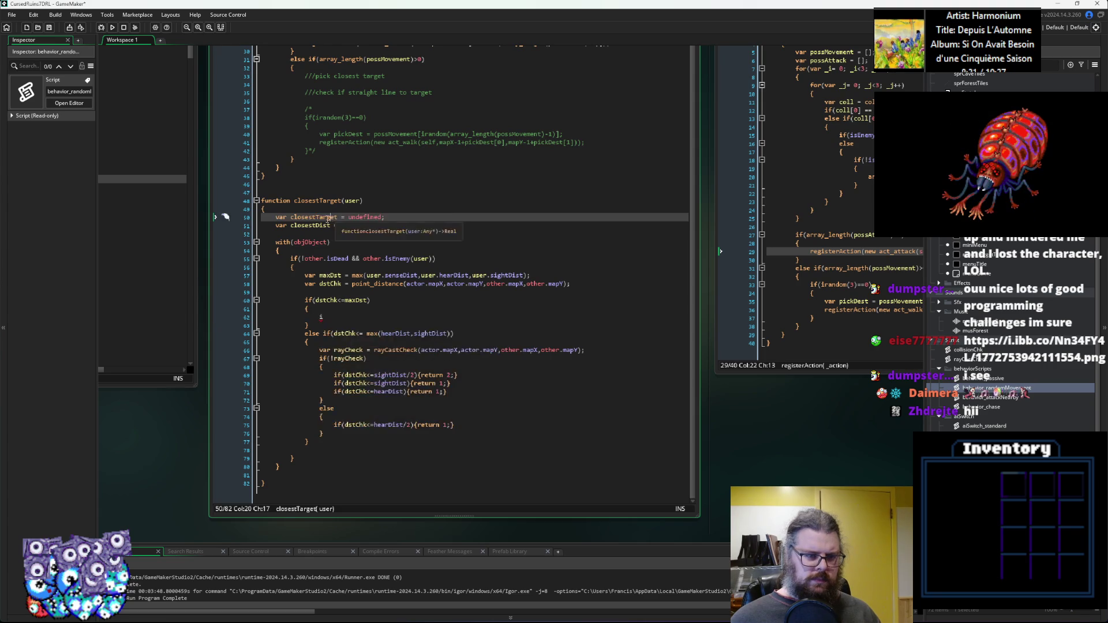
pyautogui.press('BackSpace')
pyautogui.press('BackSpace')
pyautogui.press('BackSpace')
pyautogui.write('t')
pyautogui.click(367, 165)
pyautogui.click(299, 218)
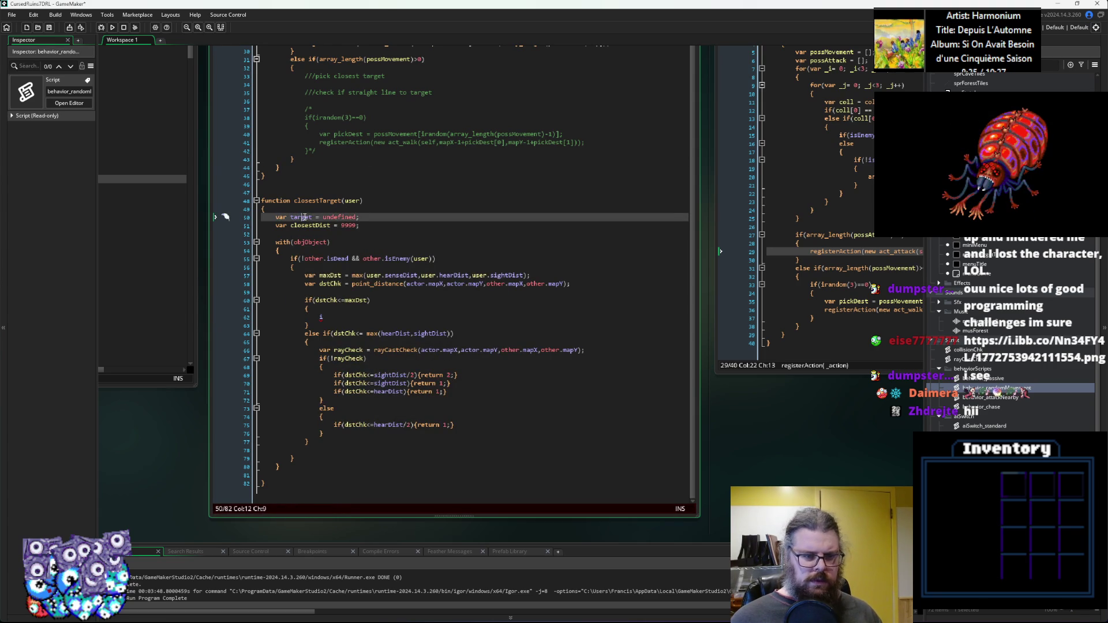
# Insert a blank line in the maxDst check and type an empty if() there.
pyautogui.click(339, 307)
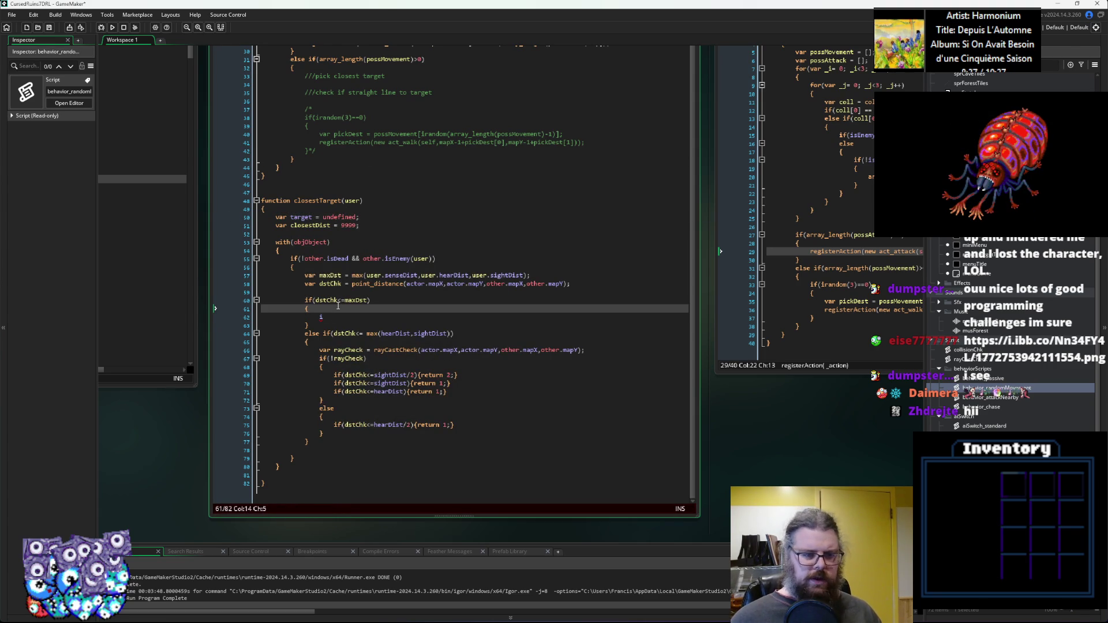
pyautogui.click(353, 321)
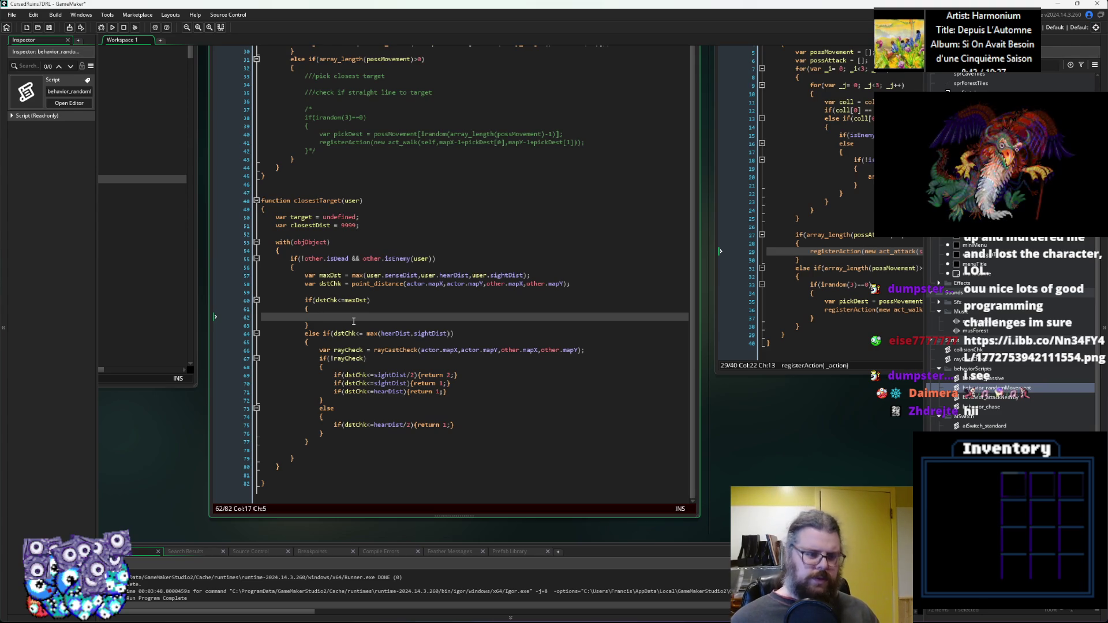
pyautogui.press('Down')
pyautogui.press('Down')
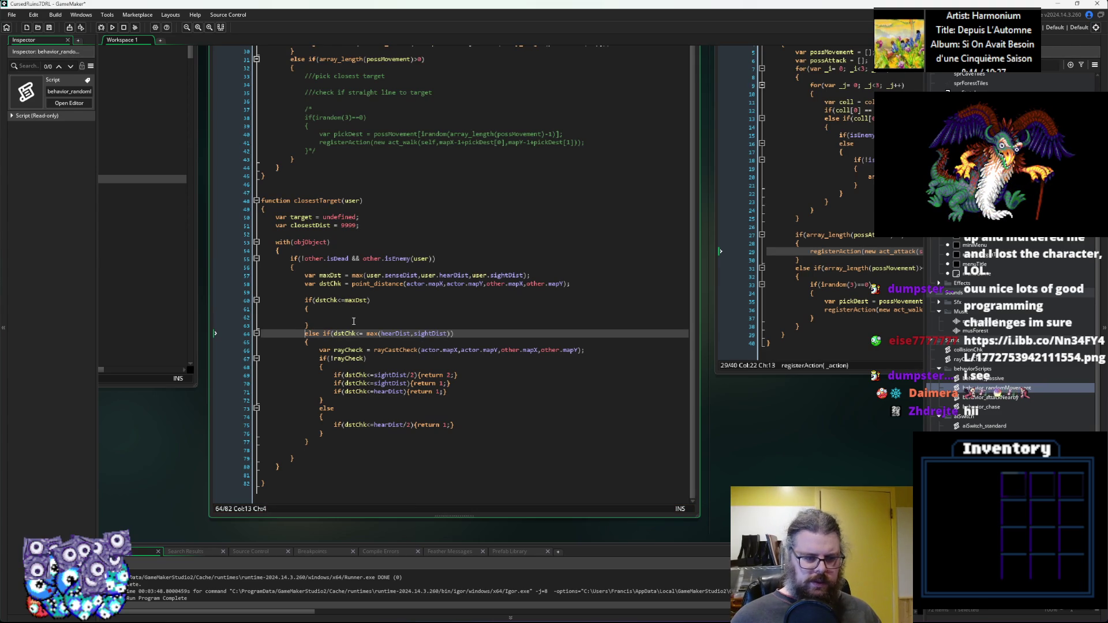
pyautogui.press('Return')
pyautogui.click(353, 321)
pyautogui.write('if()')
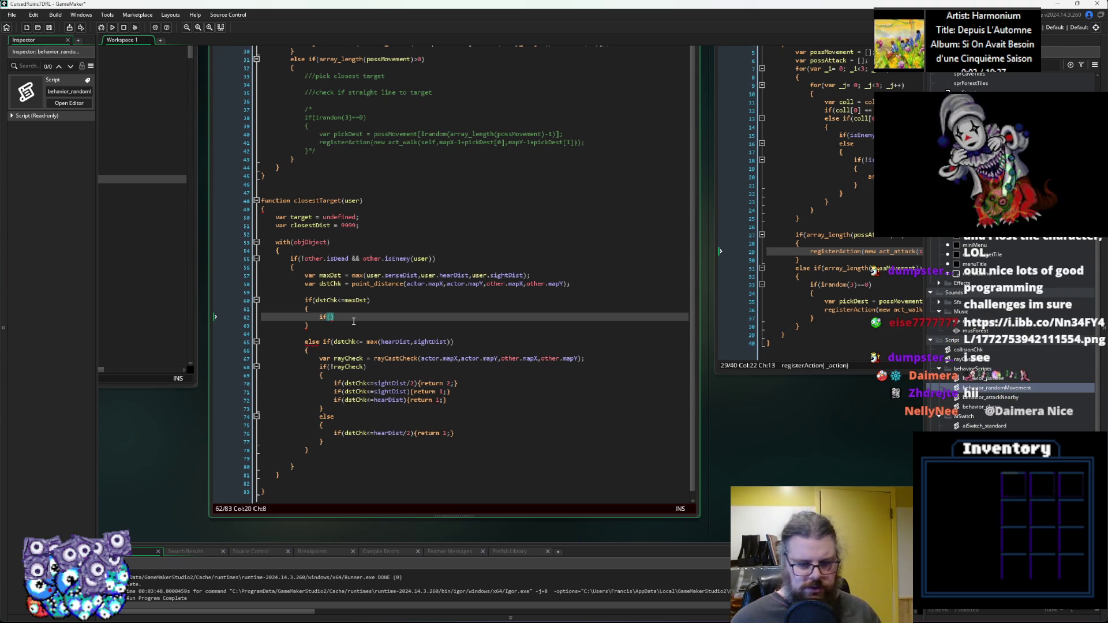
pyautogui.moveTo(597, 358)
pyautogui.mouseDown()
pyautogui.moveTo(277, 358)
pyautogui.moveTo(322, 365)
pyautogui.mouseUp()
# Try pasting the rayCheck line over if(), undo it, and start 'var optional' above.
pyautogui.hotkey('ctrl', 'c')
pyautogui.moveTo(319, 316); pyautogui.dragTo(342, 317)
pyautogui.hotkey('ctrl', 'v')
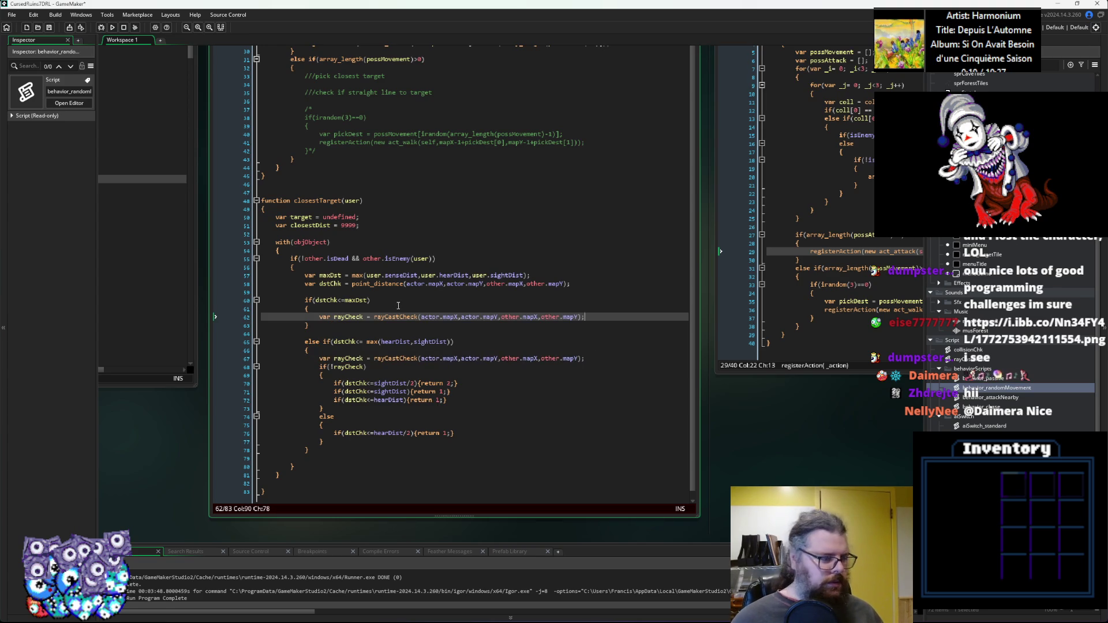
pyautogui.hotkey('ctrl', 'z')
pyautogui.press('Right')
pyautogui.press('Up')
pyautogui.press('Up')
pyautogui.press('Up')
pyautogui.write('var ')
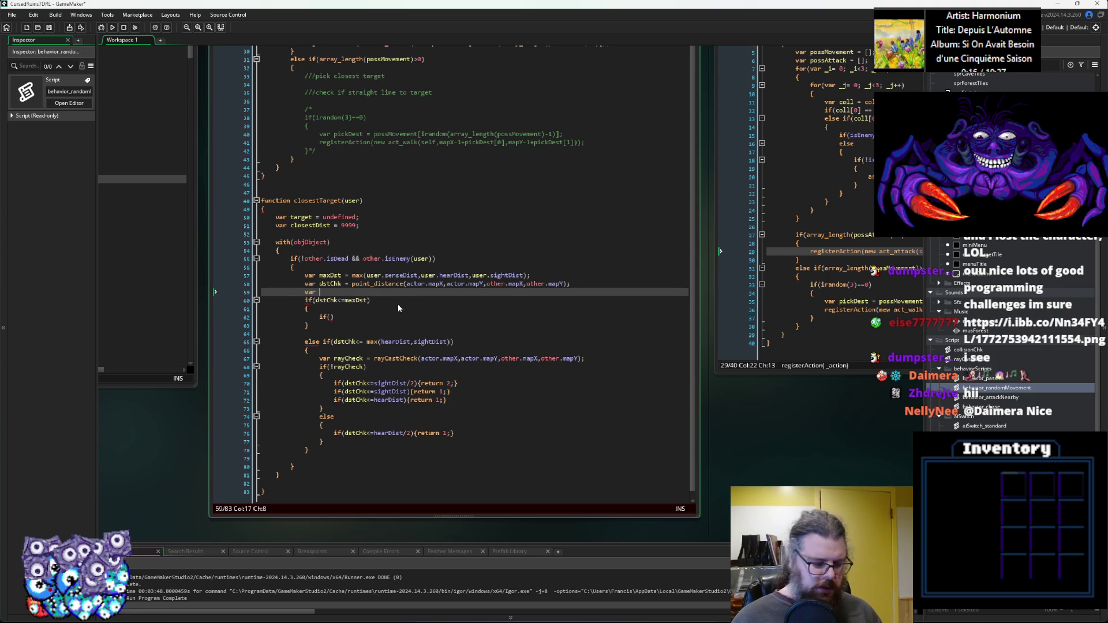
pyautogui.write('optional =')
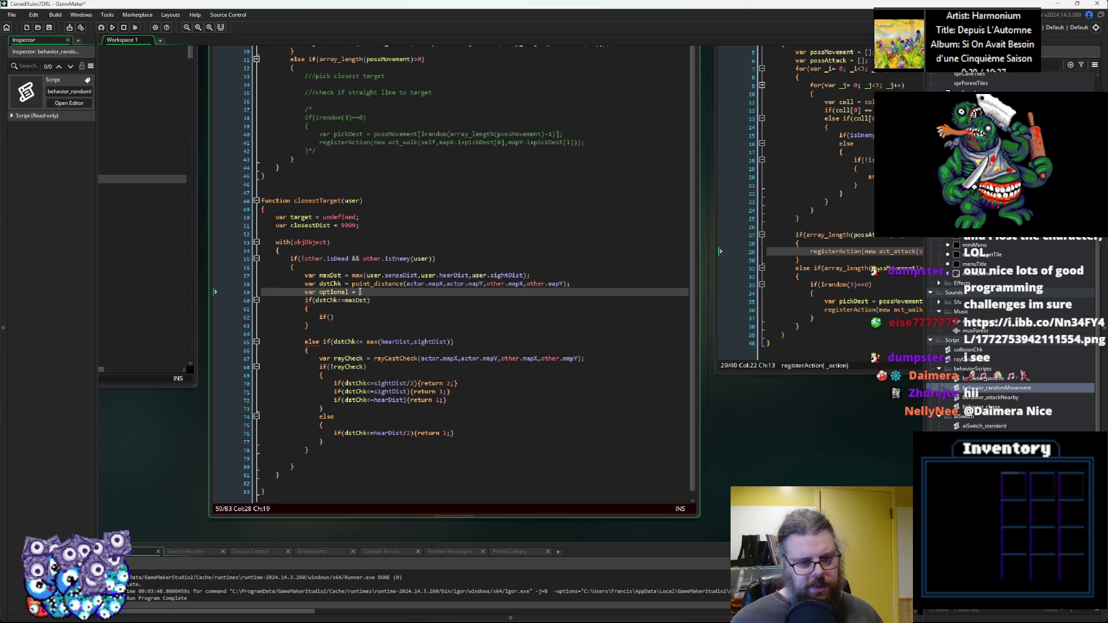
# Move the var maxDst line above with(objObject) and remove the leftover blank line.
pyautogui.moveTo(570, 284)
pyautogui.mouseDown()
pyautogui.moveTo(290, 276)
pyautogui.moveTo(306, 277)
pyautogui.mouseUp()
pyautogui.moveTo(551, 275); pyautogui.dragTo(307, 278)
pyautogui.hotkey('ctrl', 'x')
pyautogui.click(302, 234)
pyautogui.hotkey('ctrl', 'v')
pyautogui.press('Return')
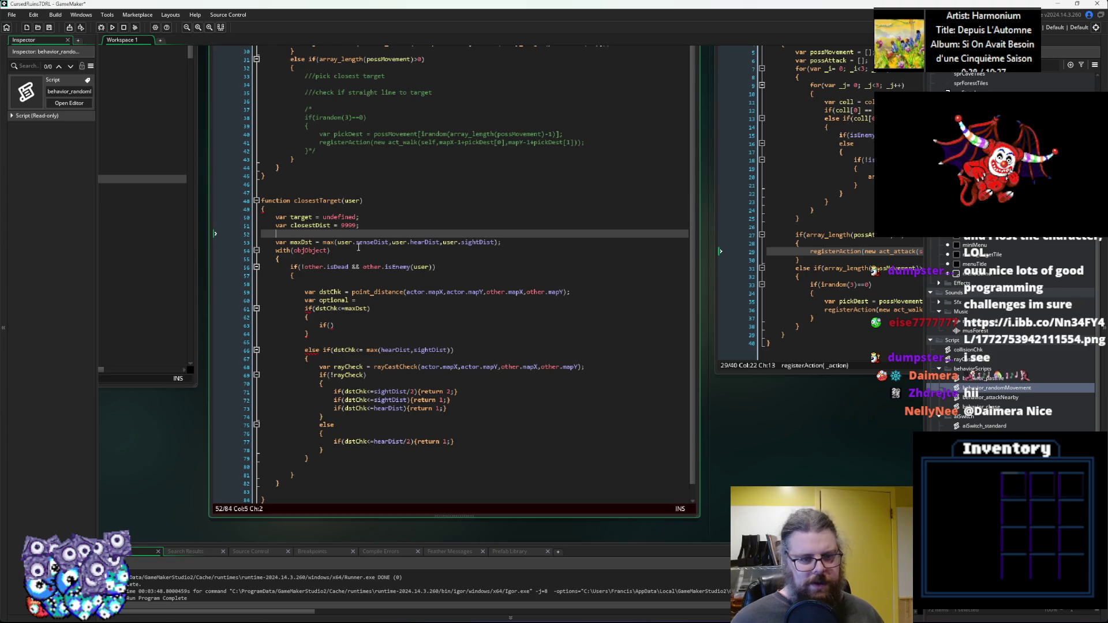
pyautogui.click(348, 285)
pyautogui.press('BackSpace')
pyautogui.press('BackSpace')
pyautogui.press('BackSpace')
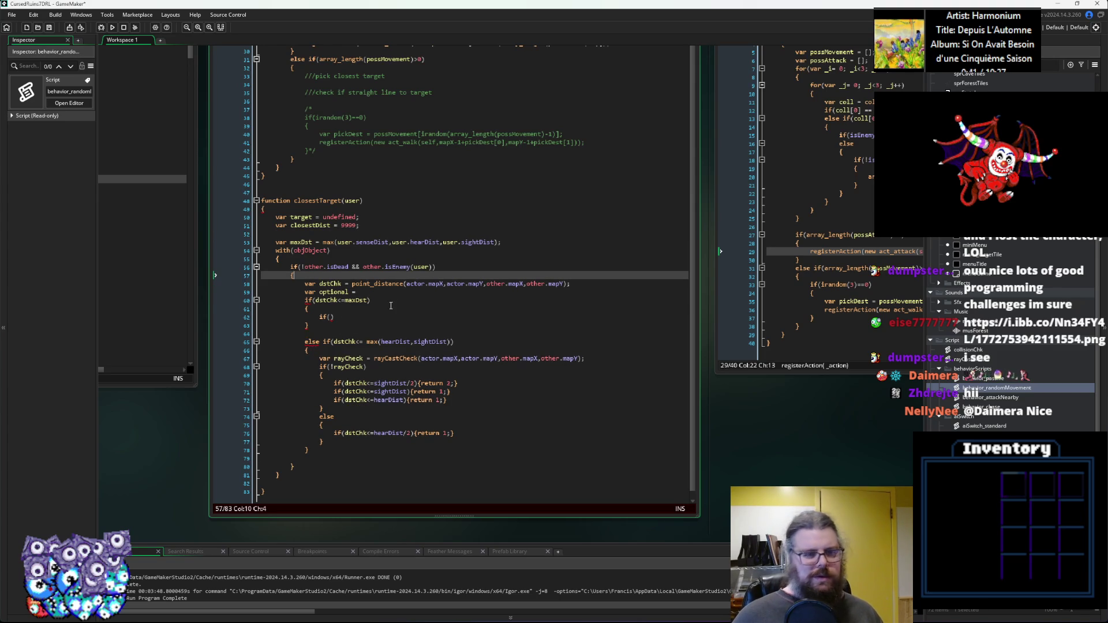
pyautogui.click(390, 293)
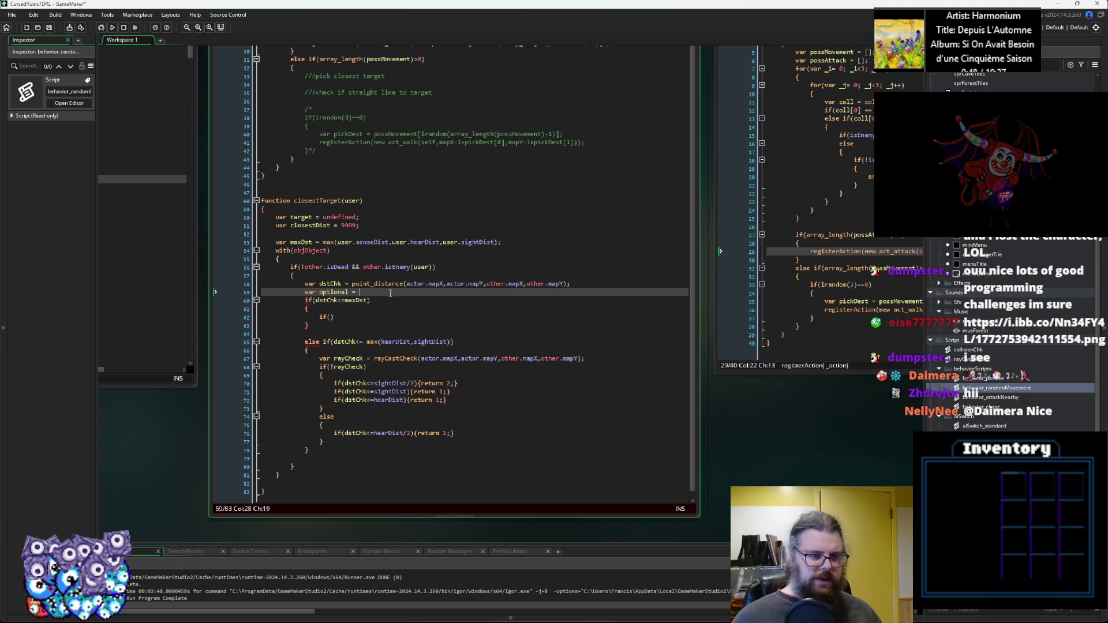
# Declare isOption = false and set it true when dstChk < user.senseDist.
pyautogui.press('BackSpace')
pyautogui.press('BackSpace')
pyautogui.press('BackSpace')
pyautogui.write('isOpti')
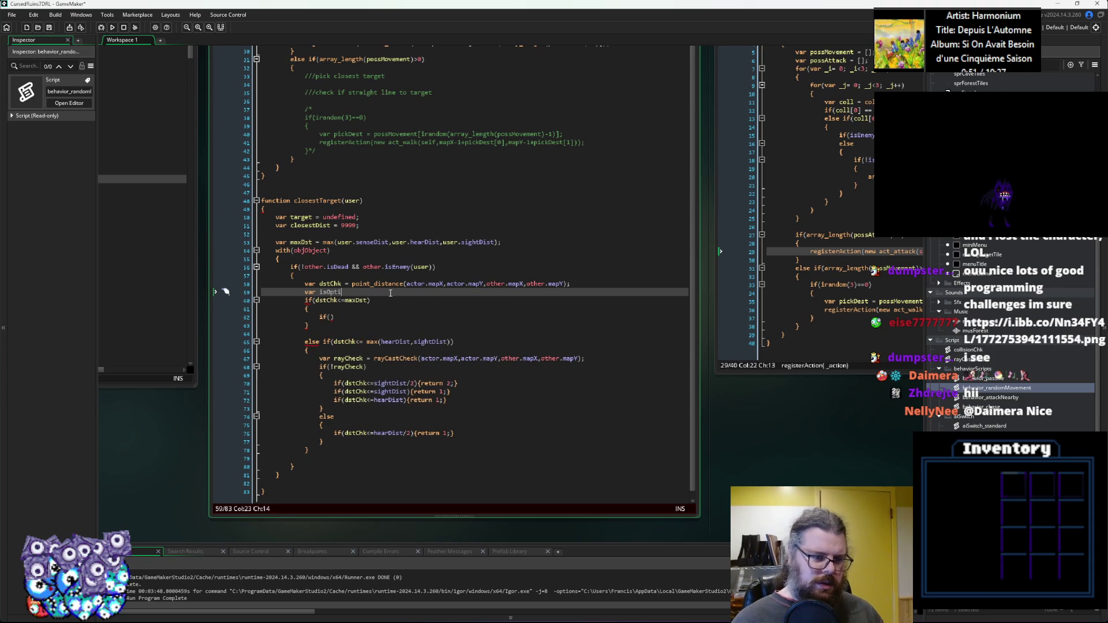
pyautogui.write('on = false;')
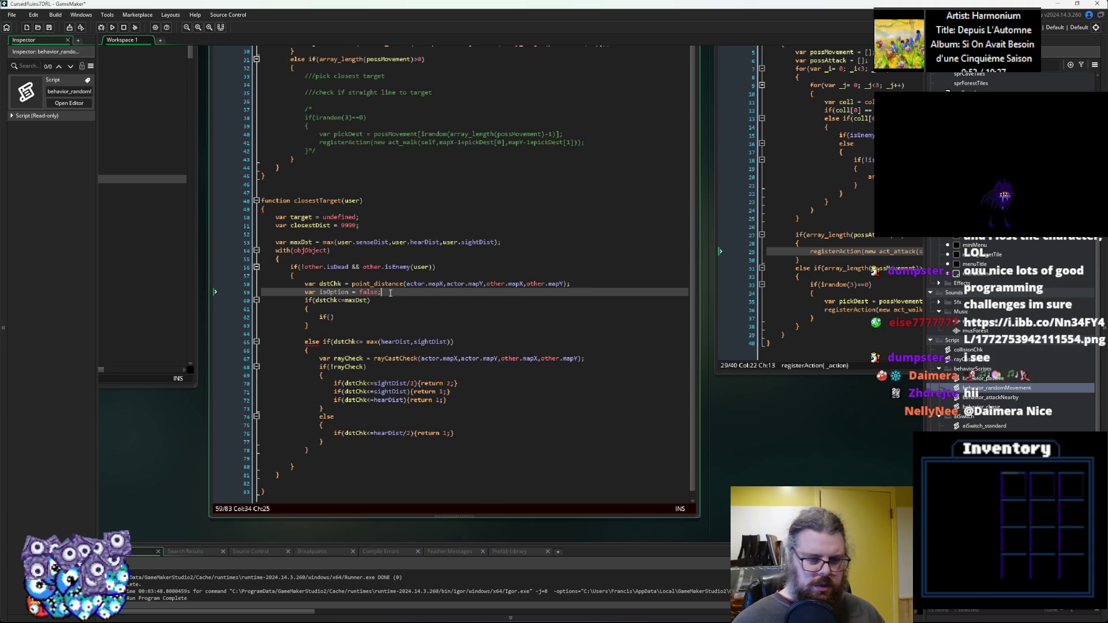
pyautogui.press('Down')
pyautogui.press('Down')
pyautogui.press('Down')
pyautogui.press('End')
pyautogui.press('Left')
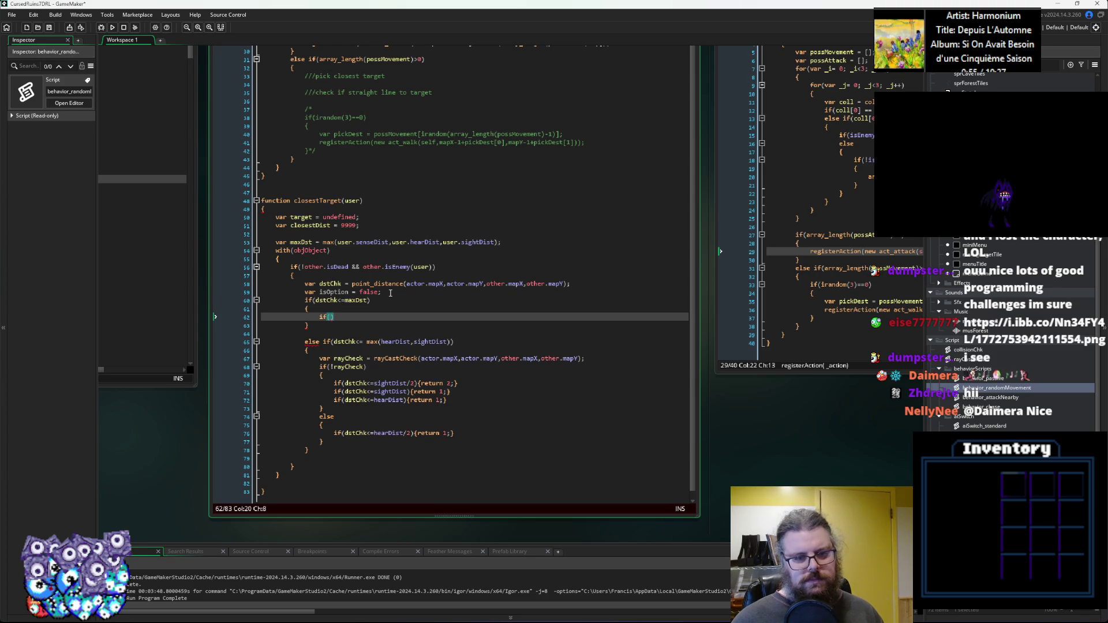
pyautogui.write('dstChk')
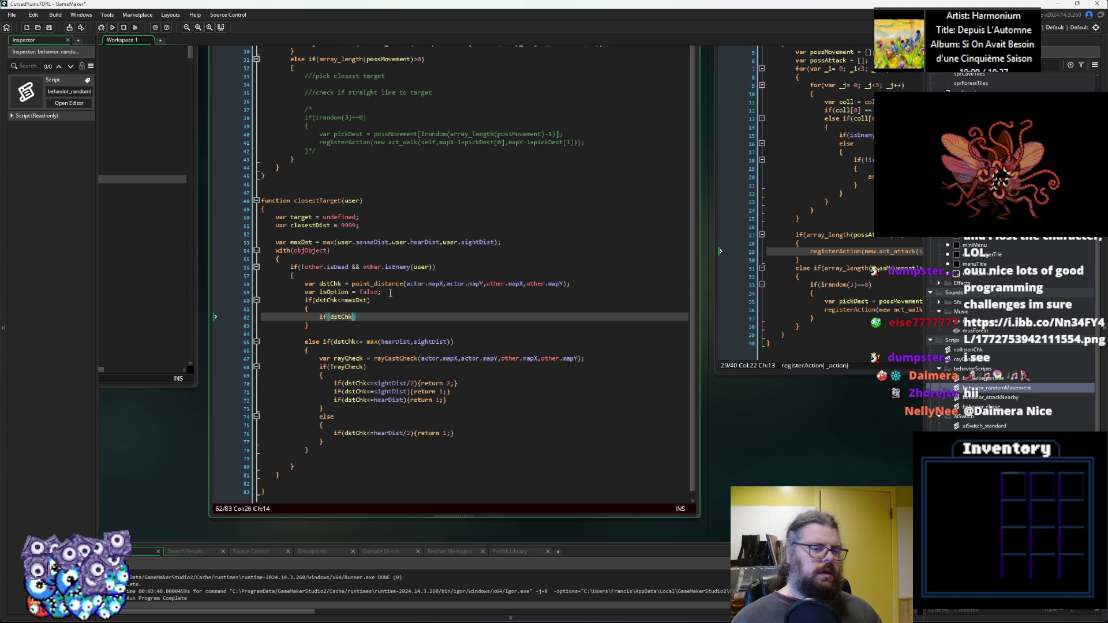
pyautogui.write('<')
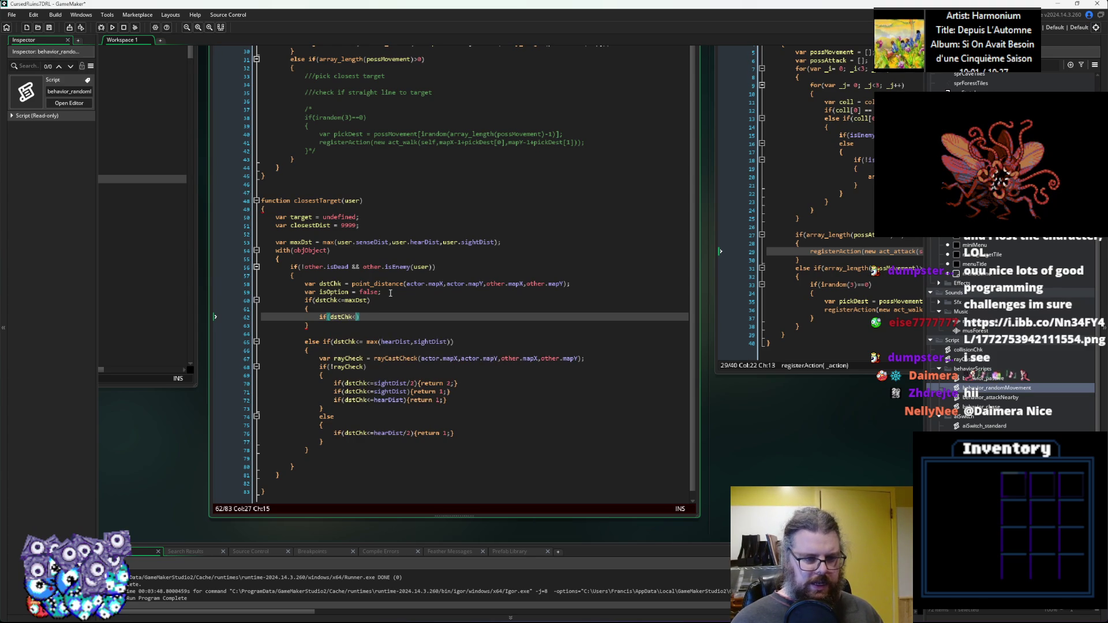
pyautogui.write('user.senseDist){isOption = true;}')
# Add an else if setting isOption true when dstChk < user.hearDist/2, and begin another else if.
pyautogui.press('Return')
pyautogui.write('else if(dstChk<user.hearDist/2){')
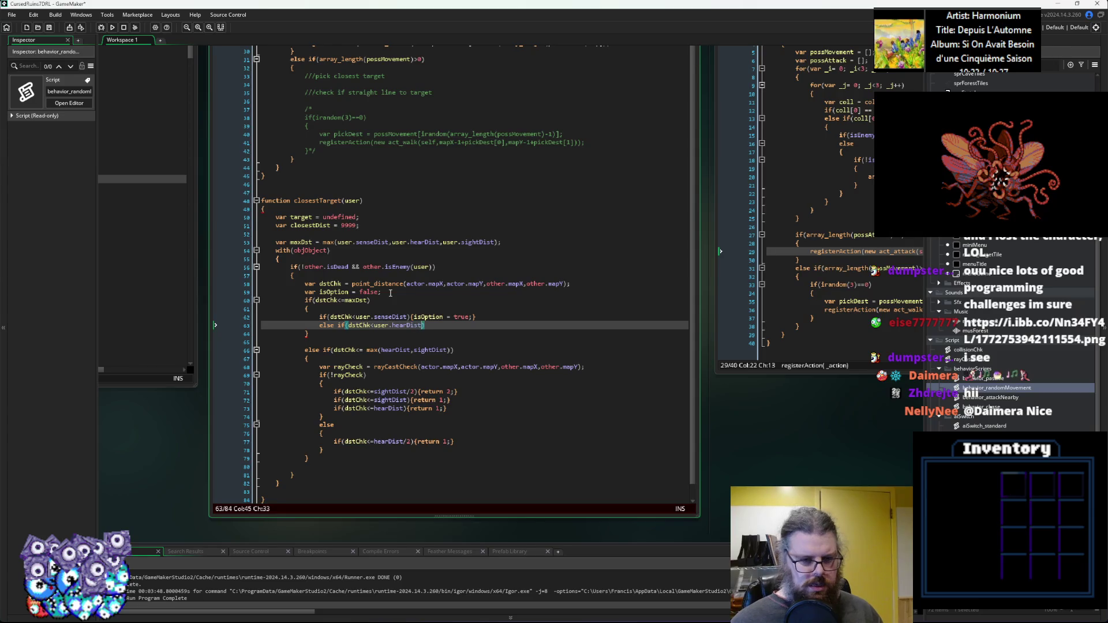
pyautogui.write('isOpt')
pyautogui.write('ion = true')
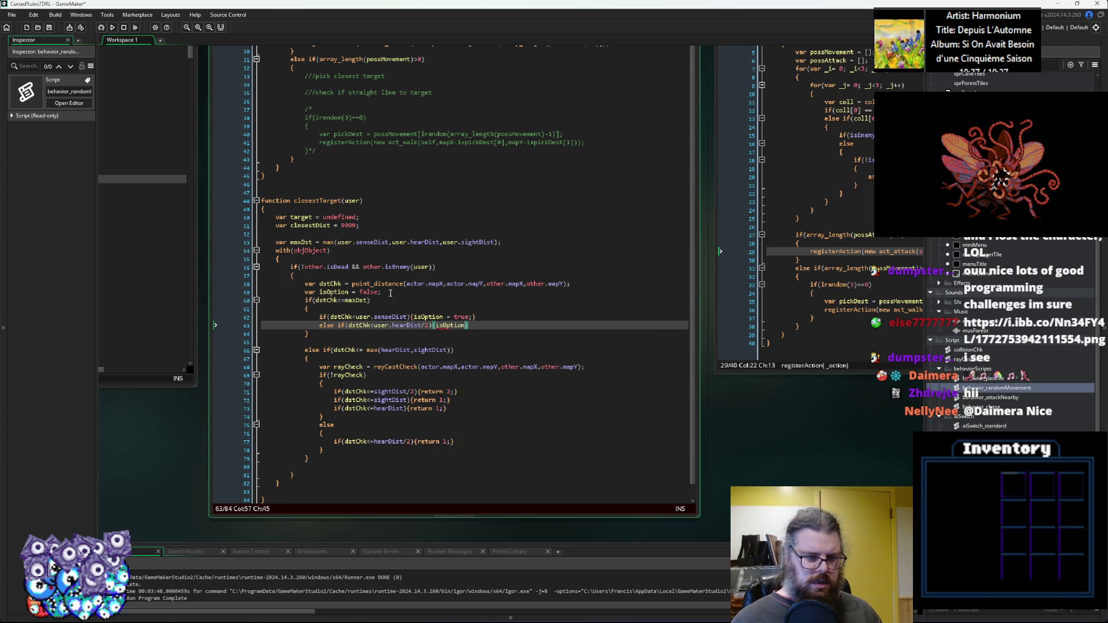
pyautogui.write(';}')
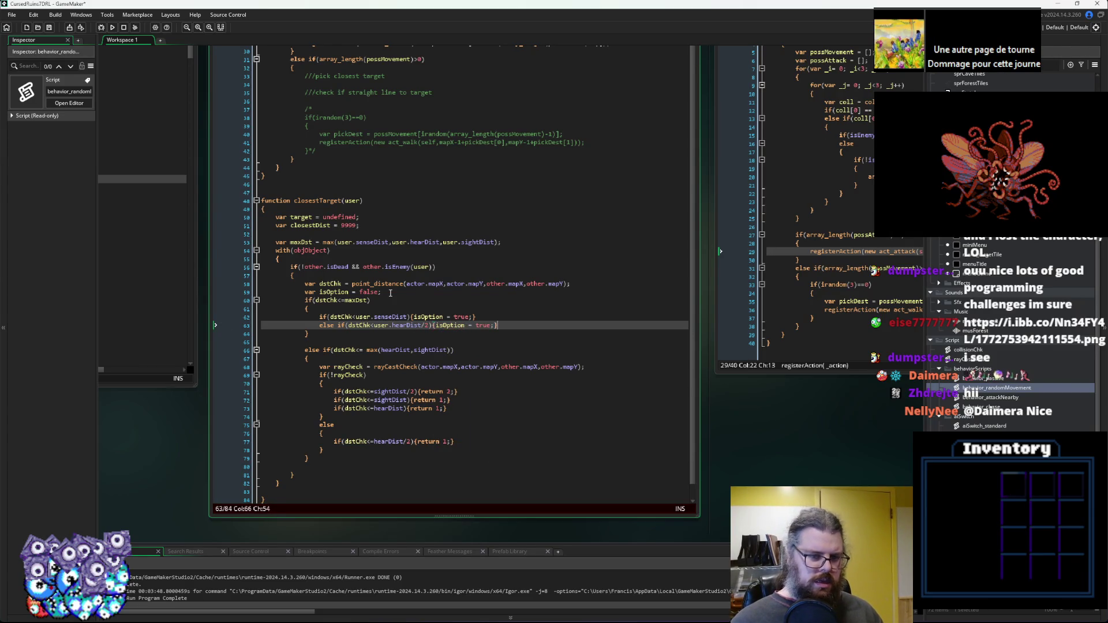
pyautogui.press('Return')
pyautogui.write('lse if(')
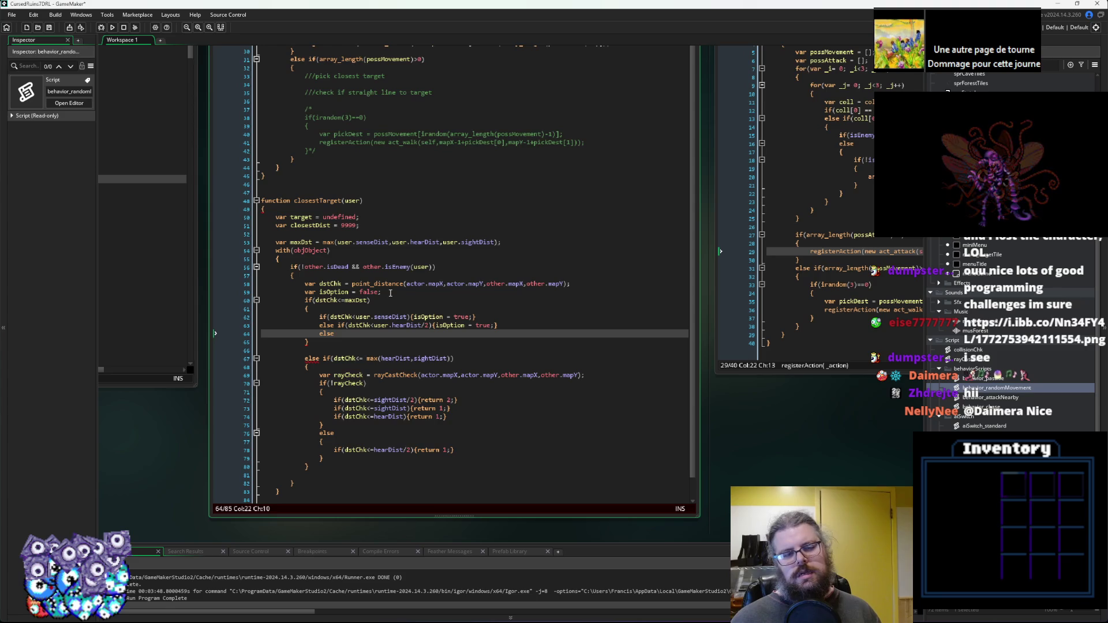
pyautogui.press('BackSpace')
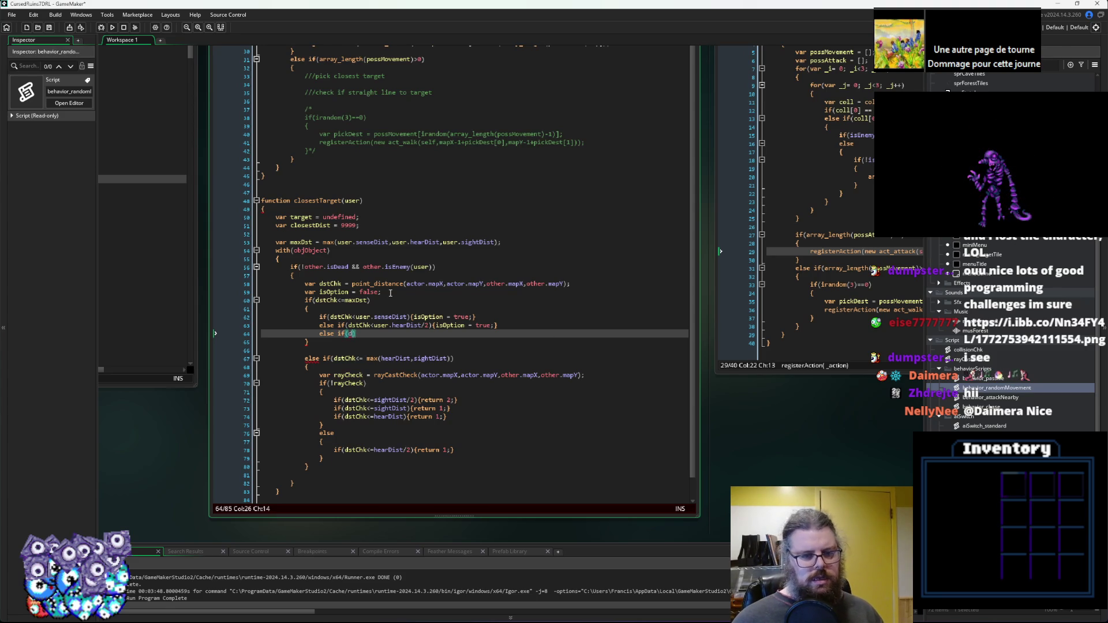
pyautogui.press('BackSpace')
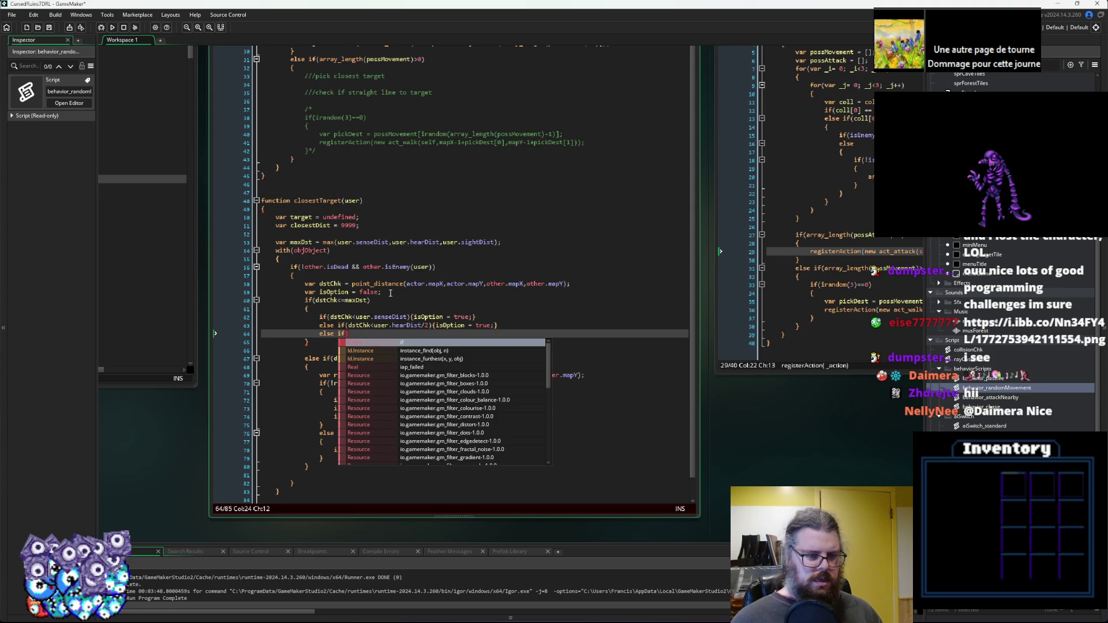
pyautogui.press('BackSpace')
pyautogui.press('BackSpace')
pyautogui.press('BackSpace')
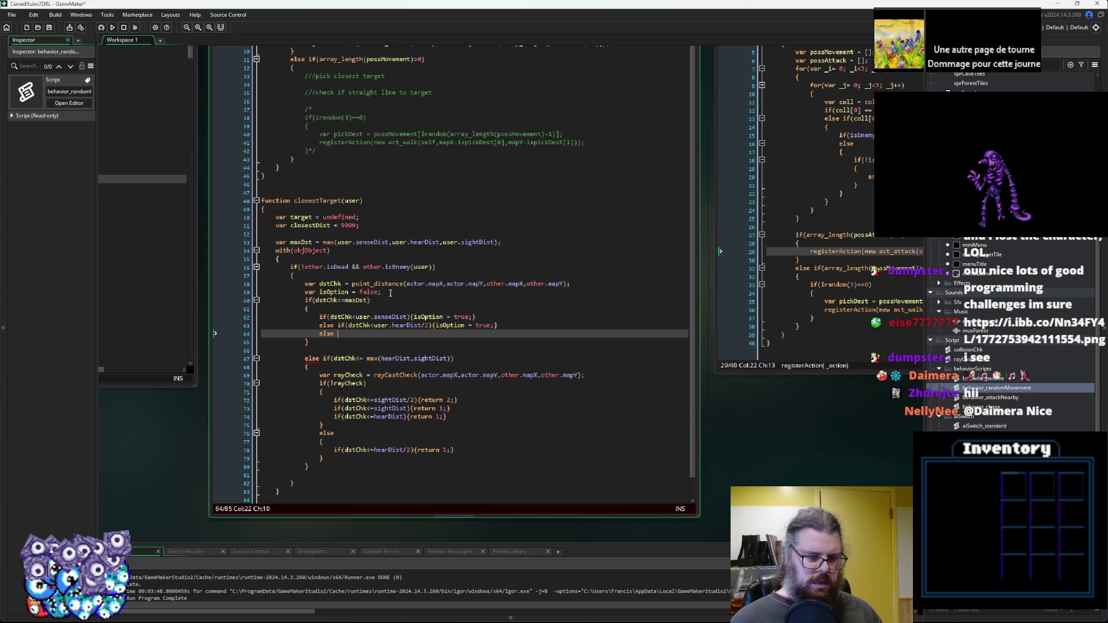
pyautogui.write('{f(d')
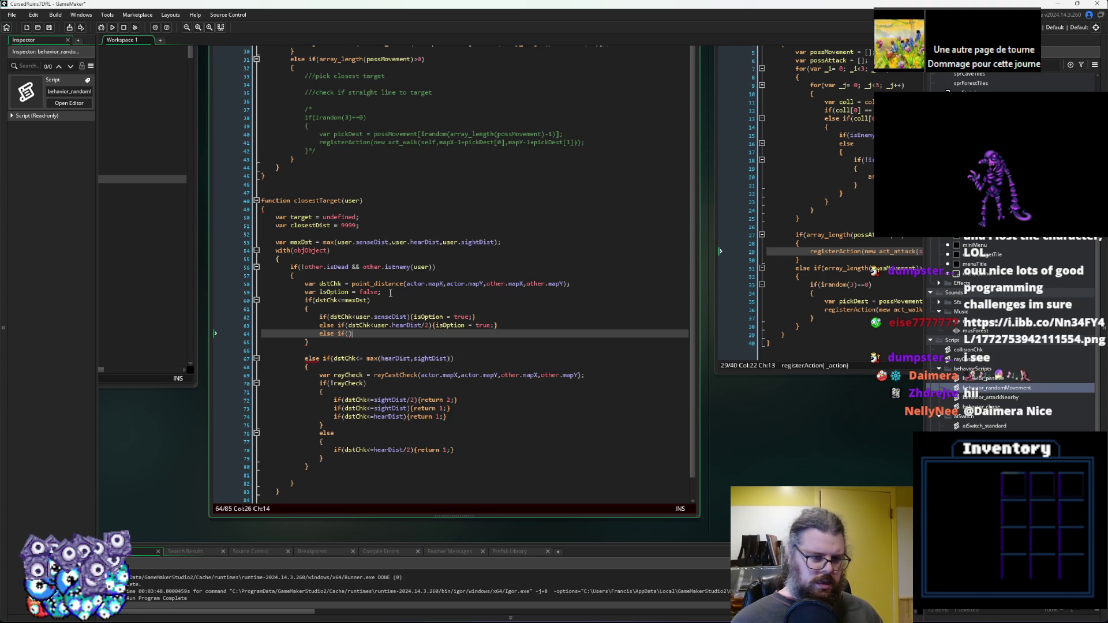
pyautogui.write('stChk')
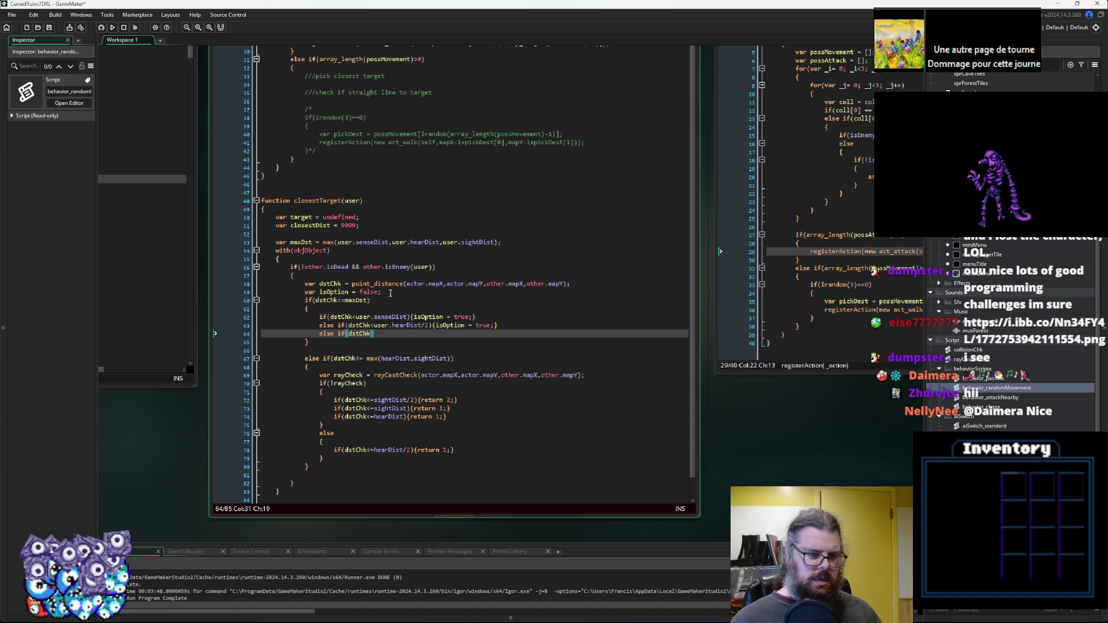
pyautogui.write('<')
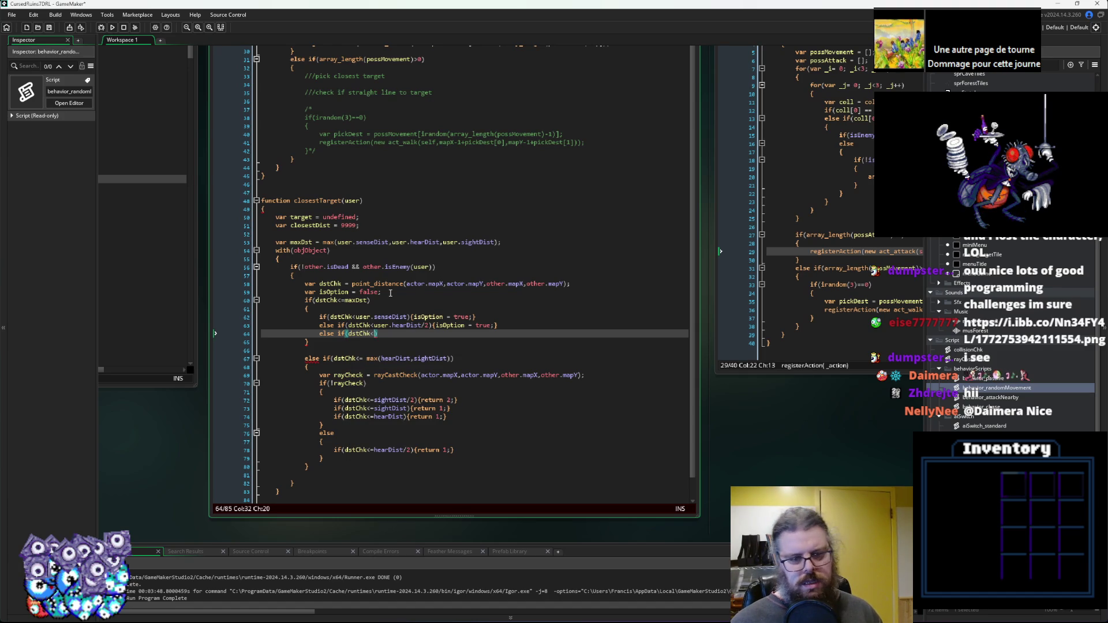
# Make that branch test the copied rayCastCheck call > 0, with an empty brace block.
pyautogui.press('BackSpace')
pyautogui.press('BackSpace')
pyautogui.press('BackSpace')
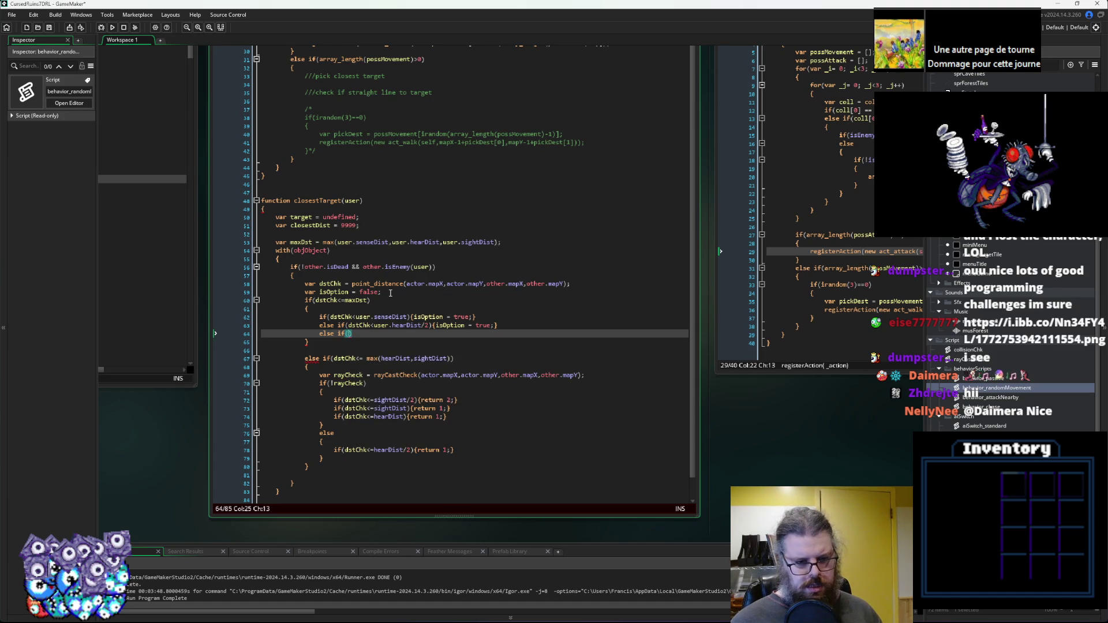
pyautogui.moveTo(374, 376)
pyautogui.mouseDown()
pyautogui.moveTo(326, 376)
pyautogui.moveTo(581, 381)
pyautogui.mouseUp()
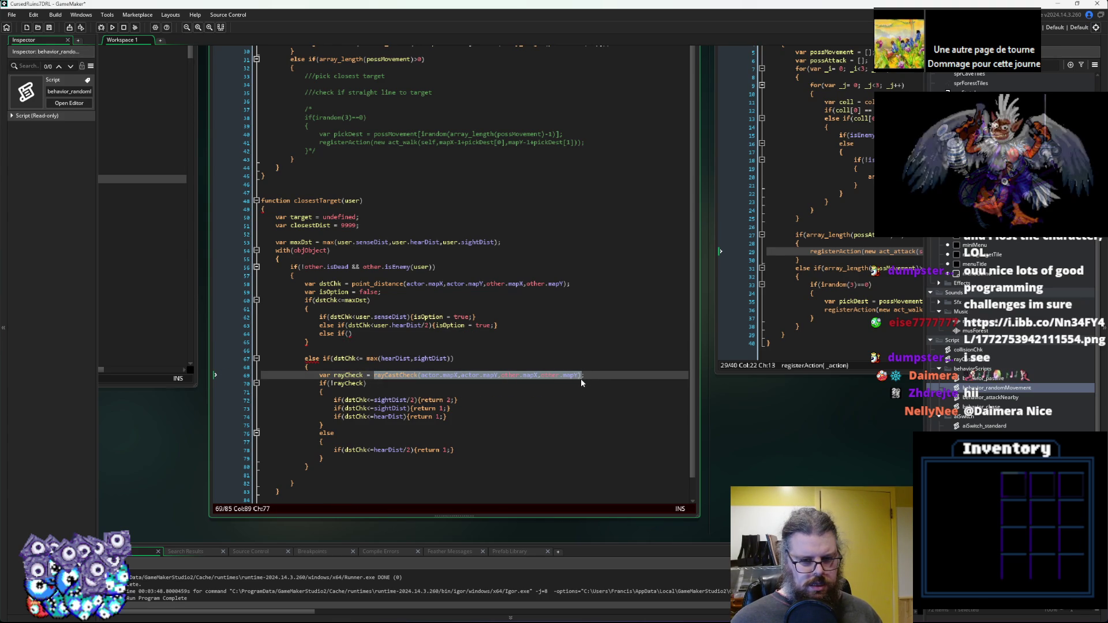
pyautogui.hotkey('ctrl', 'c')
pyautogui.click(350, 333)
pyautogui.hotkey('ctrl', 'v')
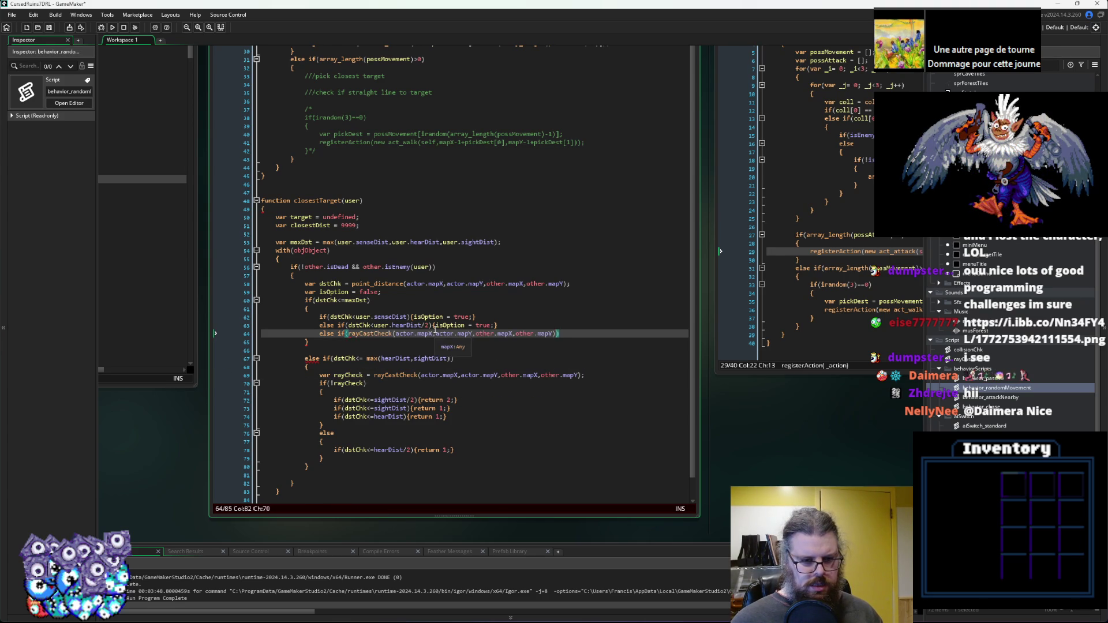
pyautogui.write('>0')
pyautogui.press('Return')
pyautogui.write('{')
pyautogui.press('Return')
pyautogui.write('}')
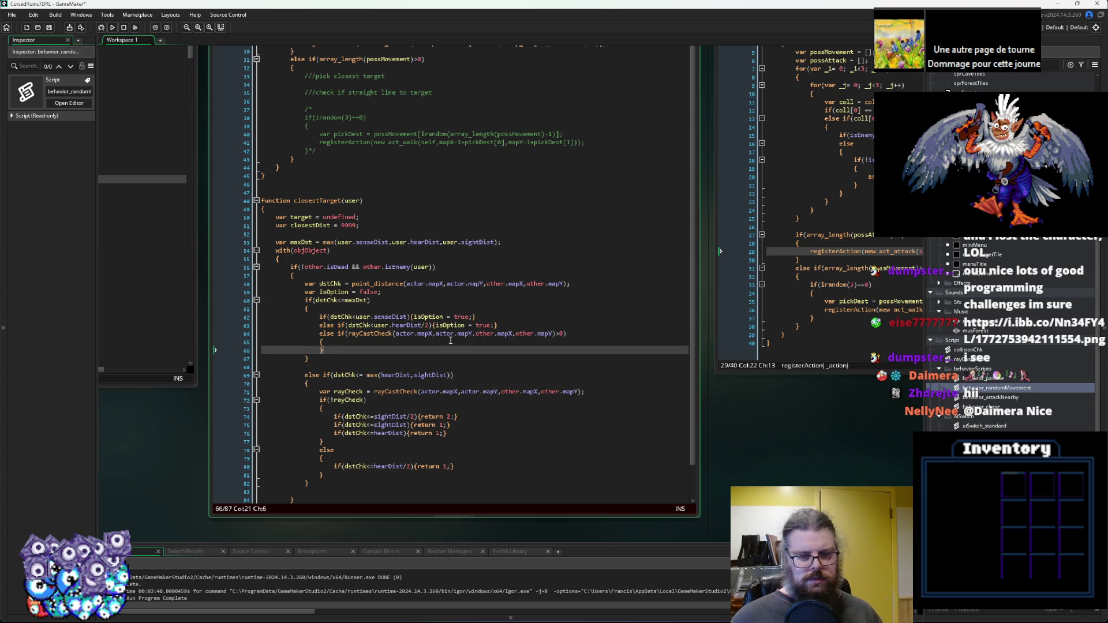
# Change the raycast's other coordinate references to user.
pyautogui.click(426, 334)
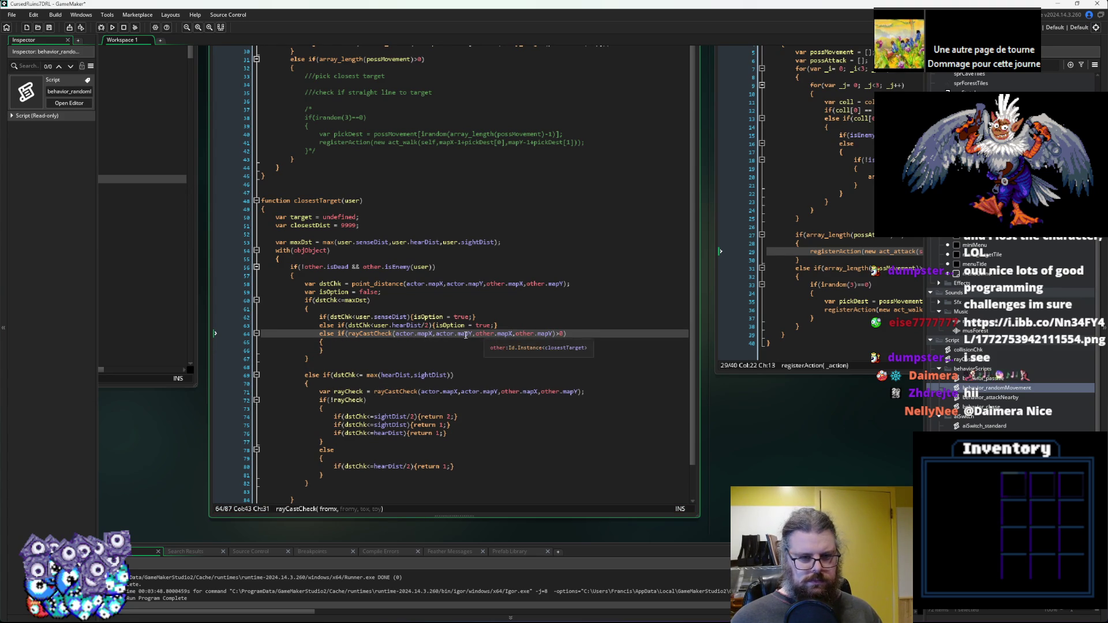
pyautogui.click(352, 242)
pyautogui.doubleClick(406, 334)
pyautogui.hotkey('ctrl', 'v')
pyautogui.doubleClick(441, 335)
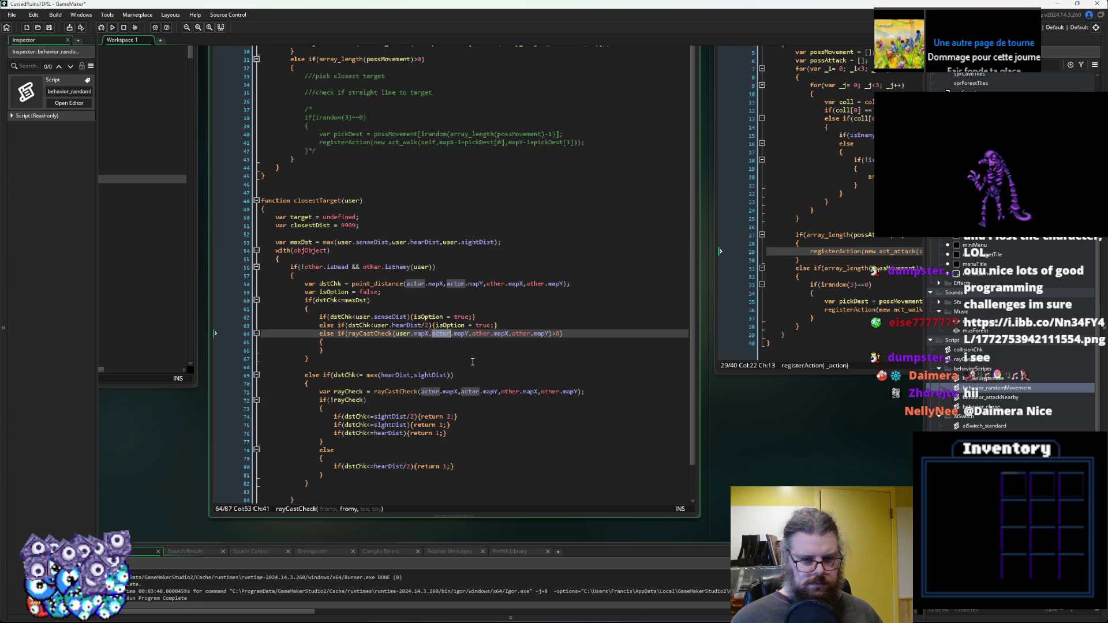
pyautogui.hotkey('ctrl', 'z')
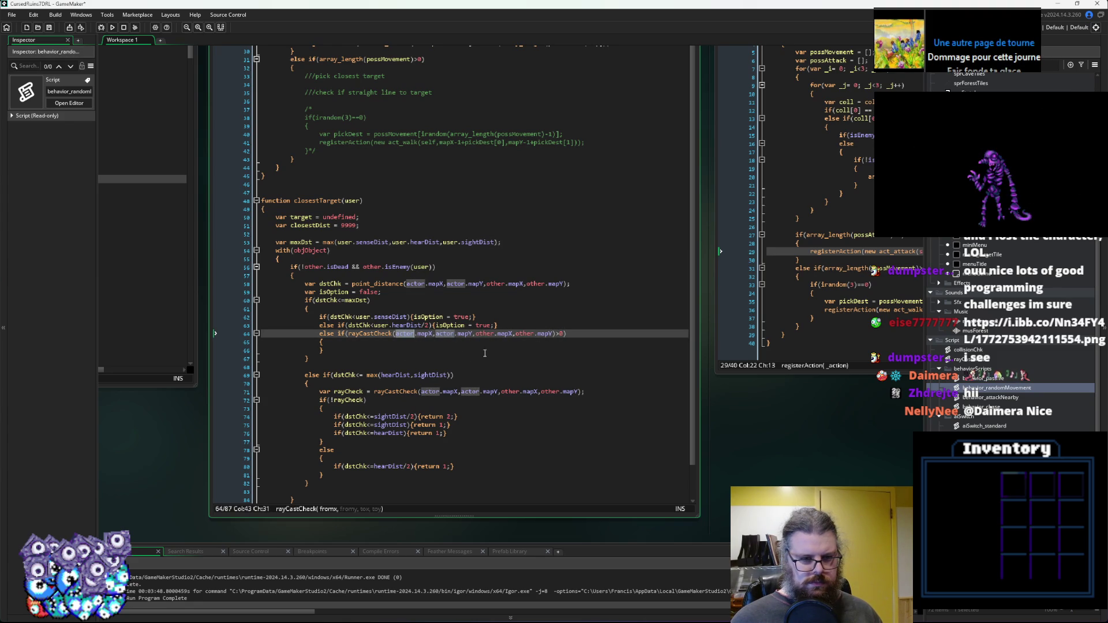
pyautogui.click(491, 335)
pyautogui.doubleClick(484, 333)
pyautogui.hotkey('ctrl', 'v')
pyautogui.doubleClick(521, 334)
pyautogui.hotkey('ctrl', 'v')
pyautogui.click(560, 333)
# Inside the raycast block, set isOption true within sightDist or hearDist, then begin if(isOption).
pyautogui.click(523, 348)
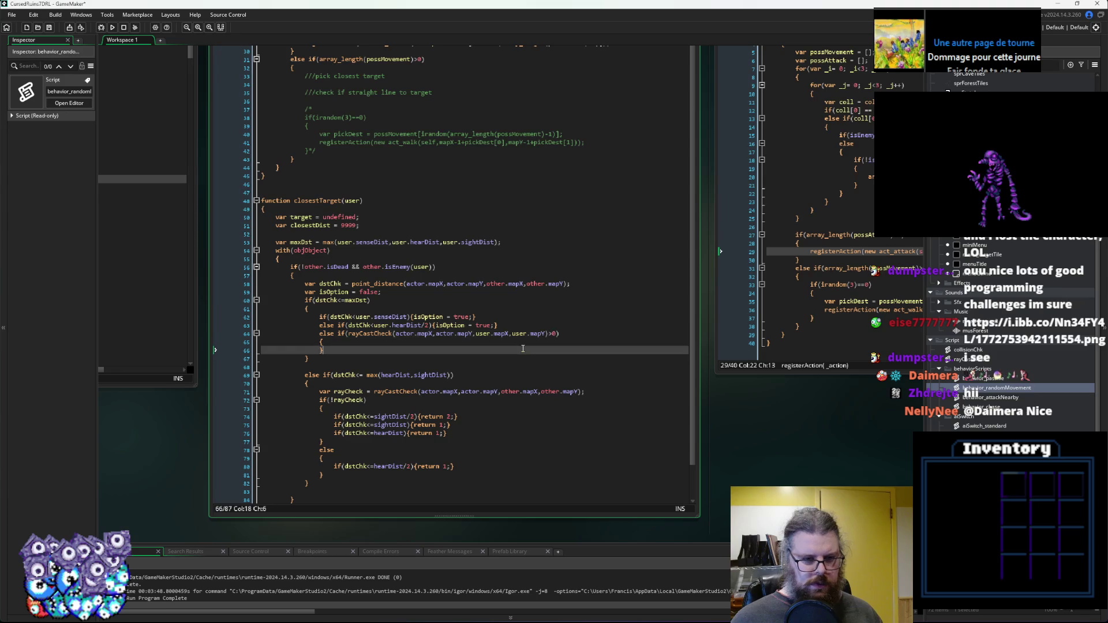
pyautogui.press('Up')
pyautogui.press('Return')
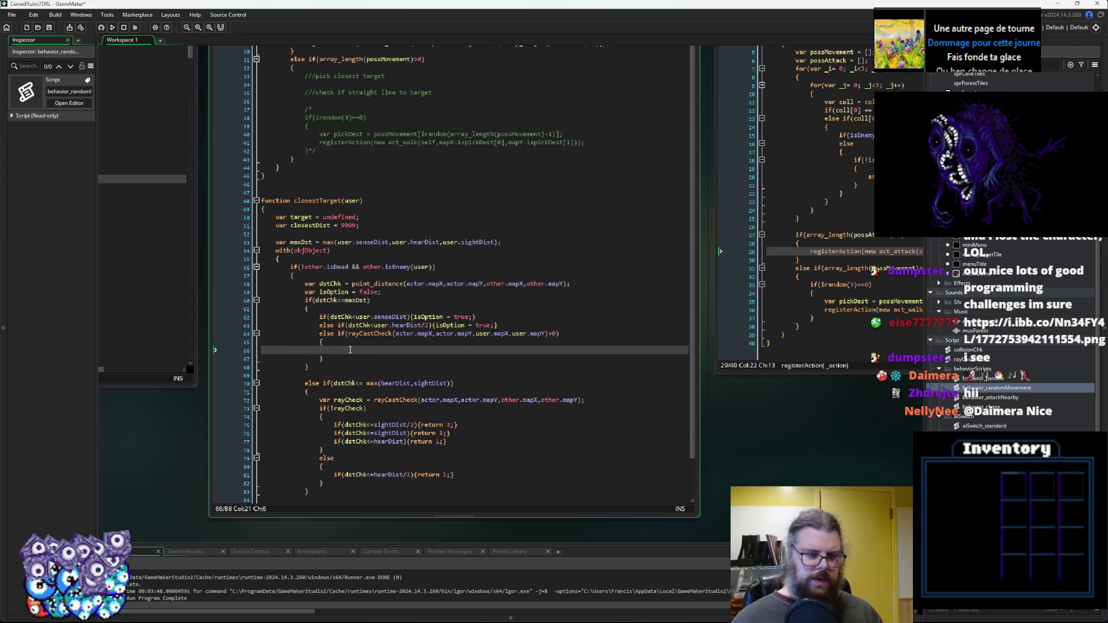
pyautogui.write('if(dstChk')
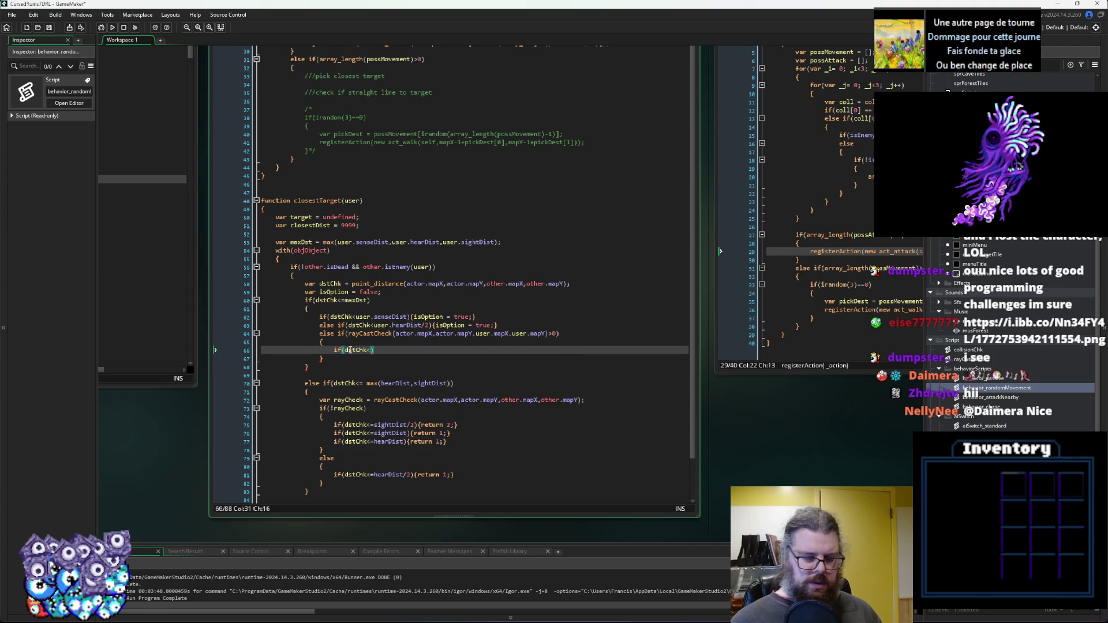
pyautogui.write('<user.')
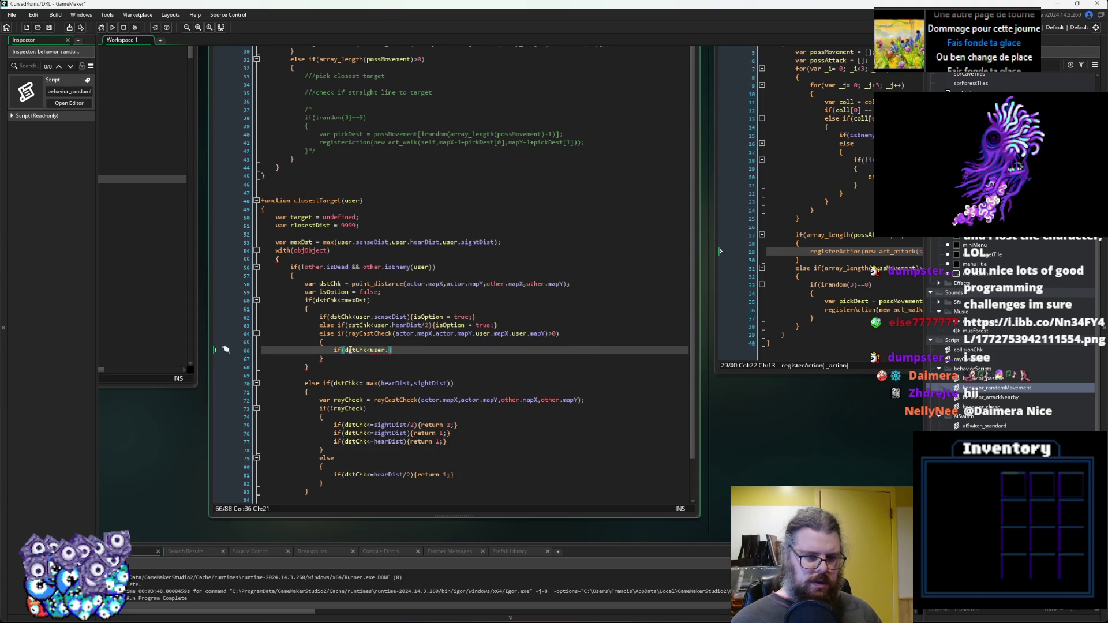
pyautogui.write('ightDist')
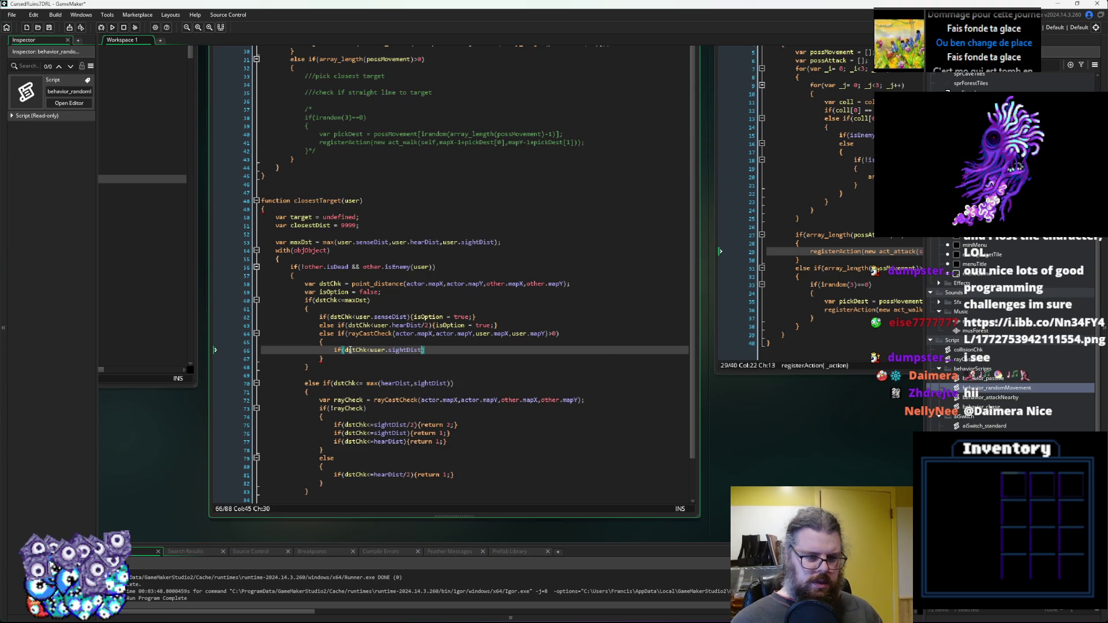
pyautogui.write(' || dstCh')
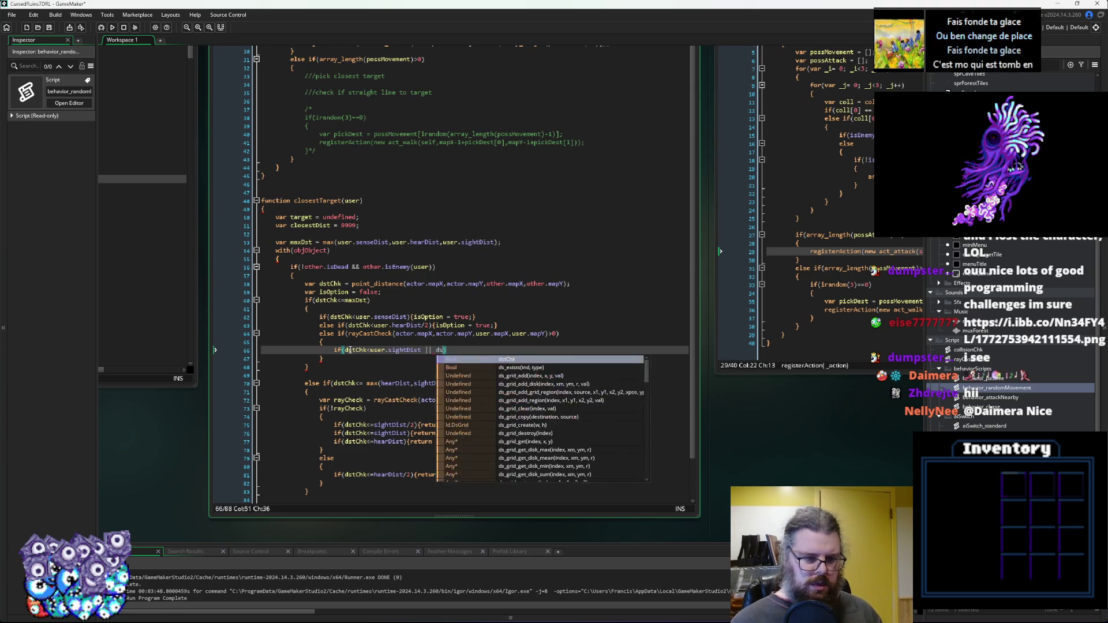
pyautogui.write('k<user.hea')
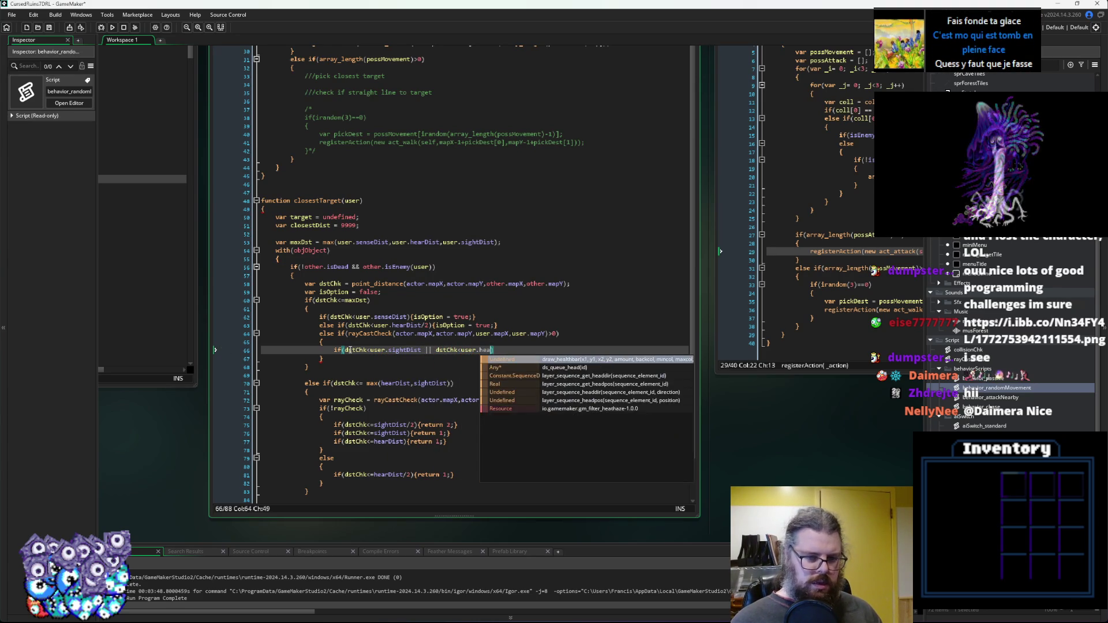
pyautogui.write('rDist')
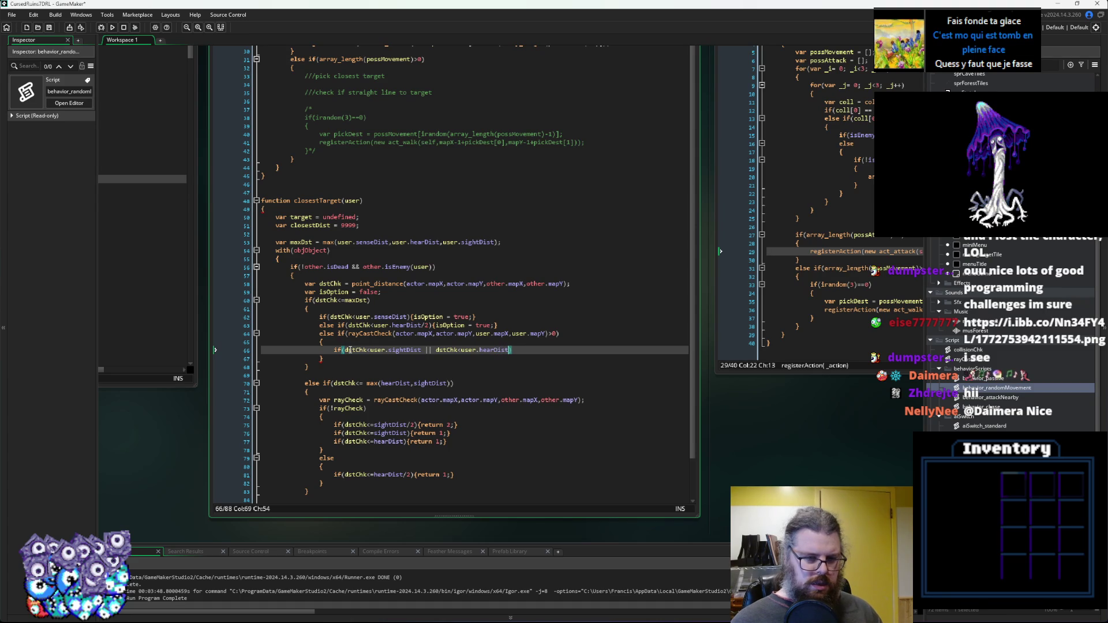
pyautogui.write('{}')
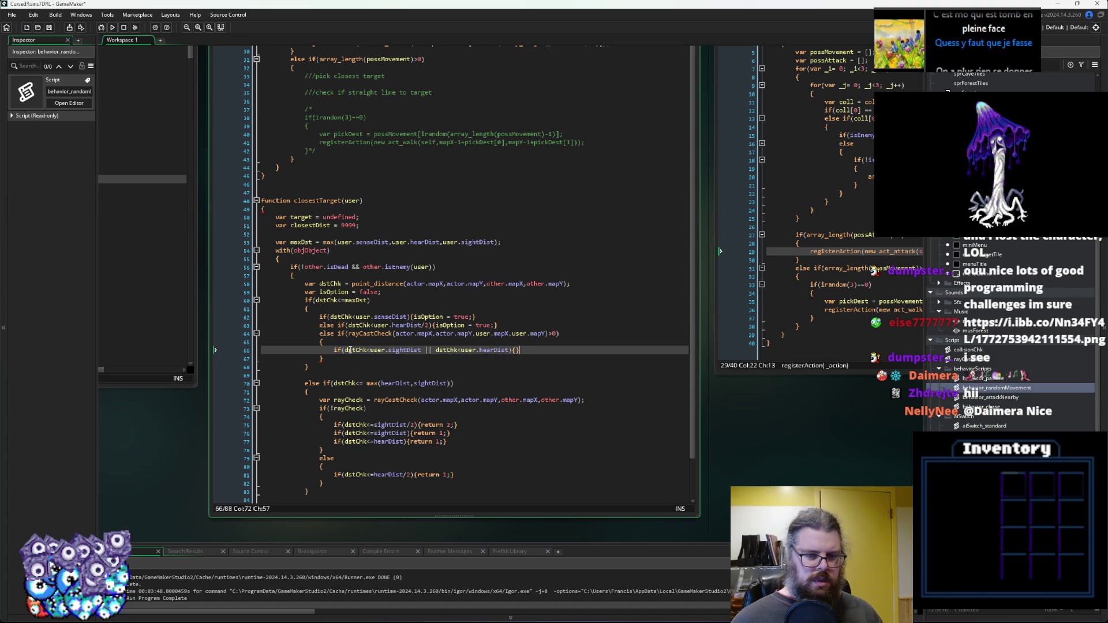
pyautogui.write('isOption =')
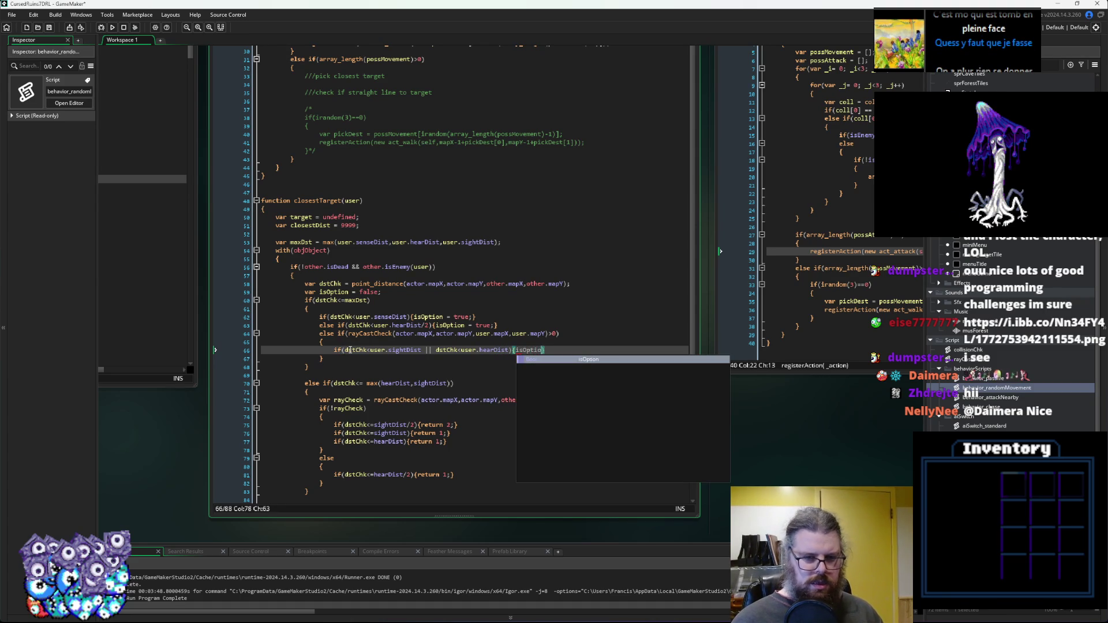
pyautogui.write(' true;')
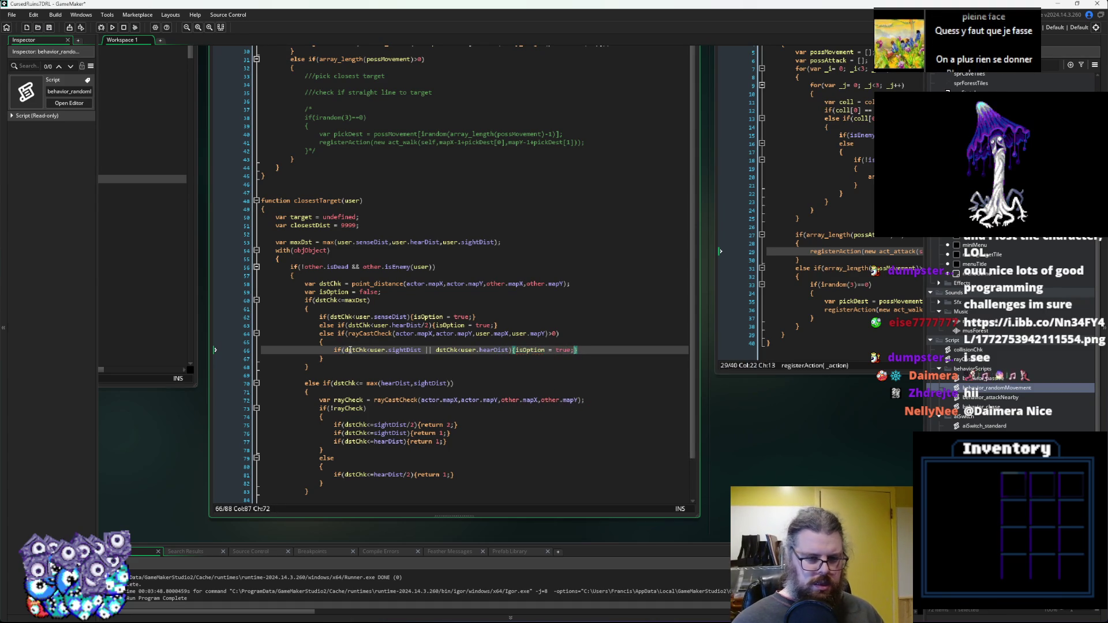
pyautogui.press('Down')
pyautogui.press('Down')
pyautogui.press('Return')
pyautogui.write('if(isOption){')
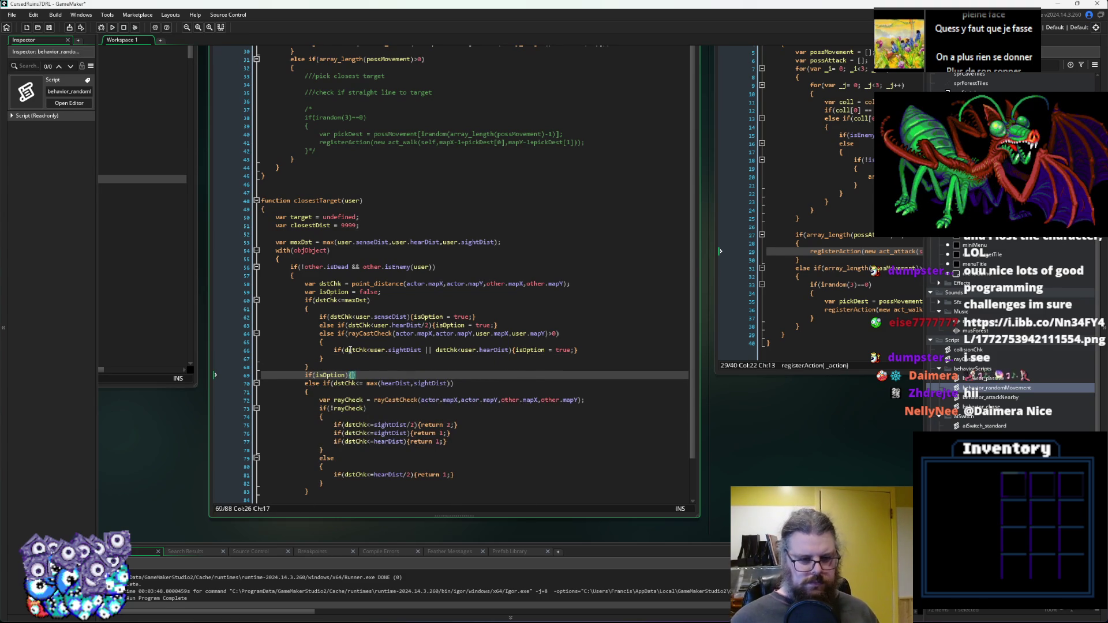
# Expand the if(isOption) braces and cut the old distance-based else block.
pyautogui.press('Left')
pyautogui.press('Return')
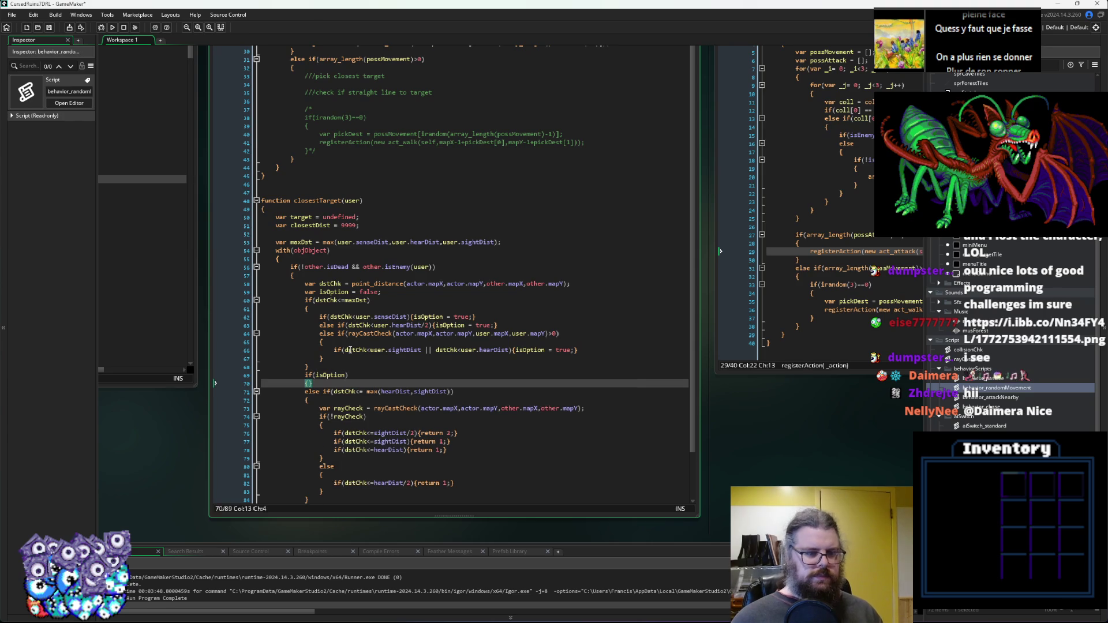
pyautogui.press('Right')
pyautogui.press('Return')
pyautogui.scroll(-2, 349, 349)
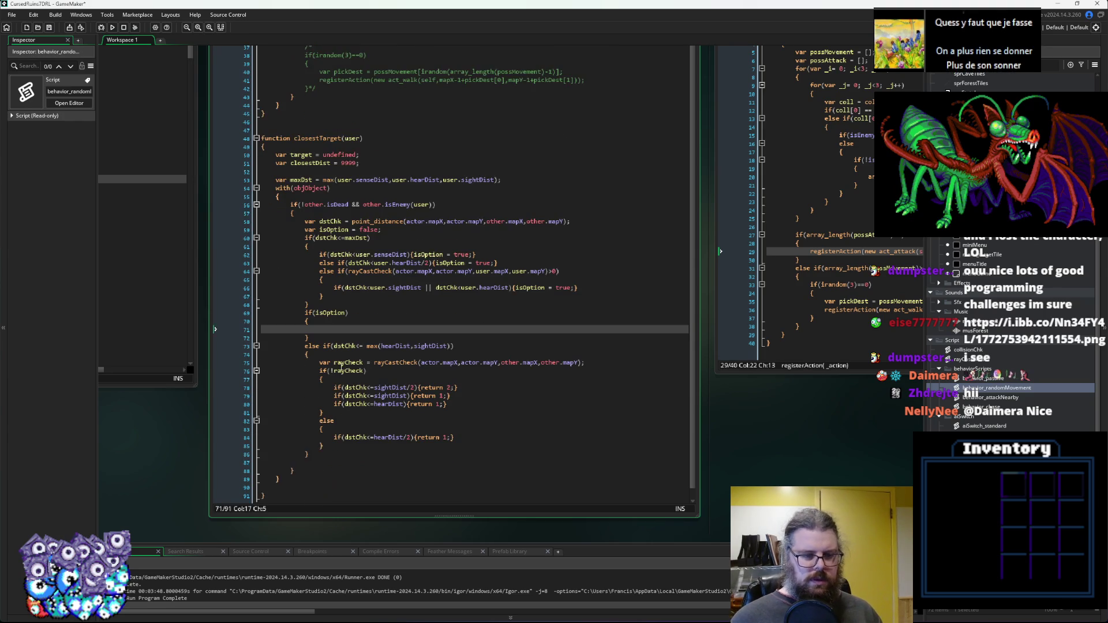
pyautogui.moveTo(310, 454); pyautogui.dragTo(256, 346)
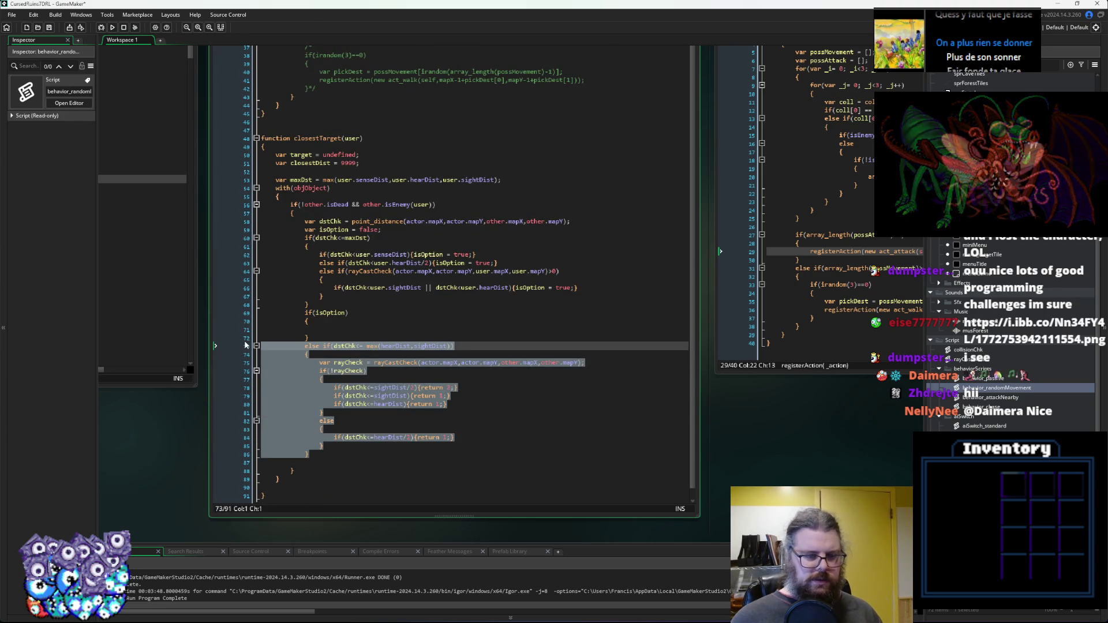
pyautogui.hotkey('ctrl', 'x')
pyautogui.press('Up')
pyautogui.press('Up')
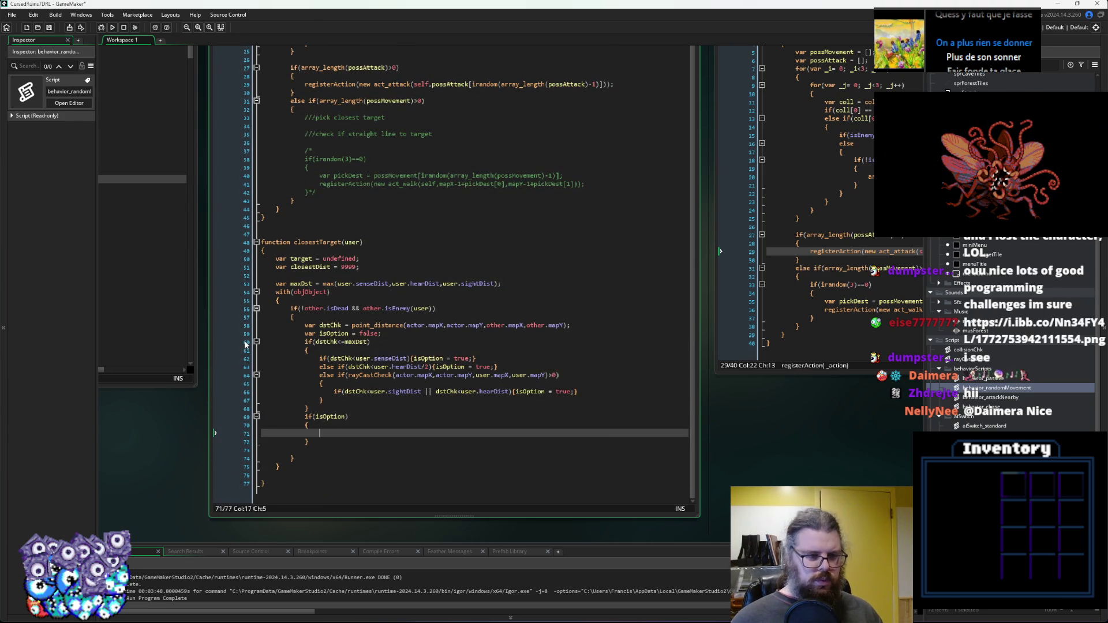
# Type an if(closestDist condition inside the isOption block.
pyautogui.write('if(')
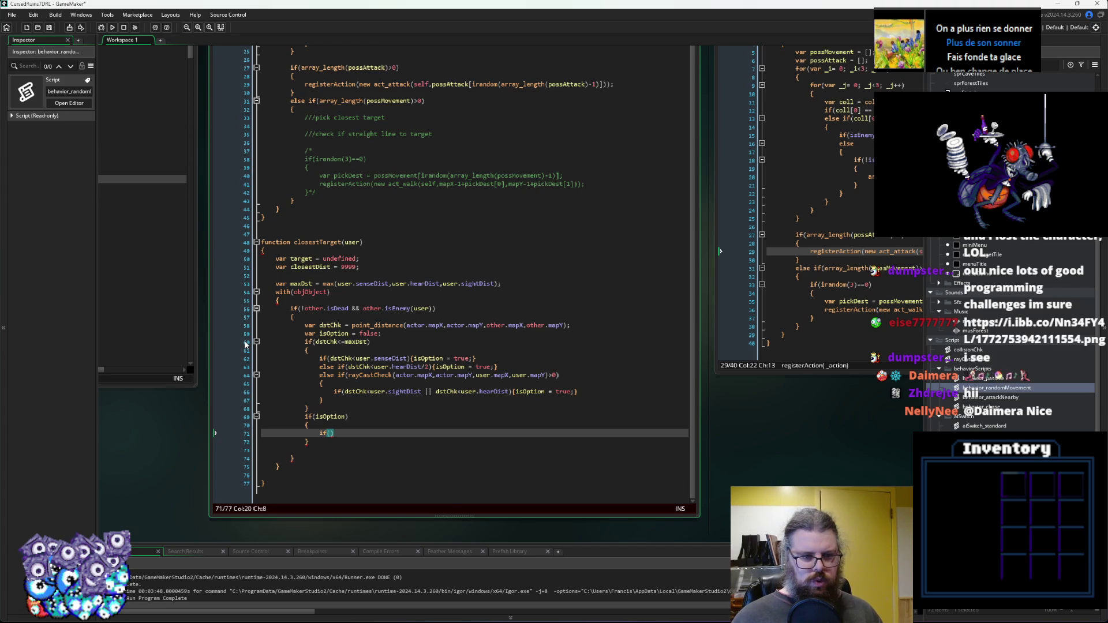
pyautogui.write('d')
pyautogui.press('BackSpace')
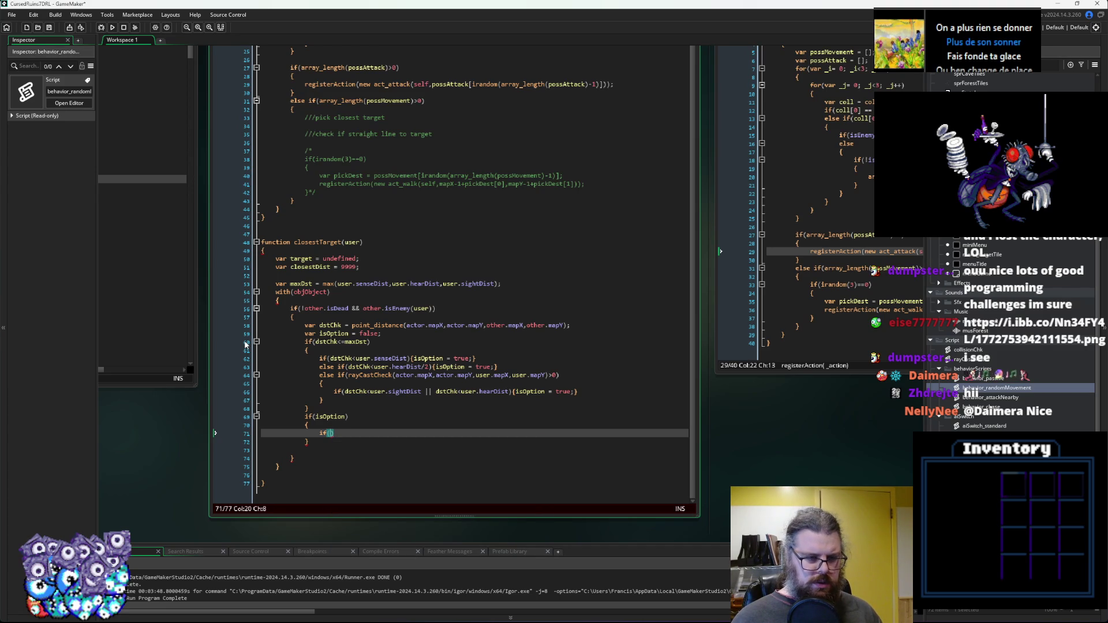
pyautogui.write('closestDis')
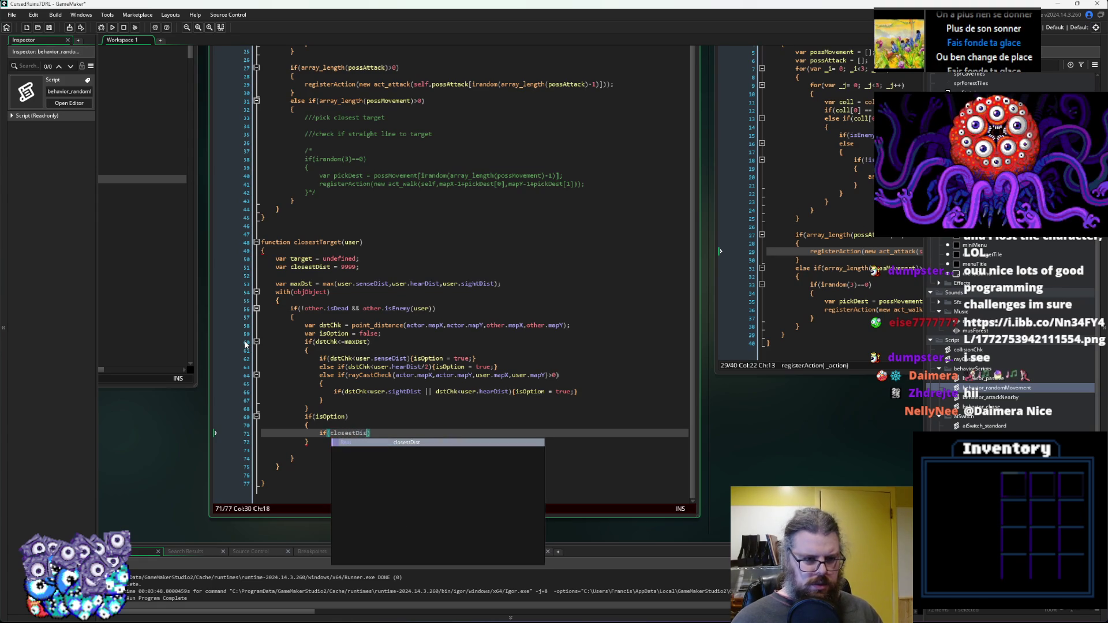
pyautogui.press('Return')
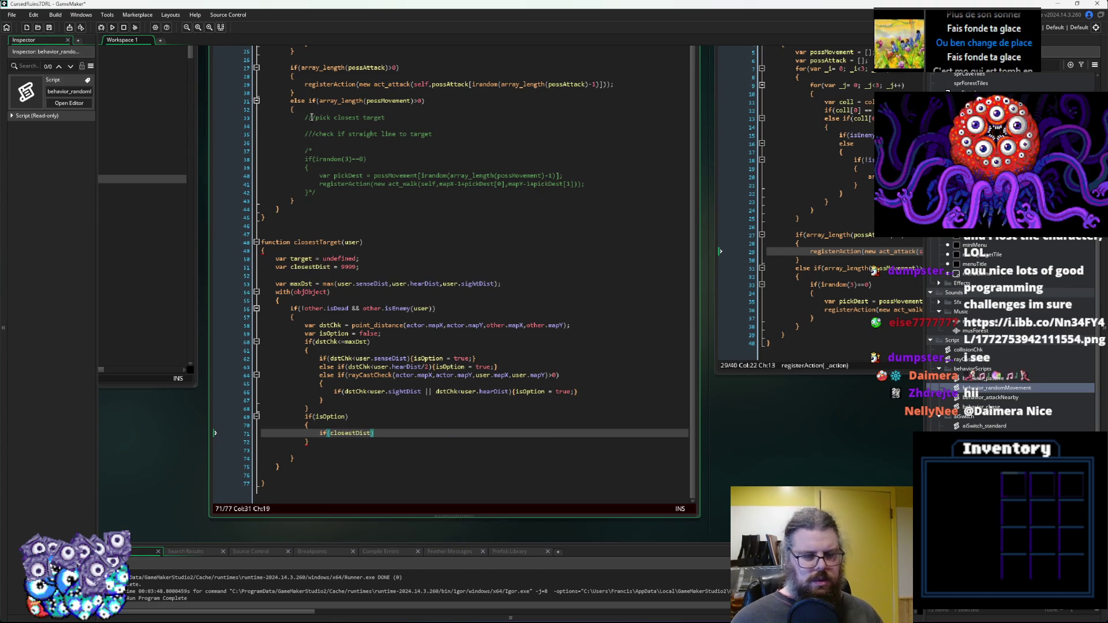
pyautogui.click(512, 283)
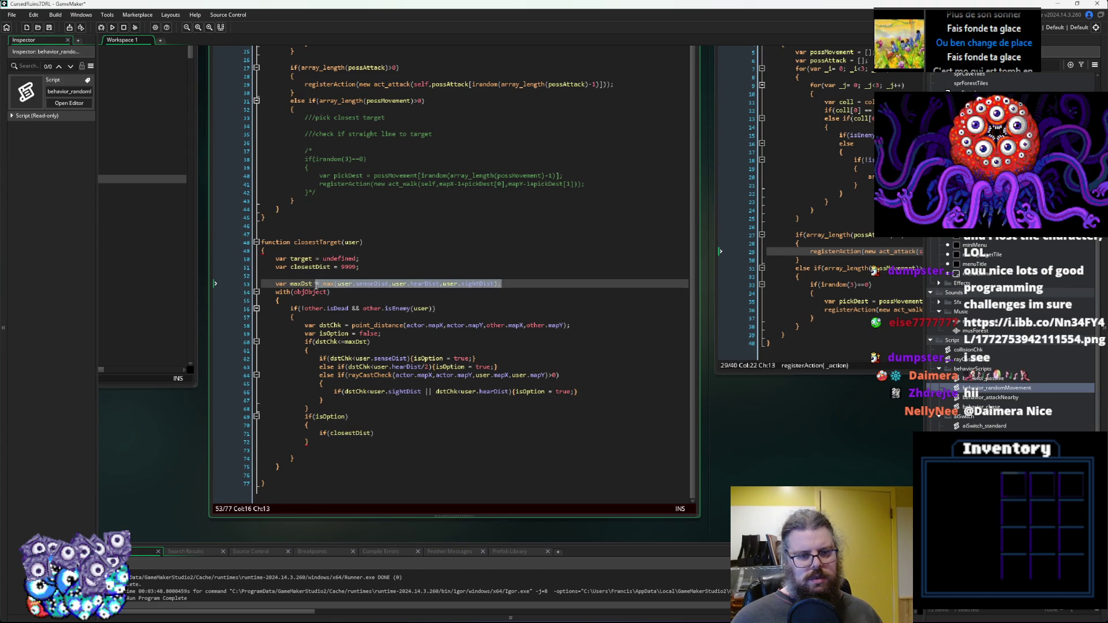
# Replace the 9999 starting distance with the max() range expression and delete the maxDist line.
pyautogui.click(345, 266)
pyautogui.doubleClick(345, 267)
pyautogui.hotkey('ctrl', 'v')
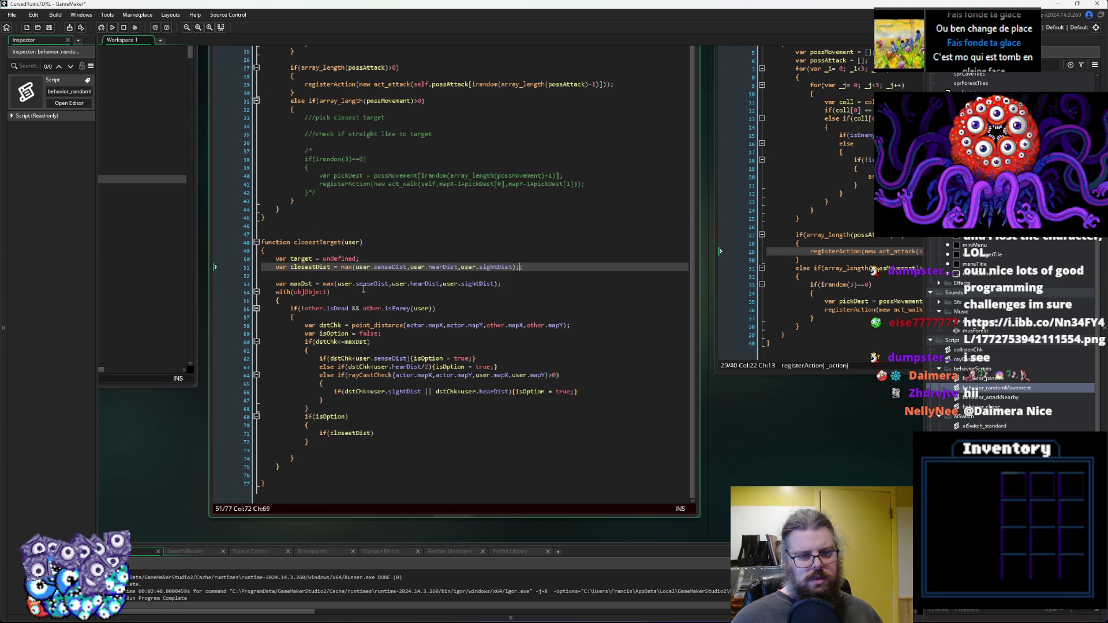
pyautogui.press('BackSpace')
pyautogui.moveTo(500, 284); pyautogui.dragTo(237, 278)
pyautogui.press('BackSpace')
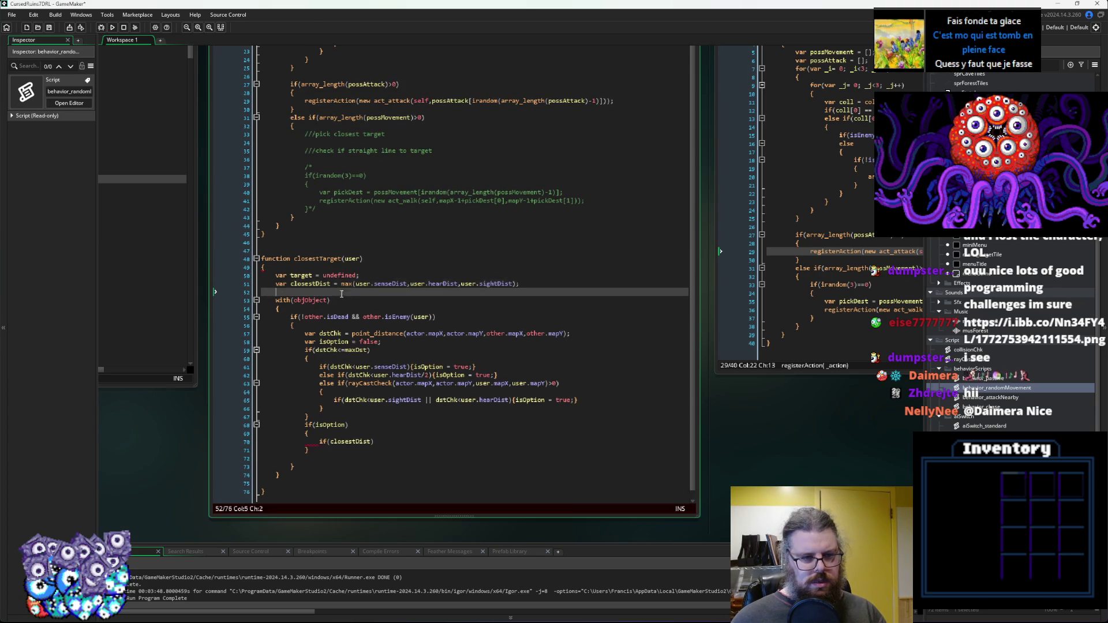
# Make the distance comparison use closestDist instead of maxDst.
pyautogui.click(329, 391)
pyautogui.doubleClick(310, 284)
pyautogui.hotkey('ctrl', 'c')
pyautogui.doubleClick(357, 350)
pyautogui.hotkey('ctrl', 'v')
# Replace the unfinished condition with 'closestDist = dstChk; target = actor;' and end with 'return target;'.
pyautogui.click(388, 434)
pyautogui.click(392, 443)
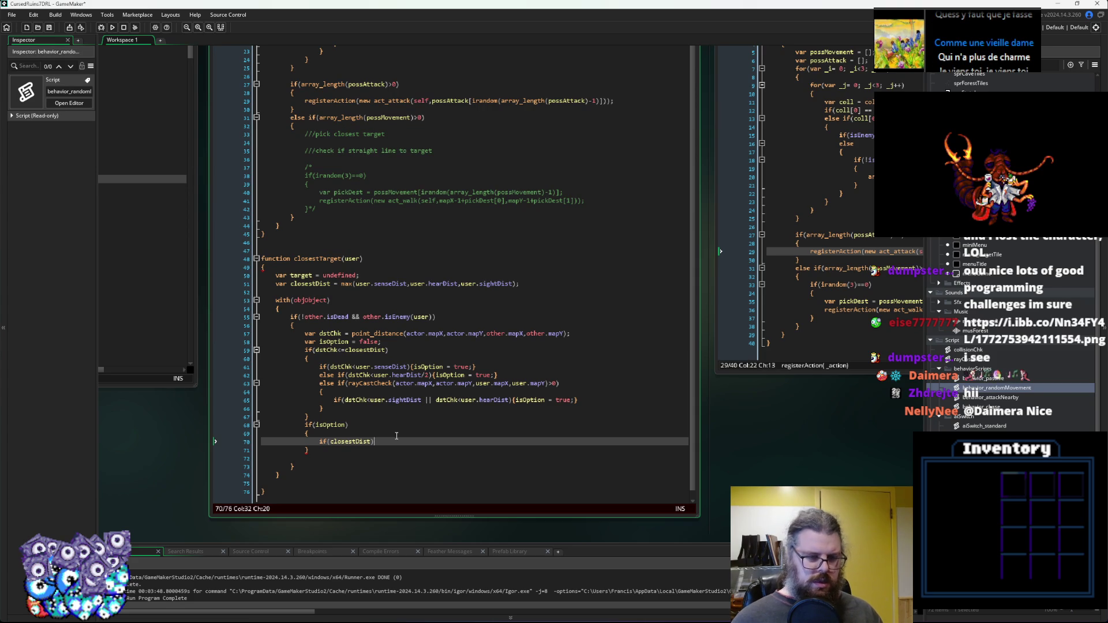
pyautogui.press('BackSpace')
pyautogui.press('BackSpace')
pyautogui.press('BackSpace')
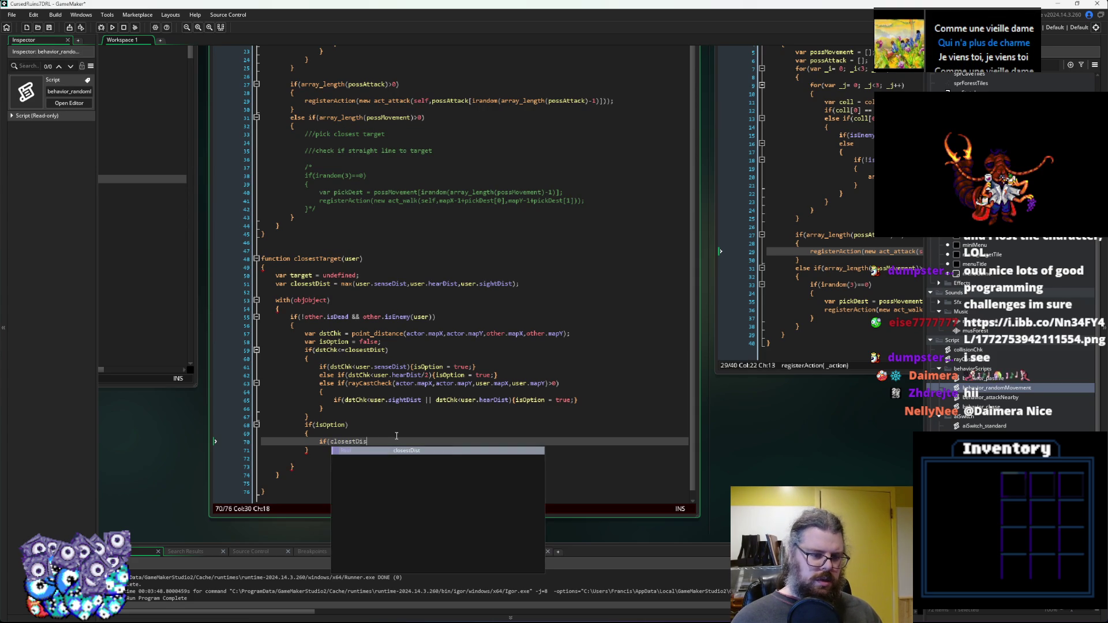
pyautogui.press('BackSpace')
pyautogui.press('BackSpace')
pyautogui.press('BackSpace')
pyautogui.write('close')
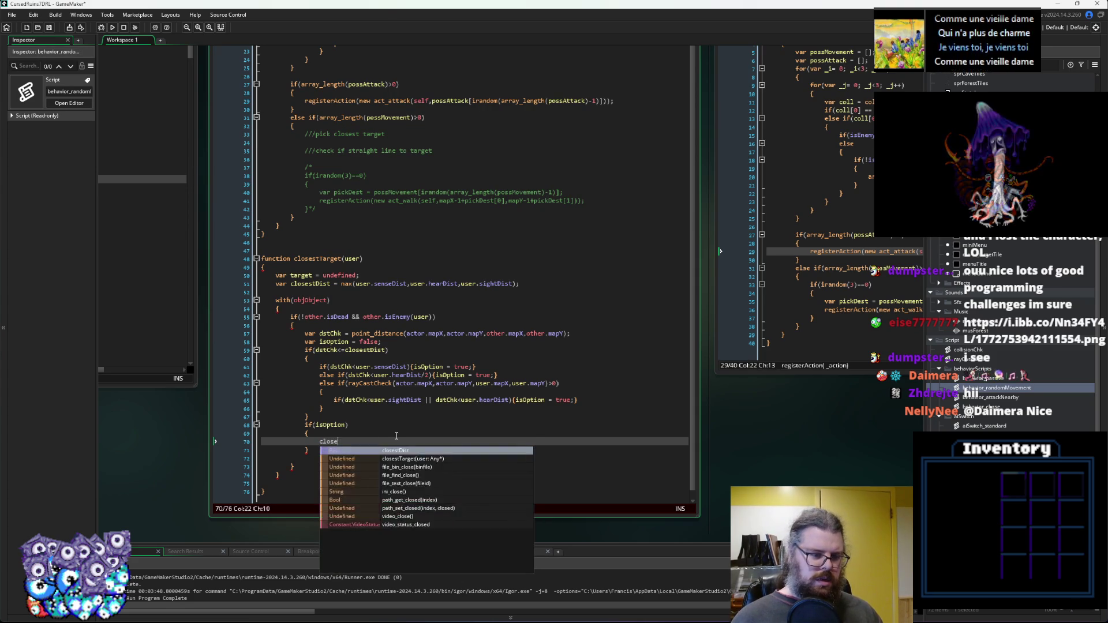
pyautogui.write('stDist = dstChk; ')
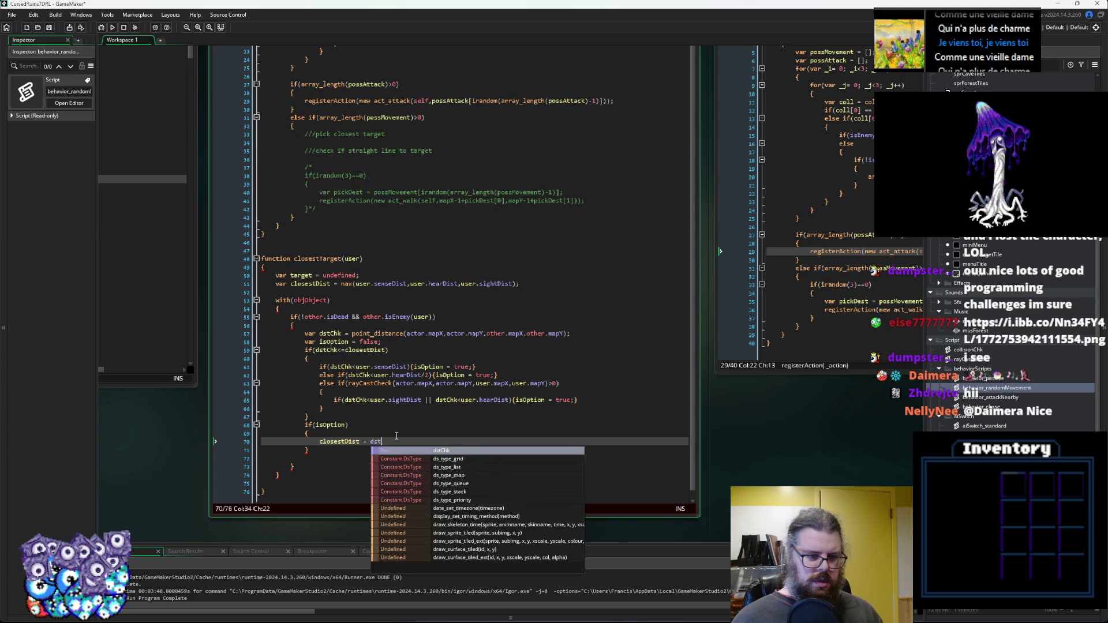
pyautogui.write('target = ')
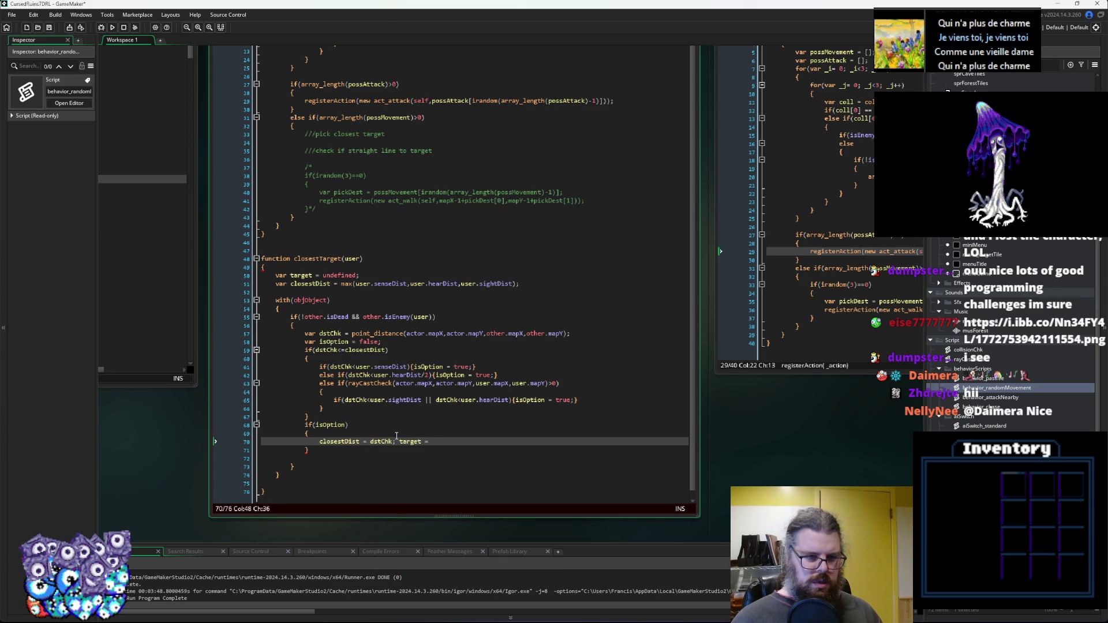
pyautogui.write('i')
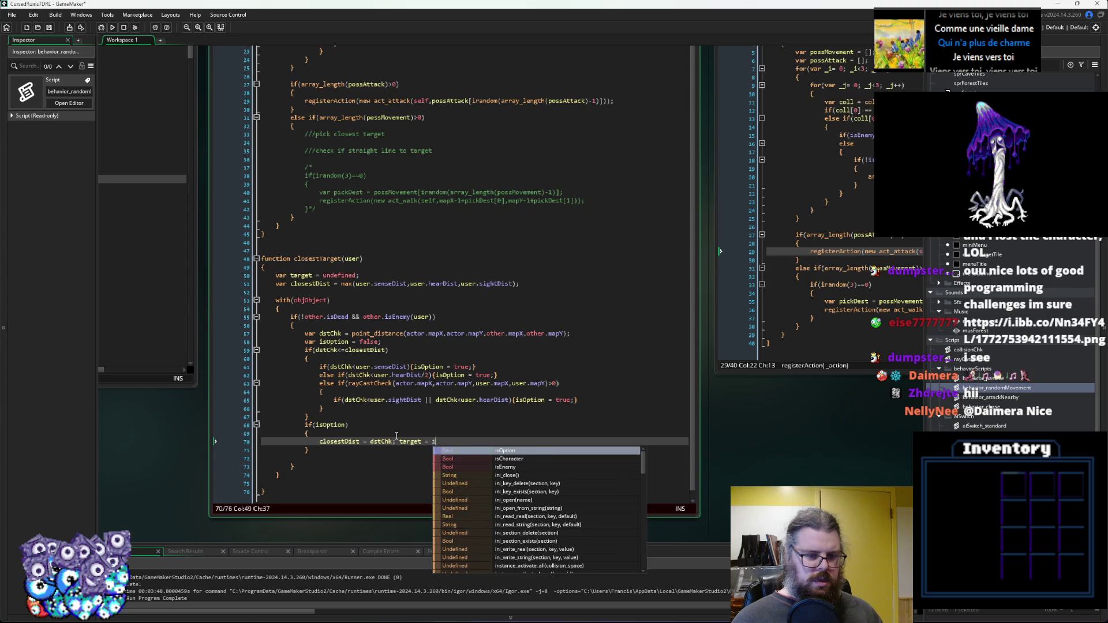
pyautogui.press('BackSpace')
pyautogui.write('actor;')
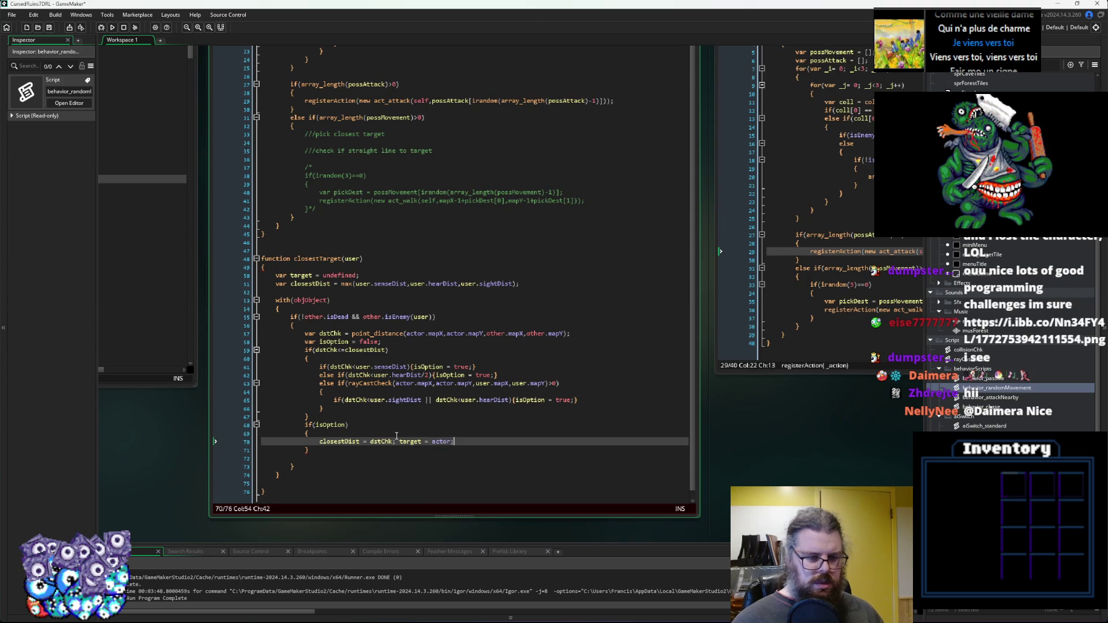
pyautogui.press('Down')
pyautogui.press('Down')
pyautogui.press('Down')
pyautogui.write('re')
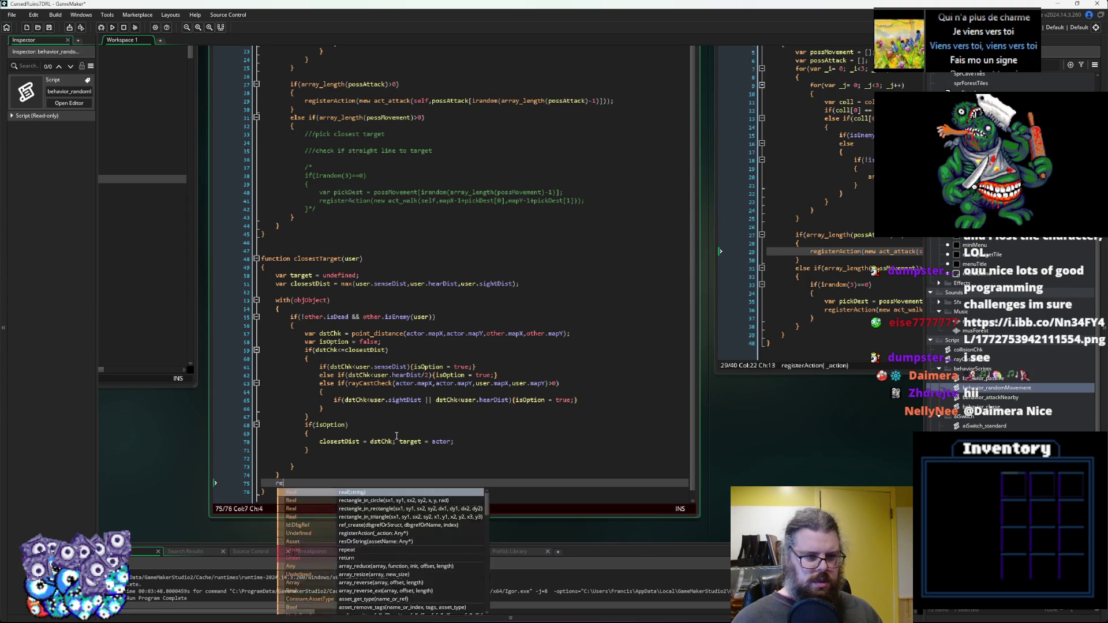
pyautogui.write('turn target;')
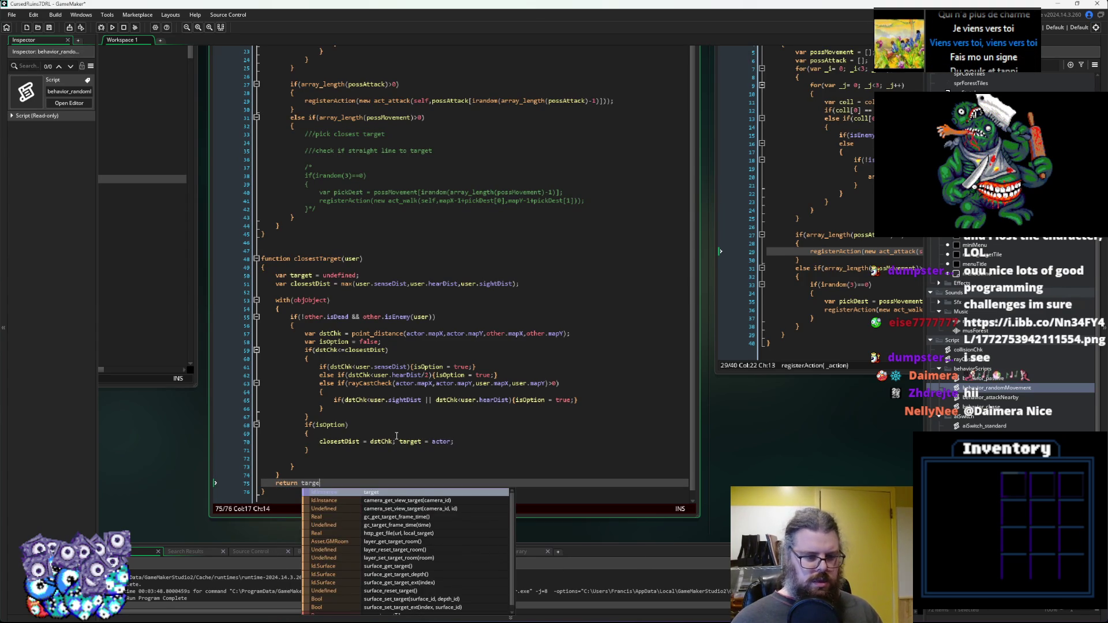
pyautogui.scroll(-1, 515, 433)
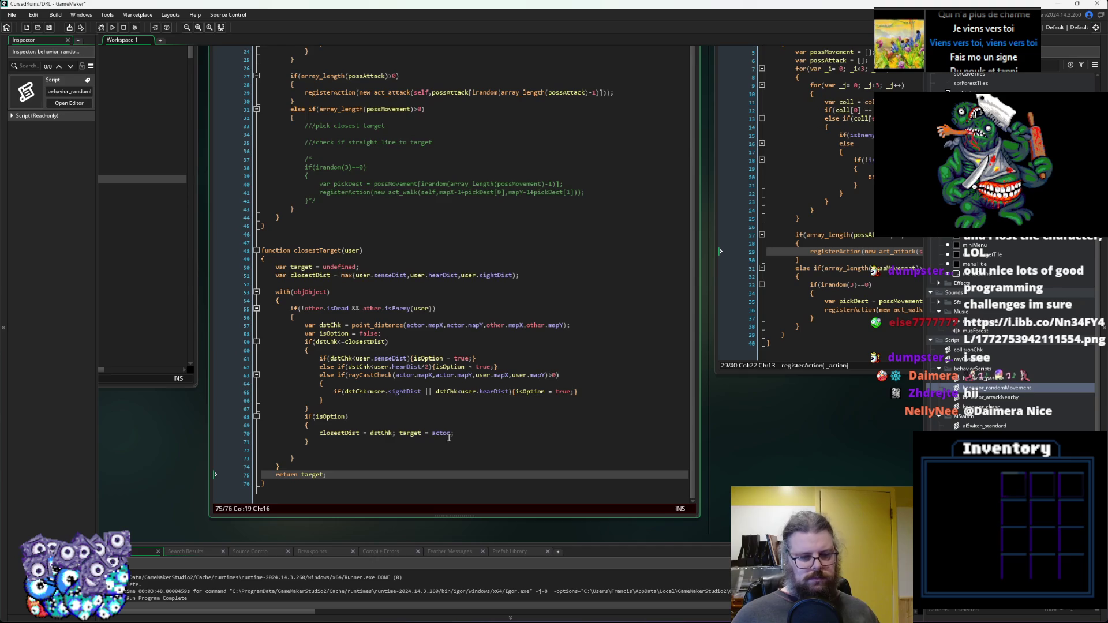
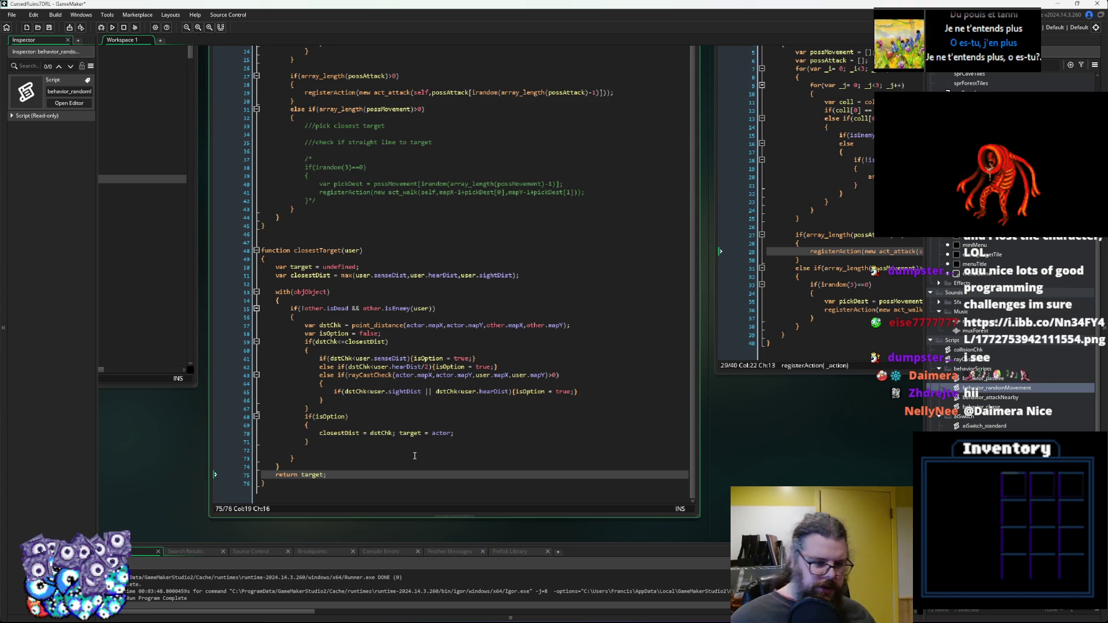
# Delete the stray blank line inside the closestTarget function.
pyautogui.click(319, 451)
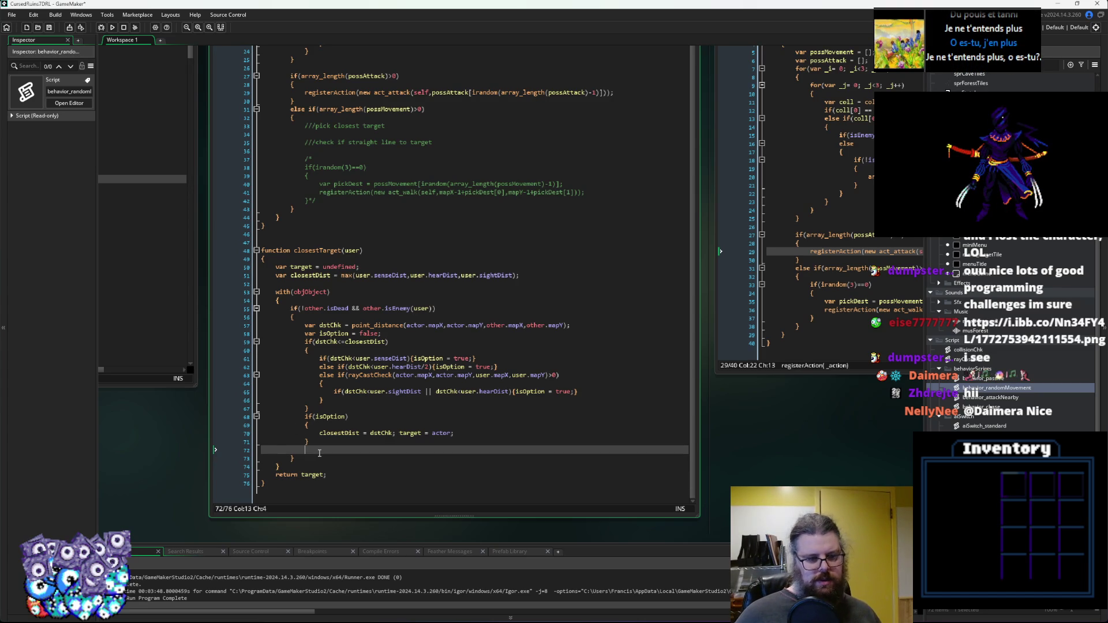
pyautogui.press('BackSpace')
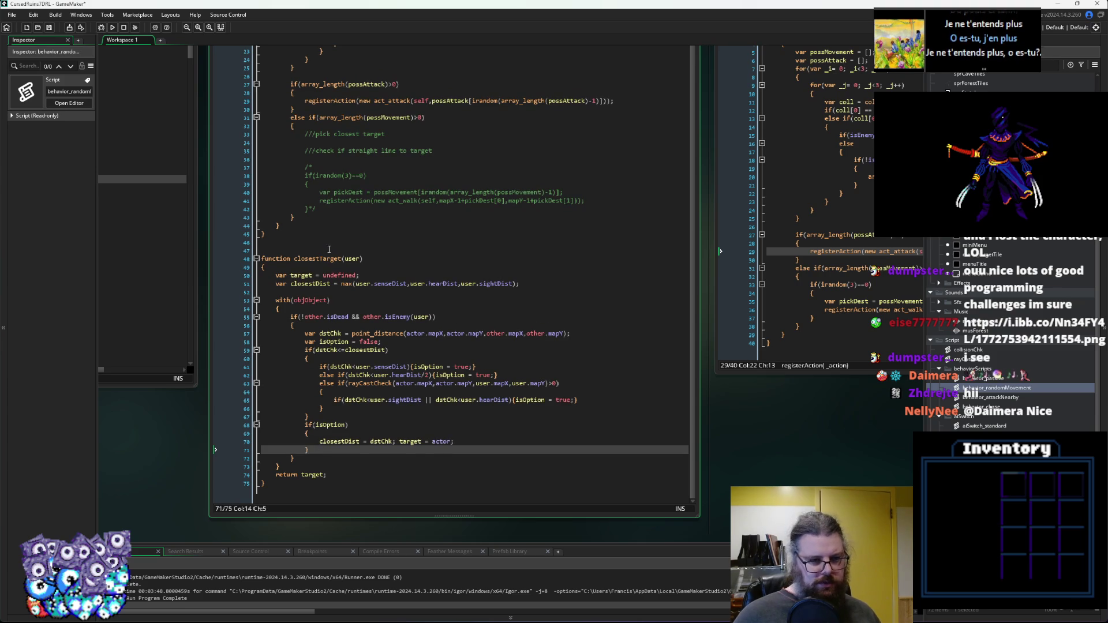
pyautogui.doubleClick(313, 260)
pyautogui.scroll(1, 313, 263)
pyautogui.scroll(1, 313, 264)
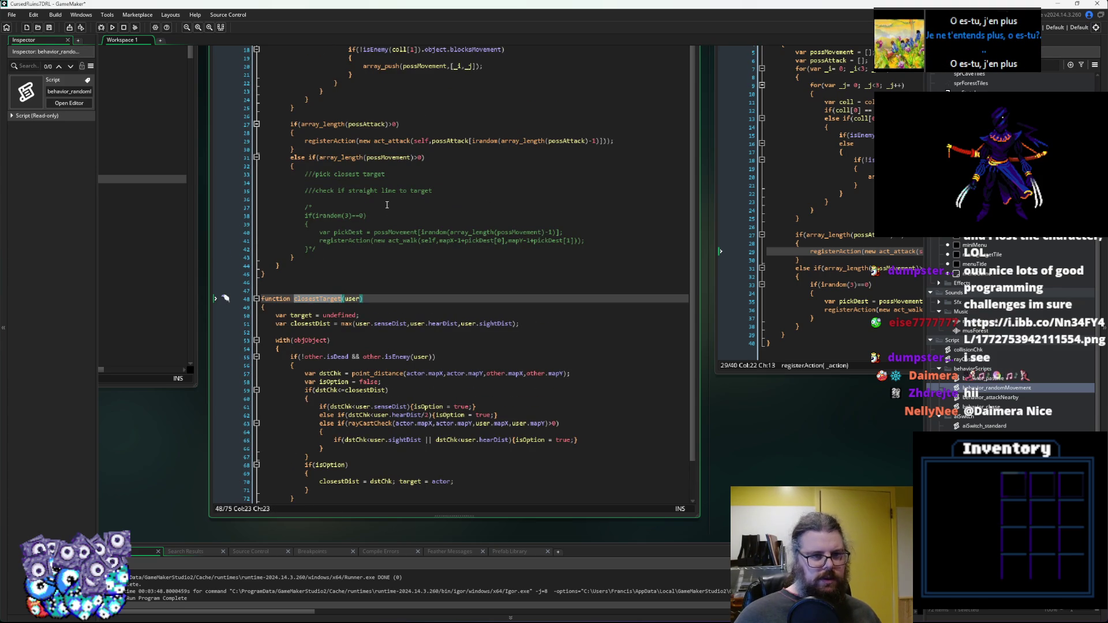
# Under '///pick closest target', add 'var target = closestTarget(self);' followed by a blank line.
pyautogui.click(383, 183)
pyautogui.write('ar target = closes')
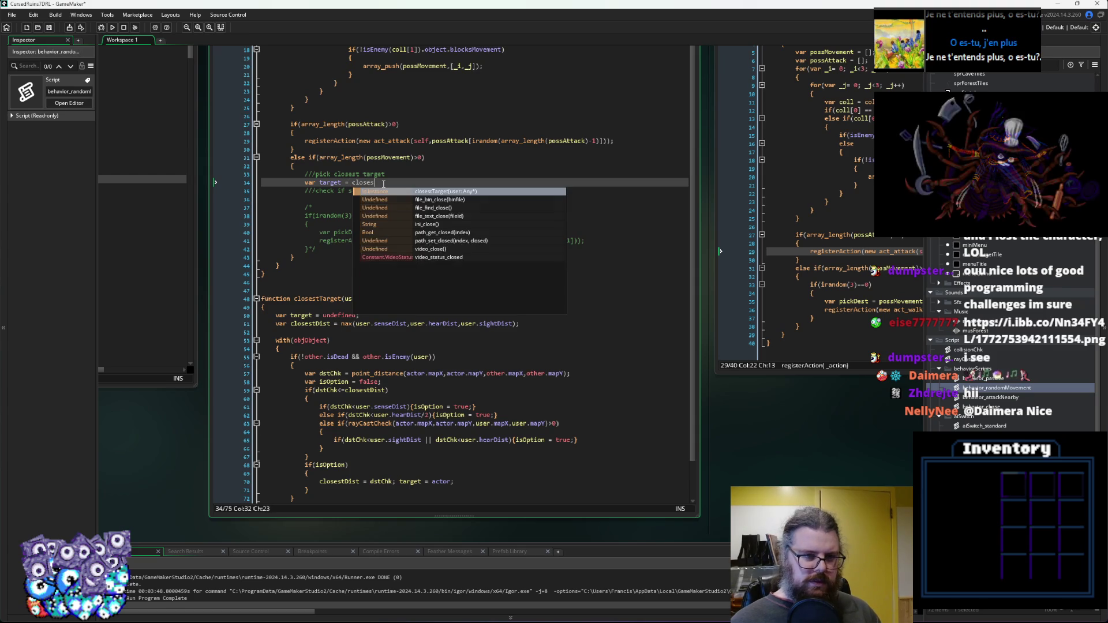
pyautogui.write('tTarget(self)l')
pyautogui.press('BackSpace')
pyautogui.write(';')
pyautogui.press('Down')
pyautogui.press('Up')
pyautogui.press('End')
pyautogui.press('Return')
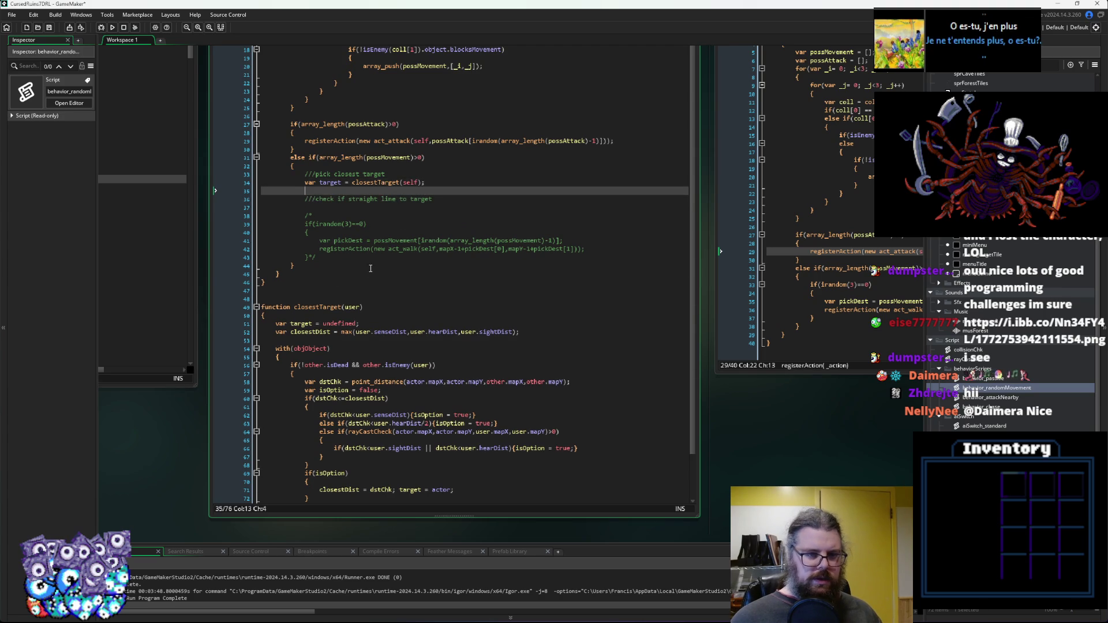
pyautogui.scroll(3, 370, 269)
pyautogui.click(358, 300)
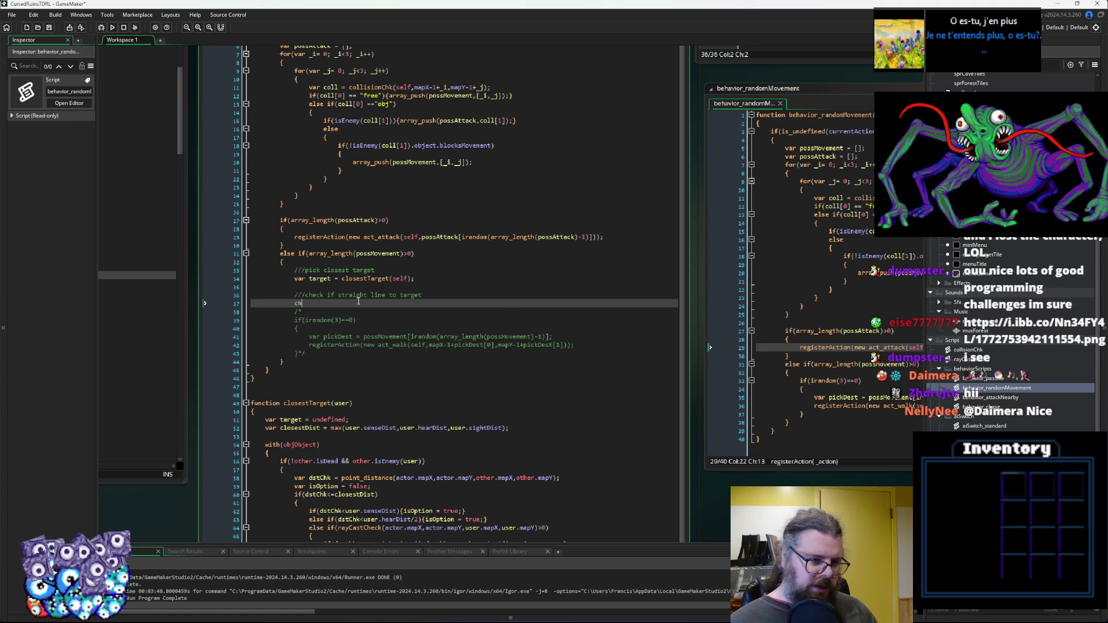
# Write an if(choose(true,false)){ } else{ } block in the movement branch.
pyautogui.write('o')
pyautogui.press('BackSpace')
pyautogui.press('BackSpace')
pyautogui.press('BackSpace')
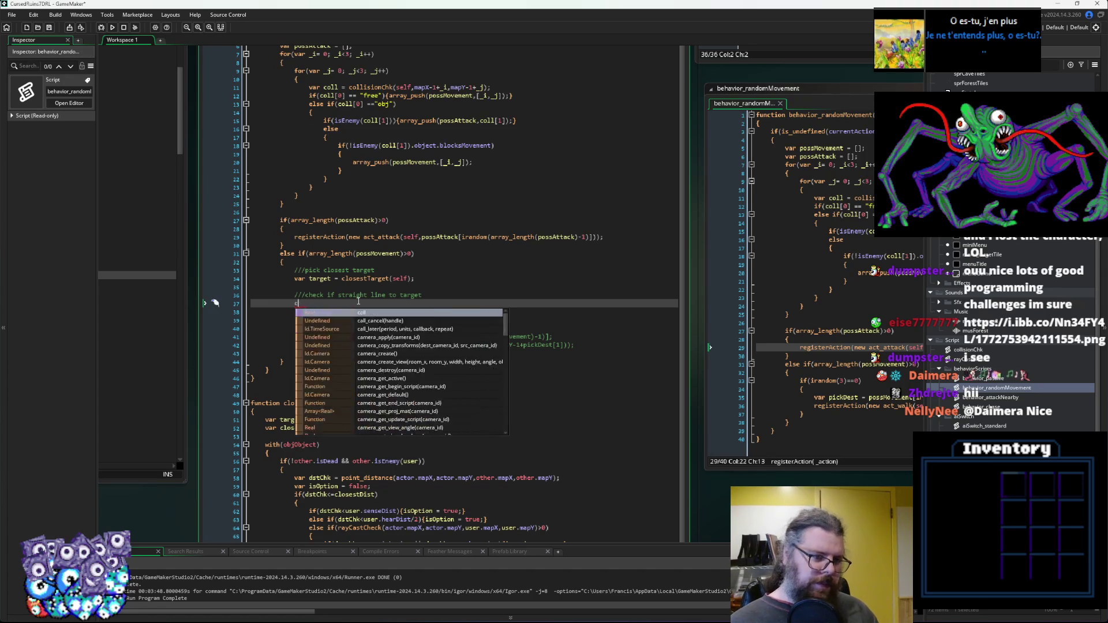
pyautogui.write('if(ch')
pyautogui.write('oo')
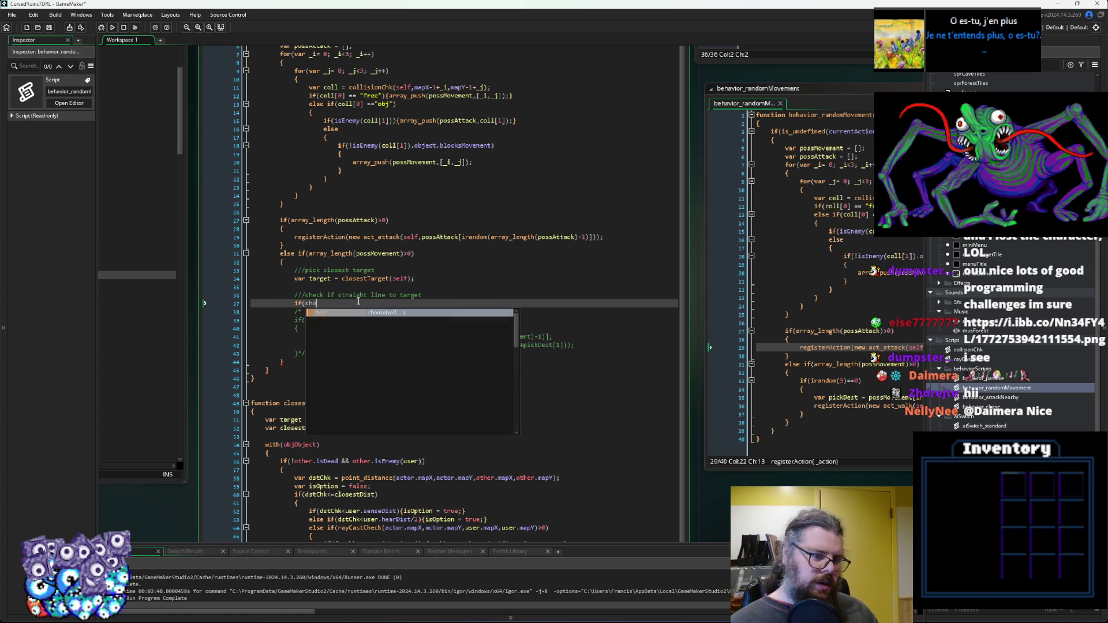
pyautogui.press('BackSpace')
pyautogui.press('BackSpace')
pyautogui.press('BackSpace')
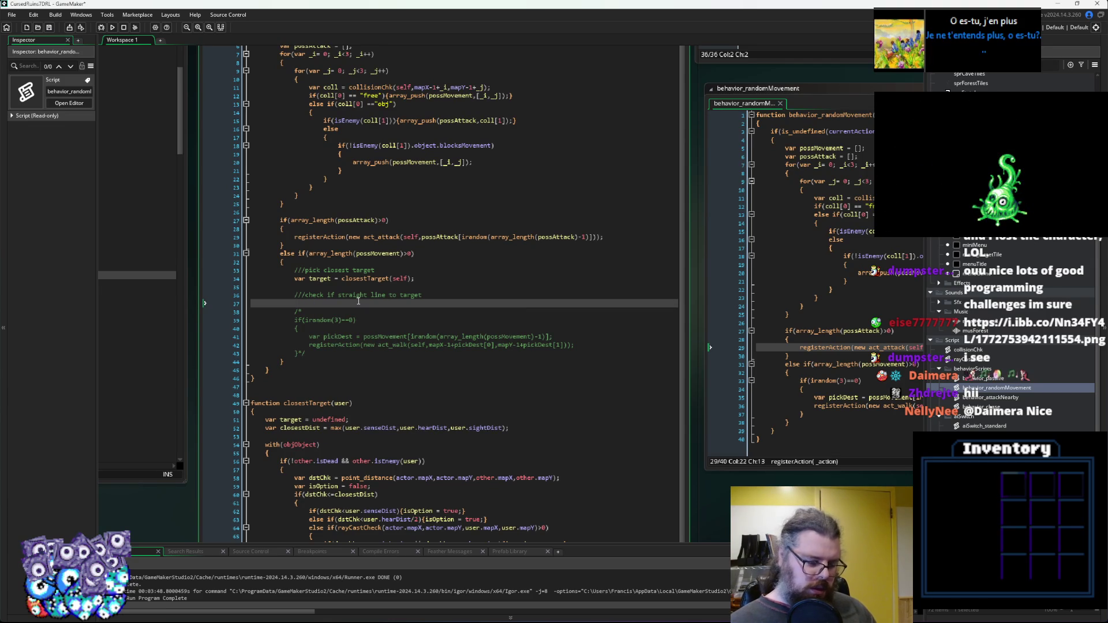
pyautogui.write('choose(')
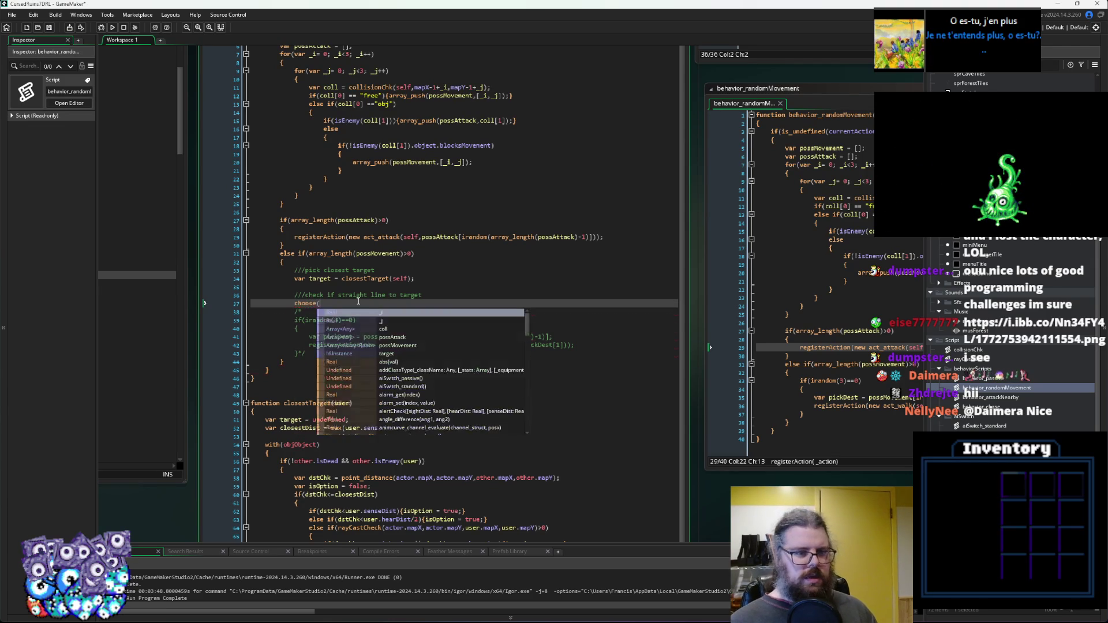
pyautogui.press('BackSpace')
pyautogui.press('BackSpace')
pyautogui.press('BackSpace')
pyautogui.write('if')
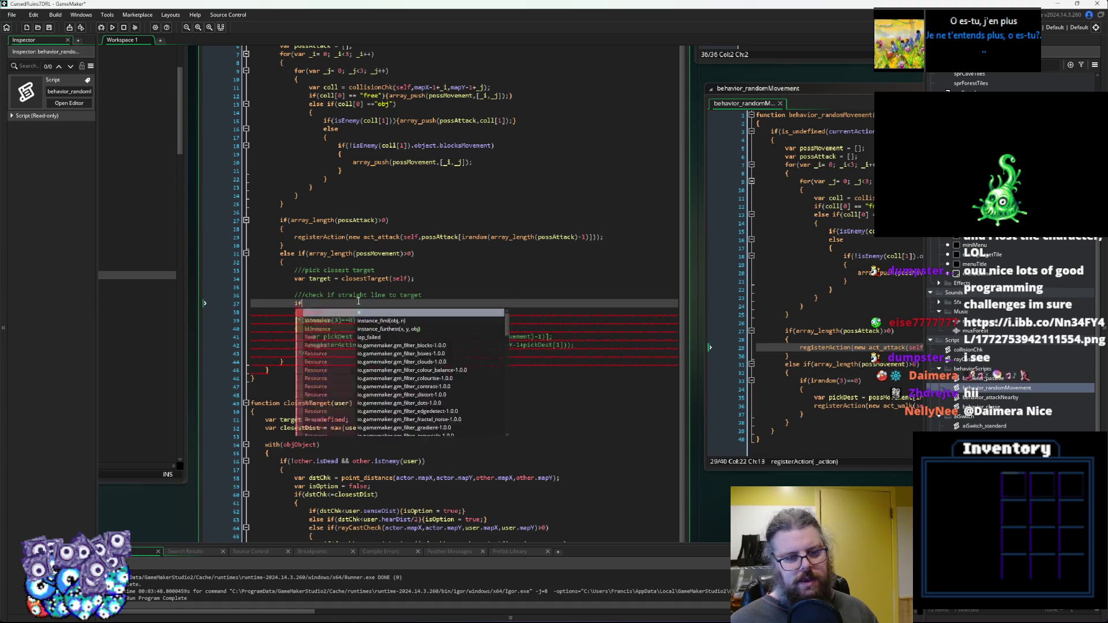
pyautogui.write('(choos')
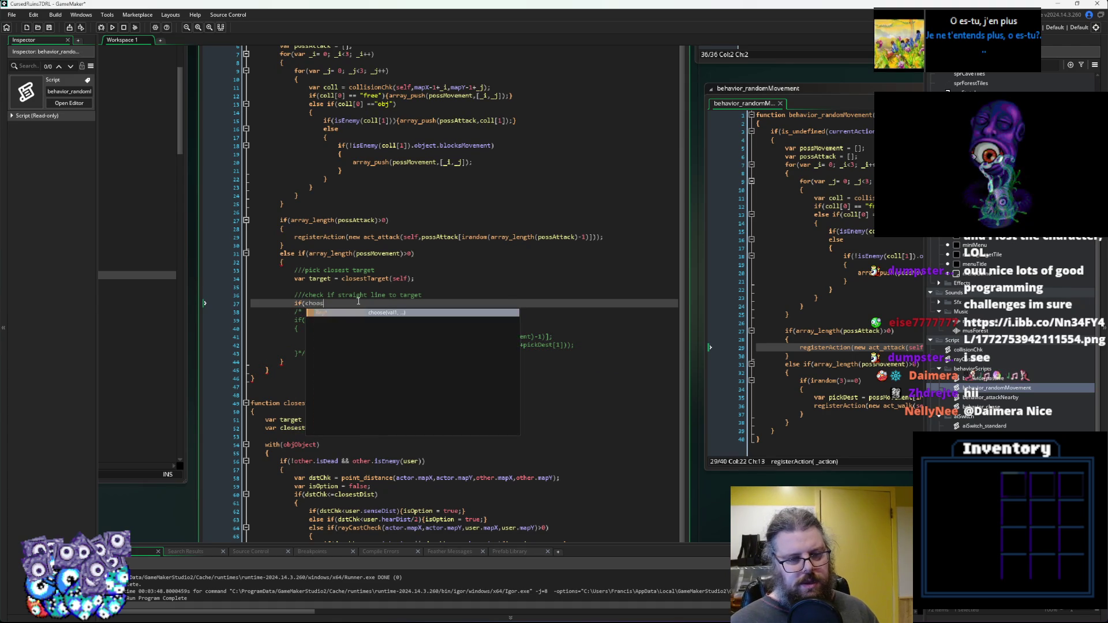
pyautogui.write('e(triue')
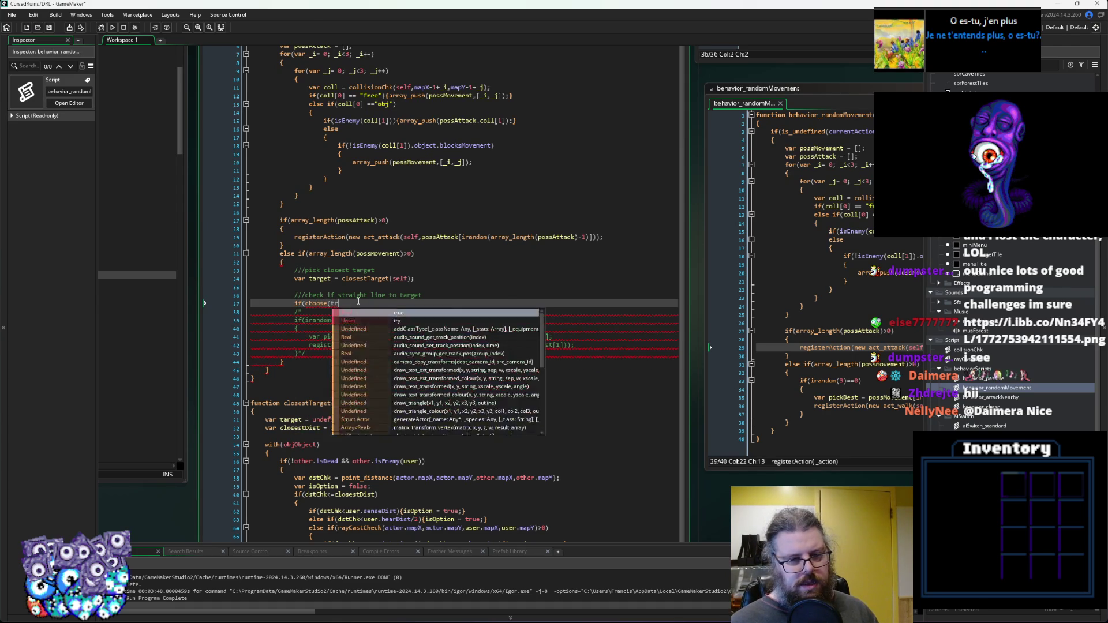
pyautogui.press('BackSpace')
pyautogui.press('BackSpace')
pyautogui.write('ue,false')
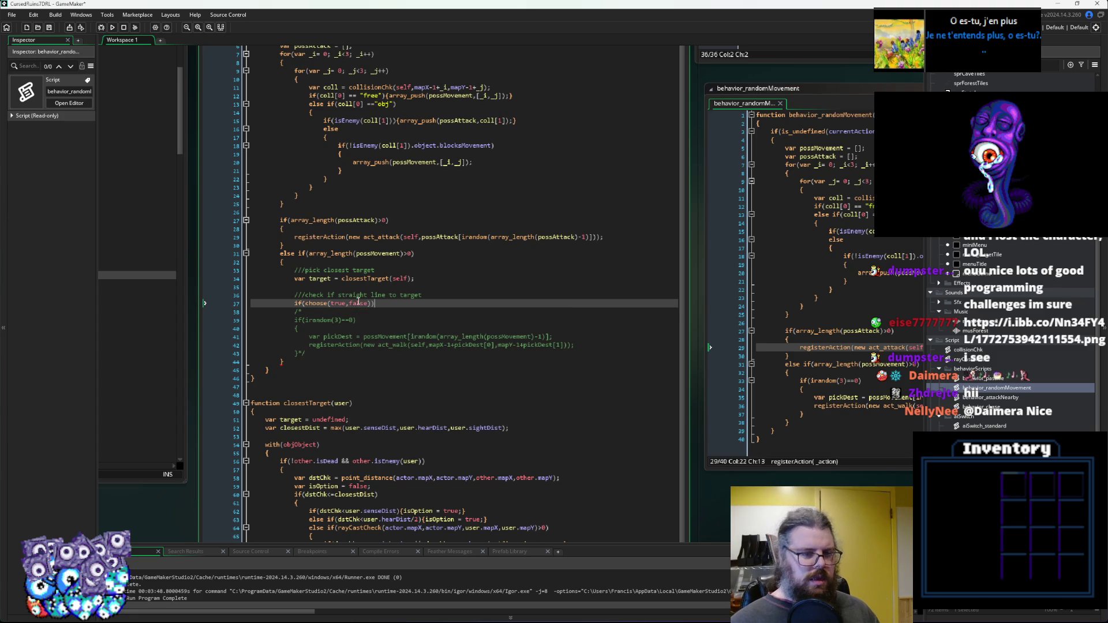
pyautogui.press('Return')
pyautogui.write('{')
pyautogui.press('Return')
pyautogui.press('Down')
pyautogui.press('Return')
pyautogui.write('else{')
pyautogui.press('Return')
pyautogui.write('{')
pyautogui.press('Return')
pyautogui.write('}')
# Put if(target.mapX>mapX){}else{} inside both branches and save the project.
pyautogui.press('Up')
pyautogui.press('Up')
pyautogui.press('Up')
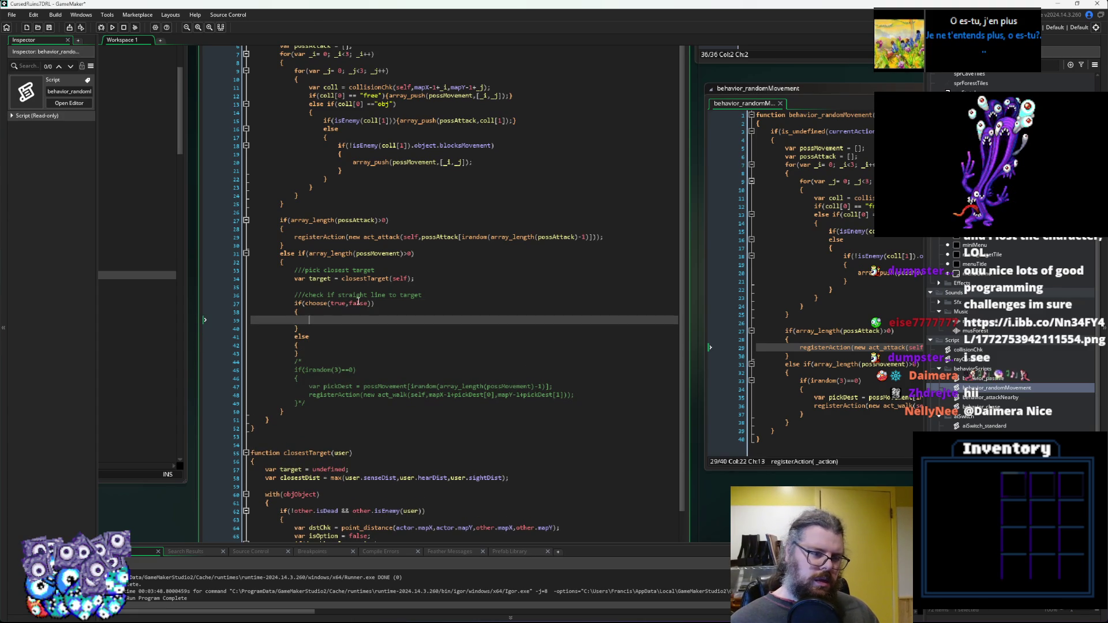
pyautogui.write('if(t')
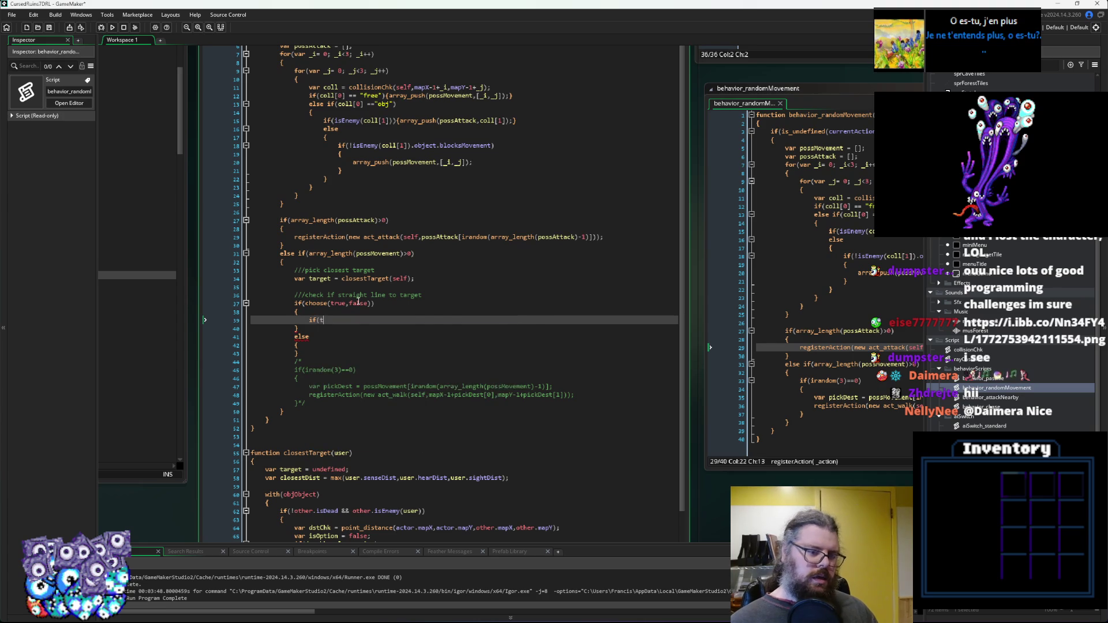
pyautogui.write('arget.ma')
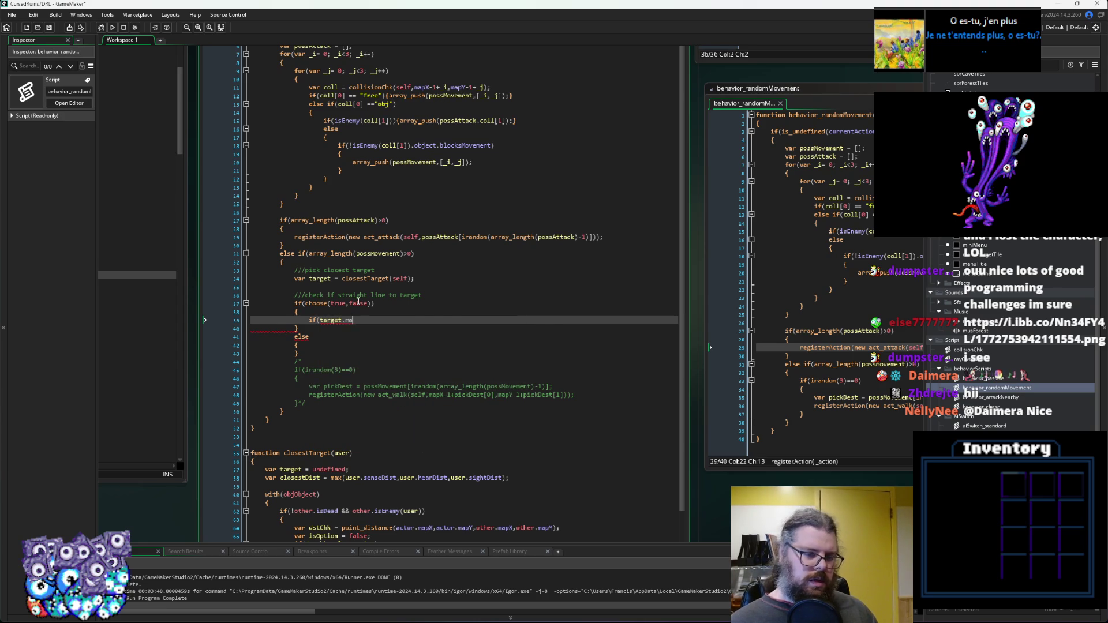
pyautogui.write('pX>')
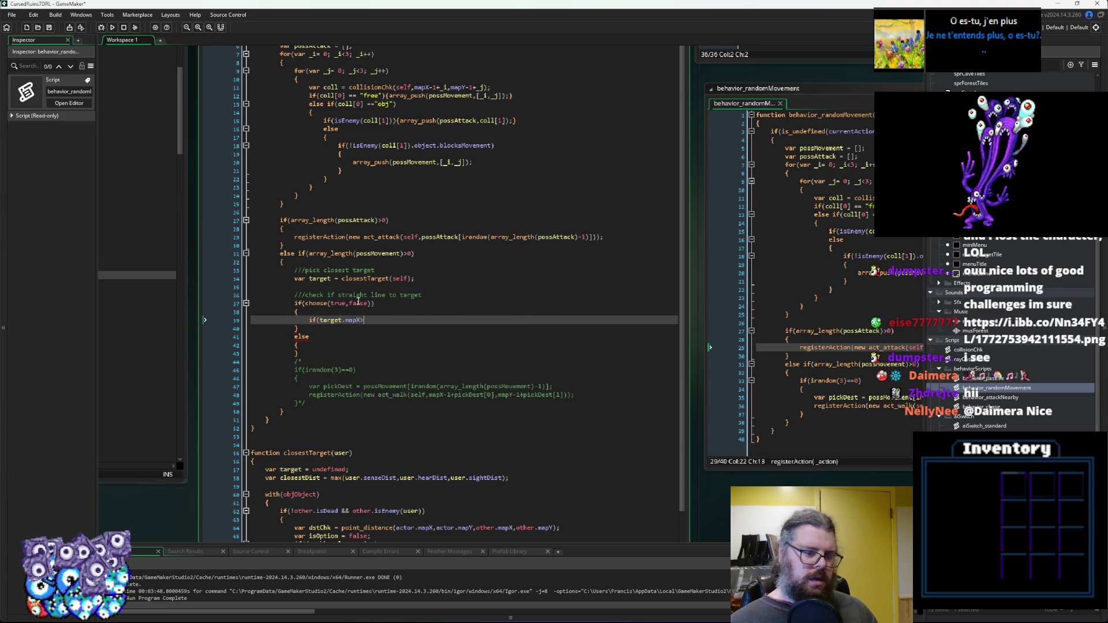
pyautogui.write('m')
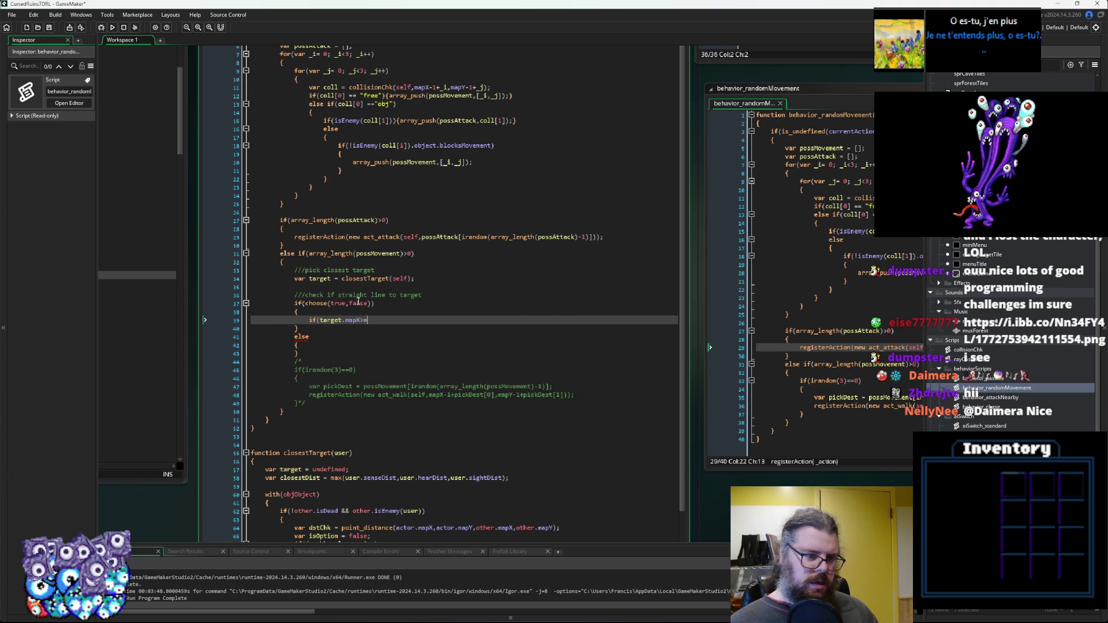
pyautogui.write('apX){}')
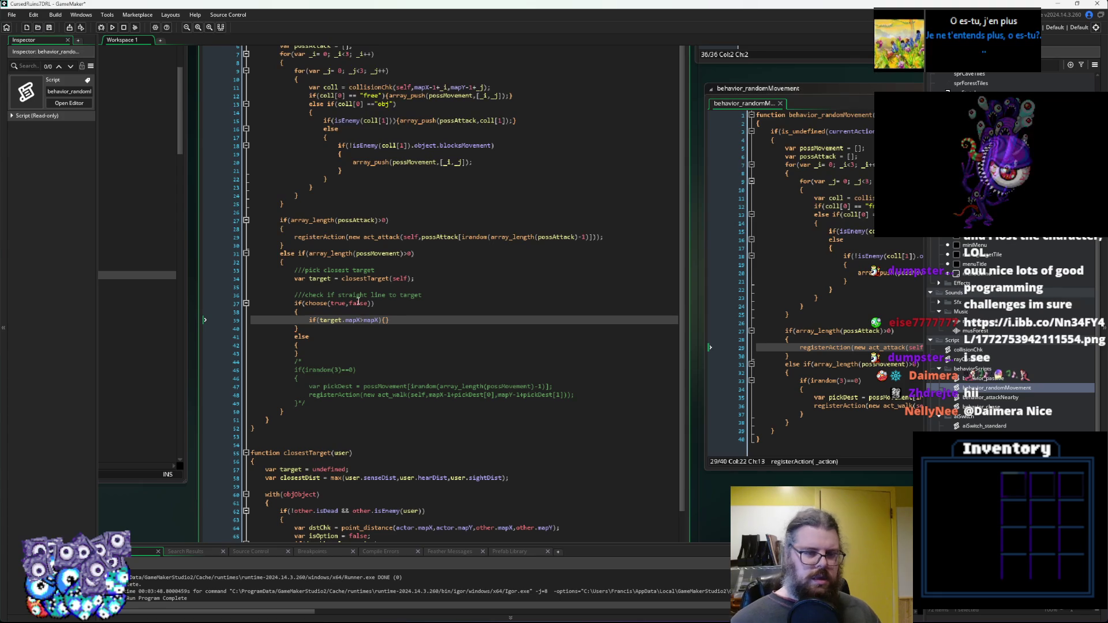
pyautogui.write('else{')
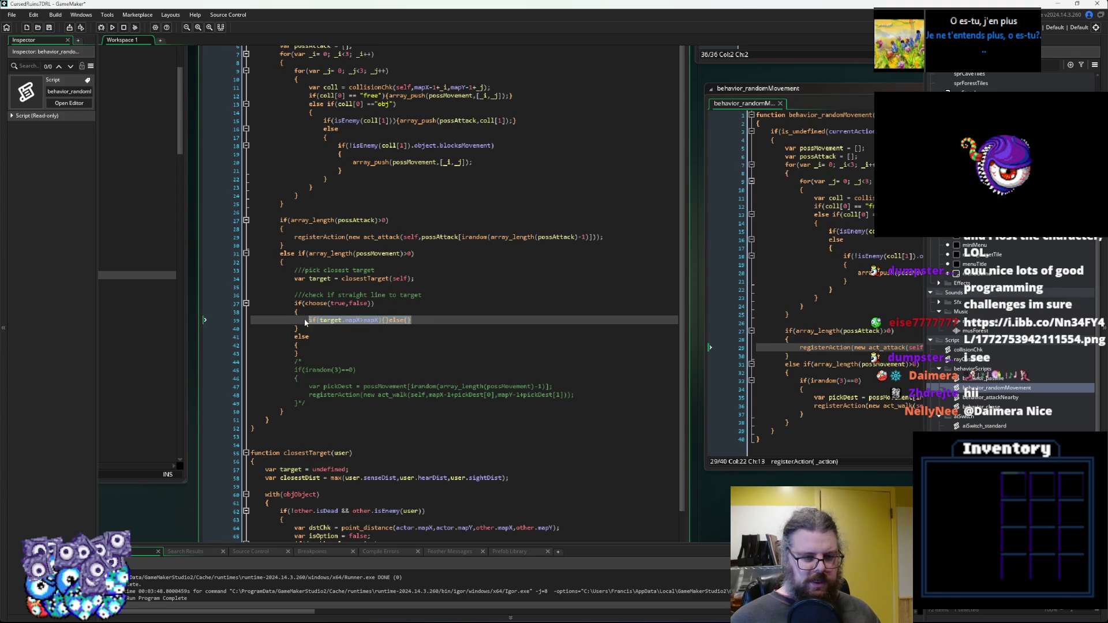
pyautogui.click(323, 346)
pyautogui.press('Return')
pyautogui.write('if(target.mapX>mapX){}else{}')
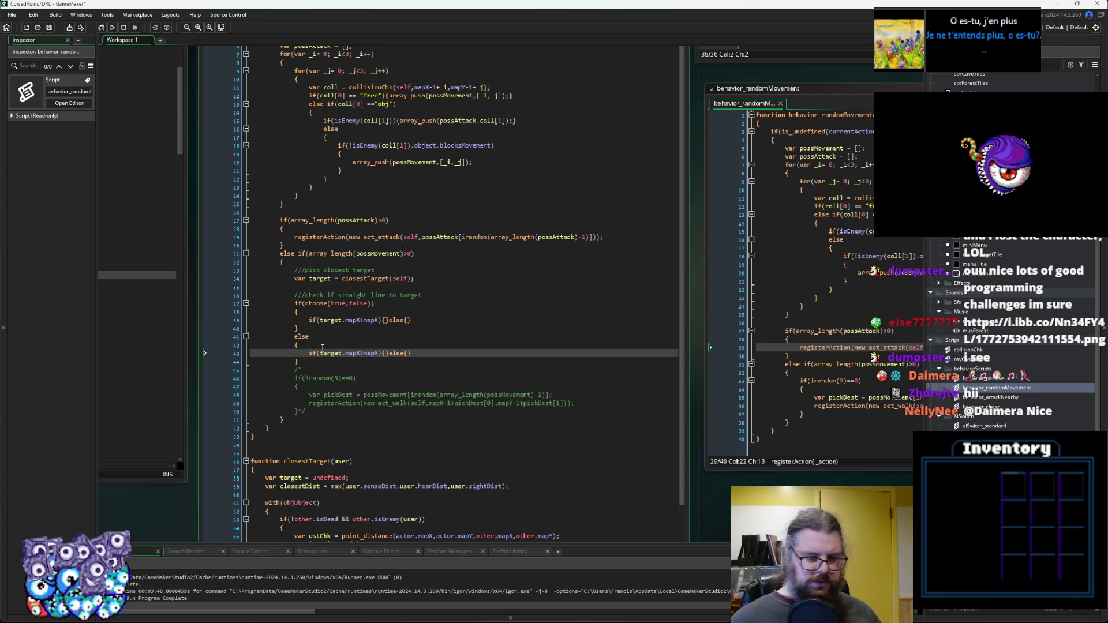
pyautogui.click(49, 27)
pyautogui.click(497, 357)
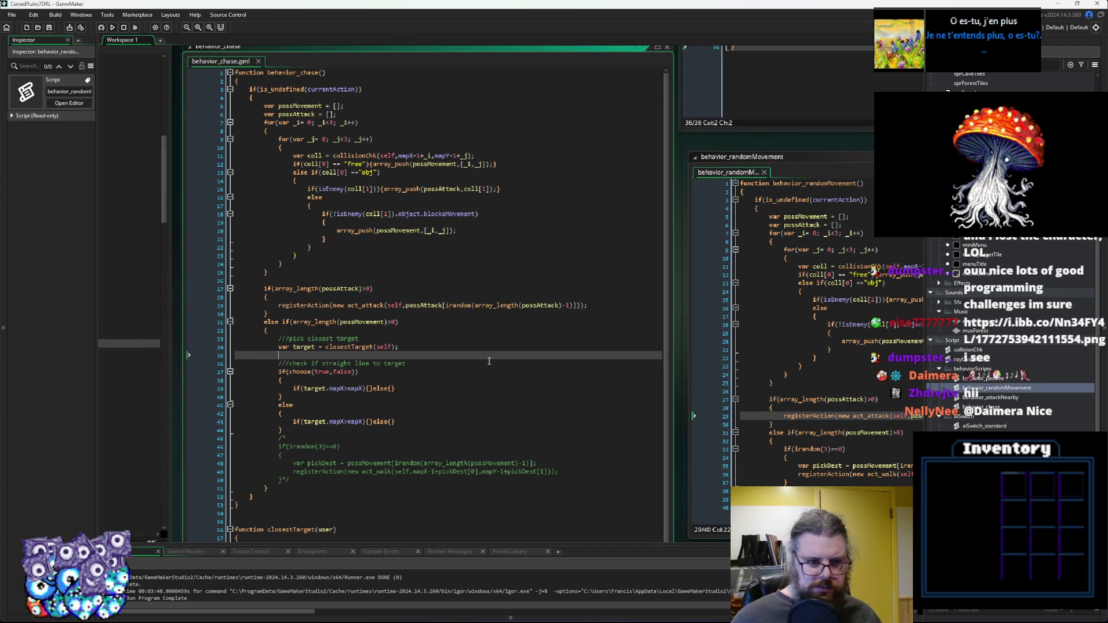
pyautogui.click(916, 474)
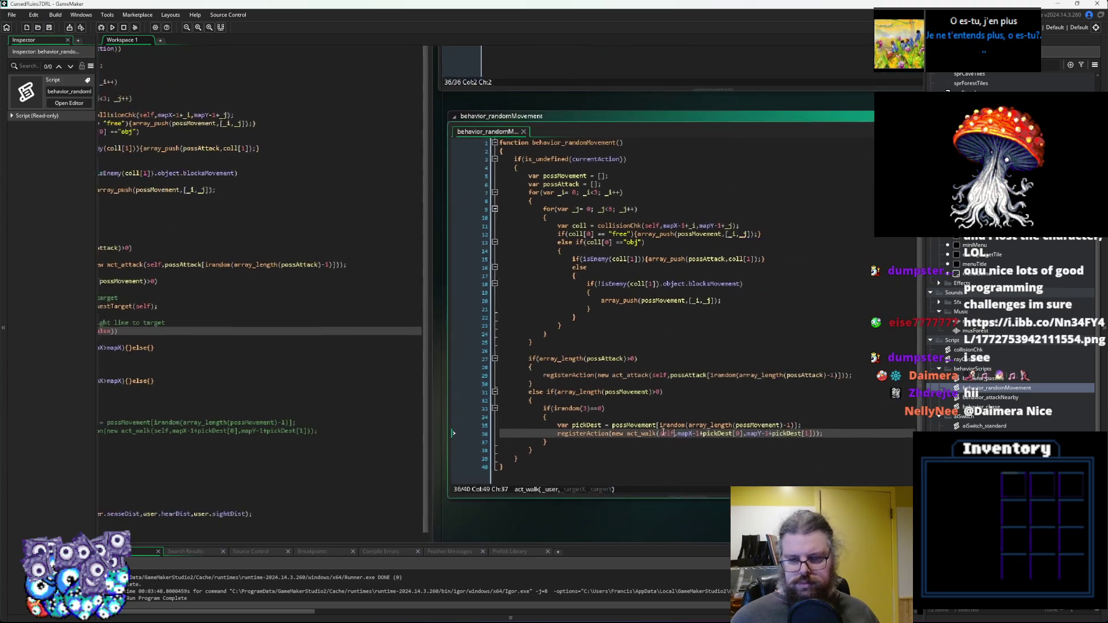
# Select the registerAction walk call in behavior_randomMovement, then revisit the first target.mapX check's braces.
pyautogui.moveTo(820, 433); pyautogui.dragTo(551, 433)
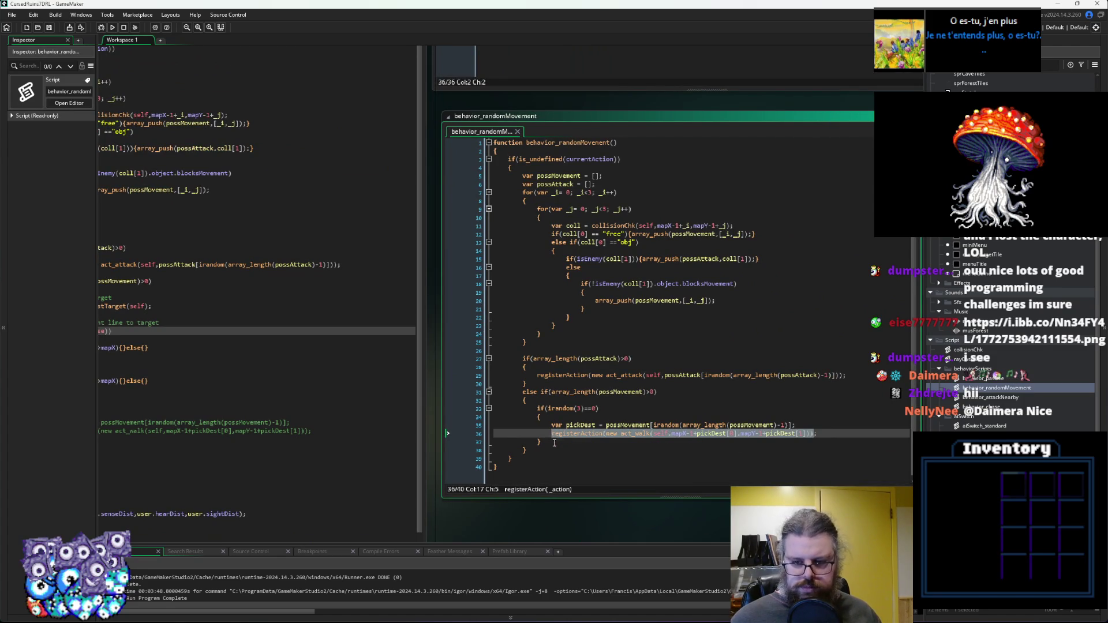
pyautogui.moveTo(818, 434); pyautogui.dragTo(551, 433)
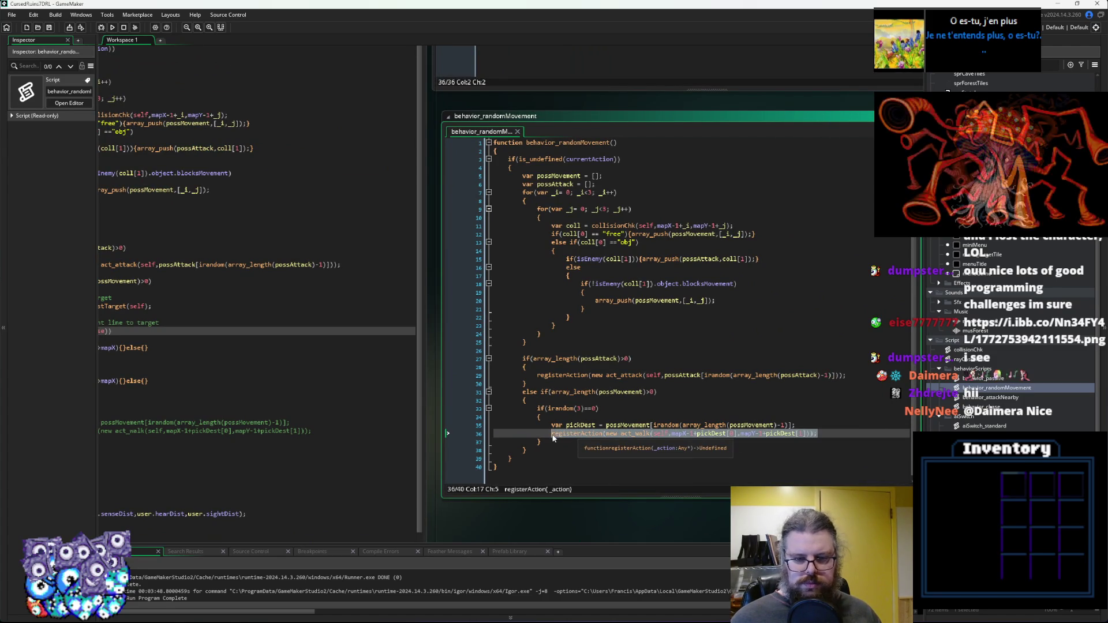
pyautogui.click(566, 458)
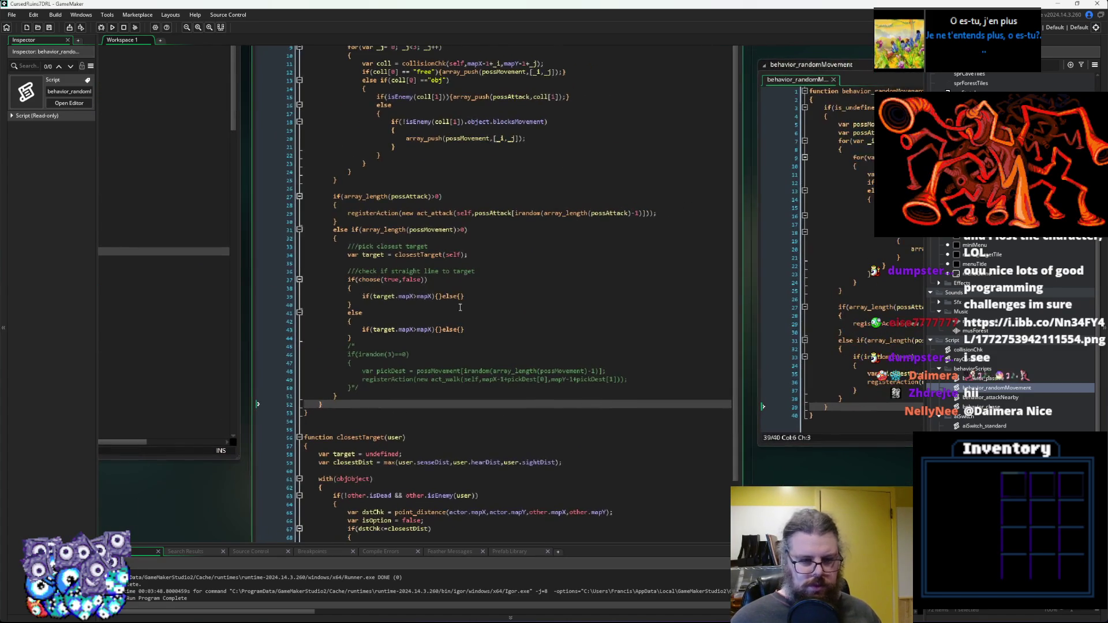
pyautogui.click(442, 314)
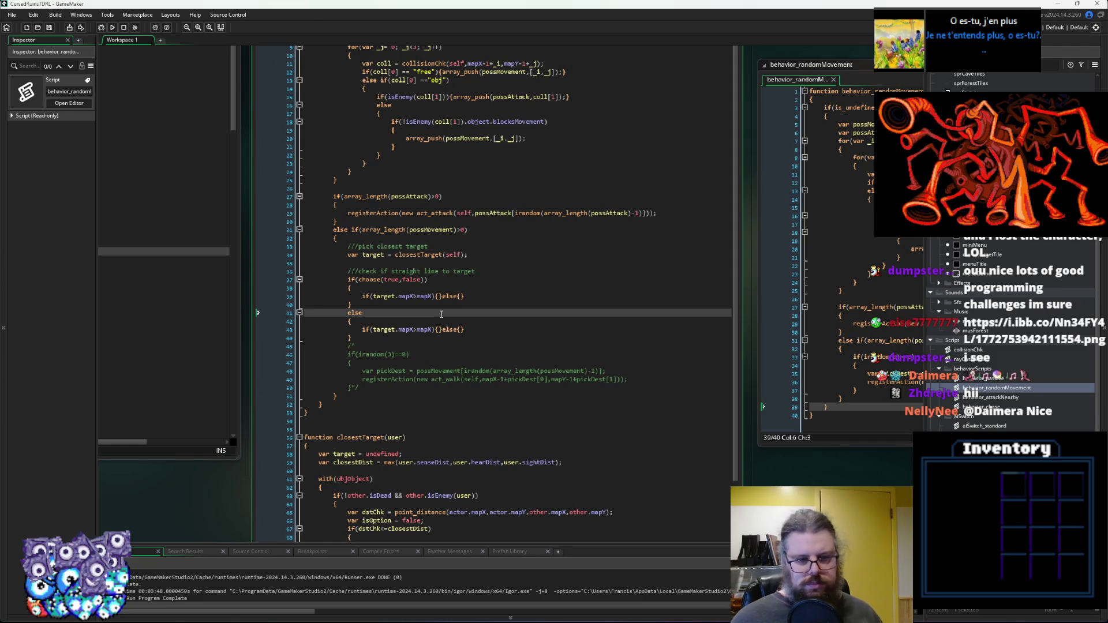
pyautogui.click(510, 270)
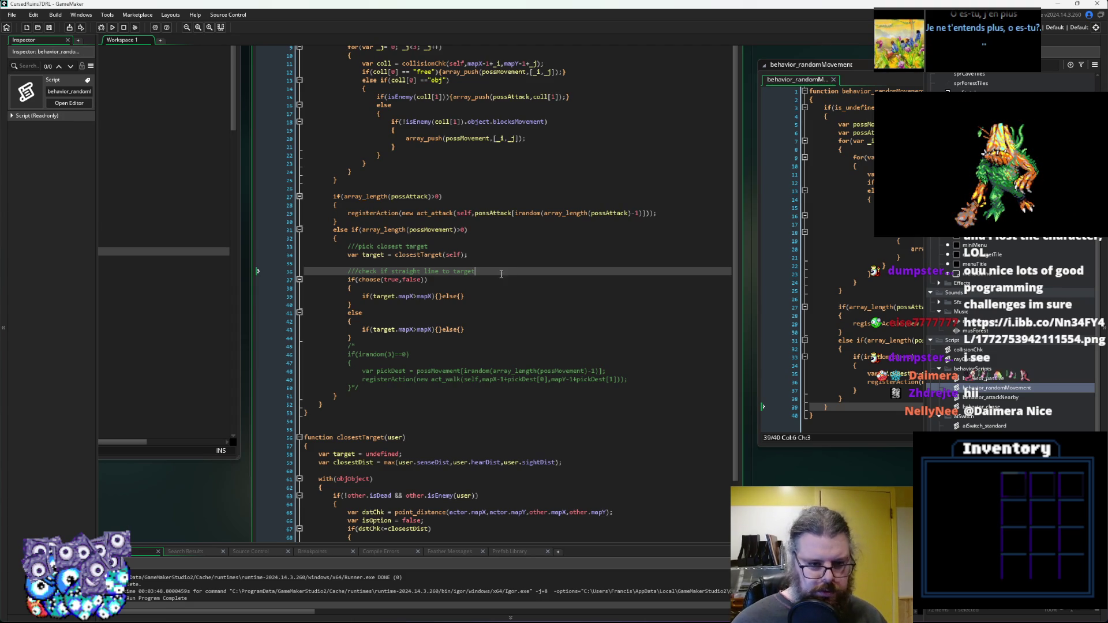
pyautogui.click(477, 294)
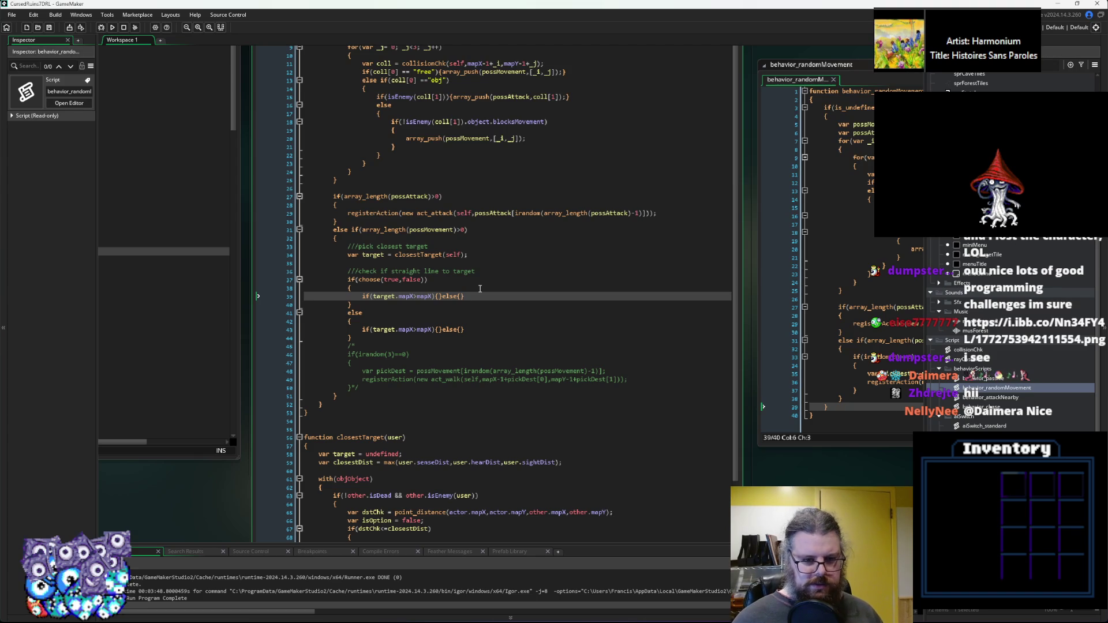
pyautogui.press('Left')
pyautogui.press('Left')
pyautogui.press('Left')
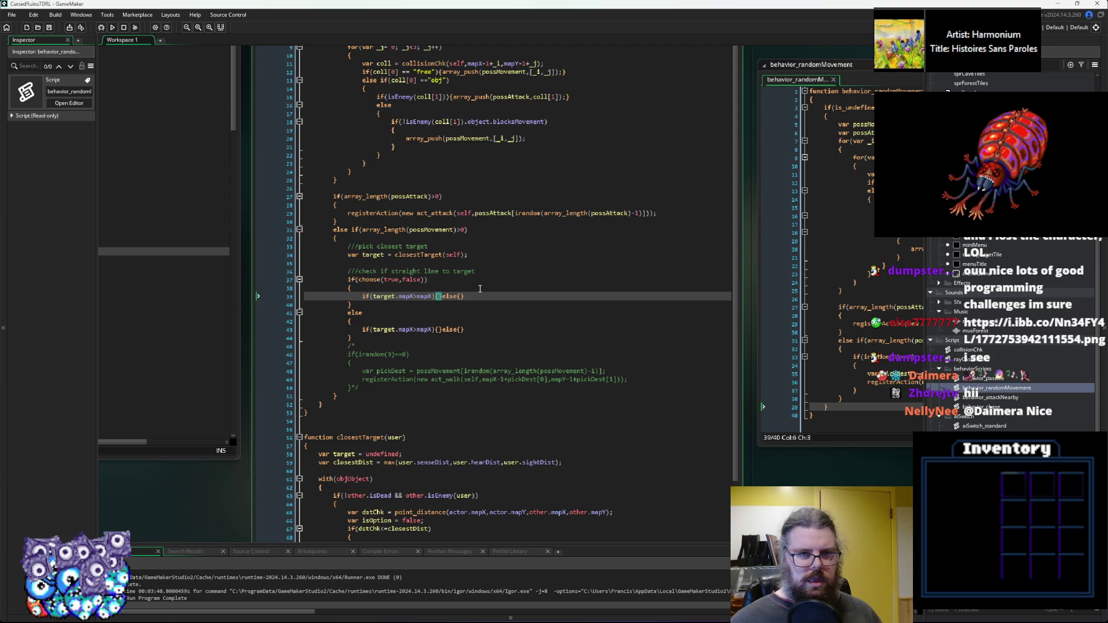
pyautogui.scroll(1, 480, 289)
pyautogui.click(512, 281)
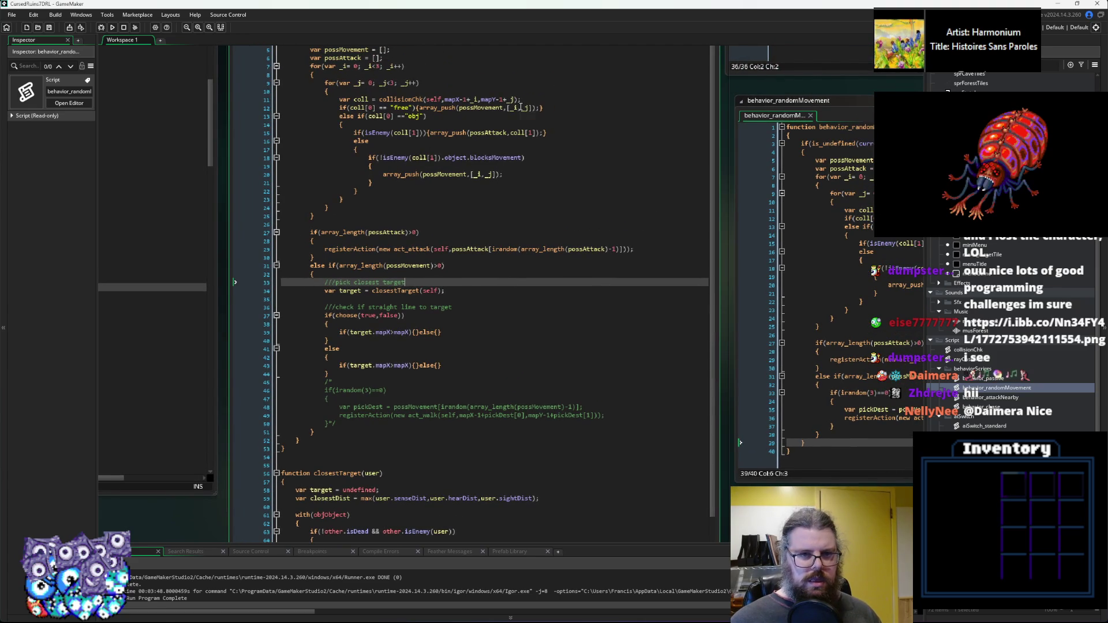
# Select the collisionChk call in behavior_randomMovement and move both else keywords onto their own lines.
pyautogui.moveTo(524, 100); pyautogui.dragTo(354, 102)
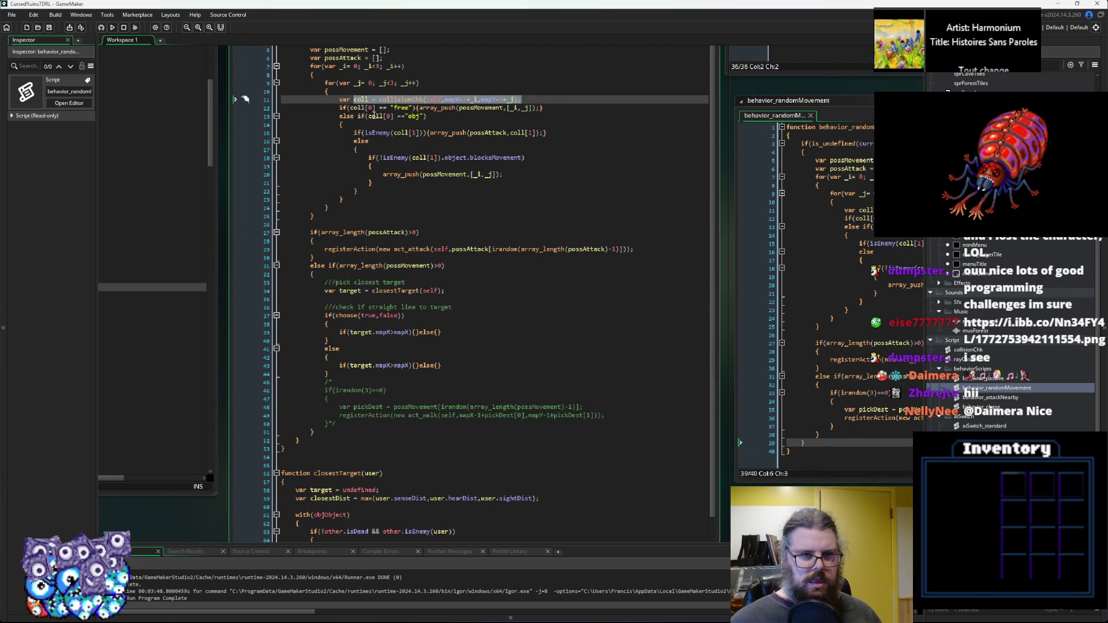
pyautogui.click(420, 332)
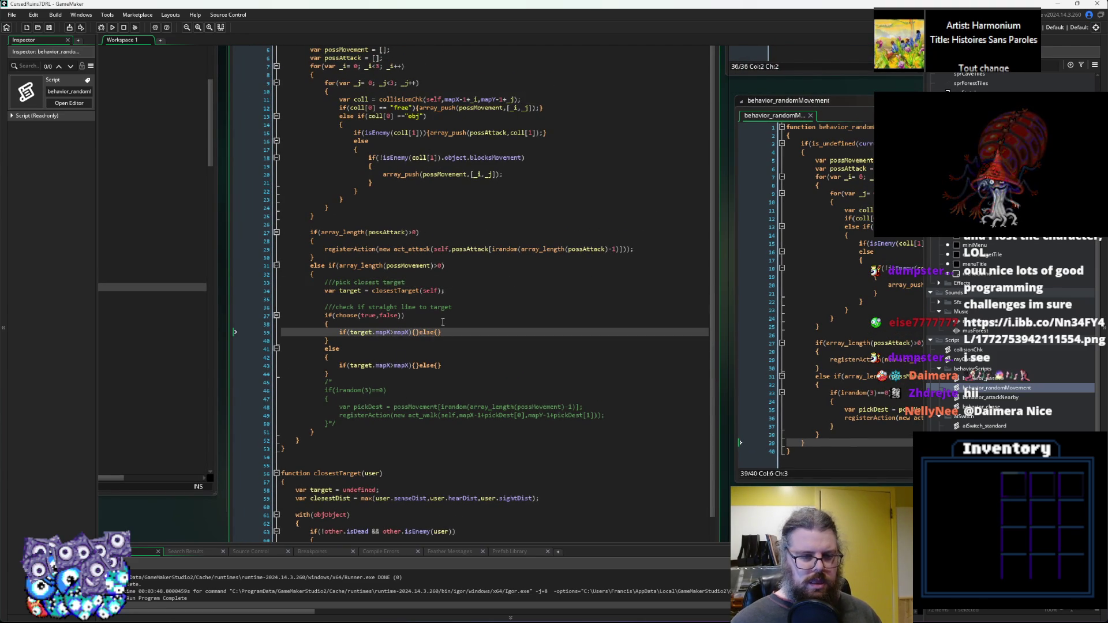
pyautogui.press('Return')
pyautogui.press('Down')
pyautogui.press('Down')
pyautogui.press('Down')
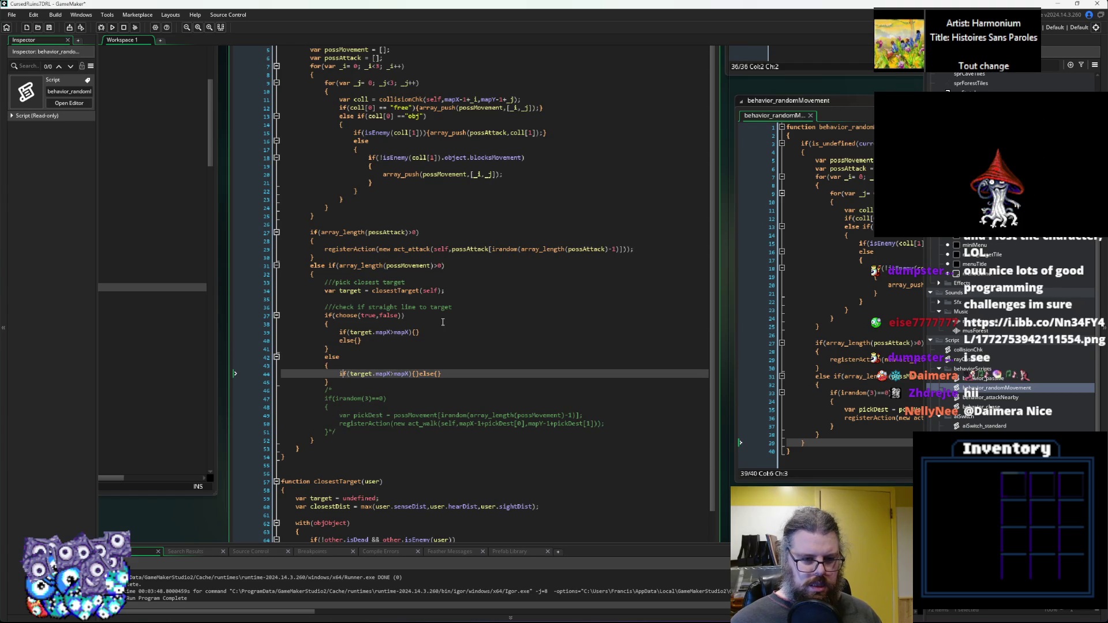
pyautogui.hotkey('ctrl', 'Right')
pyautogui.hotkey('ctrl', 'Right')
pyautogui.hotkey('ctrl', 'Right')
pyautogui.press('Return')
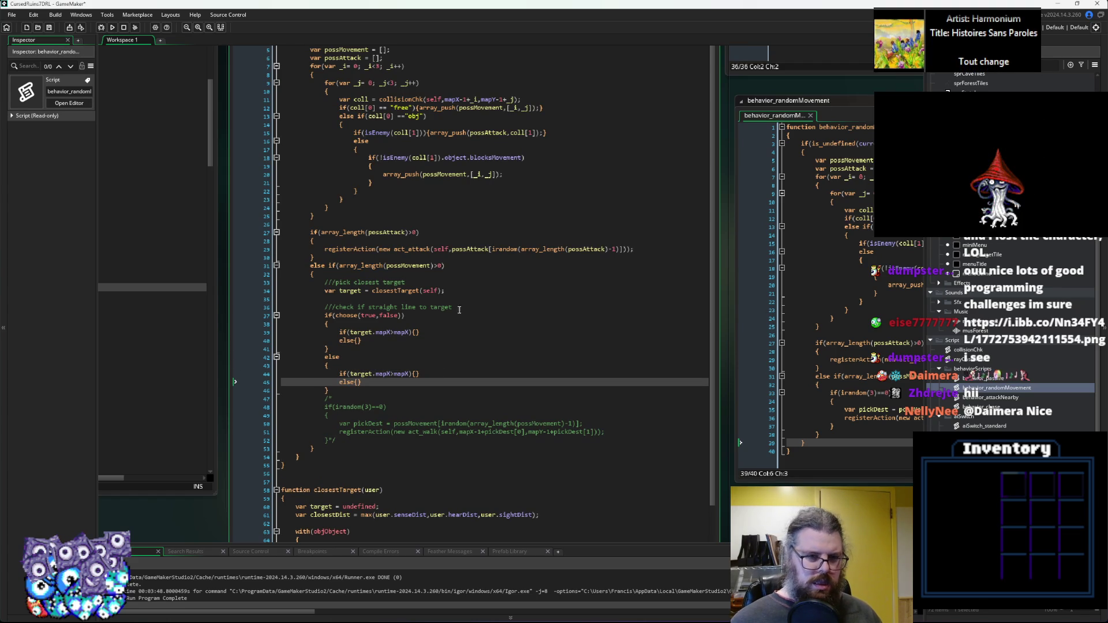
# Declare 'var moveTargX = mapX;' and 'var moveTargY = mapY;' below the straight-line comment.
pyautogui.click(463, 307)
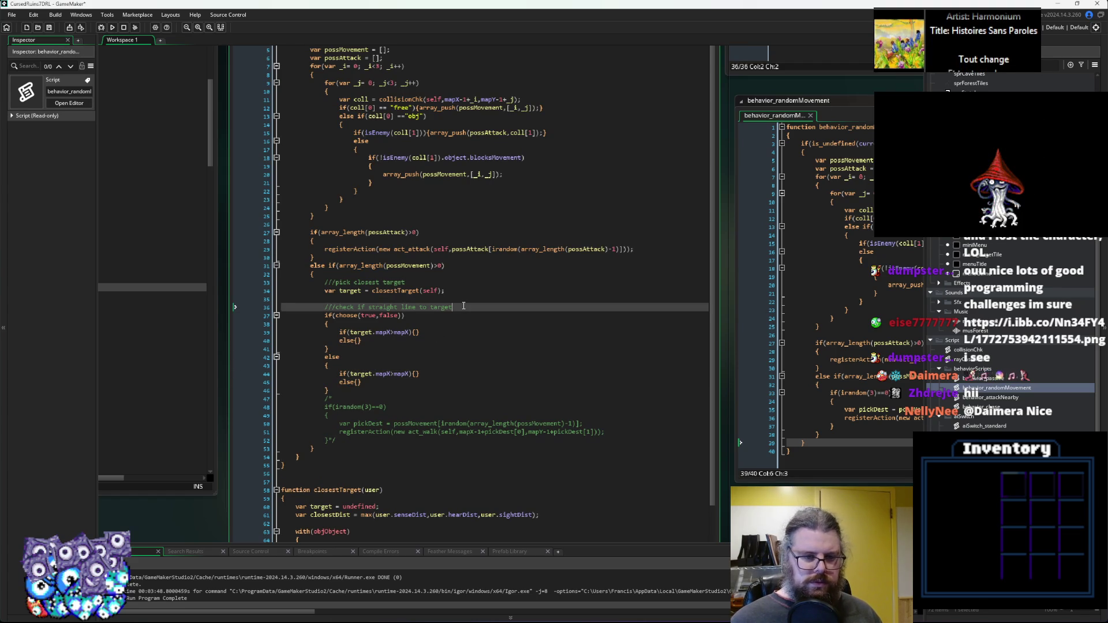
pyautogui.press('Return')
pyautogui.write('va')
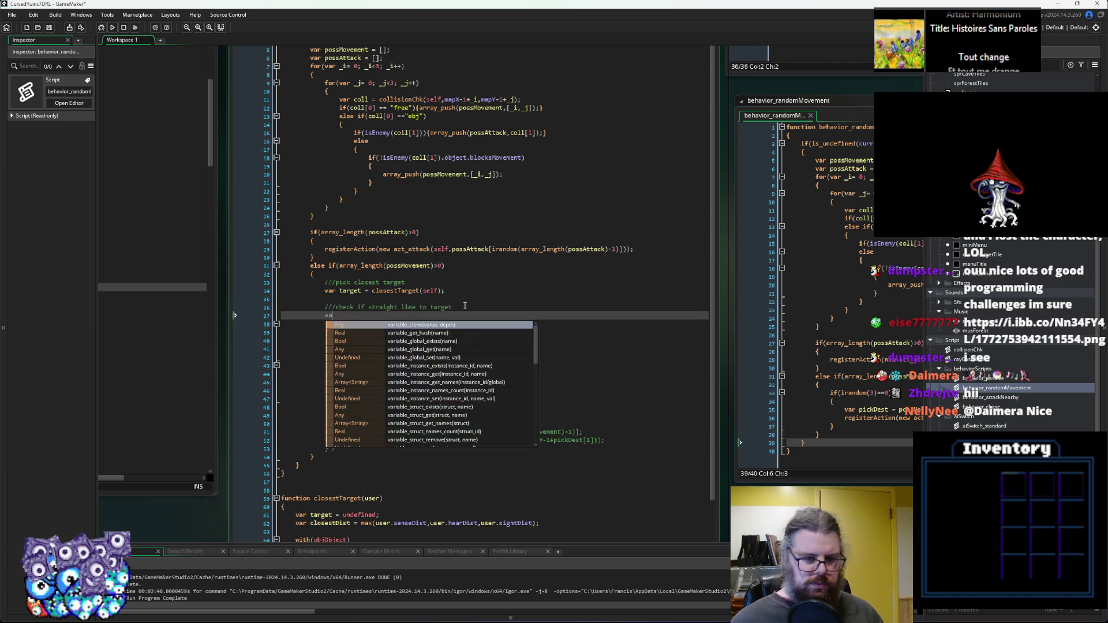
pyautogui.write('r move')
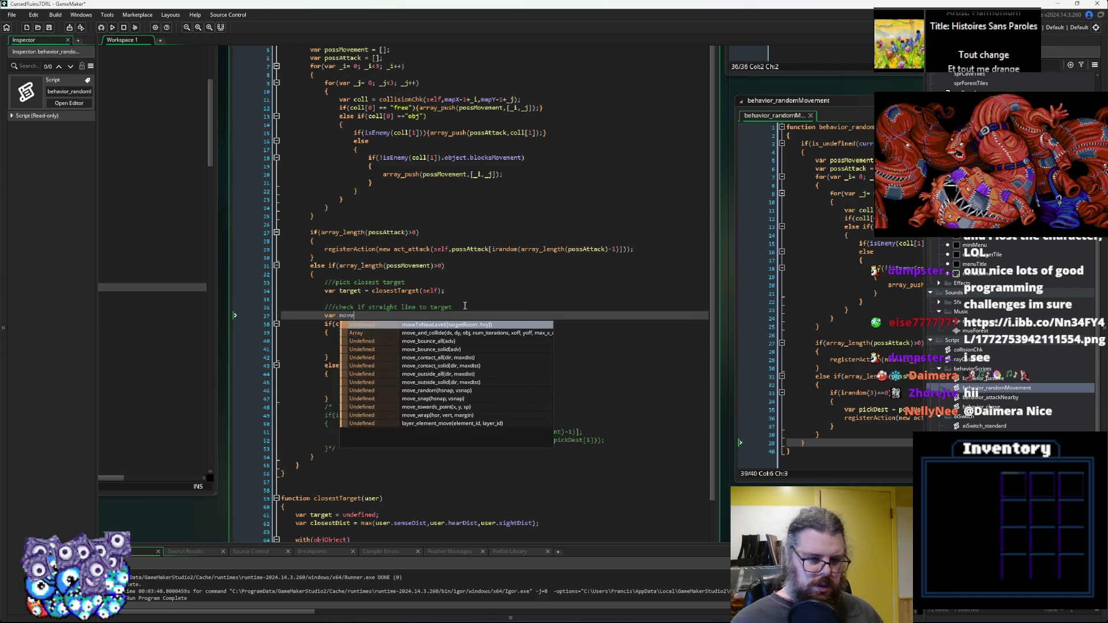
pyautogui.write('TargX = ')
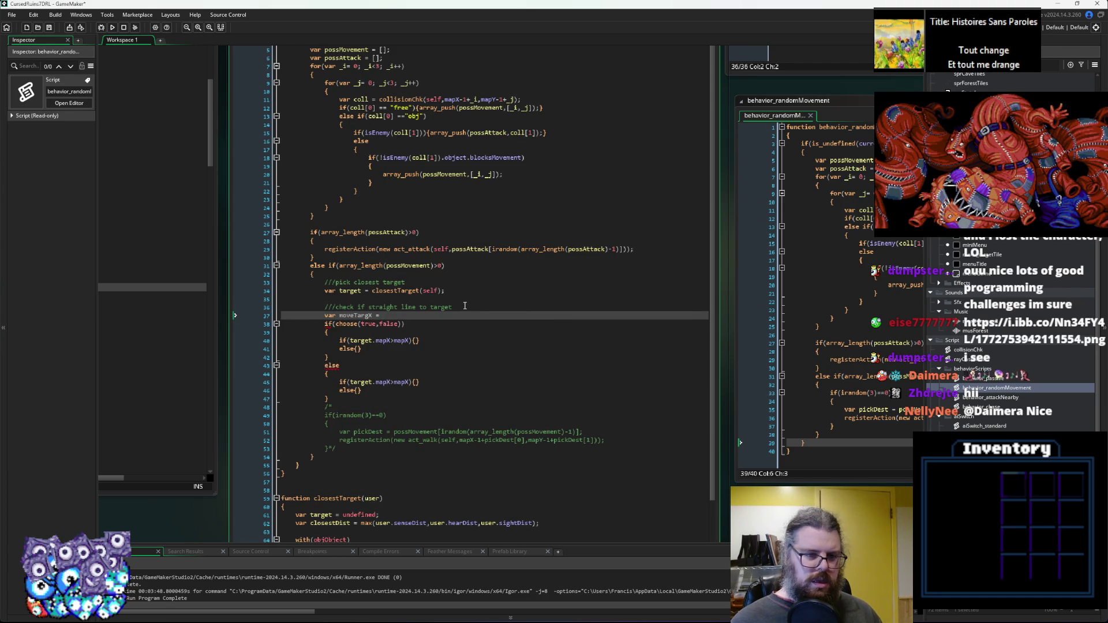
pyautogui.write('m')
pyautogui.write('apX;')
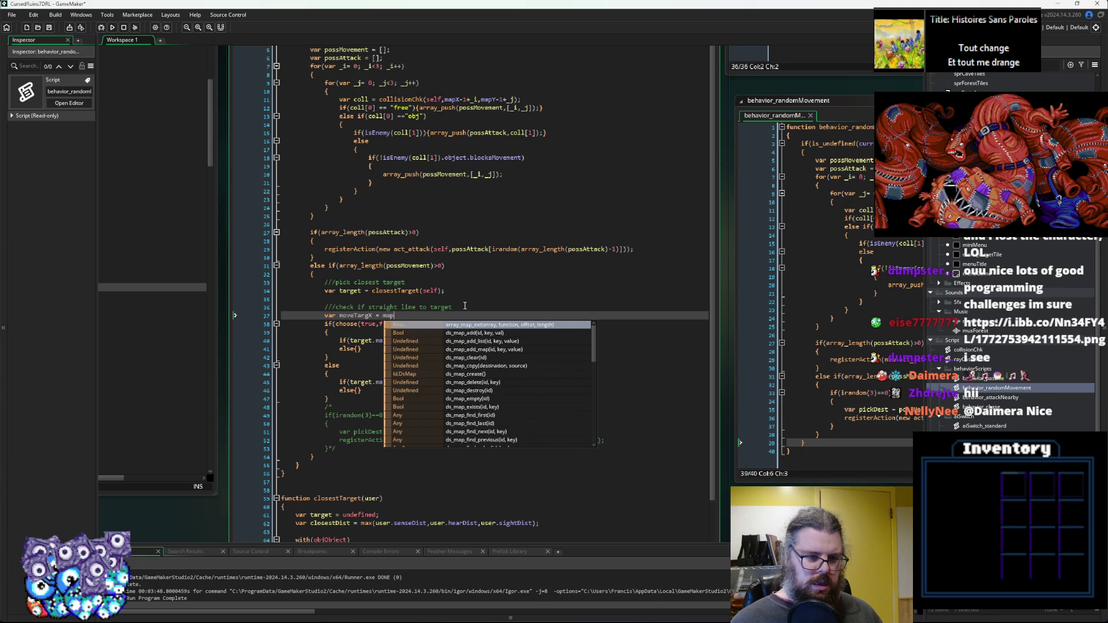
pyautogui.press('Return')
pyautogui.write('v')
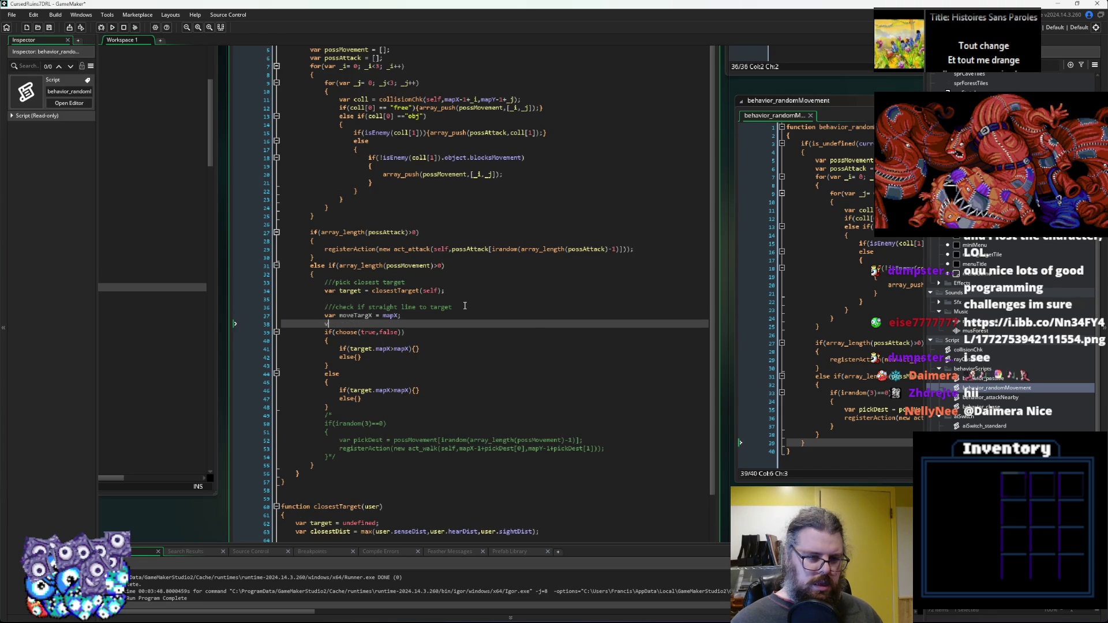
pyautogui.write('ar moveTarg')
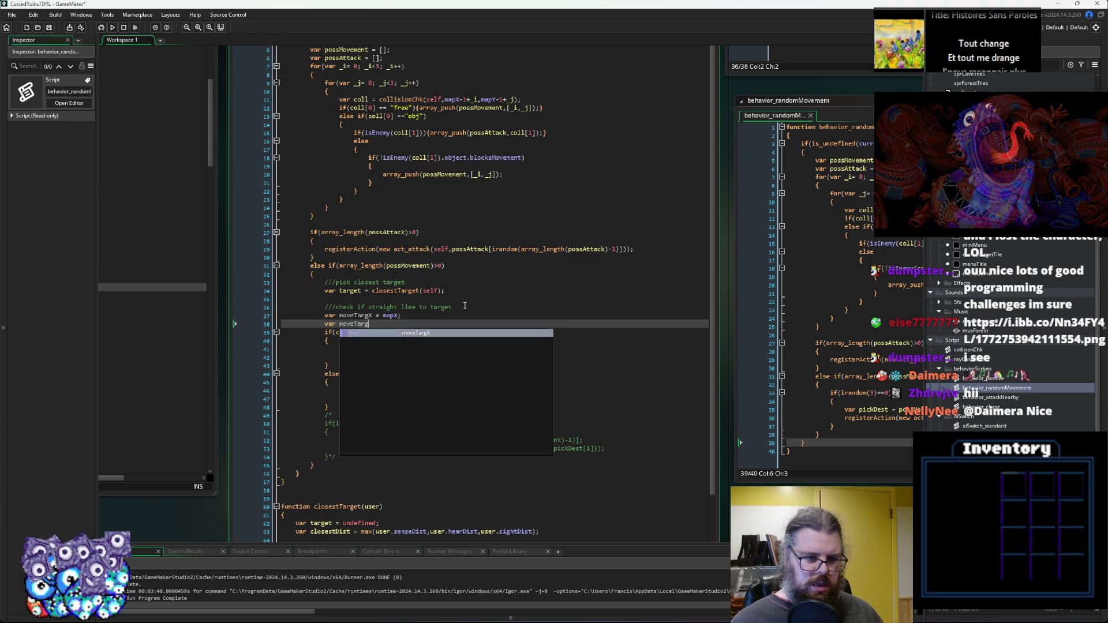
pyautogui.write('Y = mapY;')
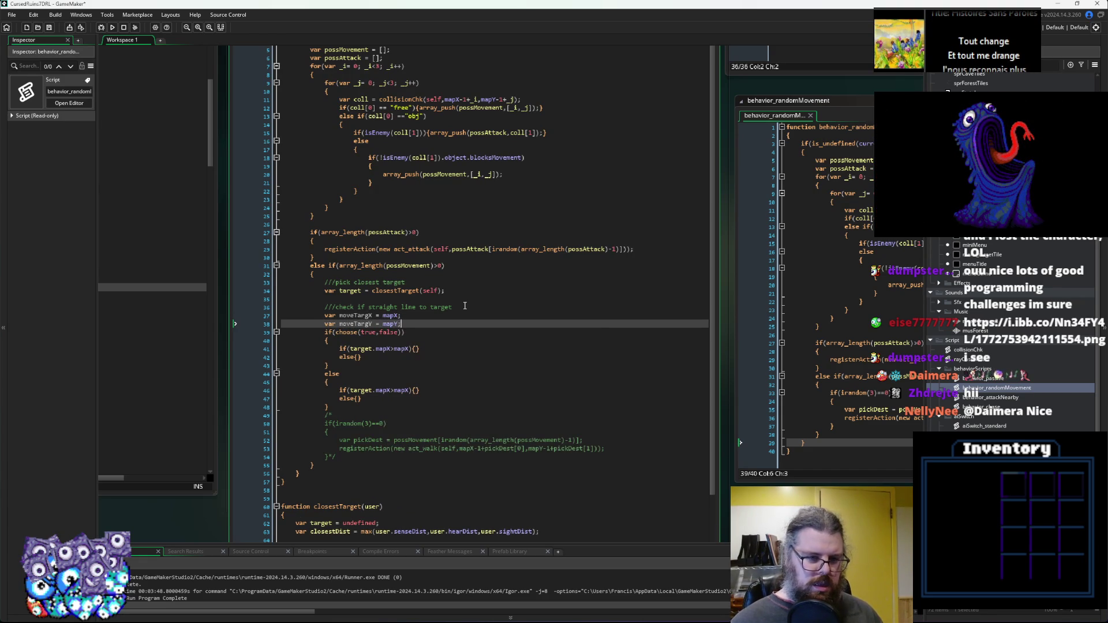
pyautogui.doubleClick(355, 315)
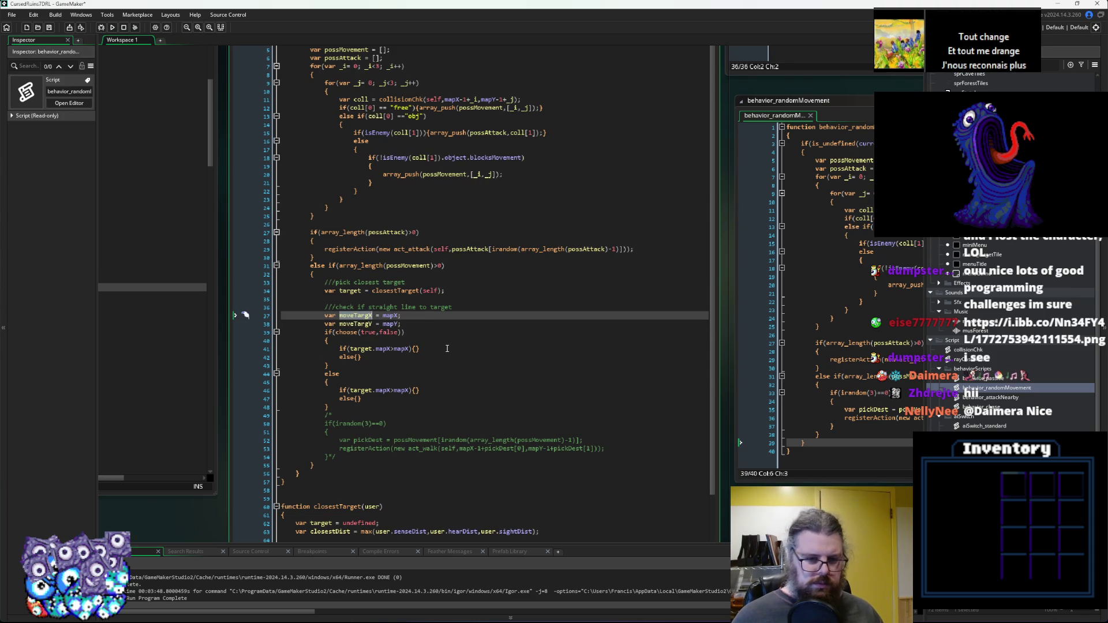
# Inside the first target.mapX check, start an if with the pasted collisionChk(self,mapX-1+_i,mapY-1+_j) call.
pyautogui.click(416, 349)
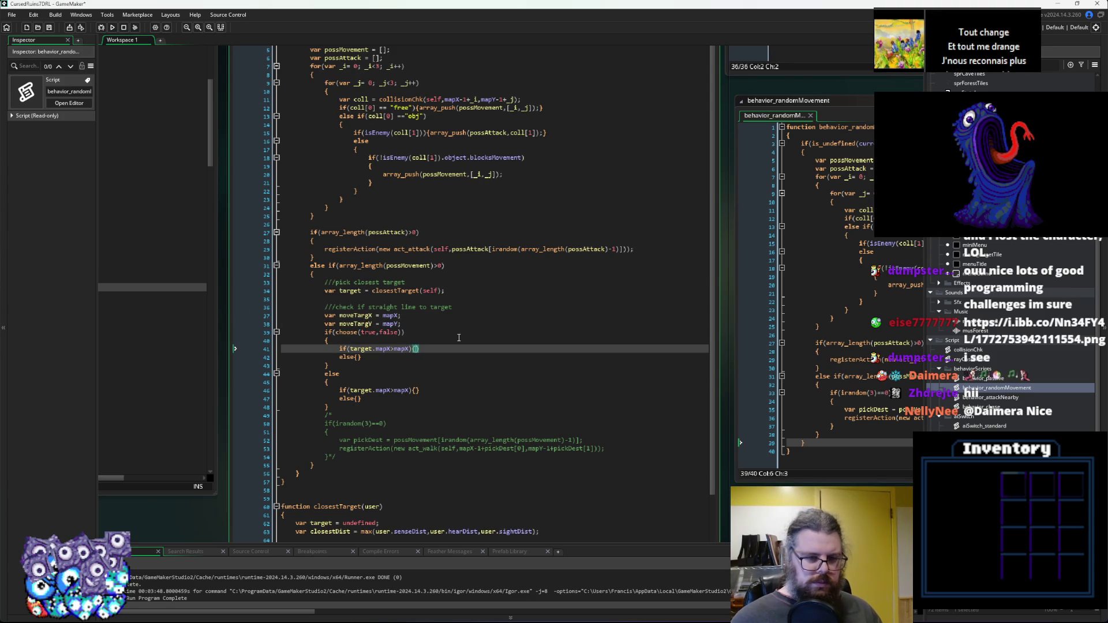
pyautogui.press('Return')
pyautogui.press('Return')
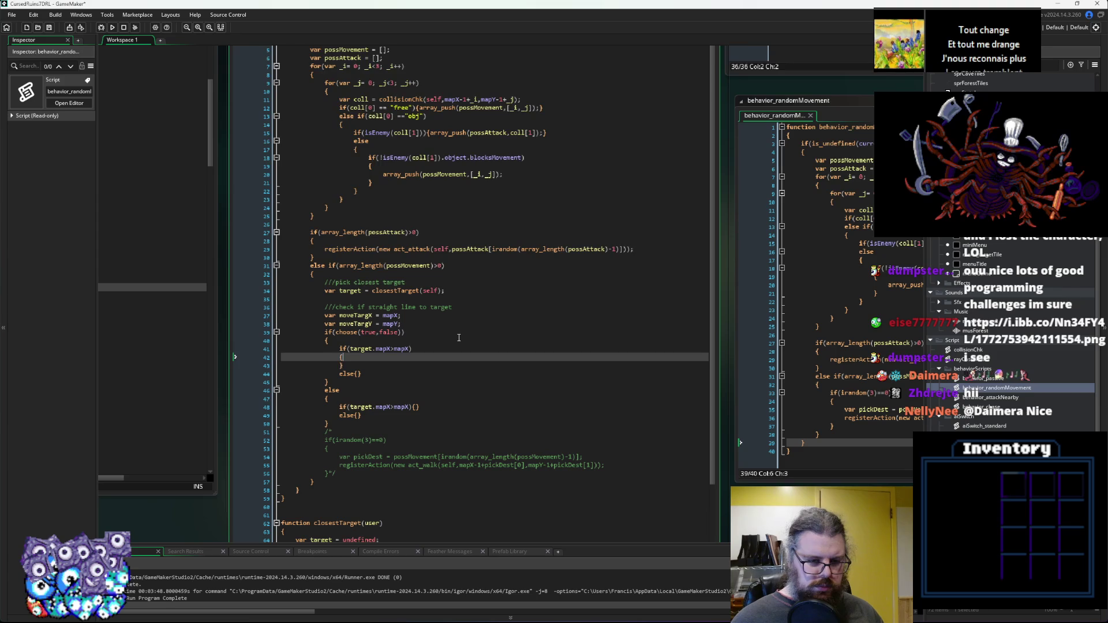
pyautogui.press('Return')
pyautogui.write('if')
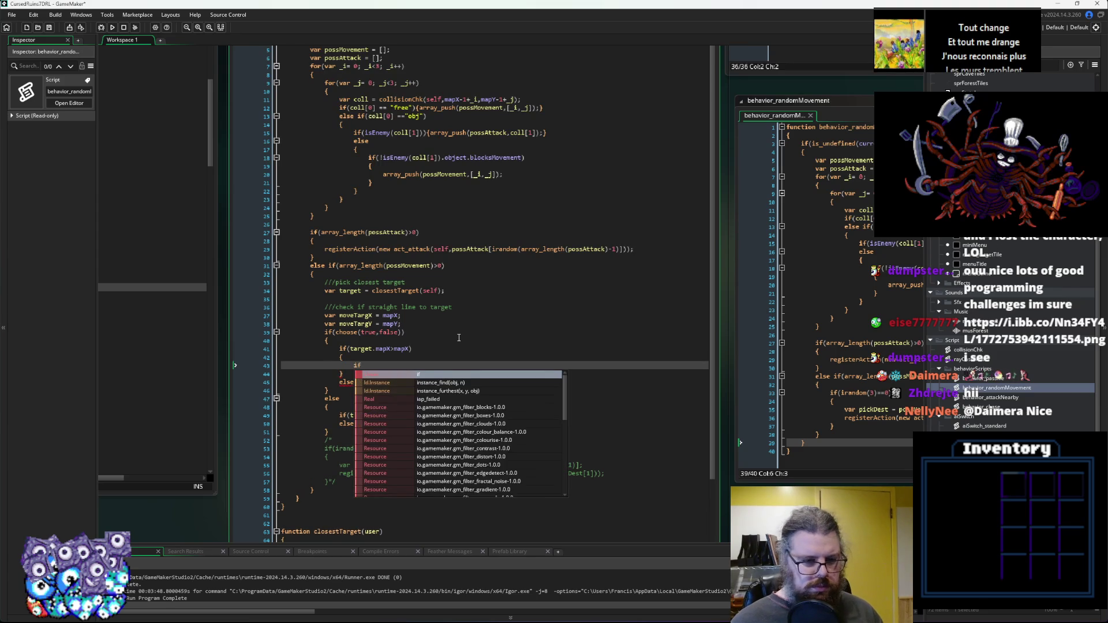
pyautogui.write('(')
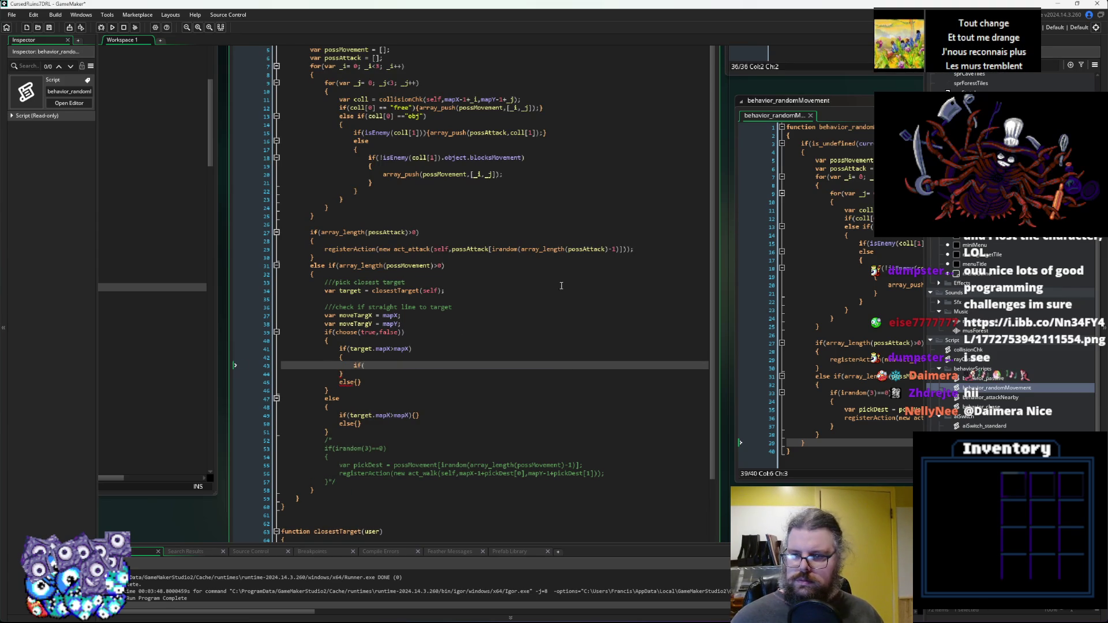
pyautogui.click(456, 316)
pyautogui.click(696, 203)
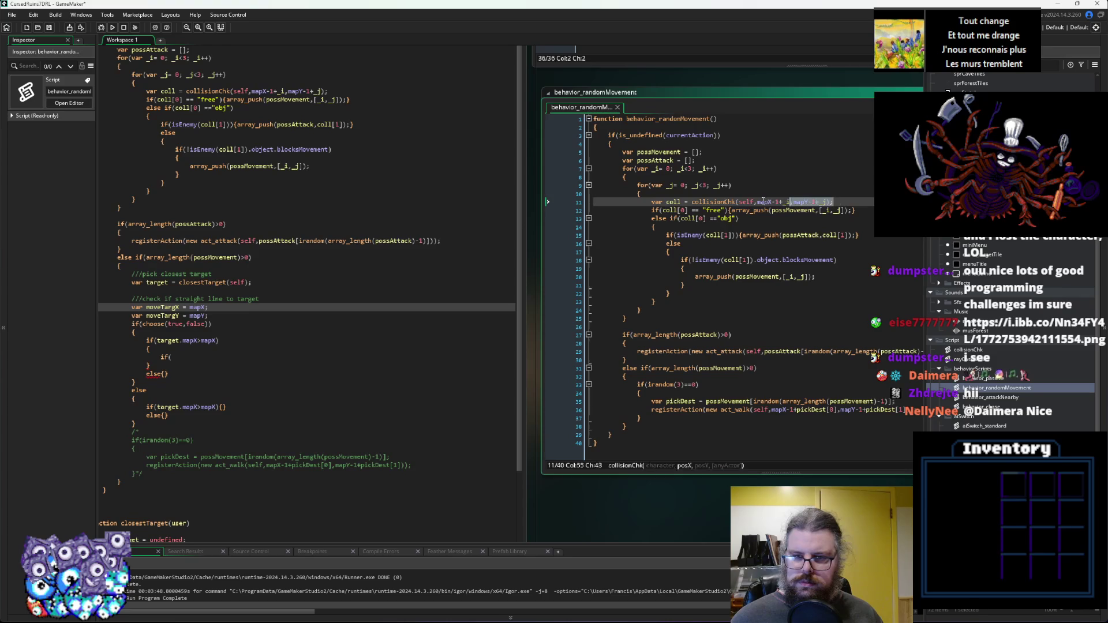
pyautogui.click(374, 334)
pyautogui.write('collisionChk(self,mapX-1+_i,mapY-1+_j);')
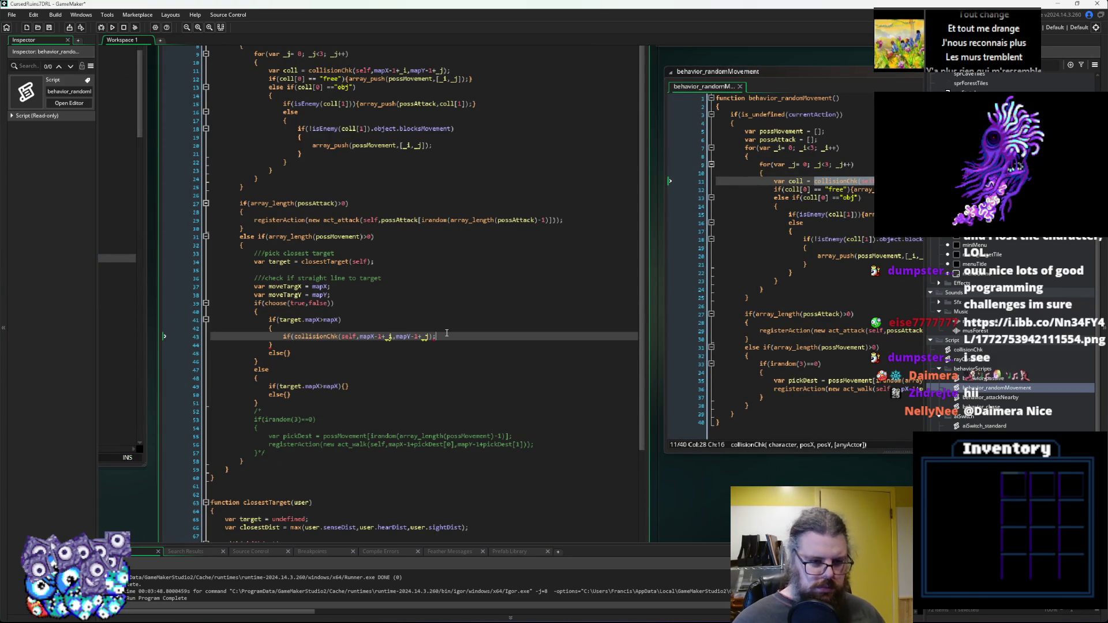
# Add a blank line after the moveTarg variables and a '///try direct direment' comment.
pyautogui.scroll(1, 456, 323)
pyautogui.click(457, 315)
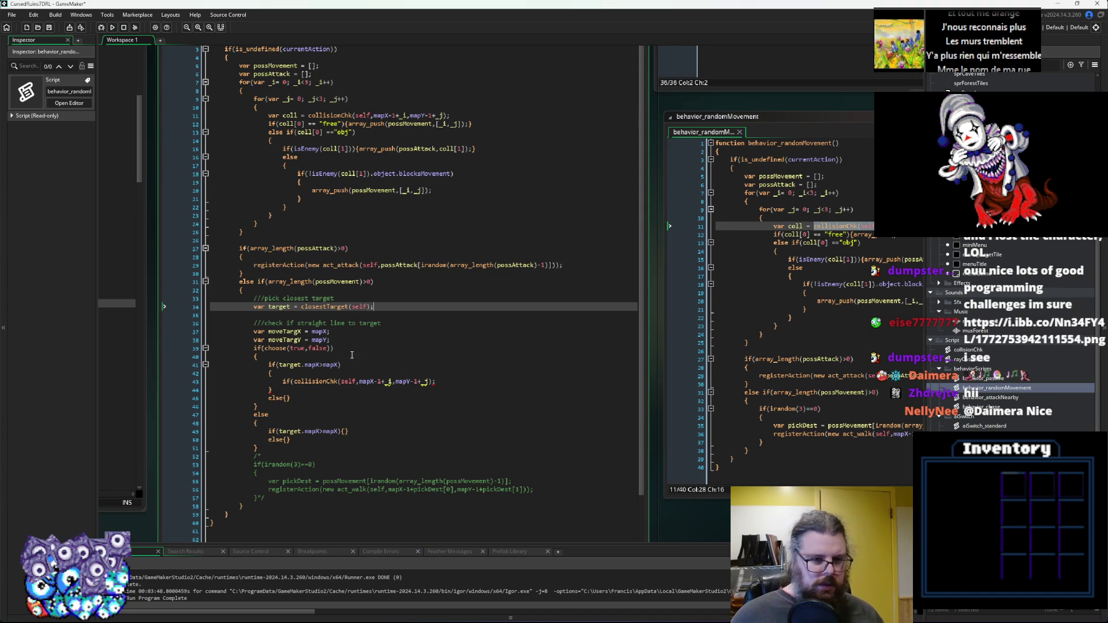
pyautogui.click(360, 339)
pyautogui.press('Return')
pyautogui.press('Up')
pyautogui.press('Up')
pyautogui.press('Up')
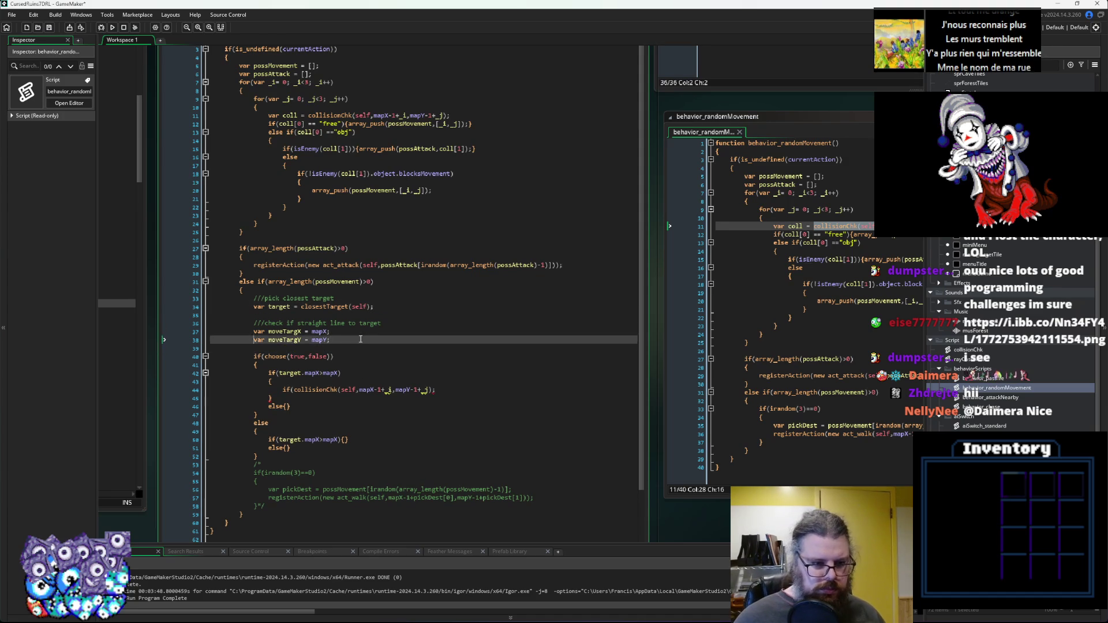
pyautogui.press('Return')
pyautogui.write('//')
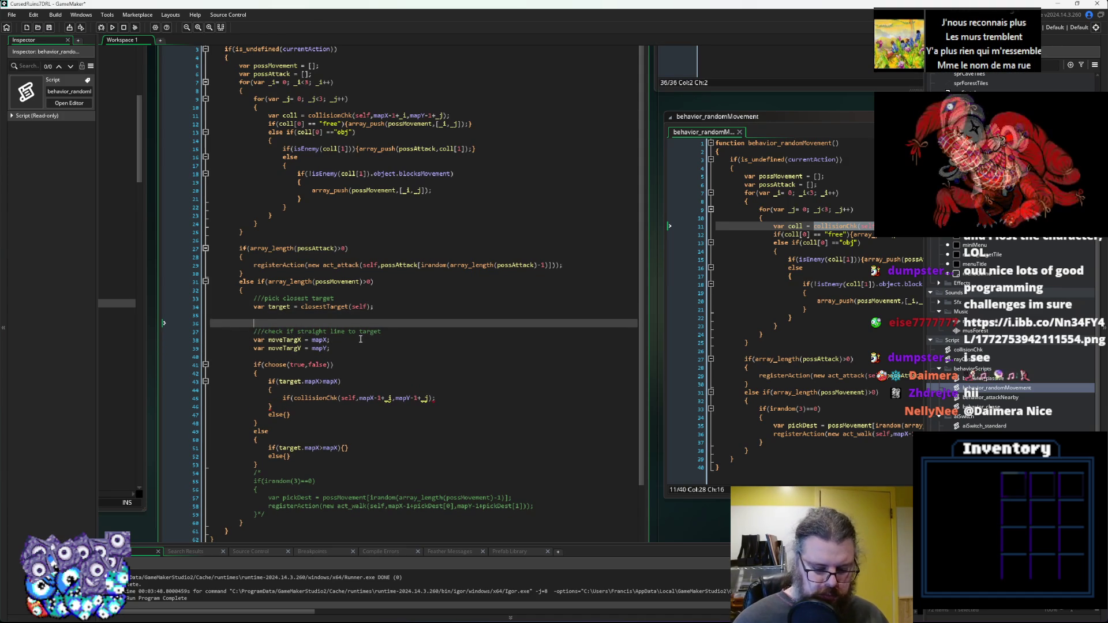
pyautogui.write('/try direct ')
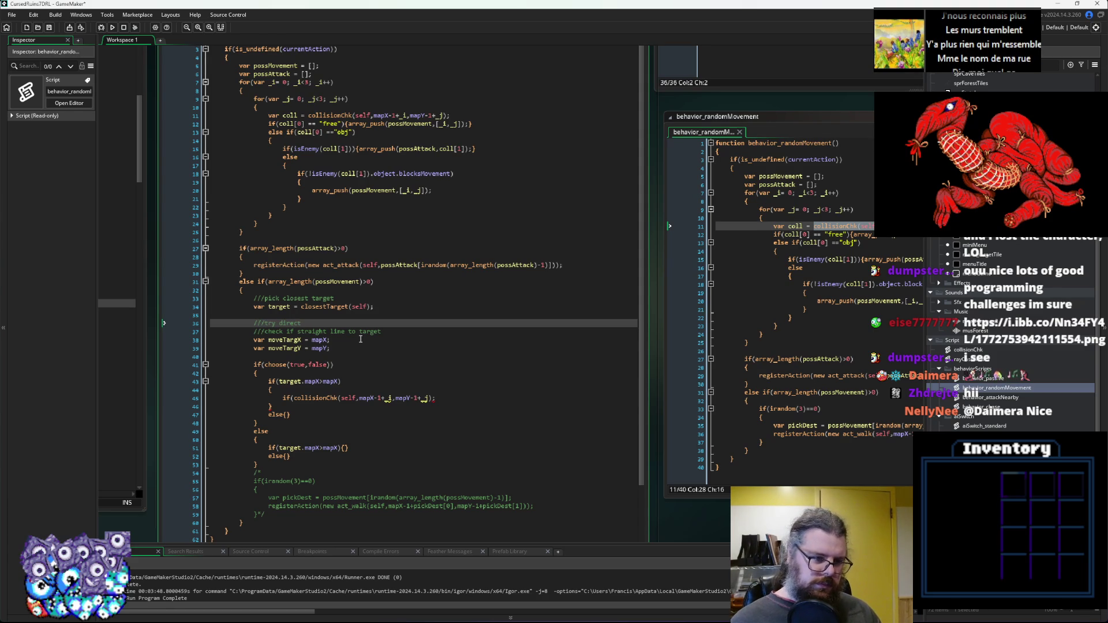
pyautogui.write('dir movement')
# Add 'var targDir = point_direction(mapX,mapY,target.mapX,target.mapY);' below the direct movement comment.
pyautogui.press('Return')
pyautogui.write('var ')
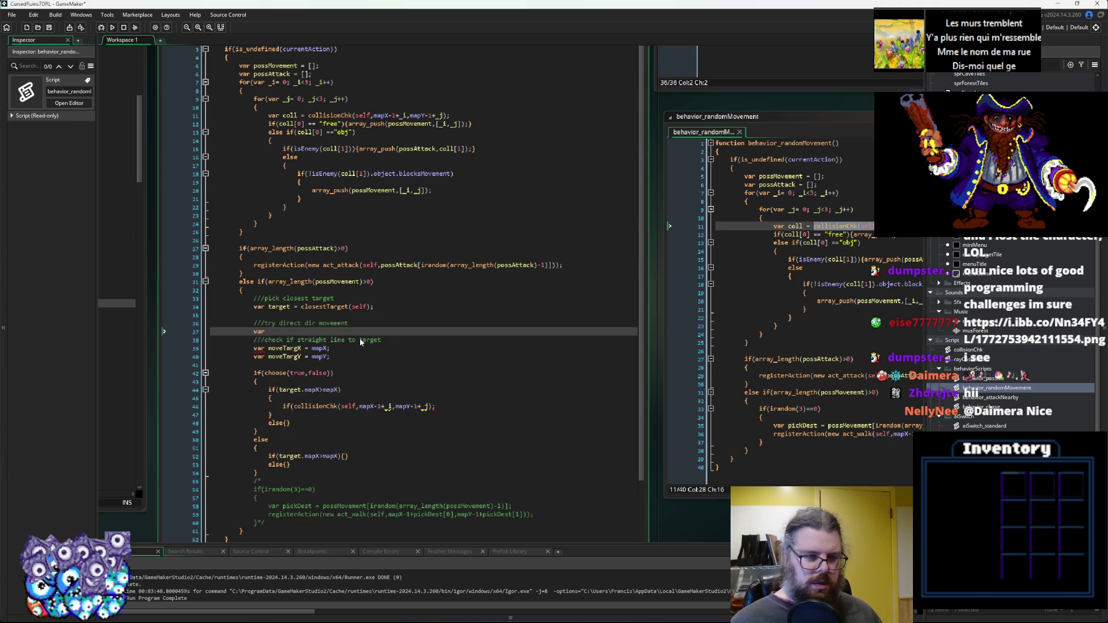
pyautogui.write('targDi')
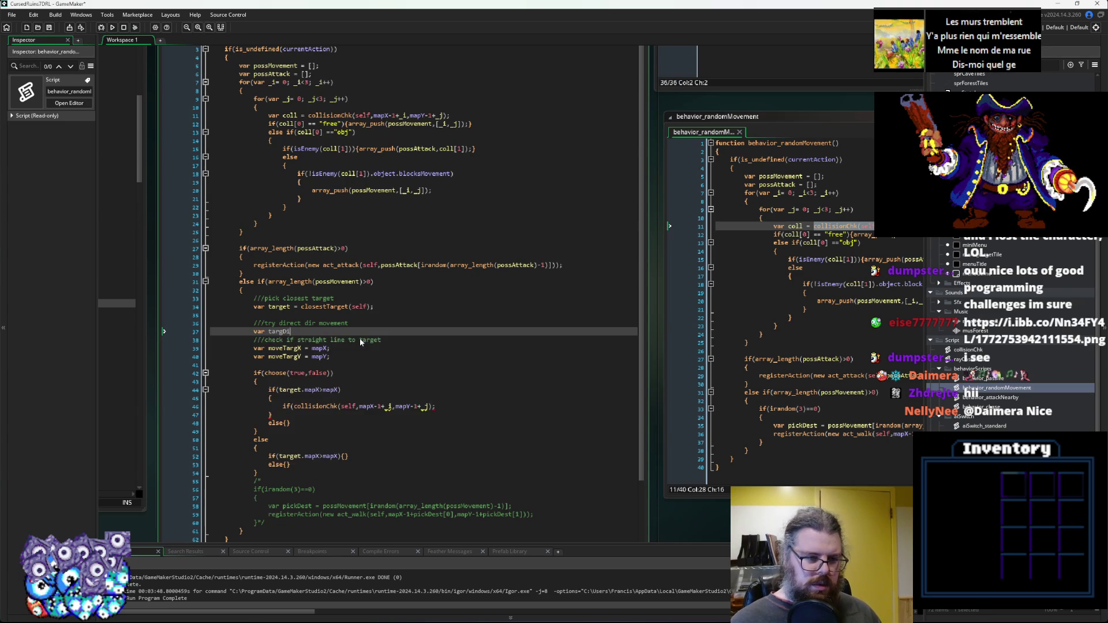
pyautogui.write('r = c')
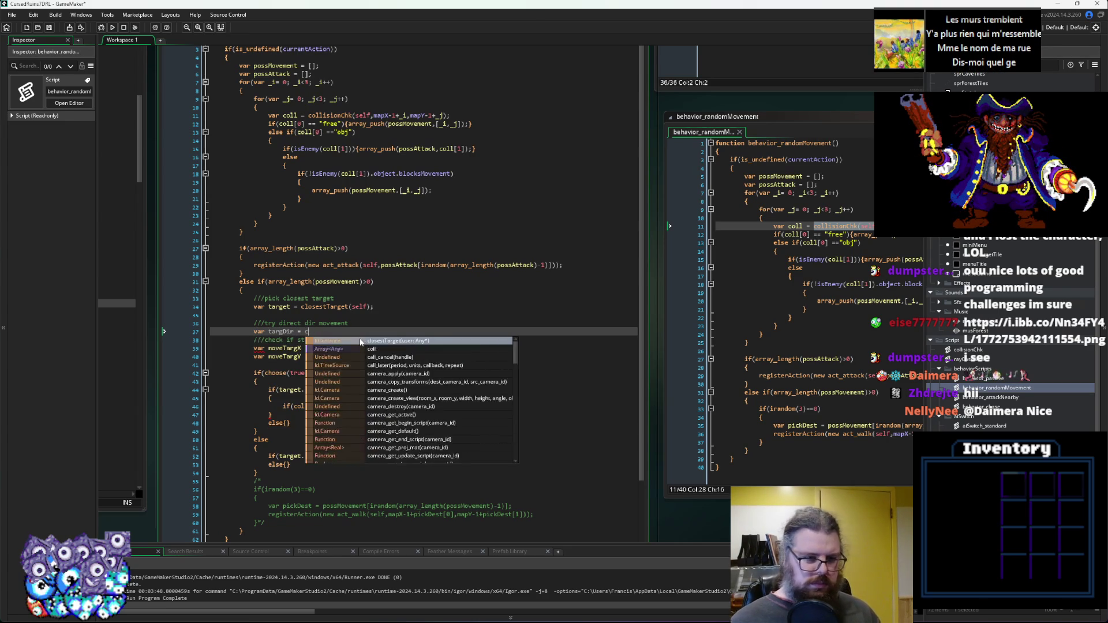
pyautogui.press('BackSpace')
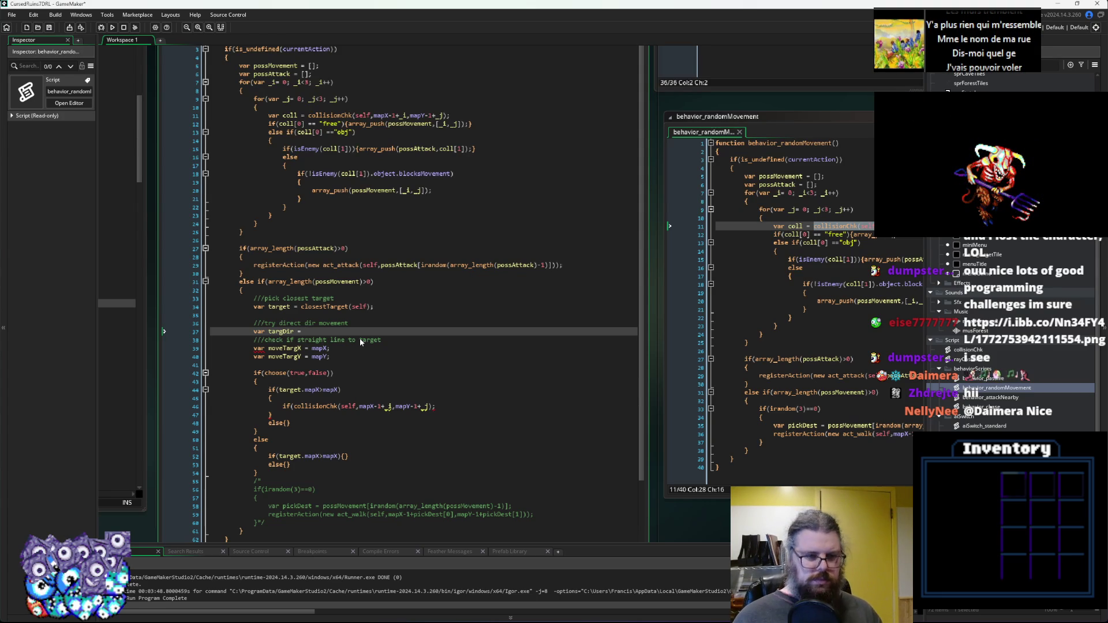
pyautogui.write('point_di')
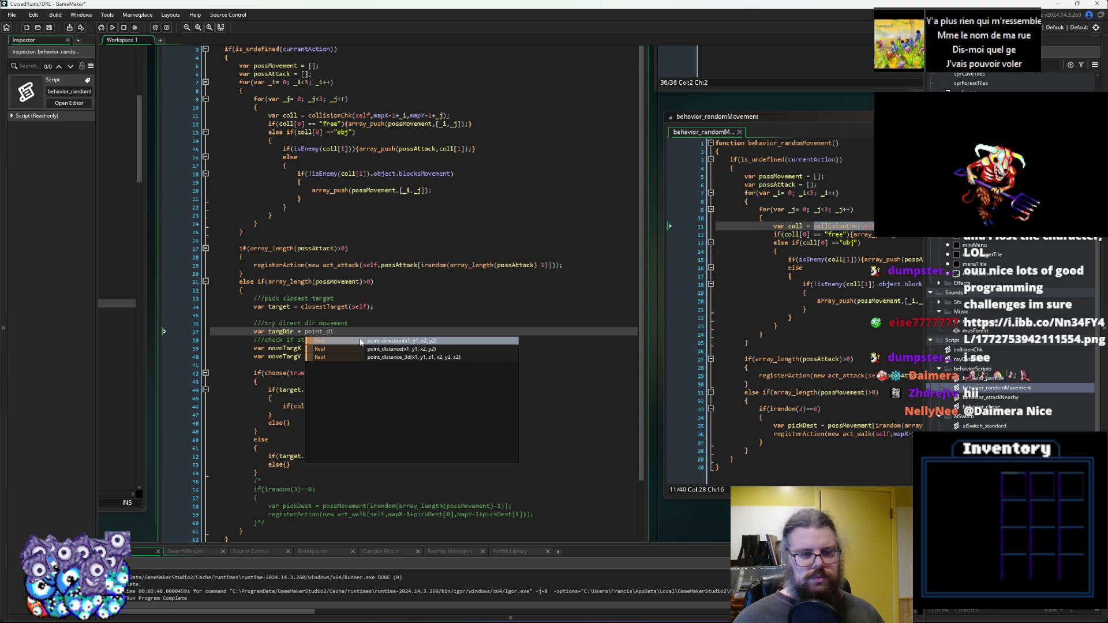
pyautogui.press('Return')
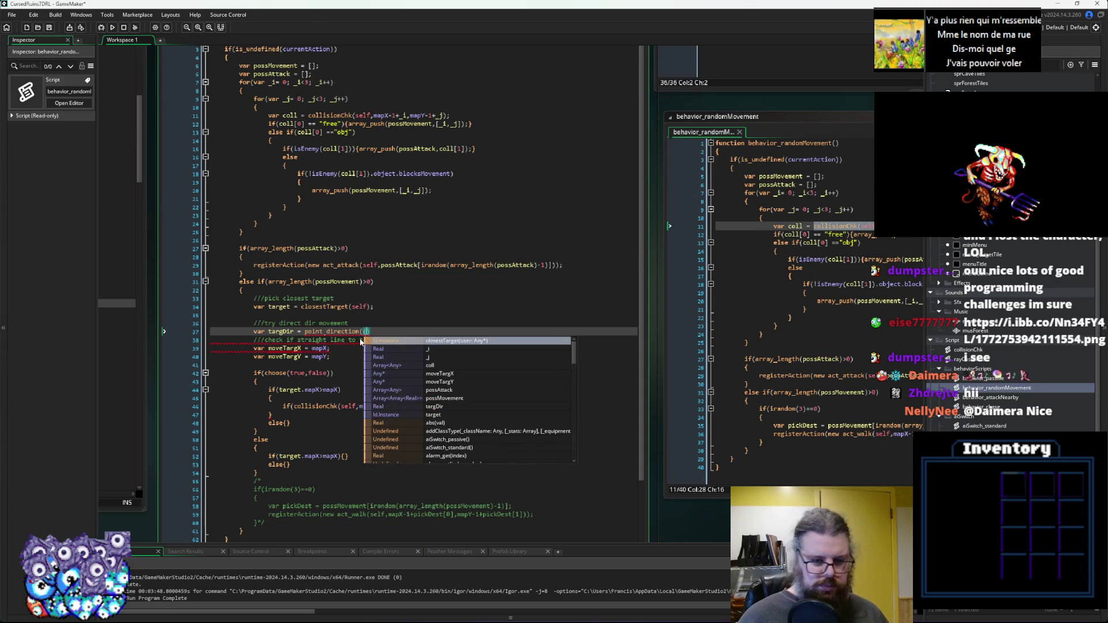
pyautogui.write(');')
pyautogui.press('Left')
pyautogui.press('Left')
pyautogui.write('apX,m')
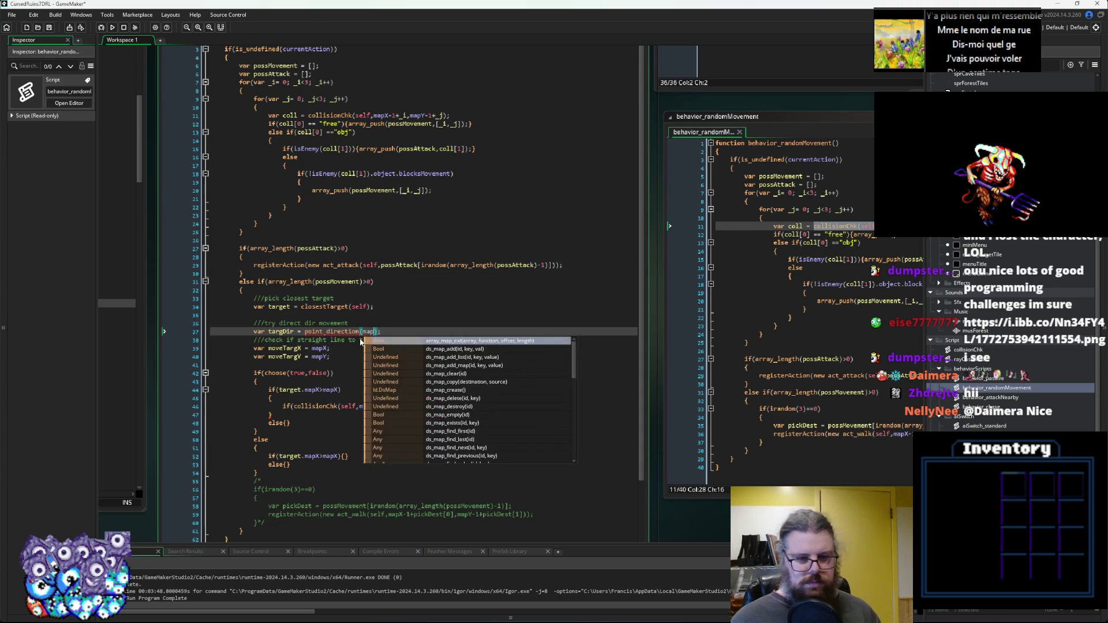
pyautogui.write('apY')
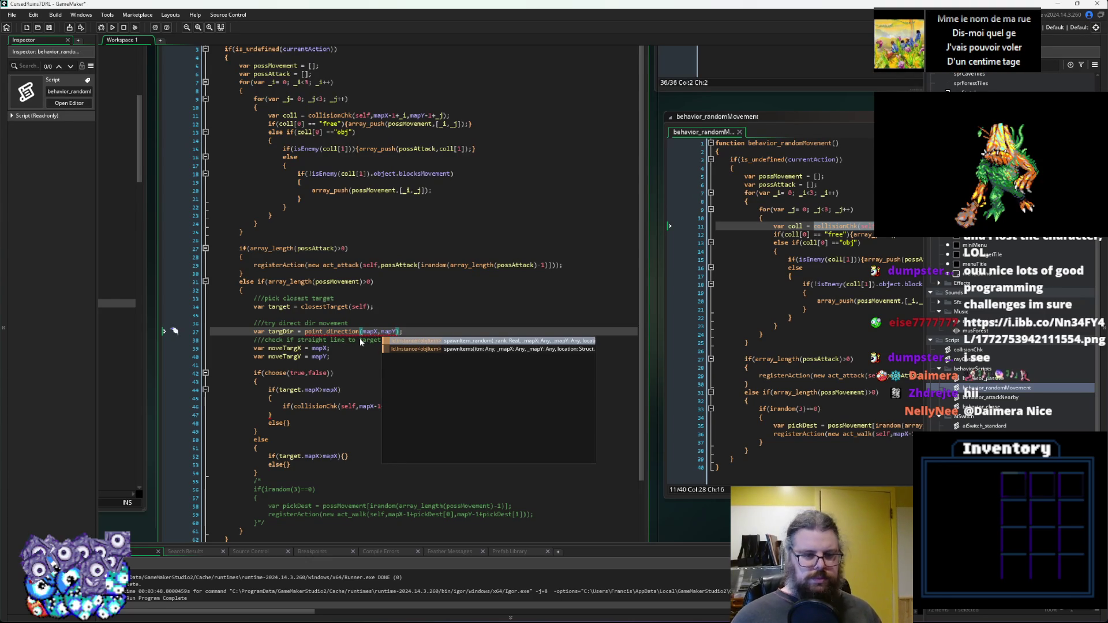
pyautogui.press('Escape')
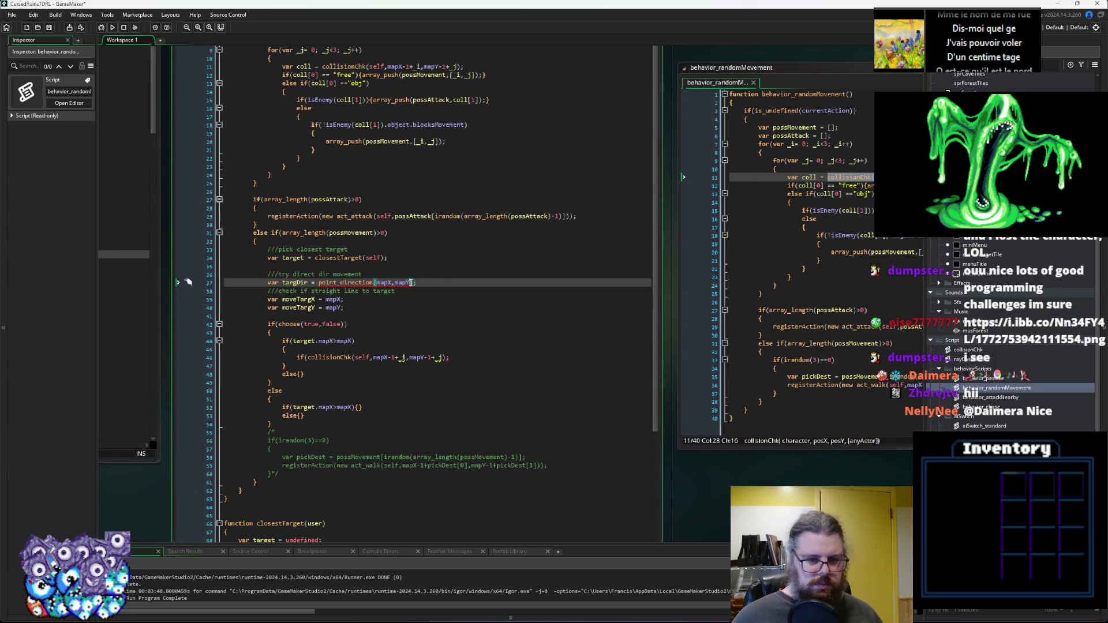
pyautogui.click(431, 256)
pyautogui.click(428, 219)
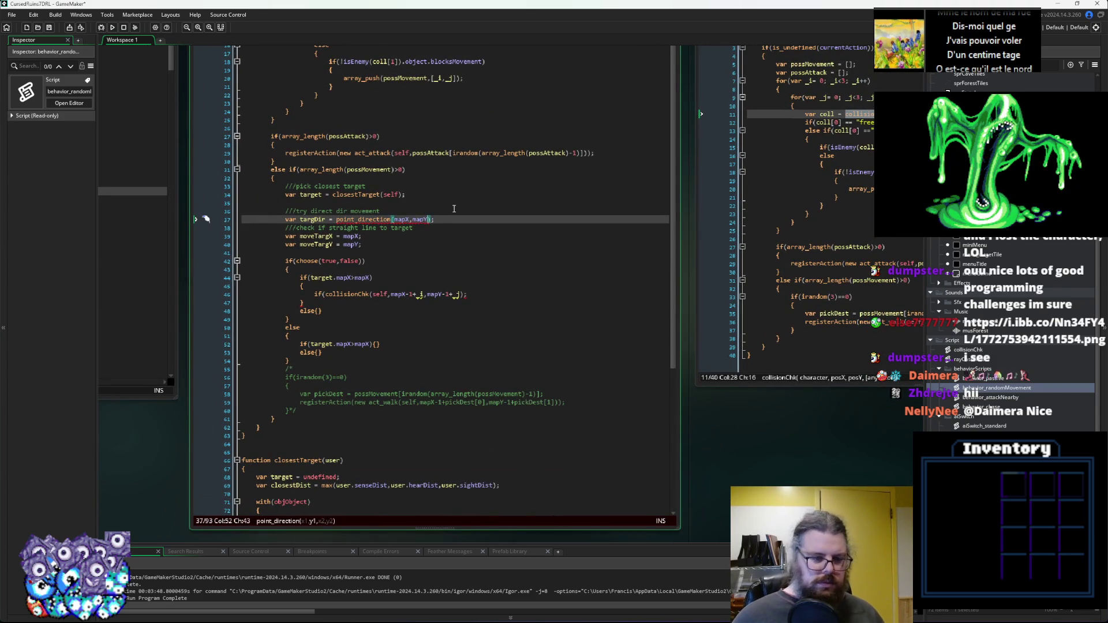
pyautogui.write(',target.ma')
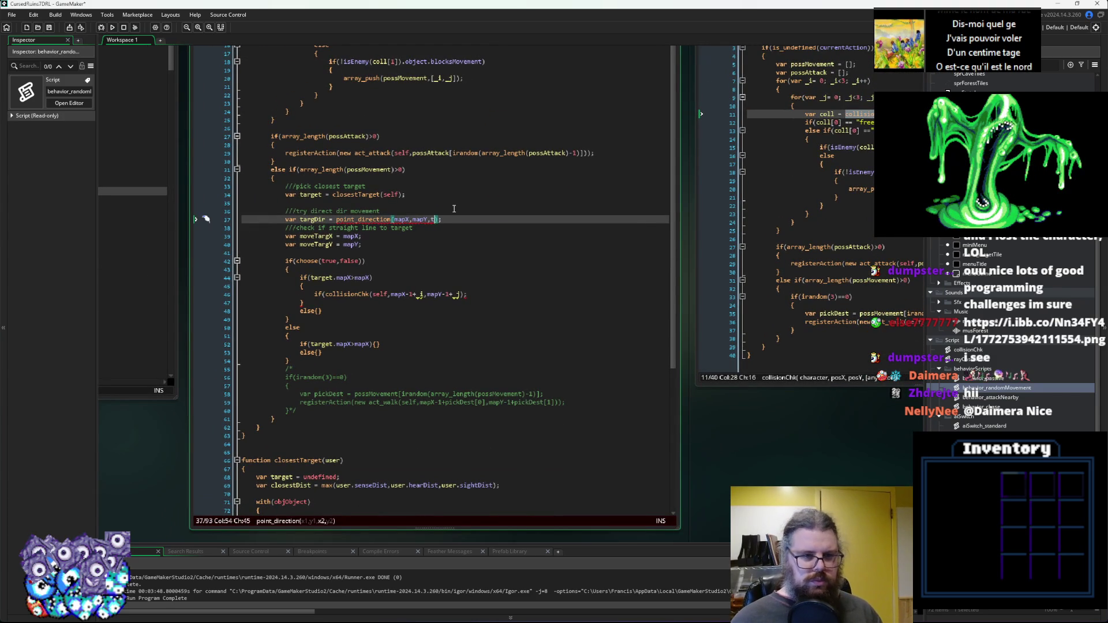
pyautogui.write('pX,ta')
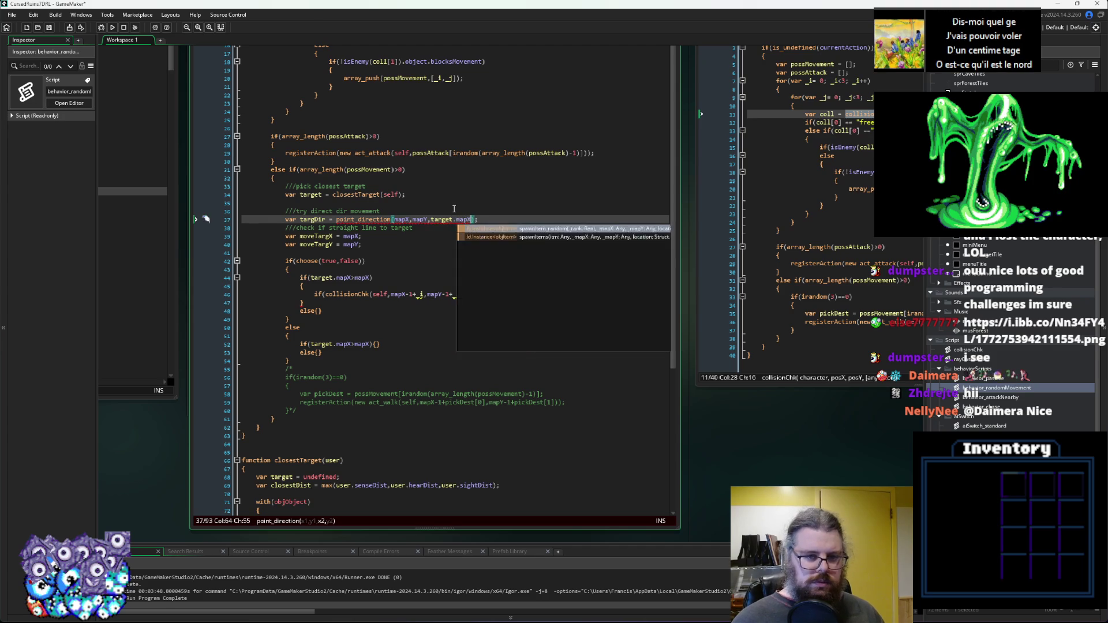
pyautogui.write('rg')
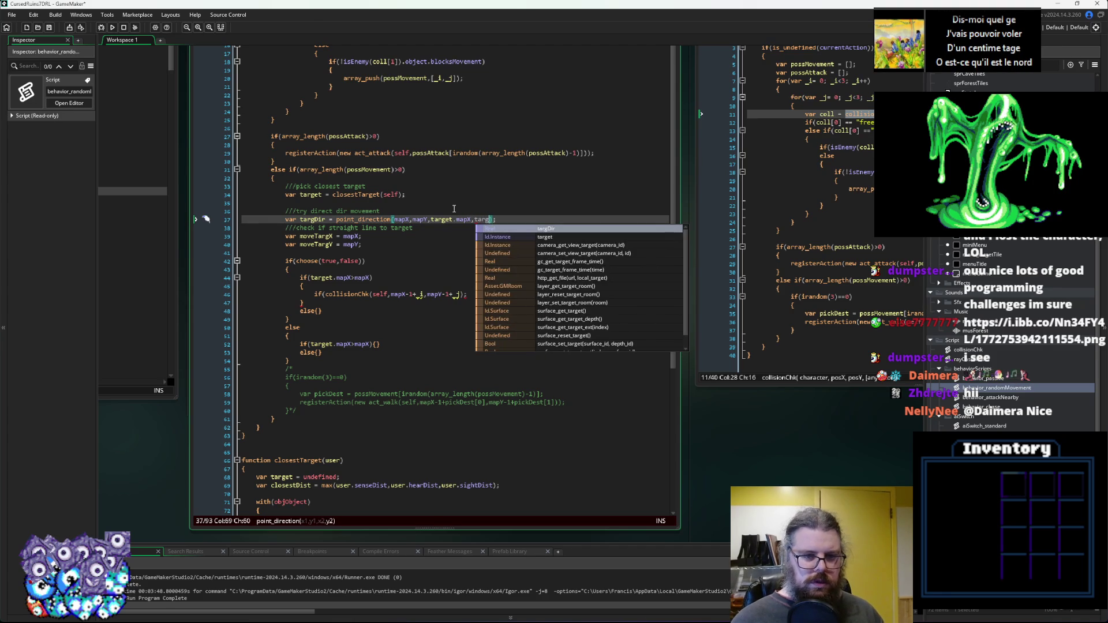
pyautogui.write('et')
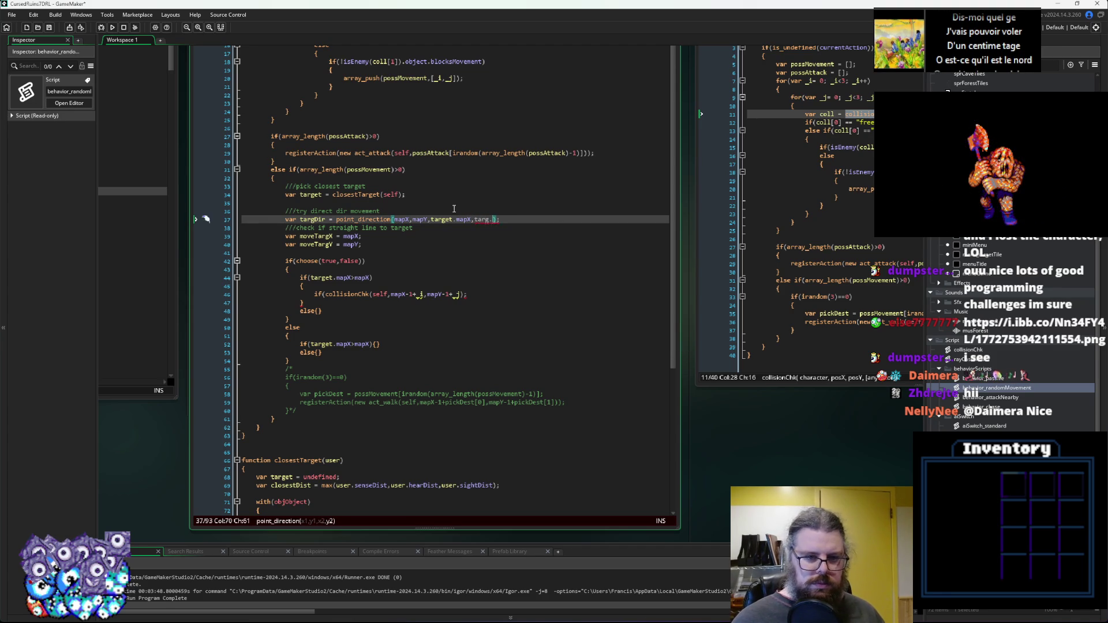
pyautogui.write('.mapY)')
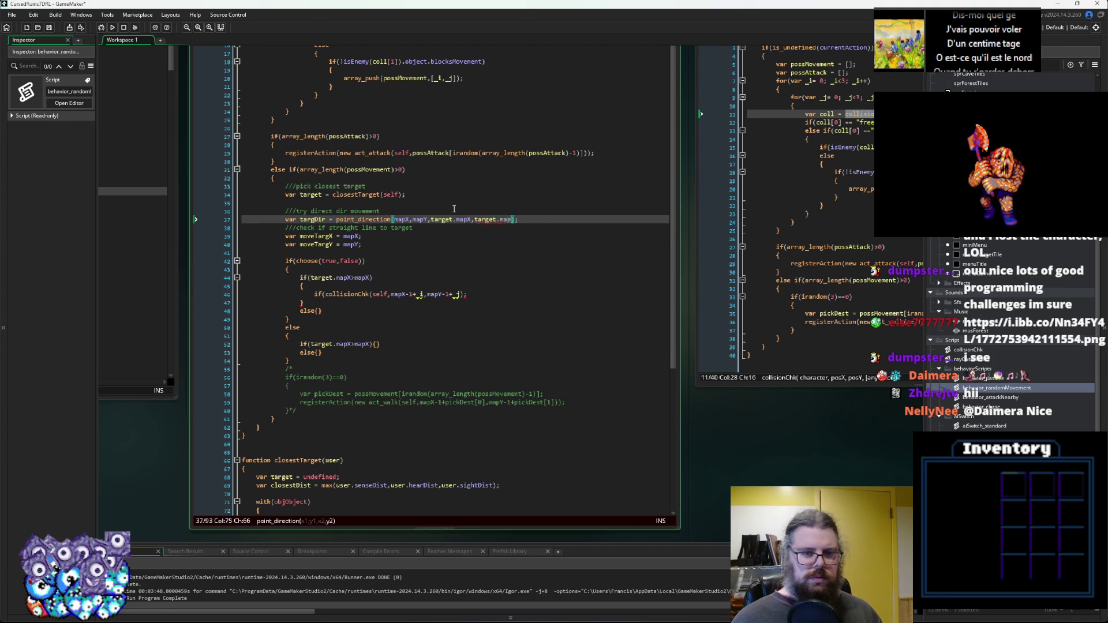
# Open a blank line below the targDir line and return to its end.
pyautogui.press('End')
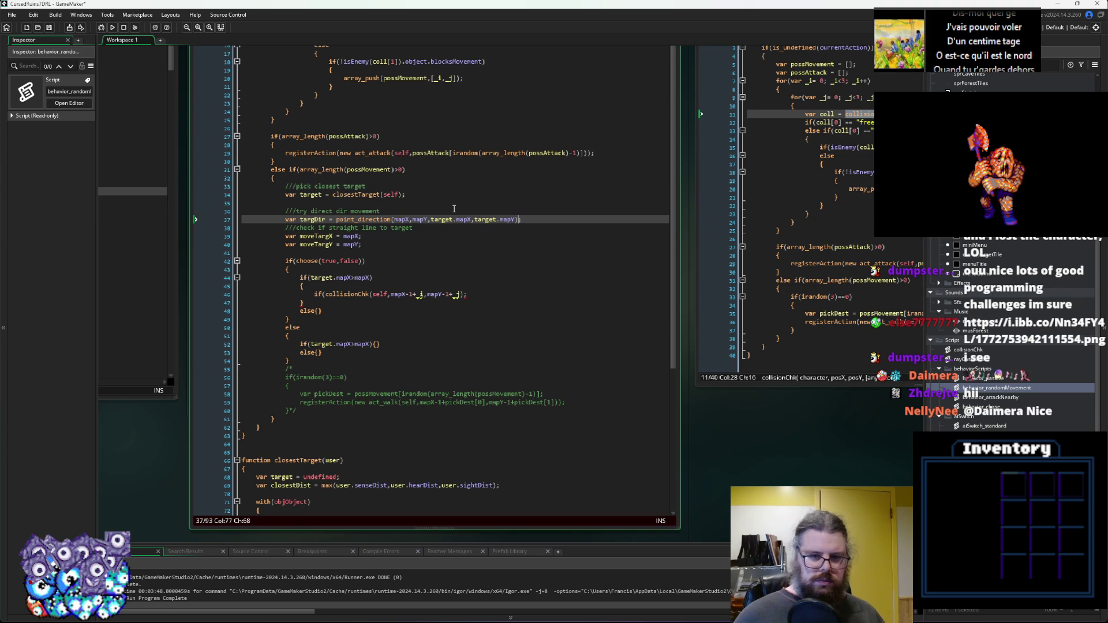
pyautogui.press('Return')
pyautogui.write('i')
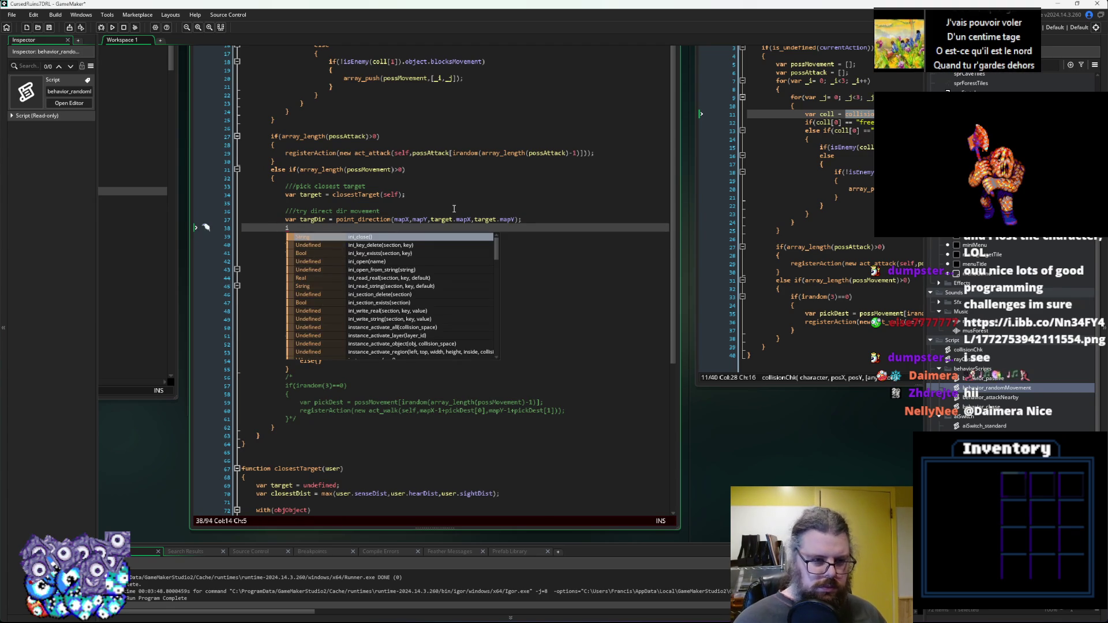
pyautogui.write('f')
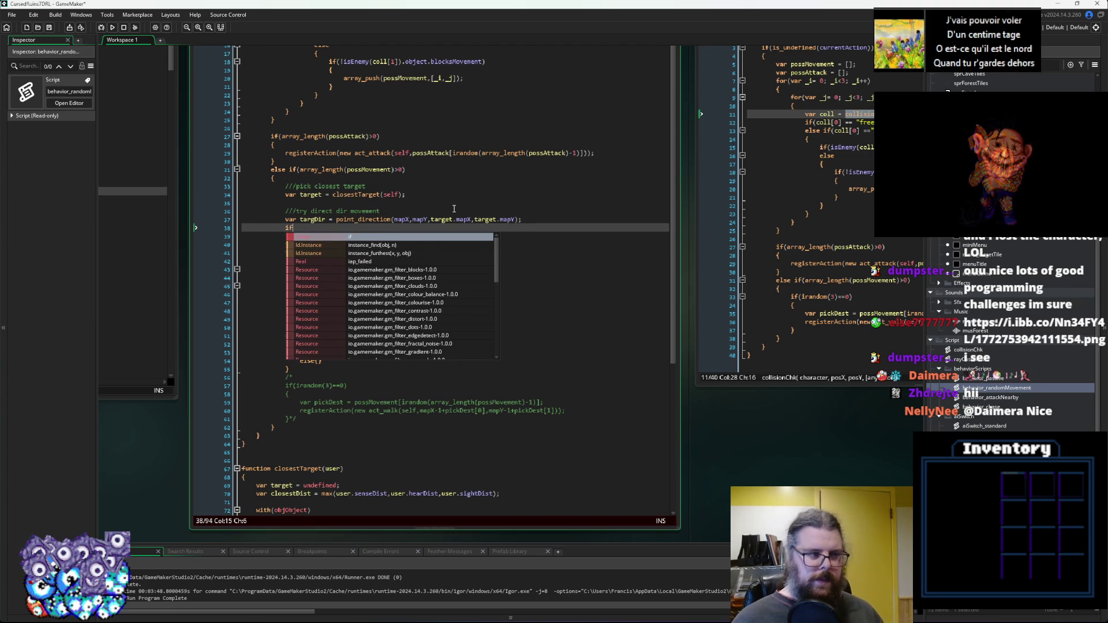
pyautogui.press('BackSpace')
pyautogui.press('BackSpace')
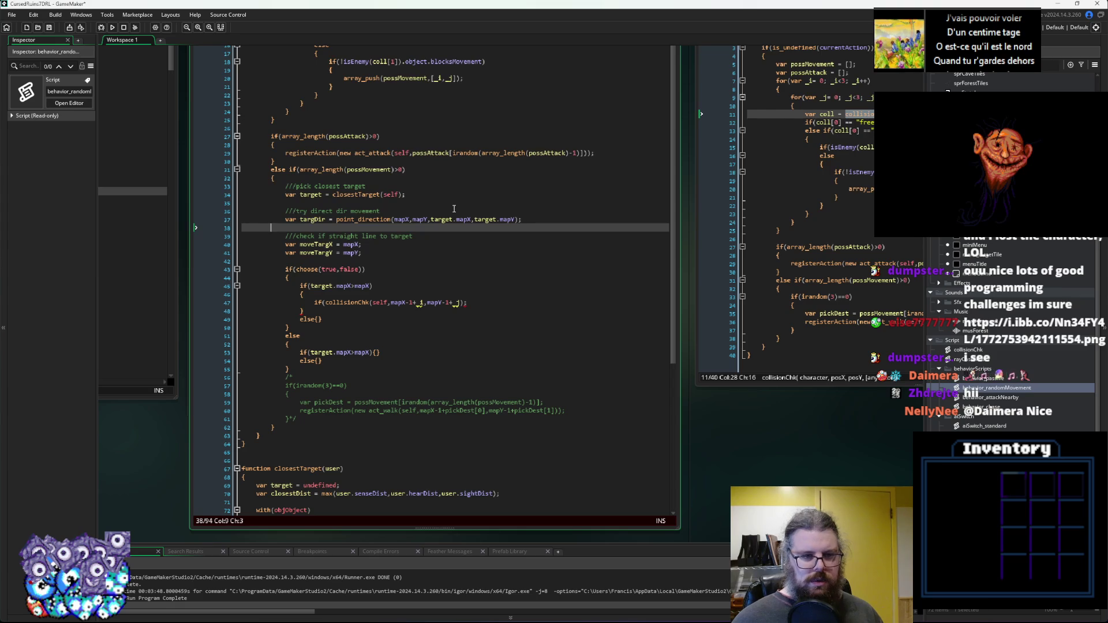
pyautogui.press('Up')
pyautogui.press('End')
# Append a -10+random(20) spread to the targDir direction.
pyautogui.write('-10')
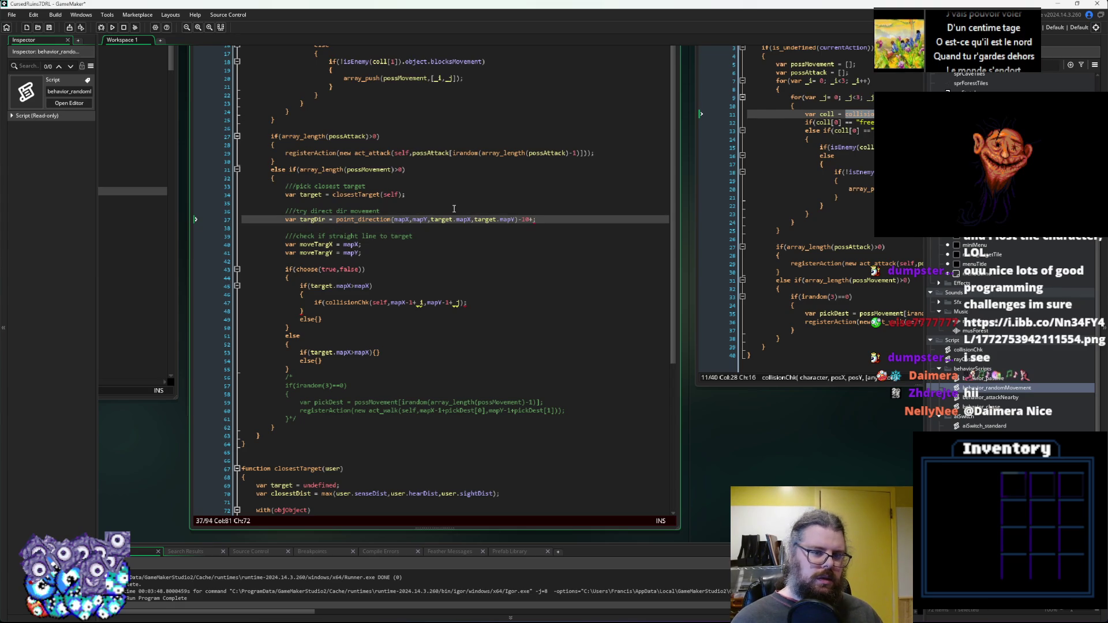
pyautogui.write('+random()')
pyautogui.press('BackSpace')
pyautogui.write('20')
pyautogui.press('Down')
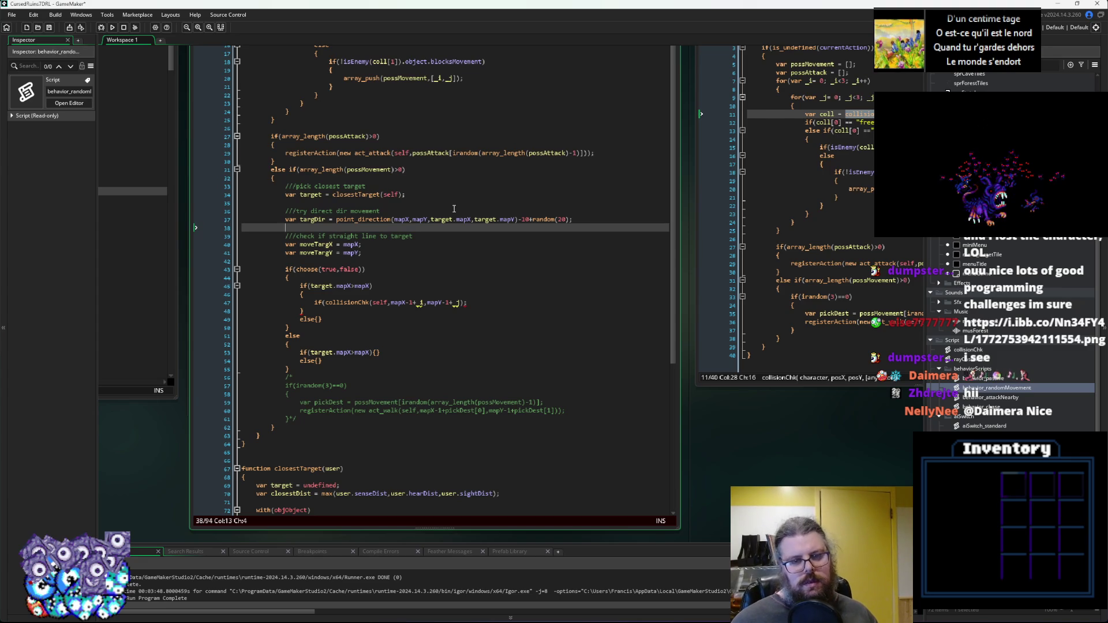
# Revise the spread numbers so targDir ends in -20+random(40).
pyautogui.click(529, 219)
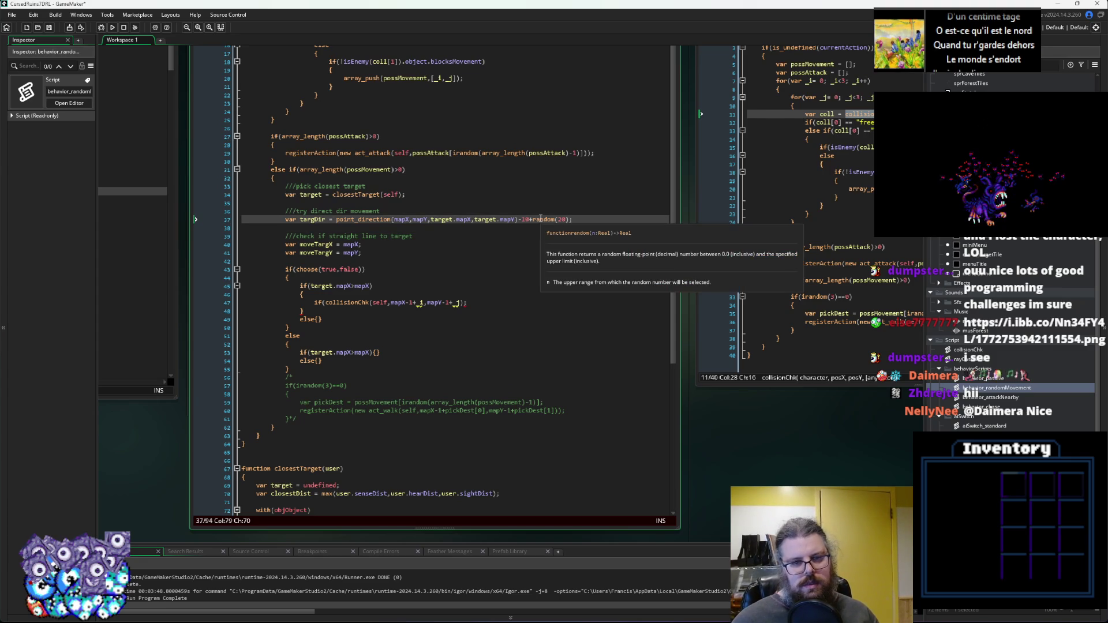
pyautogui.press('BackSpace')
pyautogui.write('2')
pyautogui.press('Delete')
pyautogui.write('5')
pyautogui.press('Right')
pyautogui.press('Left')
pyautogui.press('BackSpace')
pyautogui.write('5')
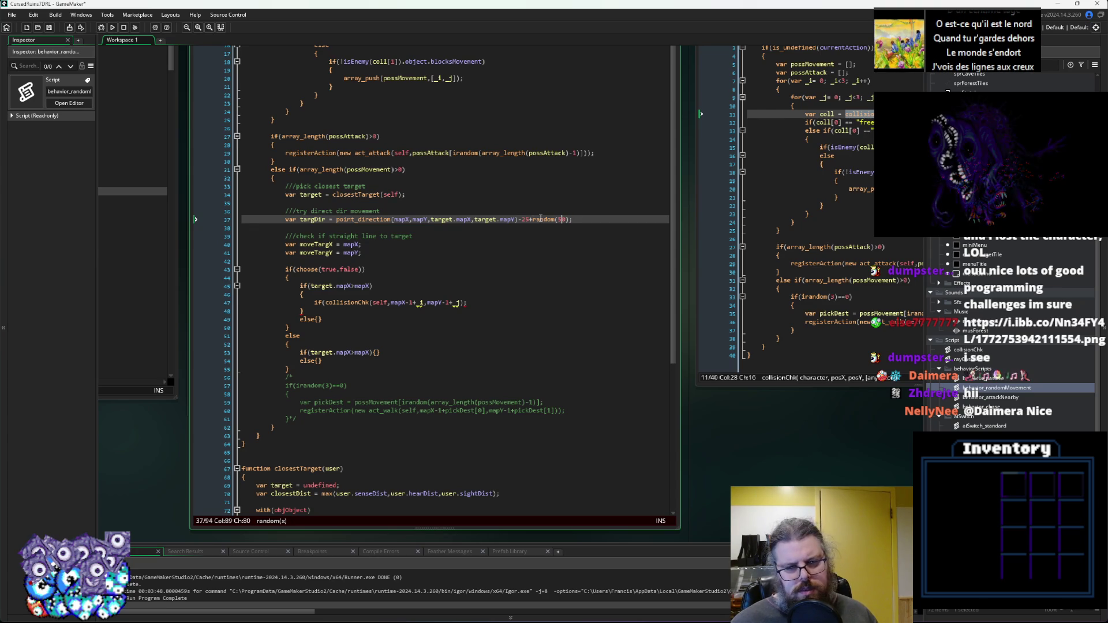
pyautogui.press('BackSpace')
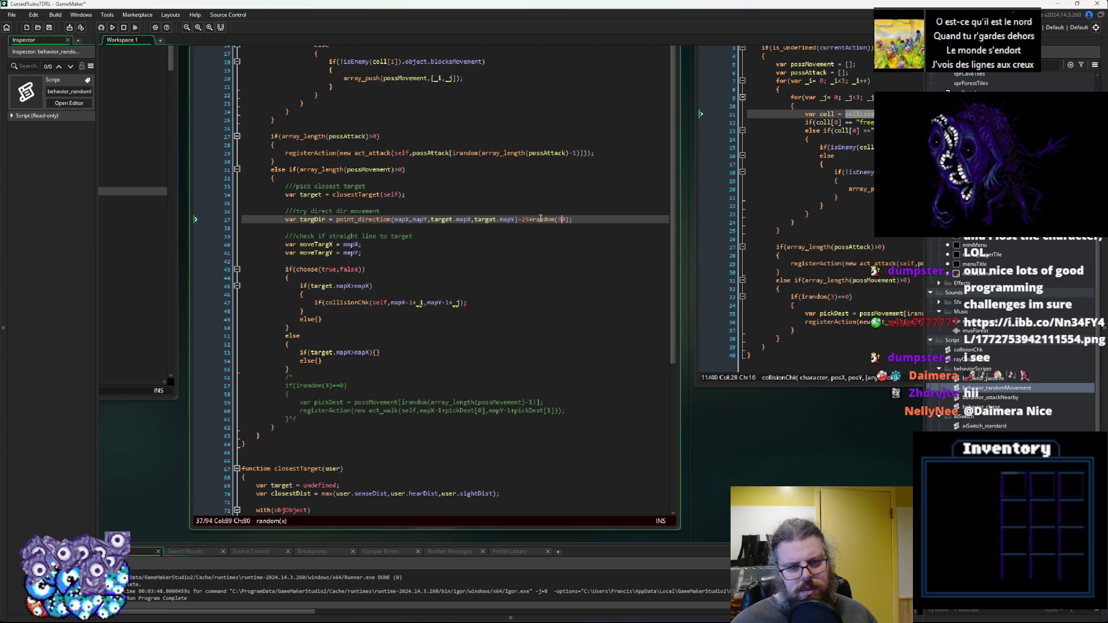
pyautogui.press('Left')
pyautogui.press('Left')
pyautogui.press('Left')
pyautogui.press('BackSpace')
pyautogui.press('BackSpace')
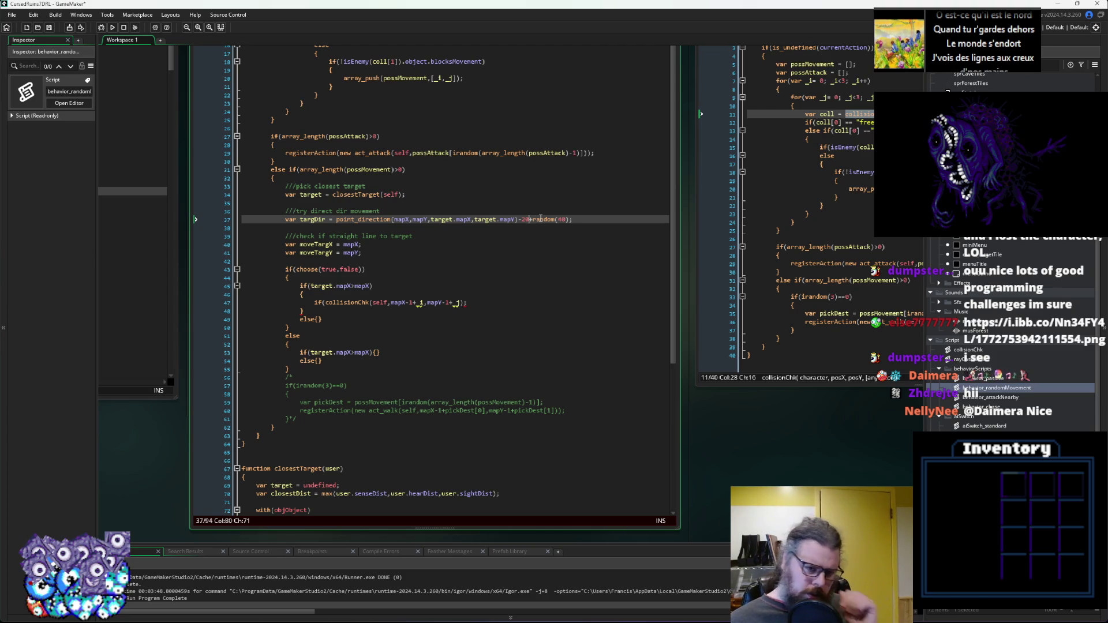
pyautogui.press('Down')
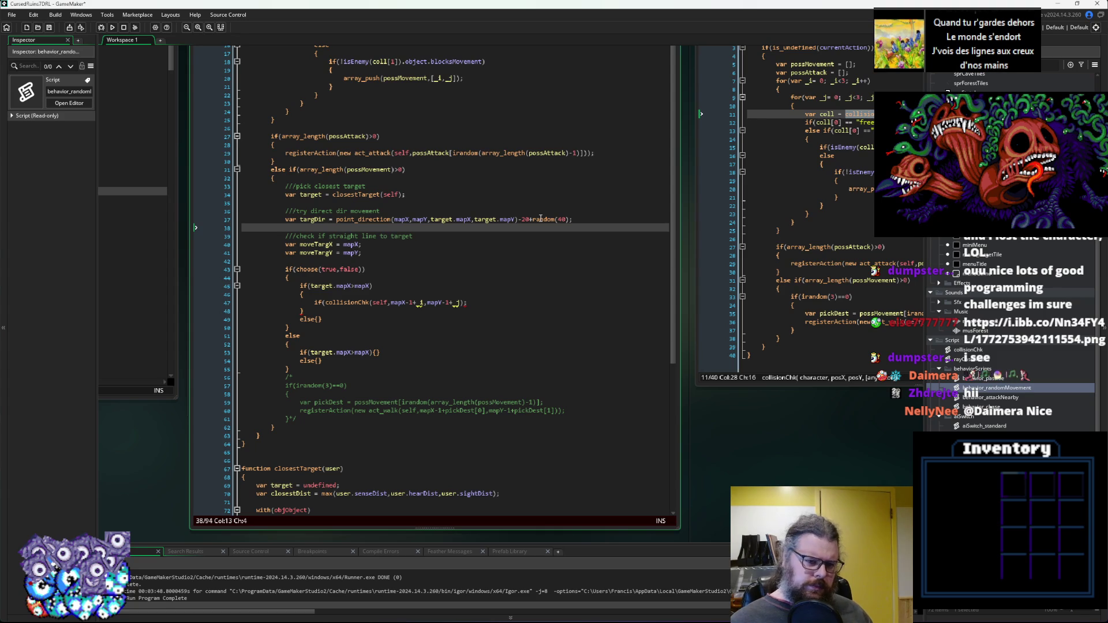
# Check the point_direction arguments, leaving the line below targDir blank.
pyautogui.click(408, 217)
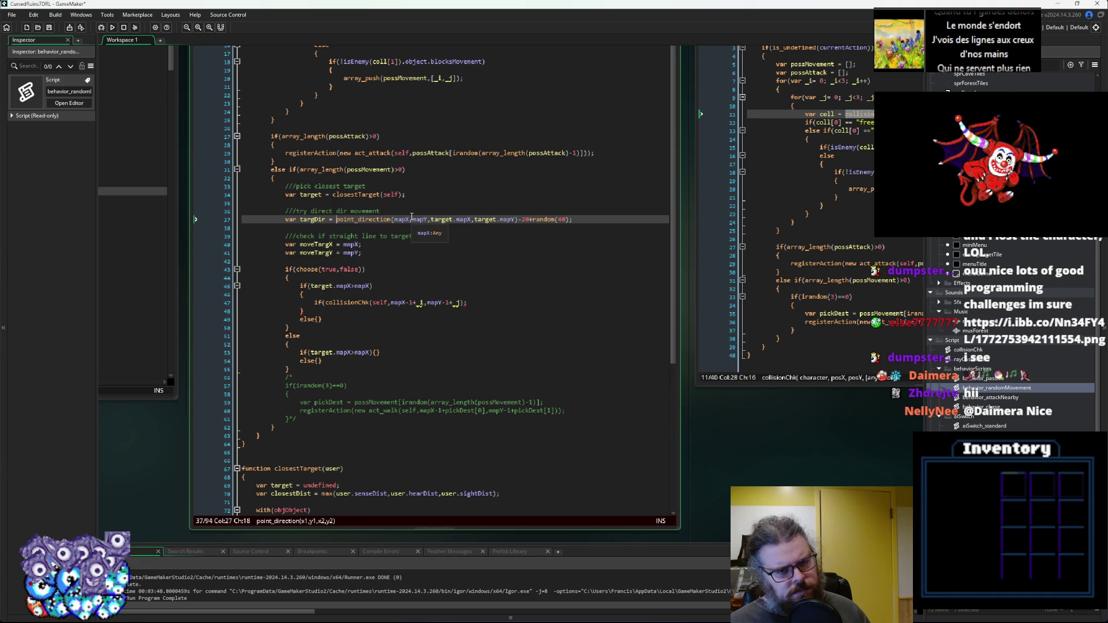
pyautogui.press('Down')
pyautogui.write('m')
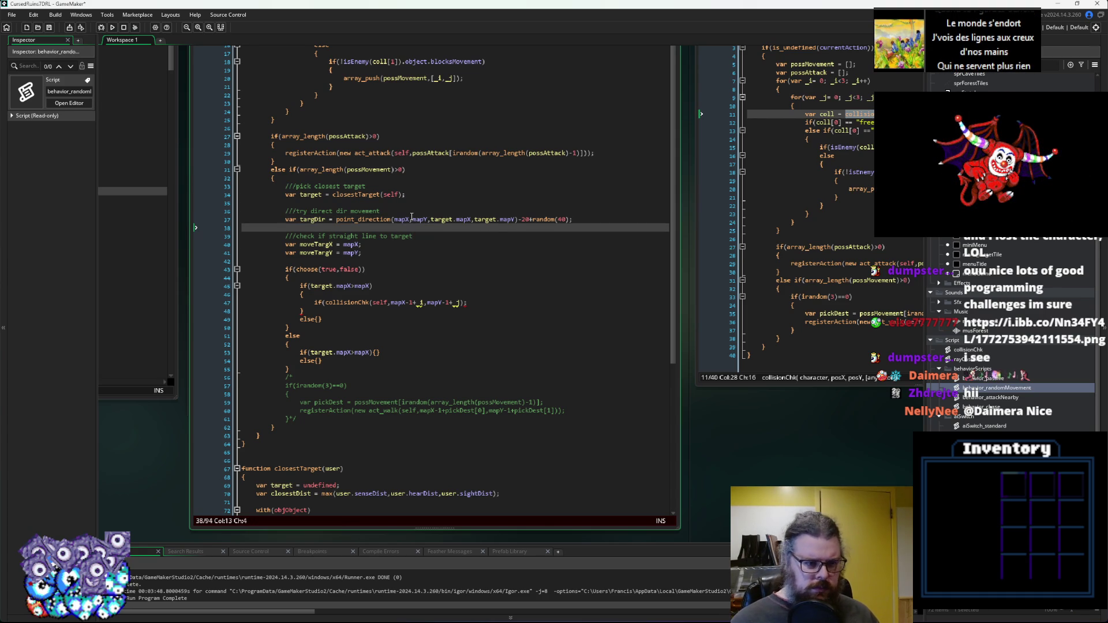
pyautogui.press('BackSpace')
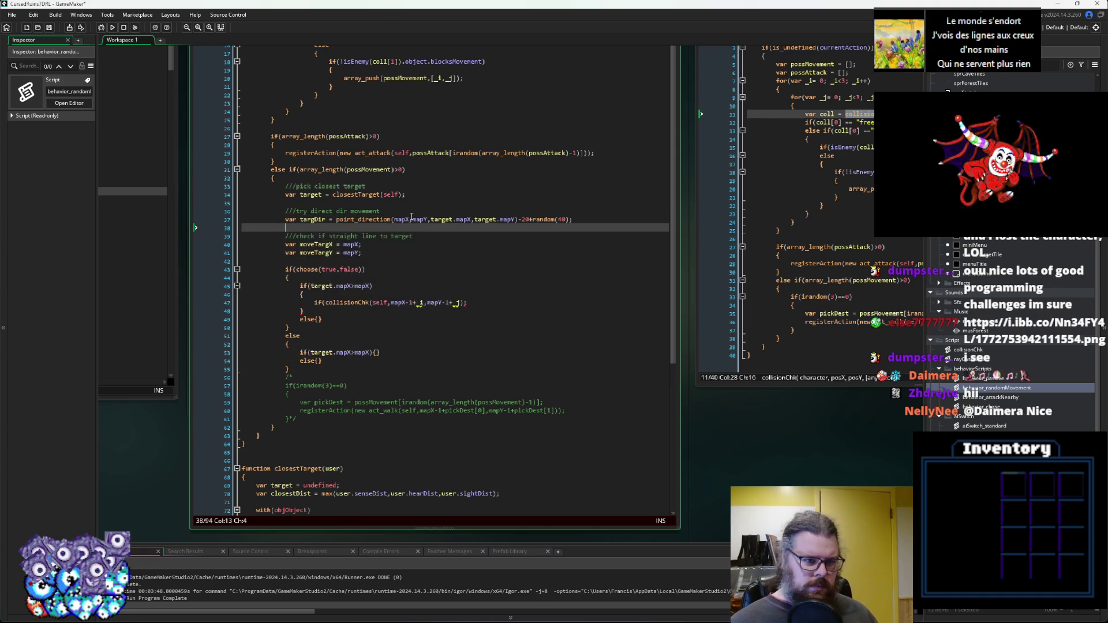
# Move the moveTargX and moveTargY lines to sit just below the targDir line.
pyautogui.press('Down')
pyautogui.press('Down')
pyautogui.hotkey('shift', 'Down')
pyautogui.hotkey('shift', 'End')
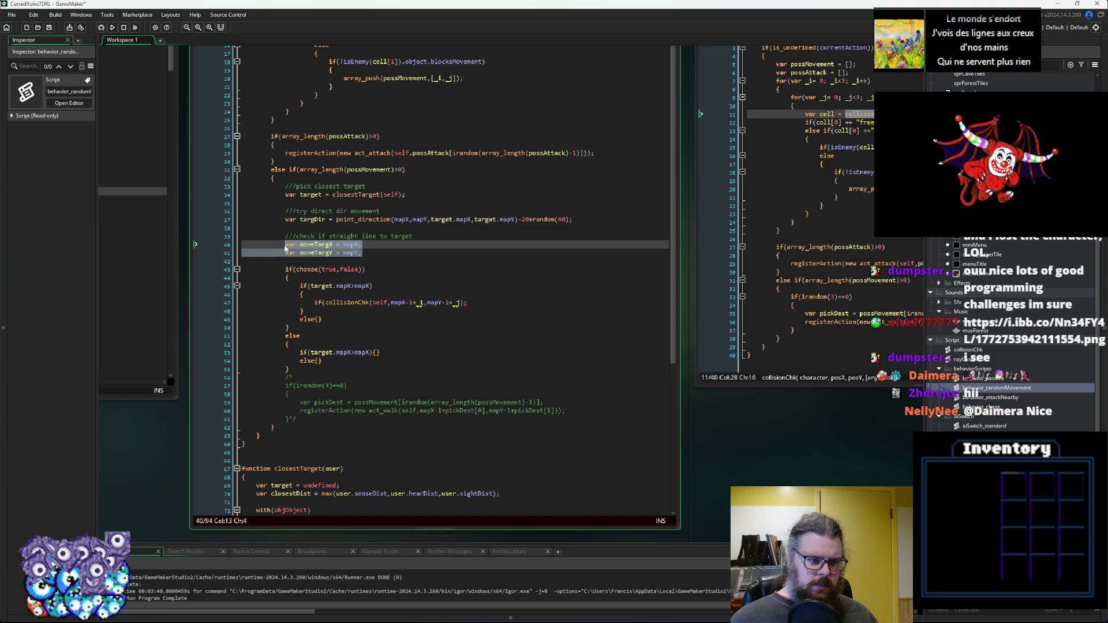
pyautogui.press('BackSpace')
pyautogui.hotkey('ctrl', 'z')
pyautogui.hotkey('ctrl', 'z')
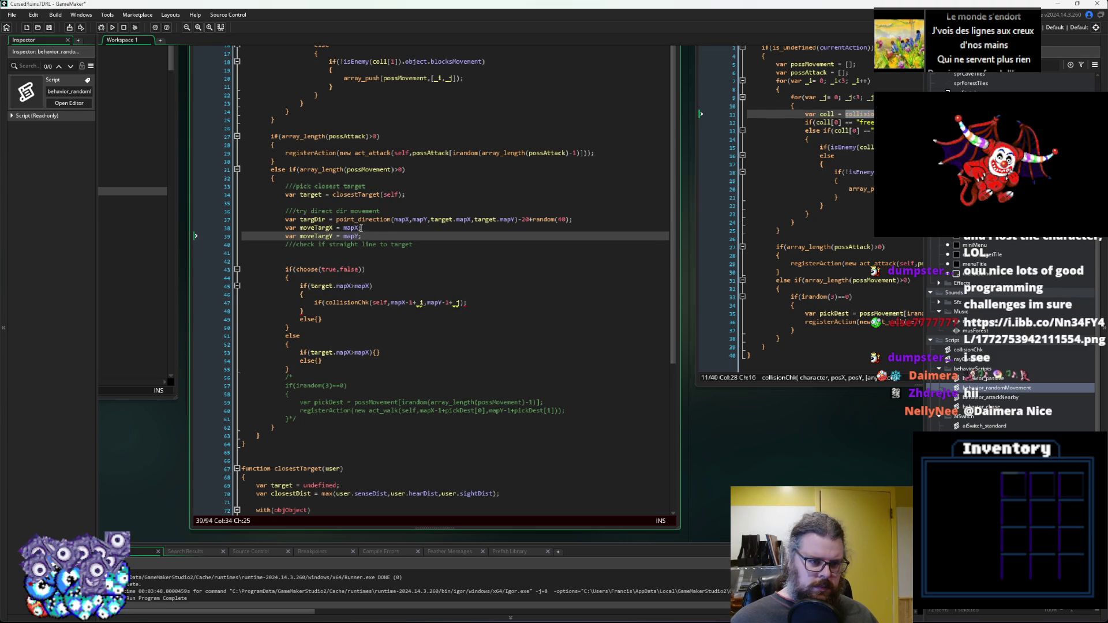
# Append +lengthdir_x(1) to moveTargX and +lengthdir_y(1) to moveTargY.
pyautogui.write('+length')
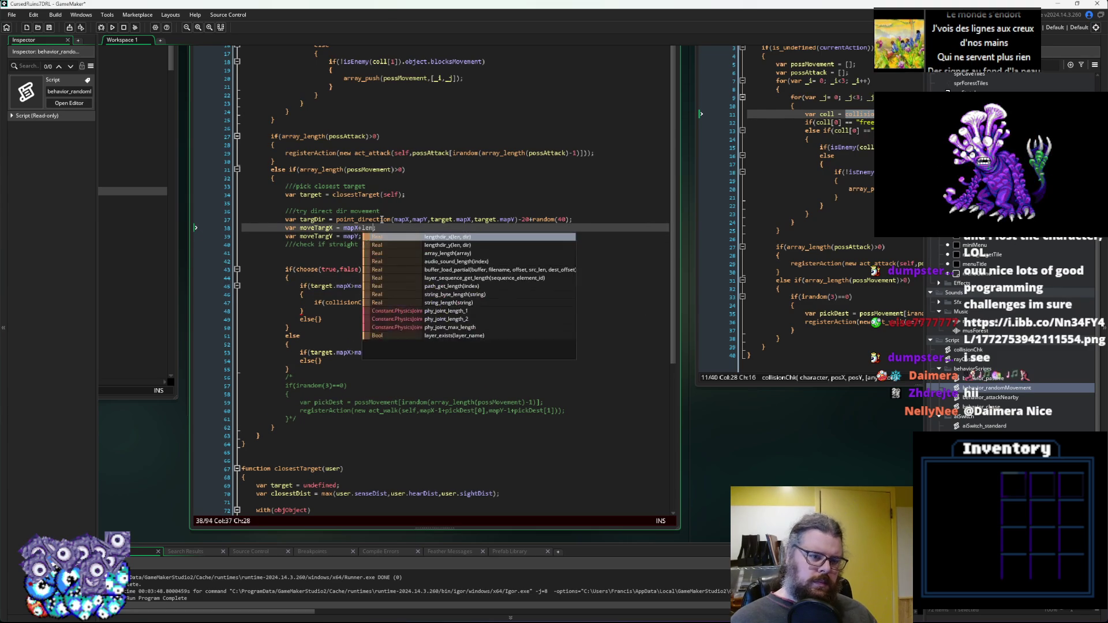
pyautogui.press('BackSpace')
pyautogui.press('BackSpace')
pyautogui.write('thdir_x(')
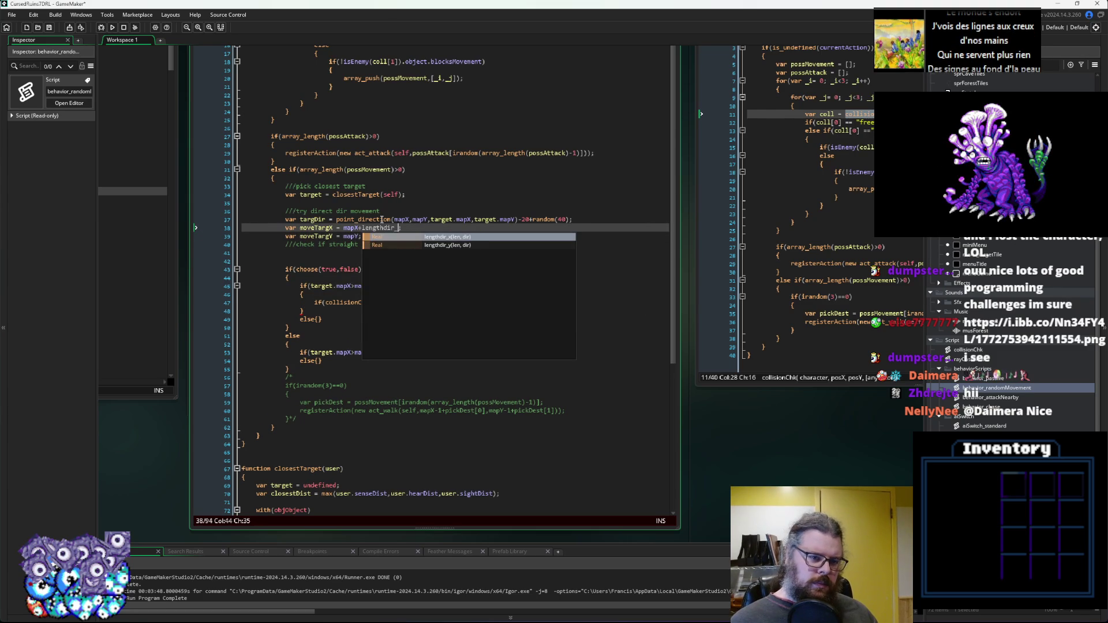
pyautogui.write(');')
pyautogui.press('Down')
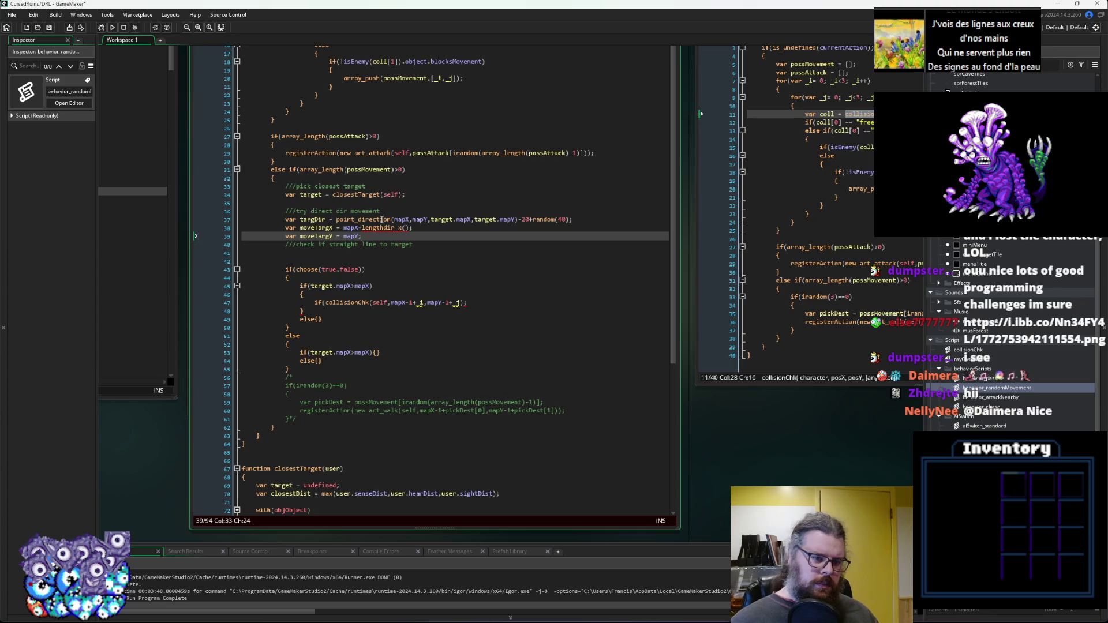
pyautogui.write('+lengthdir')
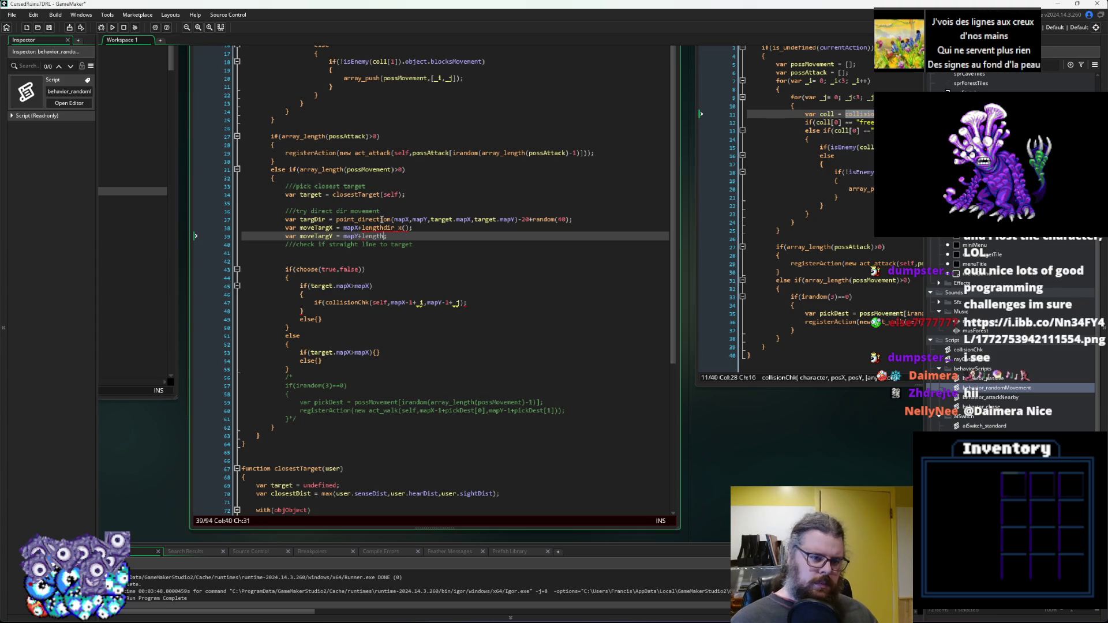
pyautogui.write('_y();')
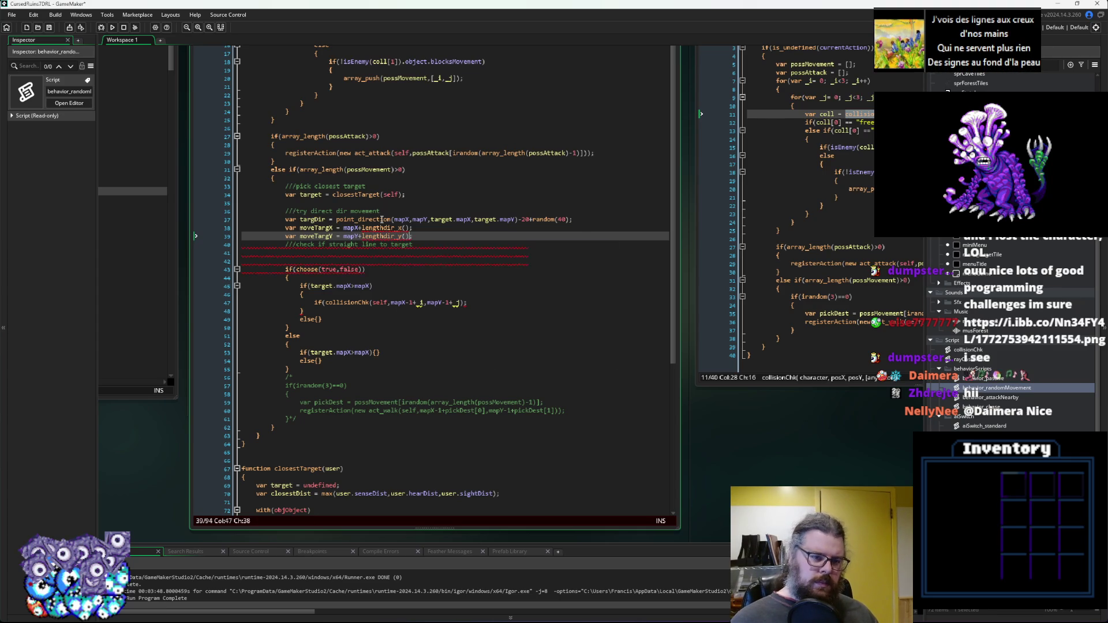
pyautogui.press('Up')
pyautogui.press('Left')
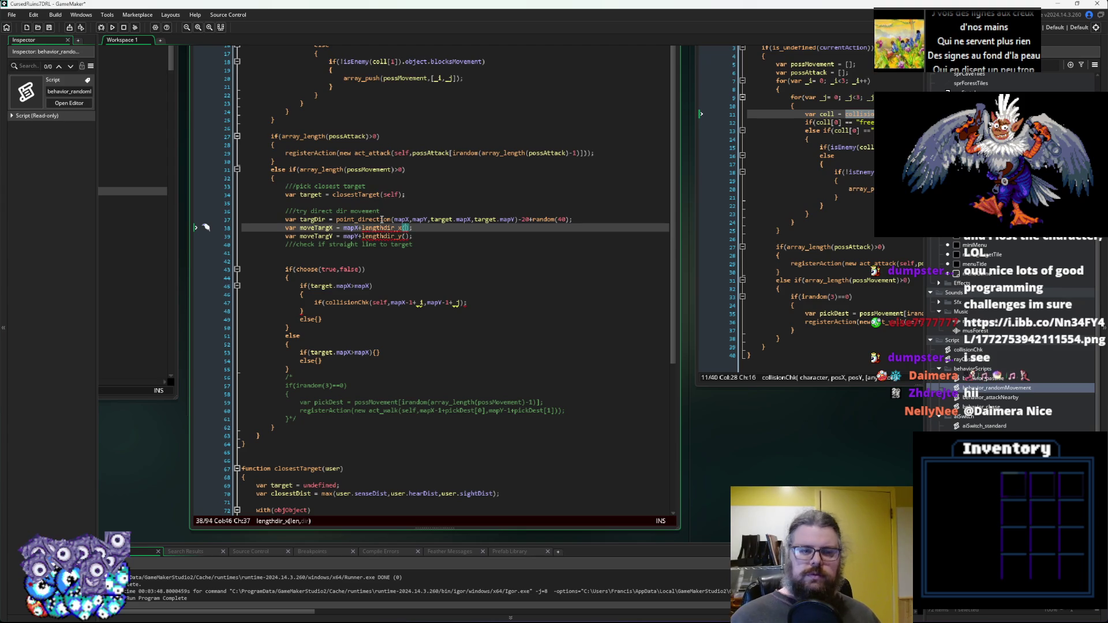
pyautogui.press('Left')
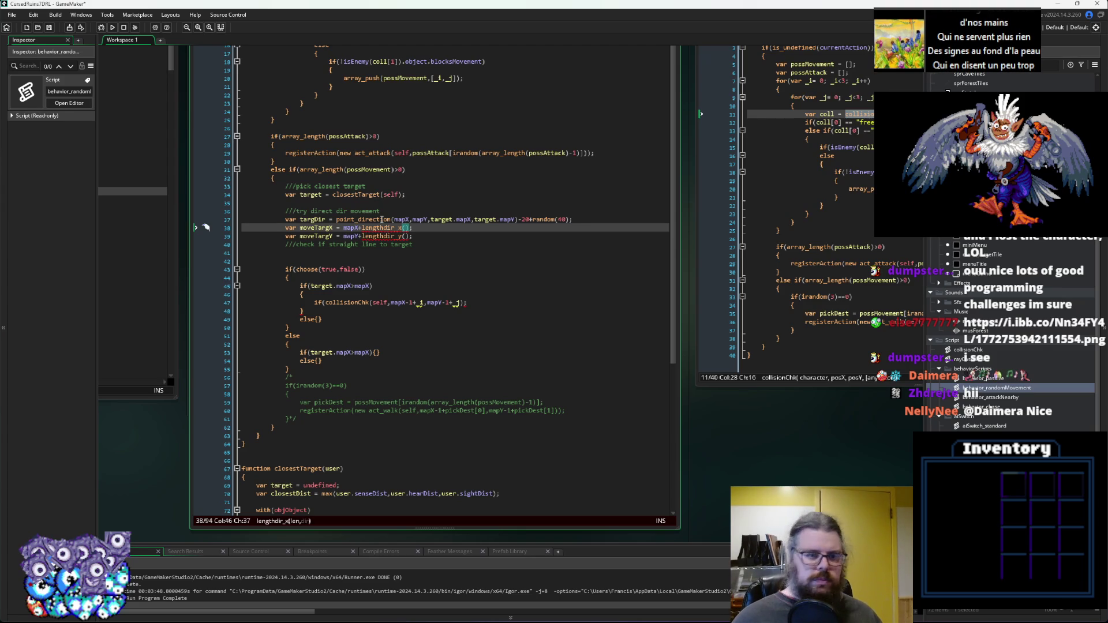
pyautogui.write('1')
pyautogui.press('Down')
pyautogui.press('Left')
pyautogui.write('1')
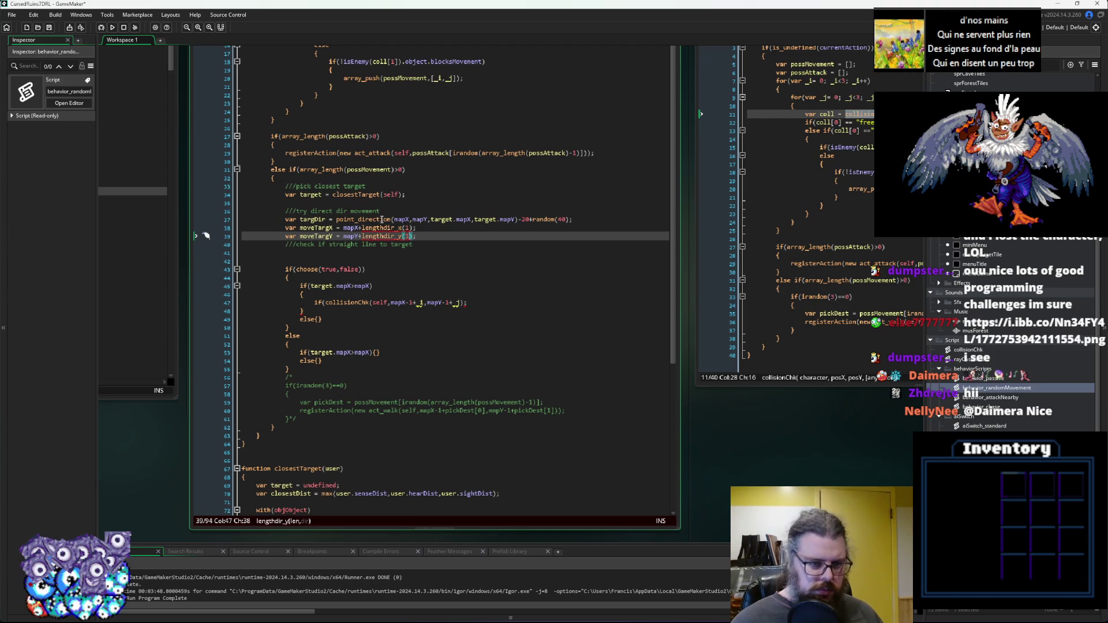
# Add a 0.5 offset after mapX and mapY on the two move-target lines.
pyautogui.press('Up')
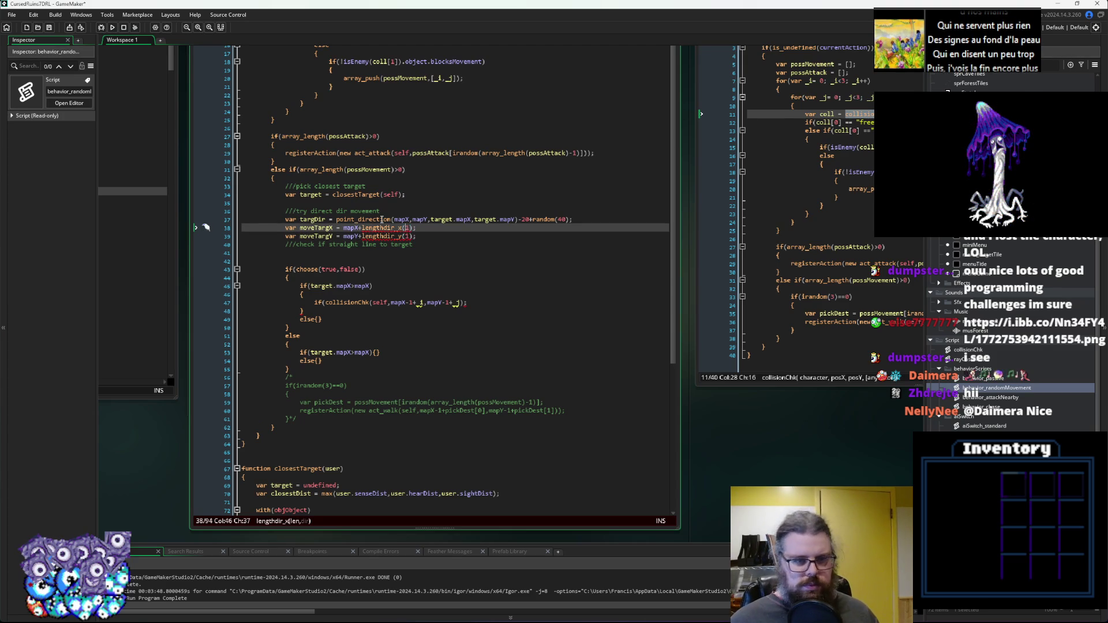
pyautogui.hotkey('ctrl', 'Left')
pyautogui.hotkey('ctrl', 'Left')
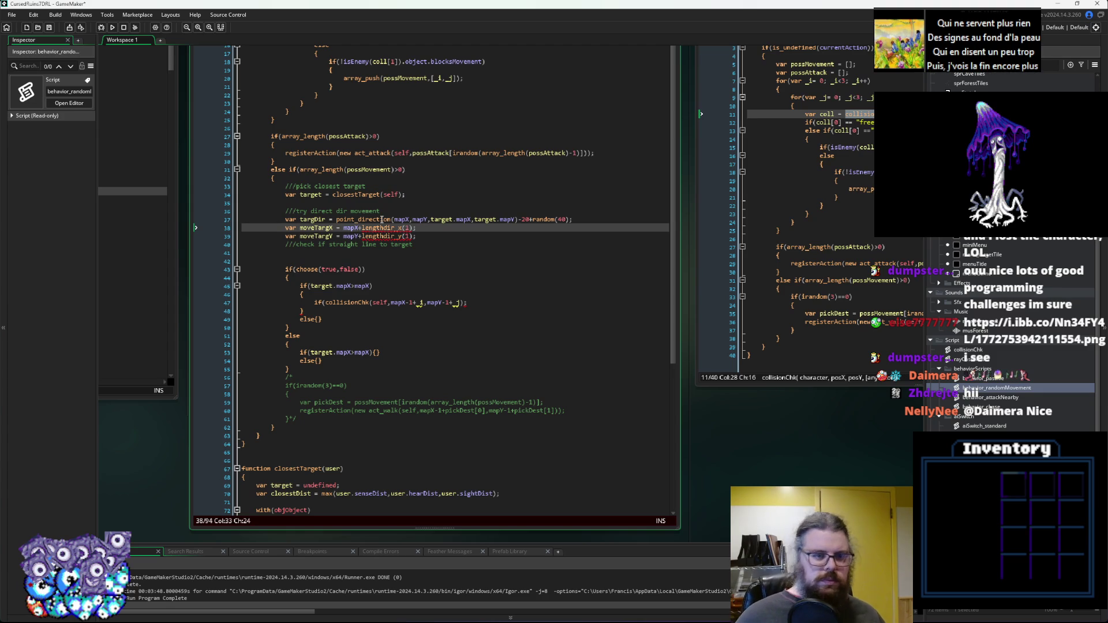
pyautogui.write('-')
pyautogui.write('0.5+')
pyautogui.press('Down')
pyautogui.hotkey('ctrl', 'Left')
pyautogui.write('0.')
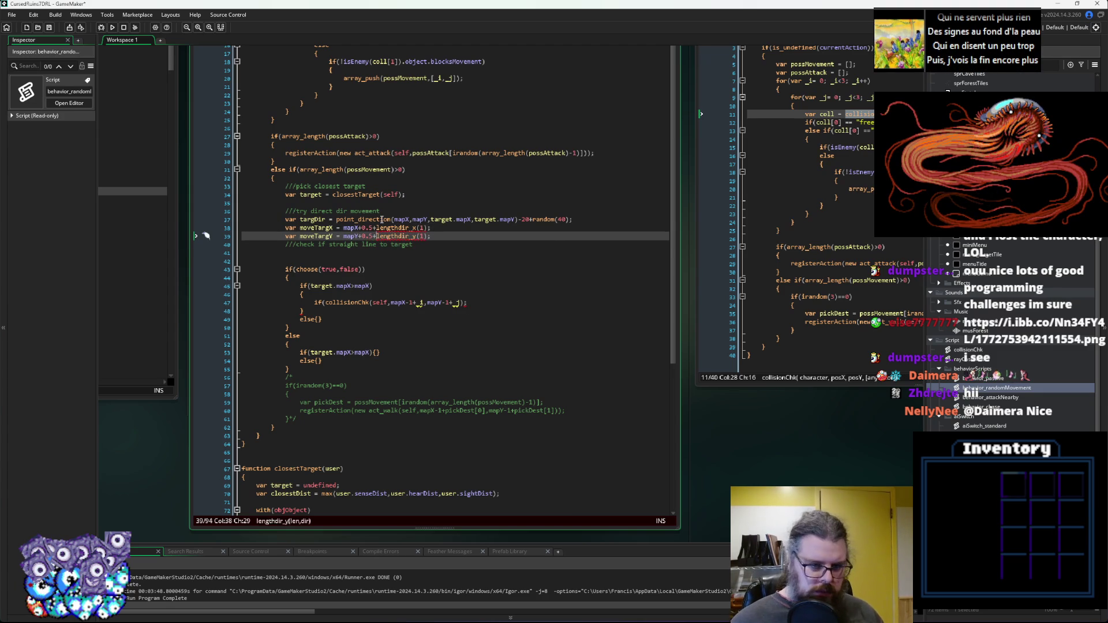
# Remove the 0.5 offsets again, keeping the lengthdir calls with length 1.
pyautogui.press('Up')
pyautogui.press('End')
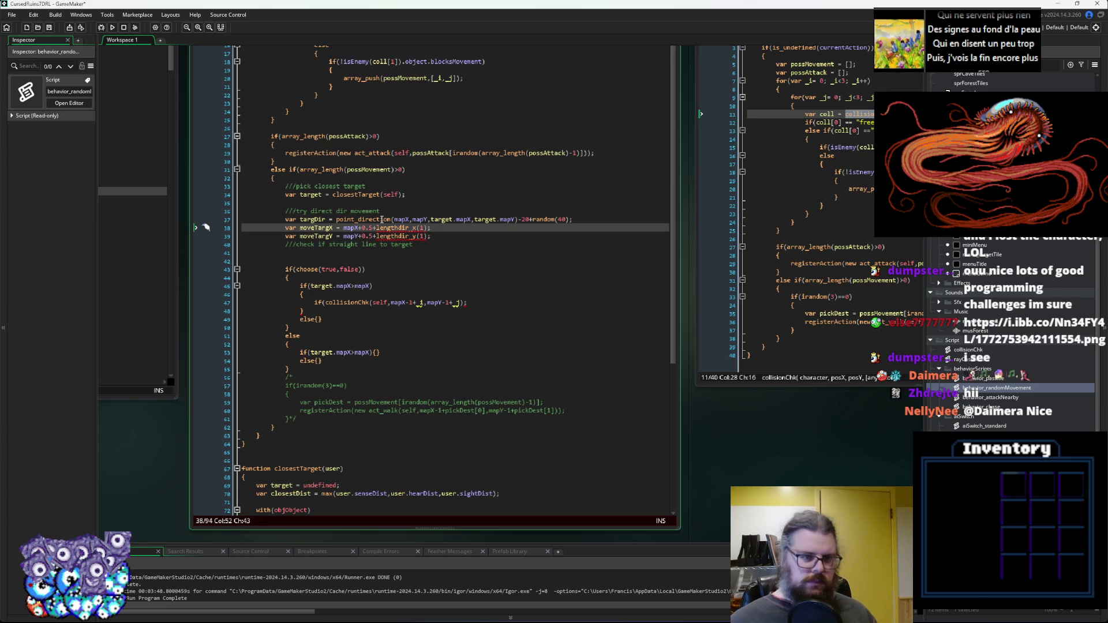
pyautogui.press('Left')
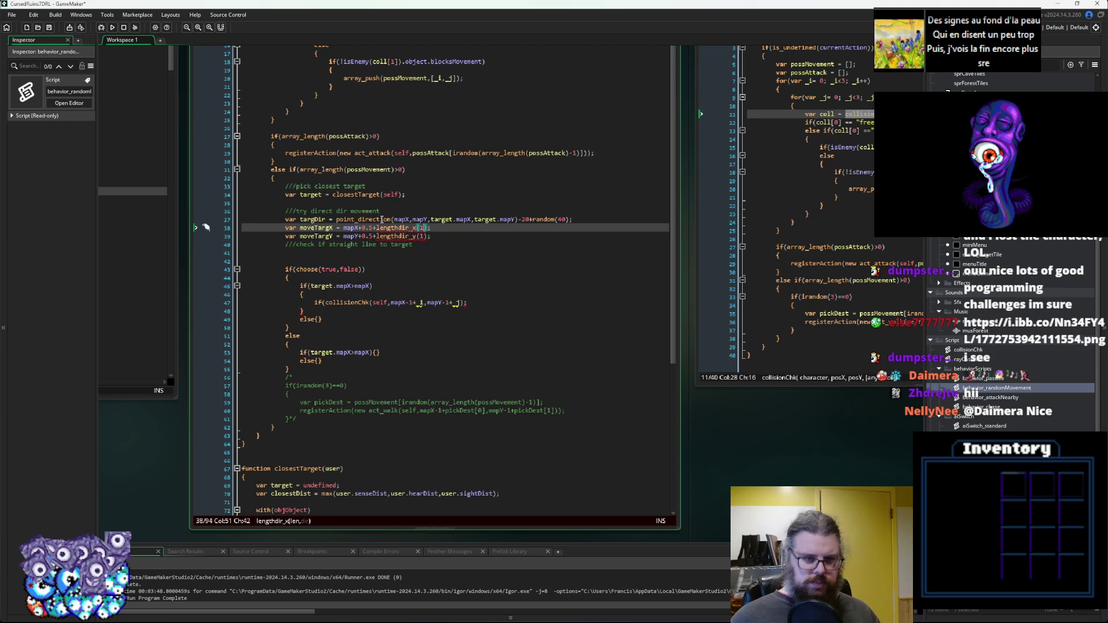
pyautogui.press('Left')
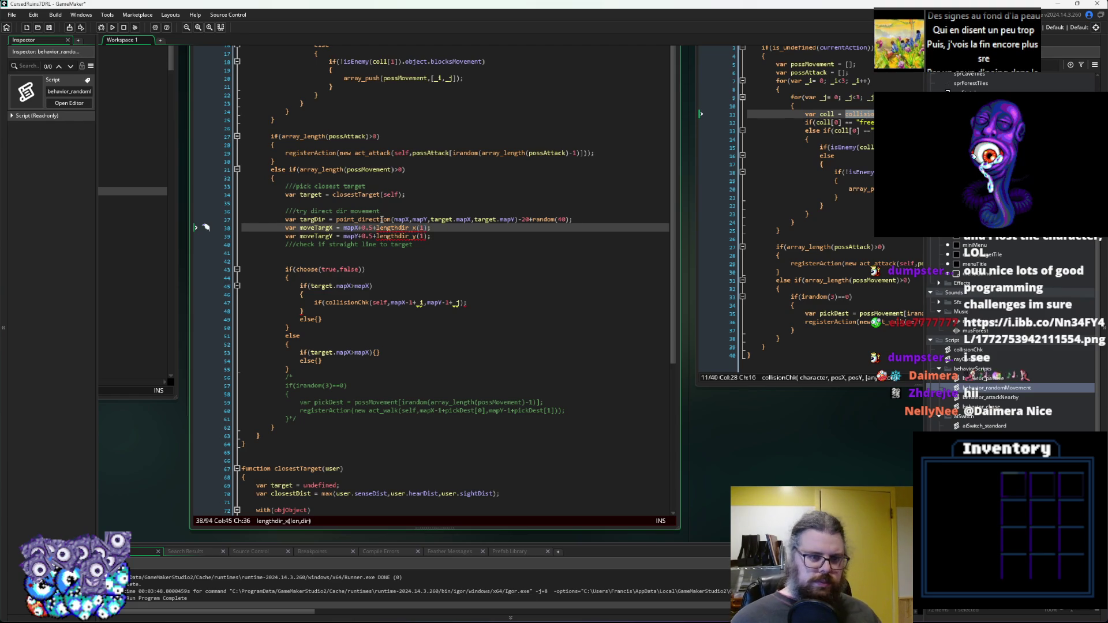
pyautogui.hotkey('ctrl', 'Left')
pyautogui.press('BackSpace')
pyautogui.press('BackSpace')
pyautogui.press('BackSpace')
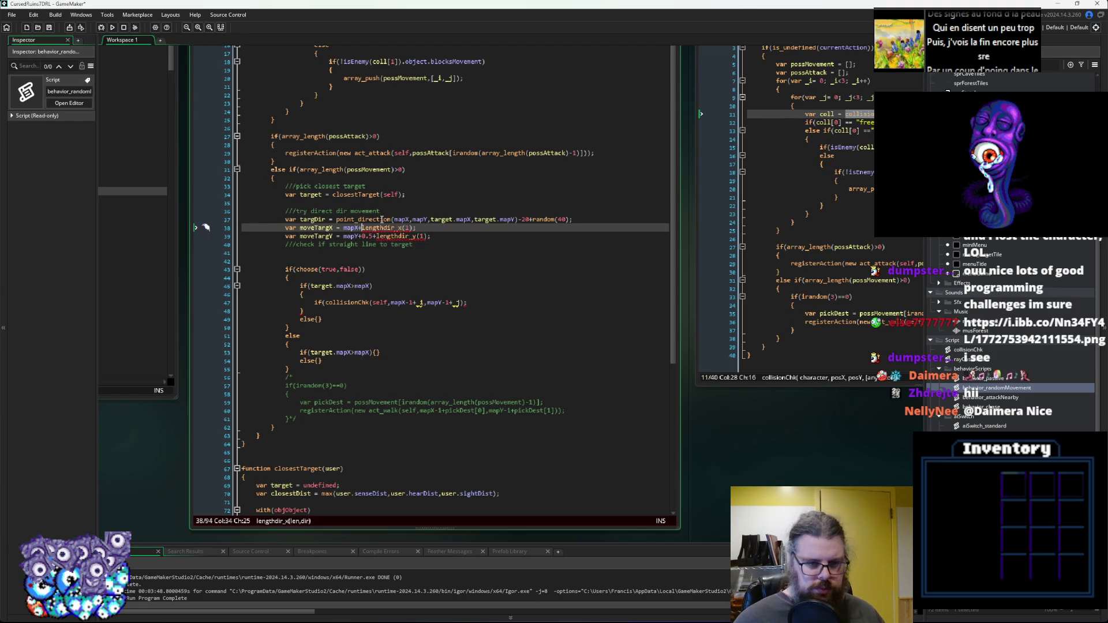
pyautogui.press('Down')
pyautogui.press('Delete')
pyautogui.press('Delete')
pyautogui.press('Delete')
pyautogui.press('Right')
pyautogui.press('Right')
pyautogui.press('Right')
pyautogui.press('Up')
pyautogui.press('Right')
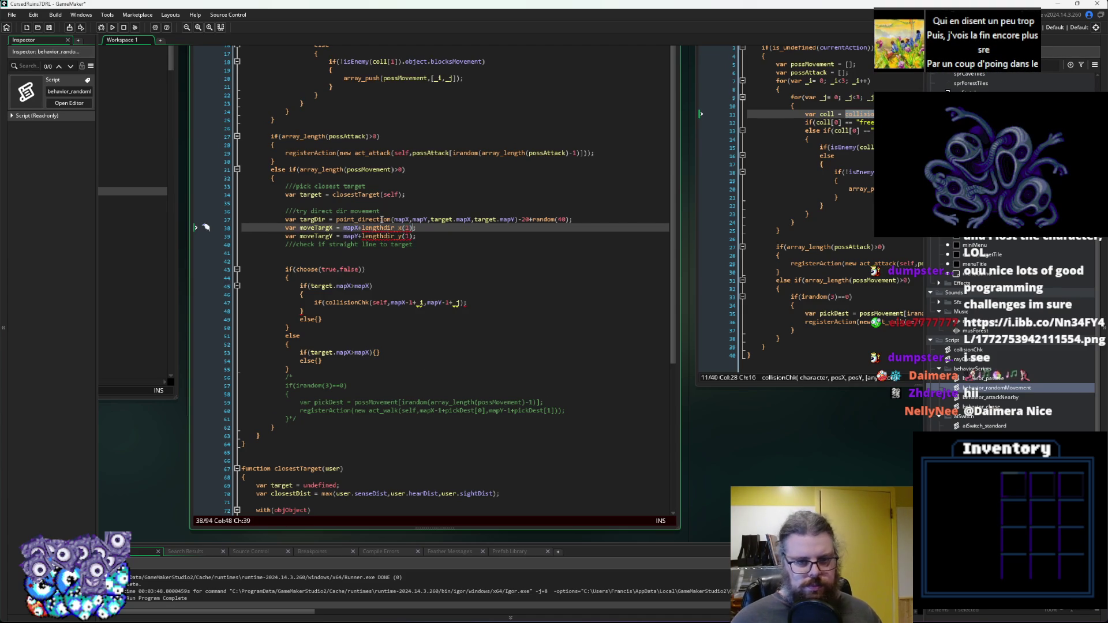
# Comment out the -20+random(40) direction jitter with //.
pyautogui.click(519, 219)
pyautogui.write('//')
pyautogui.write('/')
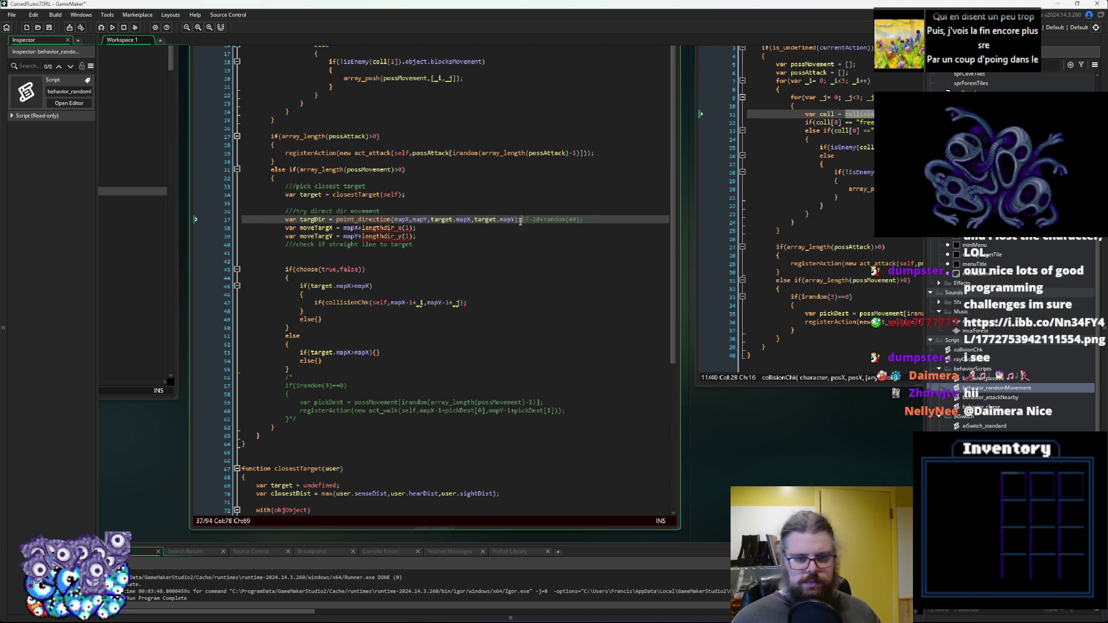
pyautogui.press('Down')
# Pass targDir as the direction to both lengthdir_x and lengthdir_y calls.
pyautogui.write(',targ')
pyautogui.press('Return')
pyautogui.press('Down')
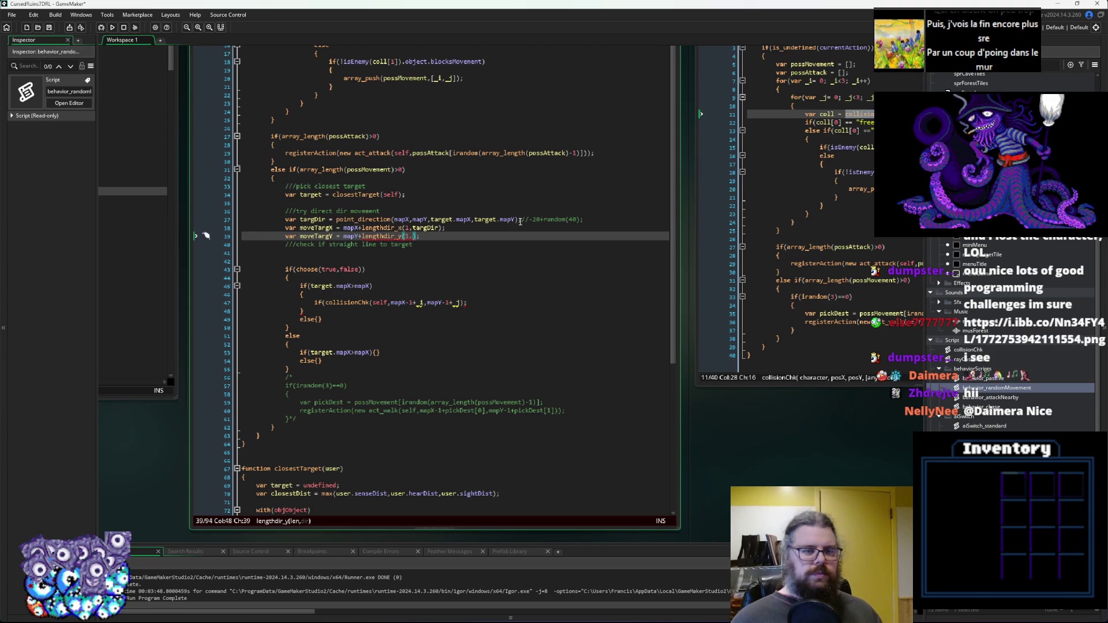
pyautogui.write('targ')
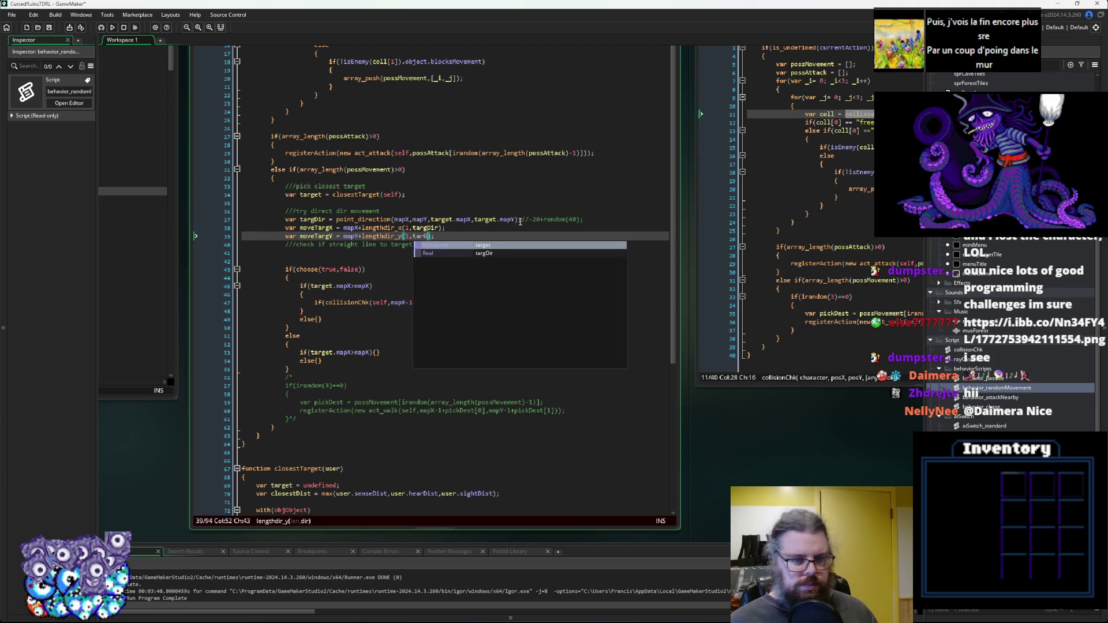
pyautogui.write('Dir')
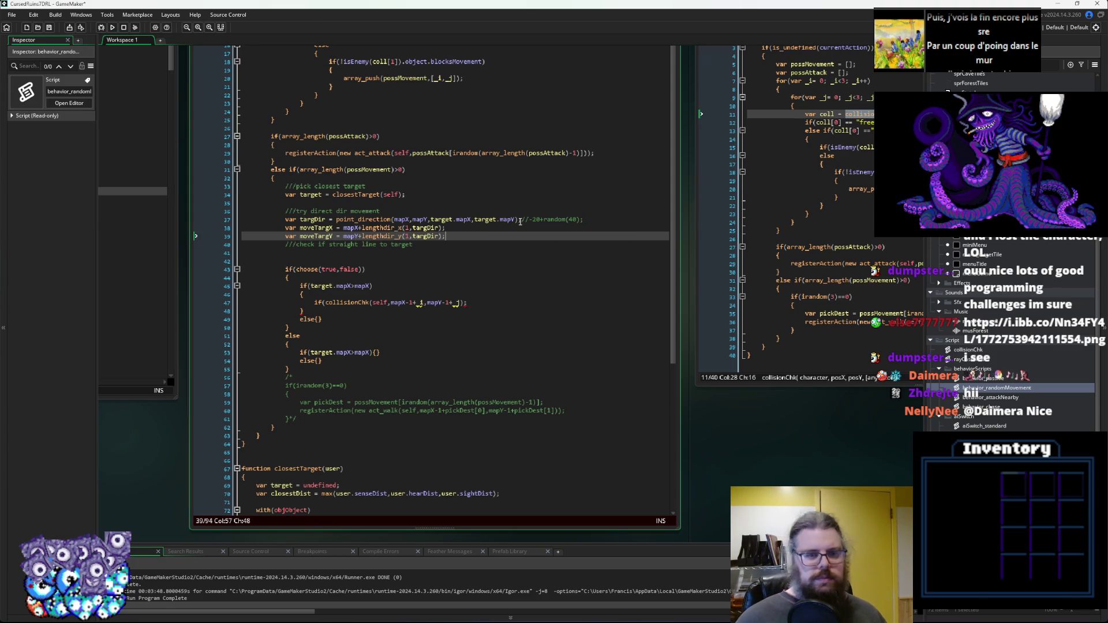
pyautogui.press('Return')
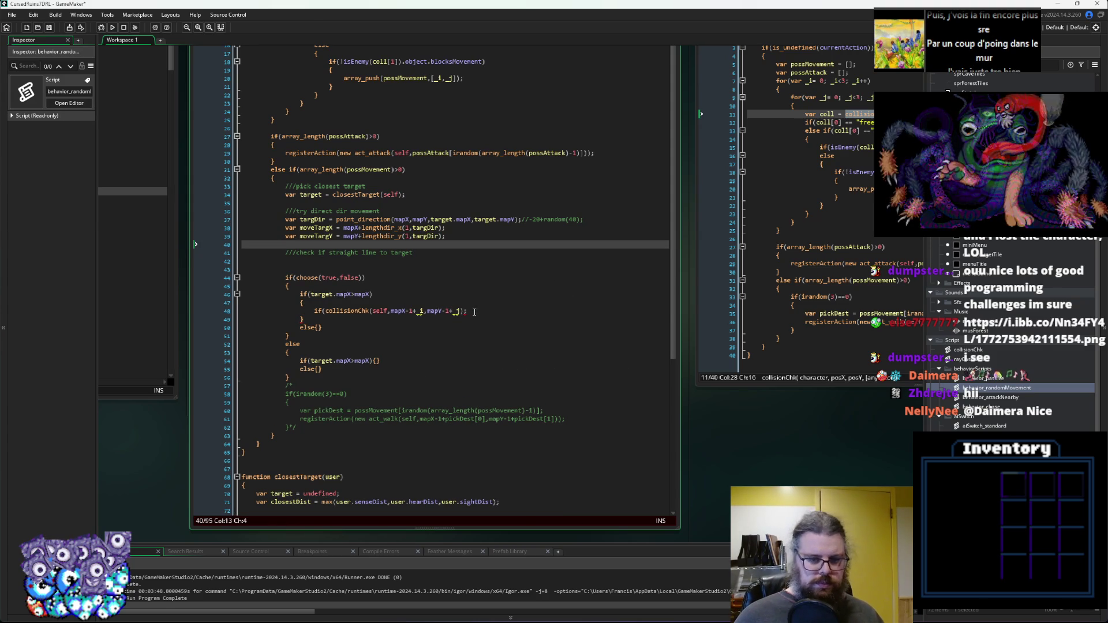
# Copy the existing collisionChk check line onto the blank line below moveTargY.
pyautogui.moveTo(467, 311); pyautogui.dragTo(316, 312)
pyautogui.hotkey('ctrl', 'c')
pyautogui.click(326, 246)
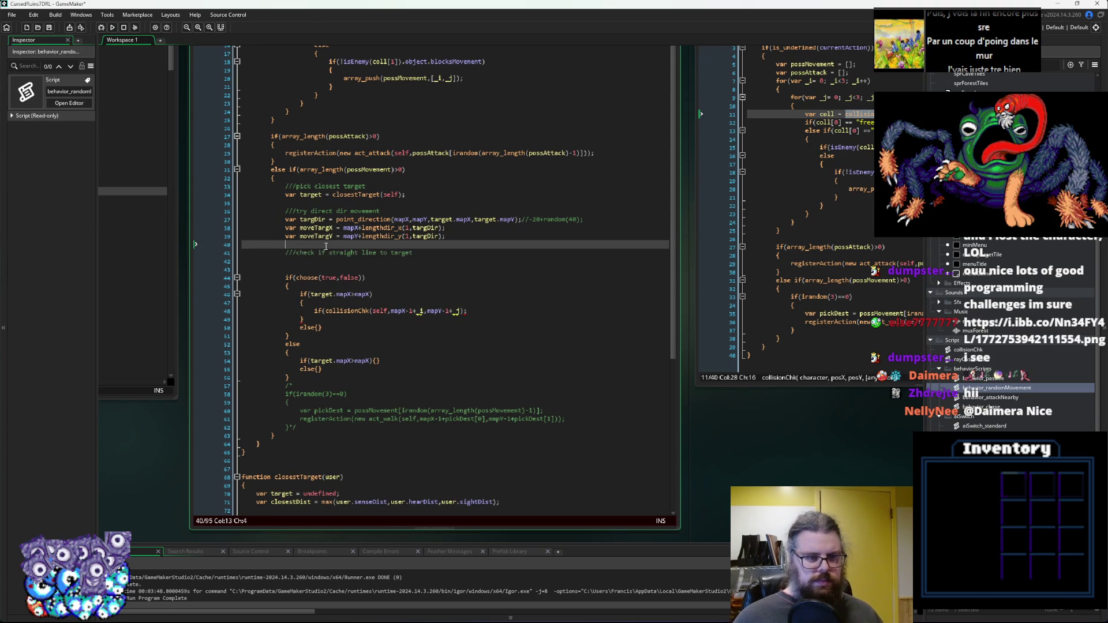
pyautogui.press('Return')
pyautogui.hotkey('ctrl', 'v')
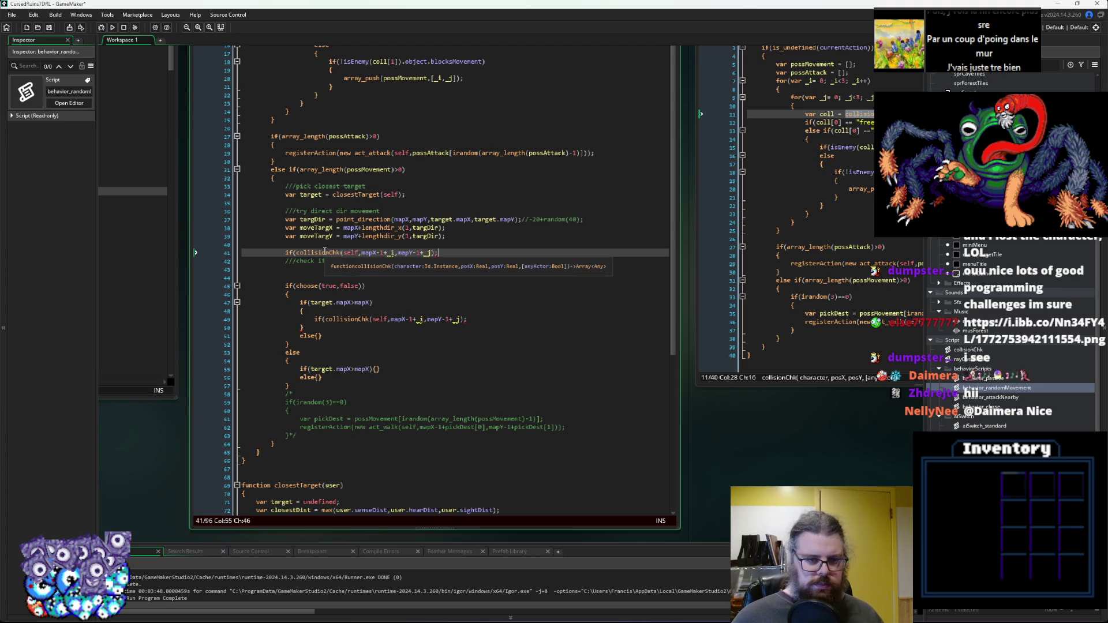
# Check what collisionChk returns, then fix the pasted check and add index brackets.
pyautogui.moveTo(436, 302)
pyautogui.mouseDown()
pyautogui.moveTo(156, 376)
pyautogui.moveTo(306, 351)
pyautogui.mouseUp()
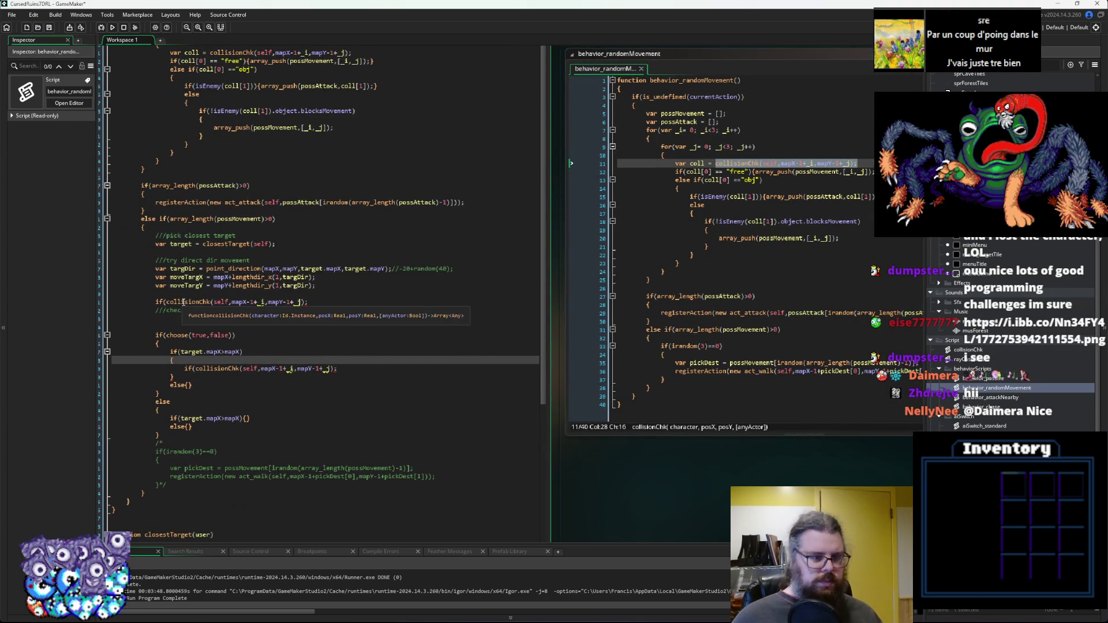
pyautogui.middleClick(182, 301)
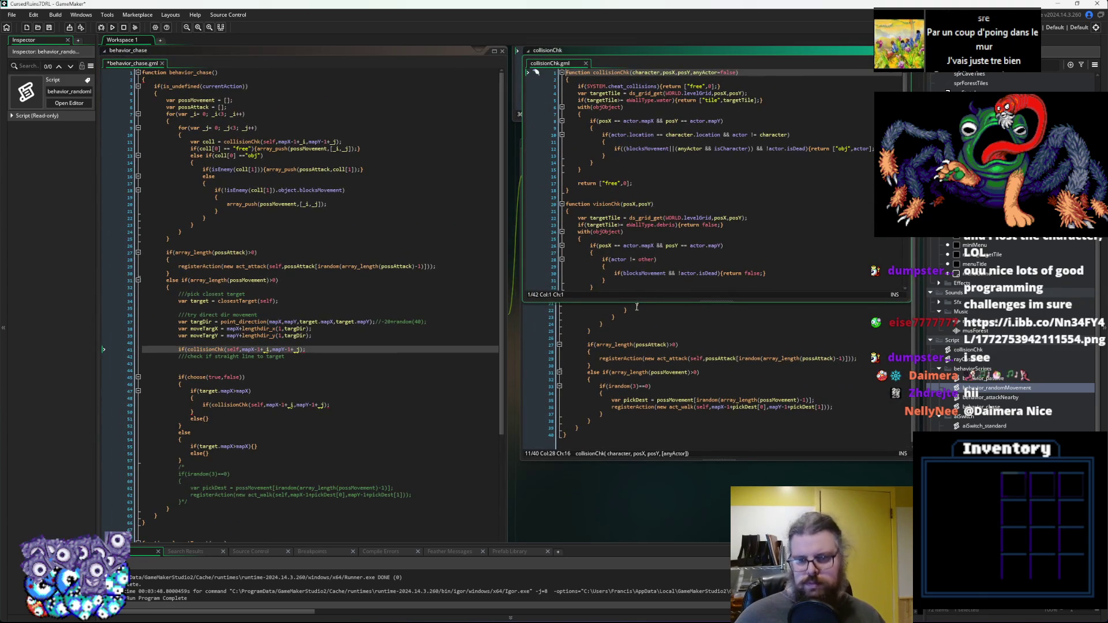
pyautogui.click(633, 183)
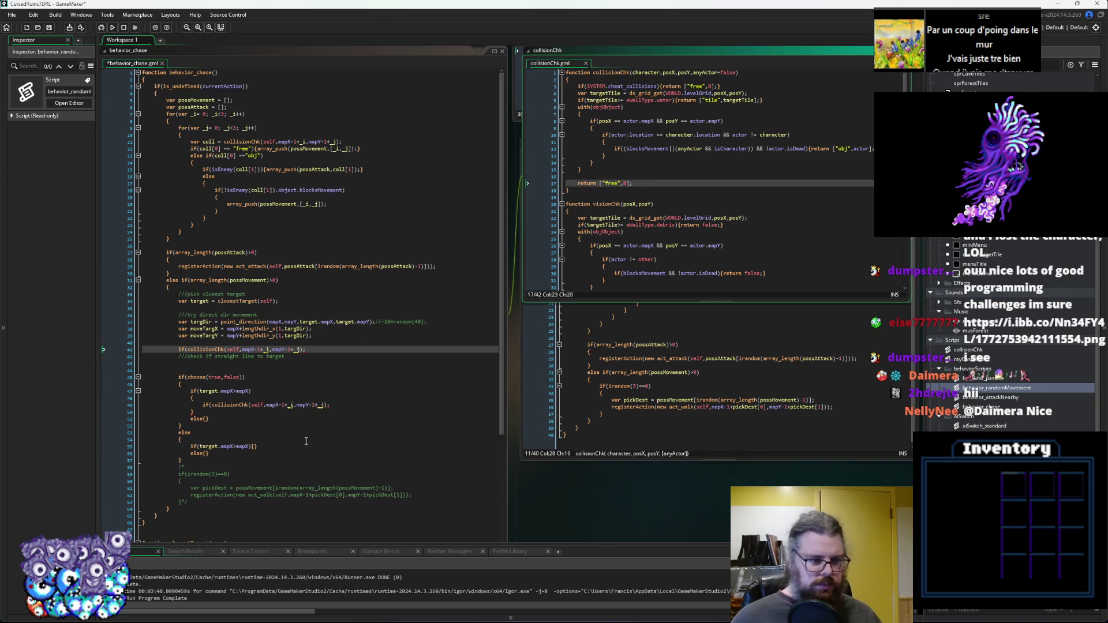
pyautogui.scroll(3, 306, 442)
pyautogui.press('BackSpace')
pyautogui.write(')')
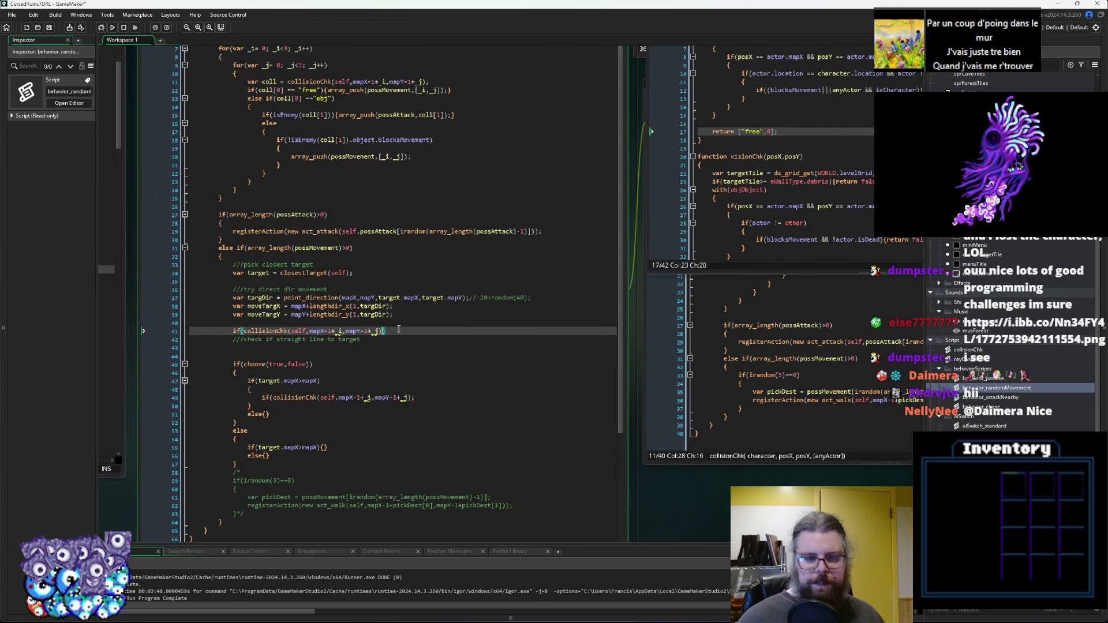
pyautogui.press('Left')
pyautogui.write('[')
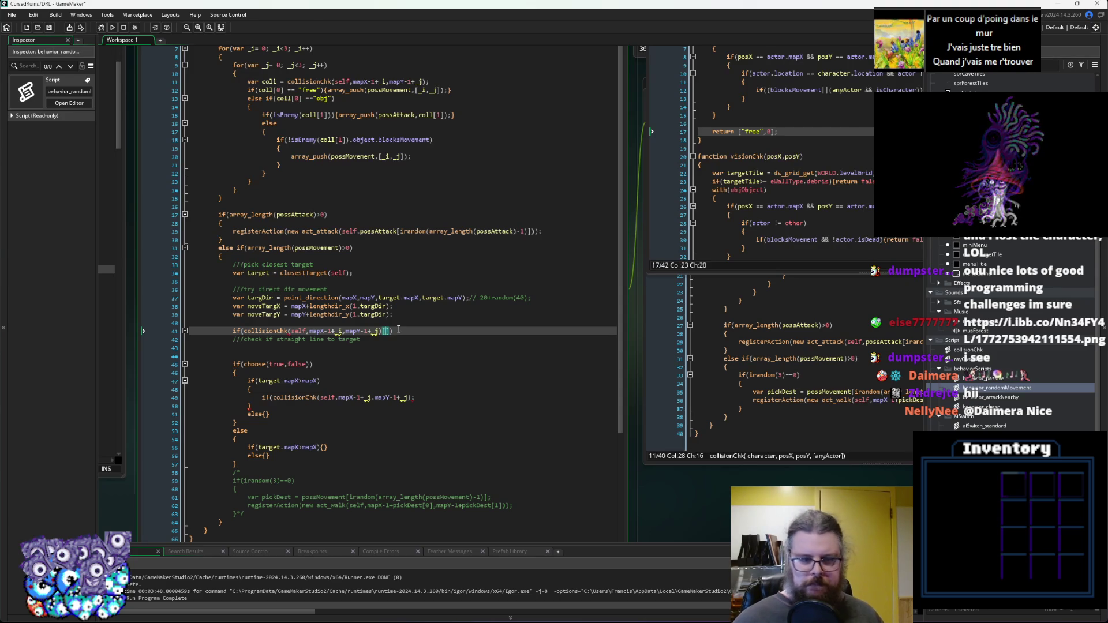
# Store the collisionChk(self,mapX-1+_j,mapY-1+_j) result in a new var coll.
pyautogui.press('Up')
pyautogui.write('var')
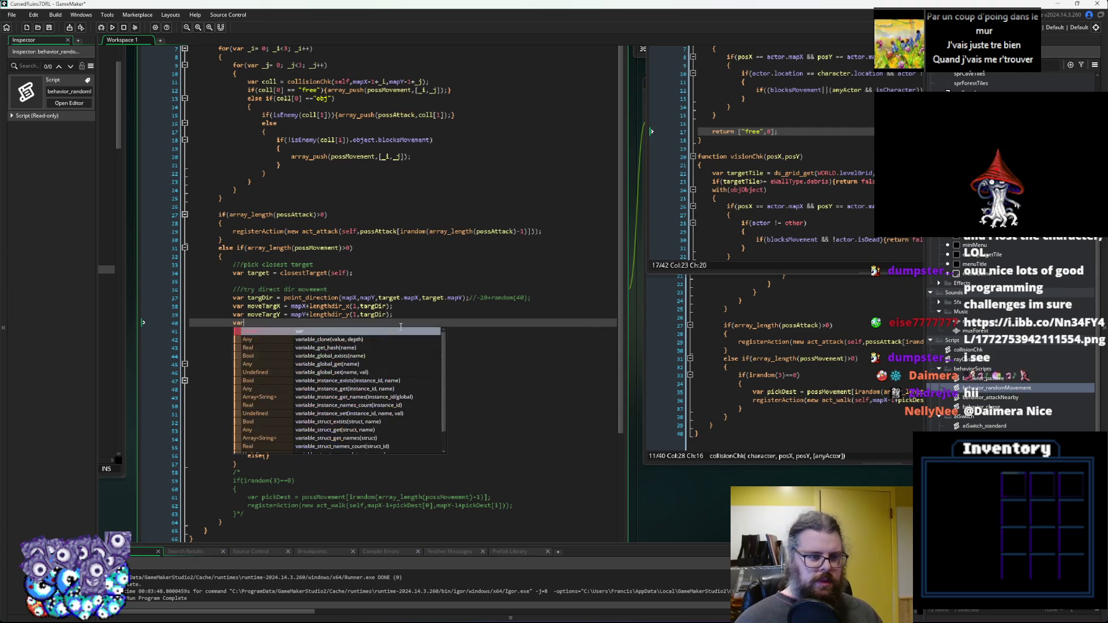
pyautogui.write(' coll =')
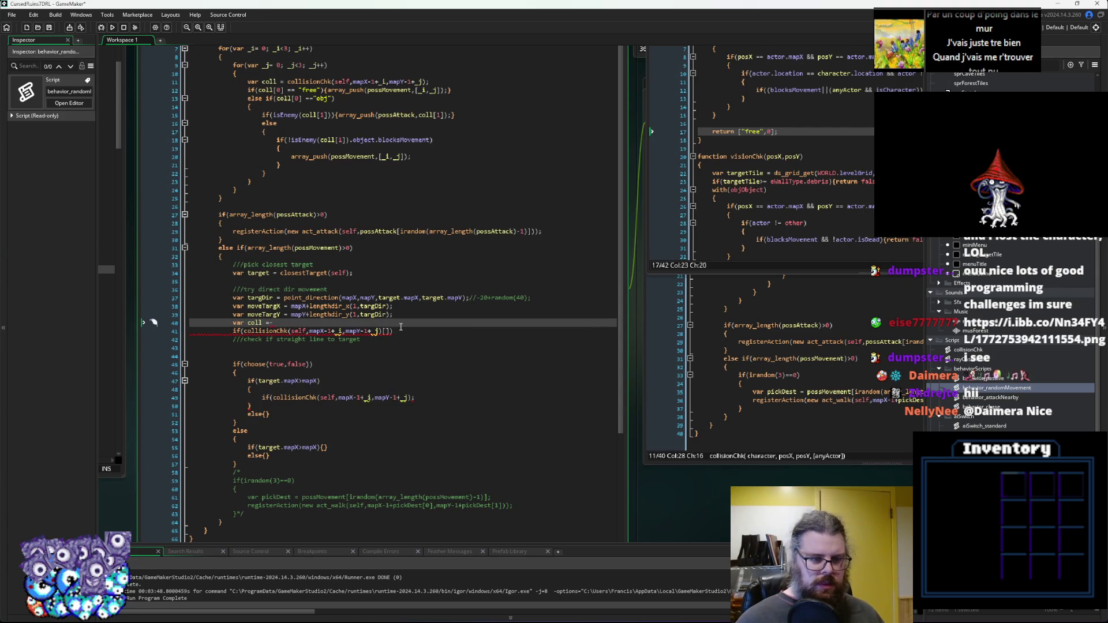
pyautogui.click(388, 332)
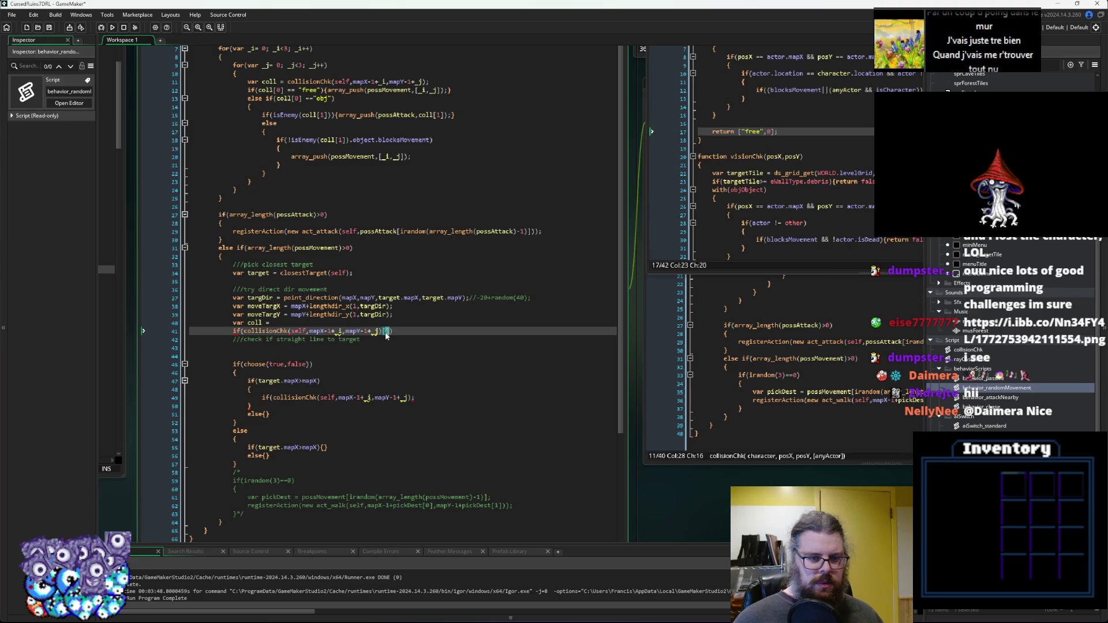
pyautogui.moveTo(383, 331); pyautogui.dragTo(244, 332)
pyautogui.hotkey('ctrl', 'x')
pyautogui.click(281, 323)
pyautogui.hotkey('ctrl', 'v')
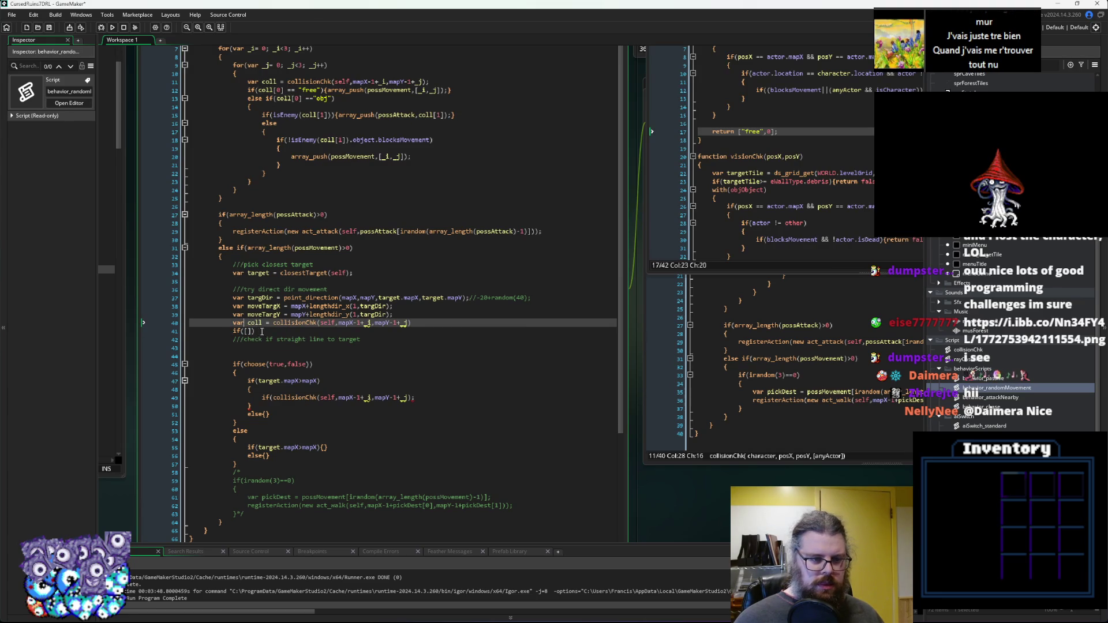
# Complete the test as if(coll[0]=="free") and open an empty { block beneath it.
pyautogui.press('Down')
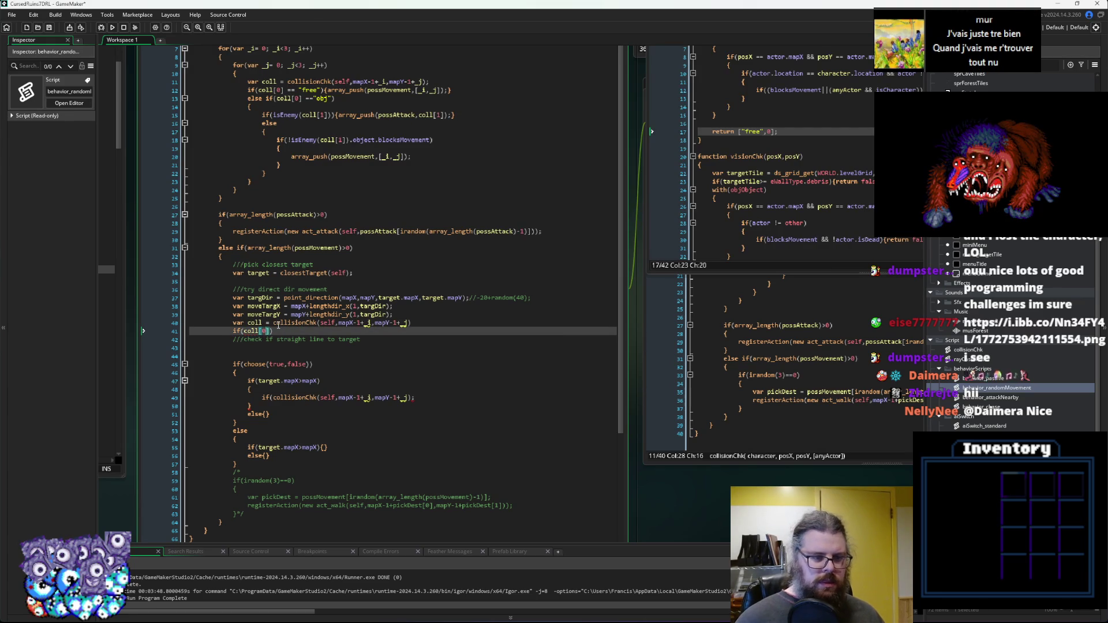
pyautogui.write('"free"')
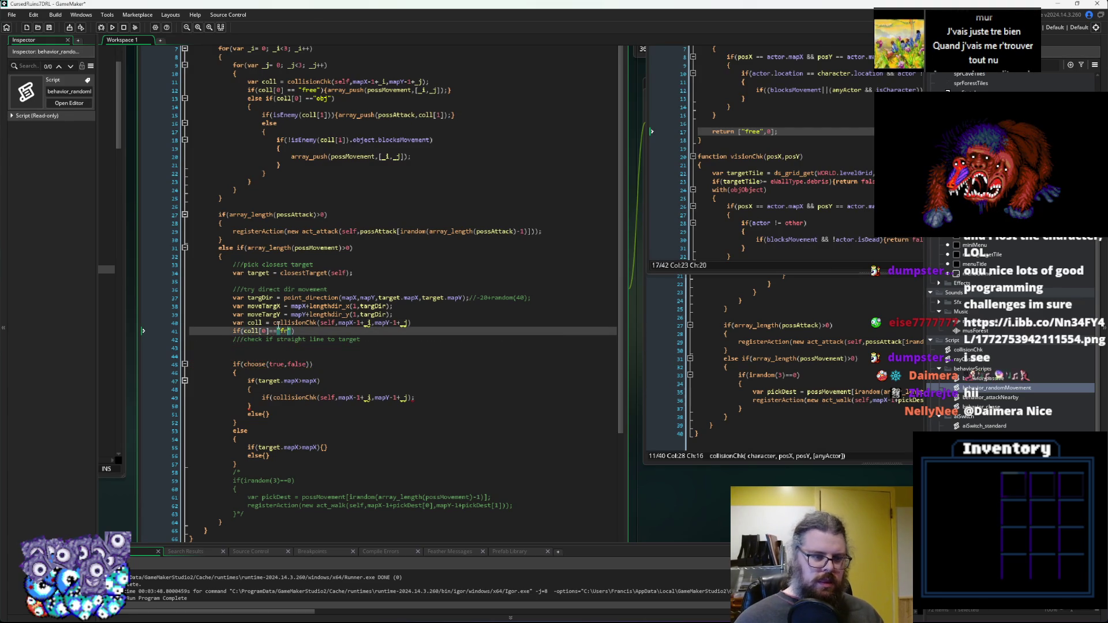
pyautogui.press('Return')
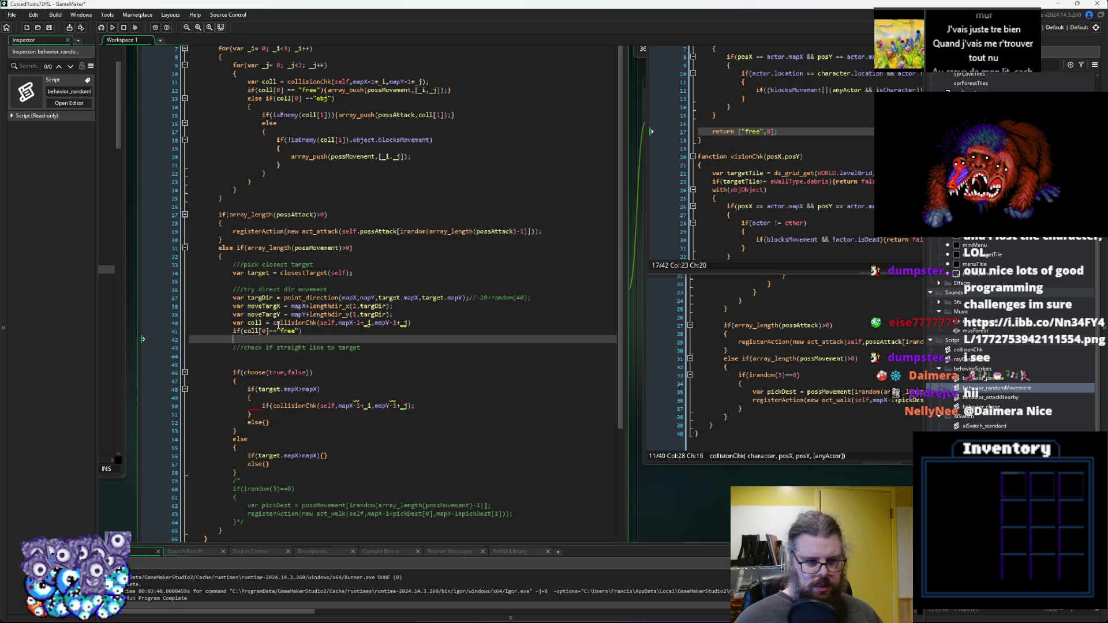
pyautogui.write('{')
pyautogui.press('Return')
pyautogui.press('Return')
pyautogui.scroll(-3, 300, 346)
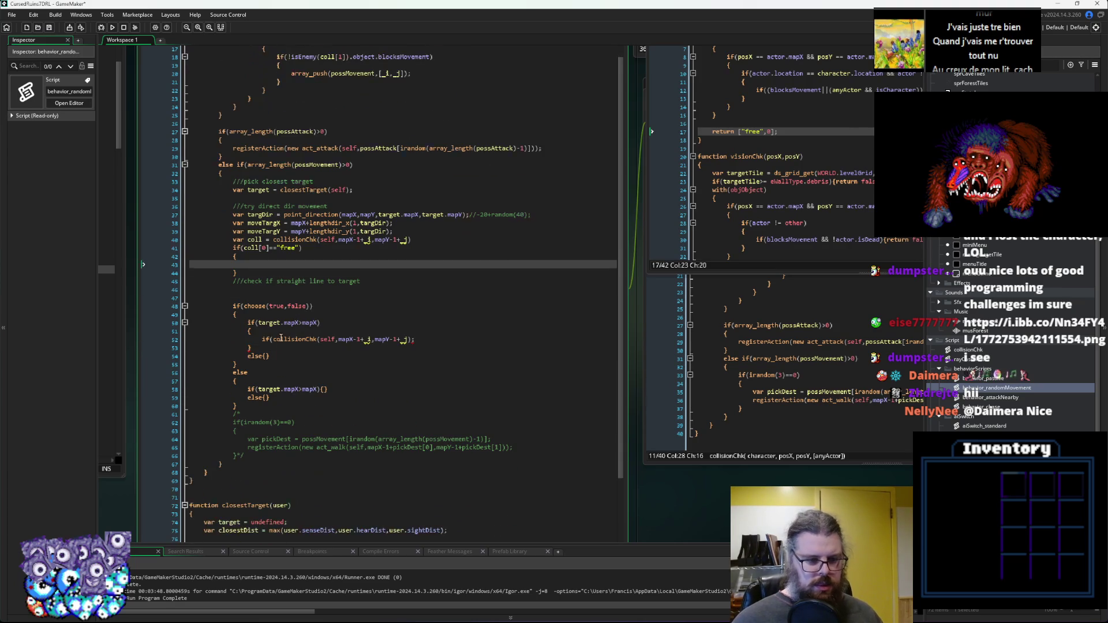
pyautogui.scroll(2, 317, 380)
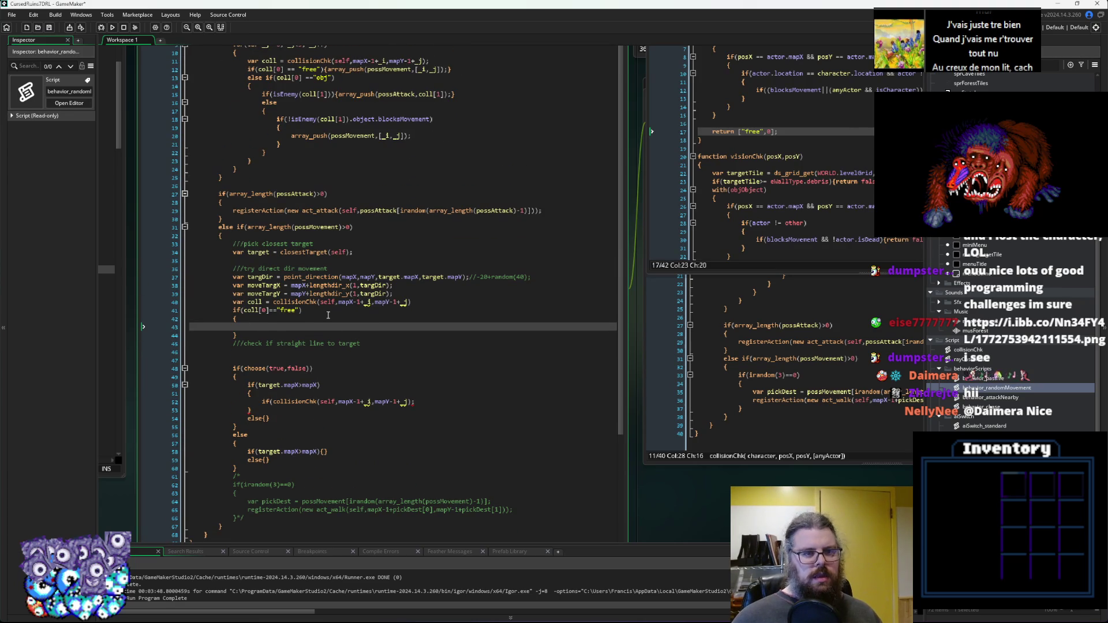
pyautogui.click(253, 211)
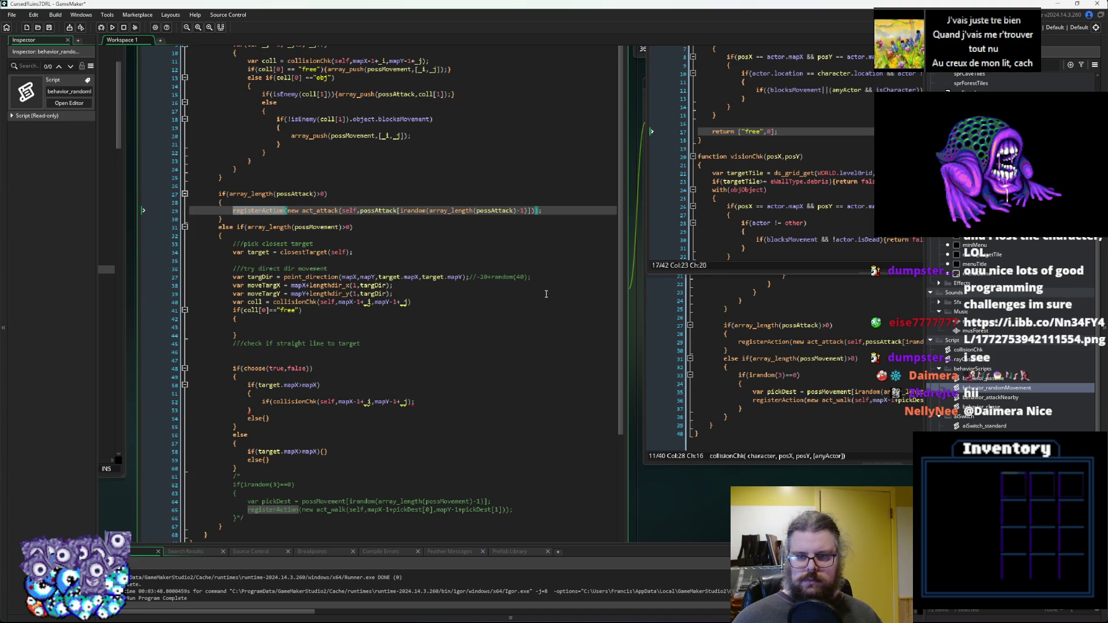
# Copy the registerAction(new act_walk…) line from behavior_randomMovement into the free-tile block.
pyautogui.click(393, 293)
pyautogui.hscroll(3, 620, 301)
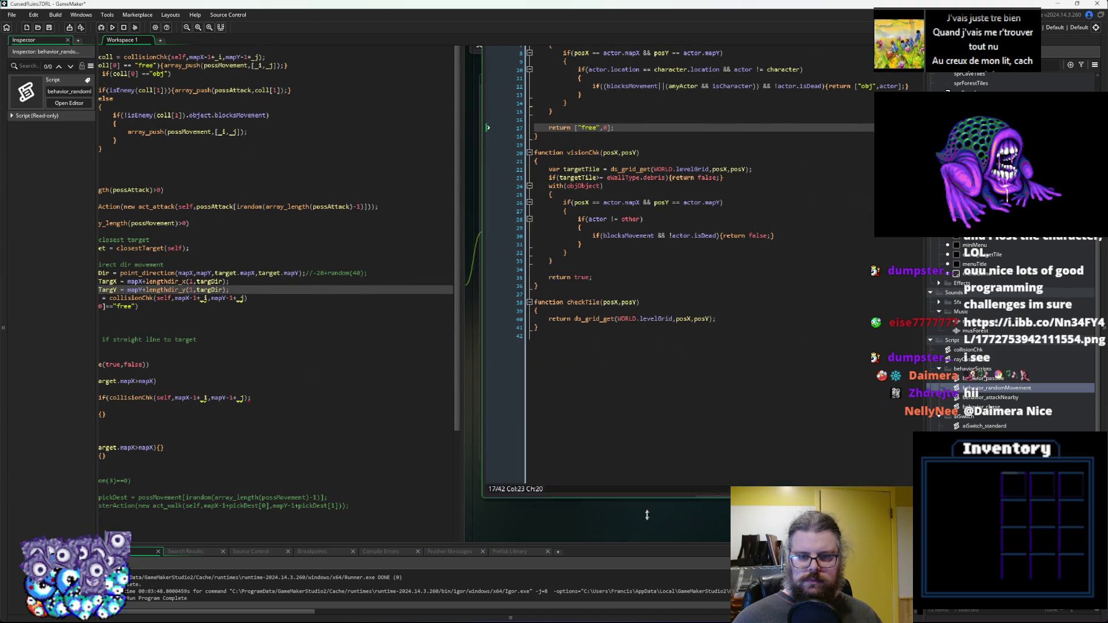
pyautogui.moveTo(633, 272); pyautogui.dragTo(636, 79)
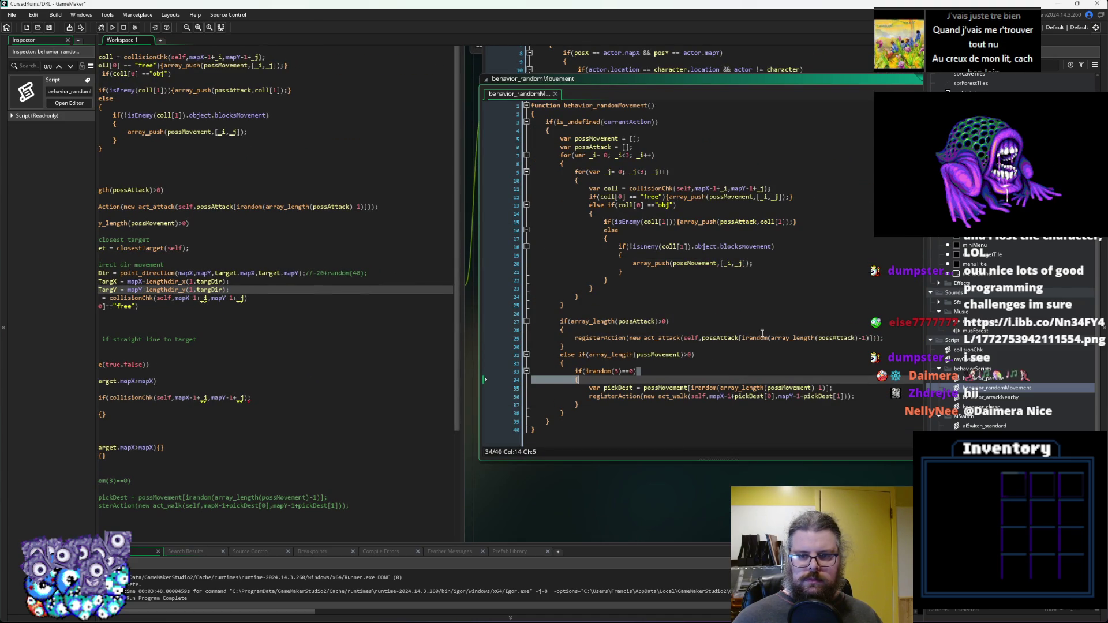
pyautogui.click(653, 394)
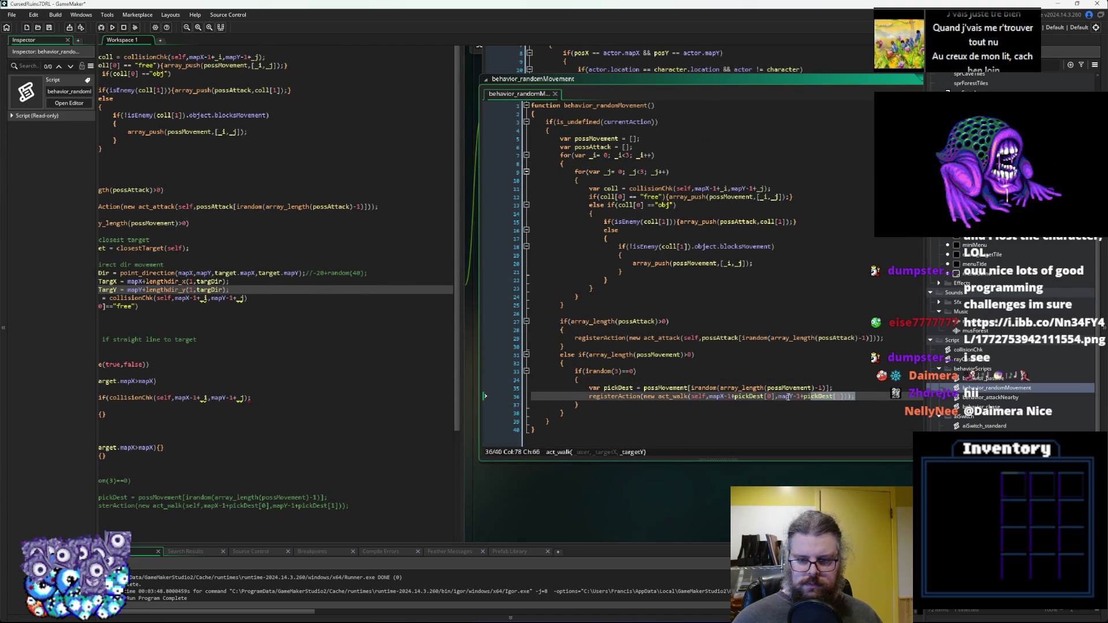
pyautogui.press('End')
pyautogui.hotkey('shift', 'Home')
pyautogui.hotkey('ctrl', 'c')
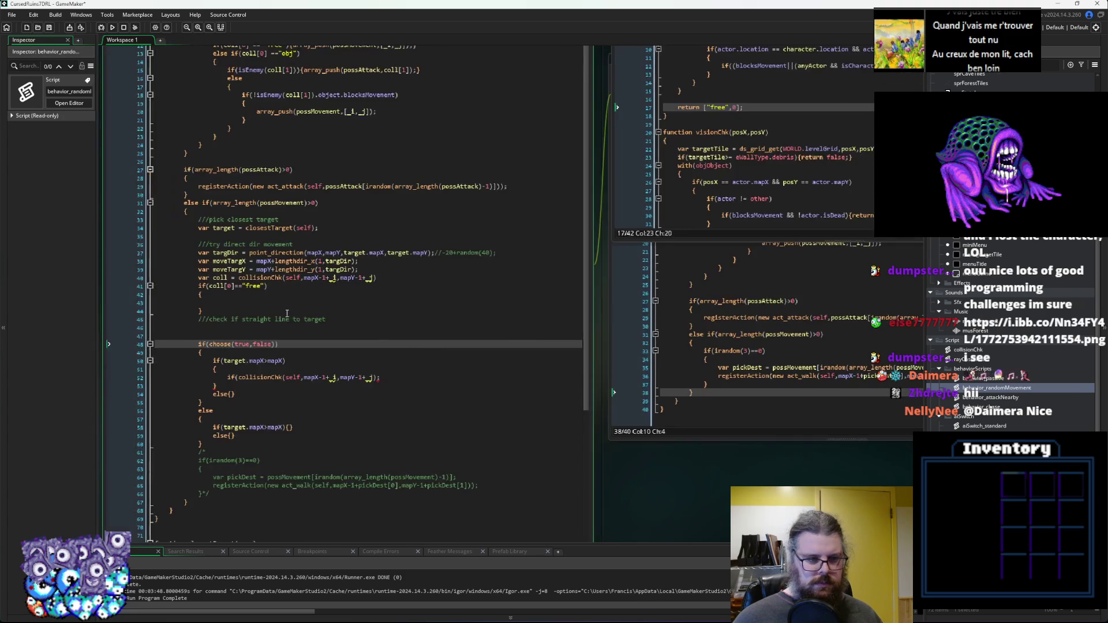
pyautogui.click(316, 302)
pyautogui.hotkey('ctrl', 'v')
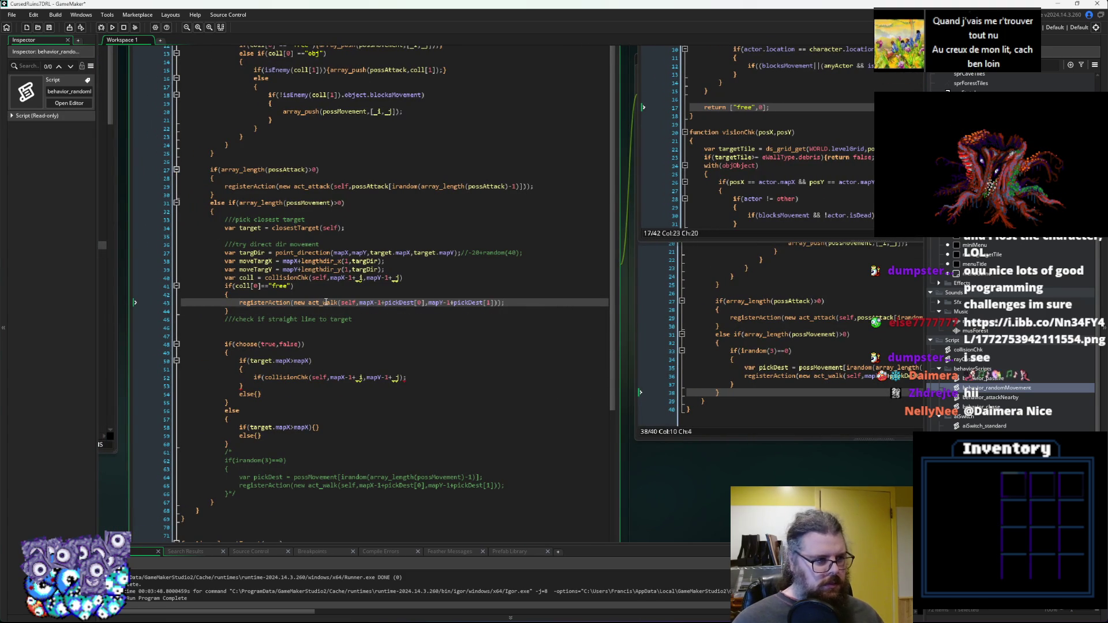
# Replace the walk's x destination with moveTargX.
pyautogui.press('Down')
pyautogui.press('Down')
pyautogui.press('Down')
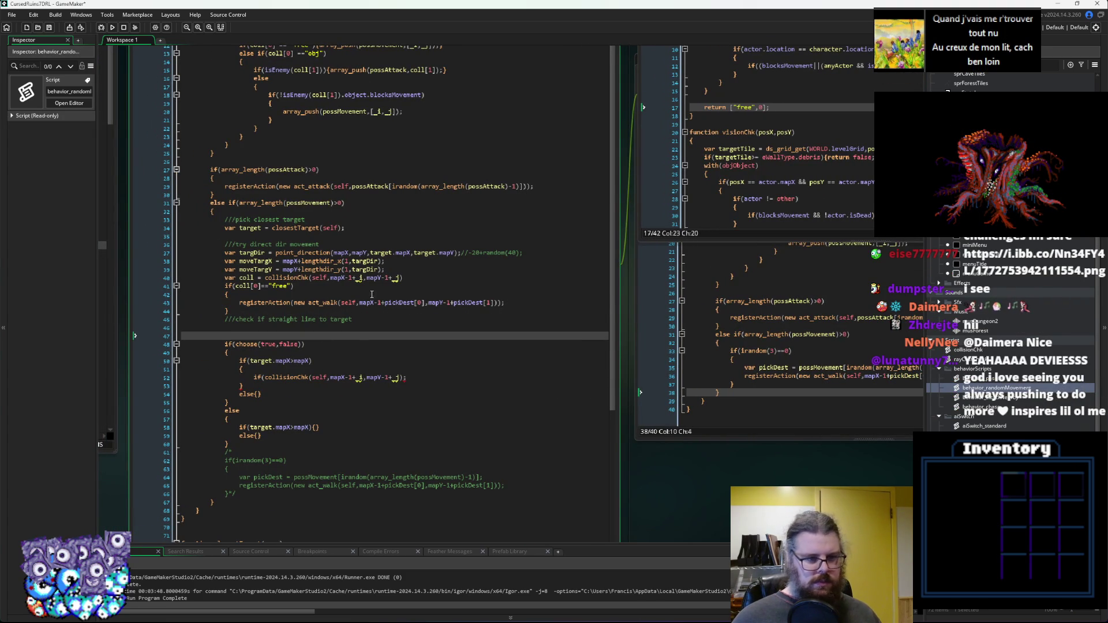
pyautogui.click(367, 304)
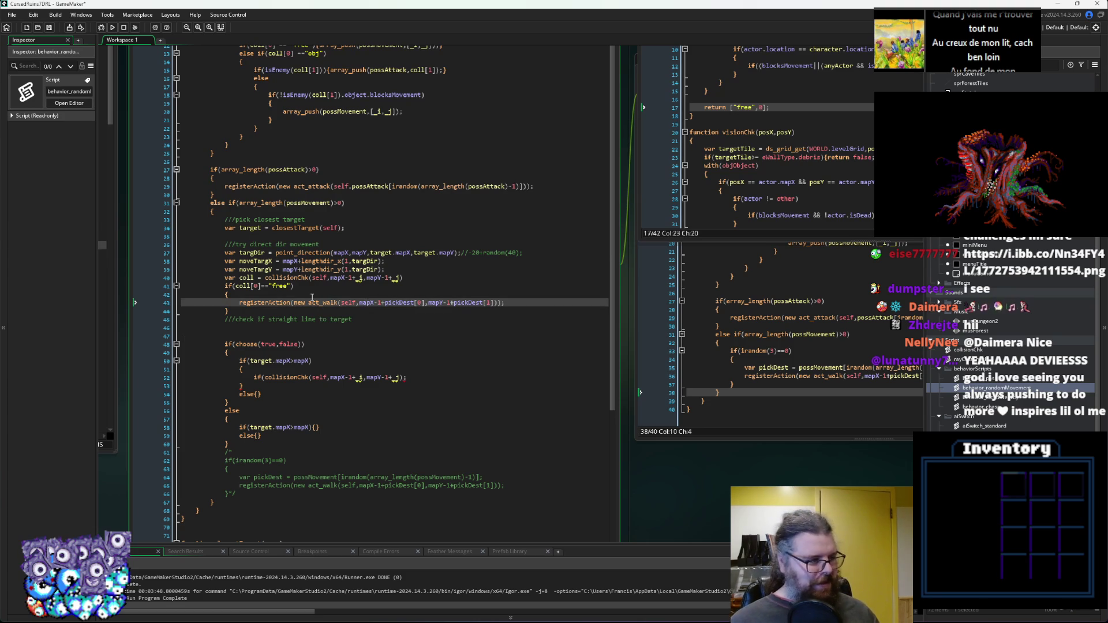
pyautogui.press('Up')
pyautogui.press('Down')
pyautogui.press('Down')
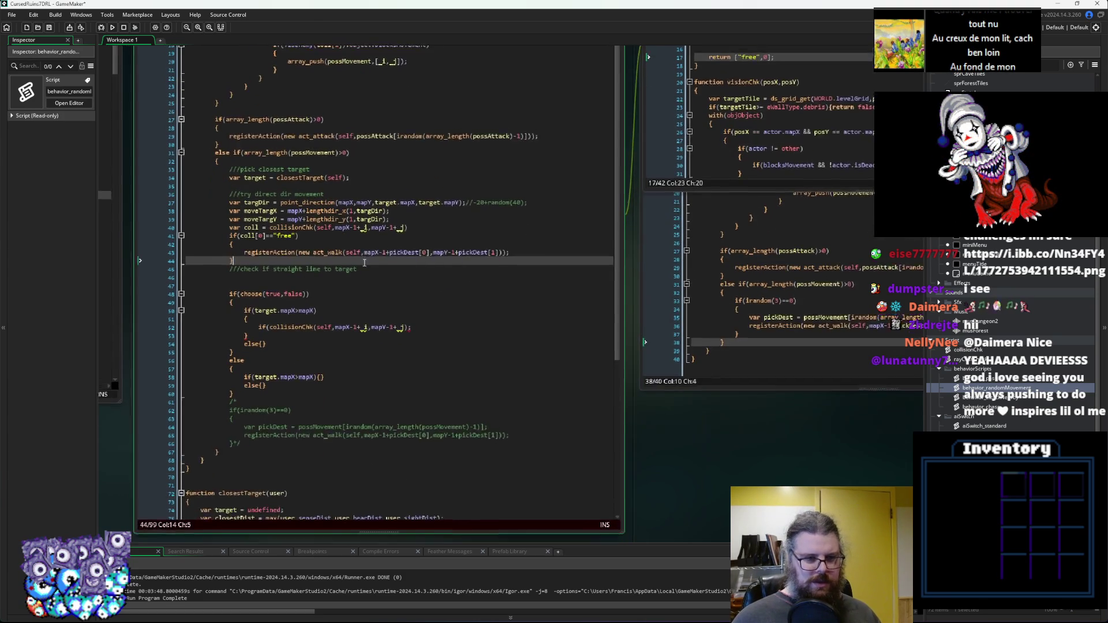
pyautogui.click(268, 224)
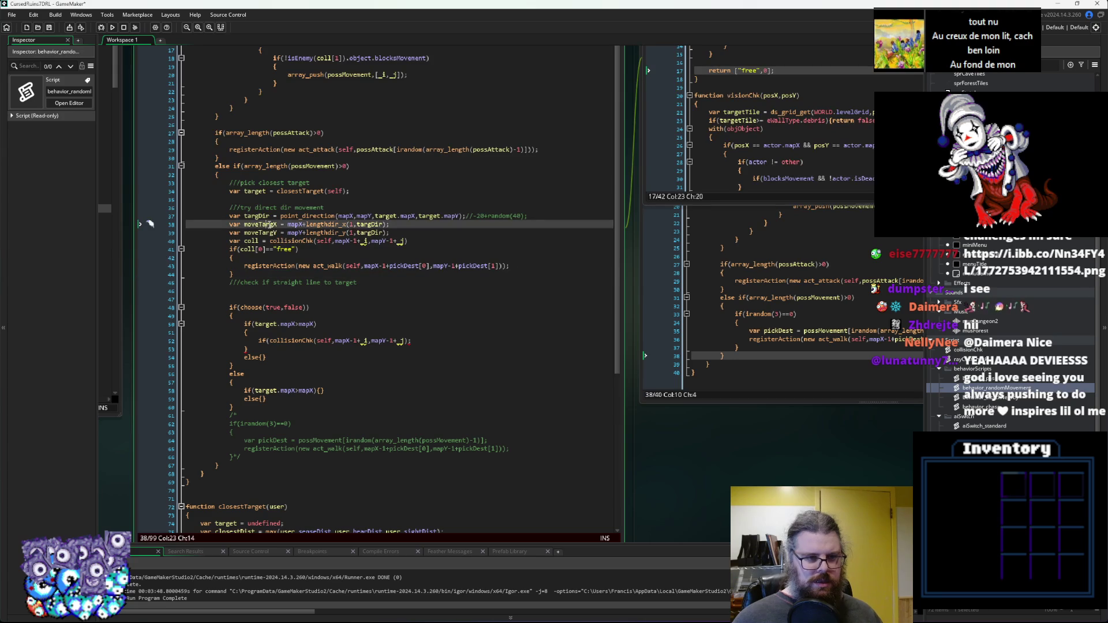
pyautogui.click(428, 266)
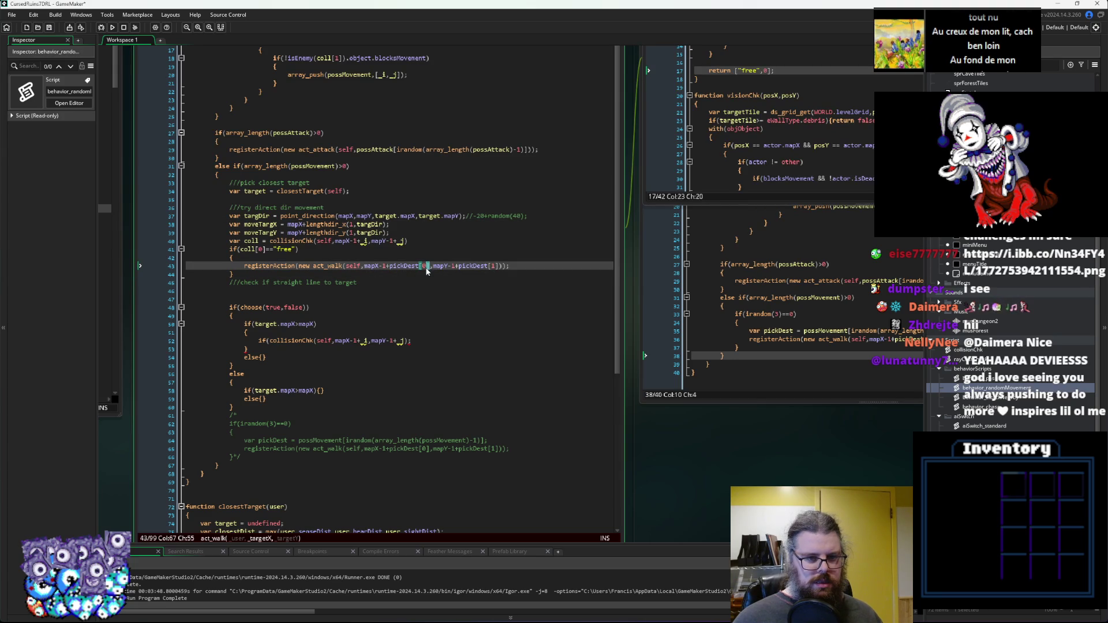
pyautogui.moveTo(402, 270); pyautogui.dragTo(364, 267)
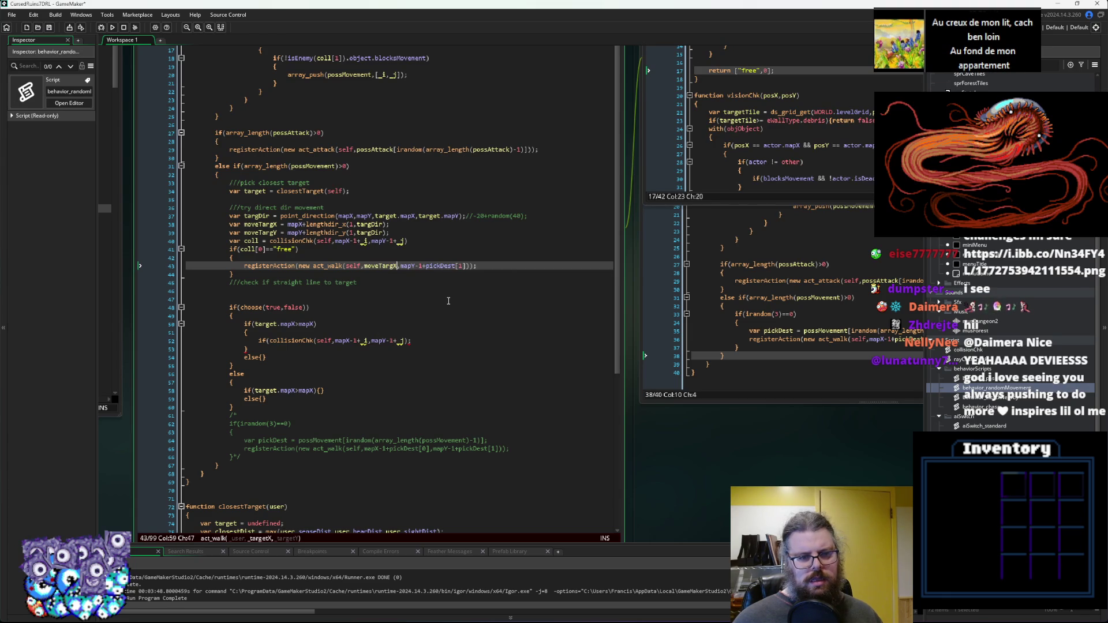
# Compare with the random movement walk call, then set the walk's y destination to moveTargY.
pyautogui.click(765, 275)
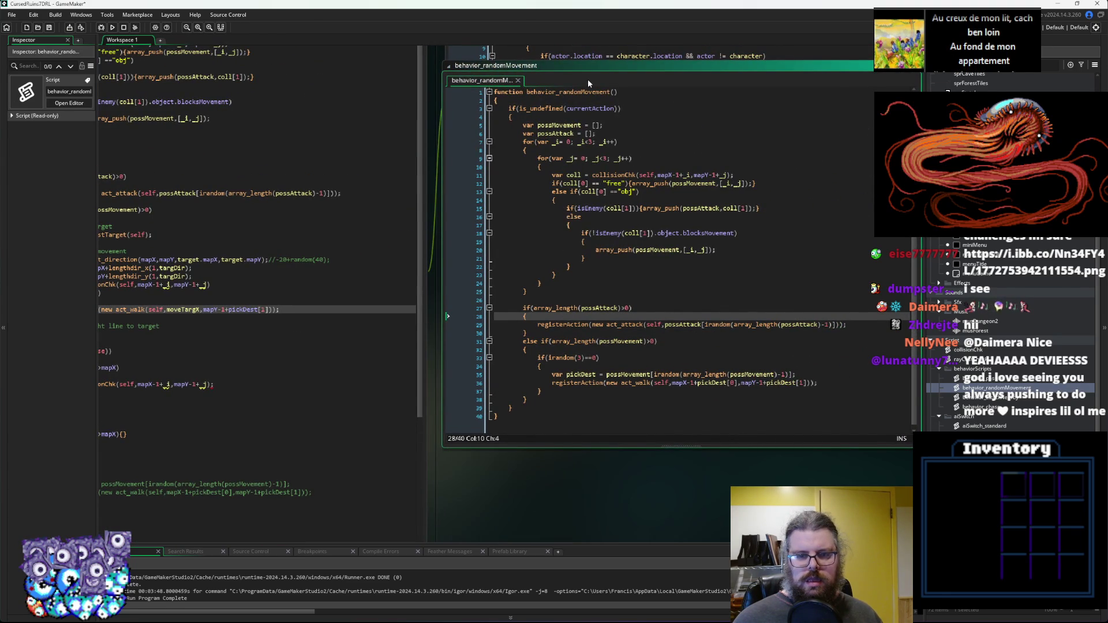
pyautogui.click(761, 368)
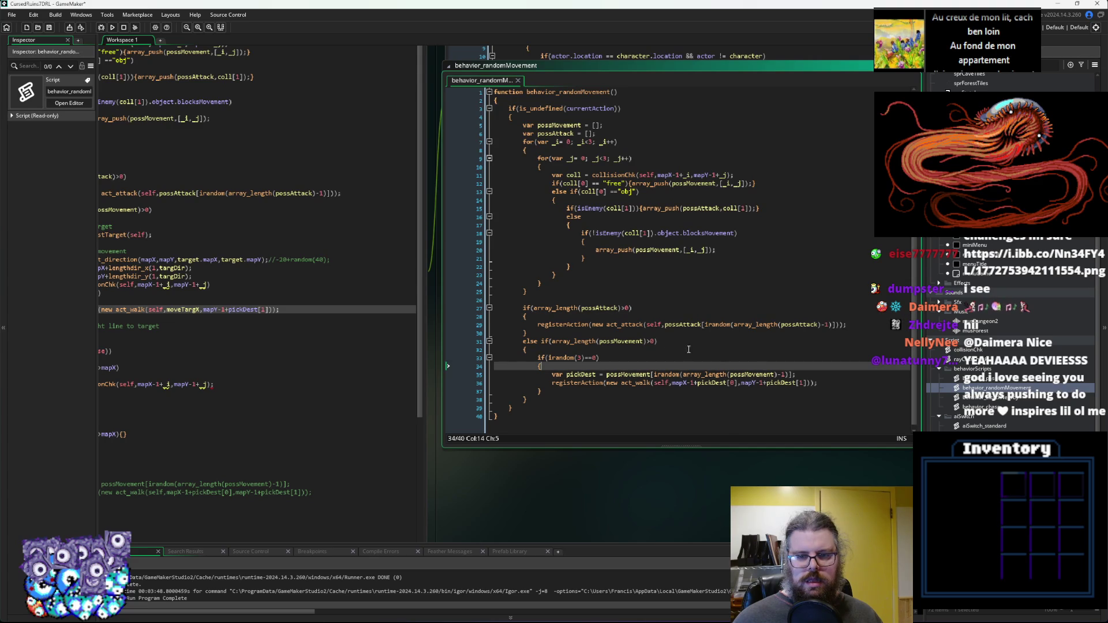
pyautogui.click(646, 384)
pyautogui.click(680, 383)
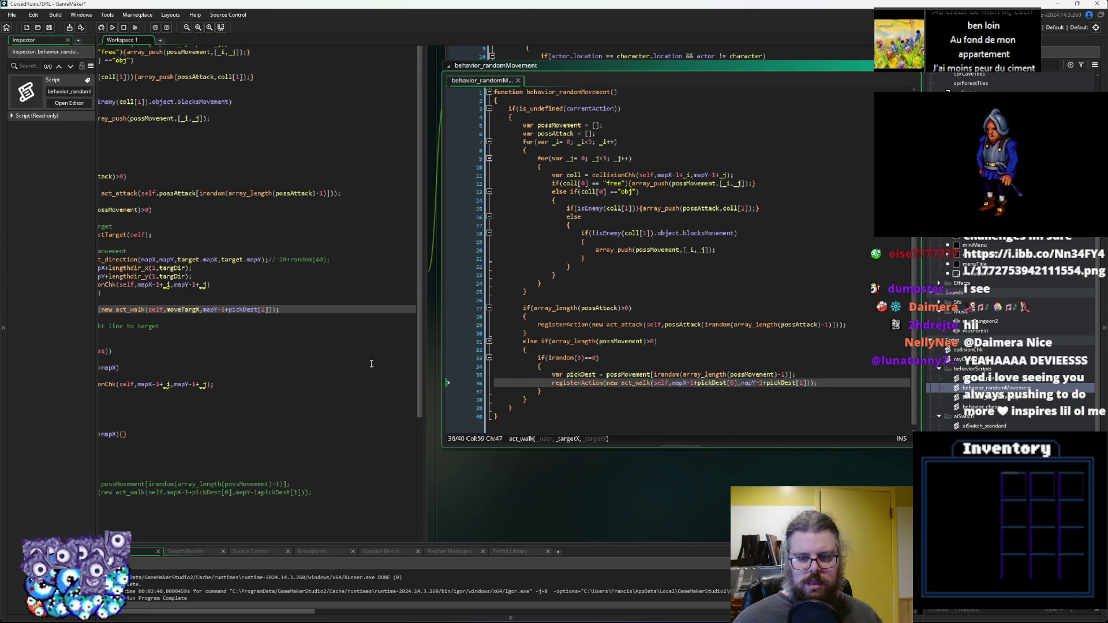
pyautogui.click(370, 334)
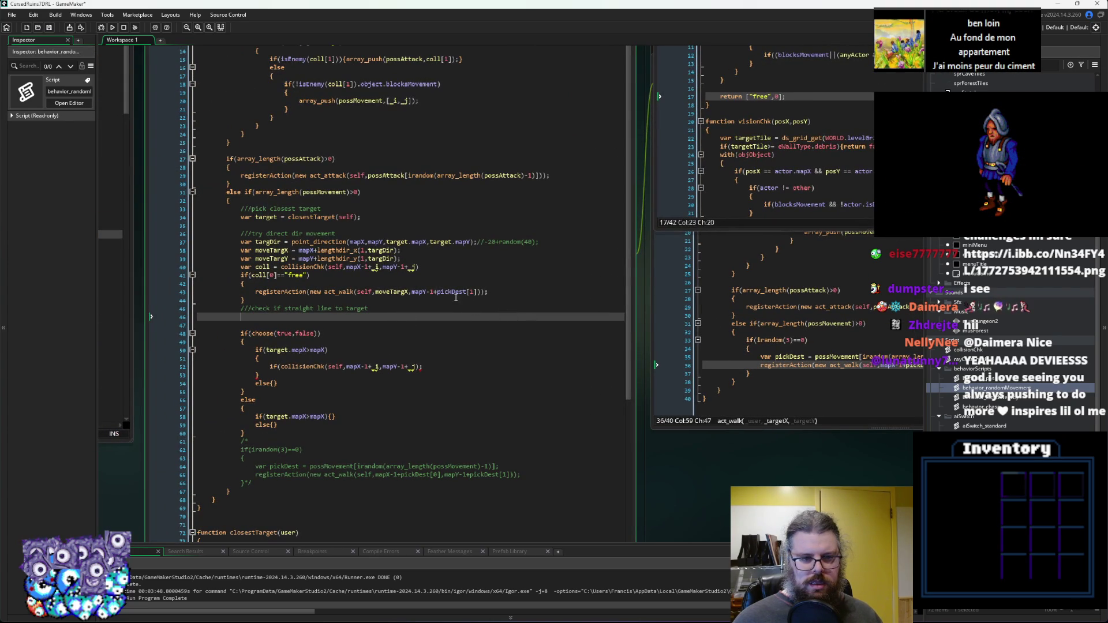
pyautogui.click(439, 333)
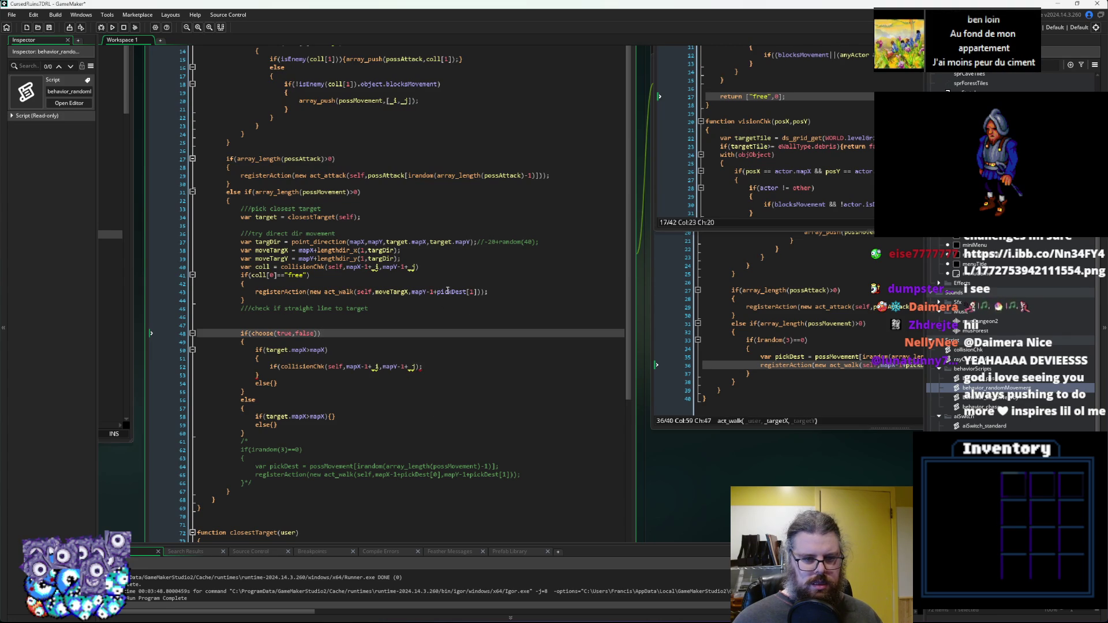
pyautogui.doubleClick(271, 258)
pyautogui.moveTo(412, 291); pyautogui.dragTo(482, 297)
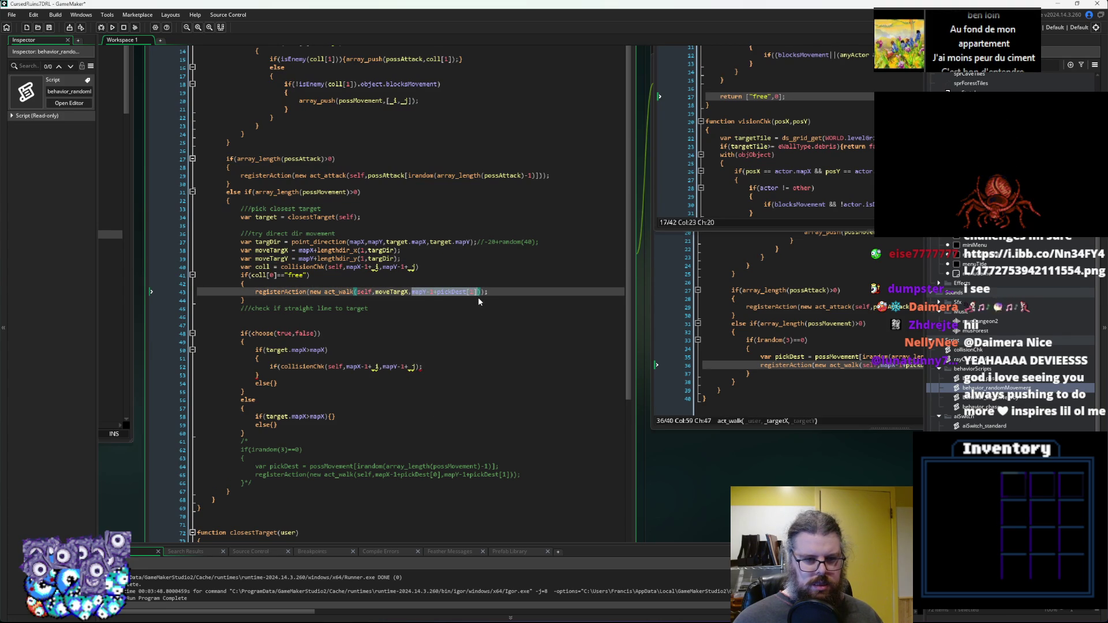
pyautogui.hotkey('ctrl', 'v')
# Wrap both destinations as round(moveTargX), round(moveTargY) and add a line after the block.
pyautogui.click(375, 293)
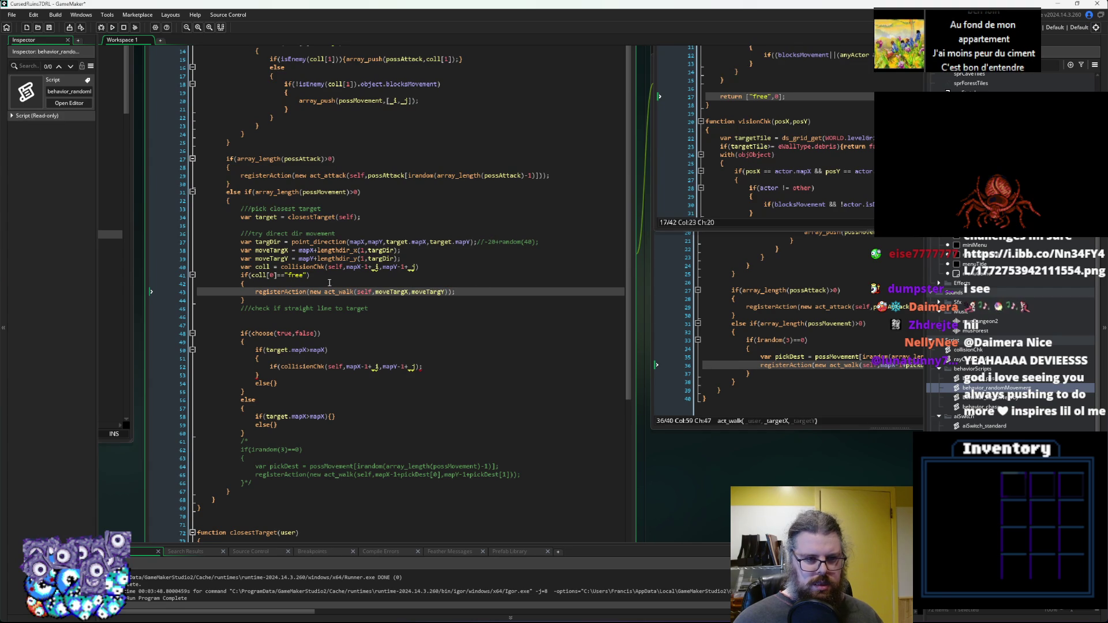
pyautogui.click(376, 291)
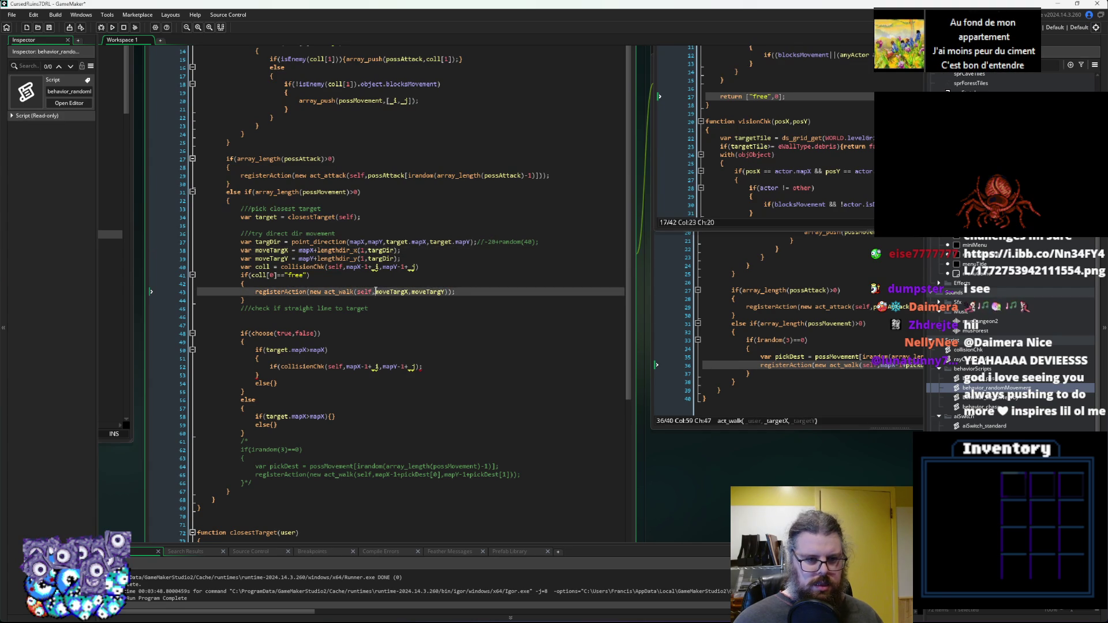
pyautogui.write('round(')
pyautogui.write(')')
pyautogui.press('Right')
pyautogui.write('ro')
pyautogui.write('(')
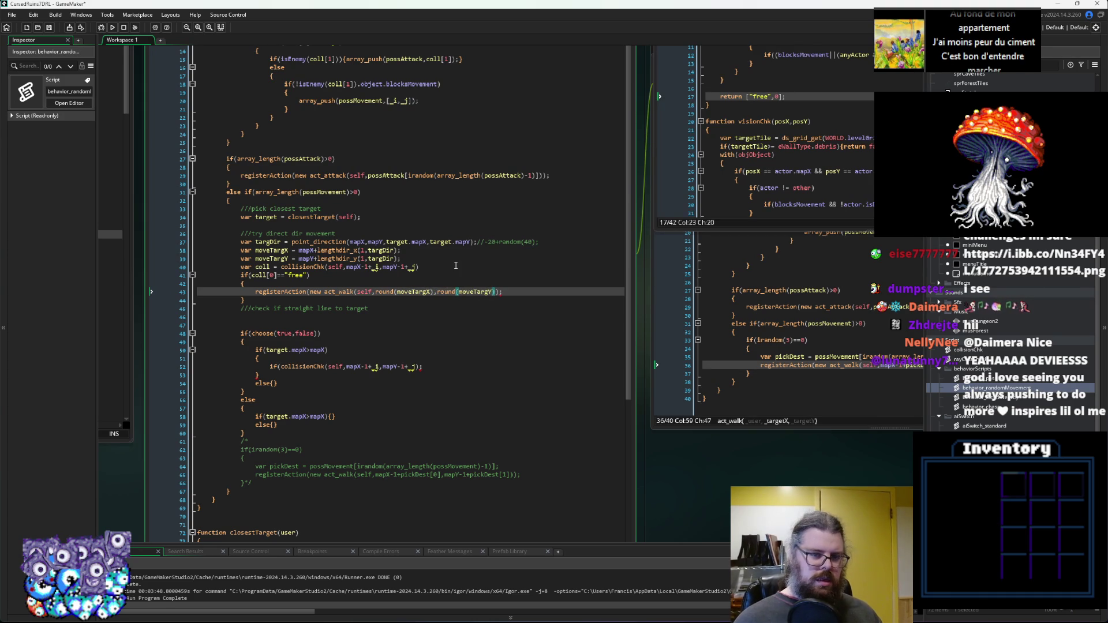
pyautogui.write(')')
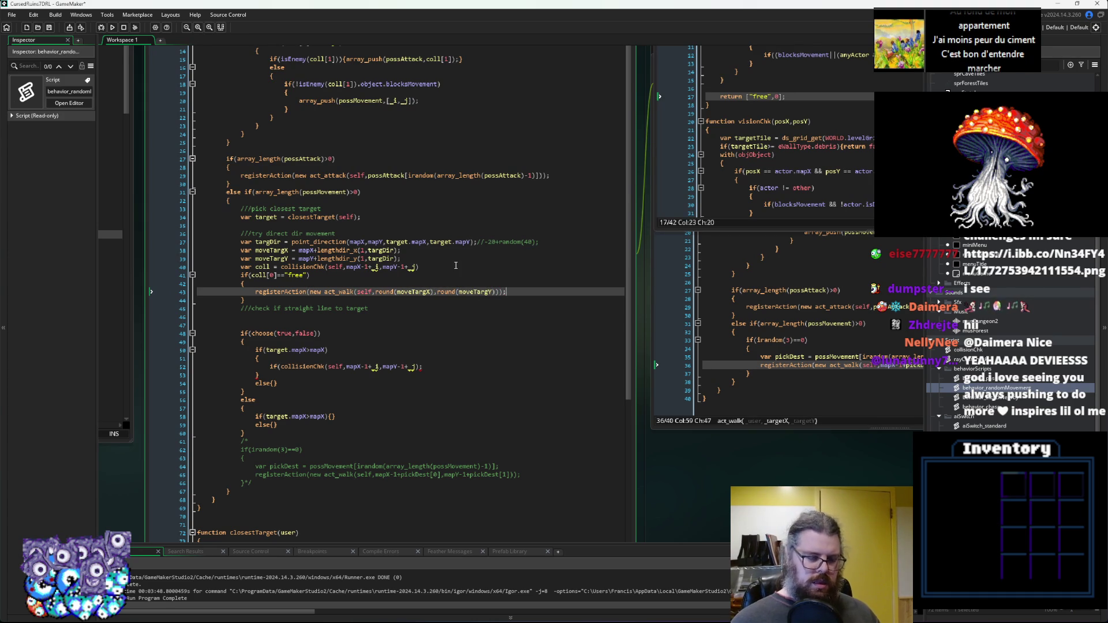
pyautogui.press('Down')
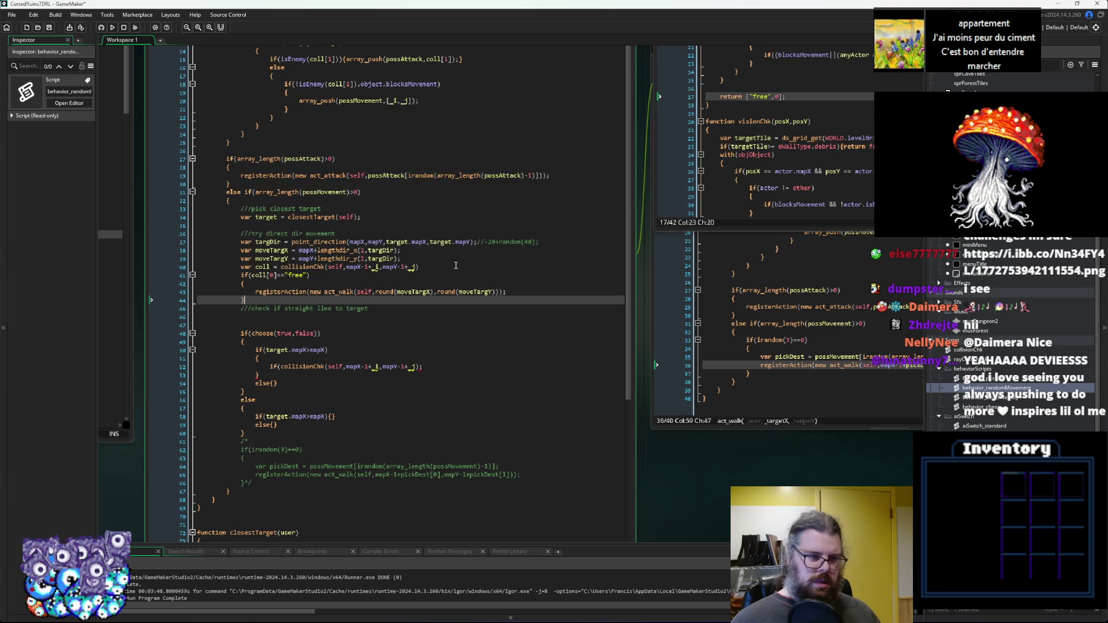
pyautogui.press('Return')
# Add an else { branch and indent the choose(true,false) block and its comment into it.
pyautogui.write('else')
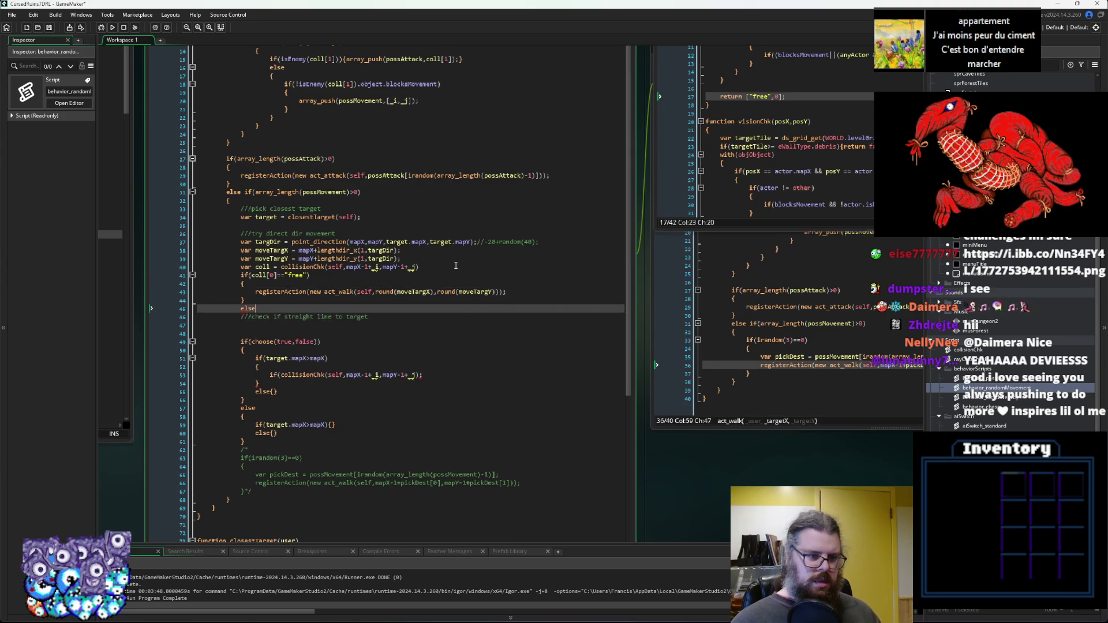
pyautogui.press('Return')
pyautogui.write('{')
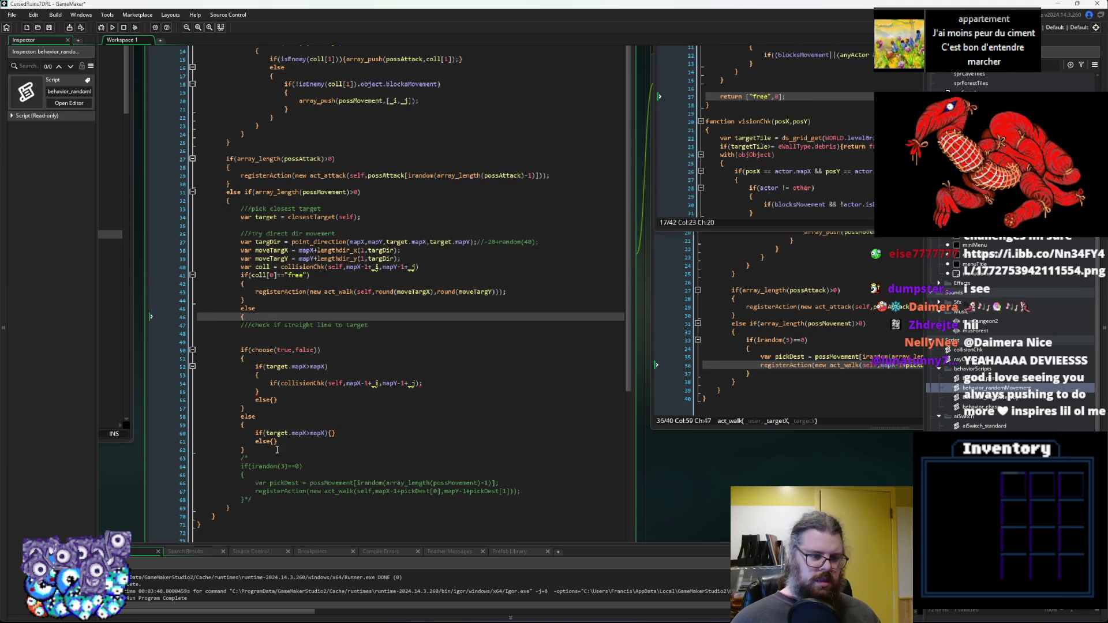
pyautogui.click(277, 450)
pyautogui.press('Return')
pyautogui.moveTo(281, 451)
pyautogui.mouseDown()
pyautogui.moveTo(173, 331)
pyautogui.moveTo(162, 350)
pyautogui.mouseUp()
pyautogui.press('Tab')
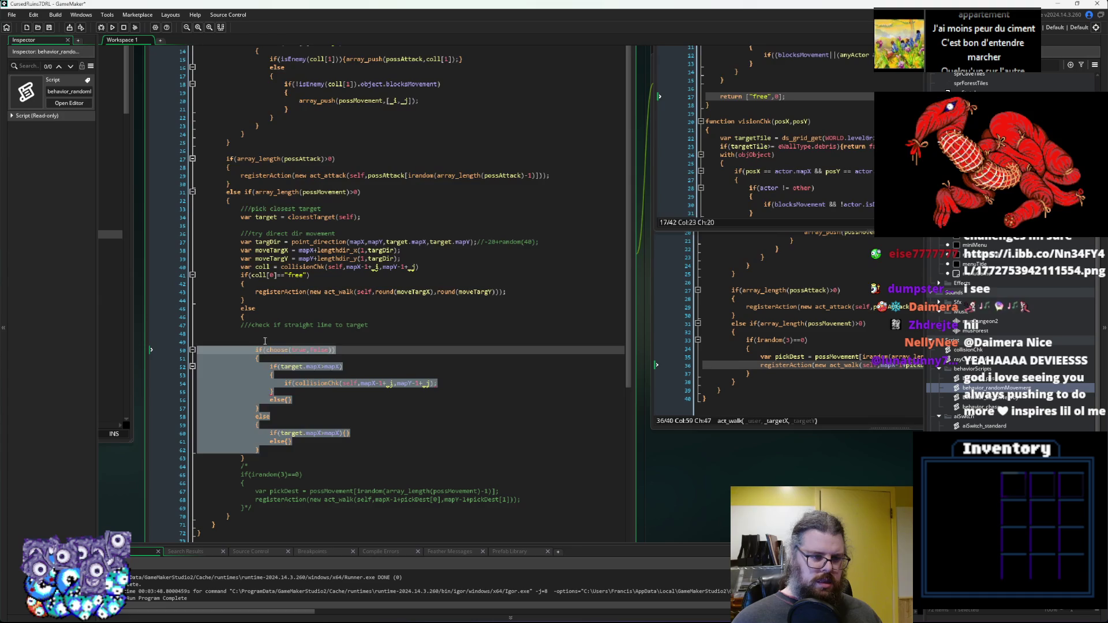
pyautogui.click(269, 340)
pyautogui.press('Up')
pyautogui.press('Tab')
pyautogui.press('Down')
pyautogui.press('BackSpace')
pyautogui.press('Delete')
pyautogui.press('BackSpace')
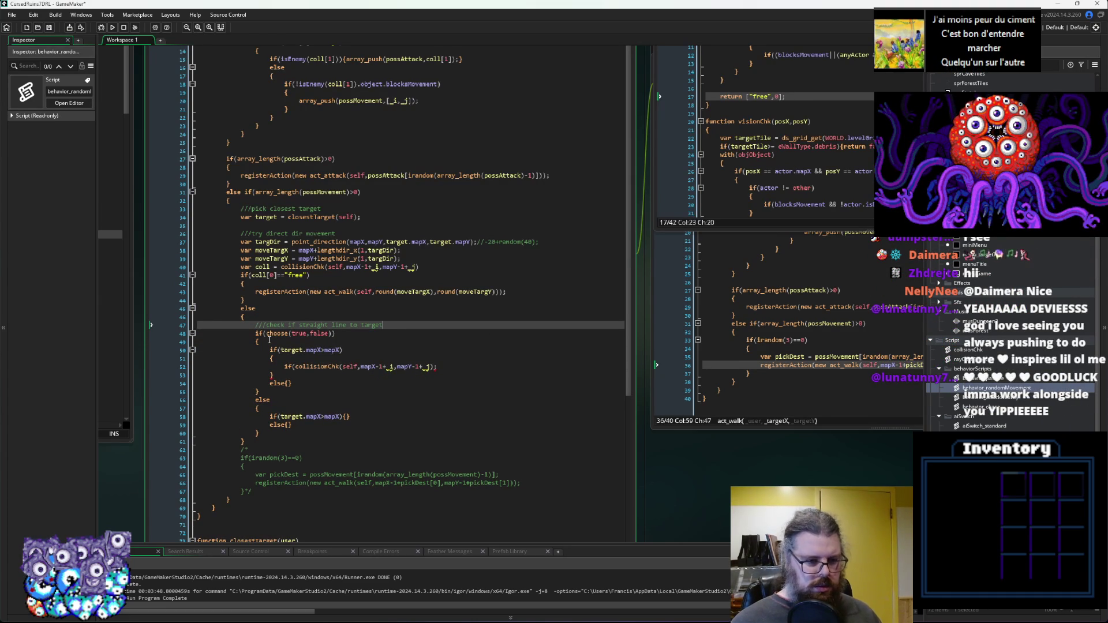
# Wrap the choose(true,false) straight-line block in /* */ to disable it.
pyautogui.click(270, 435)
pyautogui.write('*/')
pyautogui.press('Up')
pyautogui.press('Up')
pyautogui.press('Up')
pyautogui.press('Home')
pyautogui.write('/*')
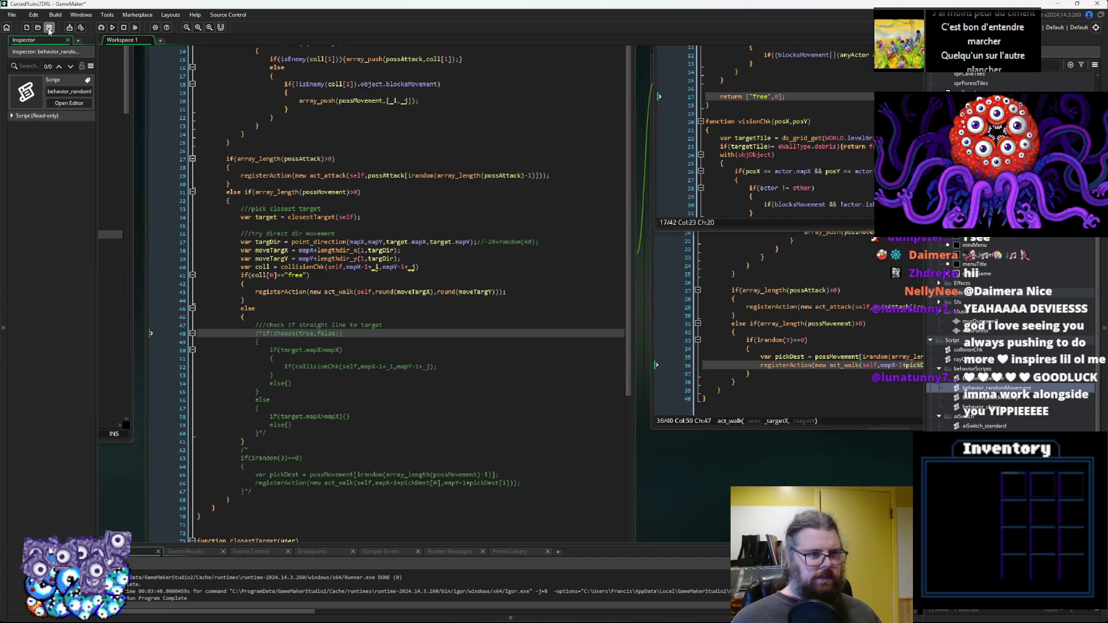
pyautogui.moveTo(359, 157)
pyautogui.mouseDown()
pyautogui.moveTo(394, 361)
pyautogui.moveTo(663, 266)
pyautogui.moveTo(607, 382)
pyautogui.mouseUp()
# Review collisionChk, the Actor definition and the draw event code, then switch to characters.gml.
pyautogui.click(580, 324)
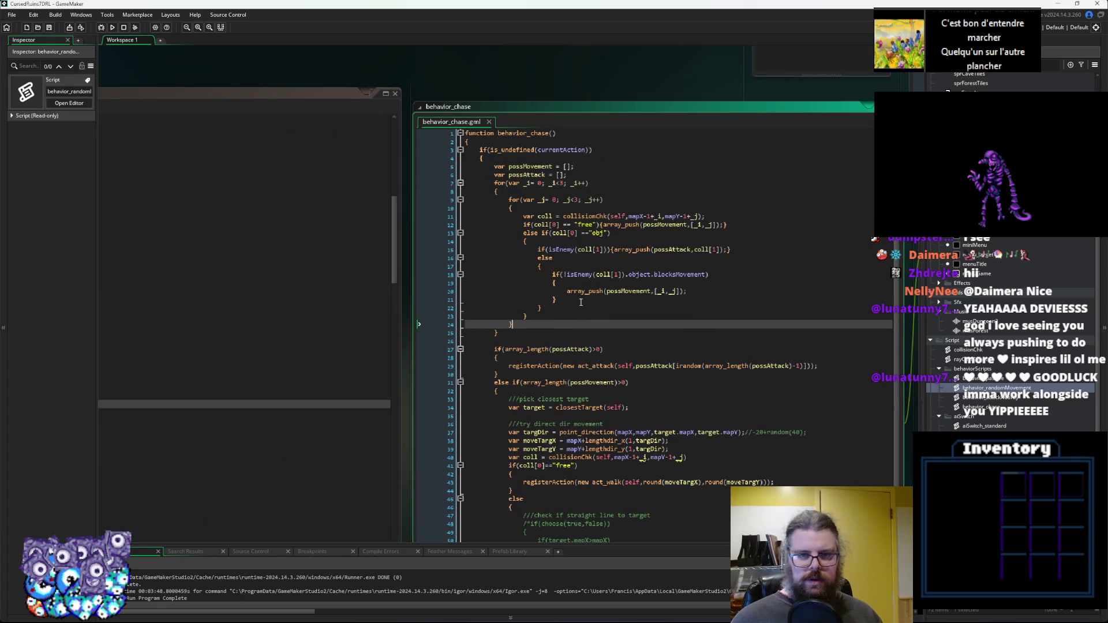
pyautogui.middleClick(528, 146)
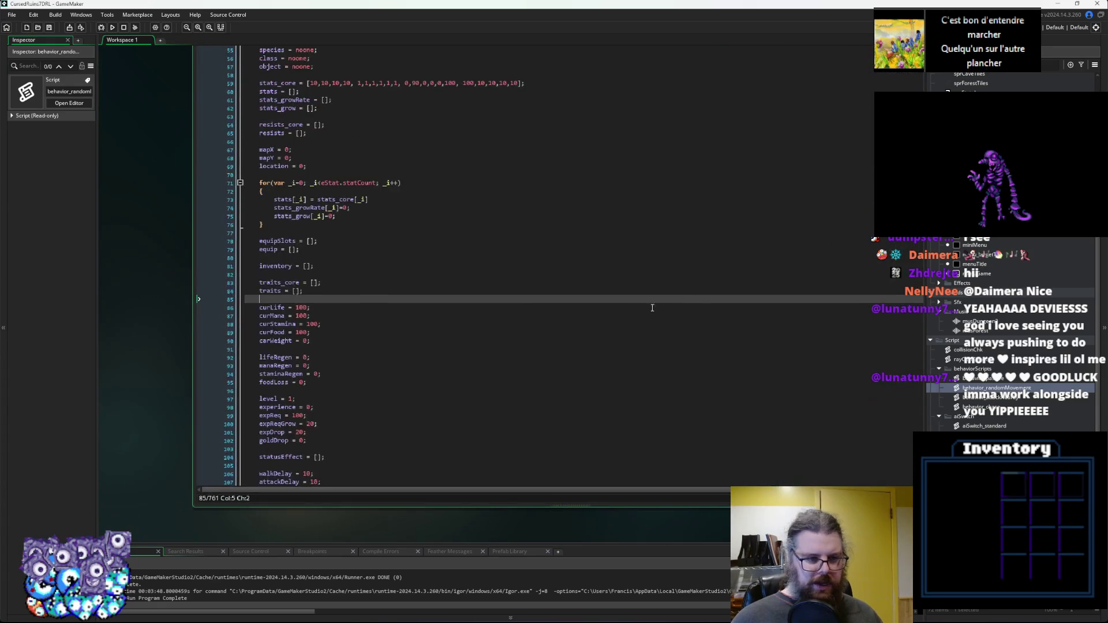
pyautogui.click(435, 192)
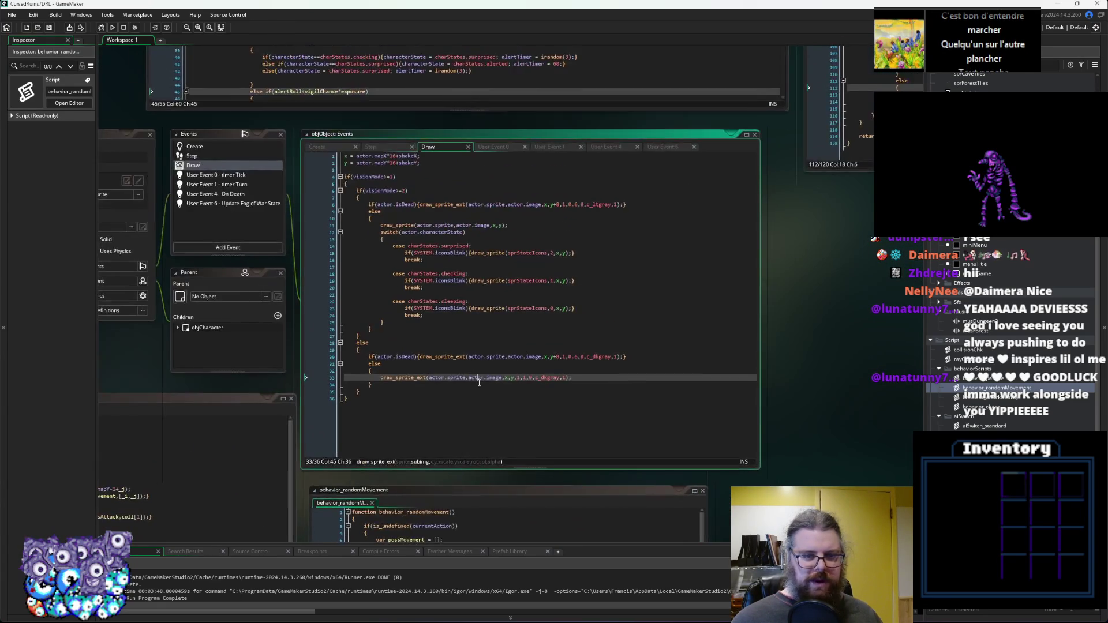
pyautogui.click(495, 301)
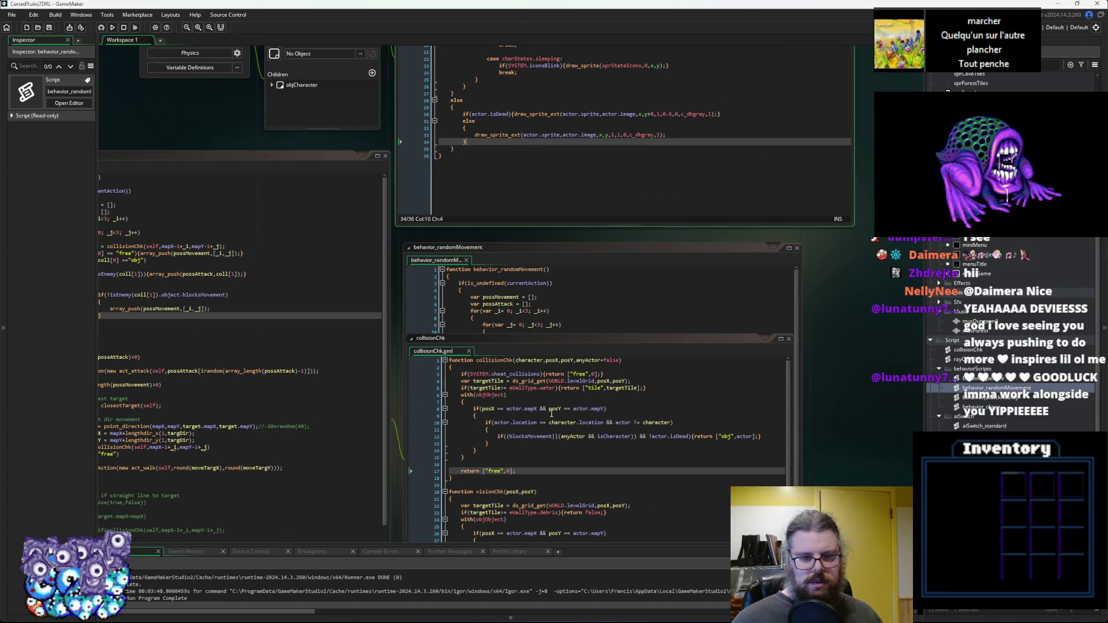
pyautogui.click(551, 404)
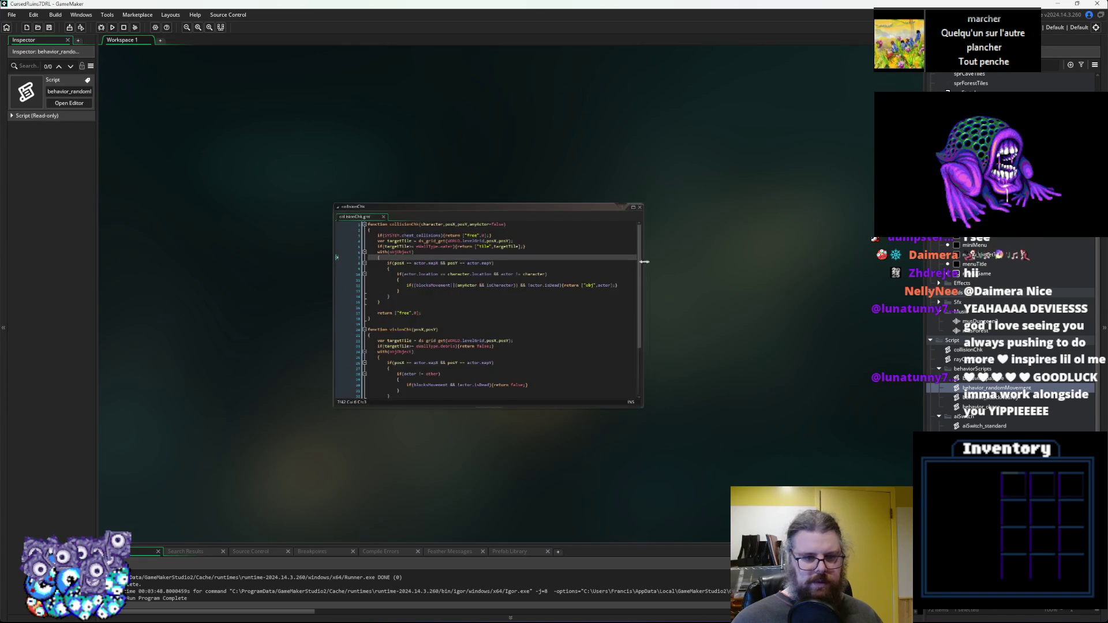
pyautogui.scroll(1, 646, 280)
pyautogui.click(638, 190)
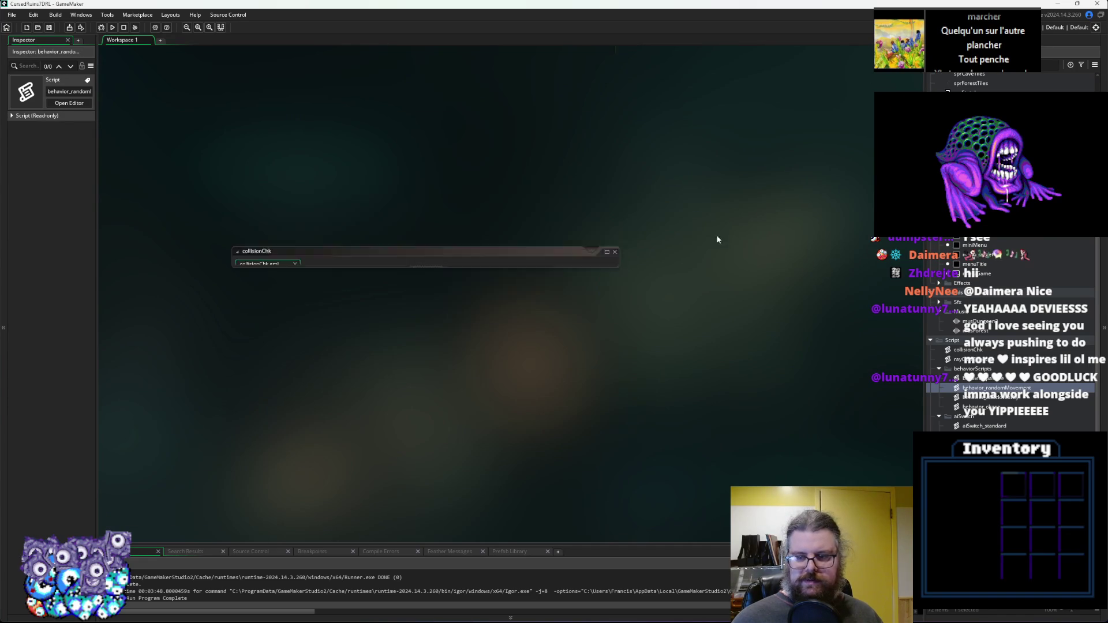
pyautogui.click(367, 222)
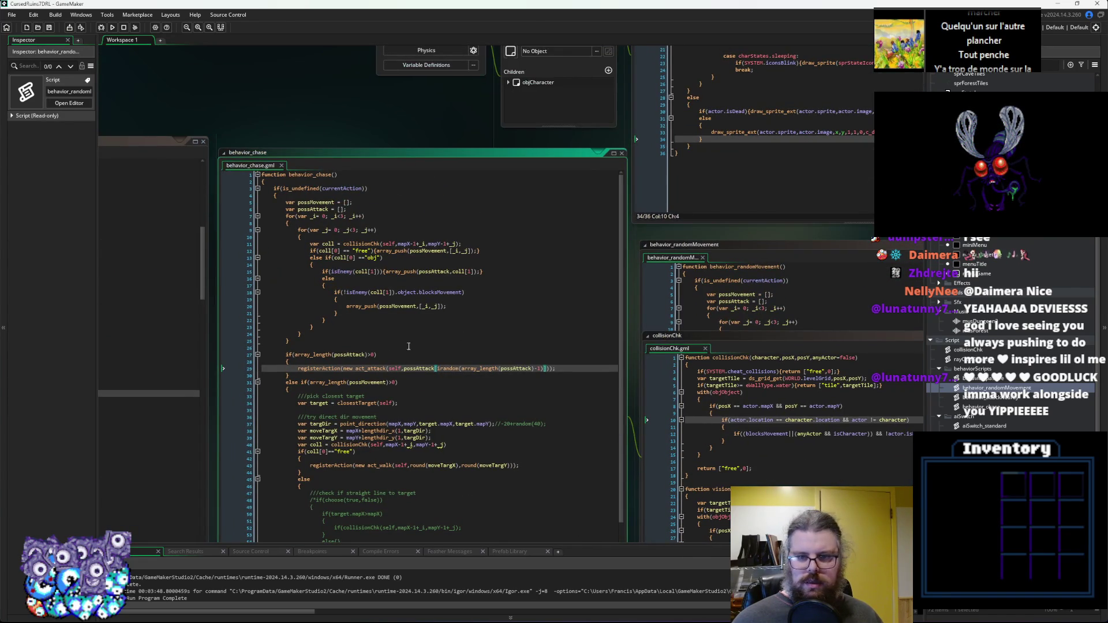
pyautogui.hotkey('ctrl', 'Tab')
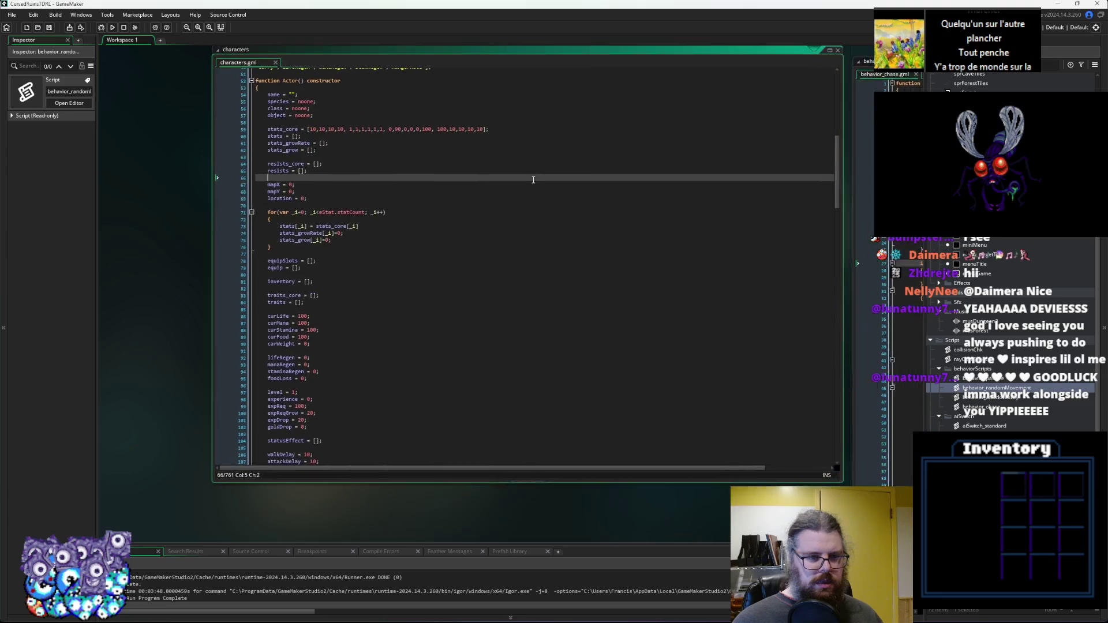
# Paste behavior_chase over the hunter's alerted behavior_randomMovement on line 285 of characters.gml.
pyautogui.scroll(-15, 472, 240)
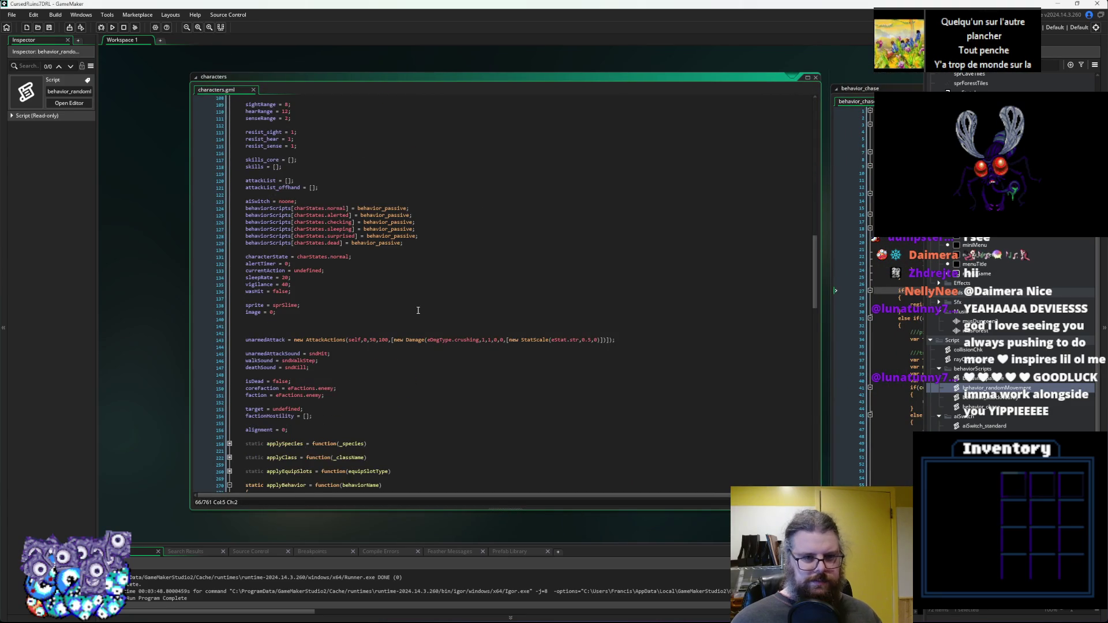
pyautogui.scroll(-14, 418, 311)
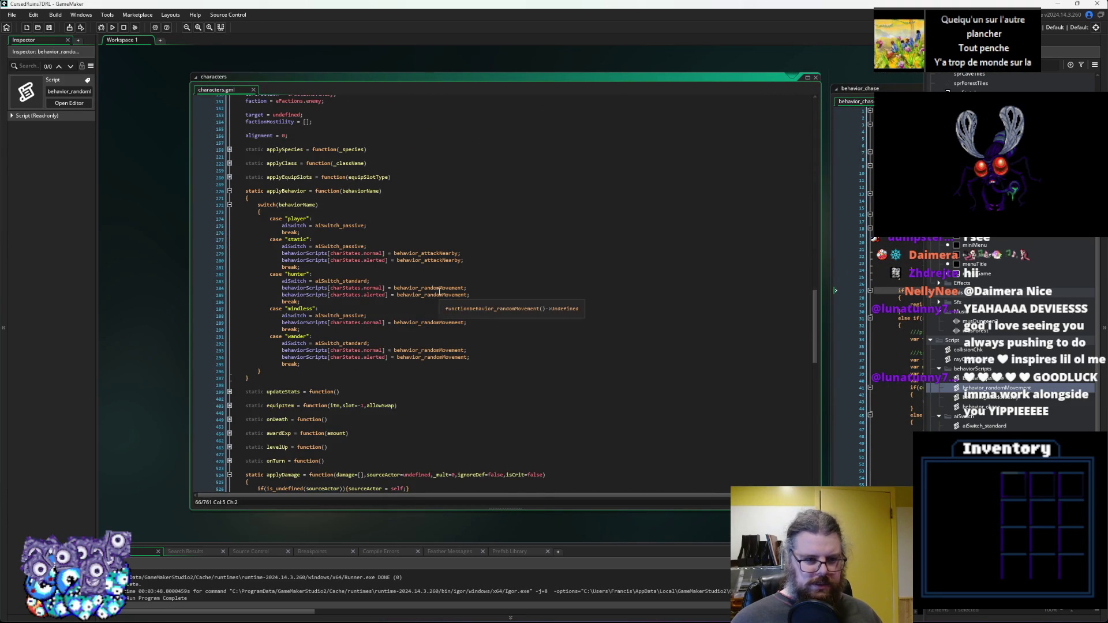
pyautogui.doubleClick(450, 296)
pyautogui.write('behavior_chase')
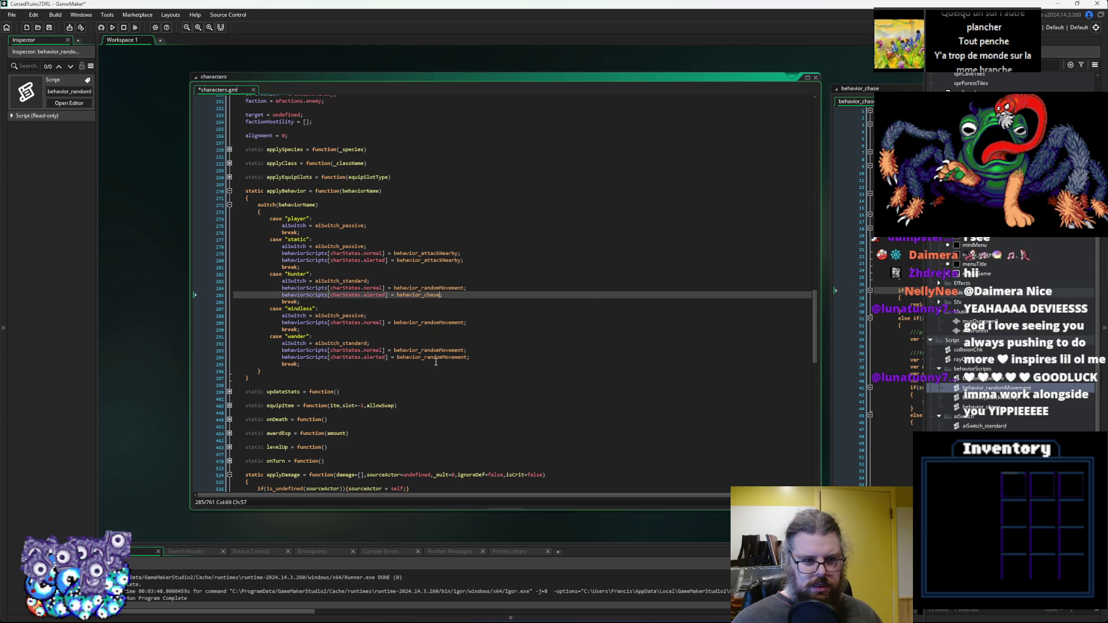
pyautogui.click(493, 286)
pyautogui.doubleClick(456, 288)
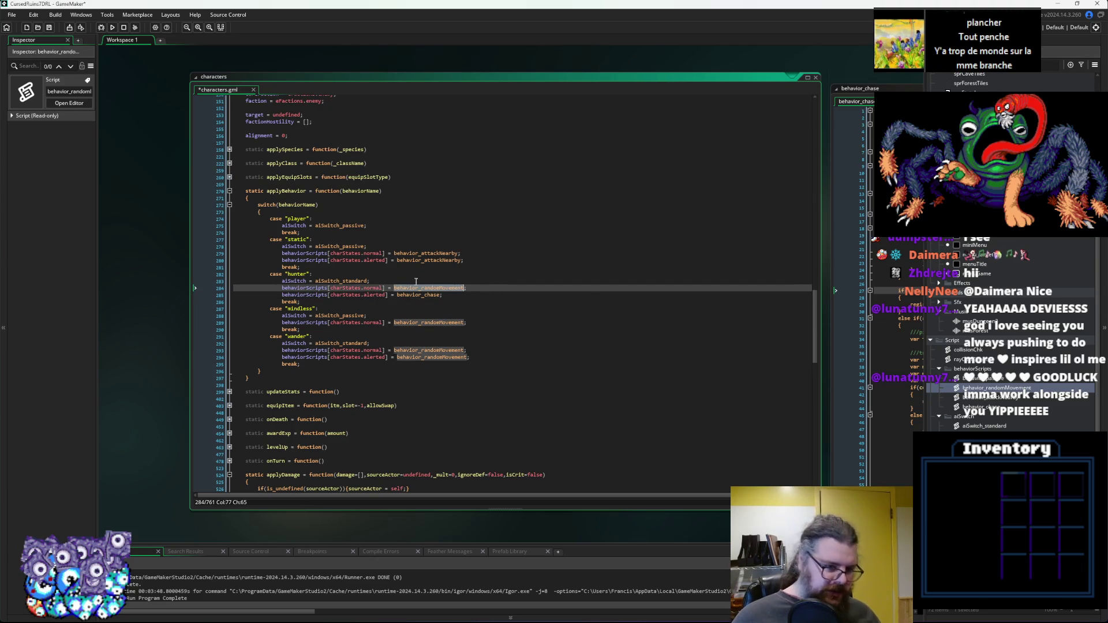
pyautogui.click(372, 288)
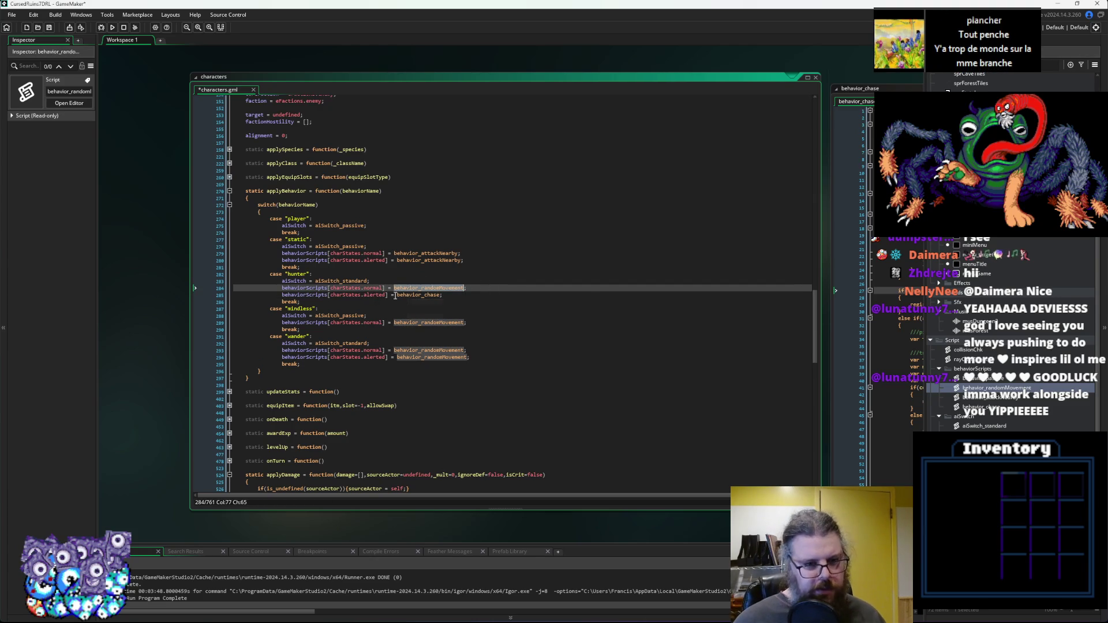
pyautogui.click(427, 294)
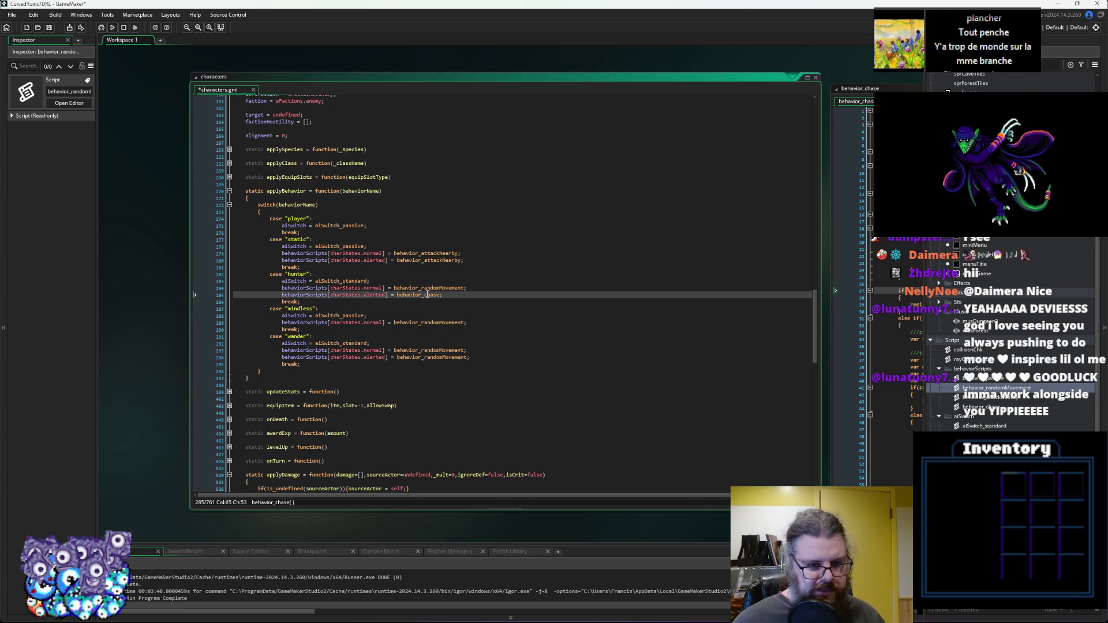
# Save the characters script and launch the game in debug mode.
pyautogui.click(49, 28)
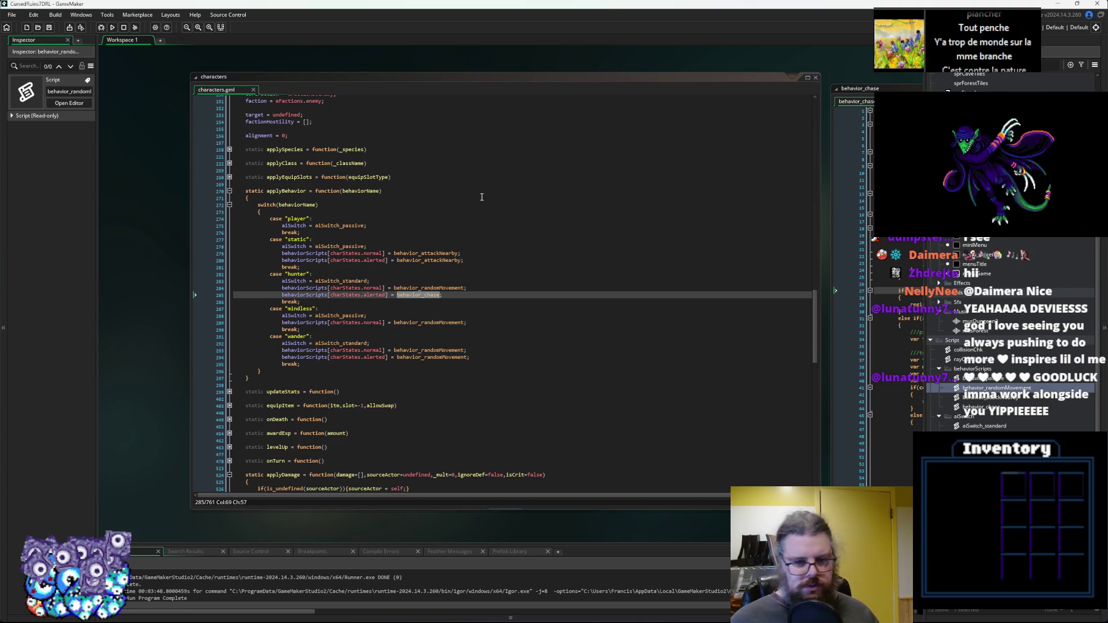
pyautogui.click(494, 289)
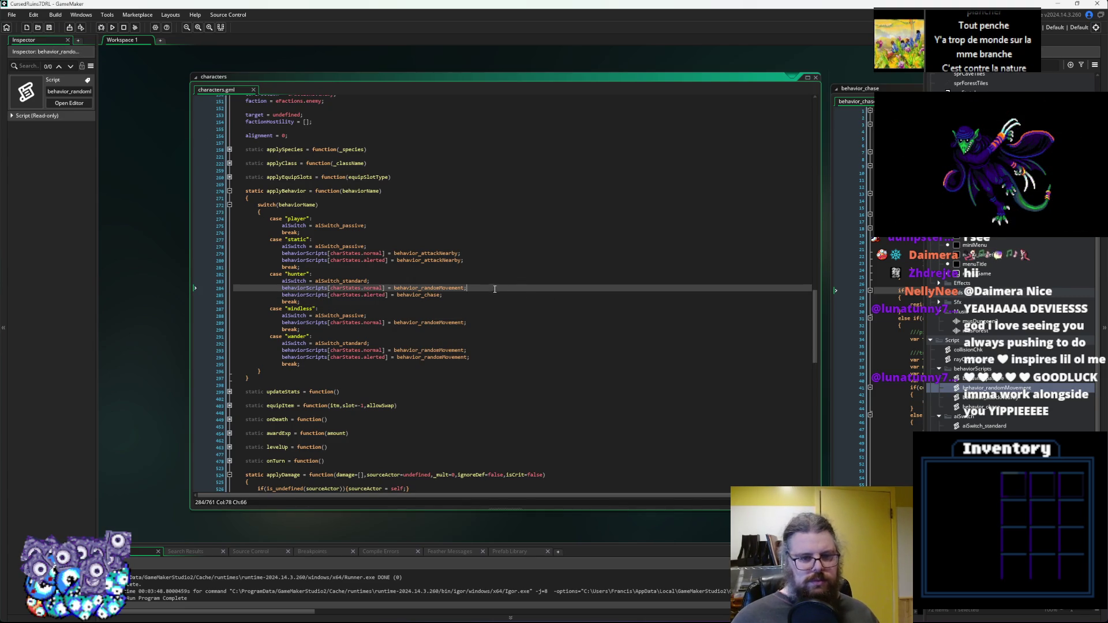
pyautogui.click(446, 248)
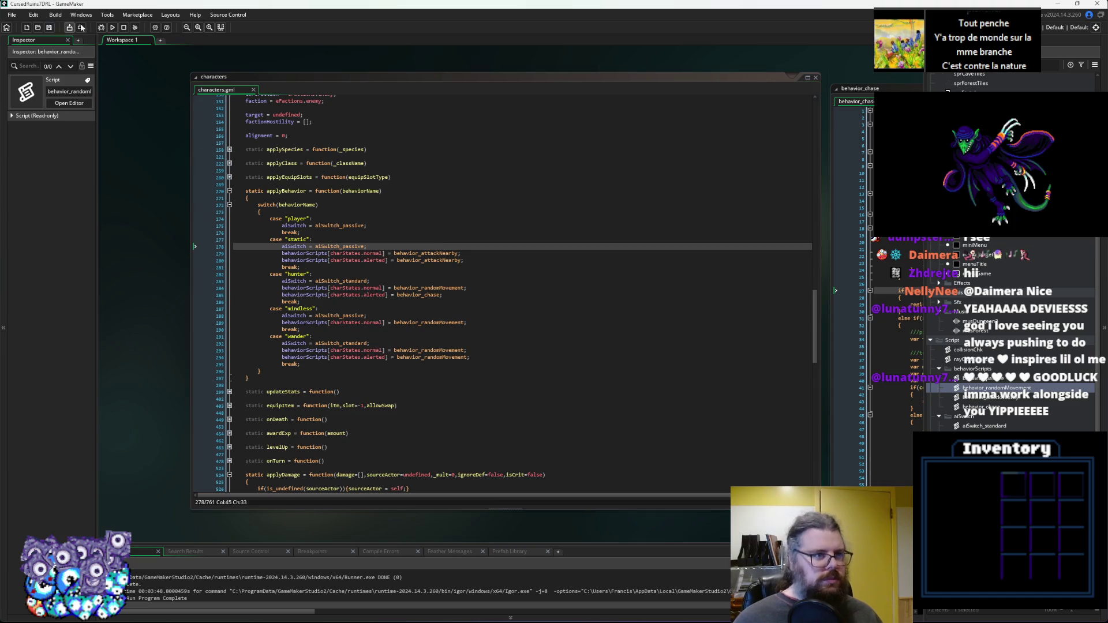
pyautogui.click(101, 28)
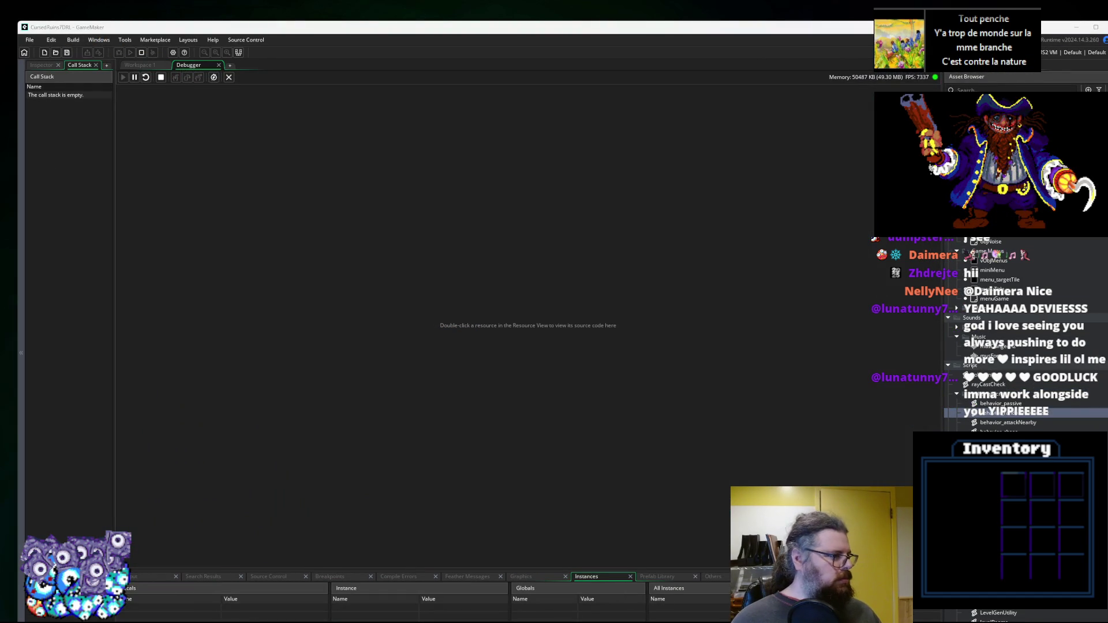
# Maximize the game, start a new run, and evaluate the crashing isEnemy blocksMovement expression.
pyautogui.moveTo(458, 6); pyautogui.dragTo(393, 3)
pyautogui.press('Return')
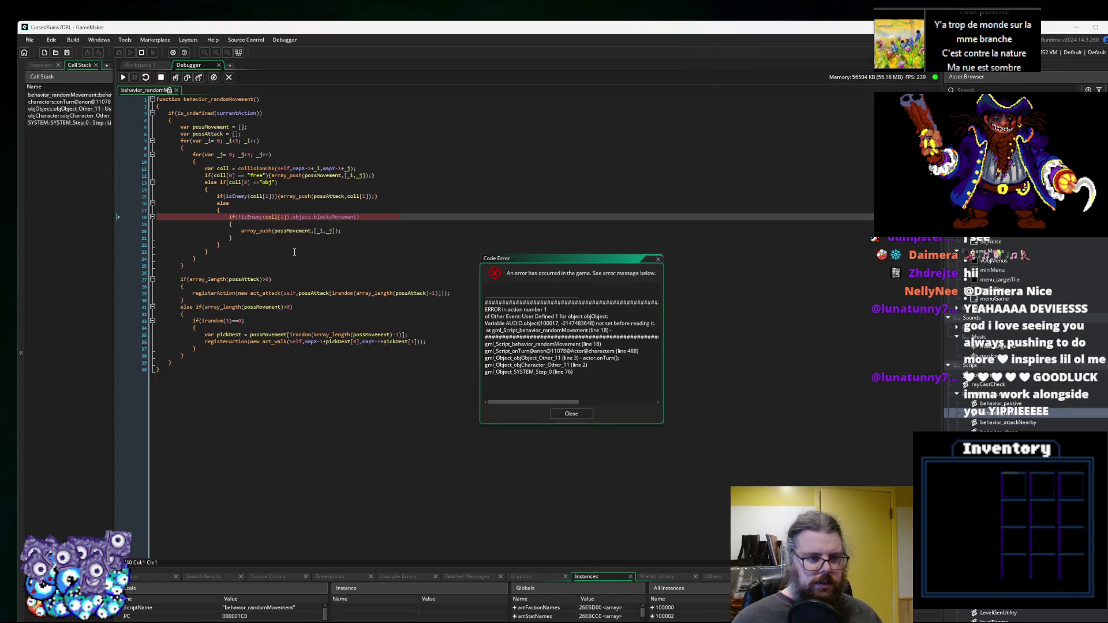
pyautogui.click(208, 251)
pyautogui.moveTo(243, 215)
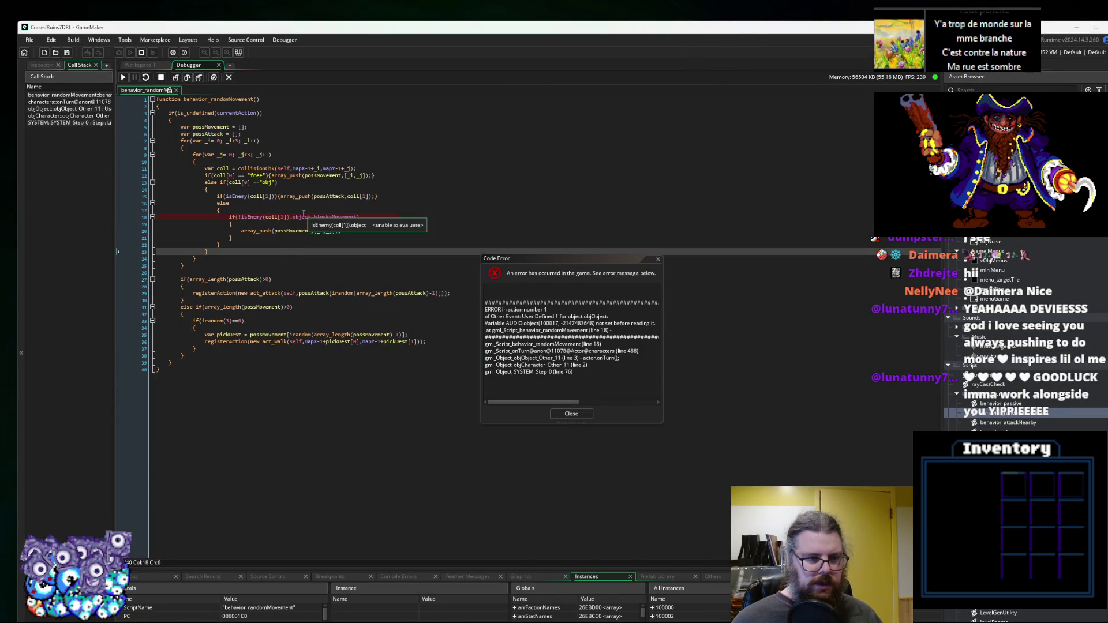
pyautogui.moveTo(242, 216); pyautogui.dragTo(356, 217)
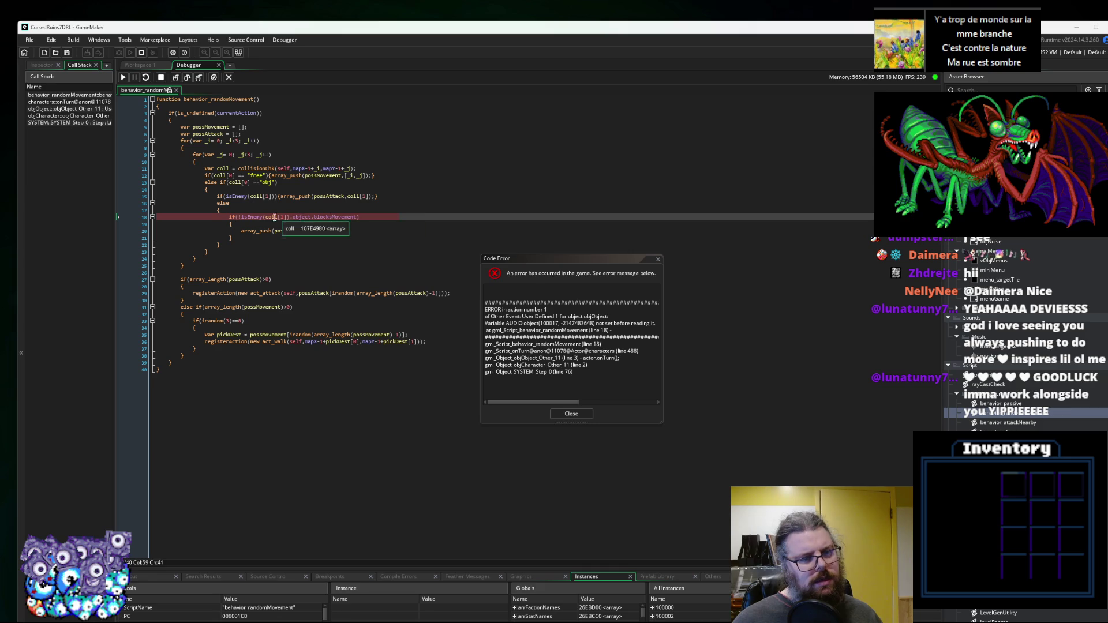
pyautogui.moveTo(371, 568); pyautogui.dragTo(374, 278)
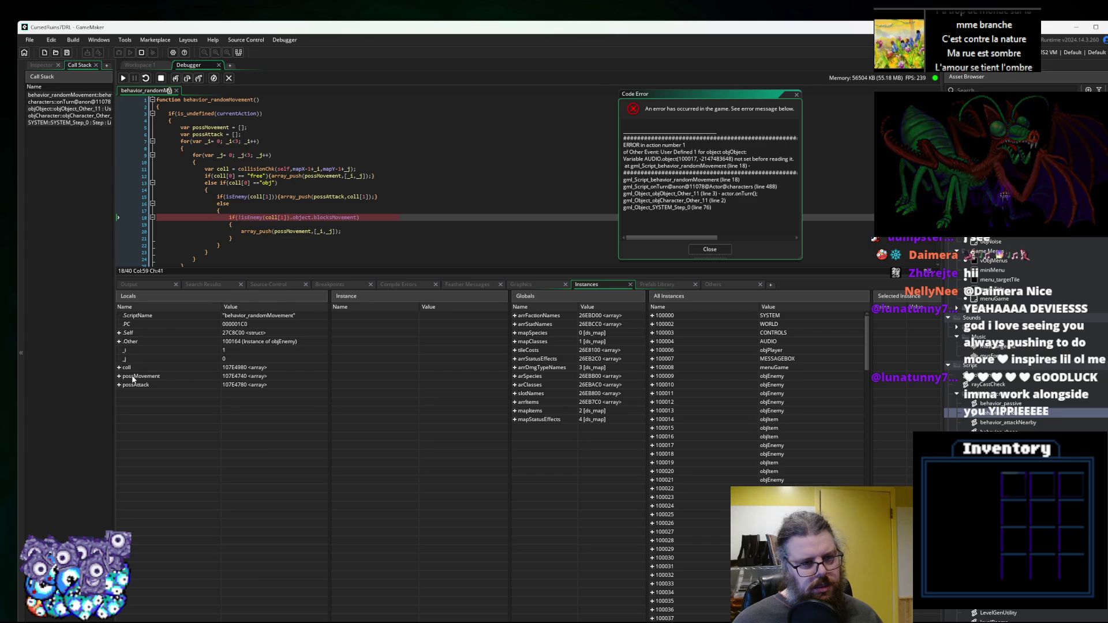
# Dismiss the code error, step past it with F10, and stop debugging.
pyautogui.click(710, 250)
pyautogui.press('F10')
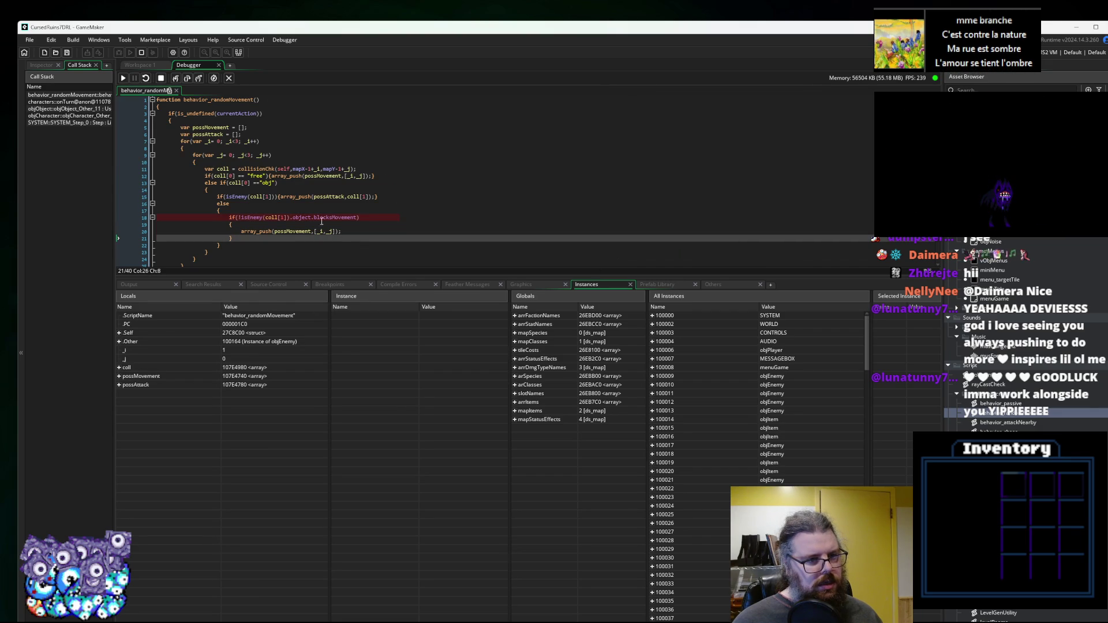
pyautogui.click(161, 78)
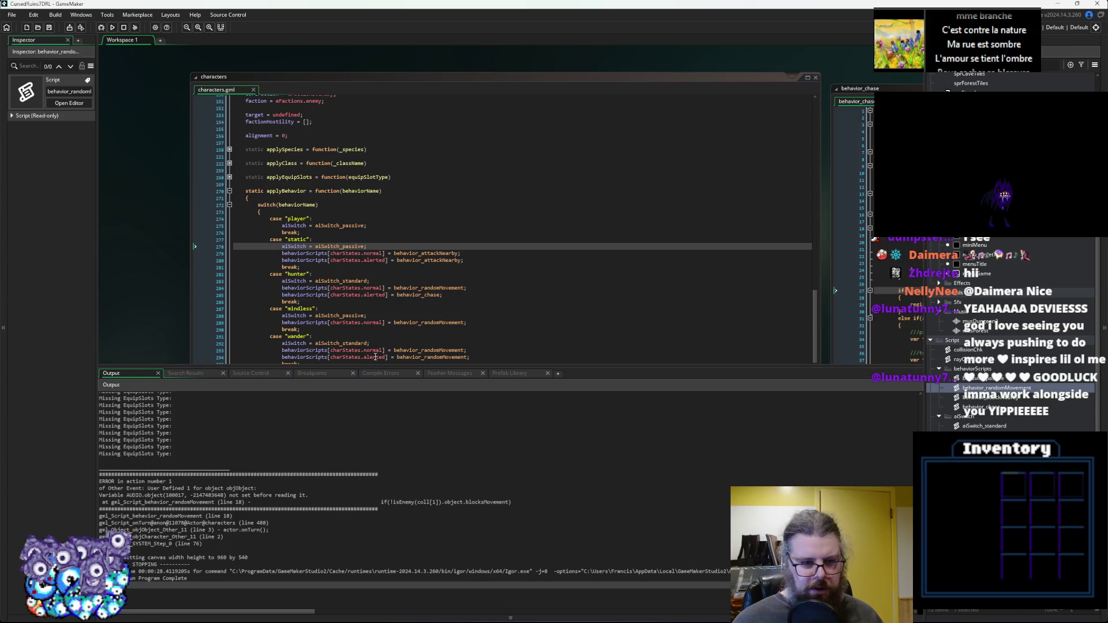
# Strip the isEnemy( wrapper and extra parenthesis from behavior_chase line 18, save, and relaunch debugging.
pyautogui.moveTo(372, 364); pyautogui.dragTo(372, 537)
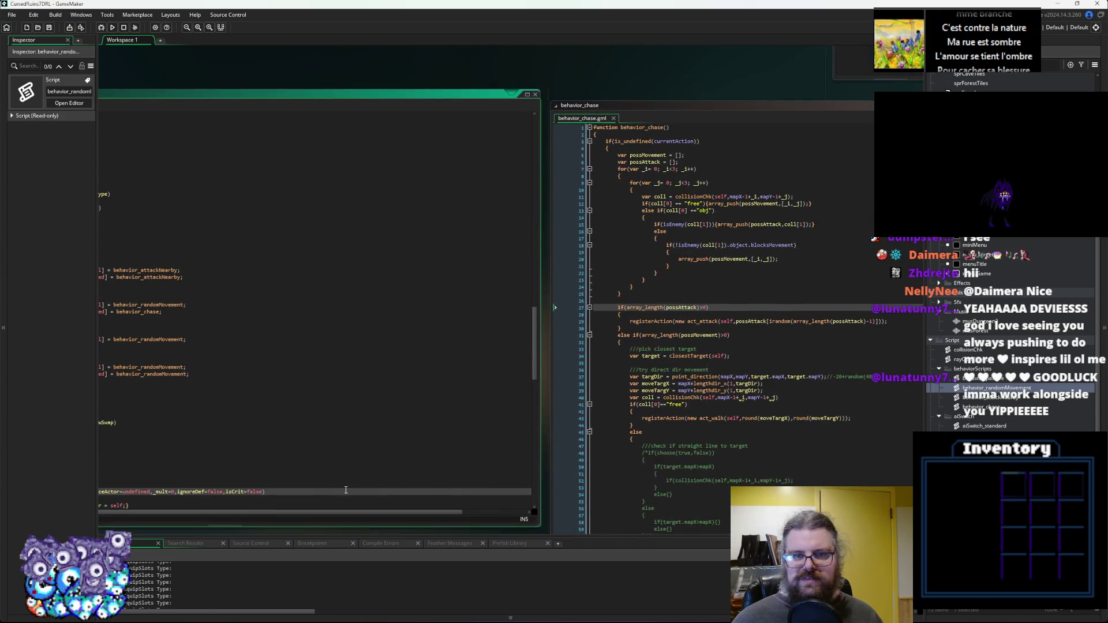
pyautogui.click(381, 420)
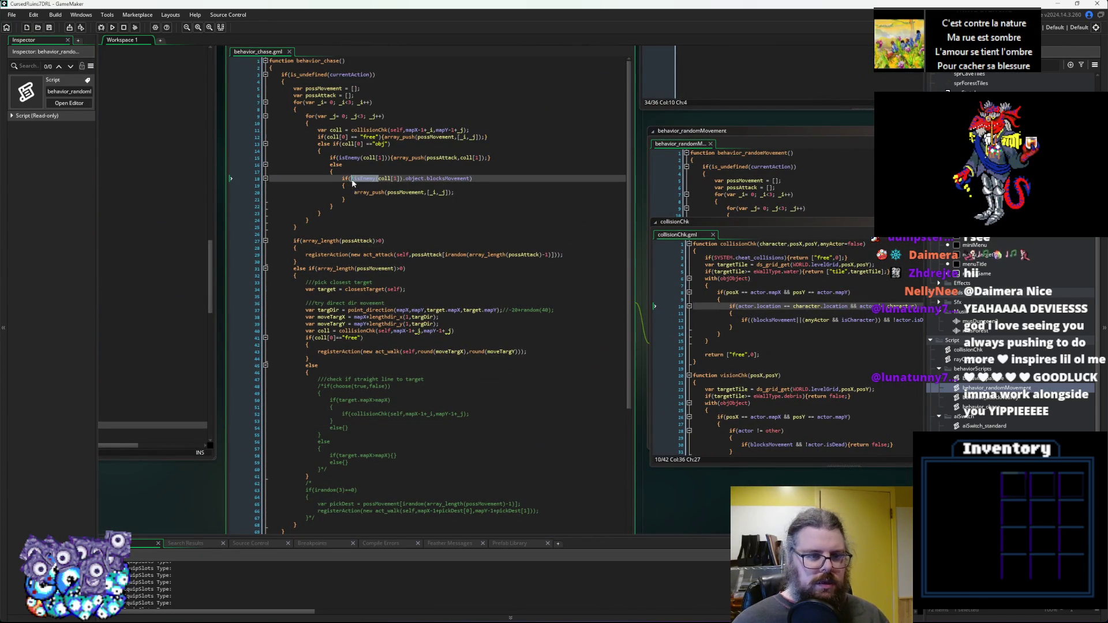
pyautogui.press('BackSpace')
pyautogui.press('BackSpace')
pyautogui.click(413, 213)
pyautogui.click(397, 166)
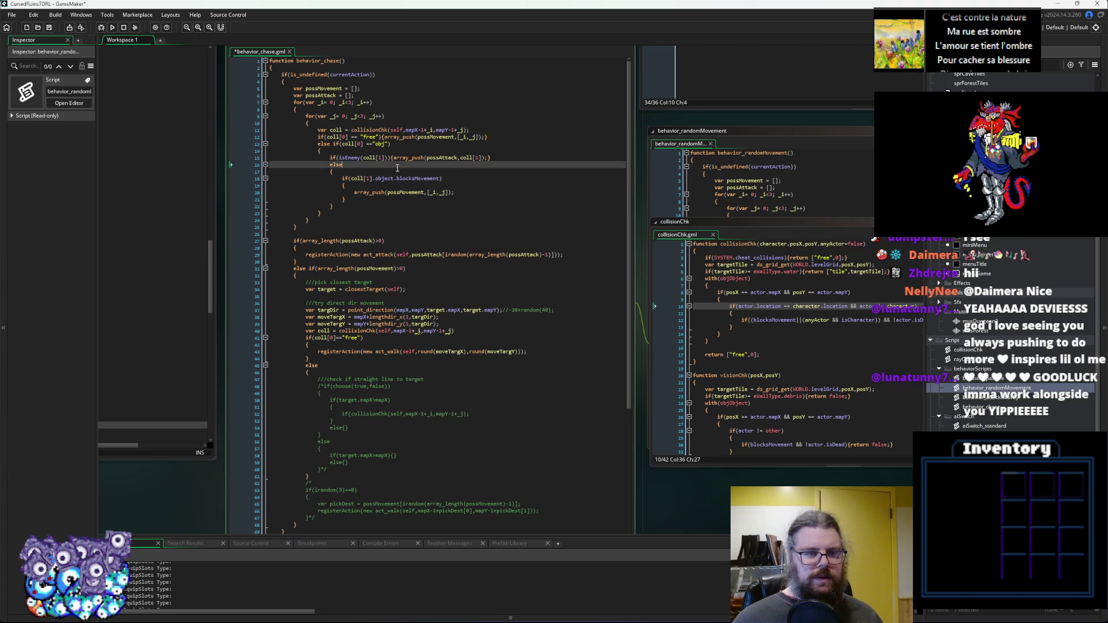
pyautogui.click(50, 28)
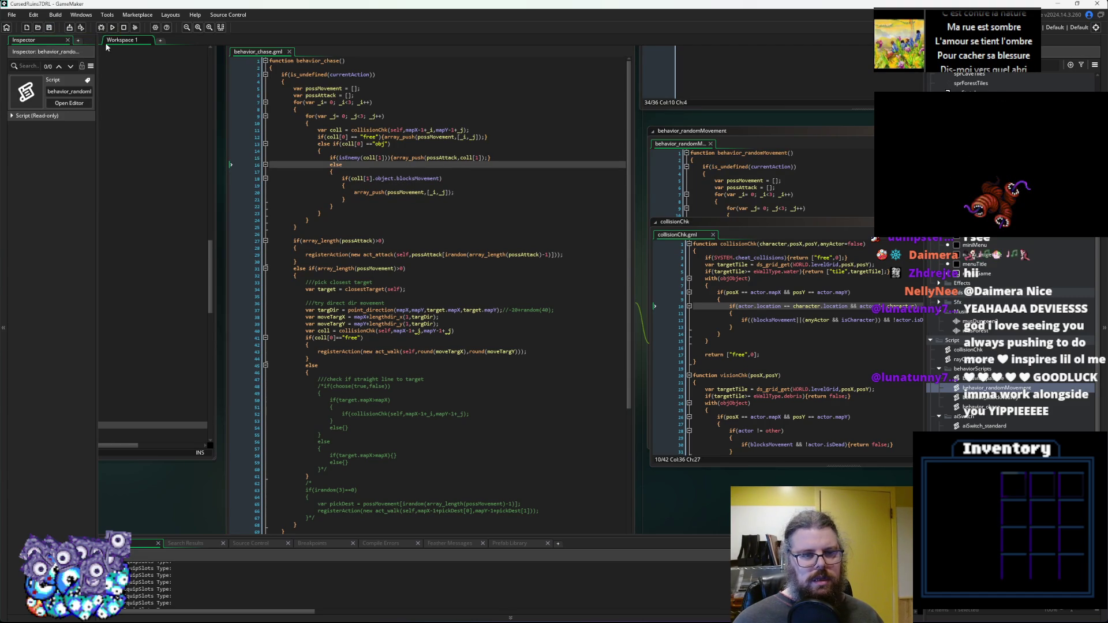
pyautogui.click(101, 27)
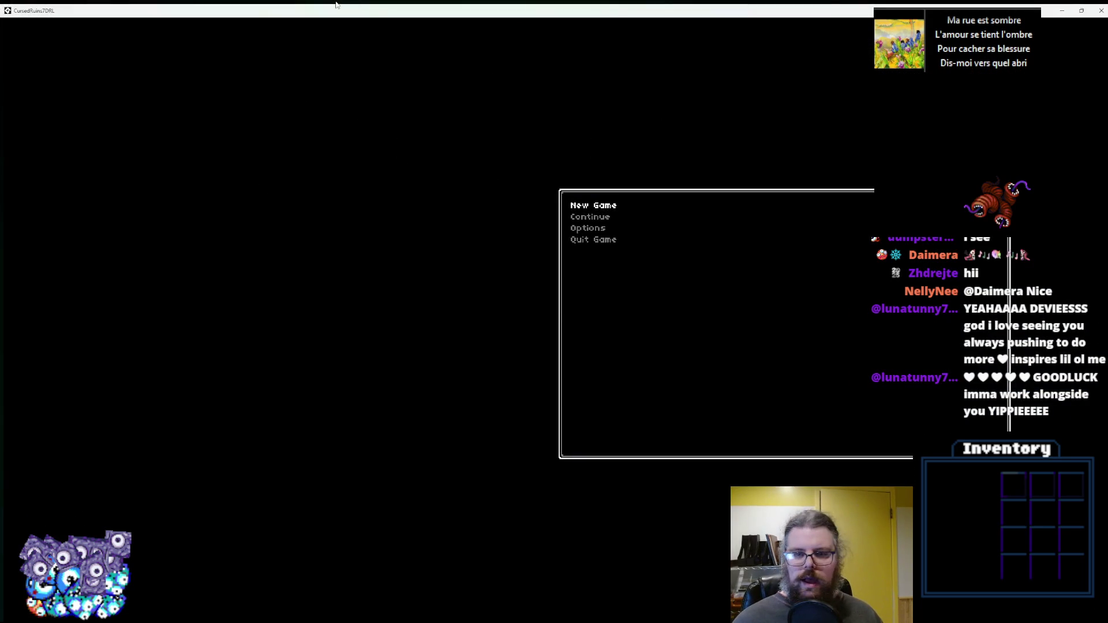
# Start a new game, inspect the crash at behavior_randomMovement line 18, and dismiss the error.
pyautogui.press('Return')
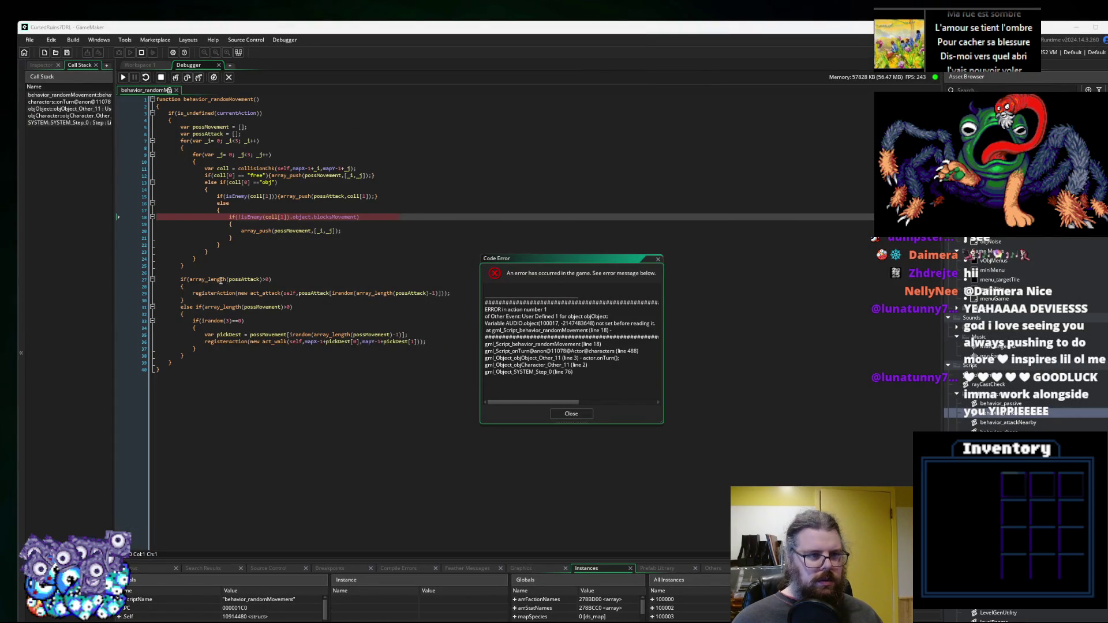
pyautogui.click(219, 245)
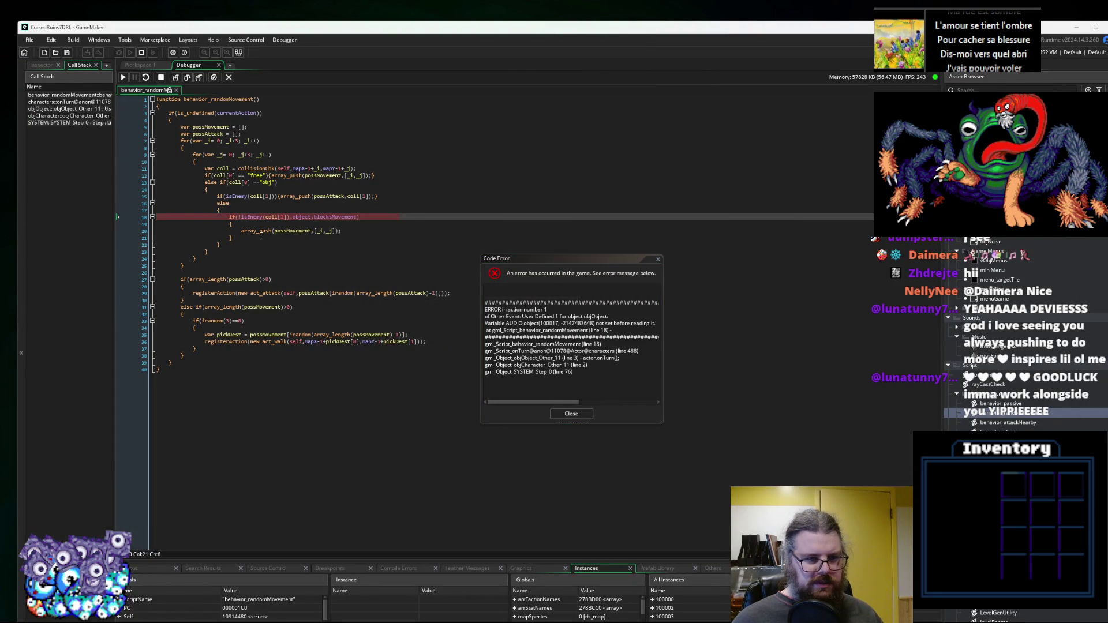
pyautogui.click(346, 227)
pyautogui.click(339, 218)
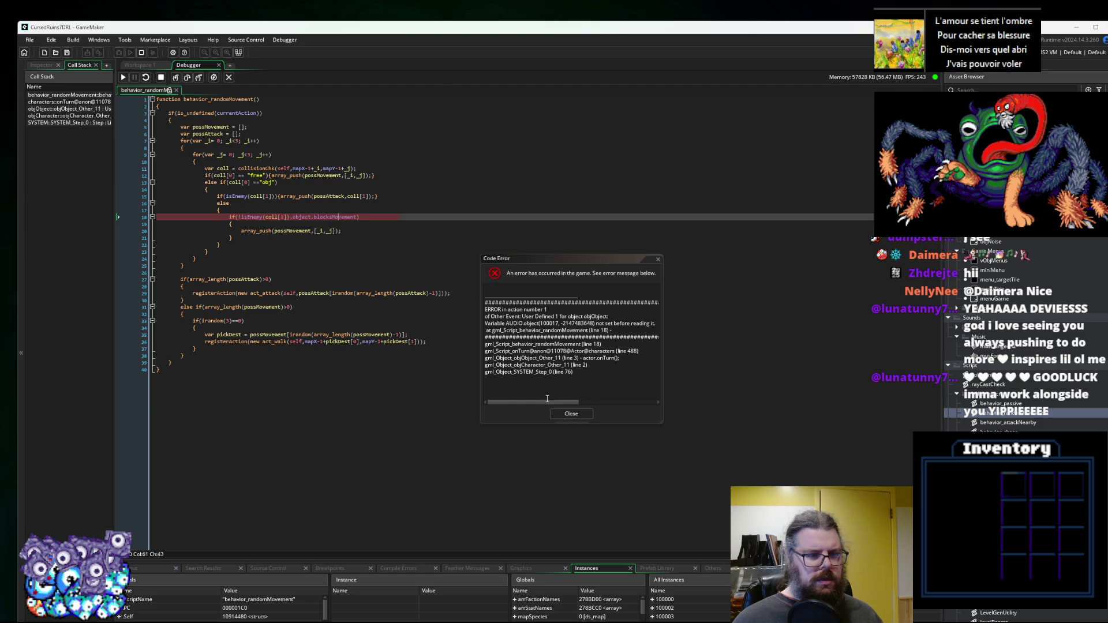
pyautogui.click(571, 414)
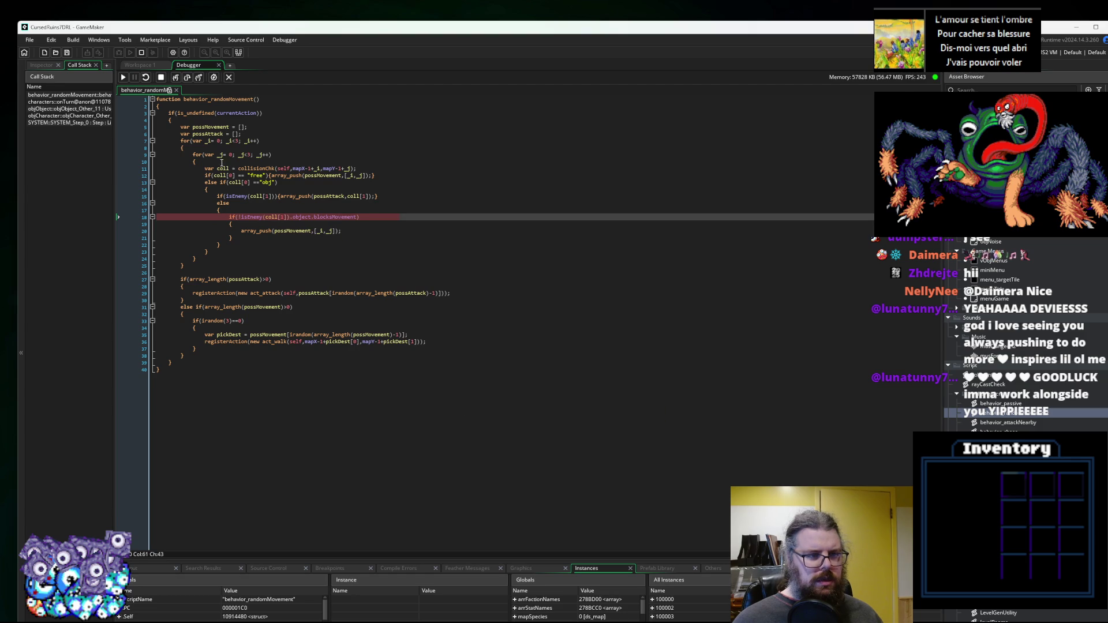
# Rewrite line 18 as if(coll[1].object.blocksMovement) and stop the debug session.
pyautogui.moveTo(265, 219); pyautogui.dragTo(249, 221)
pyautogui.press('BackSpace')
pyautogui.press('BackSpace')
pyautogui.press('BackSpace')
pyautogui.press('Delete')
pyautogui.press('BackSpace')
pyautogui.write('.')
pyautogui.click(271, 231)
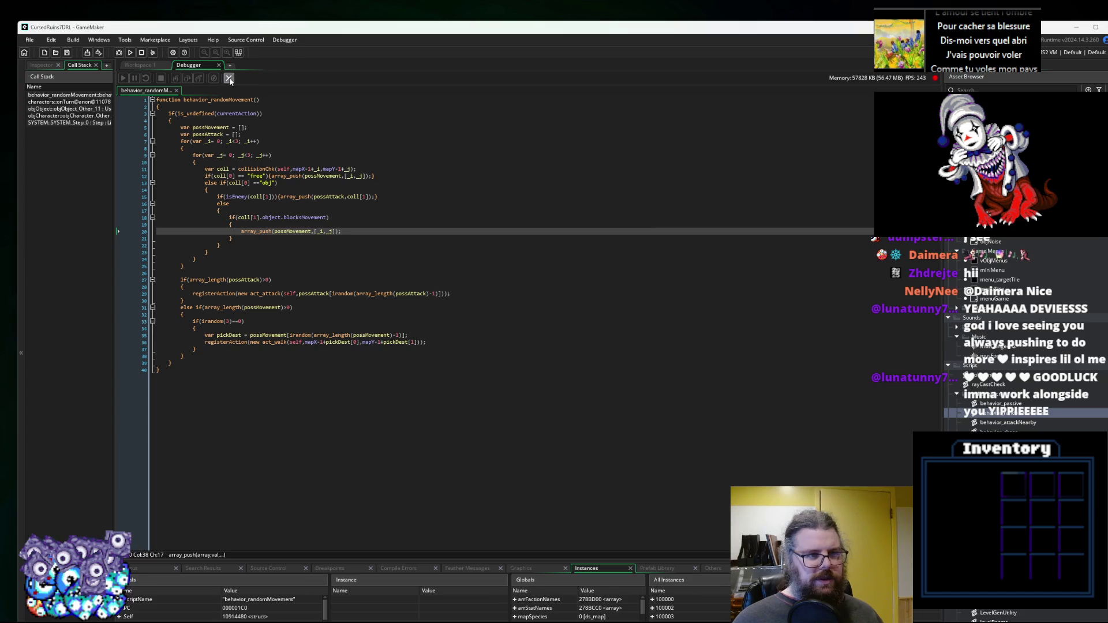
pyautogui.click(228, 78)
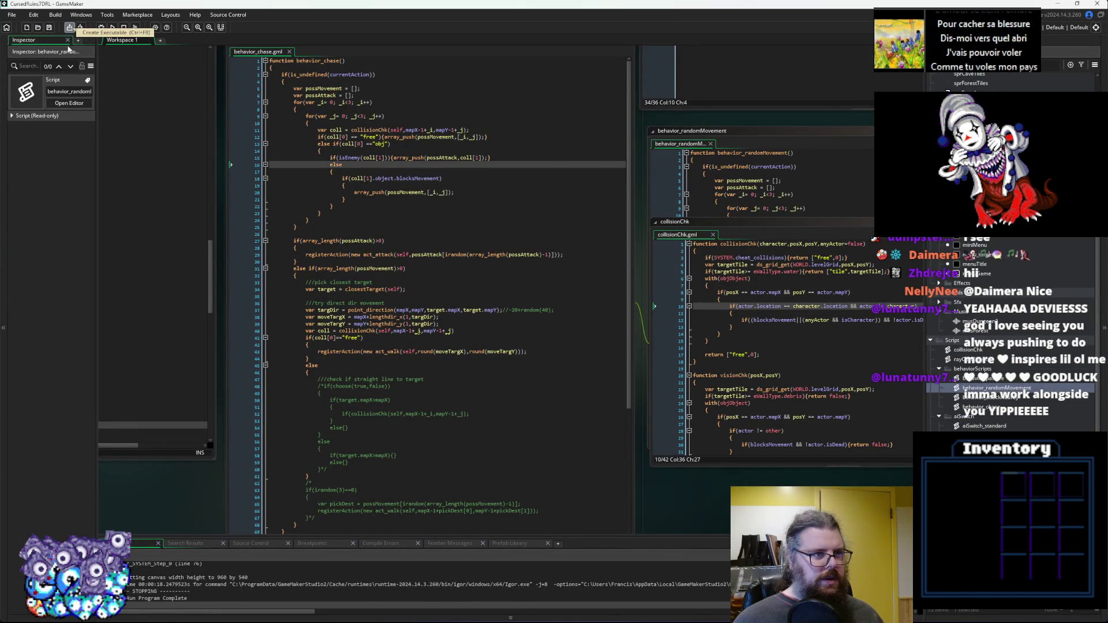
# Build and run the game, start a new game, and walk the player north-east.
pyautogui.click(114, 28)
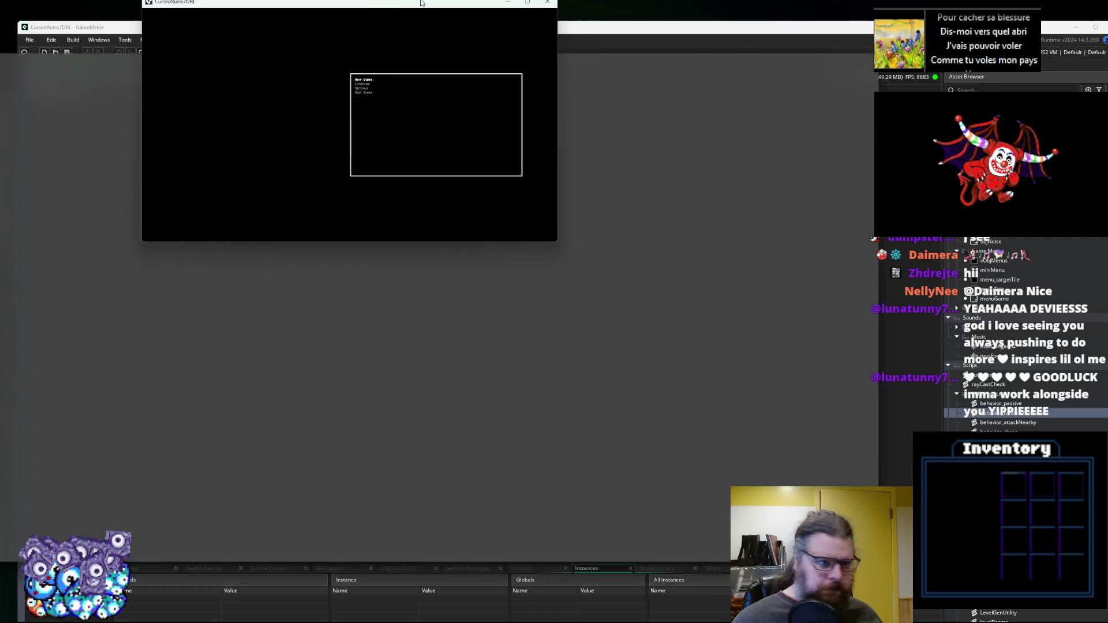
pyautogui.press('Return')
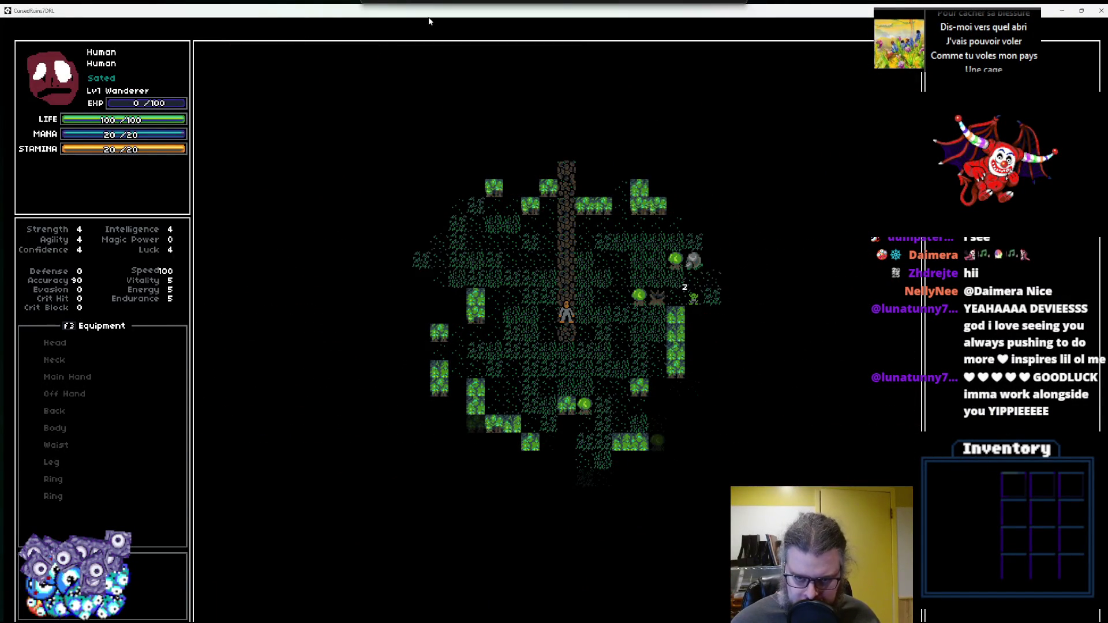
pyautogui.press('Up')
pyautogui.press('Up')
pyautogui.press('Up')
pyautogui.press('Right')
pyautogui.press('Right')
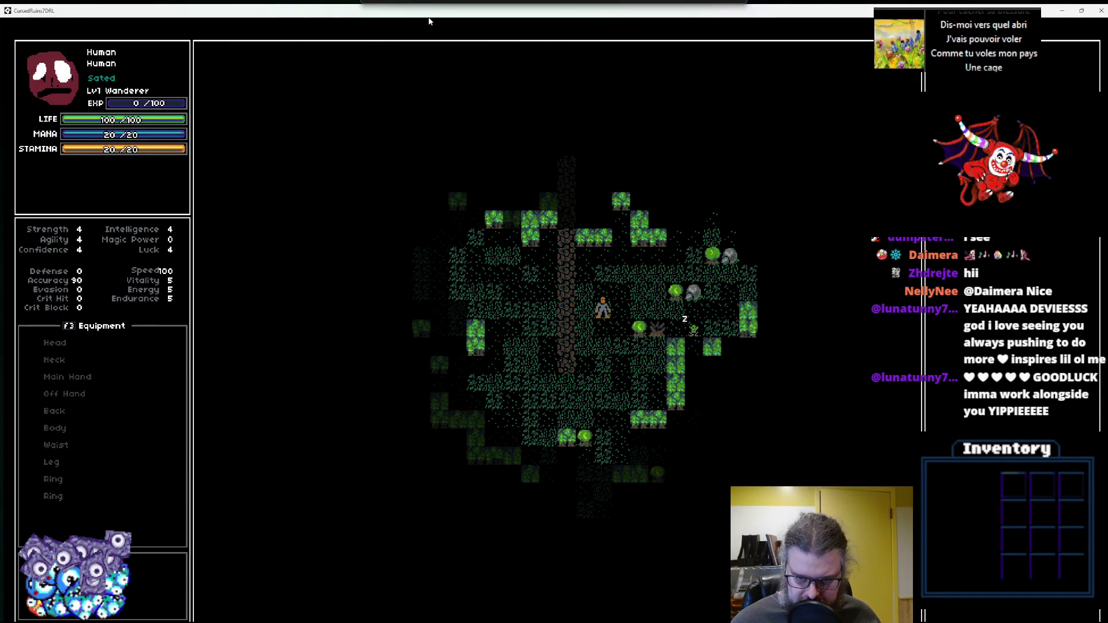
pyautogui.press('Up')
pyautogui.press('Right')
pyautogui.press('Right')
pyautogui.press('Down')
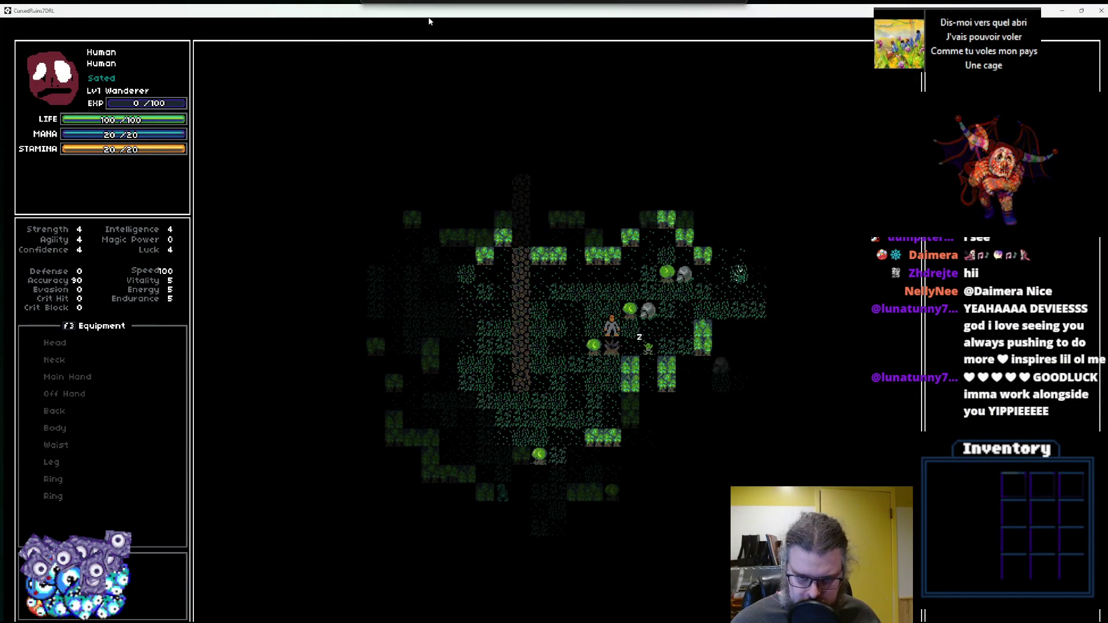
pyautogui.press('Right')
pyautogui.press('Right')
pyautogui.press('Up')
pyautogui.press('Right')
pyautogui.press('Right')
pyautogui.press('Right')
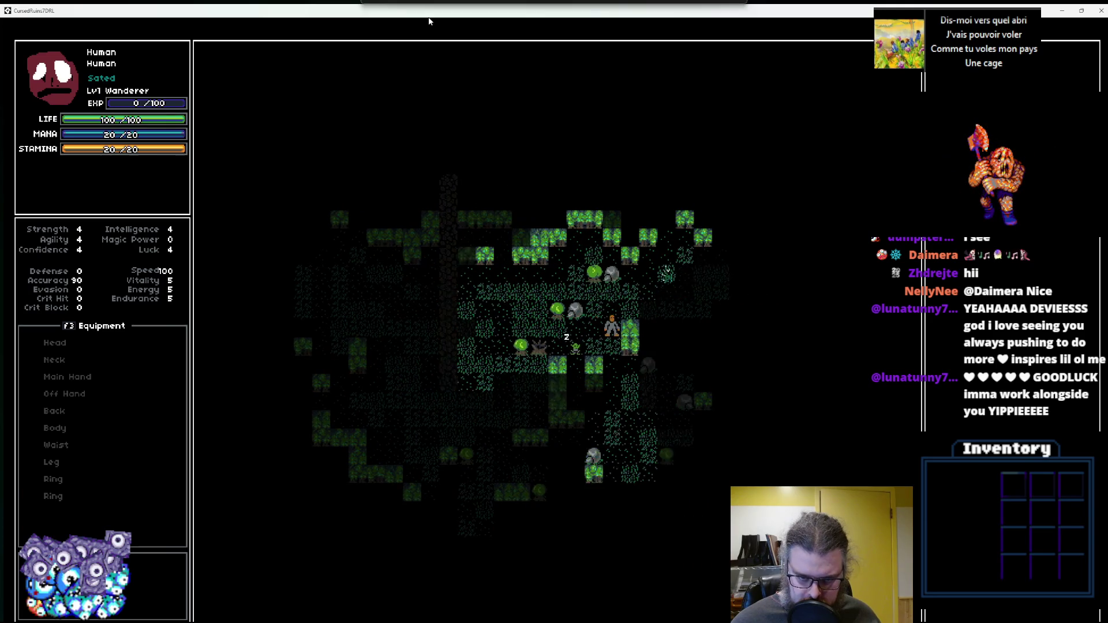
pyautogui.press('Right')
pyautogui.press('Right')
pyautogui.press('Right')
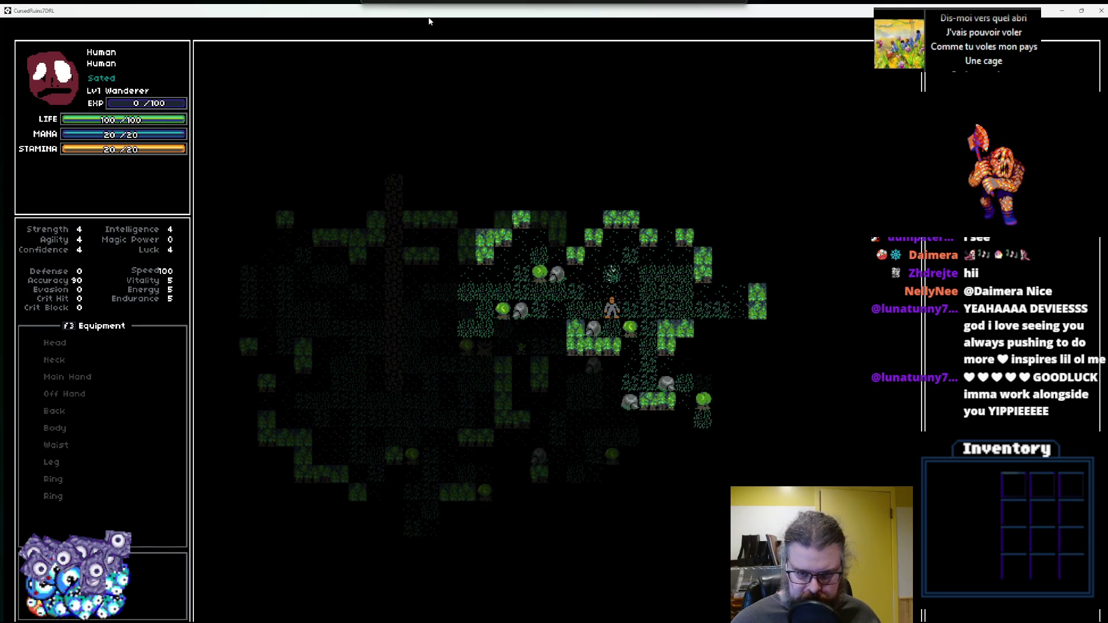
# Walk the player south, then east and north across the forest map.
pyautogui.press('Left')
pyautogui.press('Down')
pyautogui.press('Down')
pyautogui.press('Down')
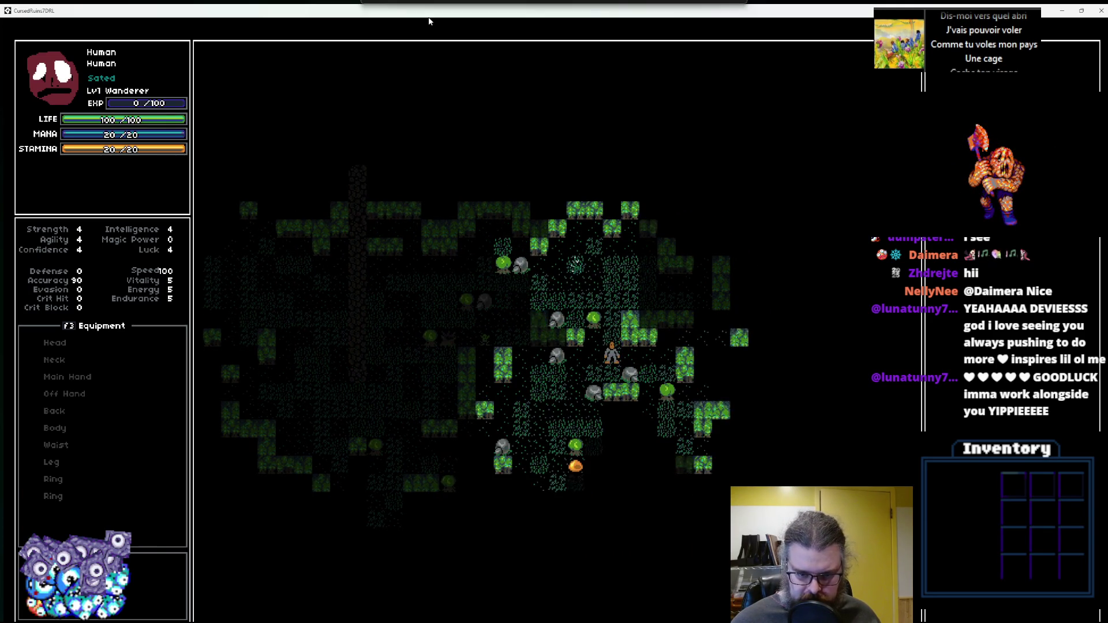
pyautogui.press('Down')
pyautogui.press('Down')
pyautogui.press('Down')
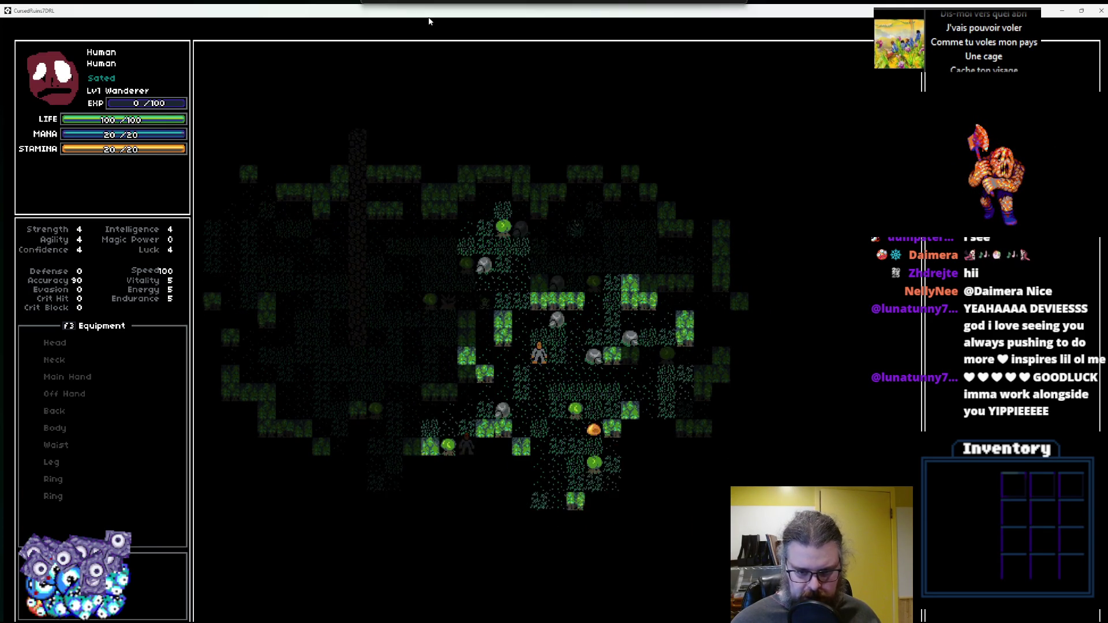
pyautogui.press('Down')
pyautogui.press('Down')
pyautogui.press('Down')
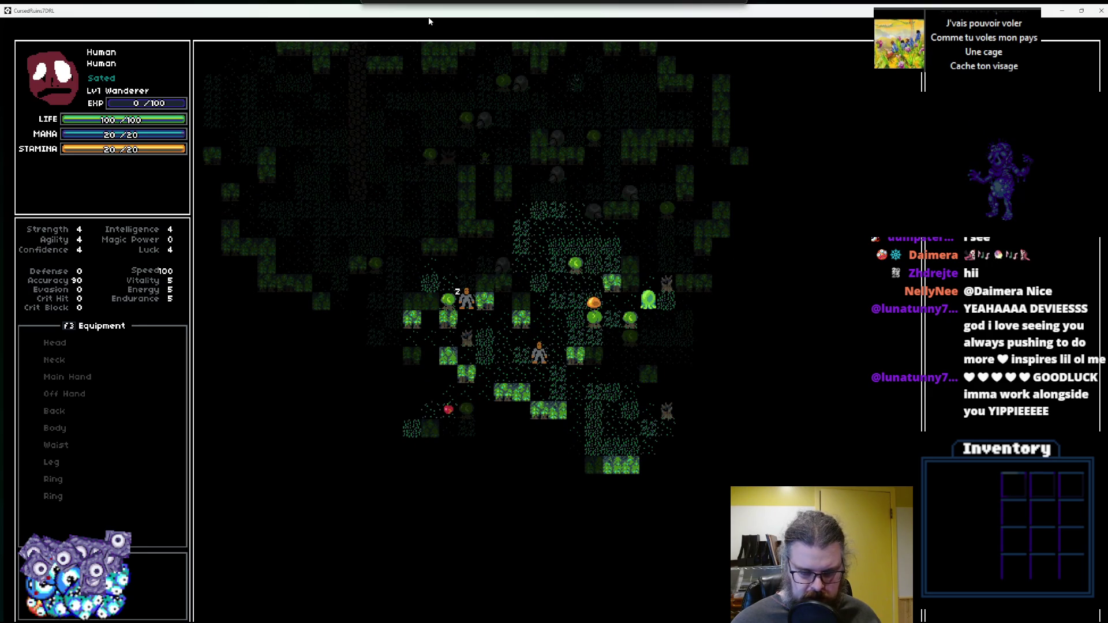
pyautogui.press('Down')
pyautogui.press('Down')
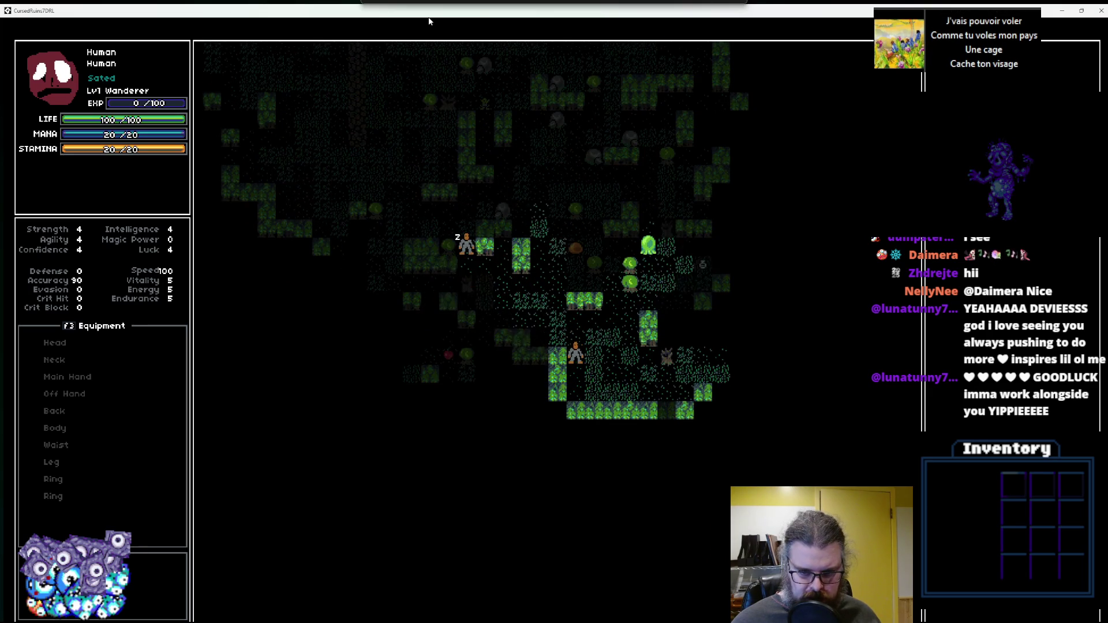
pyautogui.press('Right')
pyautogui.press('Right')
pyautogui.press('Right')
pyautogui.press('Up')
pyautogui.press('Up')
pyautogui.press('Right')
pyautogui.press('Right')
pyautogui.press('Right')
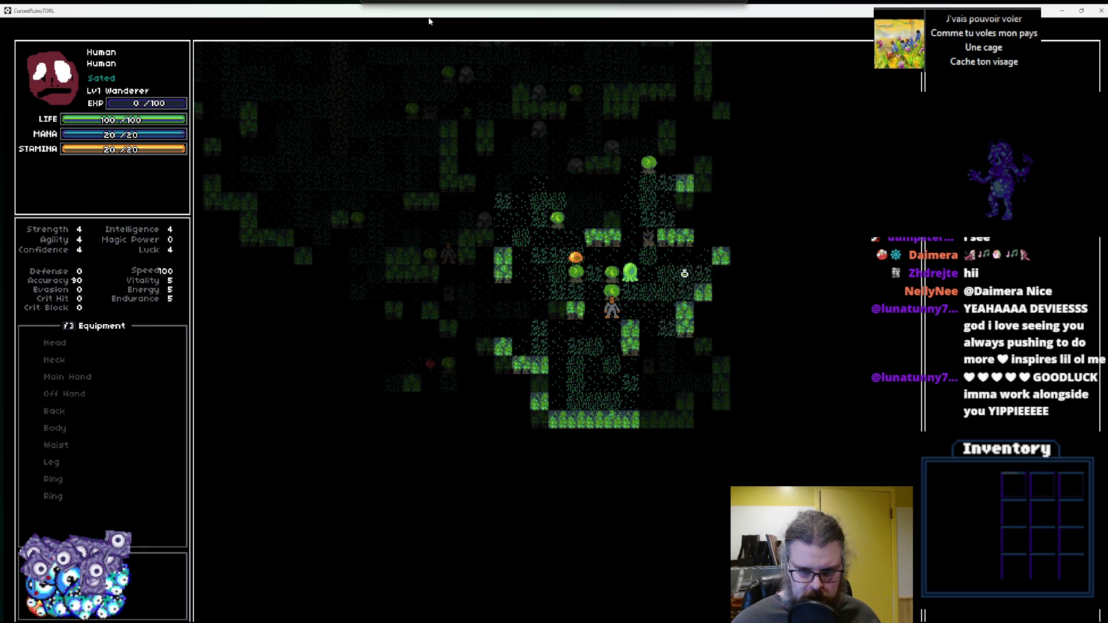
pyautogui.press('Up')
pyautogui.press('Up')
pyautogui.press('Up')
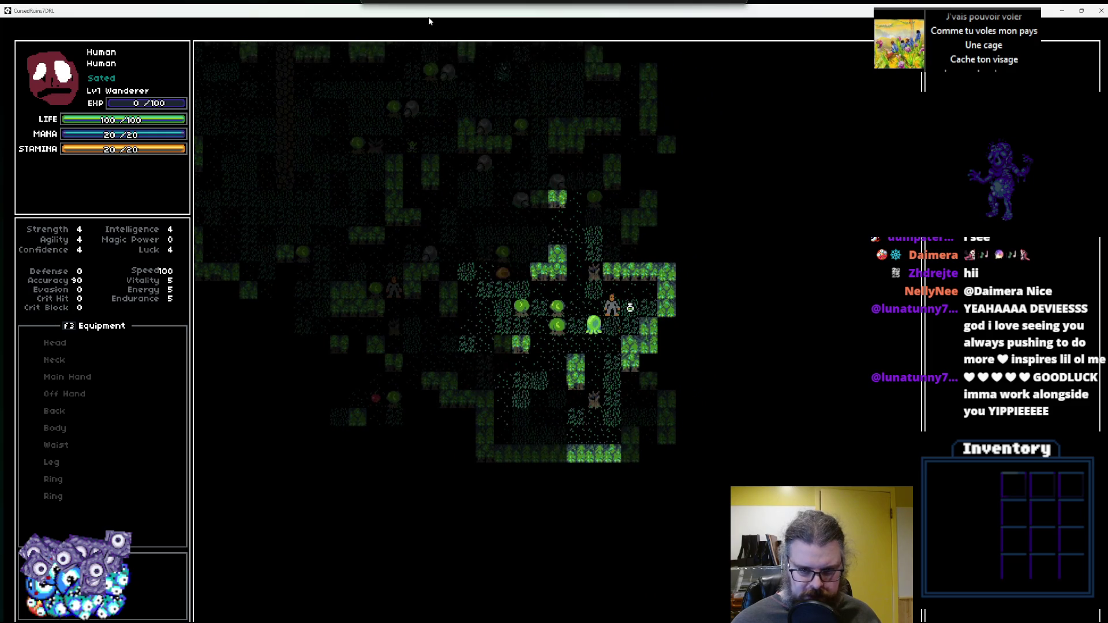
pyautogui.press('Up')
pyautogui.press('Up')
pyautogui.press('Up')
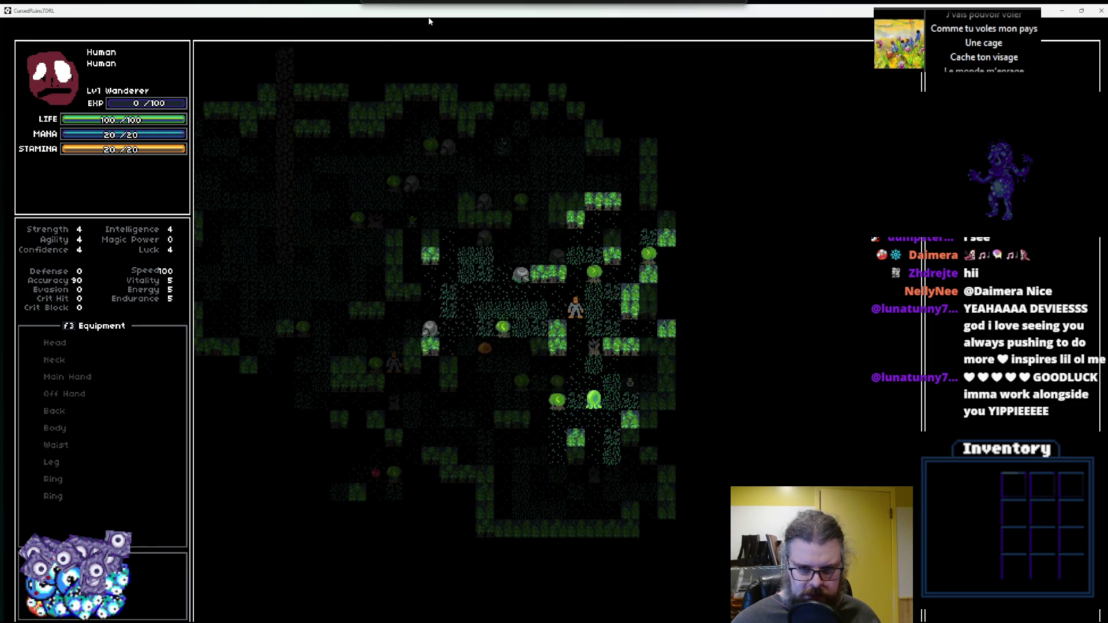
# Walk the player west and north up the stone path.
pyautogui.press('Left')
pyautogui.press('Up')
pyautogui.press('Up')
pyautogui.press('Up')
pyautogui.press('Left')
pyautogui.press('Left')
pyautogui.press('Left')
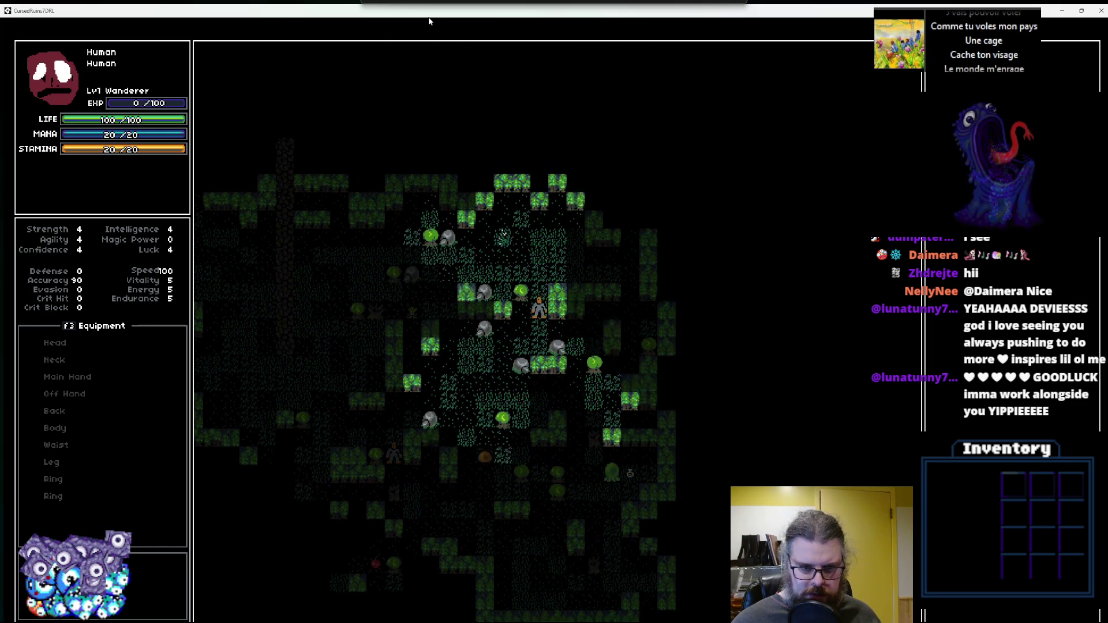
pyautogui.press('Left')
pyautogui.press('Left')
pyautogui.press('Left')
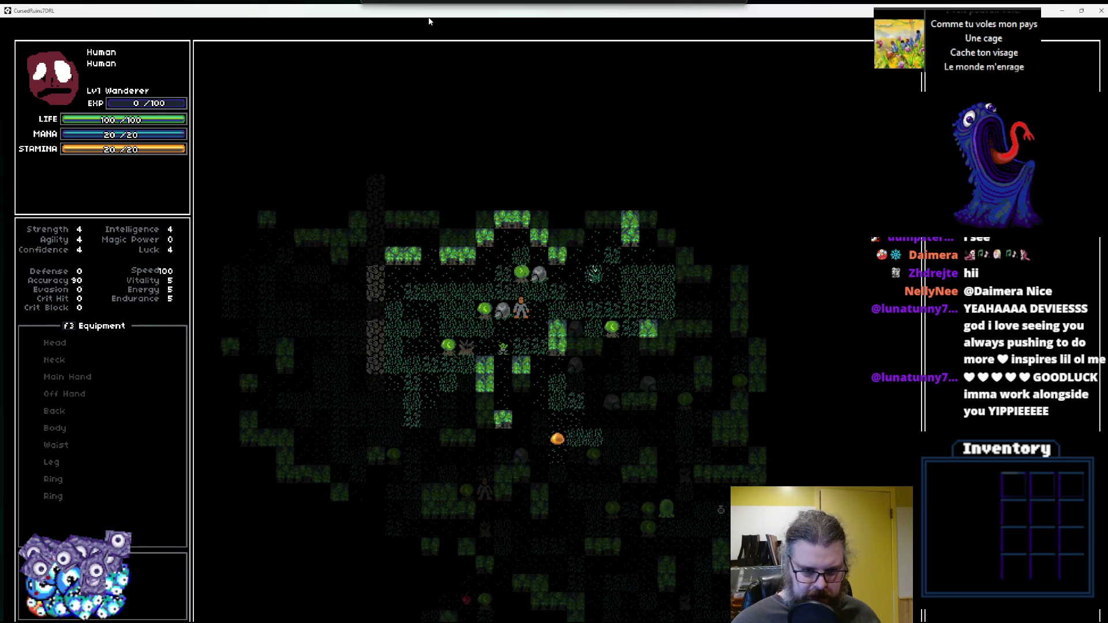
pyautogui.press('Up')
pyautogui.press('Left')
pyautogui.press('Left')
pyautogui.press('Left')
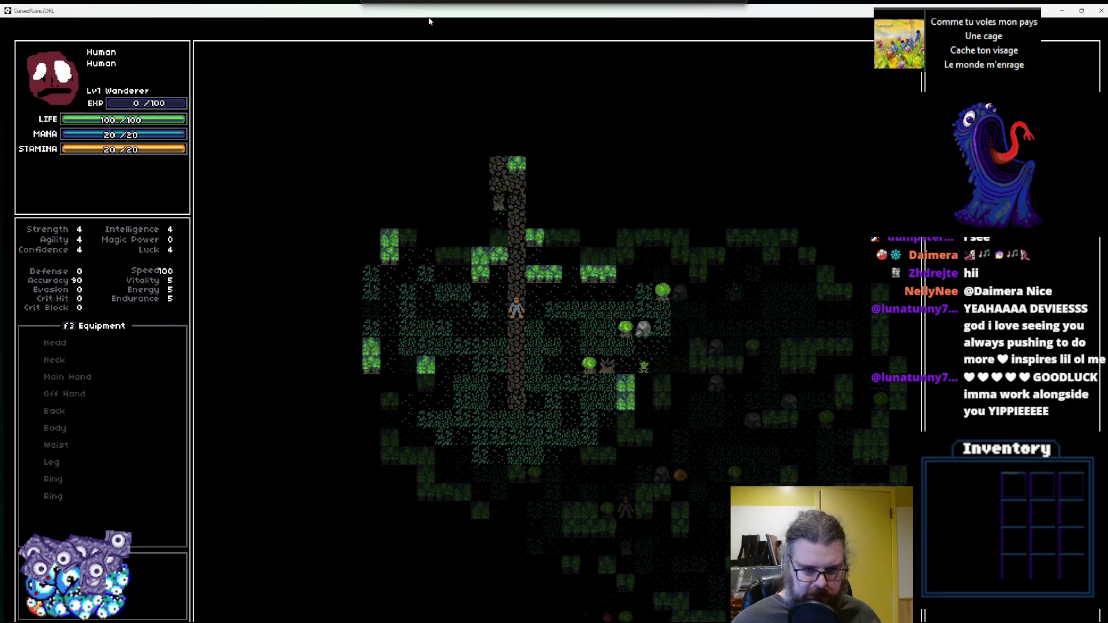
pyautogui.press('Up')
pyautogui.press('Up')
pyautogui.press('Up')
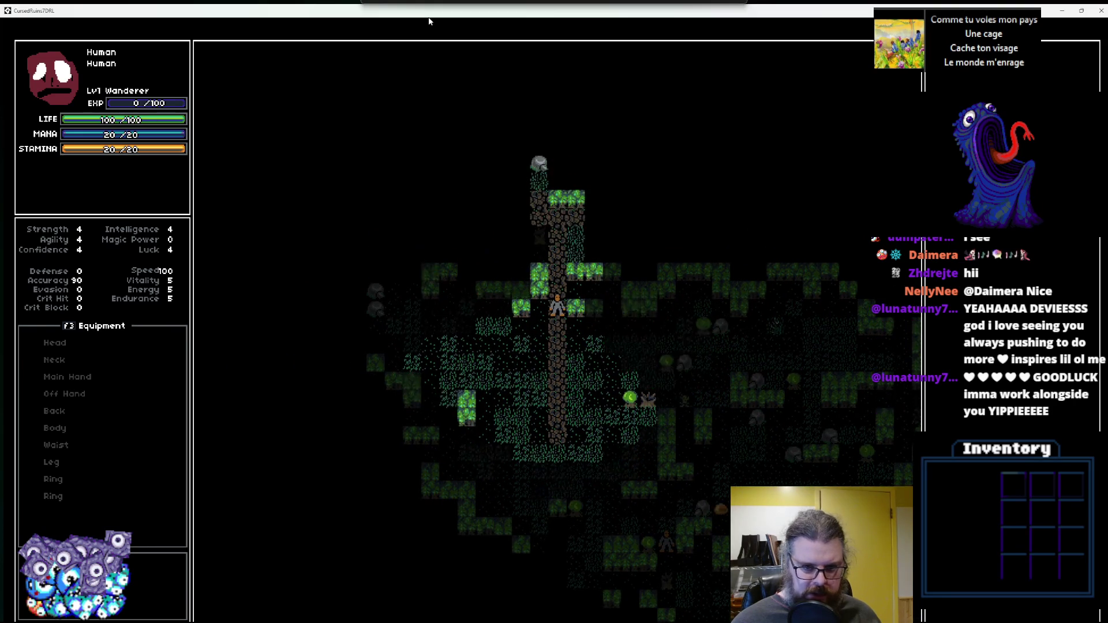
pyautogui.press('Up')
pyautogui.press('Up')
pyautogui.press('Up')
pyautogui.press('Left')
pyautogui.press('Left')
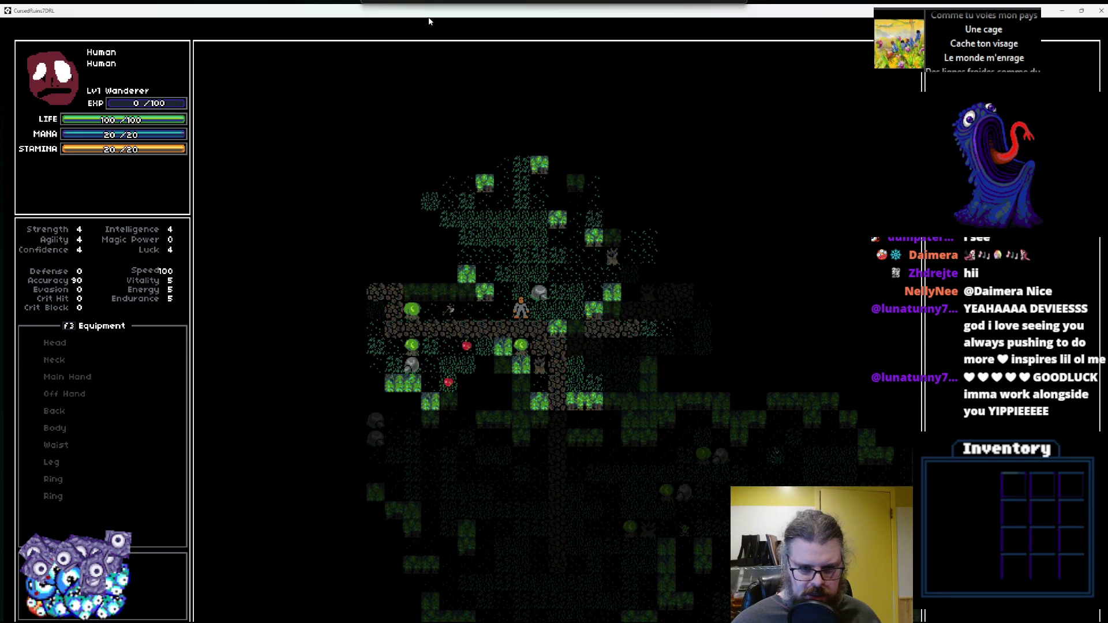
pyautogui.press('Up')
pyautogui.press('Up')
pyautogui.press('Up')
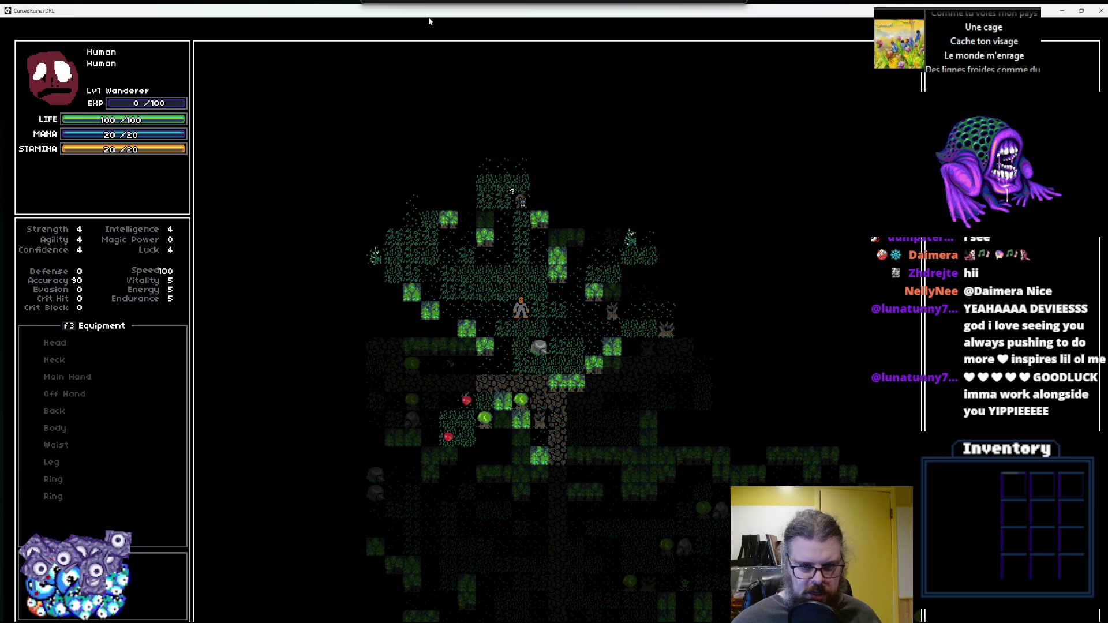
pyautogui.press('Up')
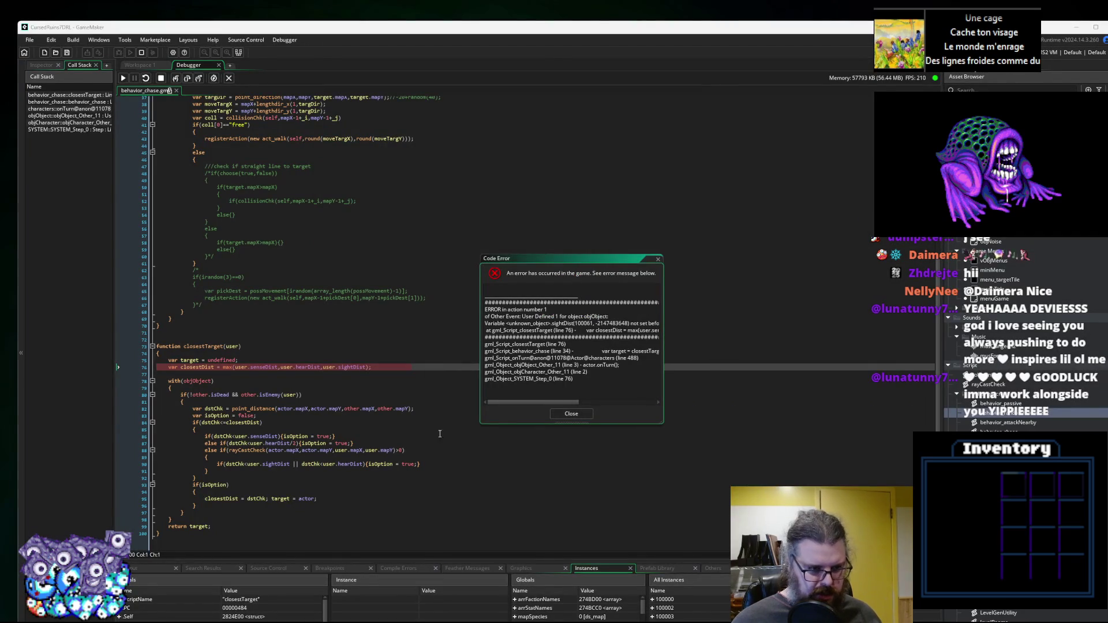
# Inspect the closestTarget crash and expand the user struct to show sightRange, hearRange and senseRange.
pyautogui.click(342, 431)
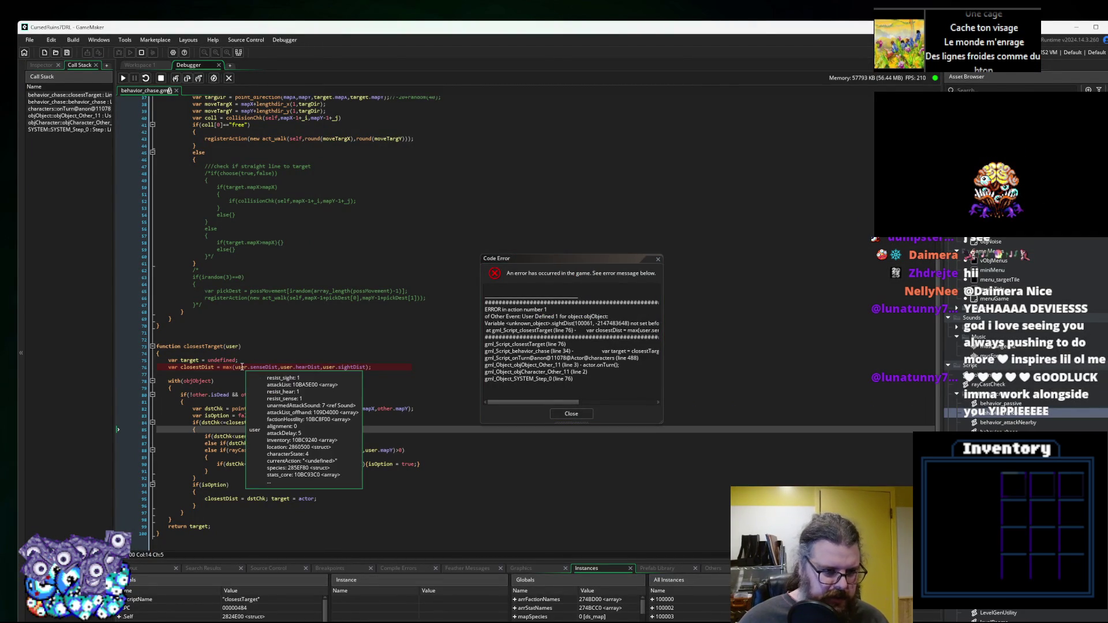
pyautogui.click(266, 367)
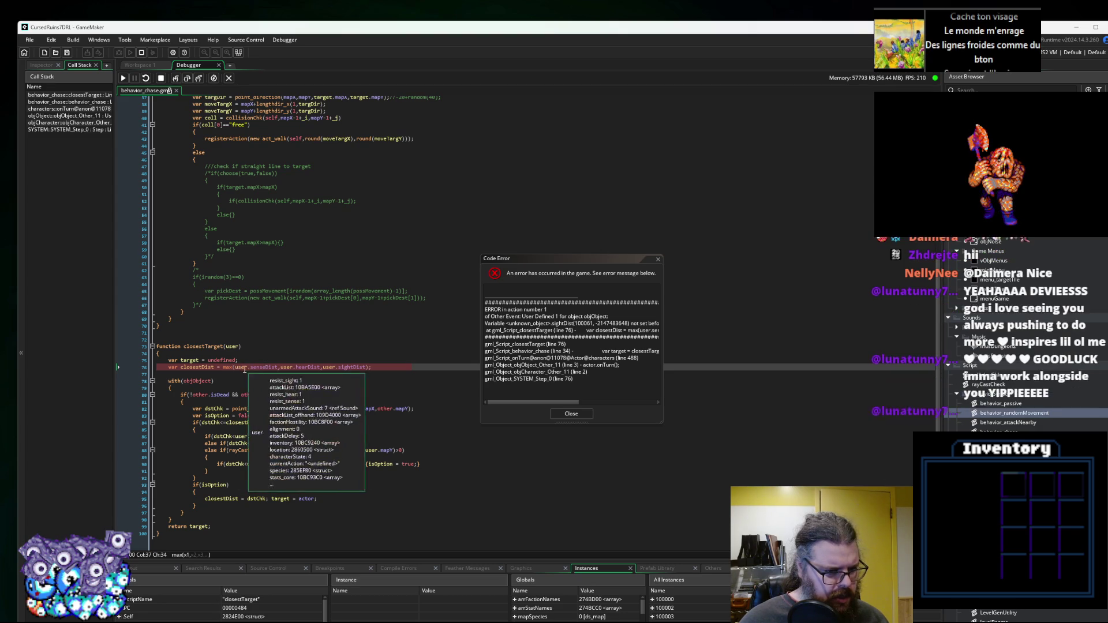
pyautogui.moveTo(319, 559); pyautogui.dragTo(319, 439)
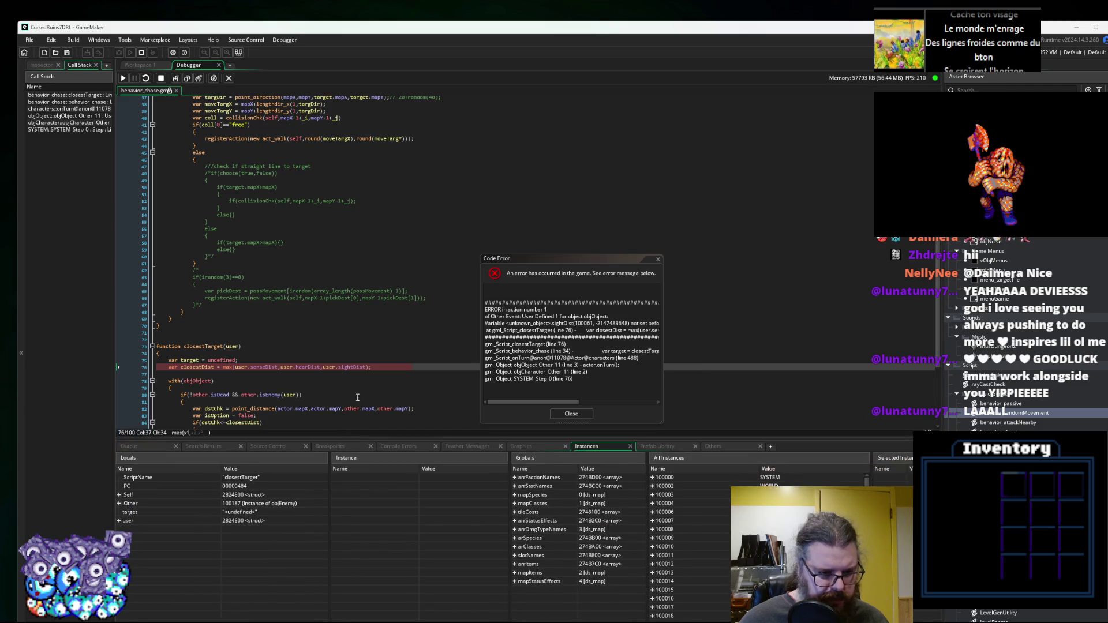
pyautogui.scroll(-5, 257, 346)
pyautogui.moveTo(255, 335)
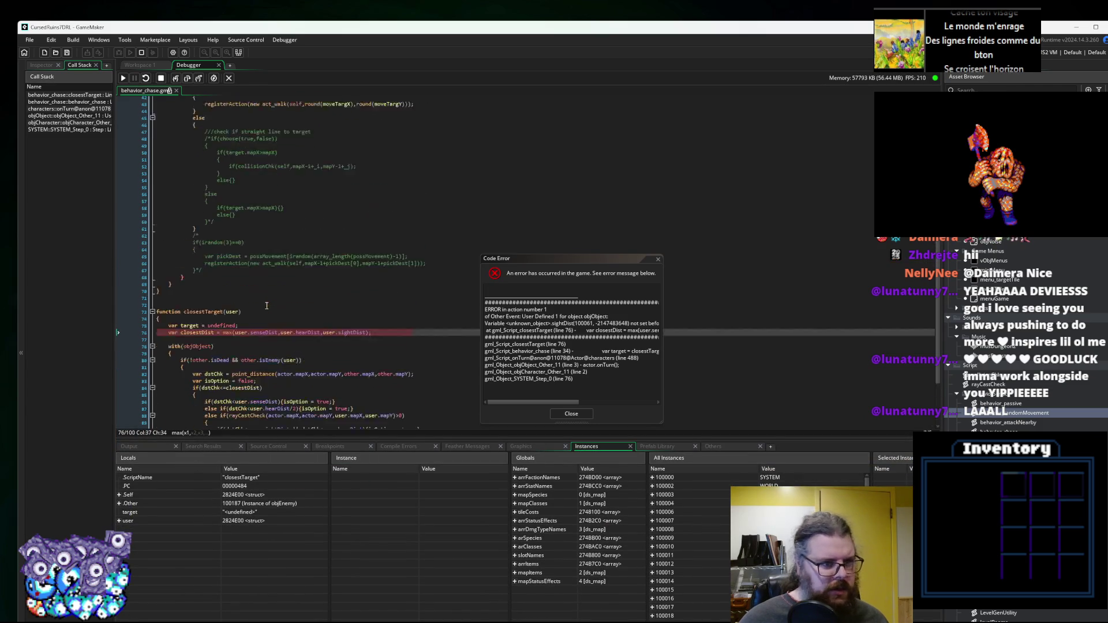
pyautogui.scroll(-1, 255, 334)
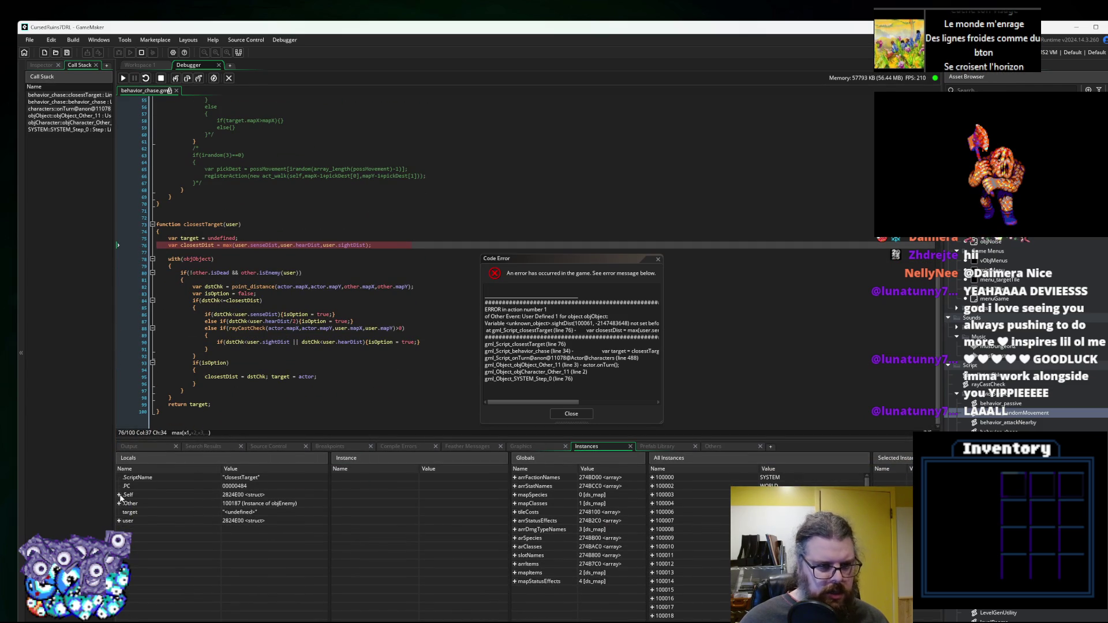
pyautogui.click(119, 521)
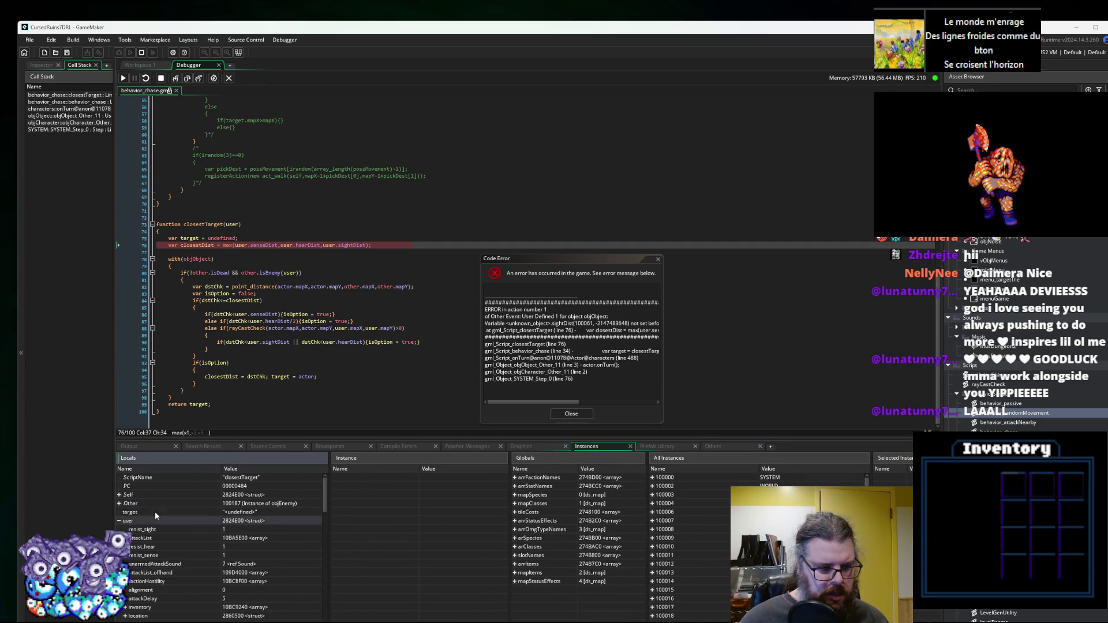
pyautogui.scroll(-4, 167, 514)
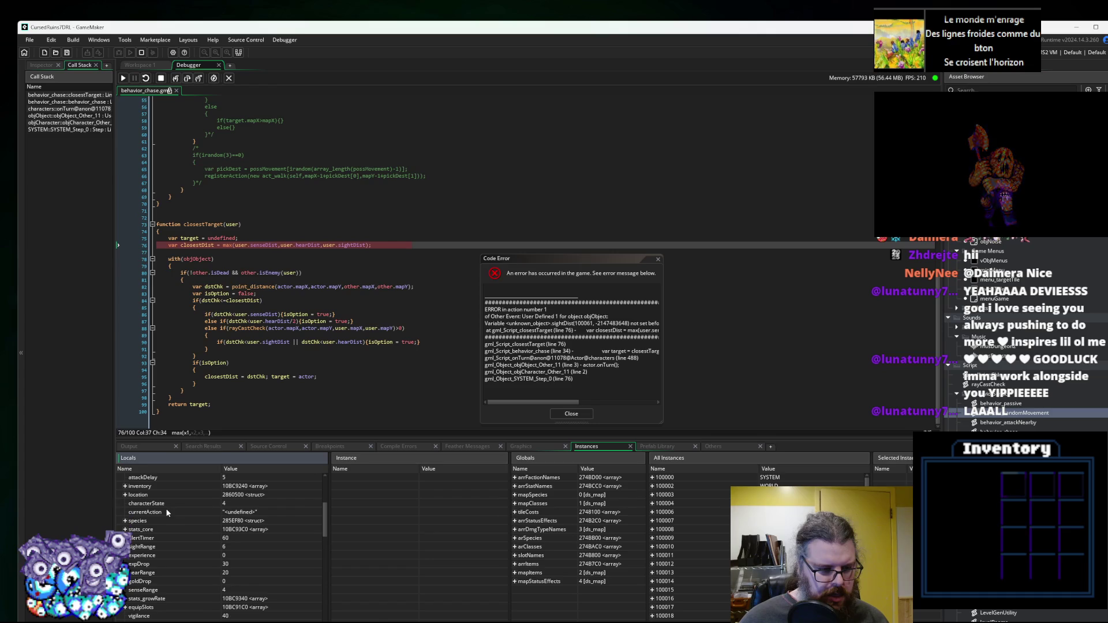
pyautogui.scroll(-2, 166, 548)
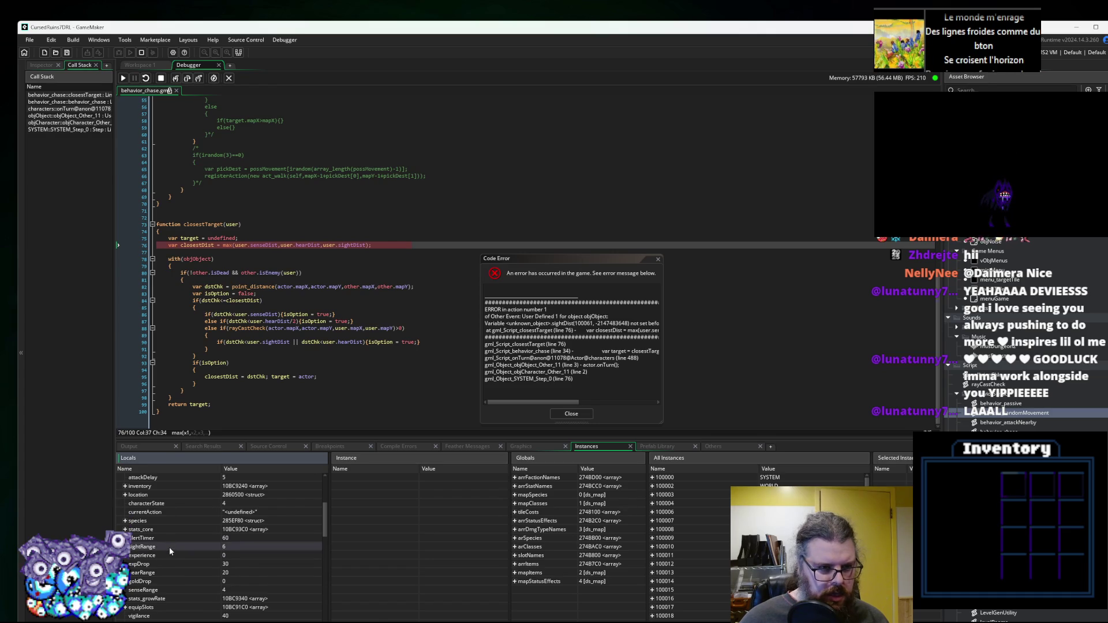
# Close the error, stop debugging, and change line 76's max() arguments to senseRange and hearRange.
pyautogui.click(560, 415)
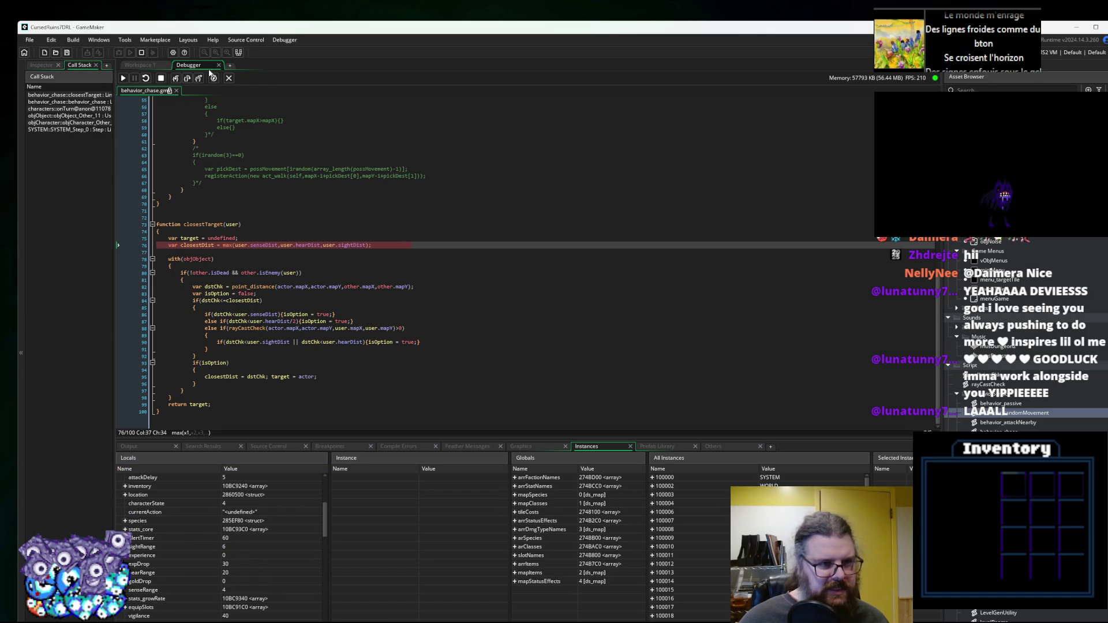
pyautogui.click(162, 81)
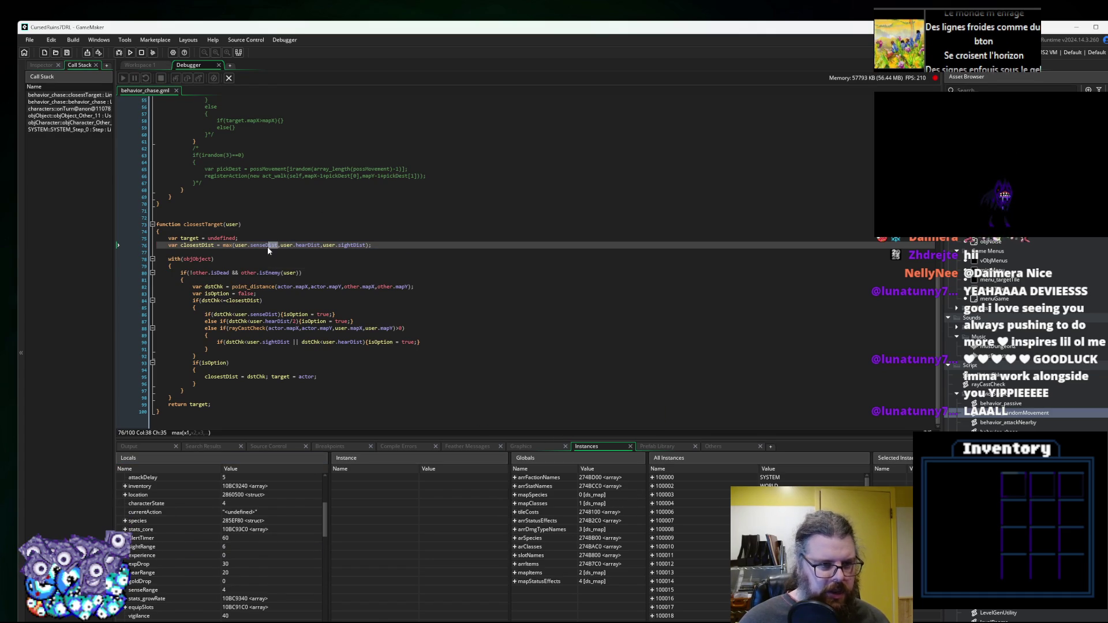
pyautogui.write('Rang')
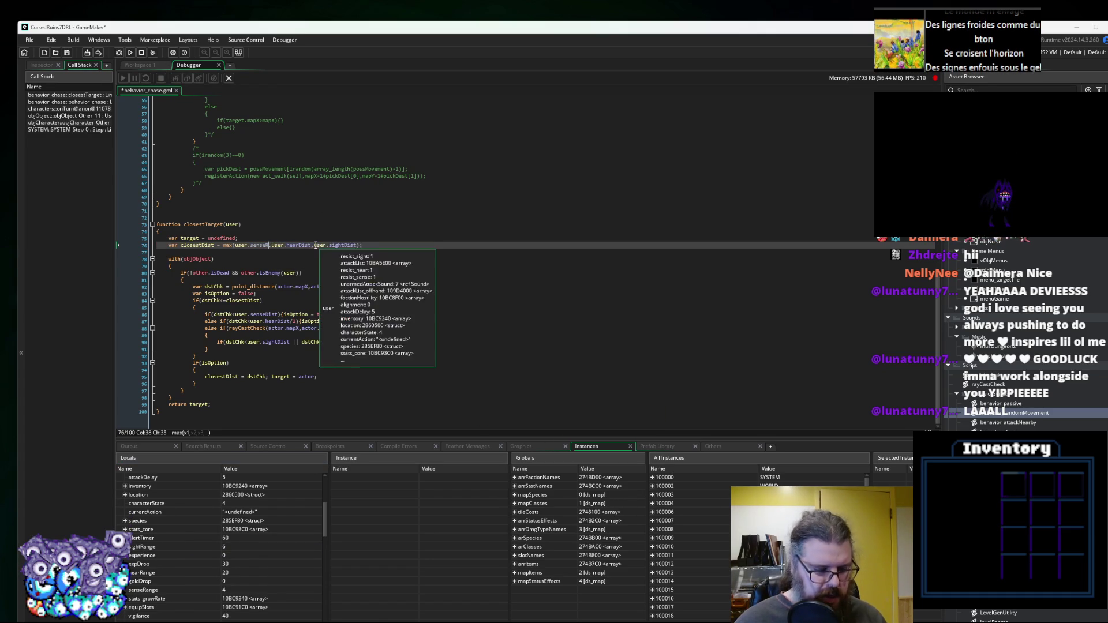
pyautogui.write('e')
pyautogui.moveTo(281, 245)
pyautogui.mouseDown()
pyautogui.moveTo(268, 248)
pyautogui.moveTo(358, 246)
pyautogui.mouseUp()
pyautogui.write('Range,user.hearRange')
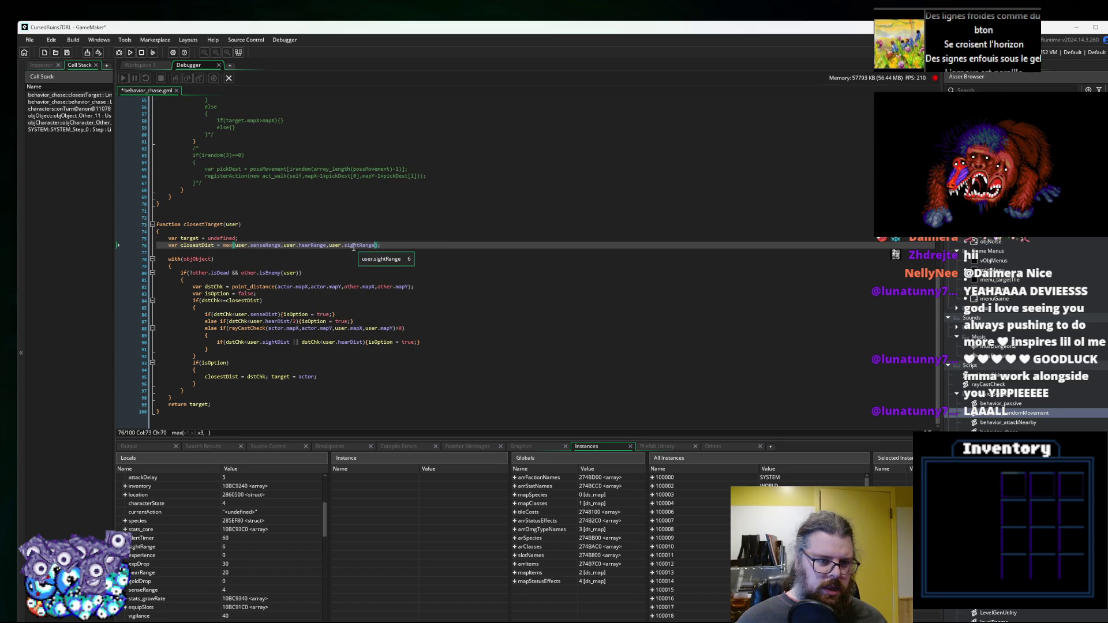
pyautogui.click(293, 321)
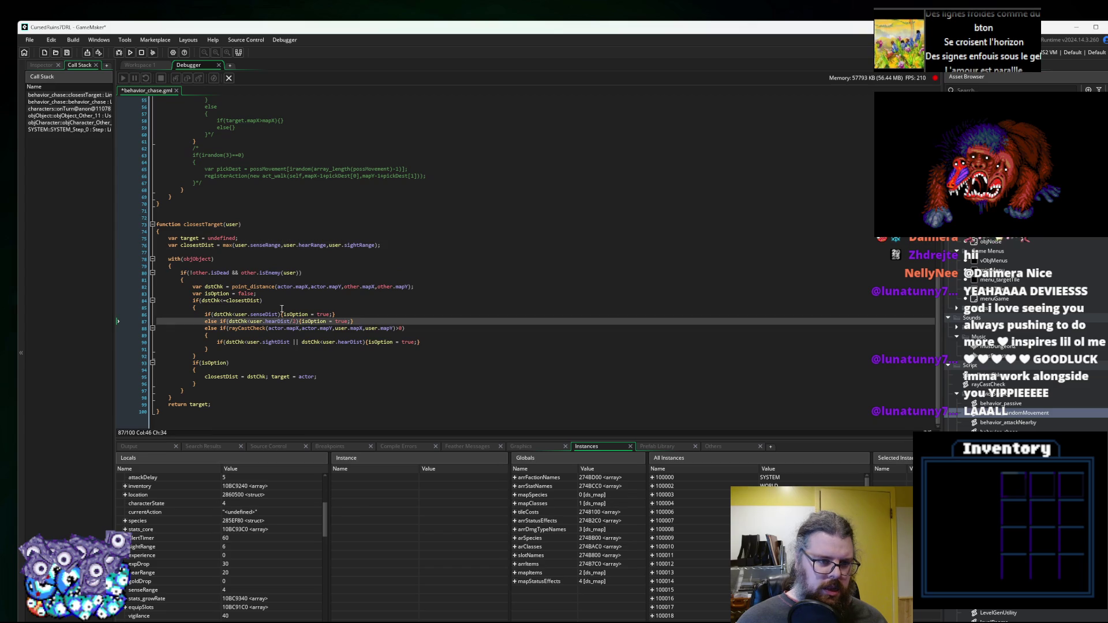
pyautogui.click(279, 245)
# Rename senseDist, hearDist and sightDist on lines 86–90 to senseRange, hearRange and sightRange.
pyautogui.click(278, 315)
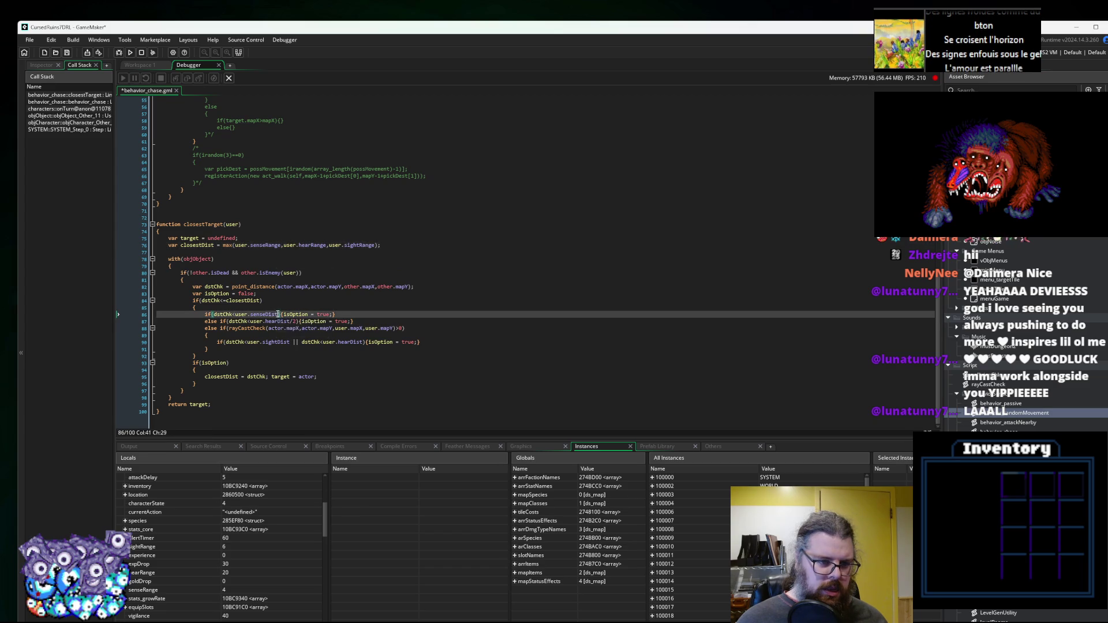
pyautogui.write('Range')
pyautogui.moveTo(279, 322); pyautogui.dragTo(292, 321)
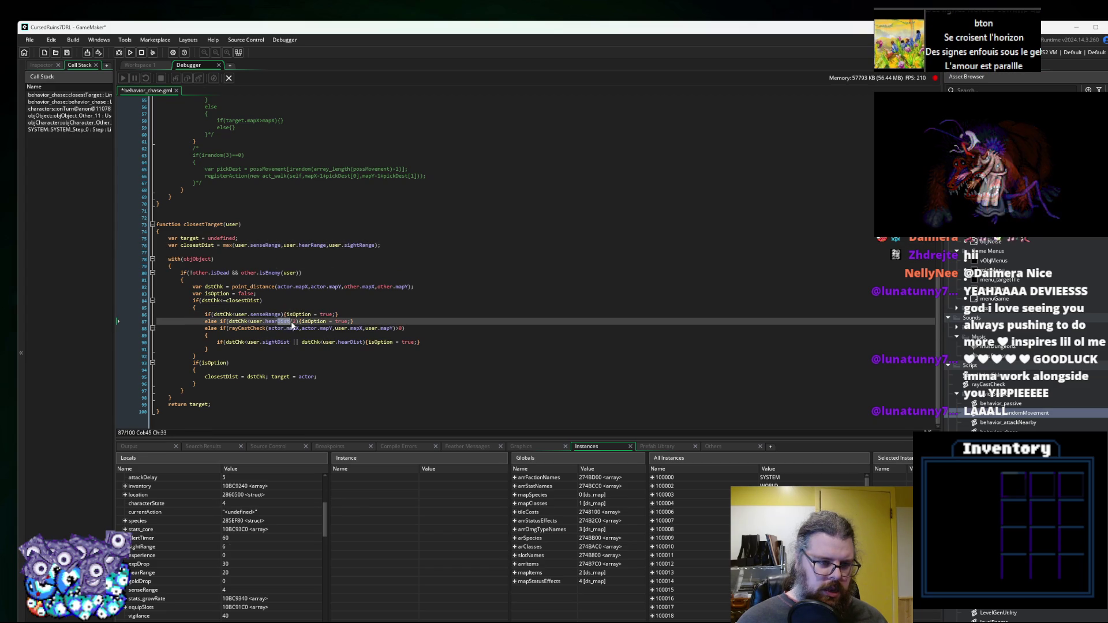
pyautogui.write('Range')
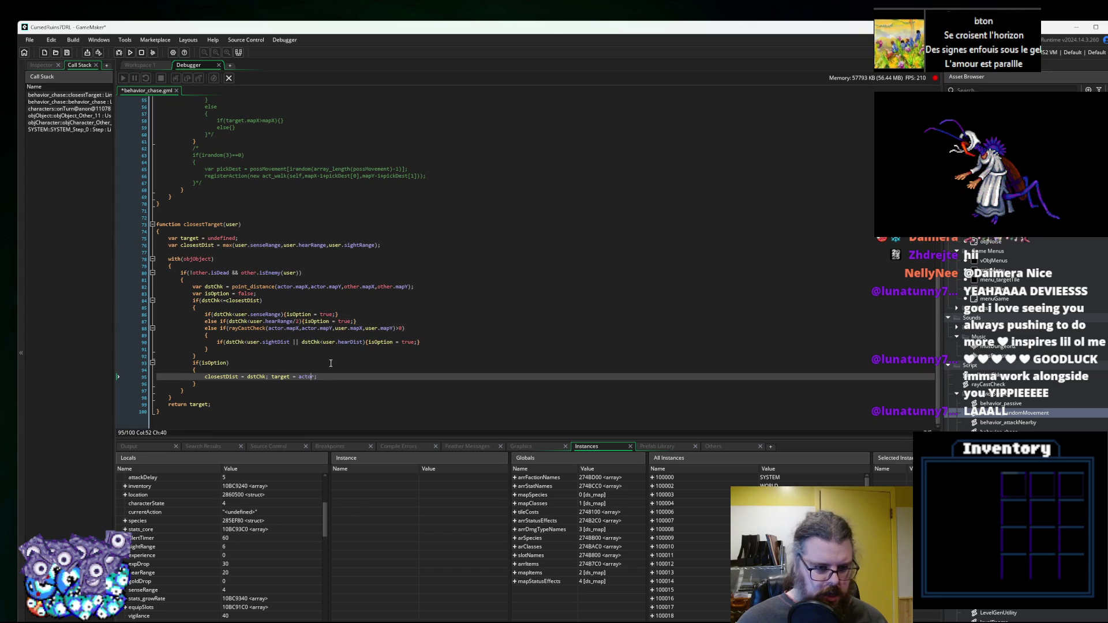
pyautogui.moveTo(289, 342); pyautogui.dragTo(279, 342)
pyautogui.write('Range')
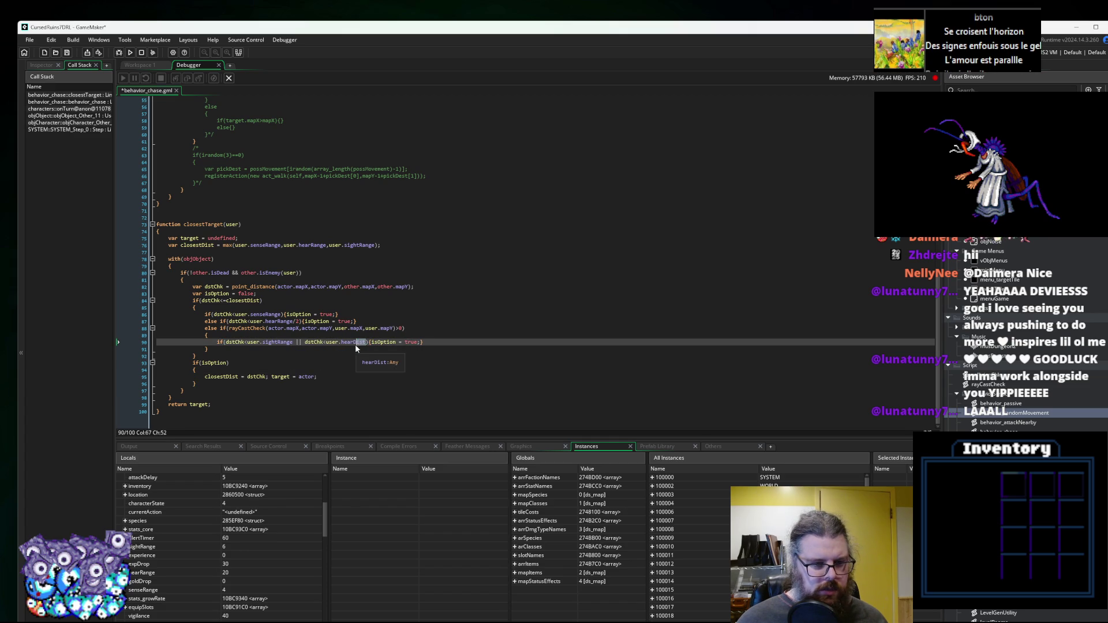
pyautogui.write('Range')
pyautogui.click(306, 342)
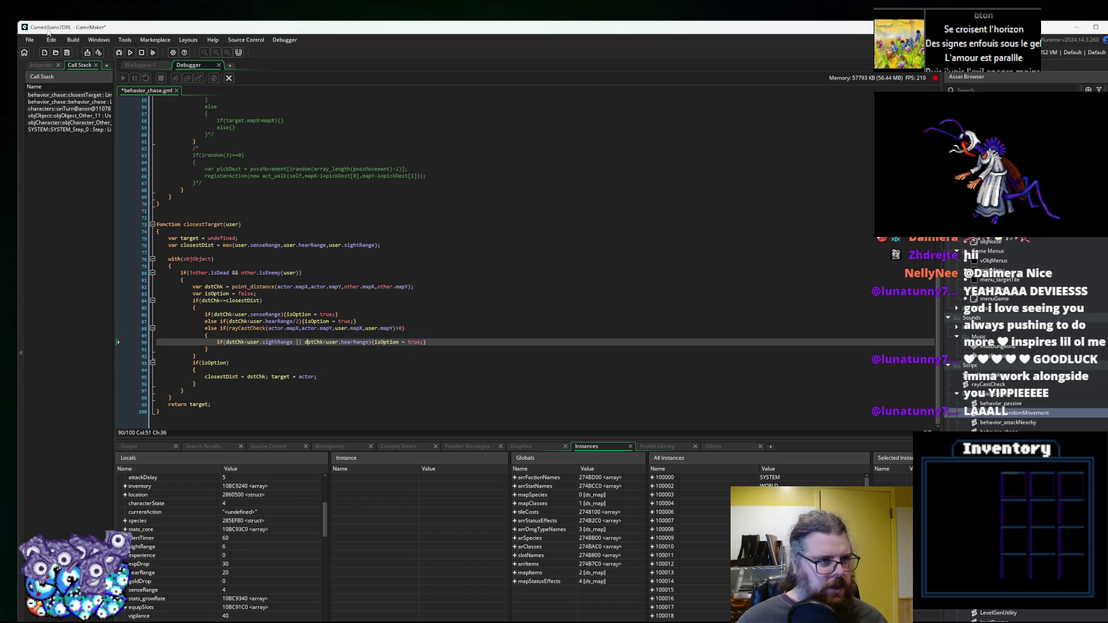
pyautogui.click(229, 78)
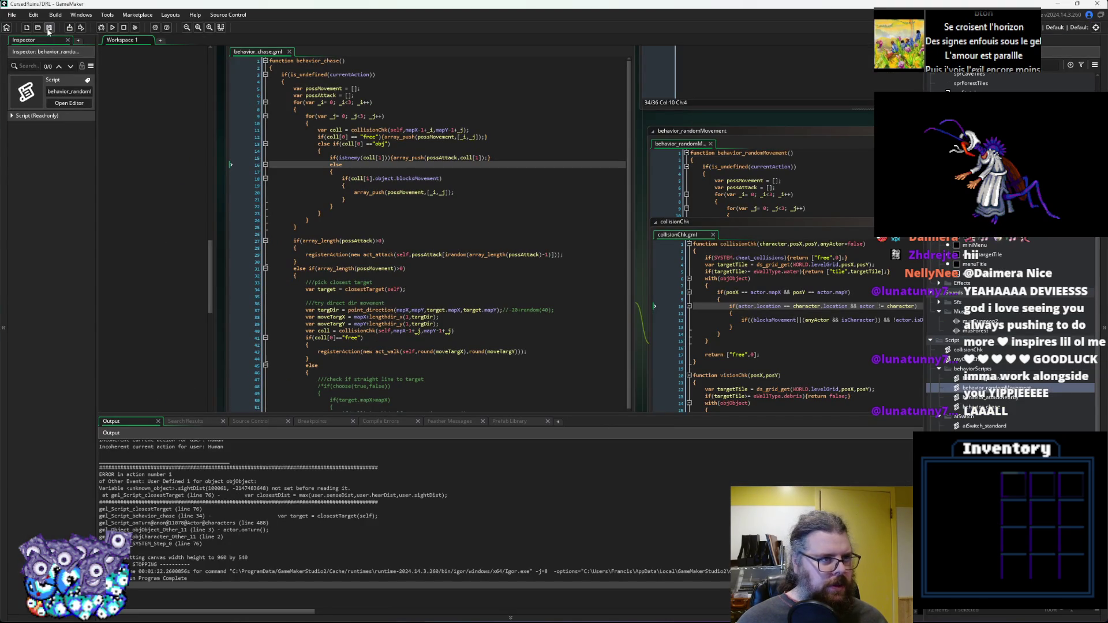
# Build and run, start a new game, move up and left twice, then wait a turn.
pyautogui.click(113, 27)
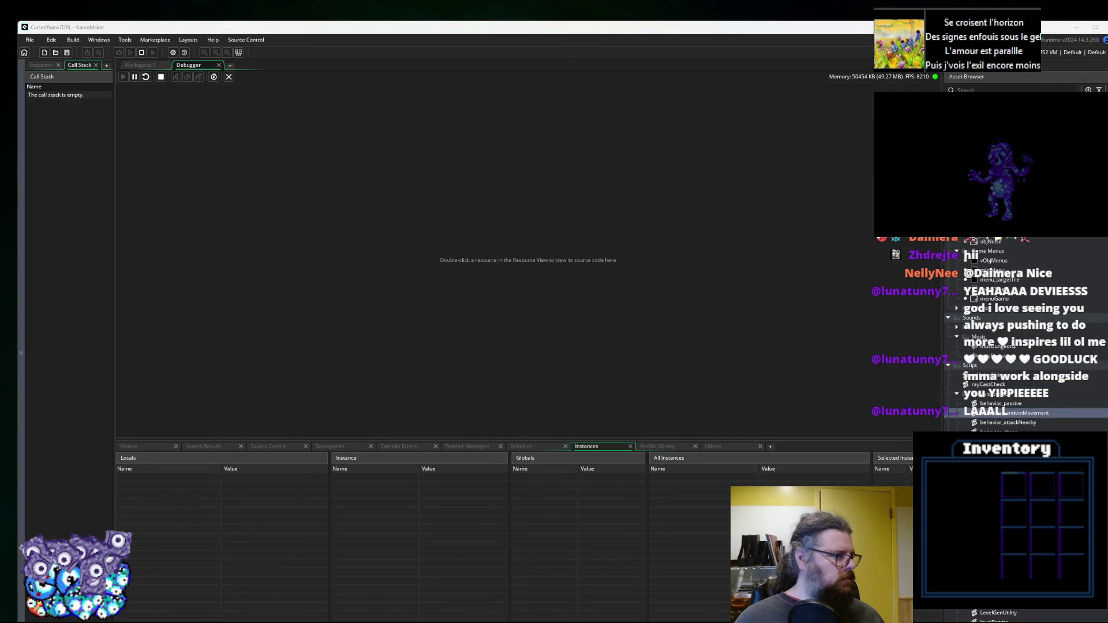
pyautogui.press('Return')
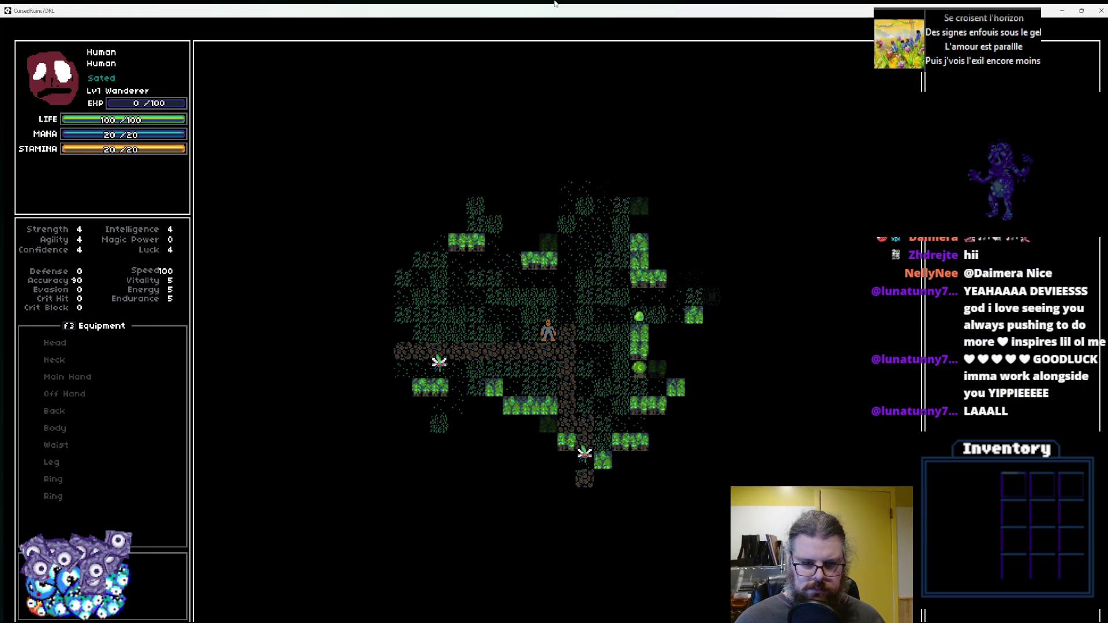
pyautogui.press('Up')
pyautogui.press('Left')
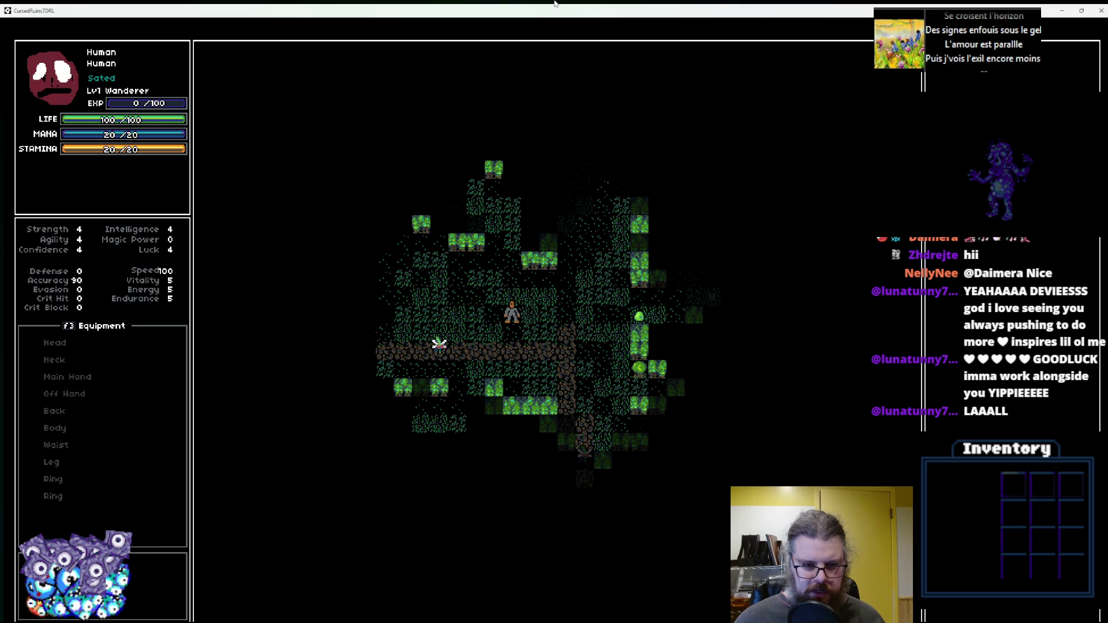
pyautogui.press('Left')
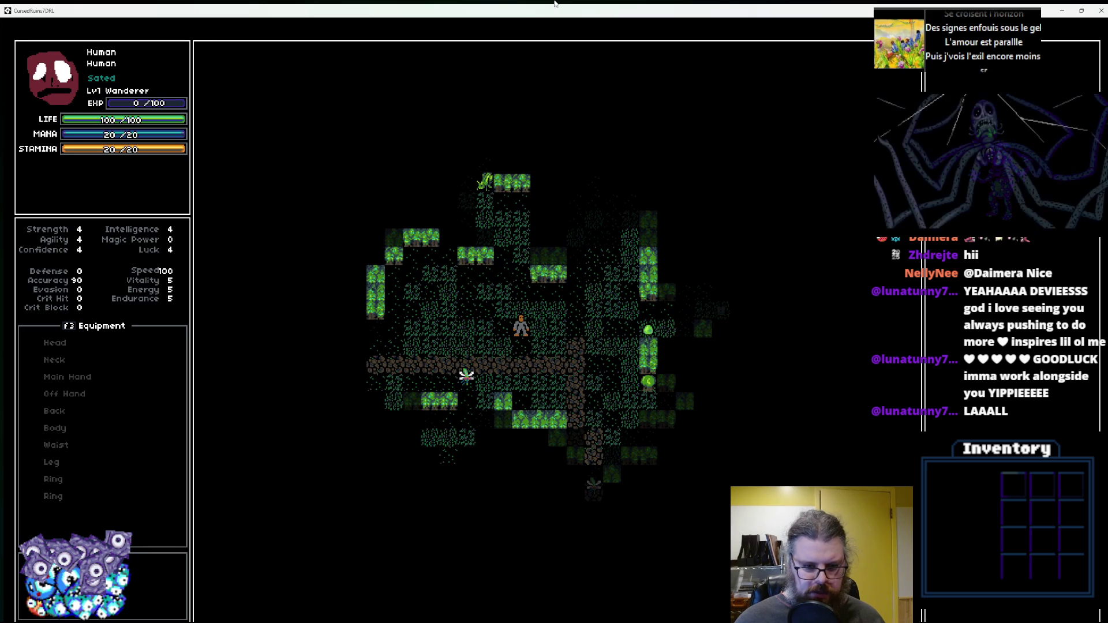
pyautogui.press('.')
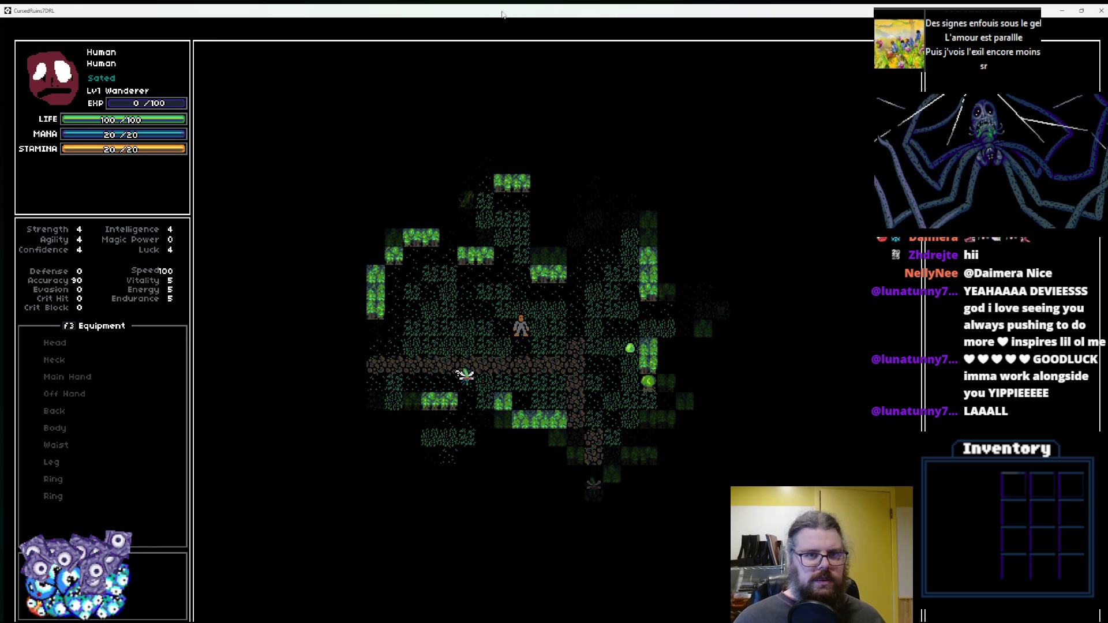
# Move the error dialog aside and inspect the undefined target.mapY on behavior_chase line 37.
pyautogui.scroll(5, 443, 286)
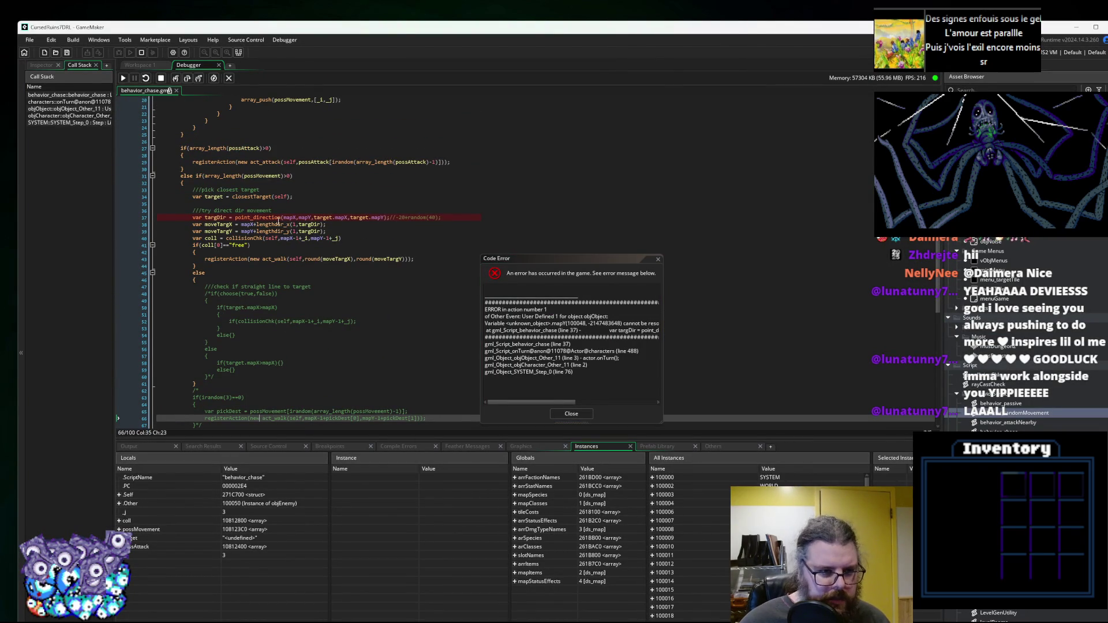
pyautogui.moveTo(365, 217)
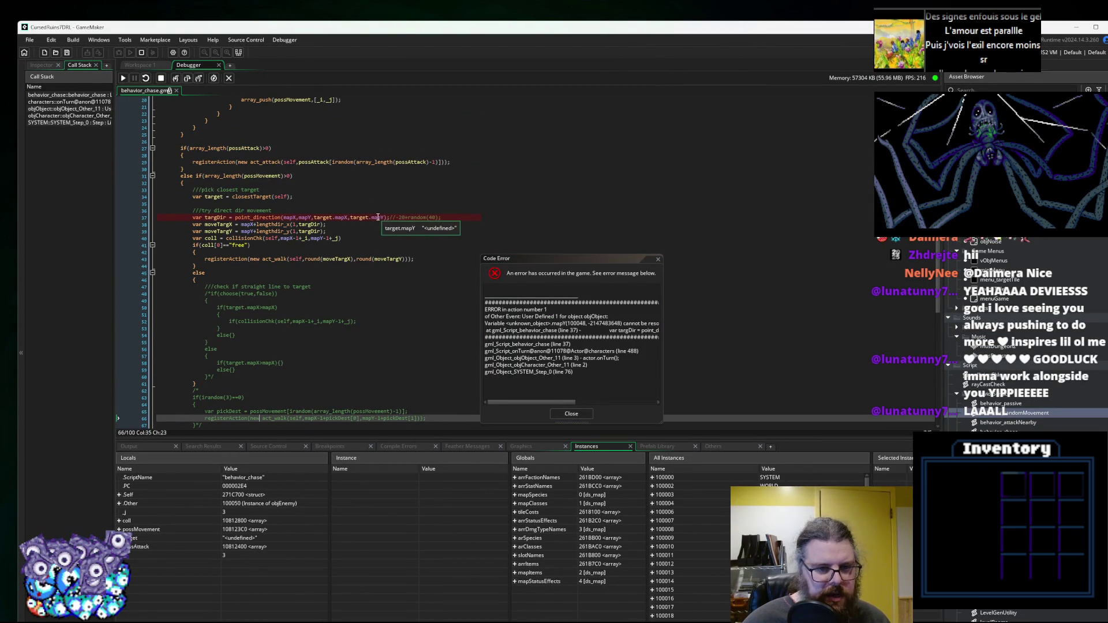
pyautogui.moveTo(536, 259); pyautogui.dragTo(690, 196)
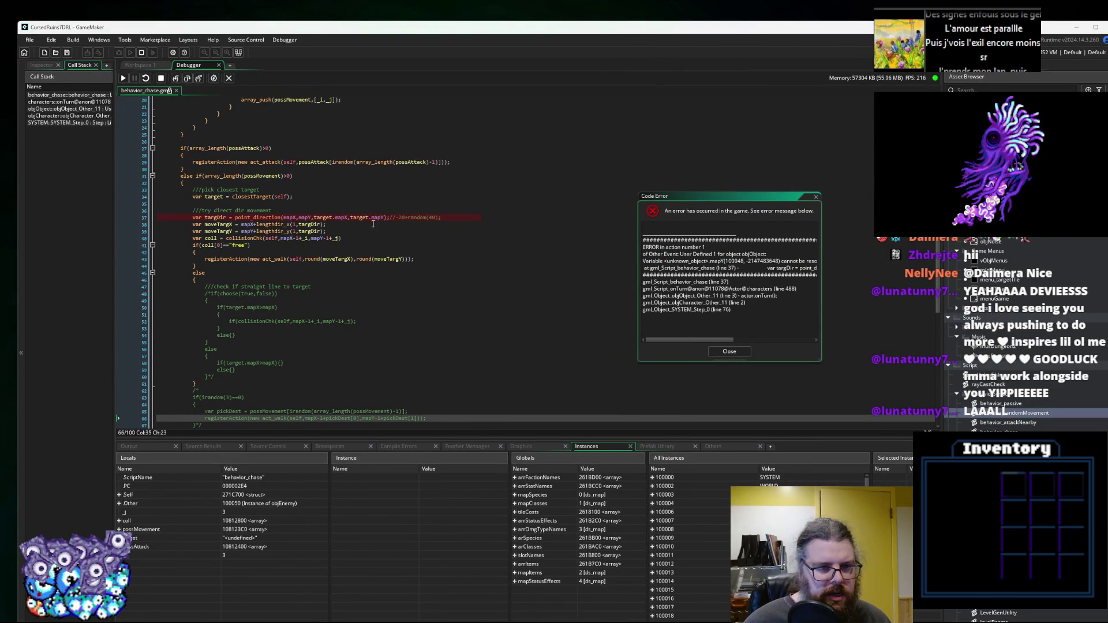
pyautogui.click(381, 218)
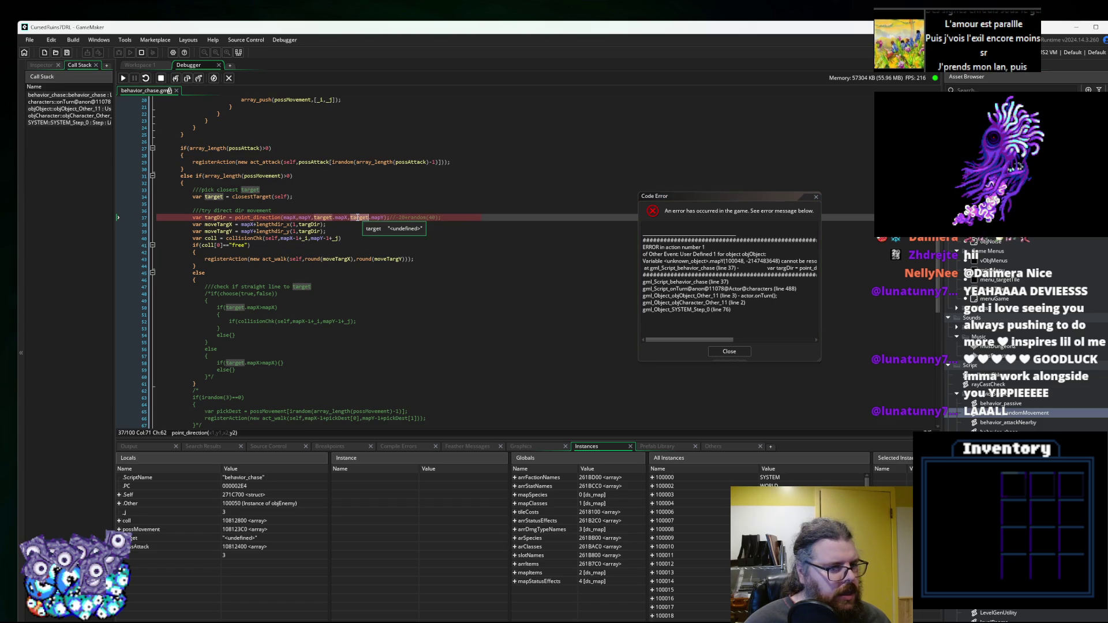
# Close the code error and set a breakpoint on line 34's closestTarget(self) call.
pyautogui.scroll(2, 335, 257)
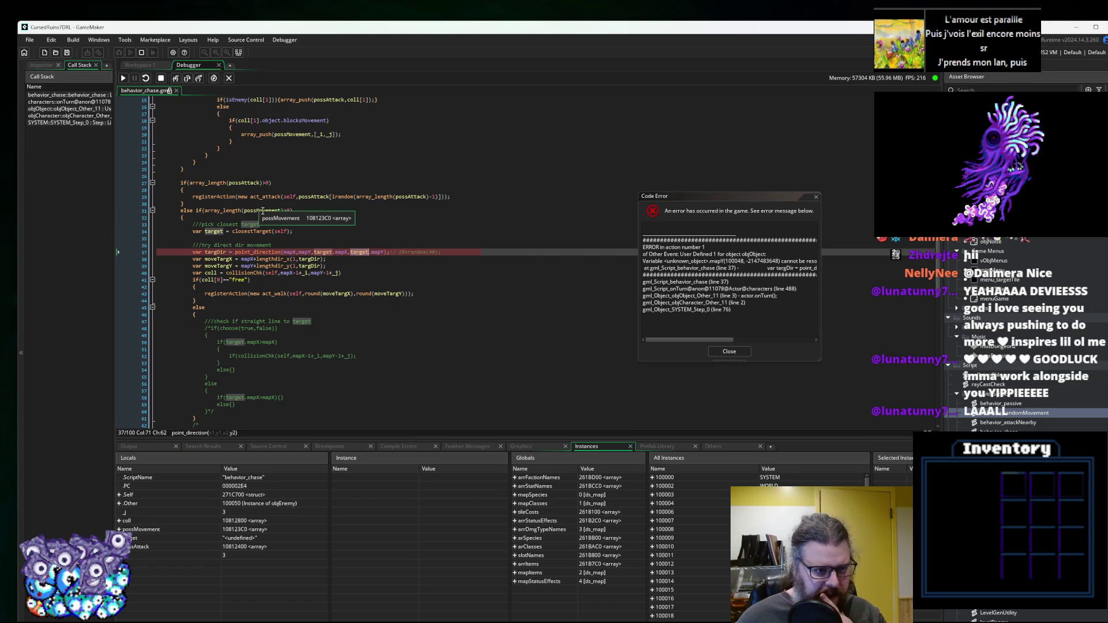
pyautogui.click(214, 232)
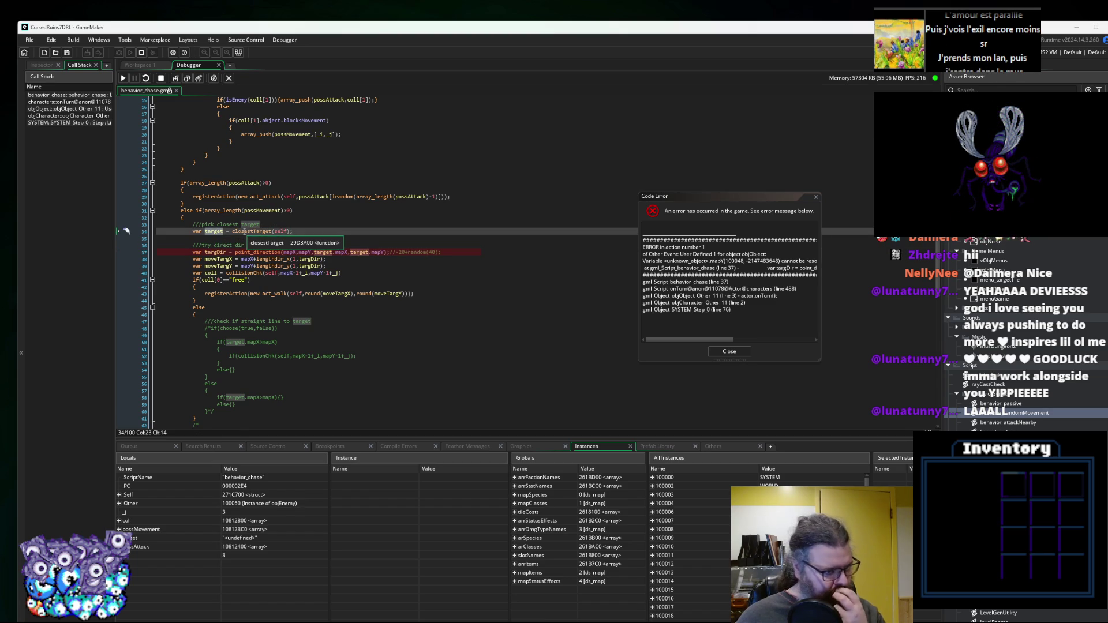
pyautogui.moveTo(215, 232)
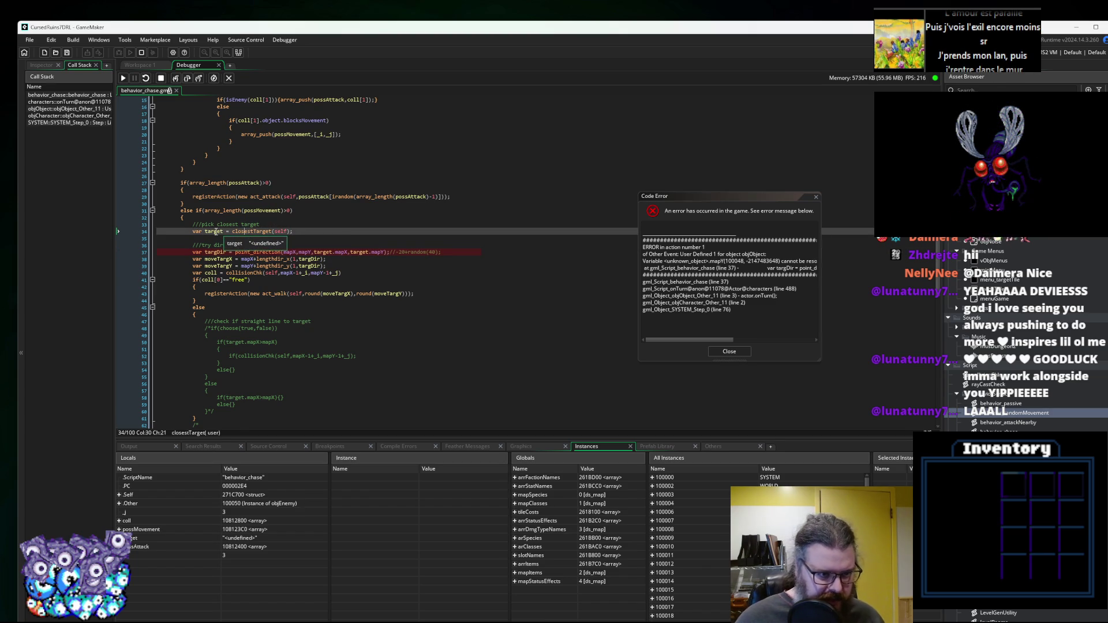
pyautogui.click(729, 351)
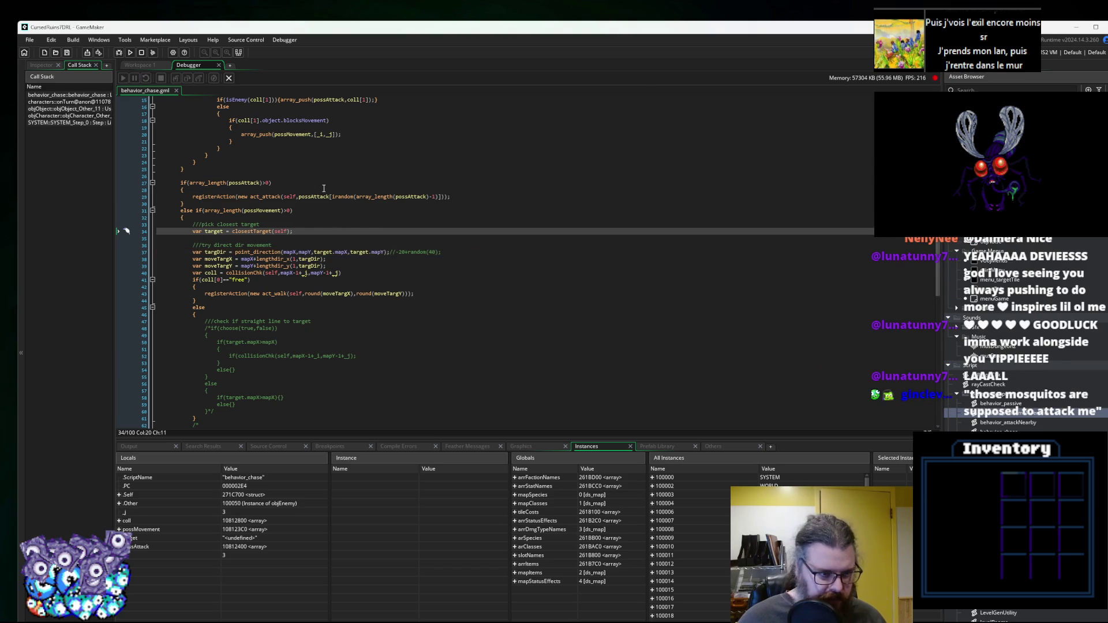
pyautogui.click(136, 231)
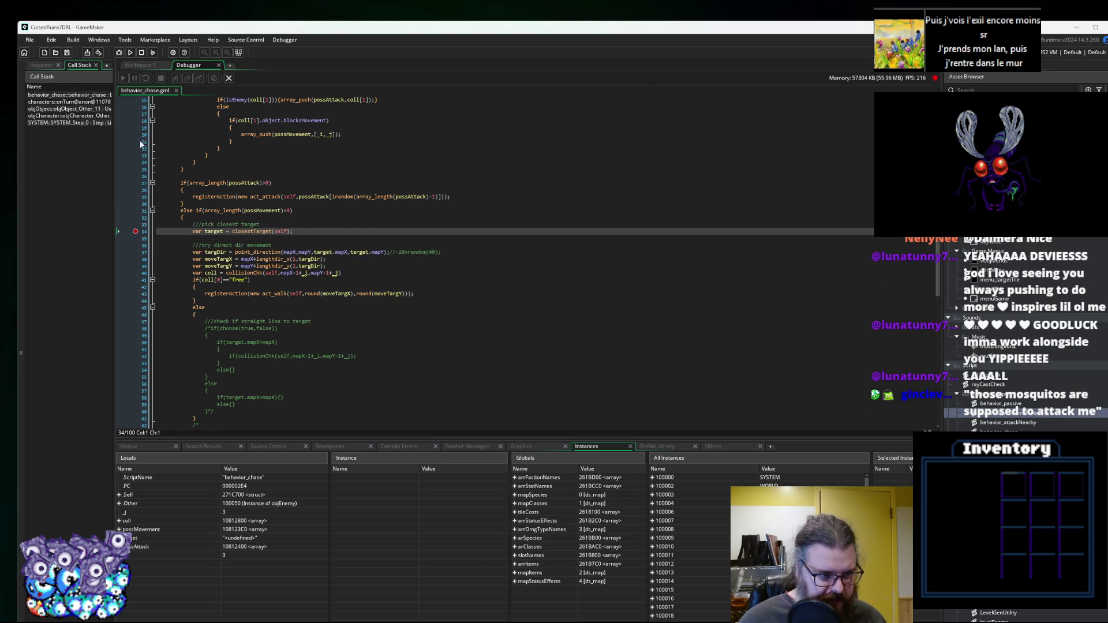